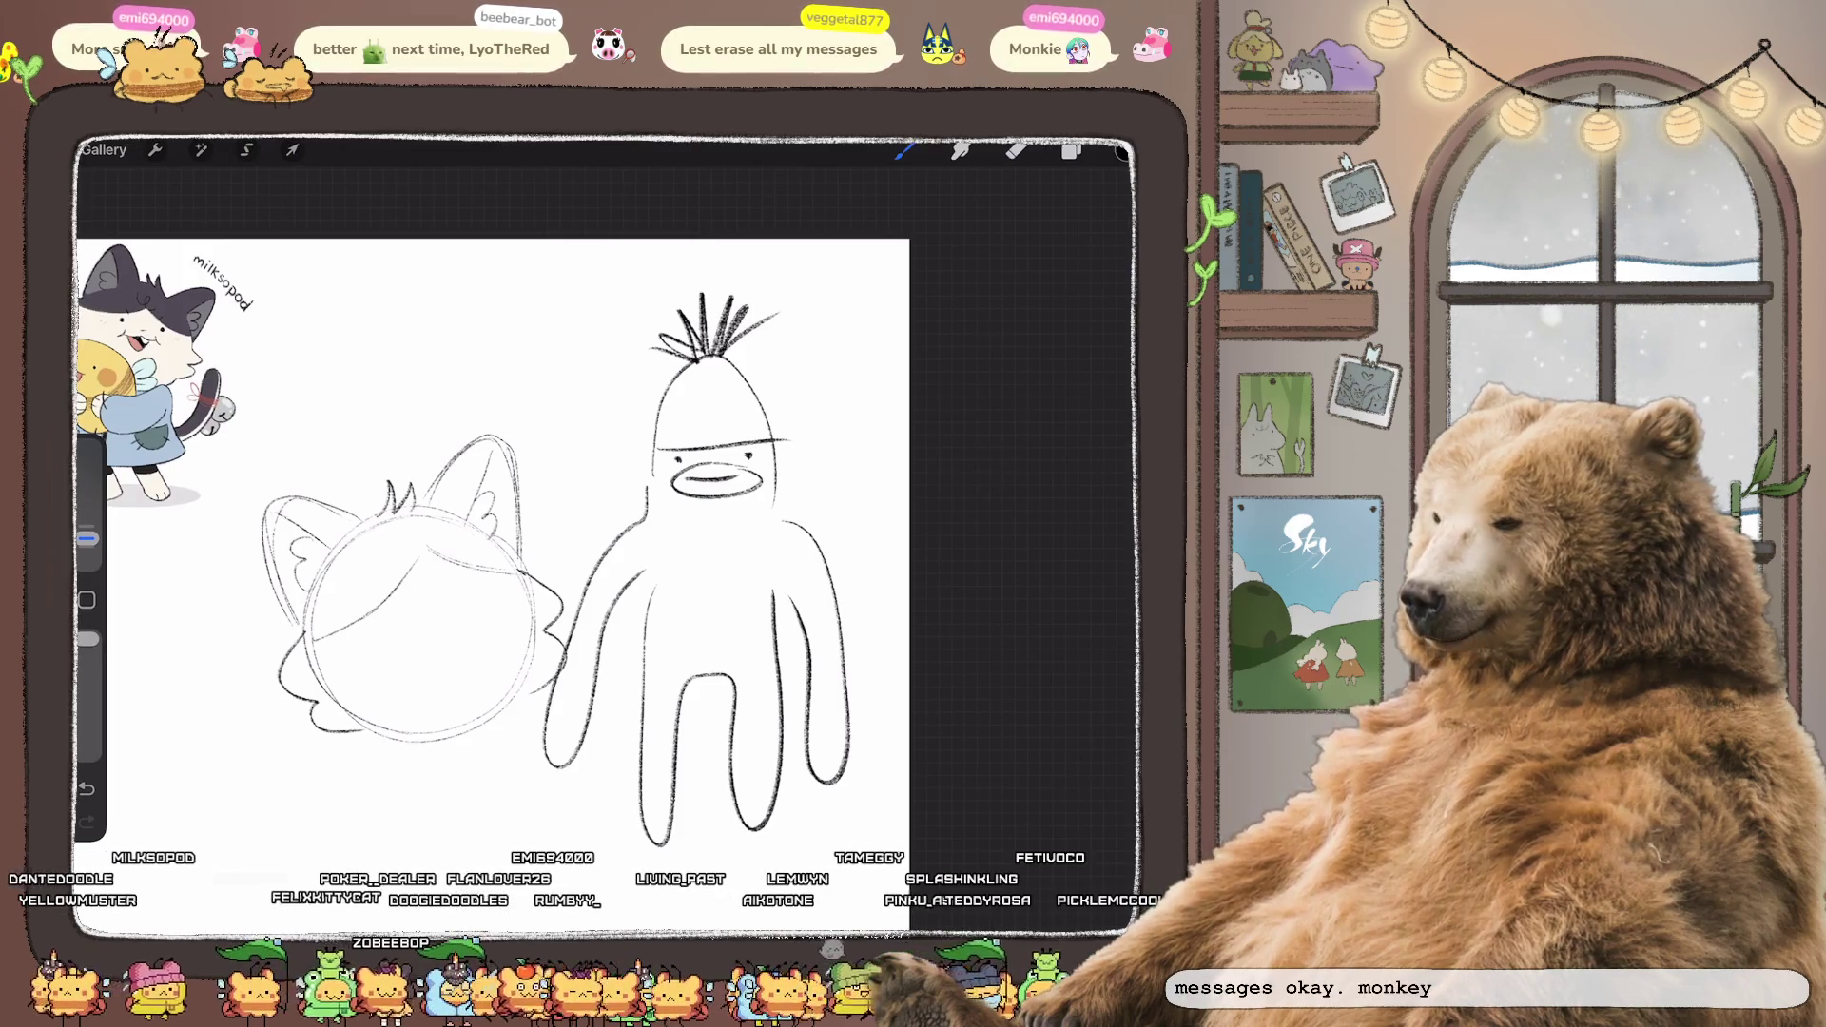
# - Undo the tall figure's strokes and a stray arc, leaving only the cat head sketch
pyautogui.hotkey('ctrl', 'z')
pyautogui.hotkey('ctrl', 'z')
pyautogui.hotkey('ctrl', 'z')
pyautogui.hotkey('ctrl', 'z')
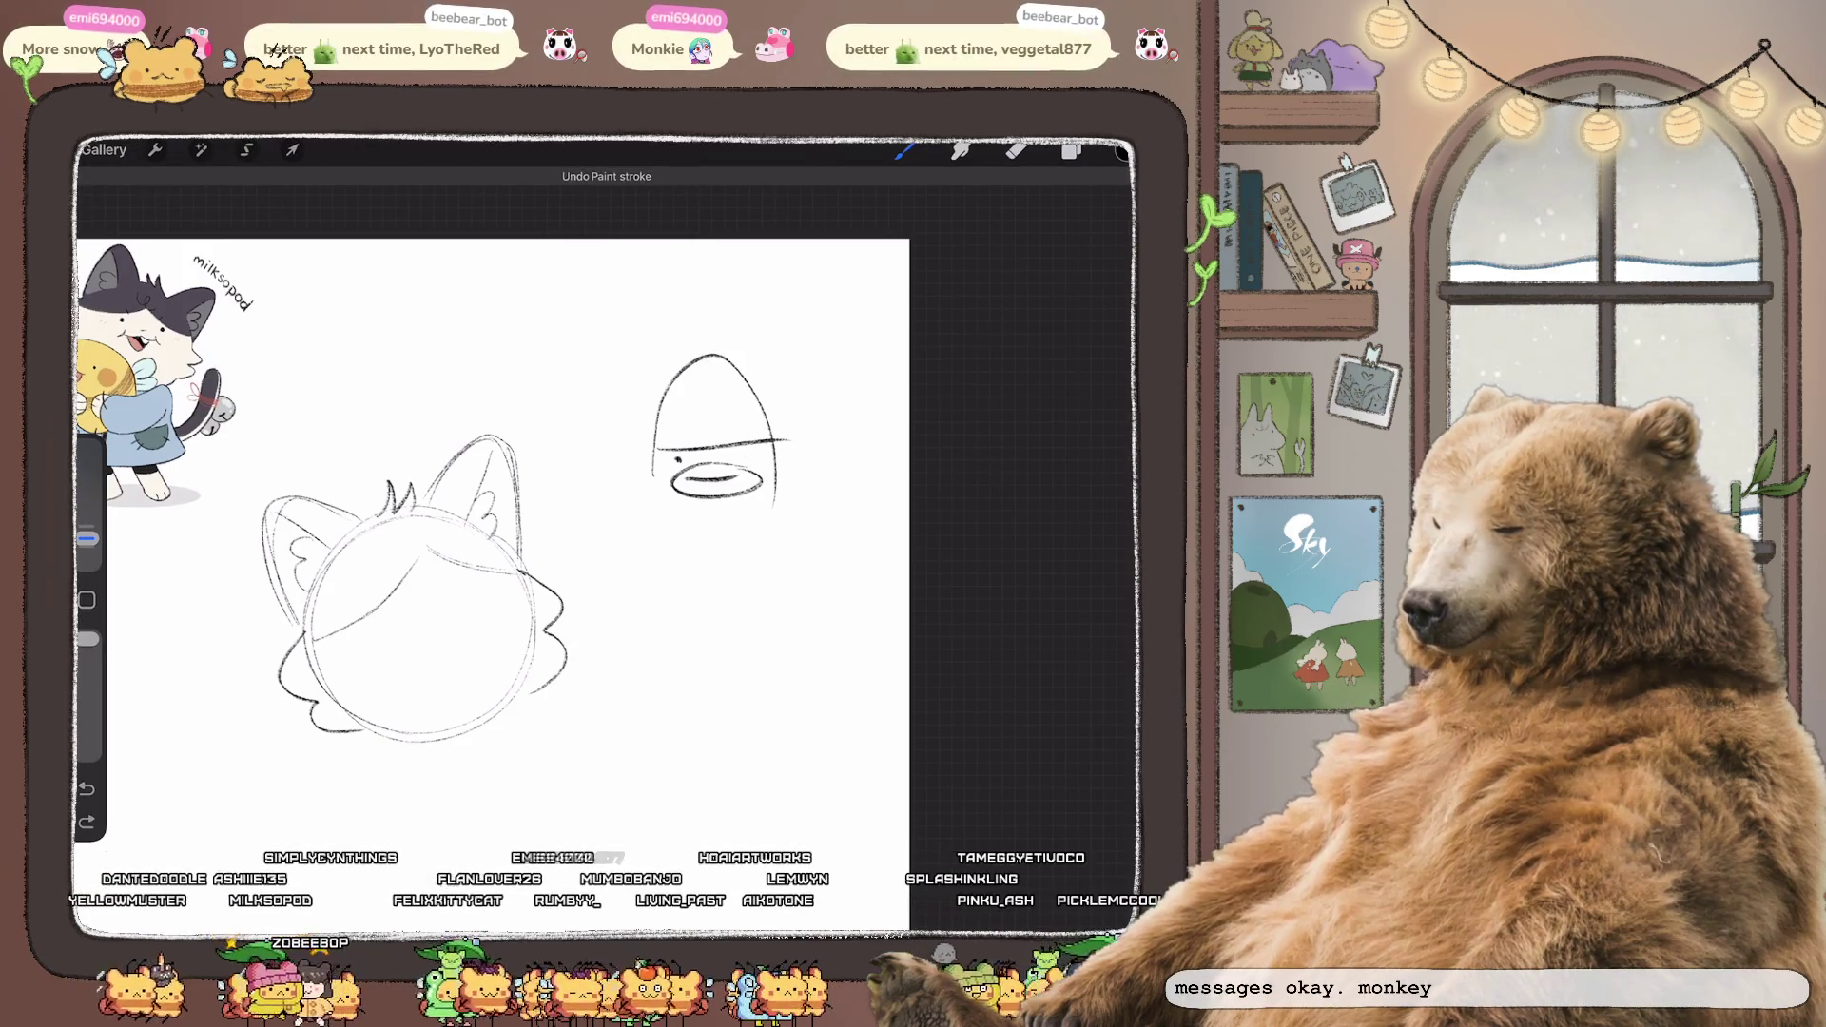
pyautogui.hotkey('ctrl', 'z')
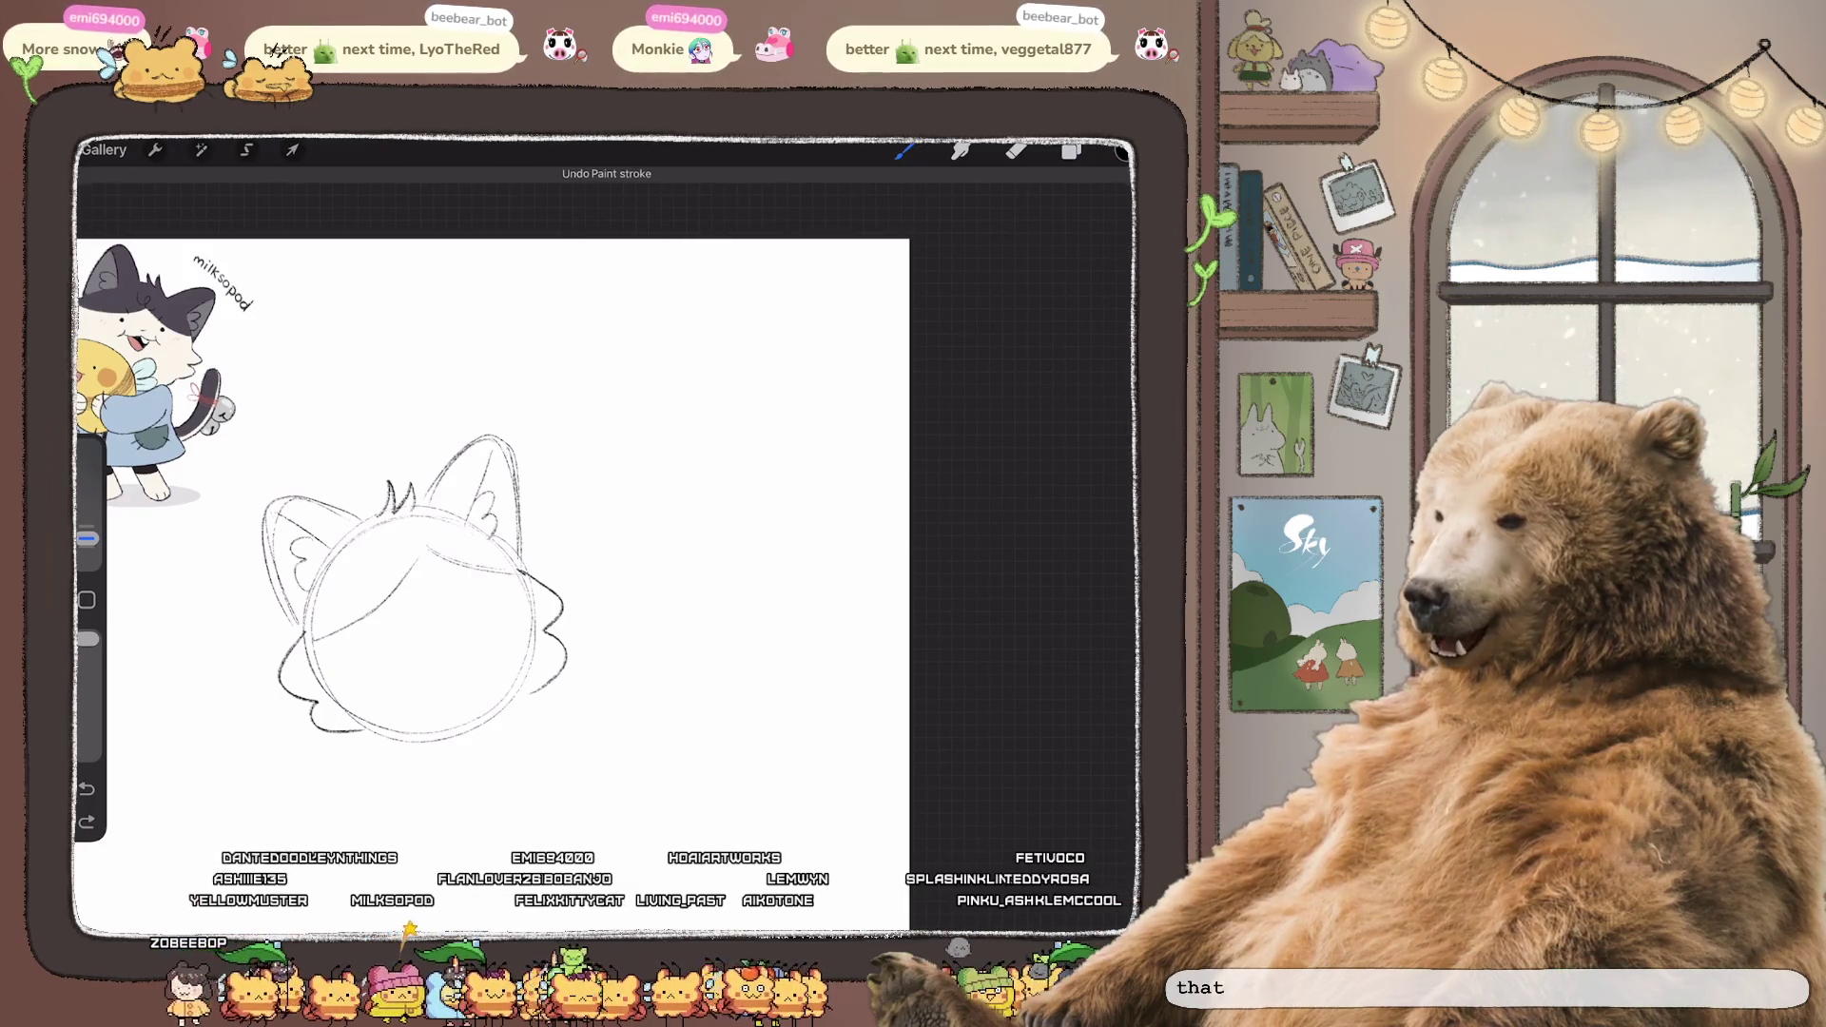
pyautogui.hotkey('ctrl', '0')
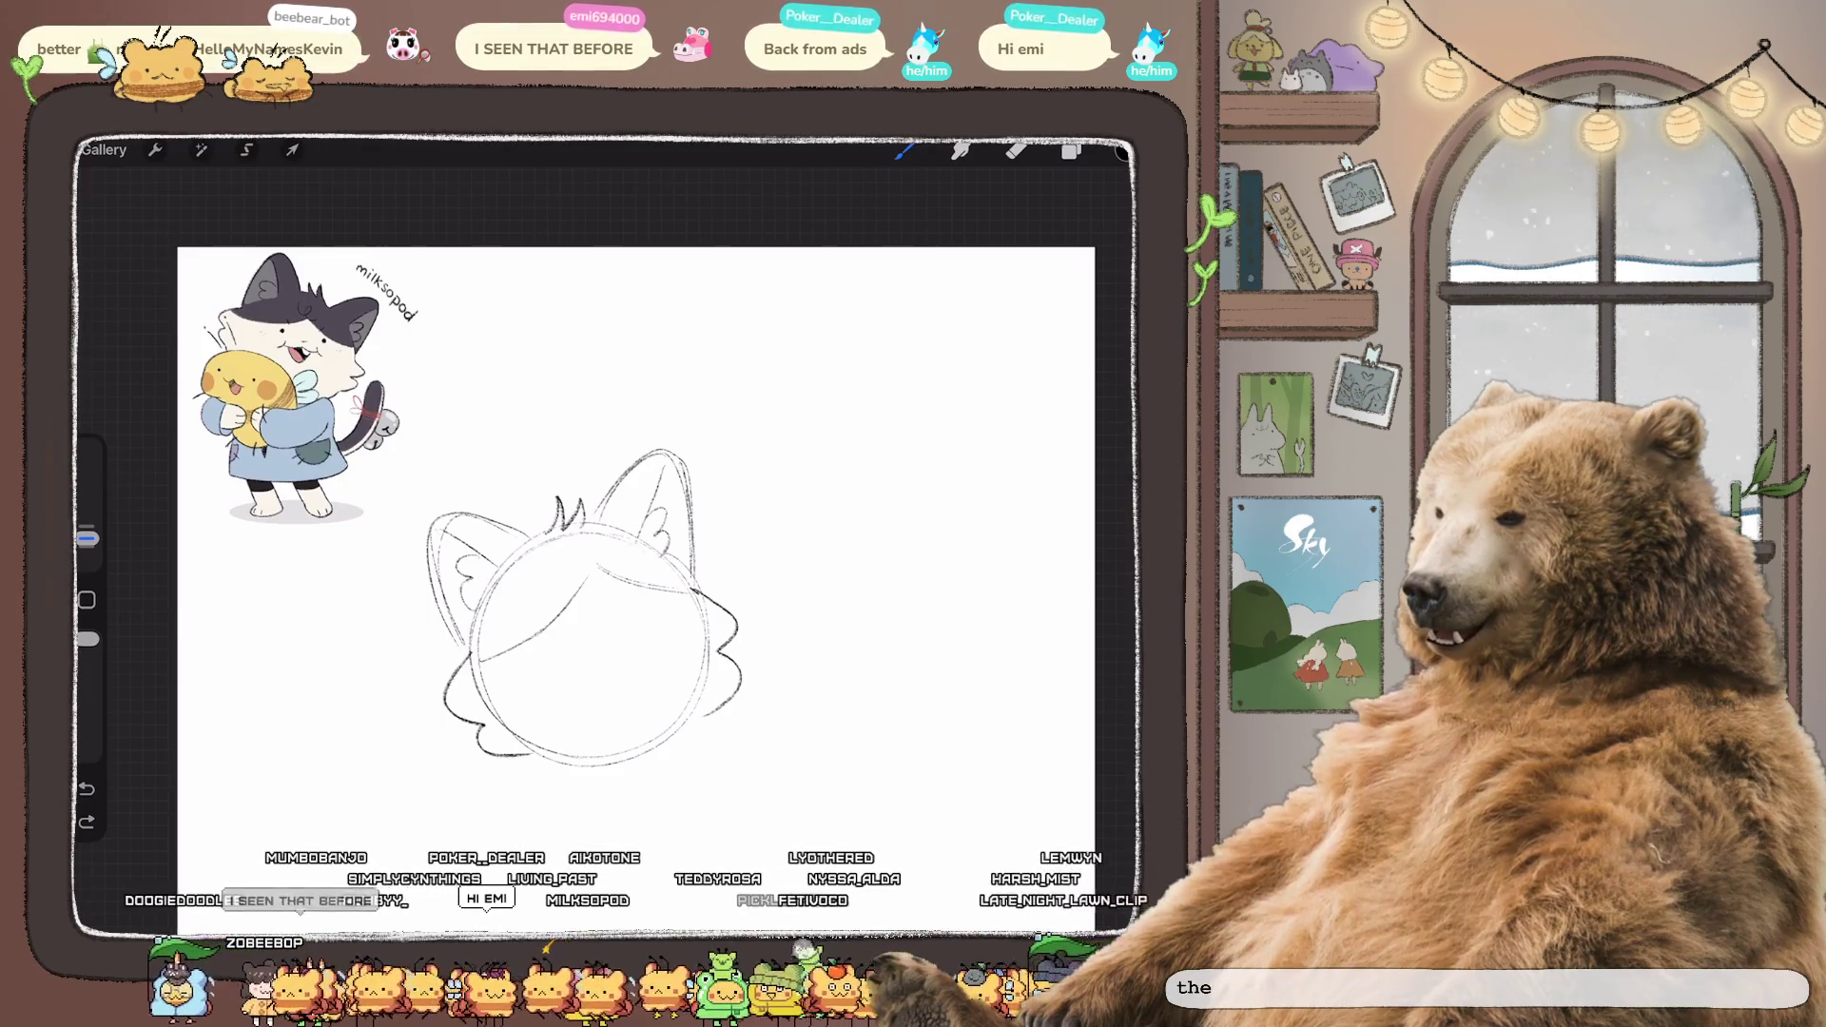
# - Zoom in on the cat head, sketch a test curve to its right, then undo it
pyautogui.moveTo(590, 533); pyautogui.dragTo(485, 521)
pyautogui.scroll(2, 495, 533)
pyautogui.moveTo(668, 447); pyautogui.dragTo(680, 525)
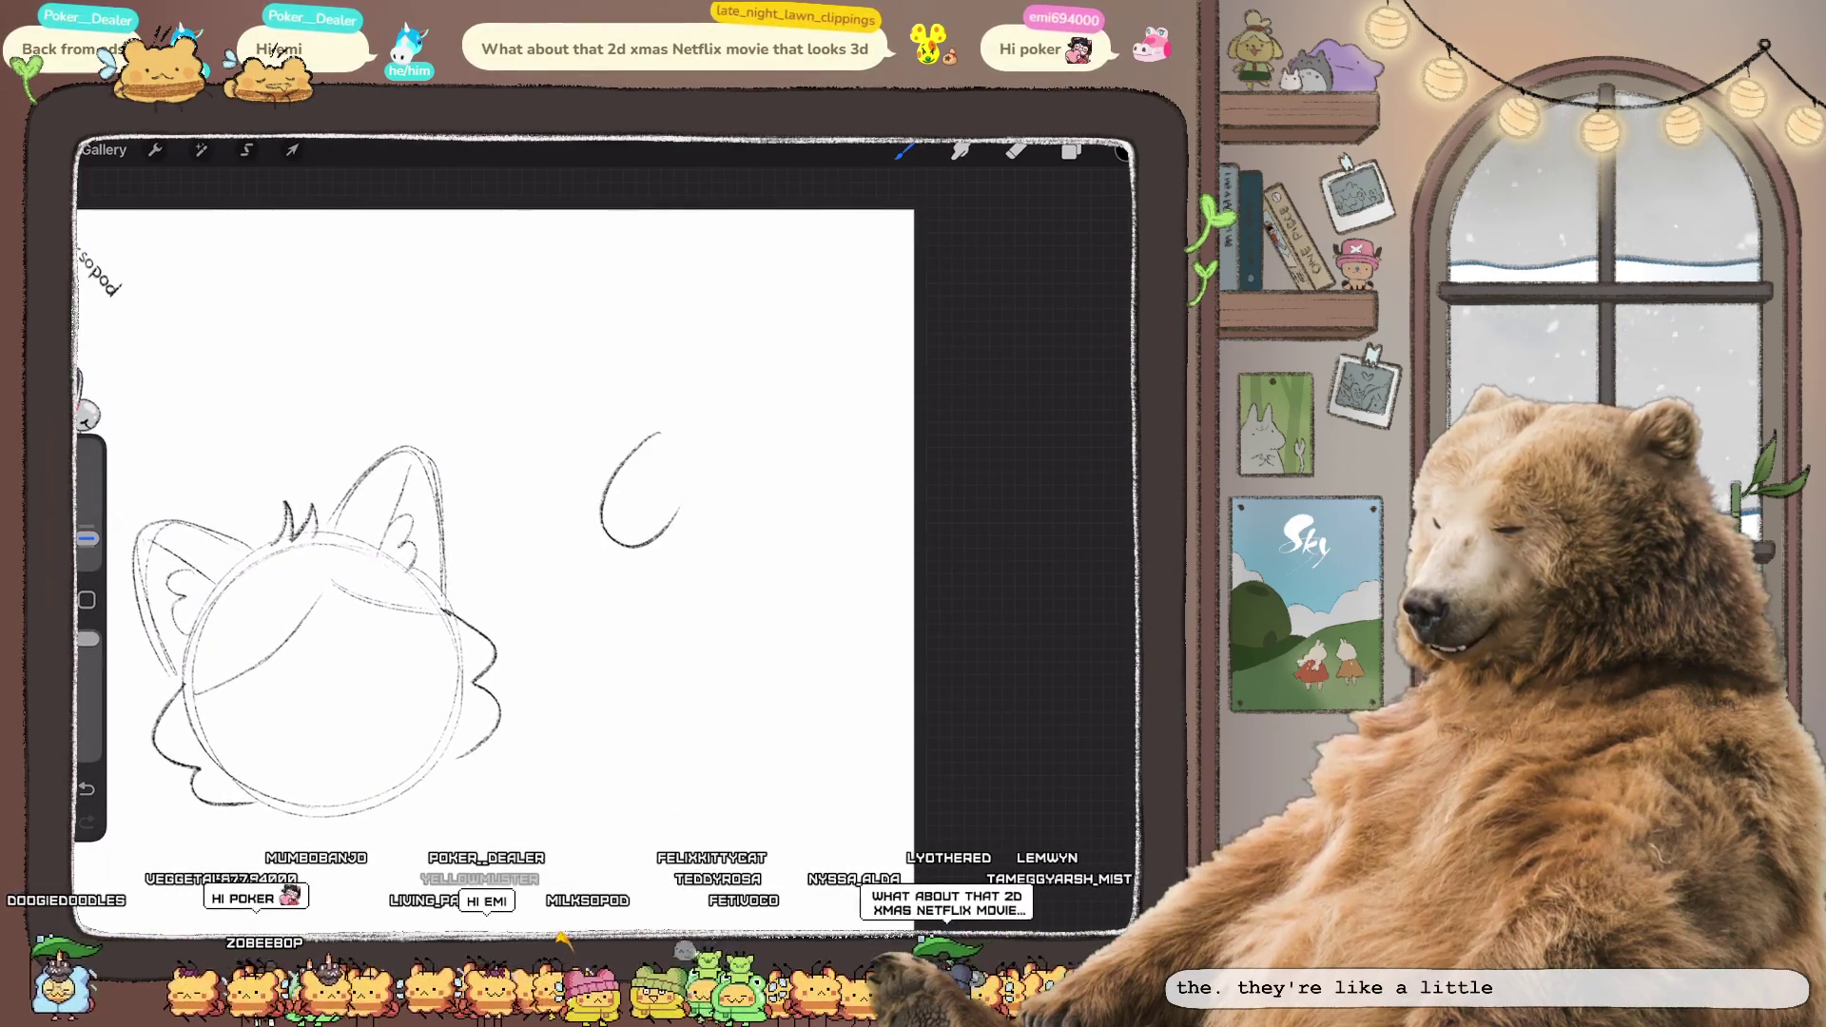
pyautogui.scroll(-2, 494, 533)
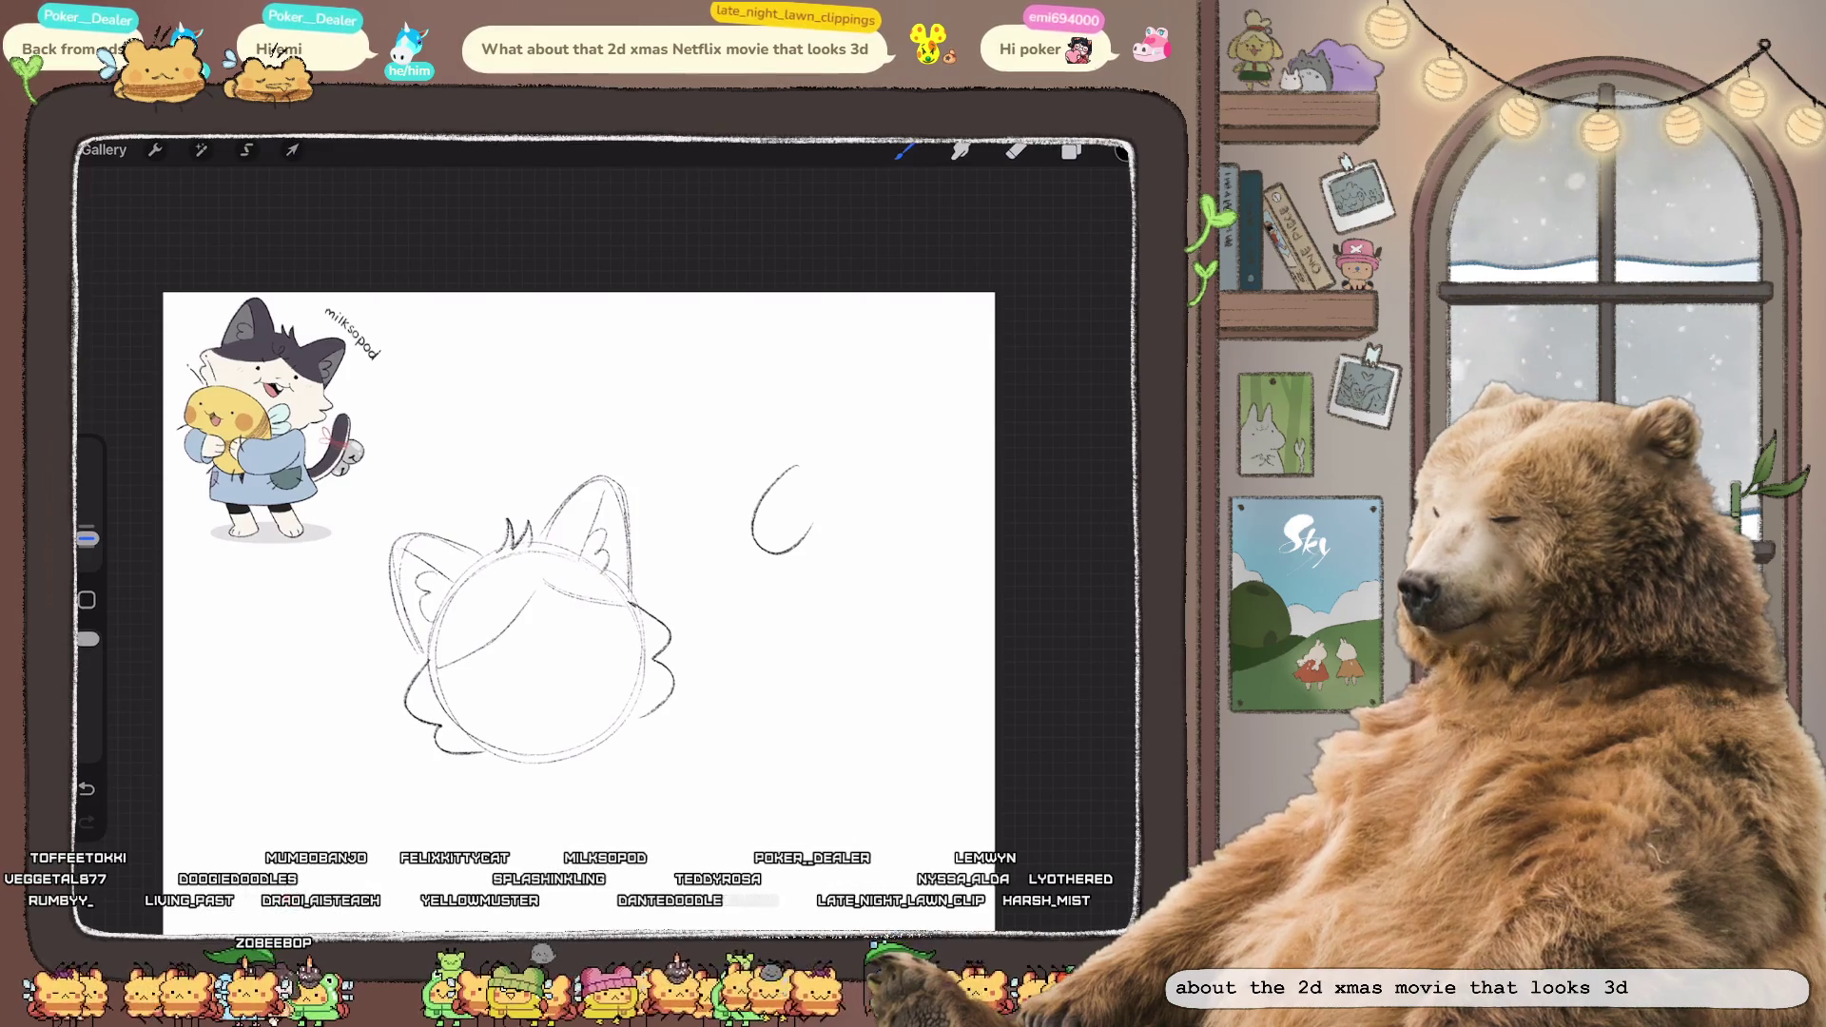
pyautogui.hotkey('ctrl', 'z')
pyautogui.scroll(2, 571, 523)
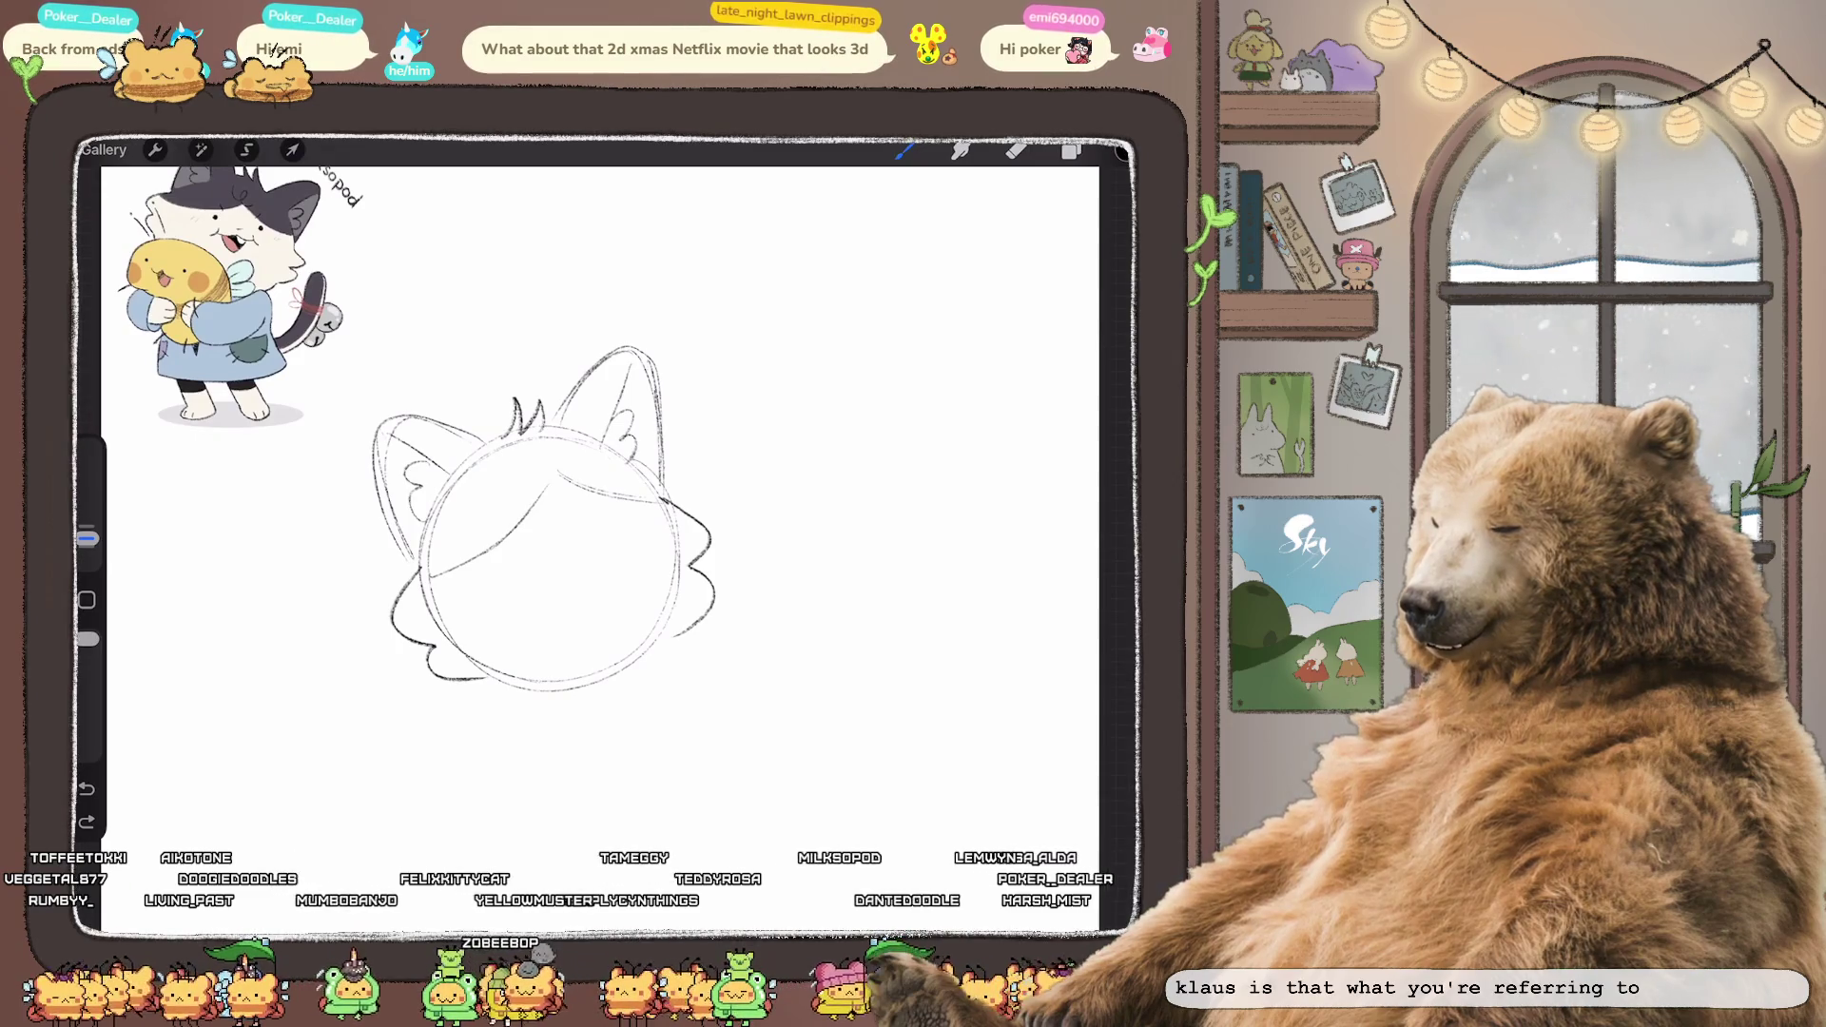
# - Freehand-select the head sketch and rotate it clockwise so it sits upright
pyautogui.click(246, 149)
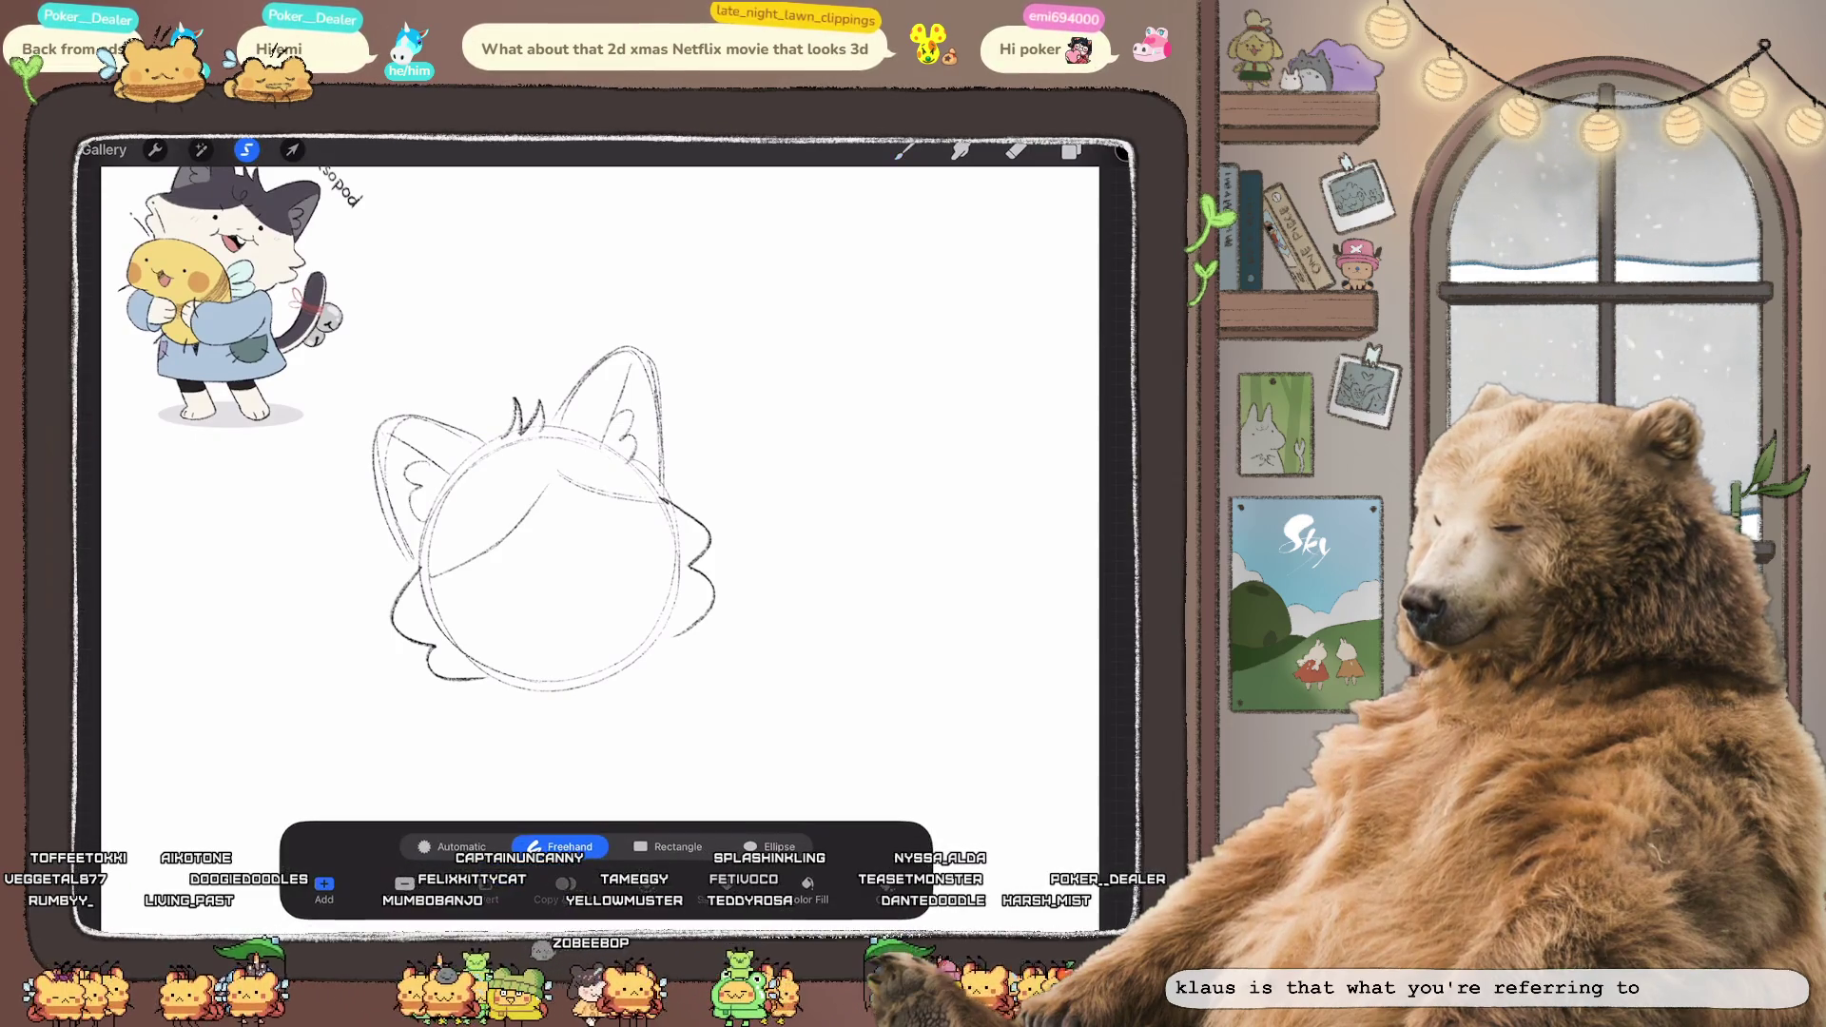
pyautogui.moveTo(666, 500); pyautogui.dragTo(557, 469)
pyautogui.click(661, 566)
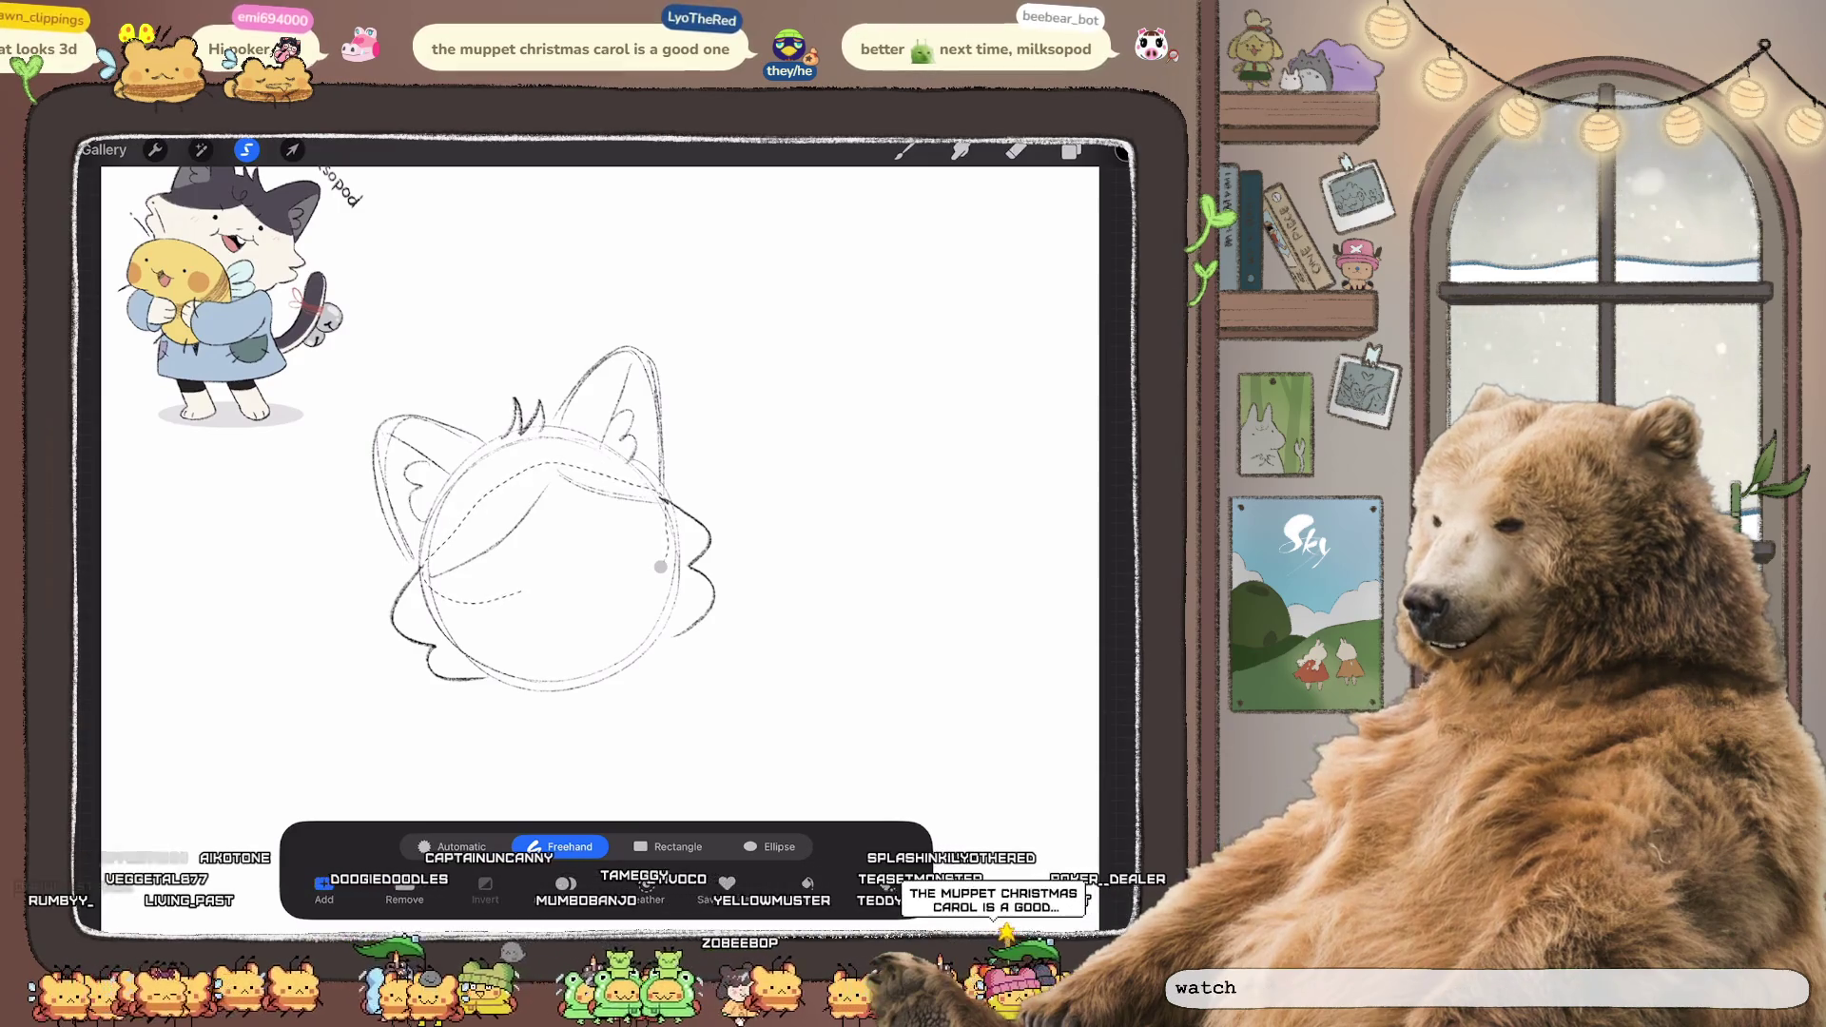
pyautogui.click(292, 150)
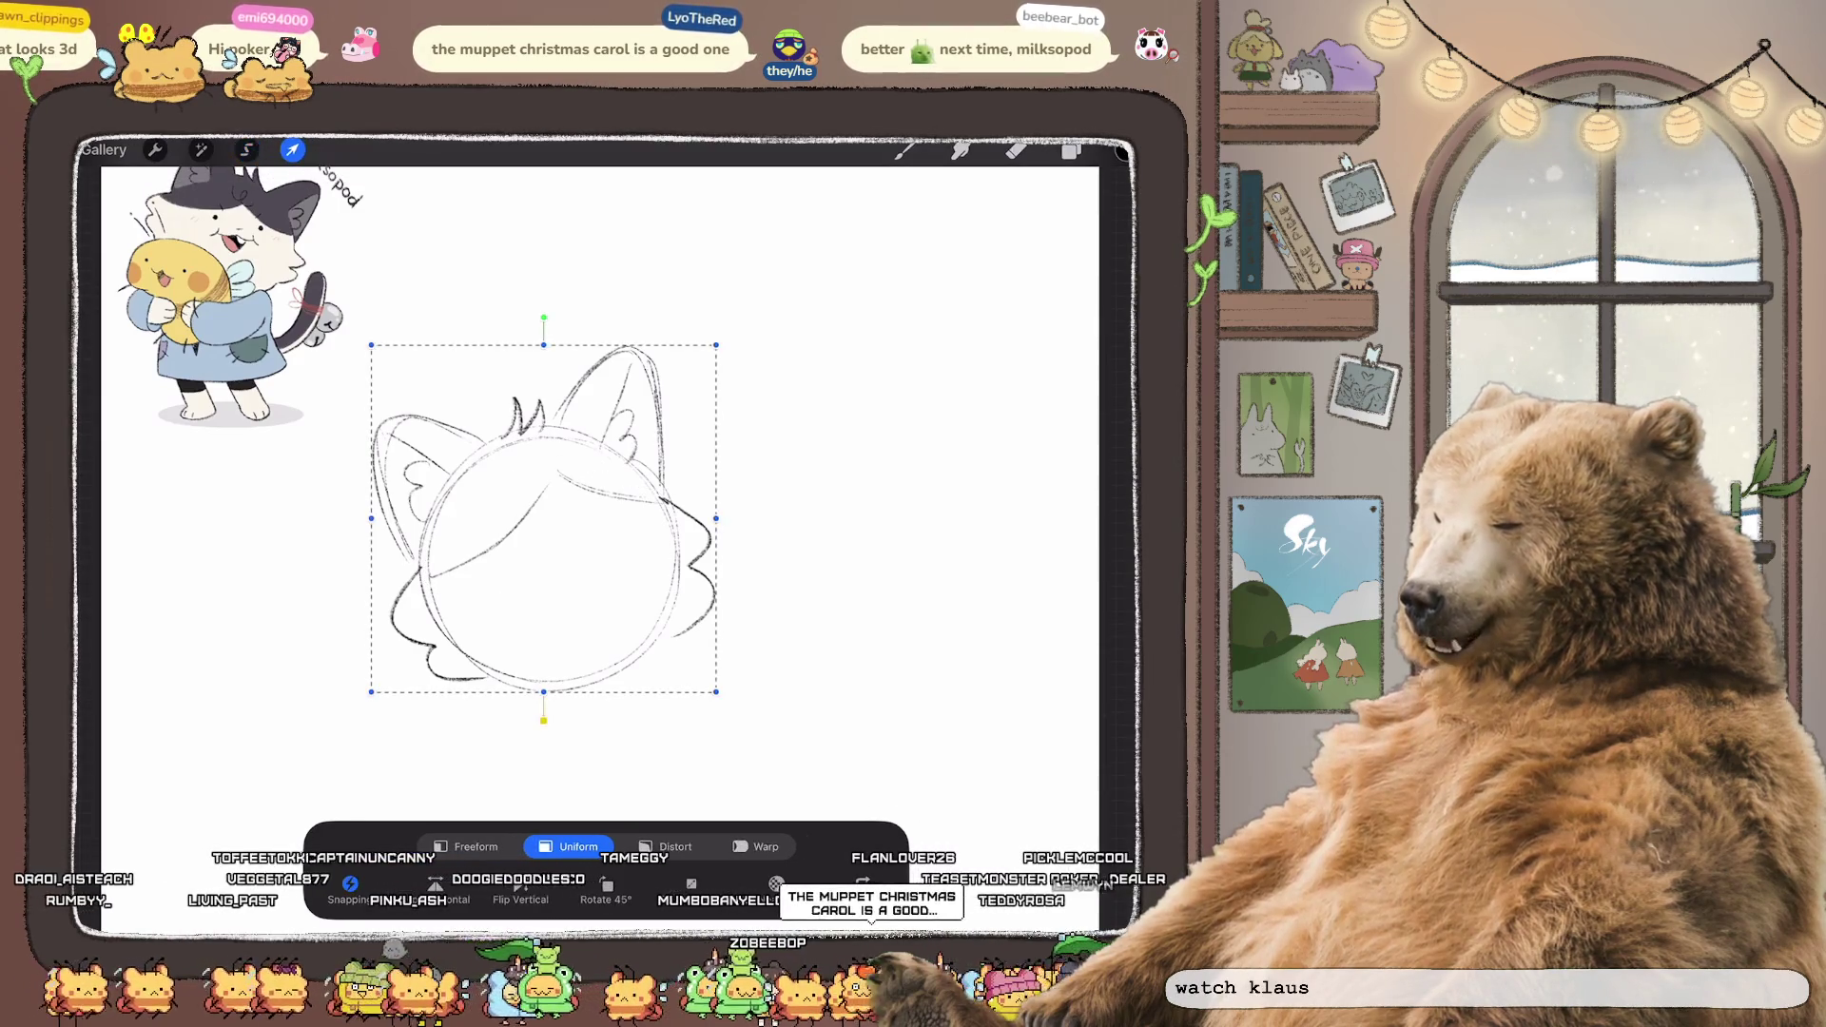
pyautogui.moveTo(545, 335); pyautogui.dragTo(607, 343)
pyautogui.scroll(-1, 594, 495)
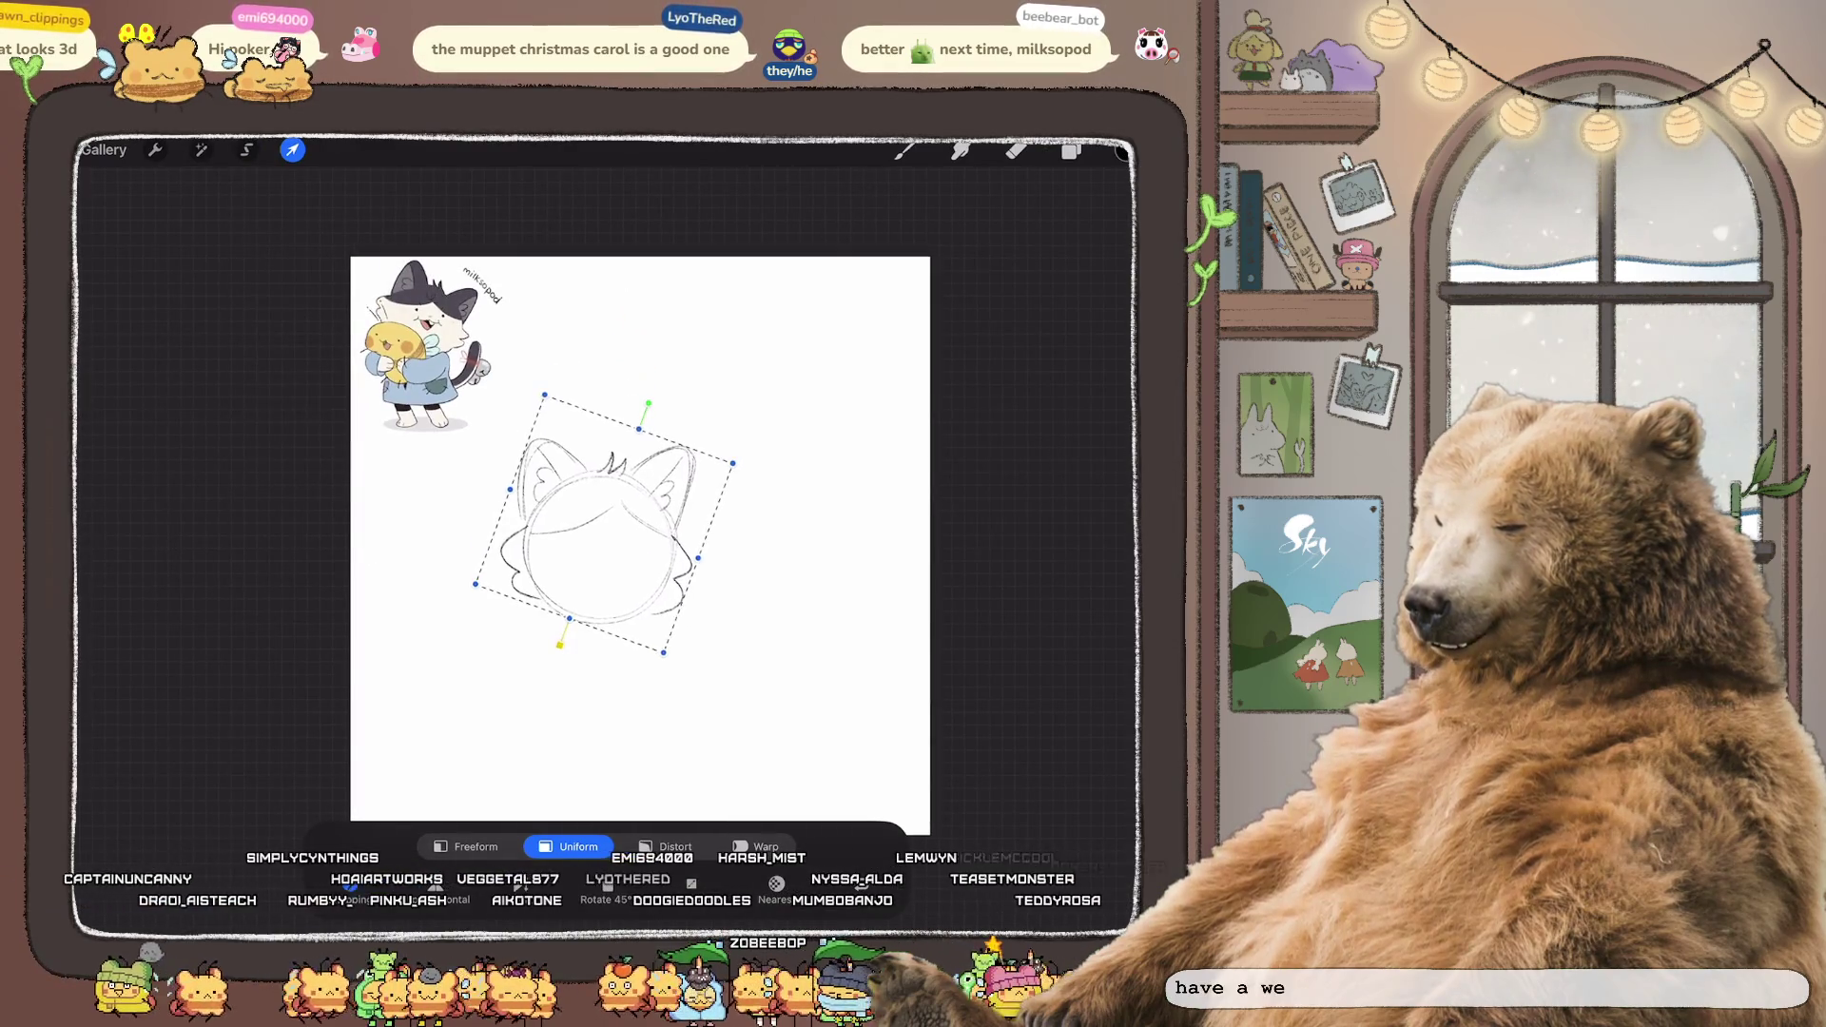
# - Draw a small curly mouth on the rotated head
pyautogui.press('b')
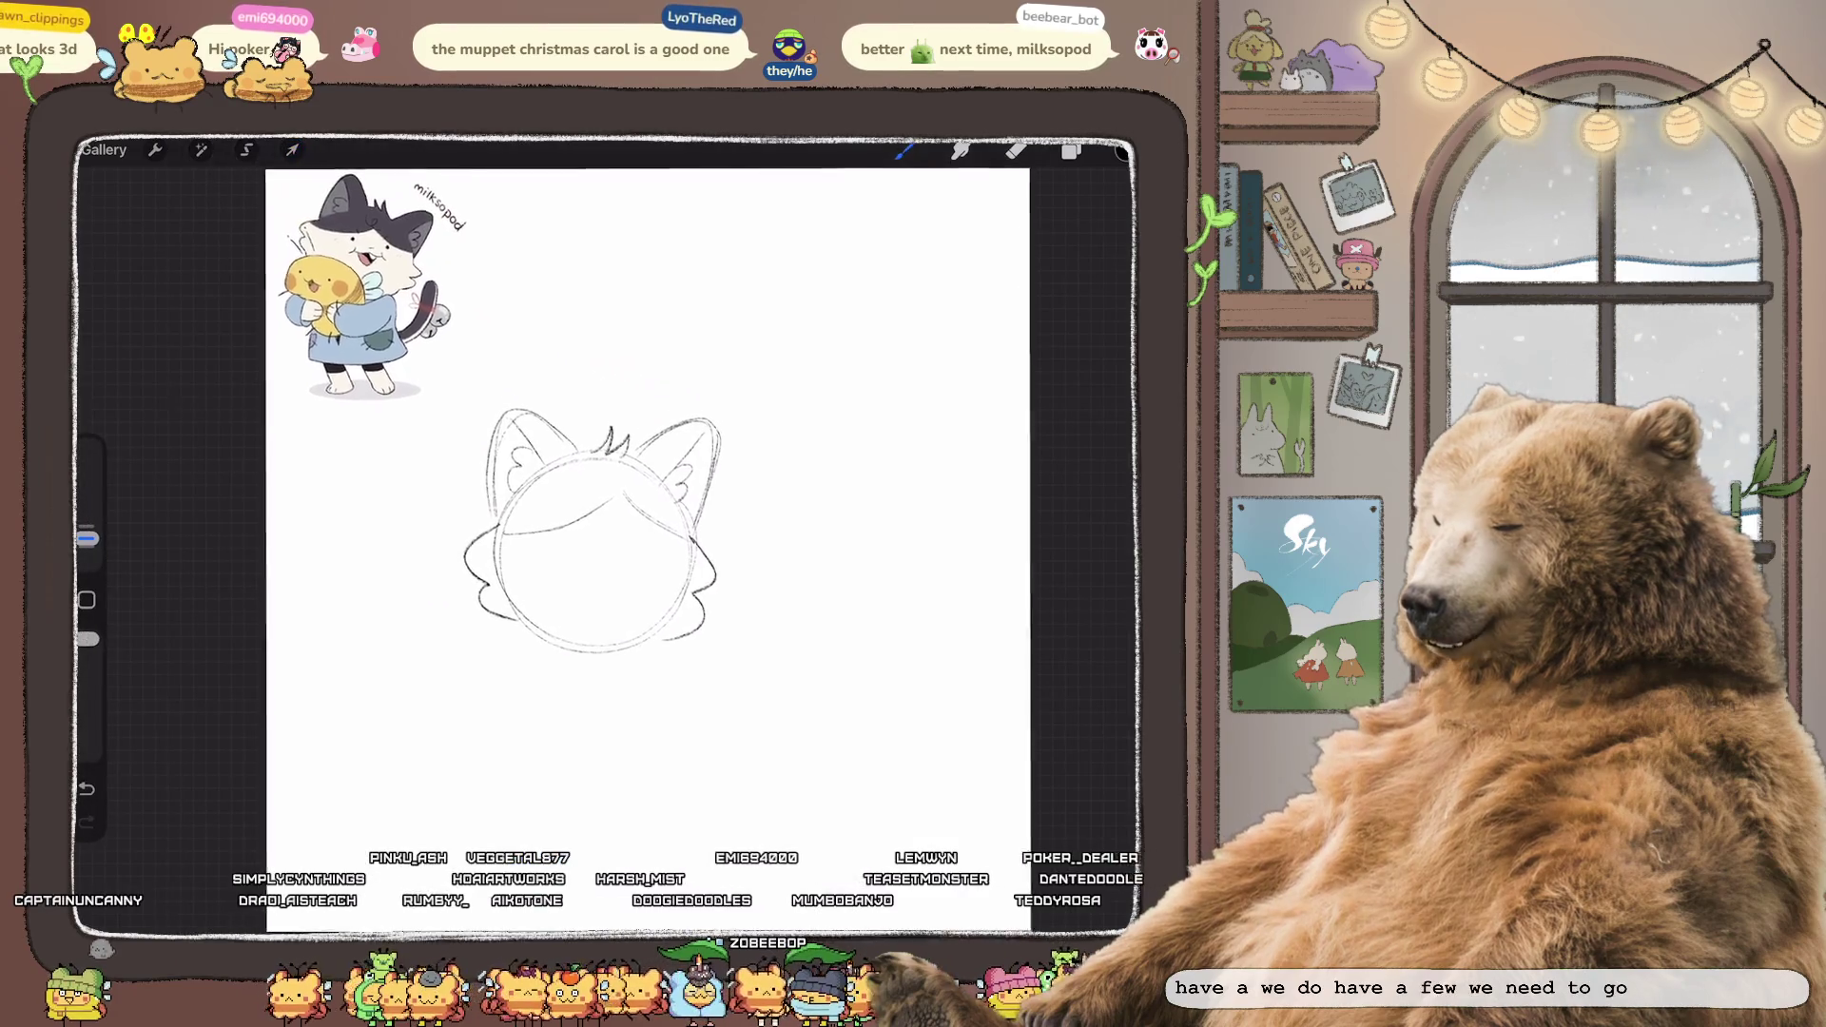
pyautogui.moveTo(589, 480); pyautogui.dragTo(620, 483)
pyautogui.scroll(2, 599, 533)
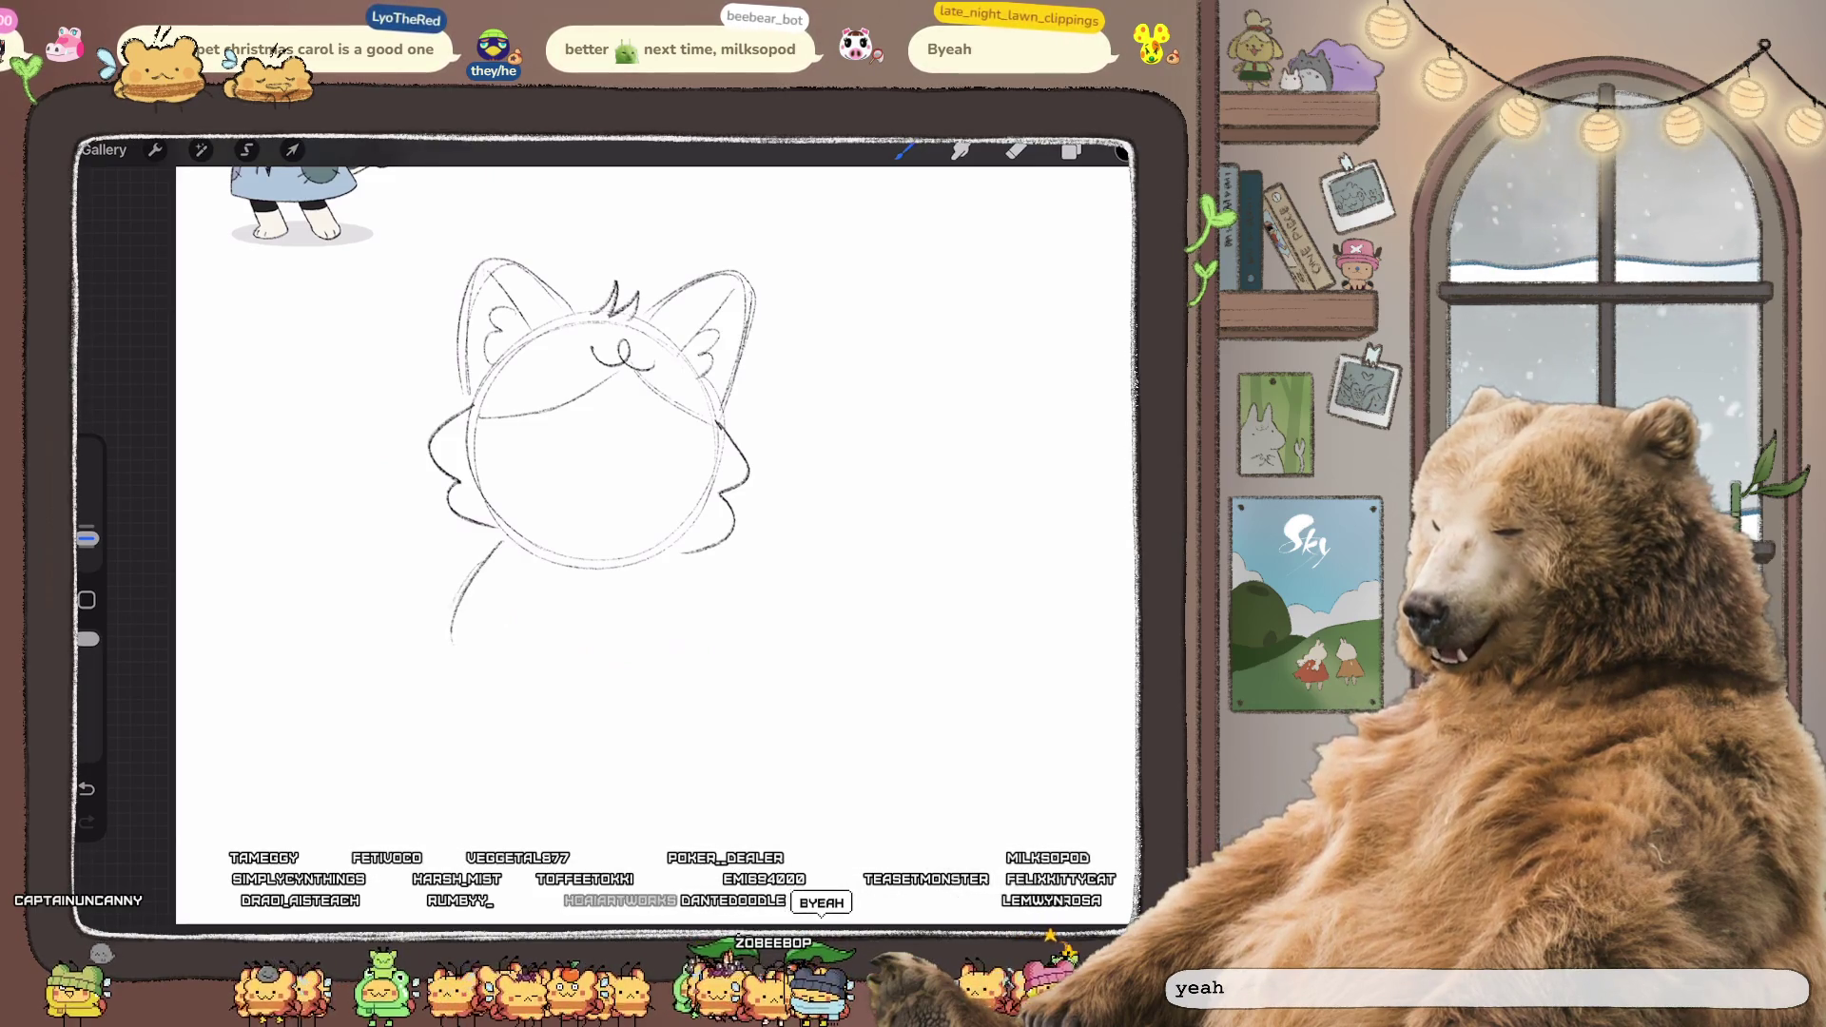
# - Sketch trial body strokes beneath the head, undoing the lower-left curve and short neck stroke
pyautogui.moveTo(451, 643); pyautogui.dragTo(494, 678)
pyautogui.hotkey('ctrl', 'z')
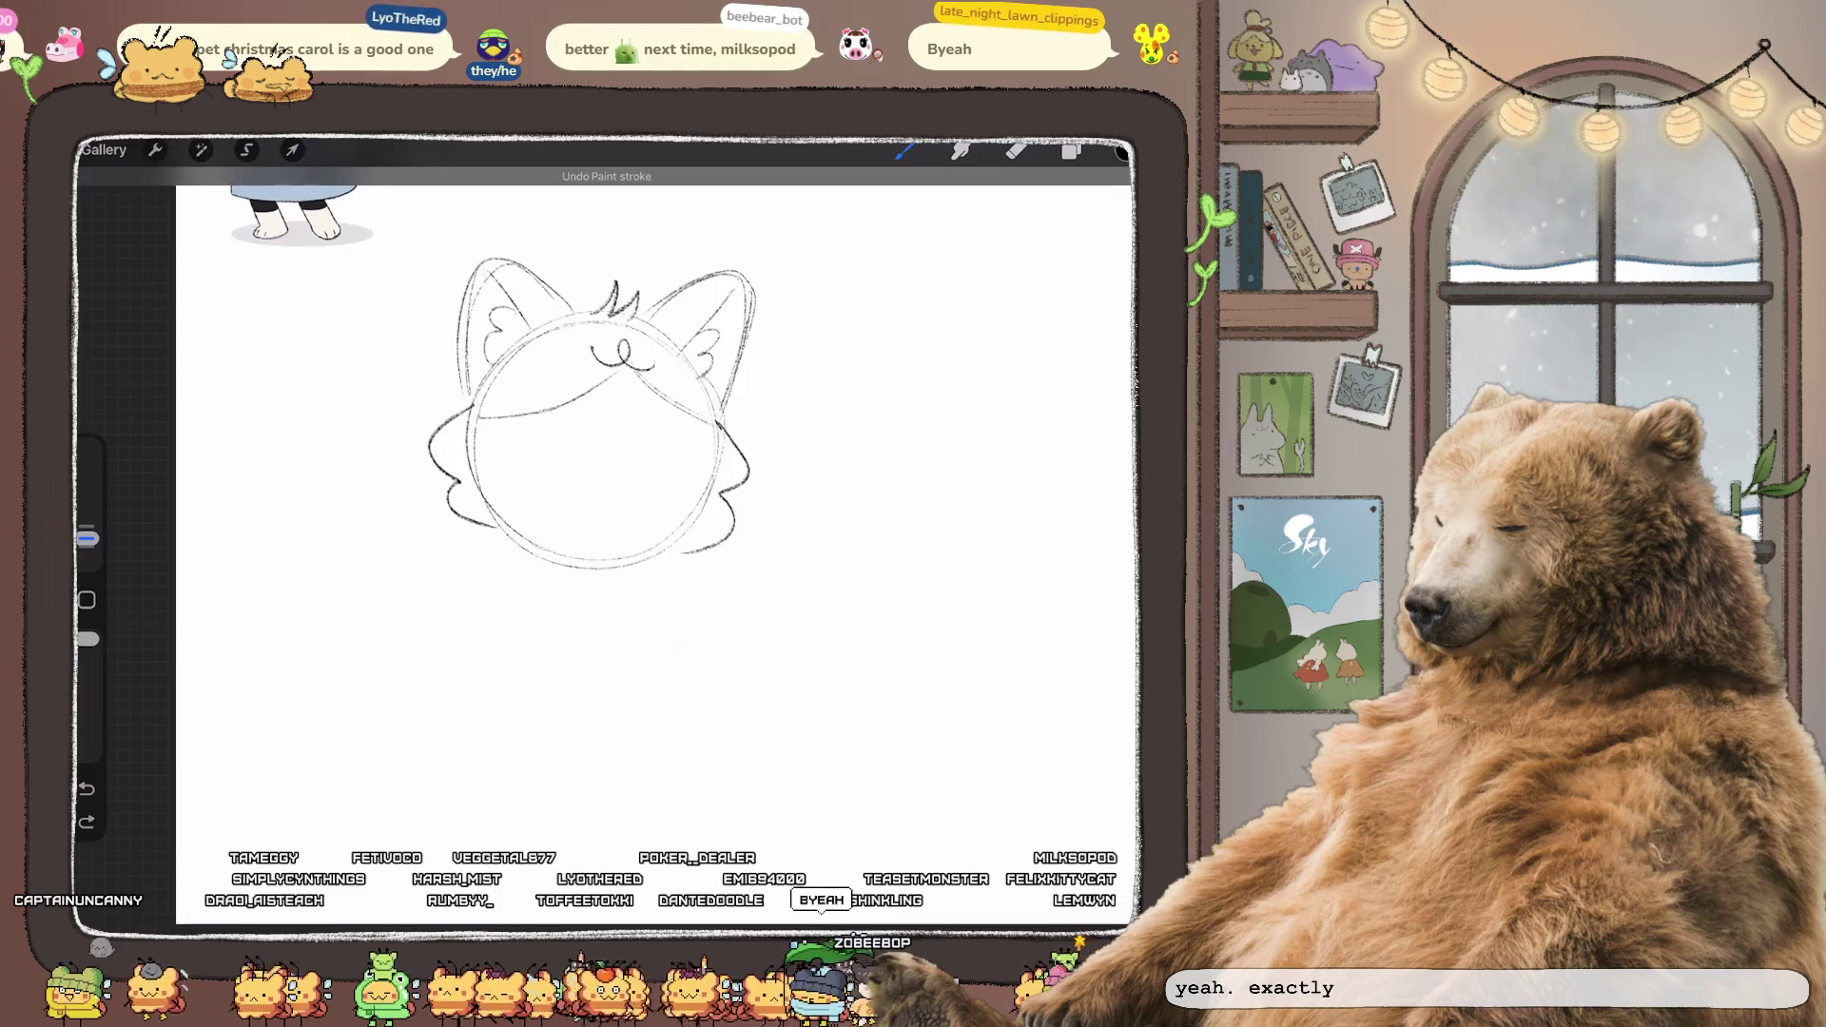
pyautogui.moveTo(476, 509); pyautogui.dragTo(469, 578)
pyautogui.moveTo(491, 514)
pyautogui.mouseDown()
pyautogui.moveTo(676, 532)
pyautogui.moveTo(720, 590)
pyautogui.mouseUp()
pyautogui.moveTo(466, 571); pyautogui.dragTo(720, 588)
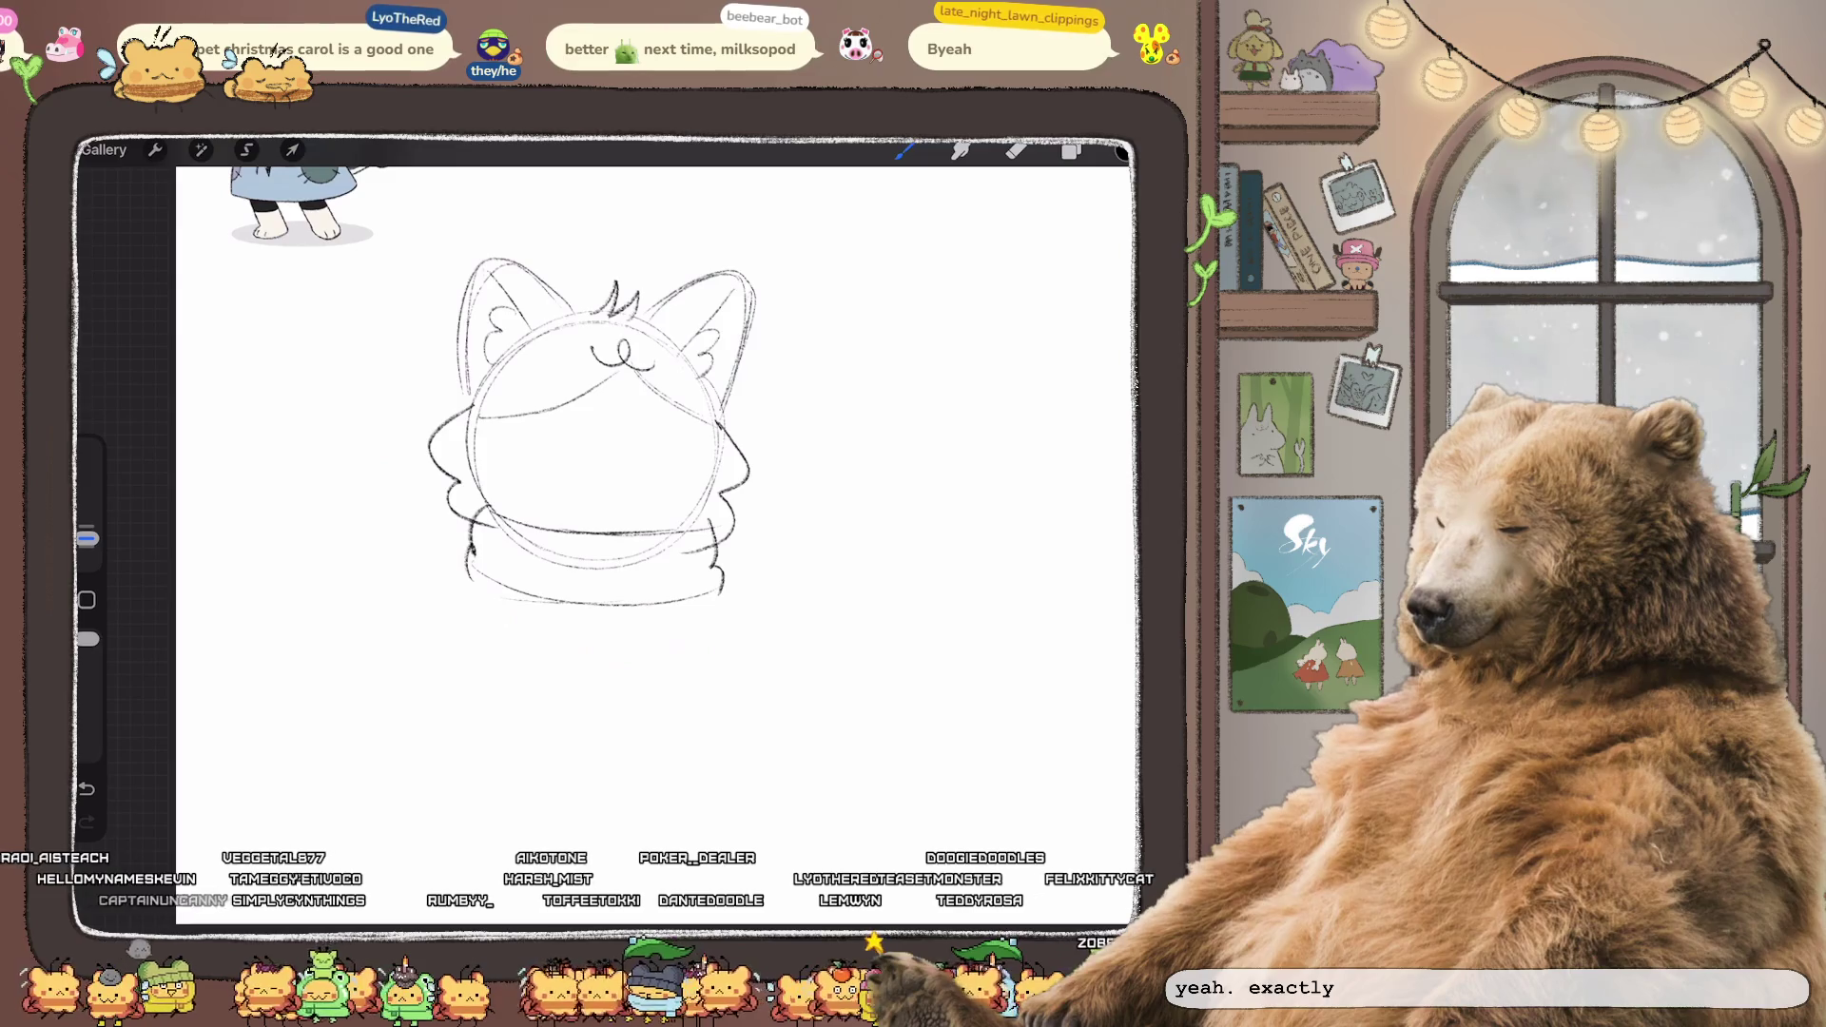
pyautogui.scroll(-5, 609, 476)
pyautogui.scroll(4, 609, 475)
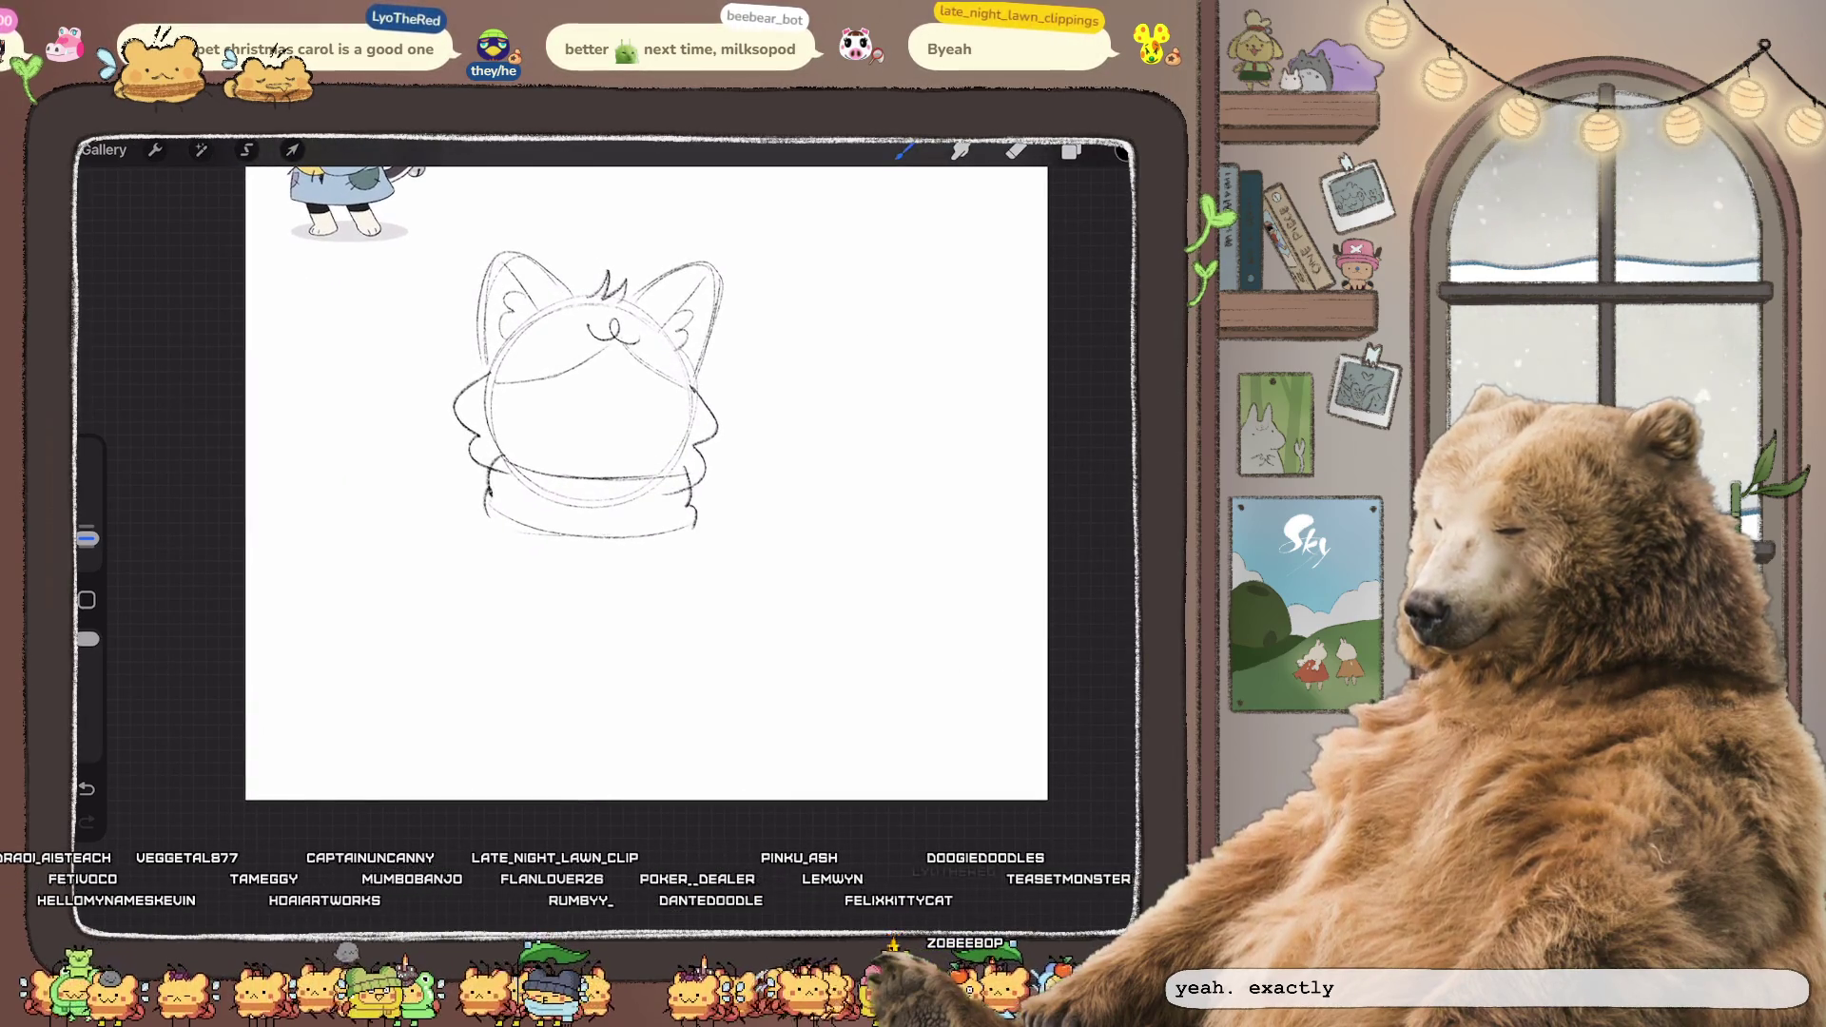
pyautogui.hotkey('ctrl', 'z')
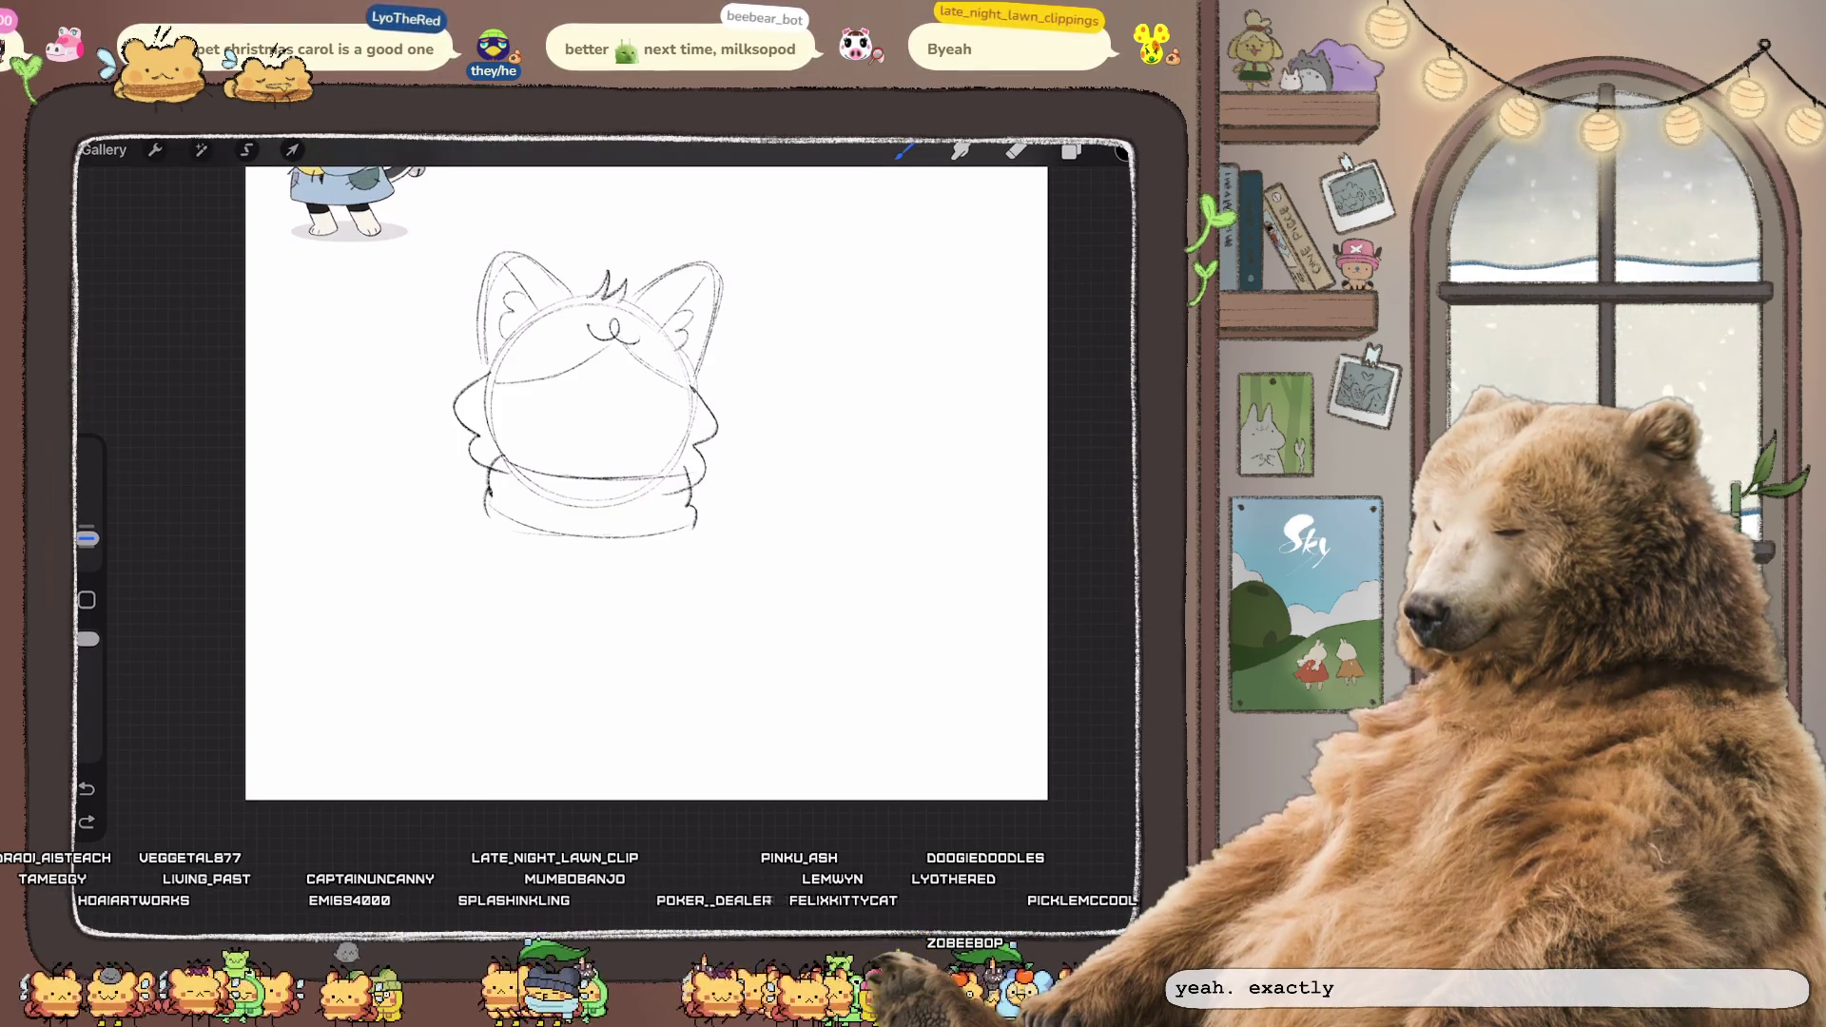
# - Sketch the rounded collar shape below the head, undoing the extra side and bottom lines
pyautogui.moveTo(559, 517)
pyautogui.mouseDown()
pyautogui.moveTo(549, 571)
pyautogui.moveTo(605, 634)
pyautogui.mouseUp()
pyautogui.moveTo(517, 511); pyautogui.dragTo(578, 637)
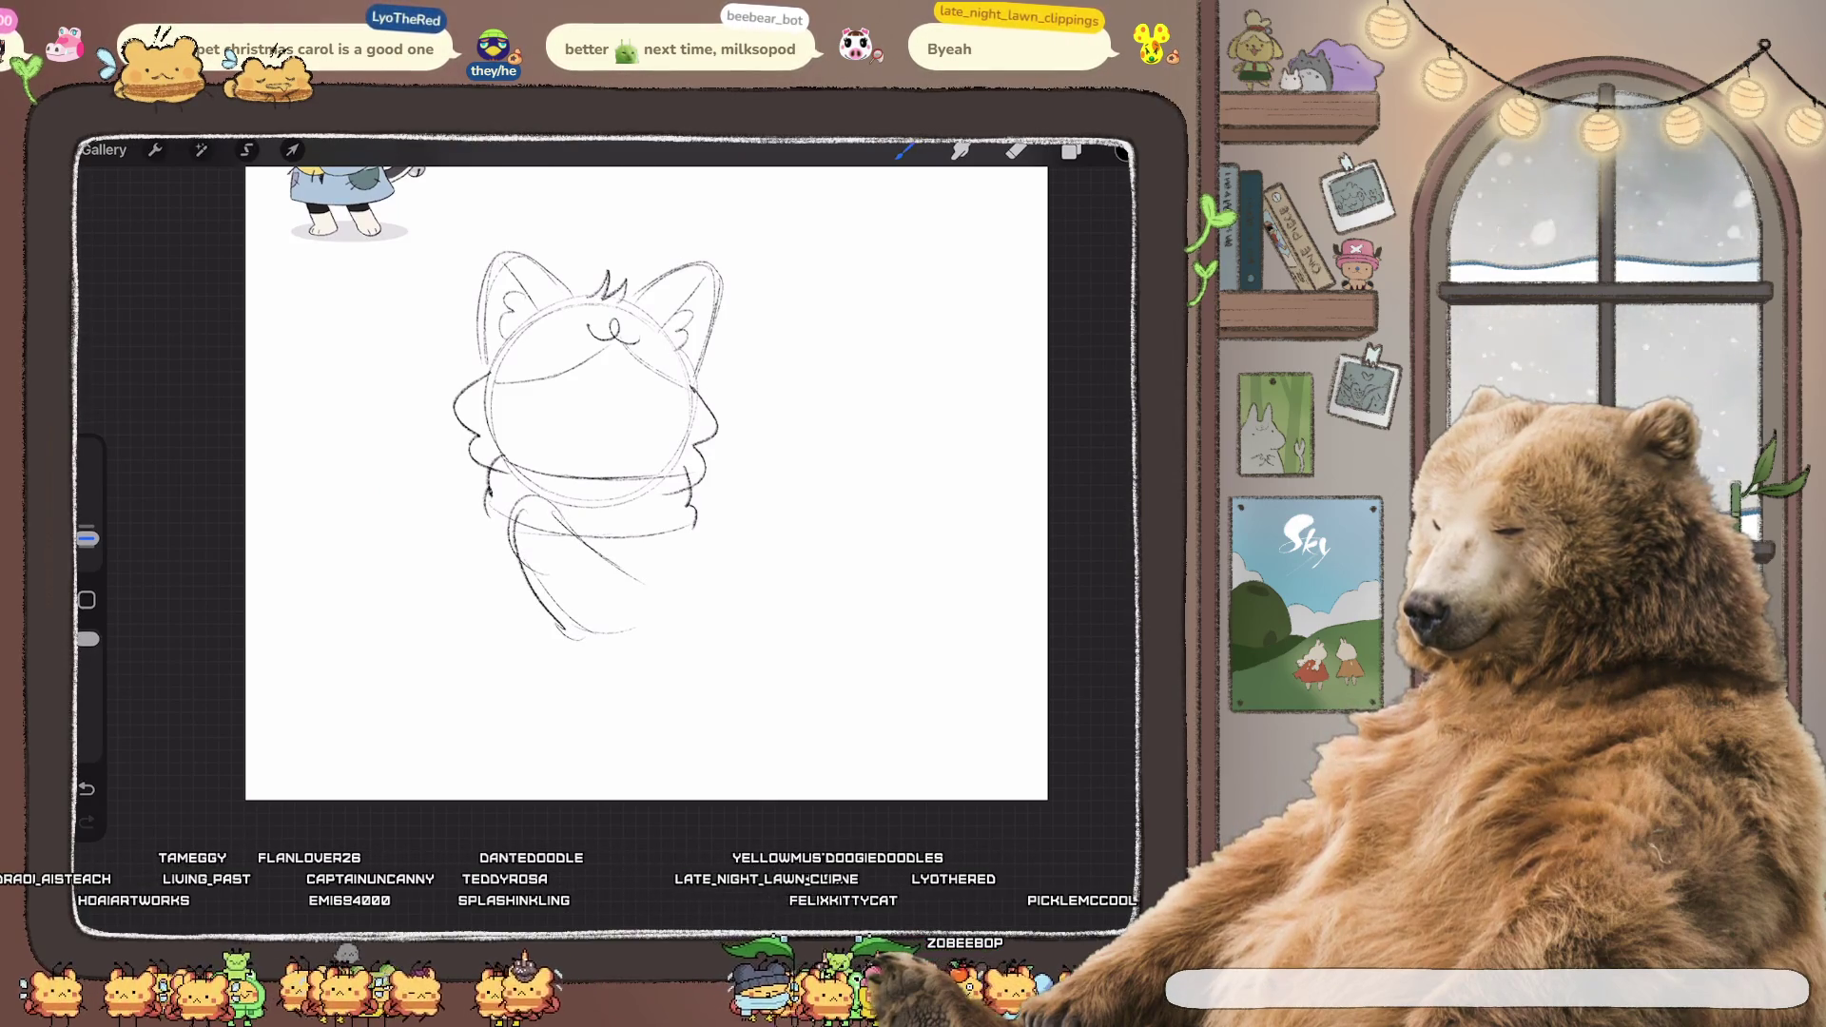
pyautogui.moveTo(571, 538); pyautogui.dragTo(656, 600)
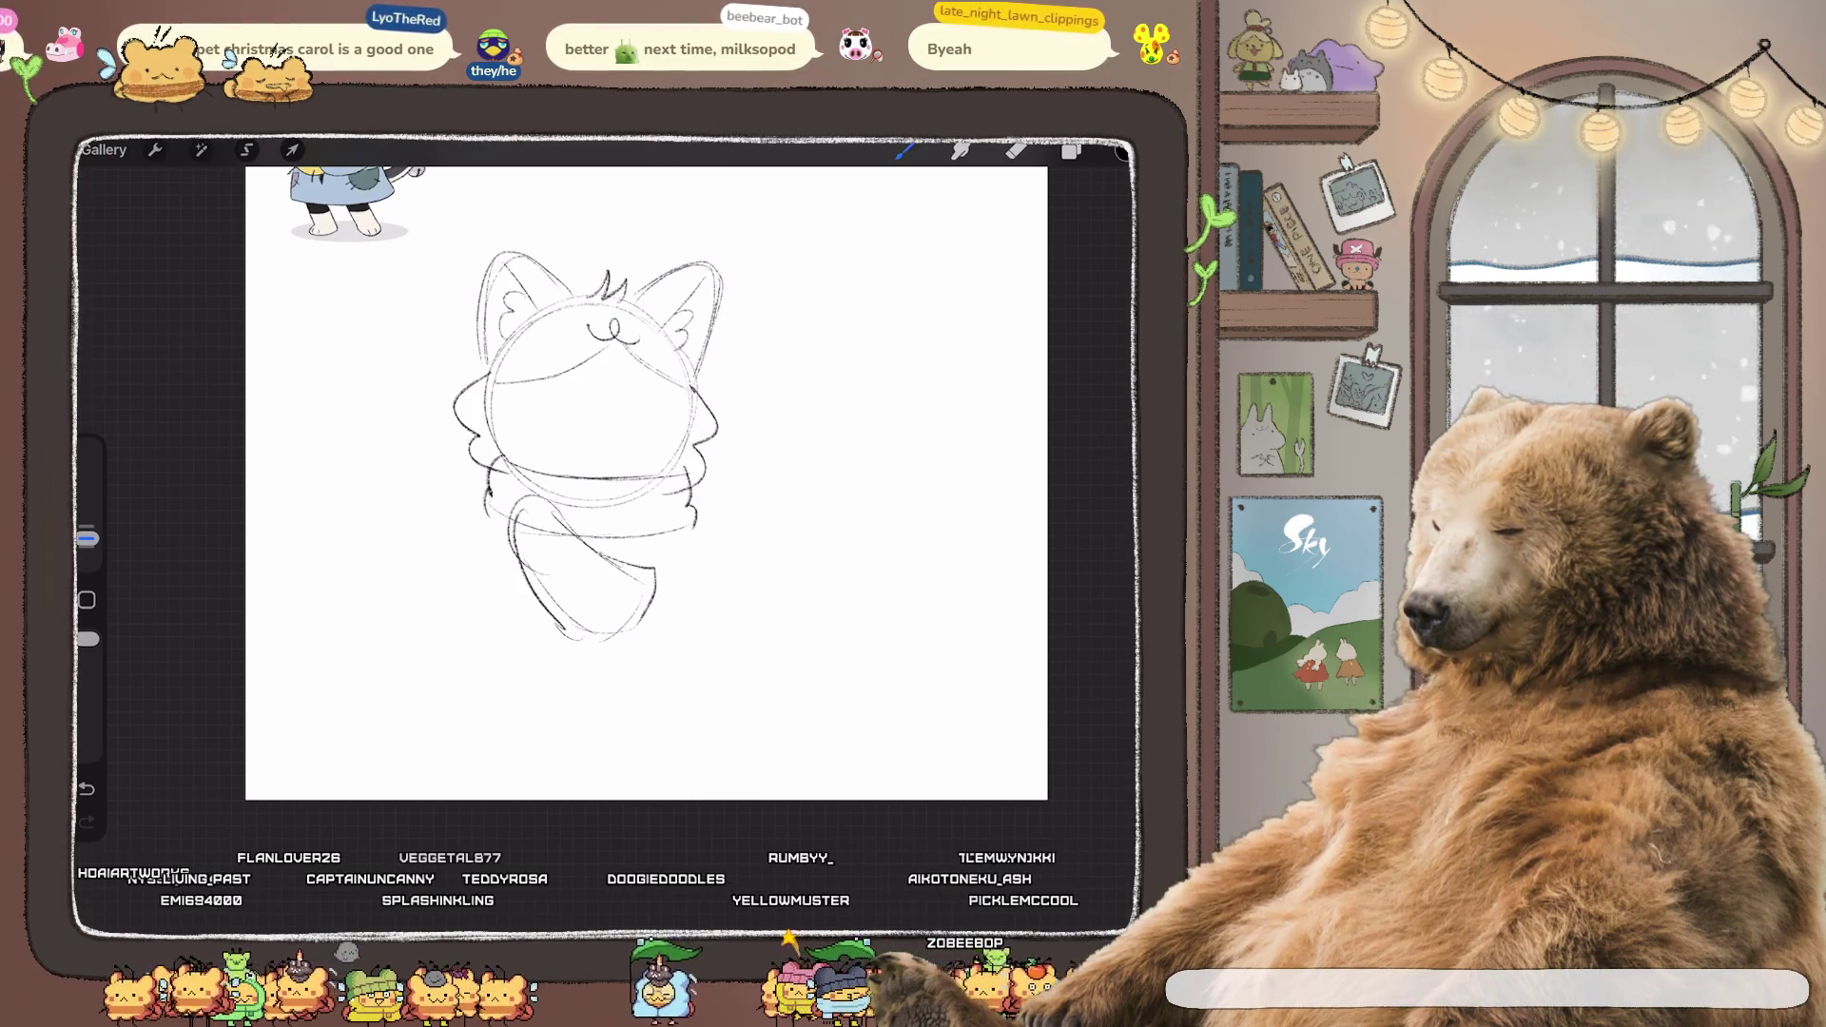
pyautogui.moveTo(506, 514); pyautogui.dragTo(555, 494)
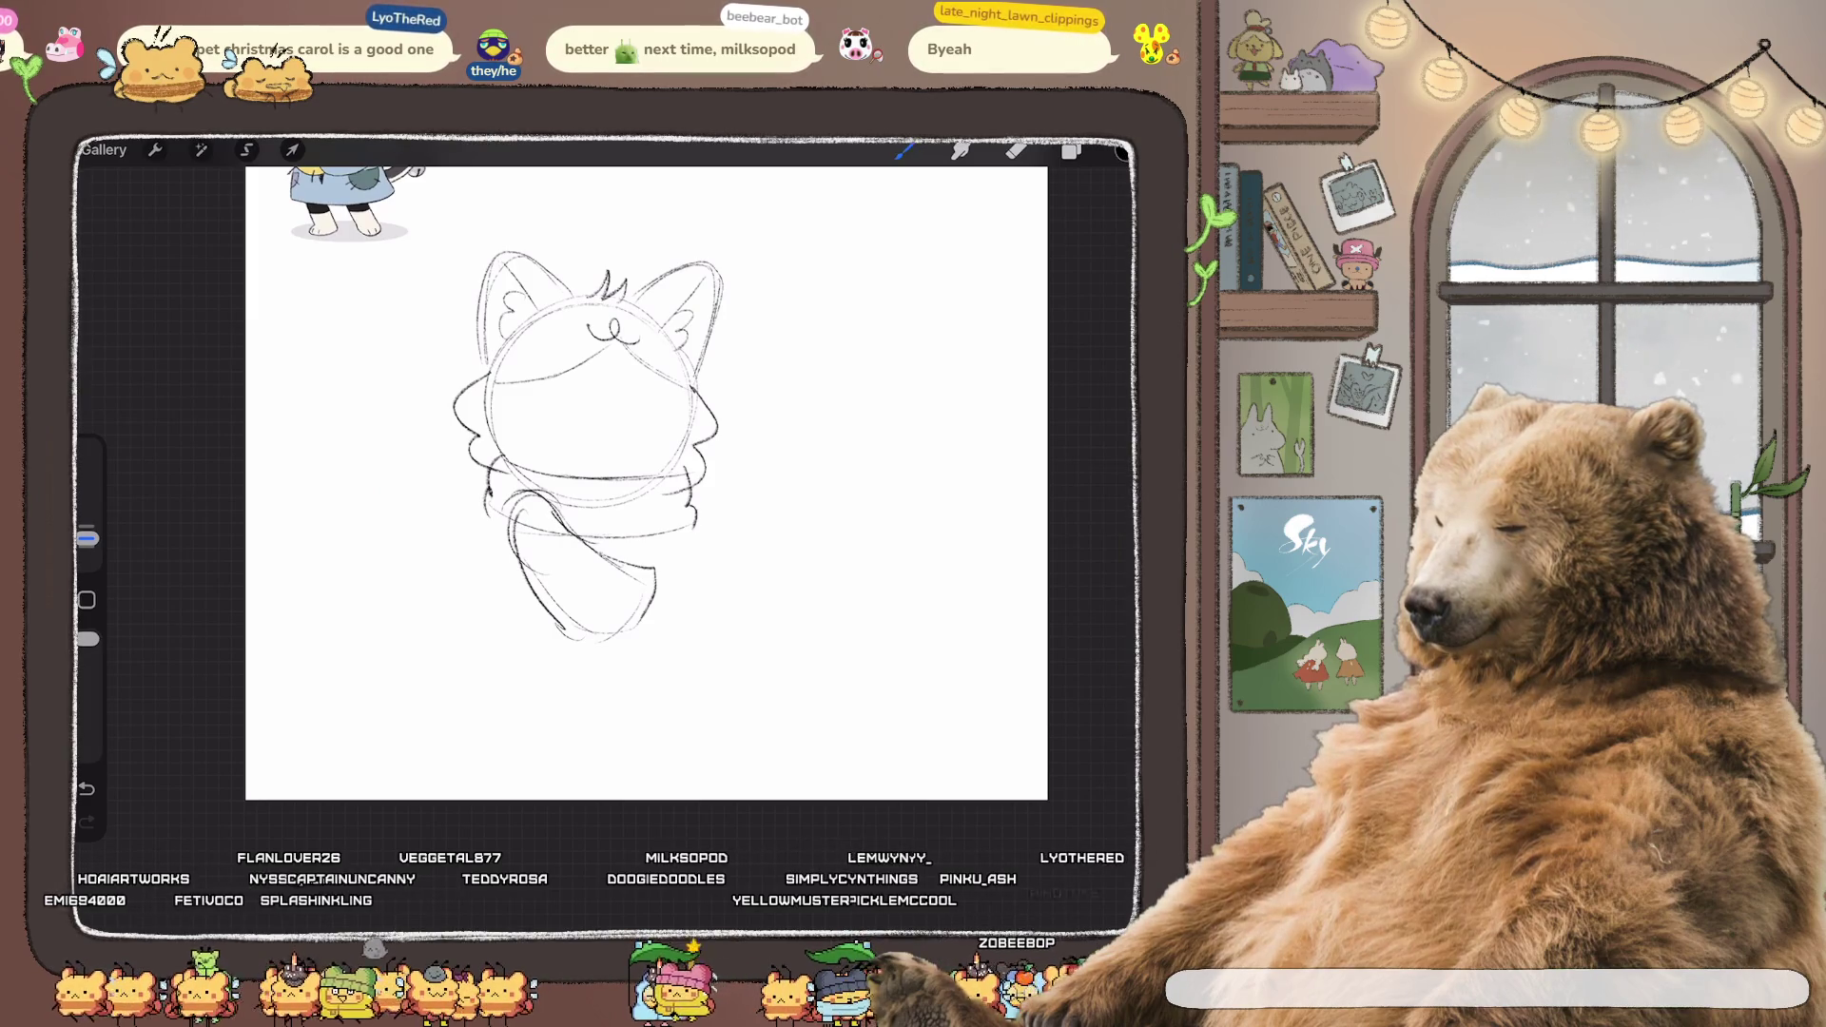
pyautogui.moveTo(681, 540); pyautogui.dragTo(688, 596)
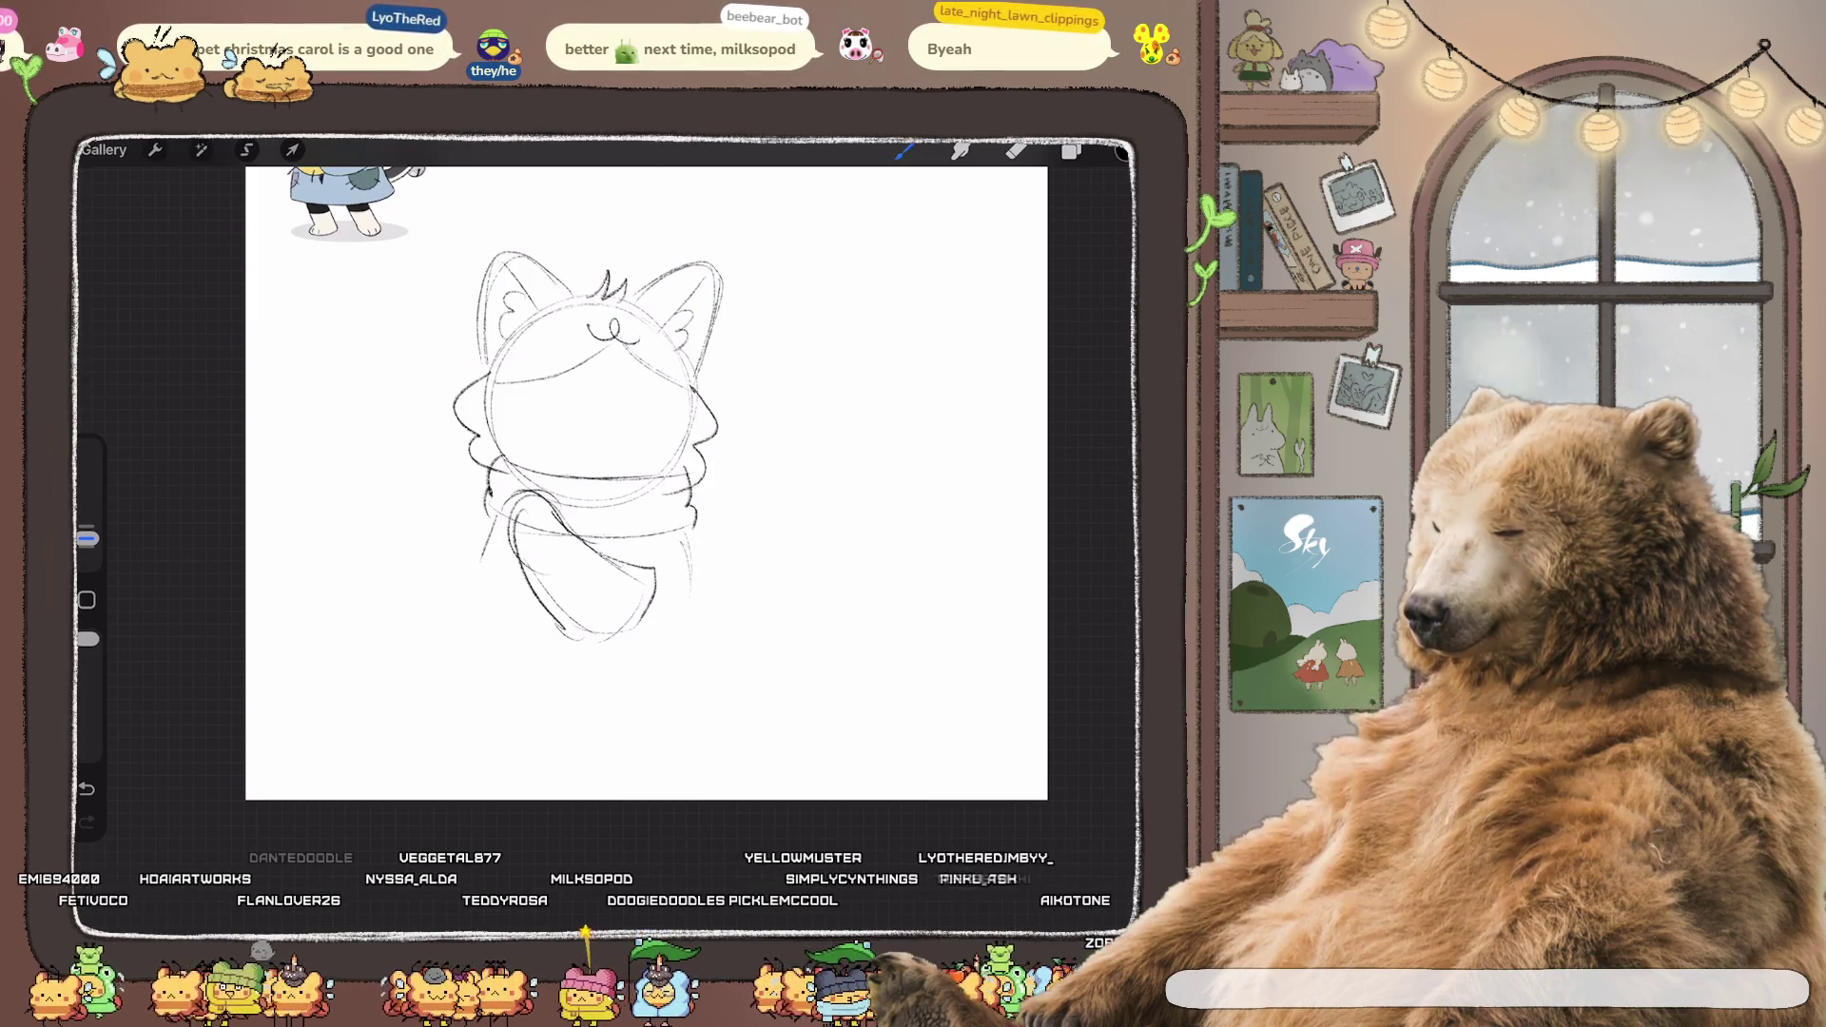
pyautogui.hotkey('ctrl', 'z')
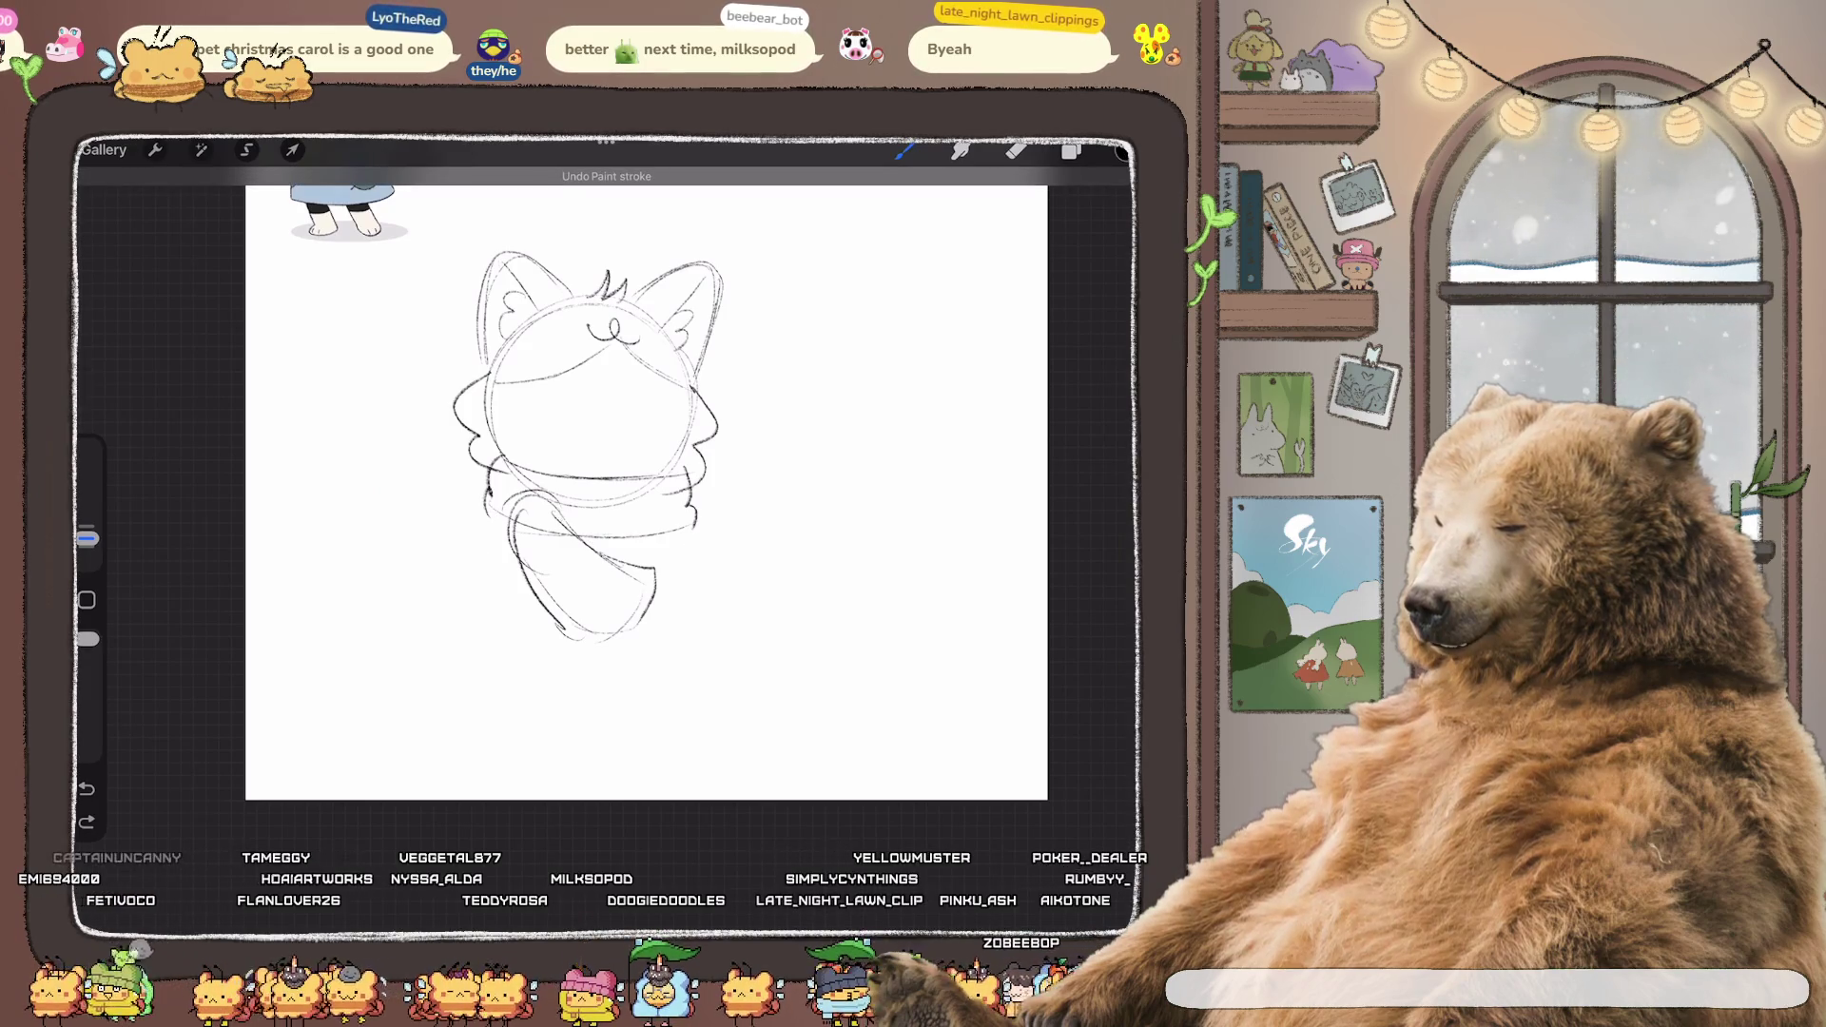
pyautogui.hotkey('ctrl', 'z')
pyautogui.hotkey('ctrl', 'z')
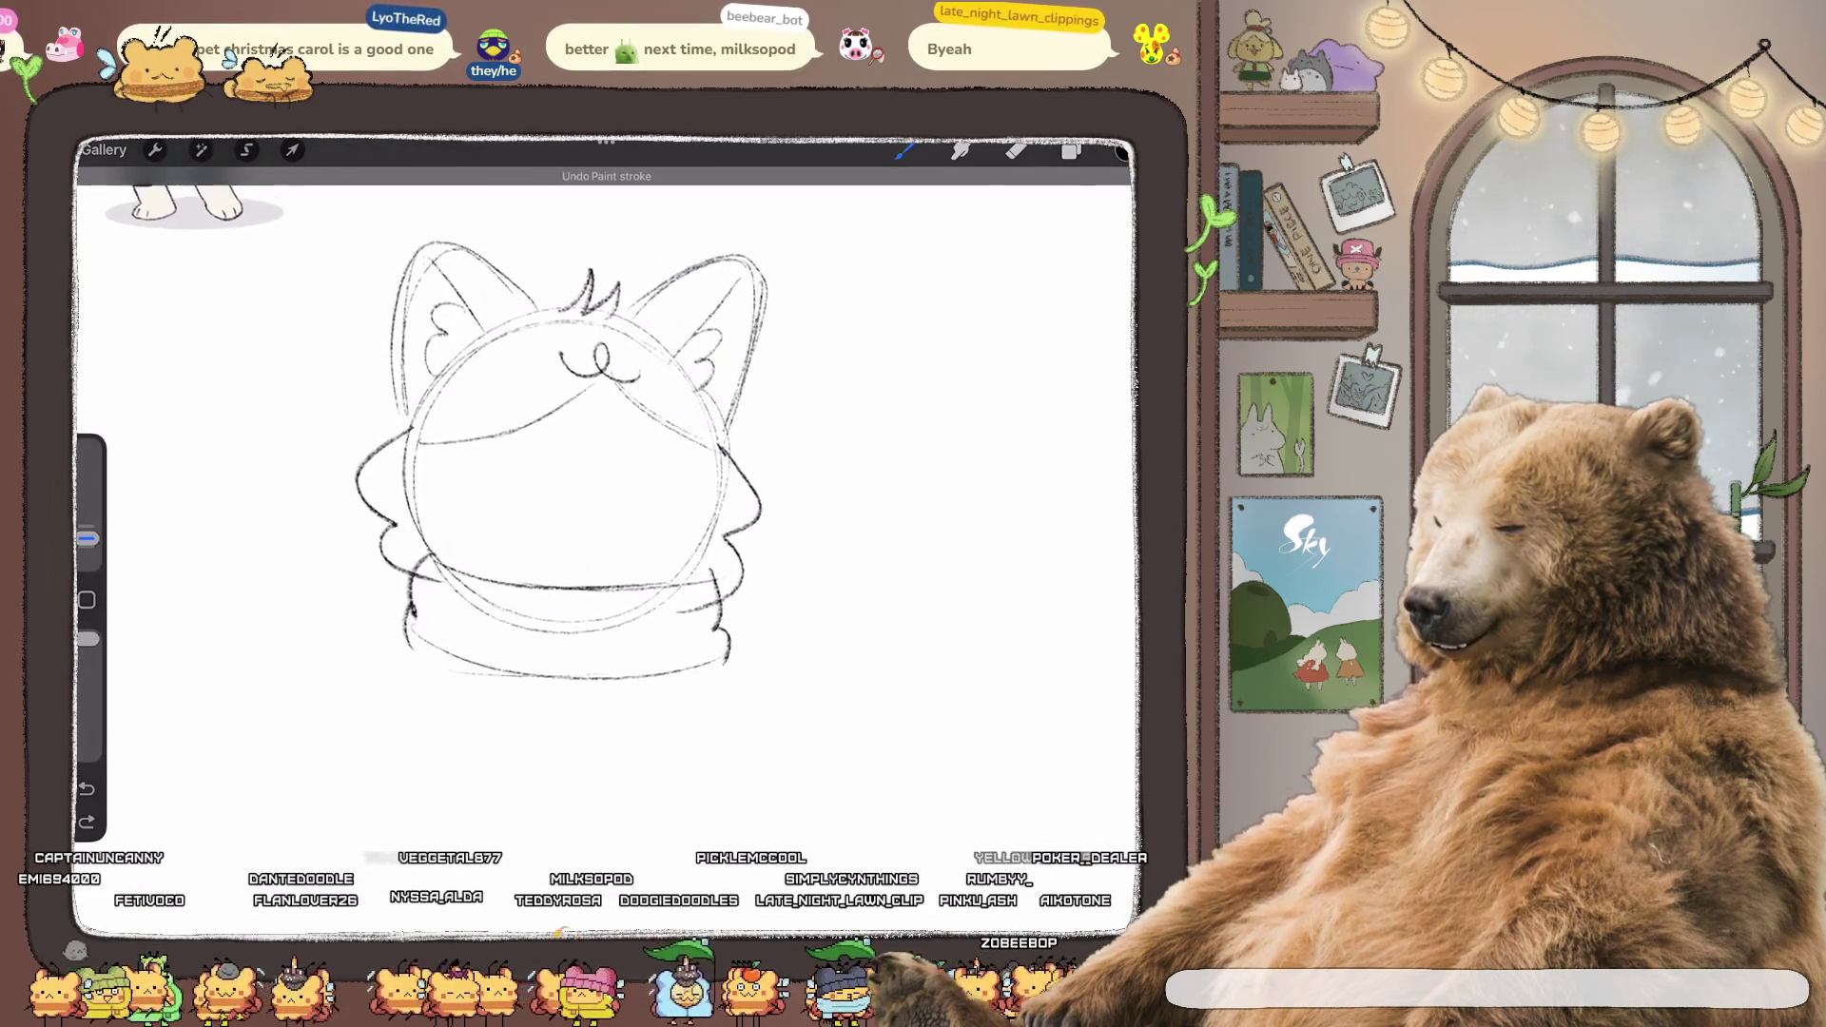
pyautogui.scroll(3, 608, 476)
pyautogui.press('e')
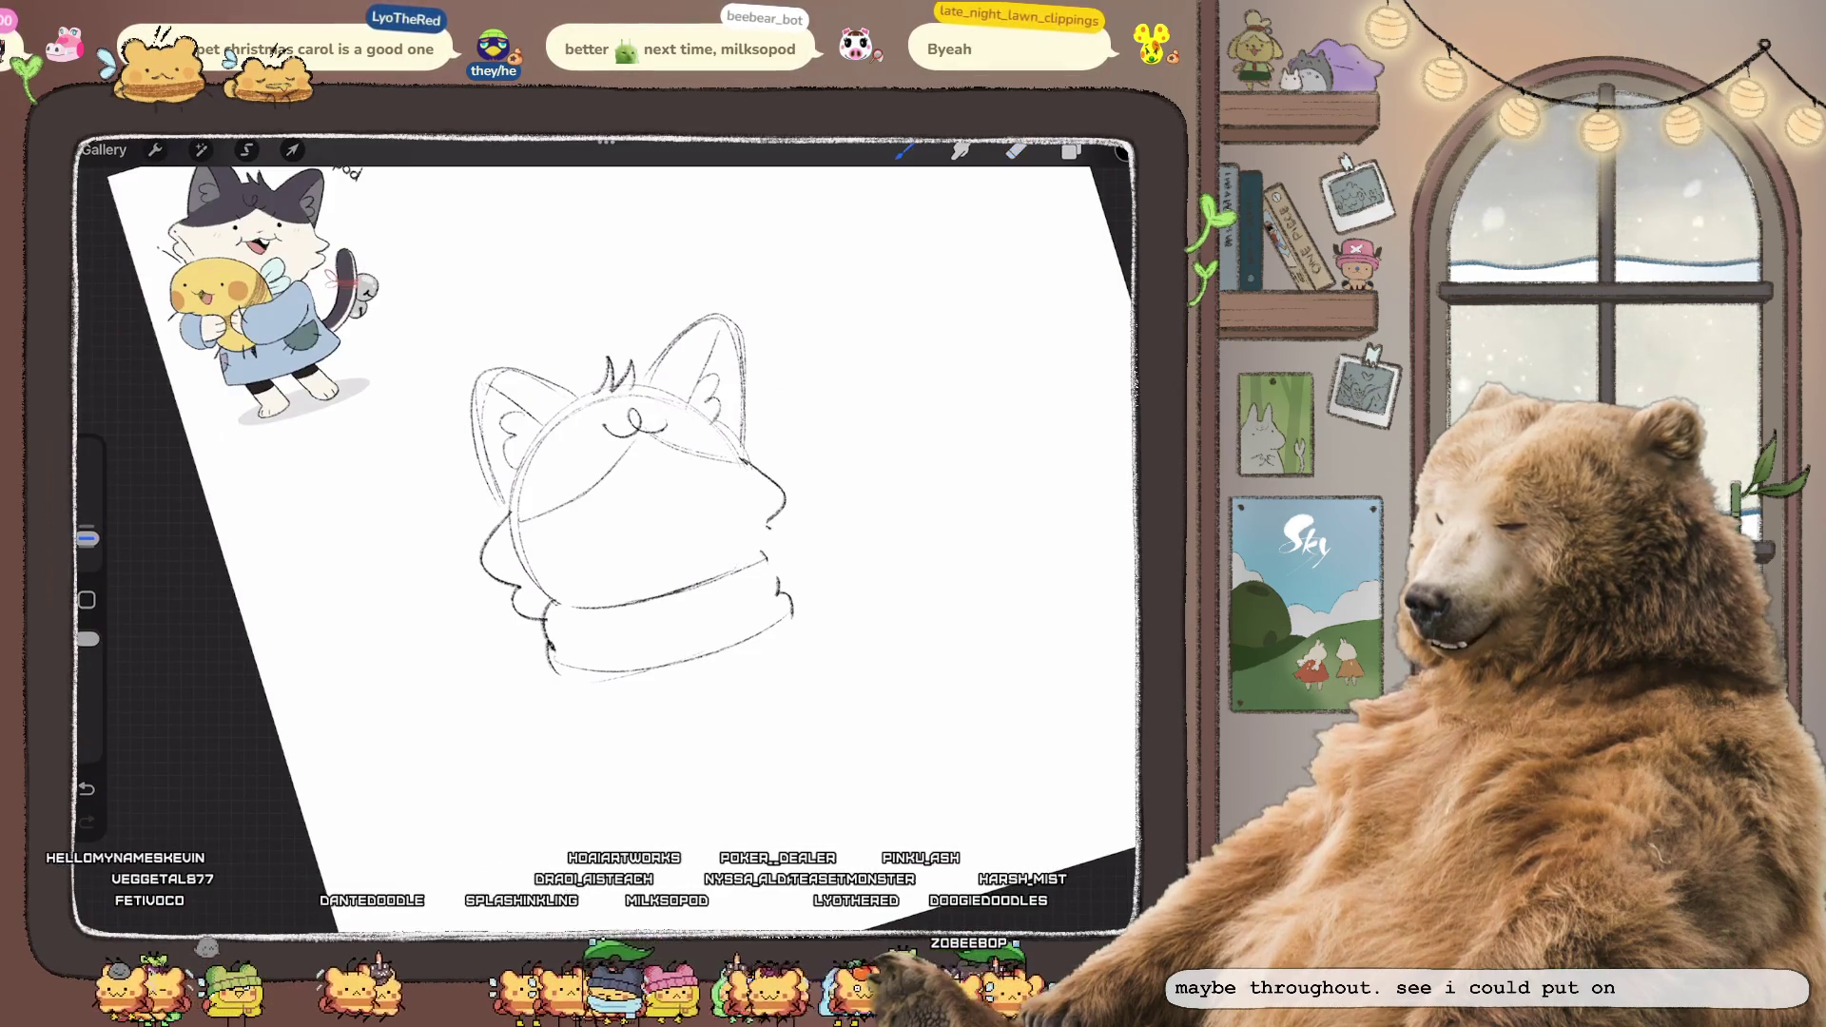
pyautogui.click(1016, 149)
pyautogui.moveTo(483, 569); pyautogui.dragTo(506, 580)
pyautogui.moveTo(86, 521); pyautogui.dragTo(86, 538)
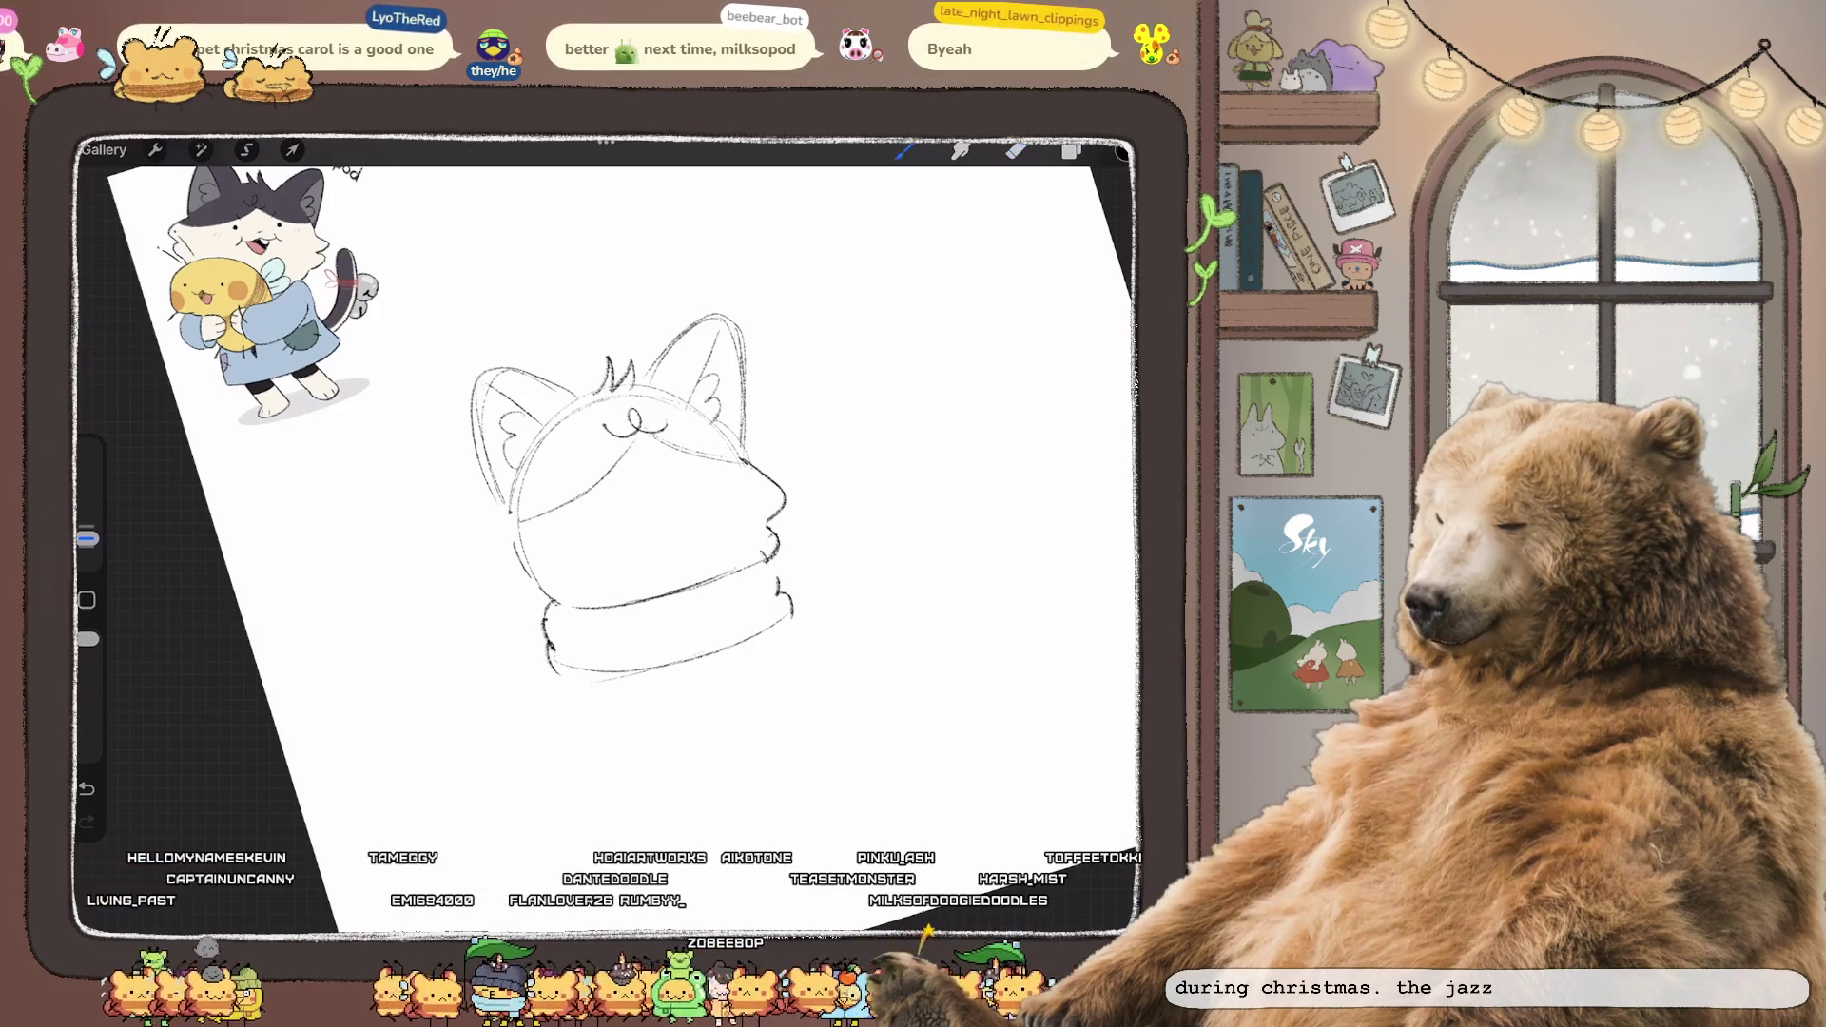
pyautogui.moveTo(502, 513); pyautogui.dragTo(509, 570)
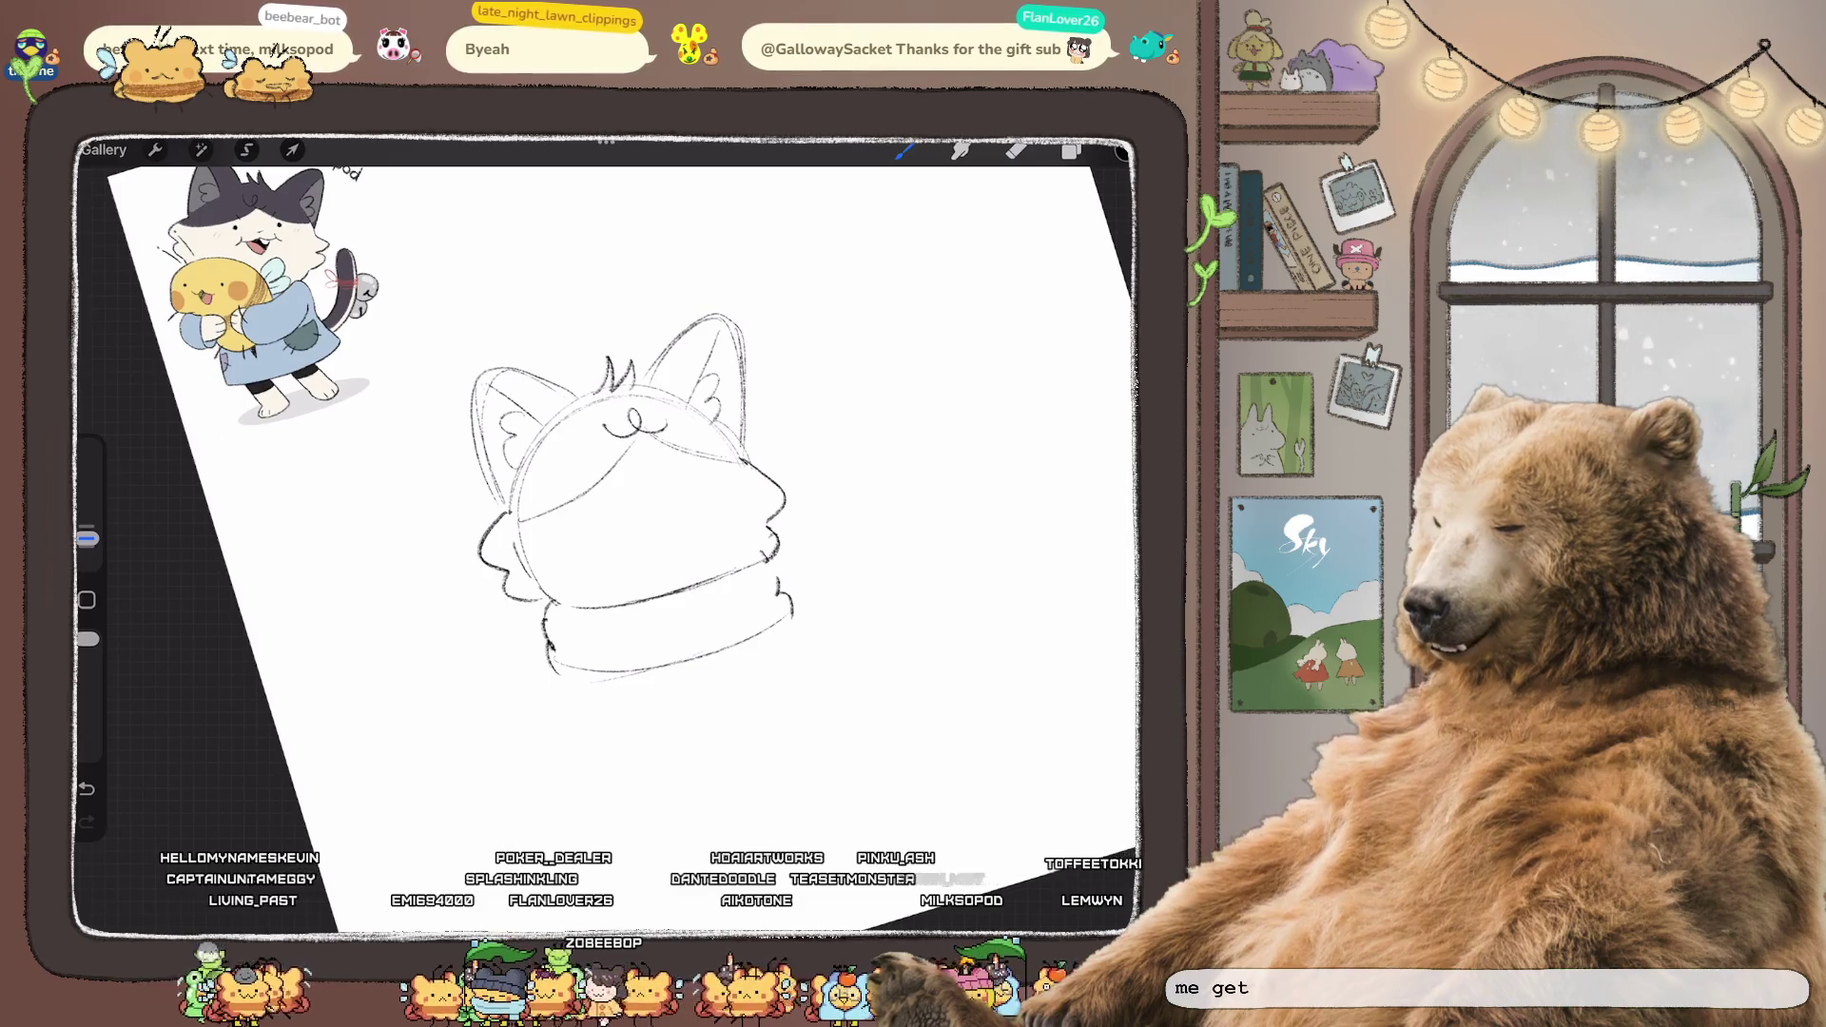
pyautogui.scroll(3, 628, 514)
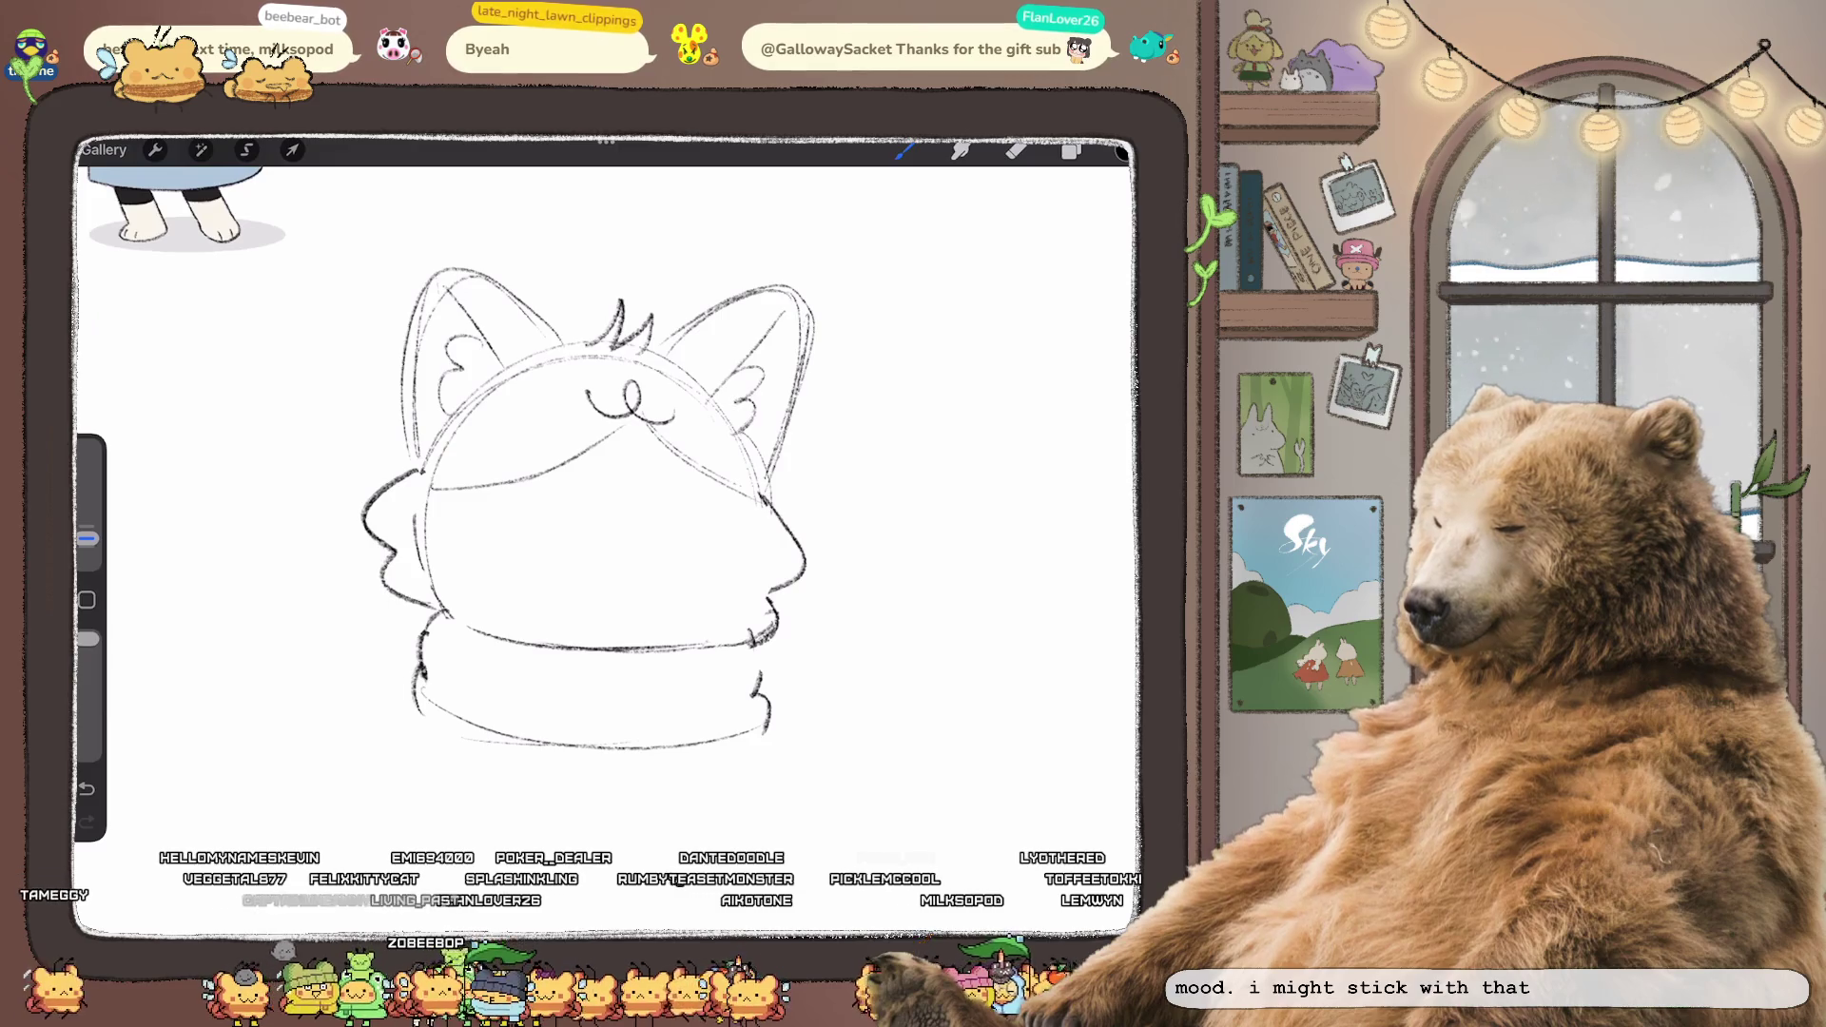
pyautogui.scroll(-2, 590, 476)
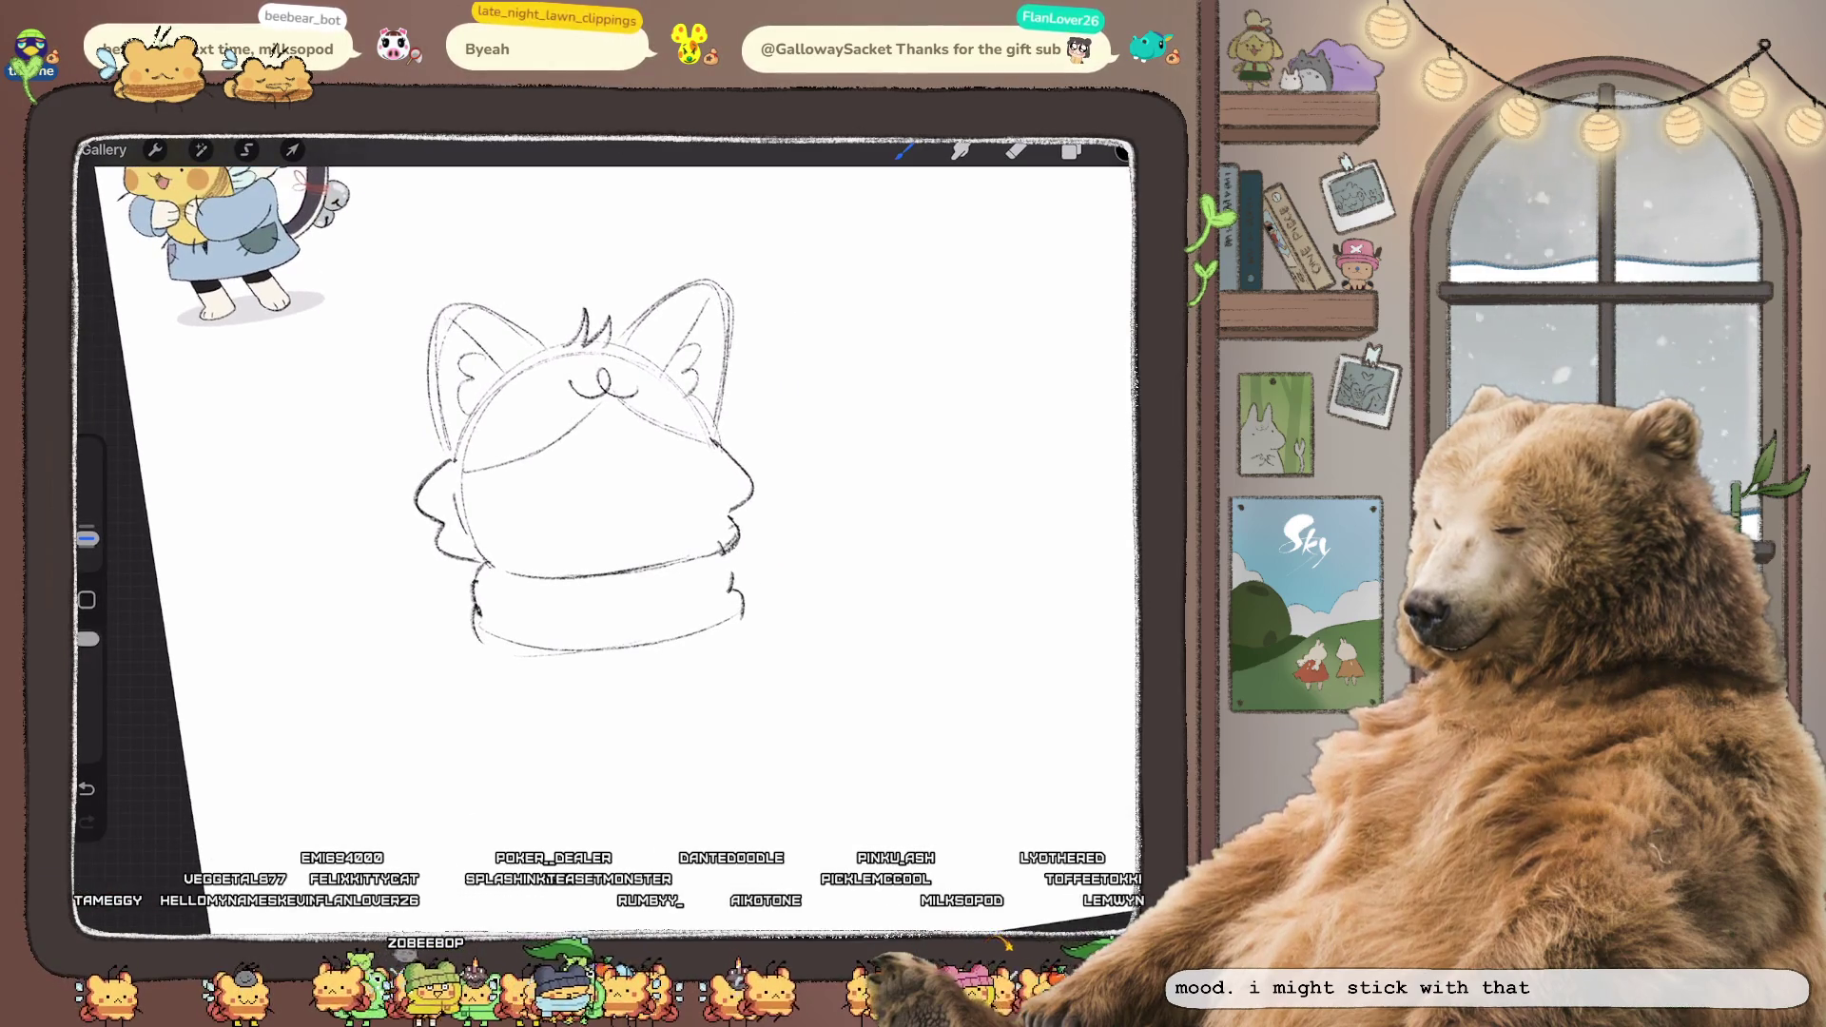
pyautogui.click(566, 485)
pyautogui.hotkey('ctrl', 'z')
pyautogui.scroll(-1, 590, 495)
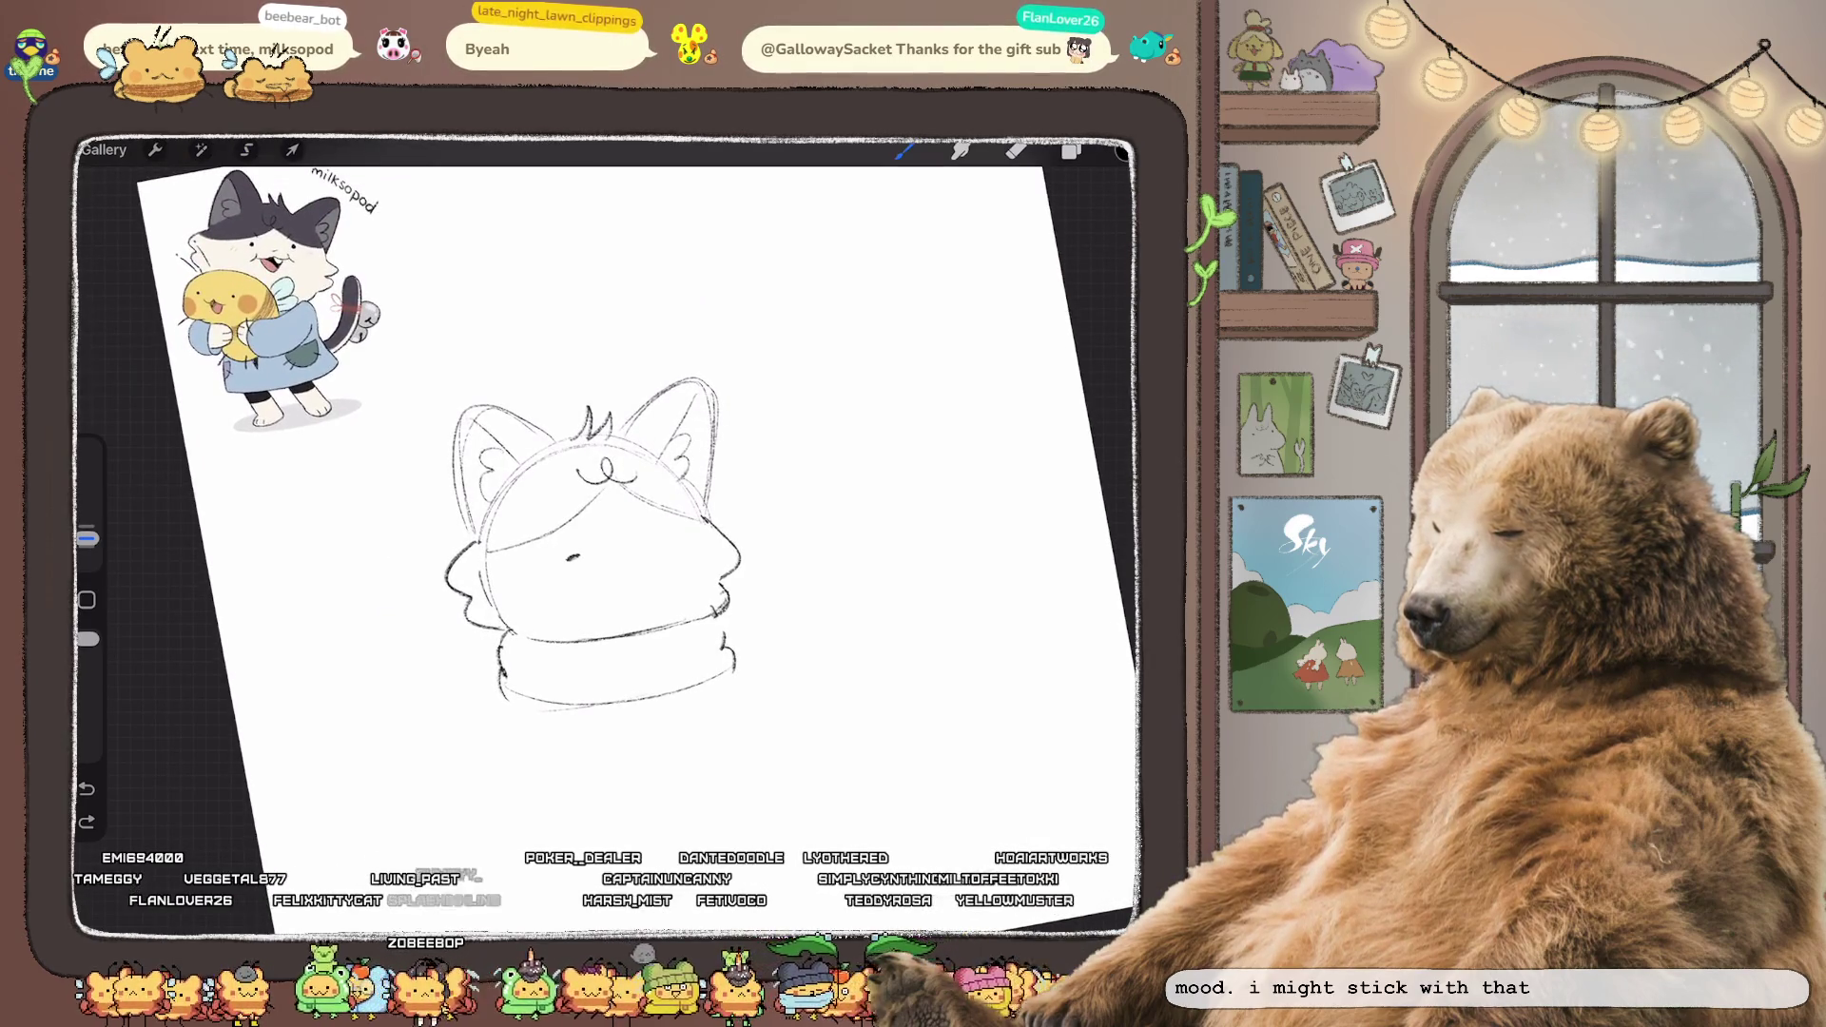
pyautogui.moveTo(674, 542); pyautogui.dragTo(689, 545)
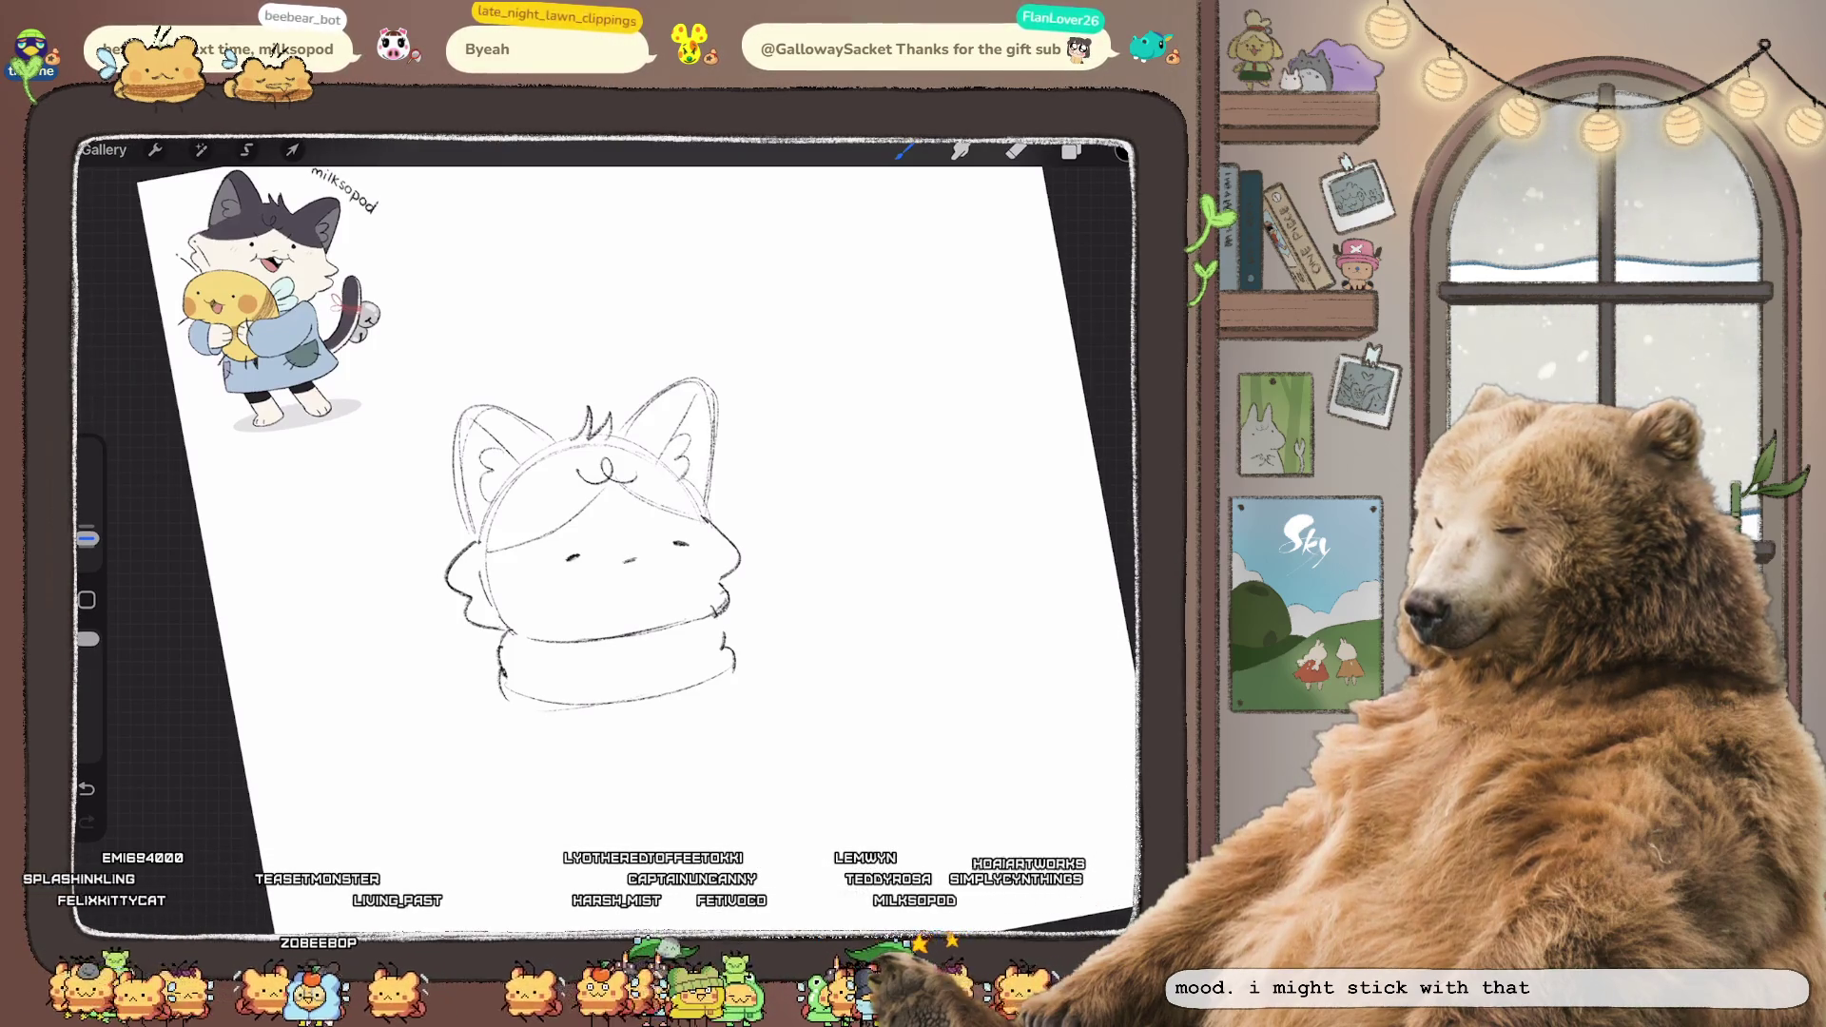
pyautogui.click(594, 580)
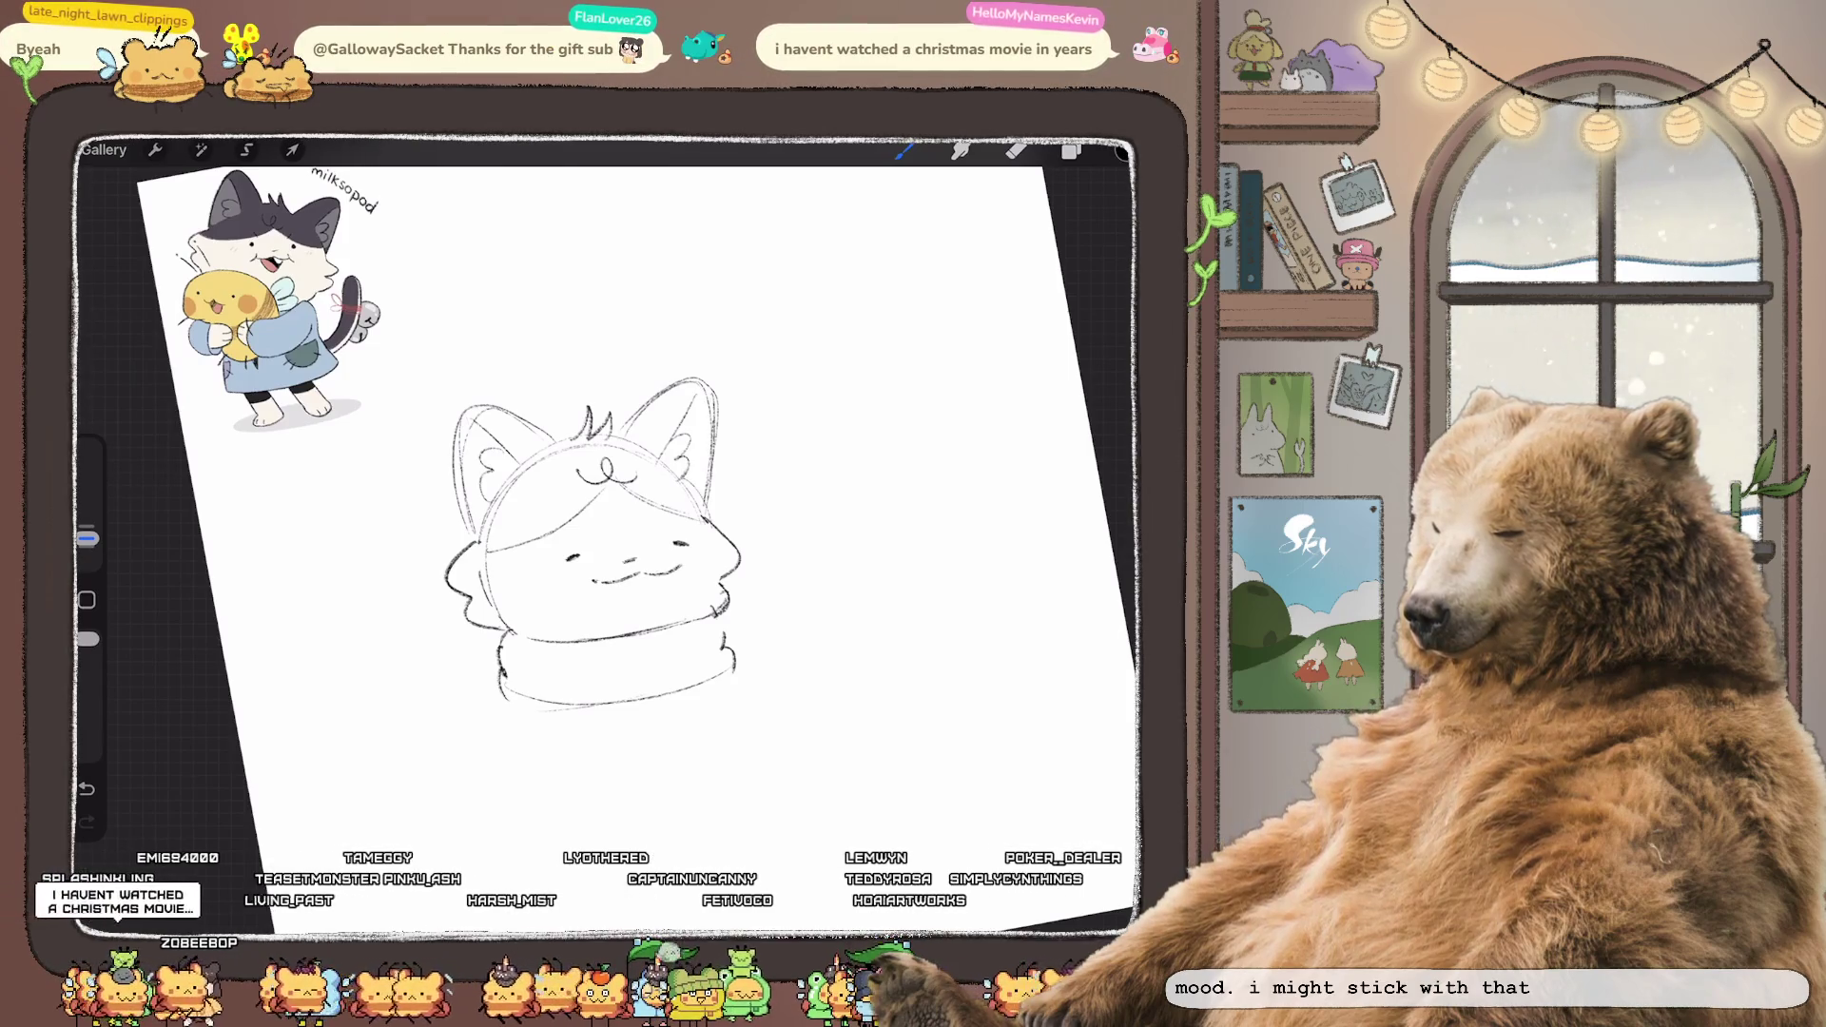
pyautogui.scroll(3, 590, 542)
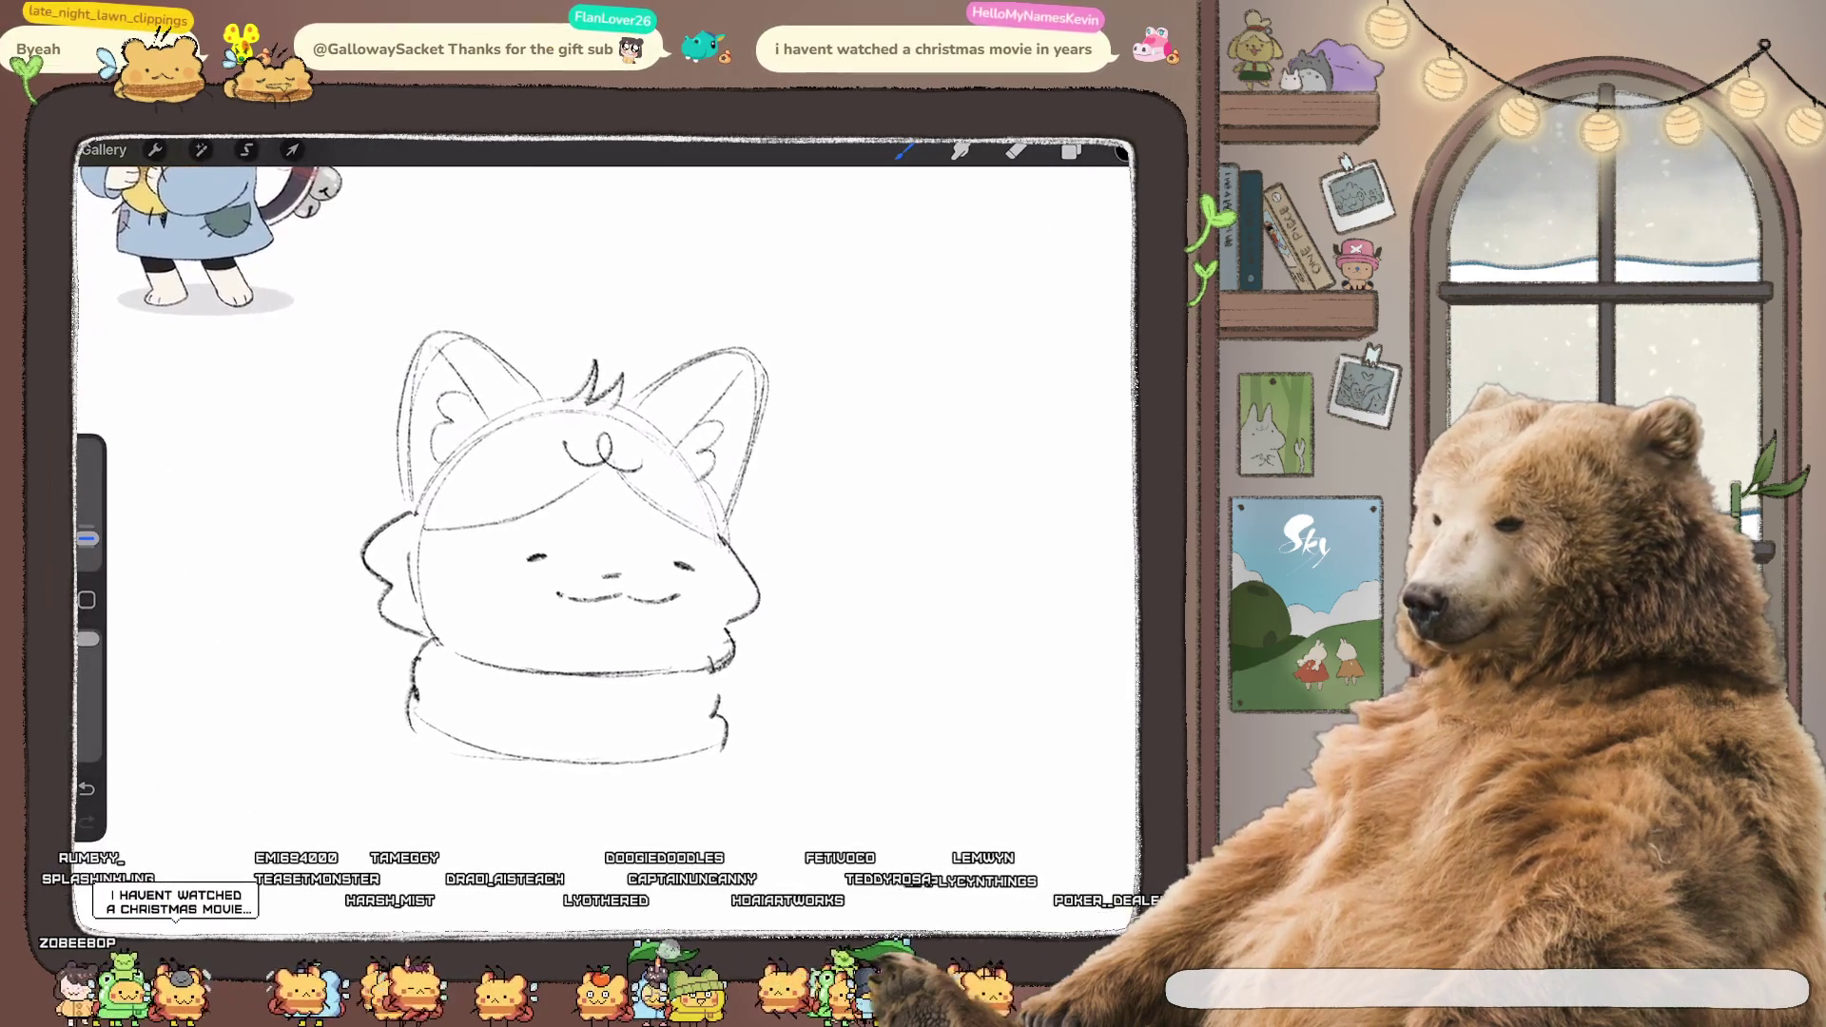
pyautogui.scroll(1, 590, 543)
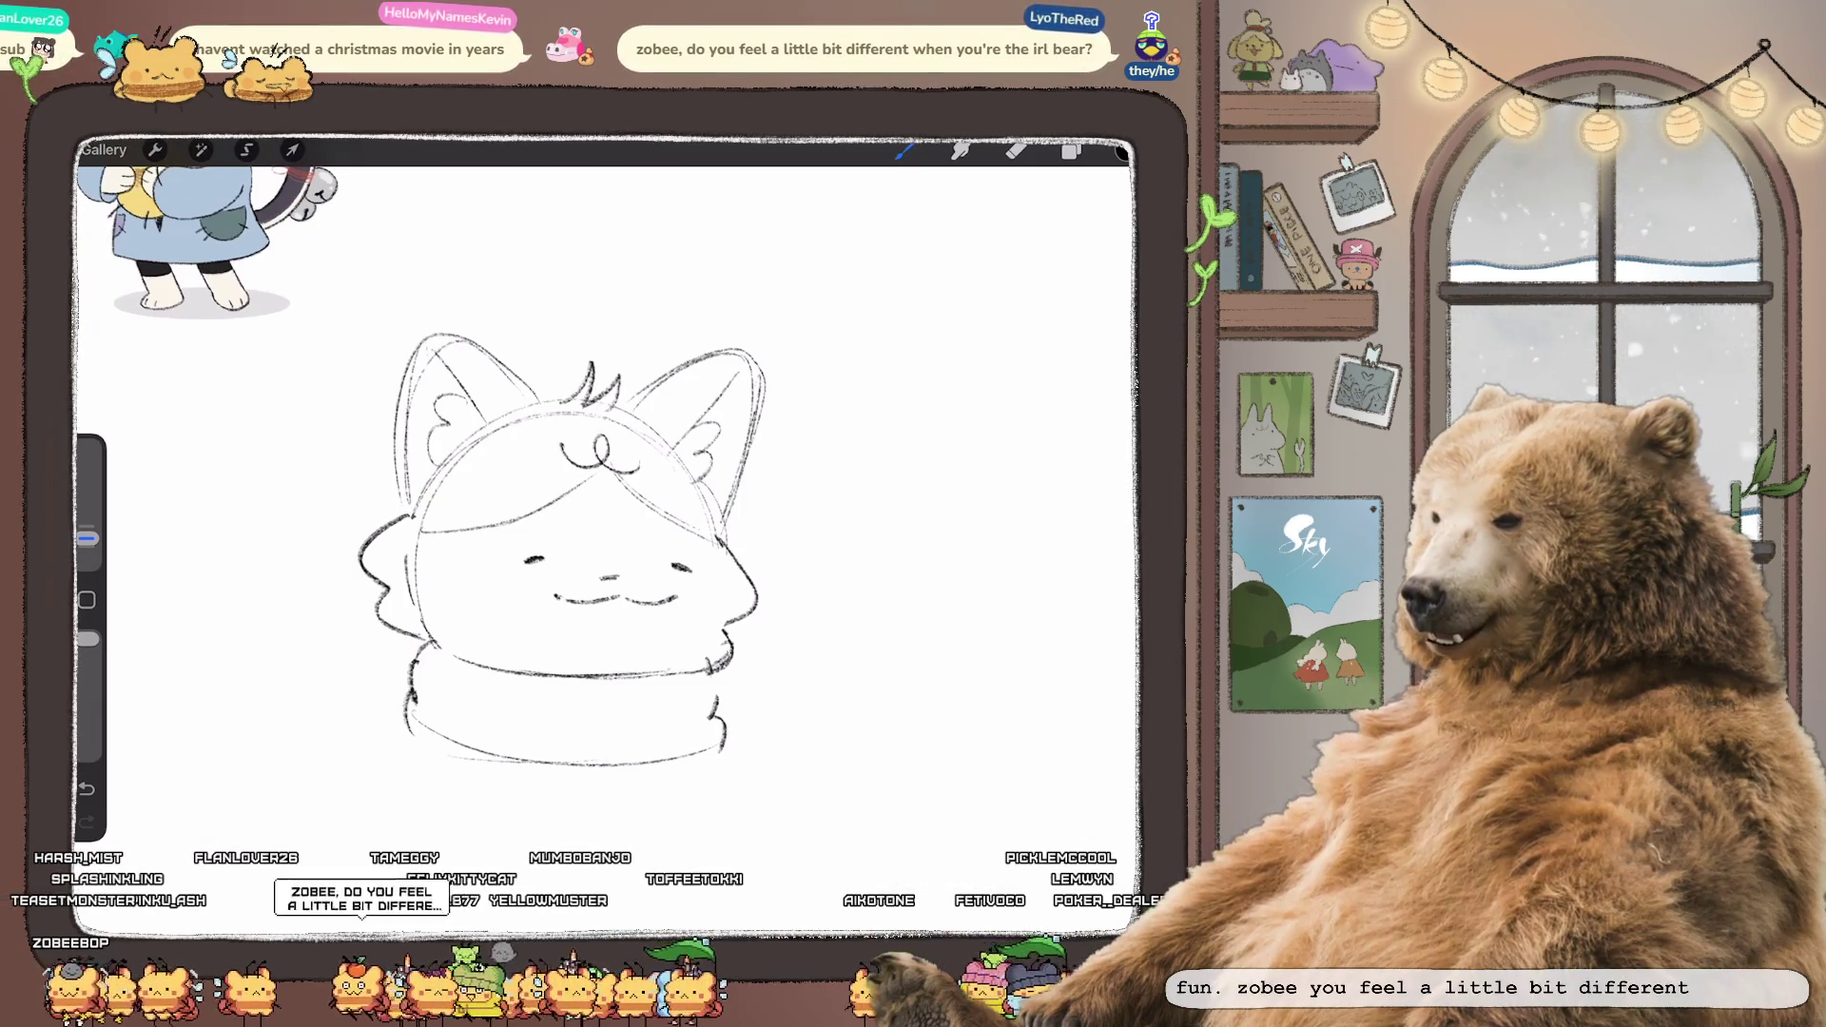
pyautogui.click(246, 150)
# - Lasso the mouth and narrow it with a non-uniform Freeform transform
pyautogui.moveTo(652, 583)
pyautogui.mouseDown()
pyautogui.moveTo(691, 619)
pyautogui.moveTo(665, 584)
pyautogui.moveTo(538, 609)
pyautogui.moveTo(550, 584)
pyautogui.mouseUp()
pyautogui.click(292, 150)
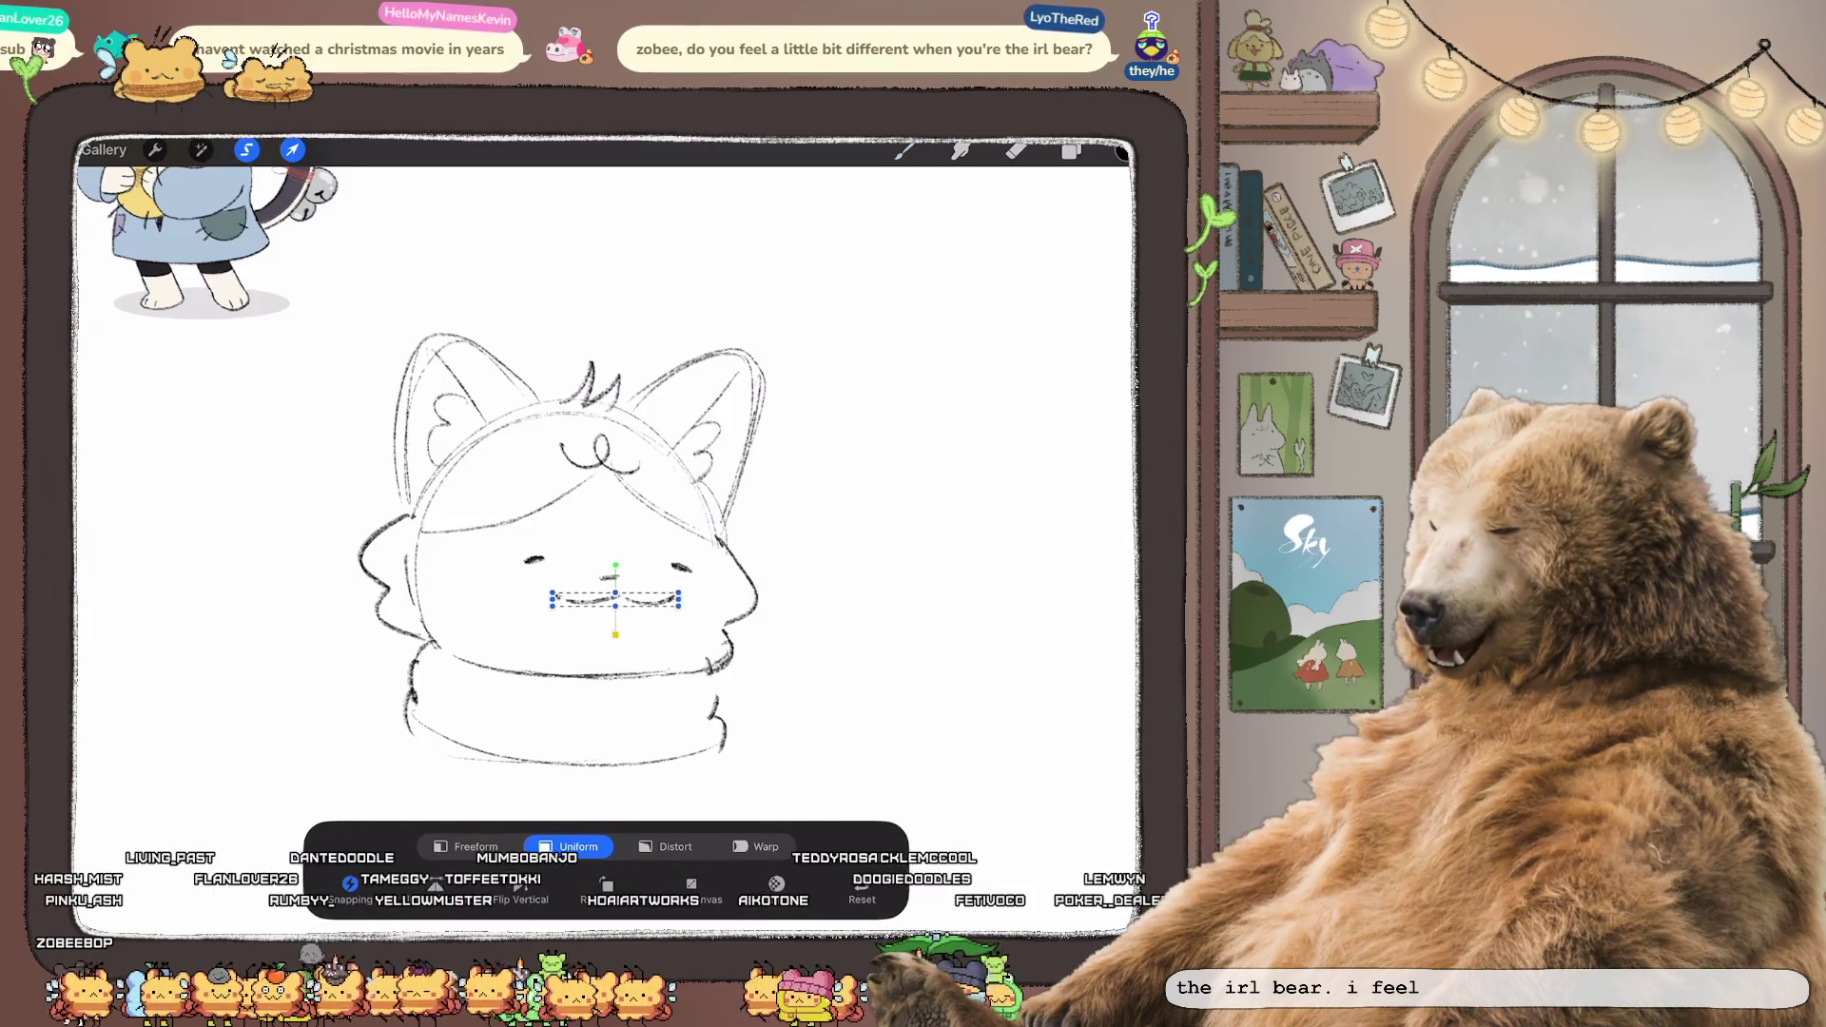
pyautogui.click(466, 846)
pyautogui.moveTo(678, 598); pyautogui.dragTo(668, 598)
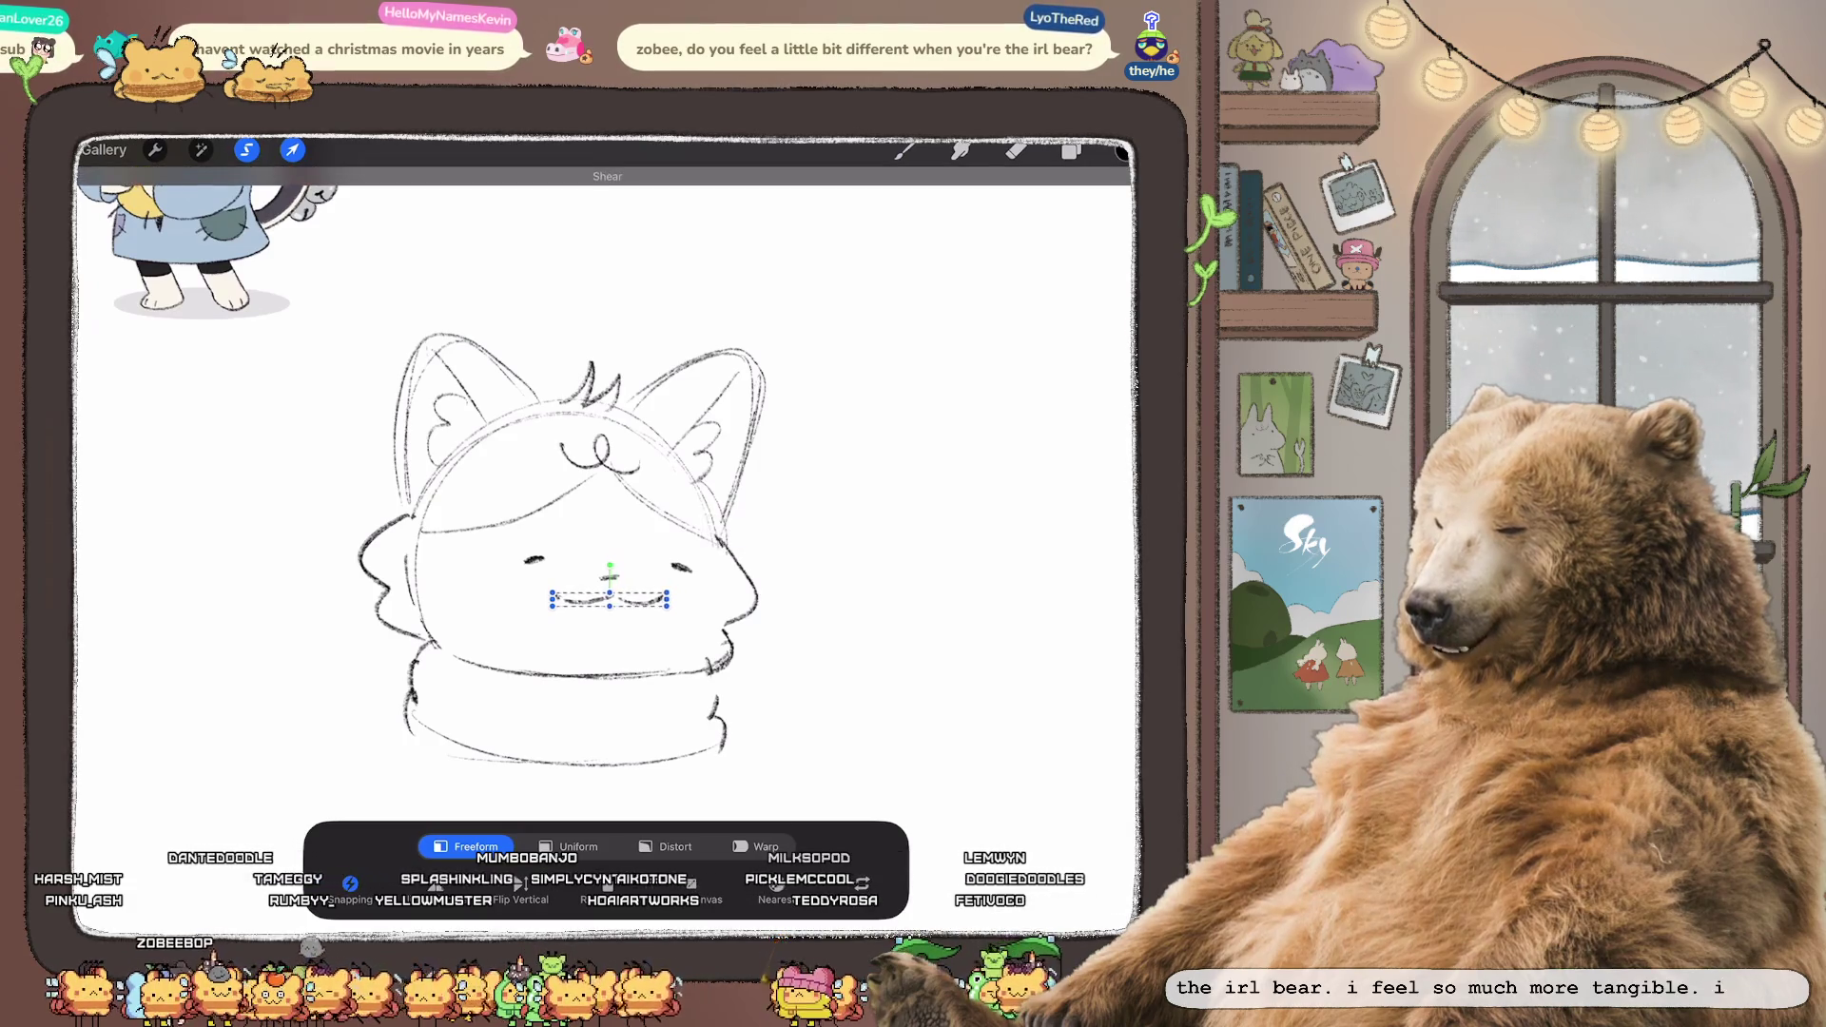
pyautogui.click(905, 150)
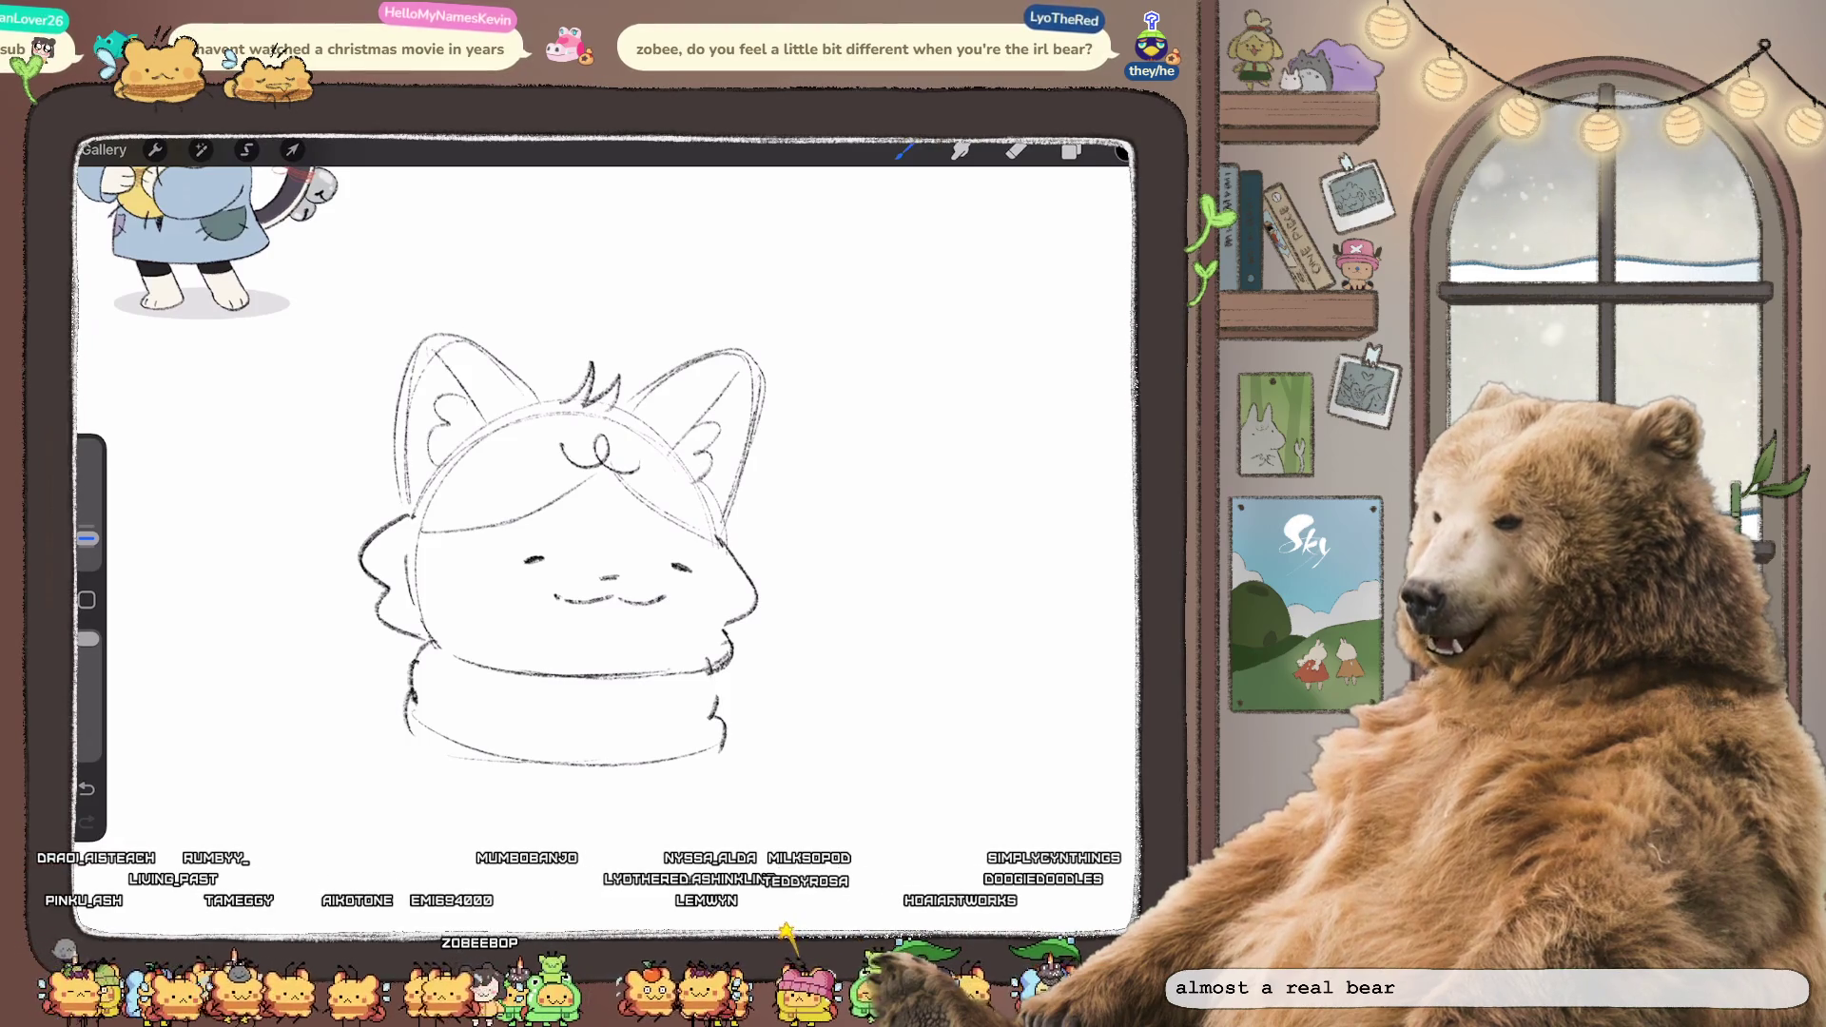
# - Erase the stray line inside the left cheek
pyautogui.scroll(-2, 609, 533)
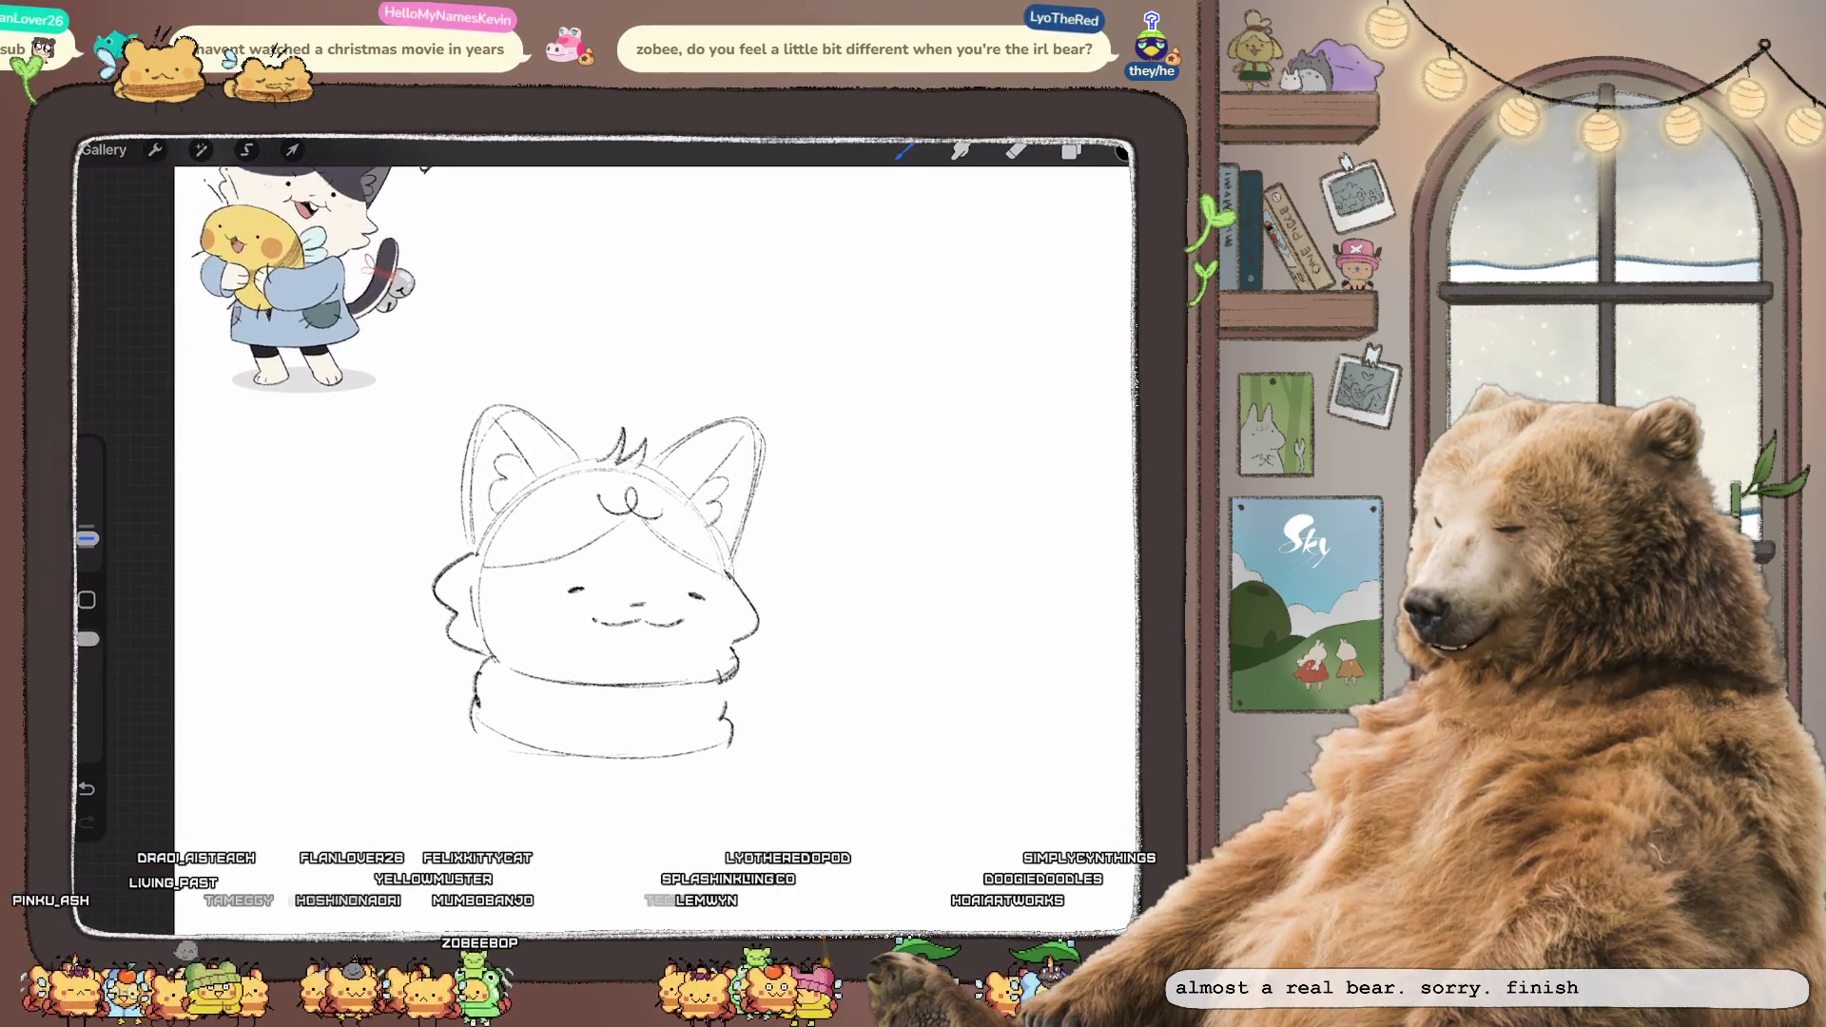
pyautogui.click(1016, 150)
pyautogui.moveTo(476, 580); pyautogui.dragTo(476, 623)
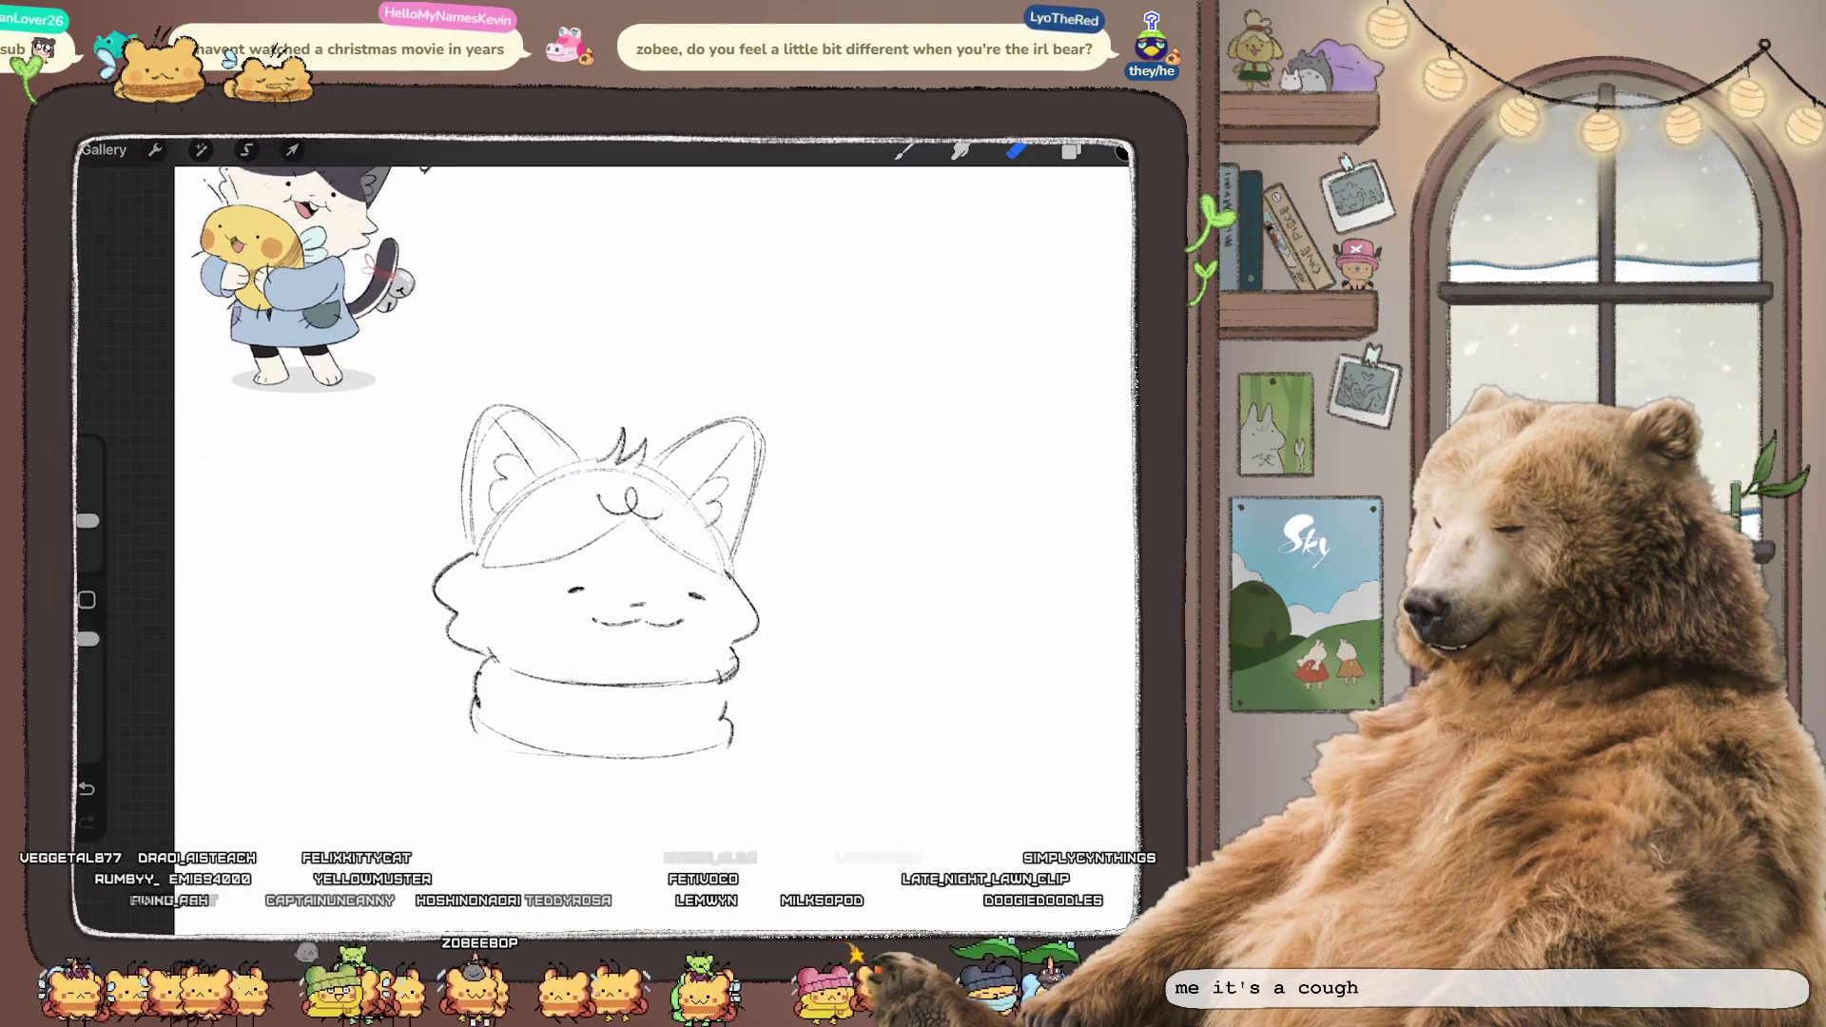
pyautogui.scroll(-2, 609, 533)
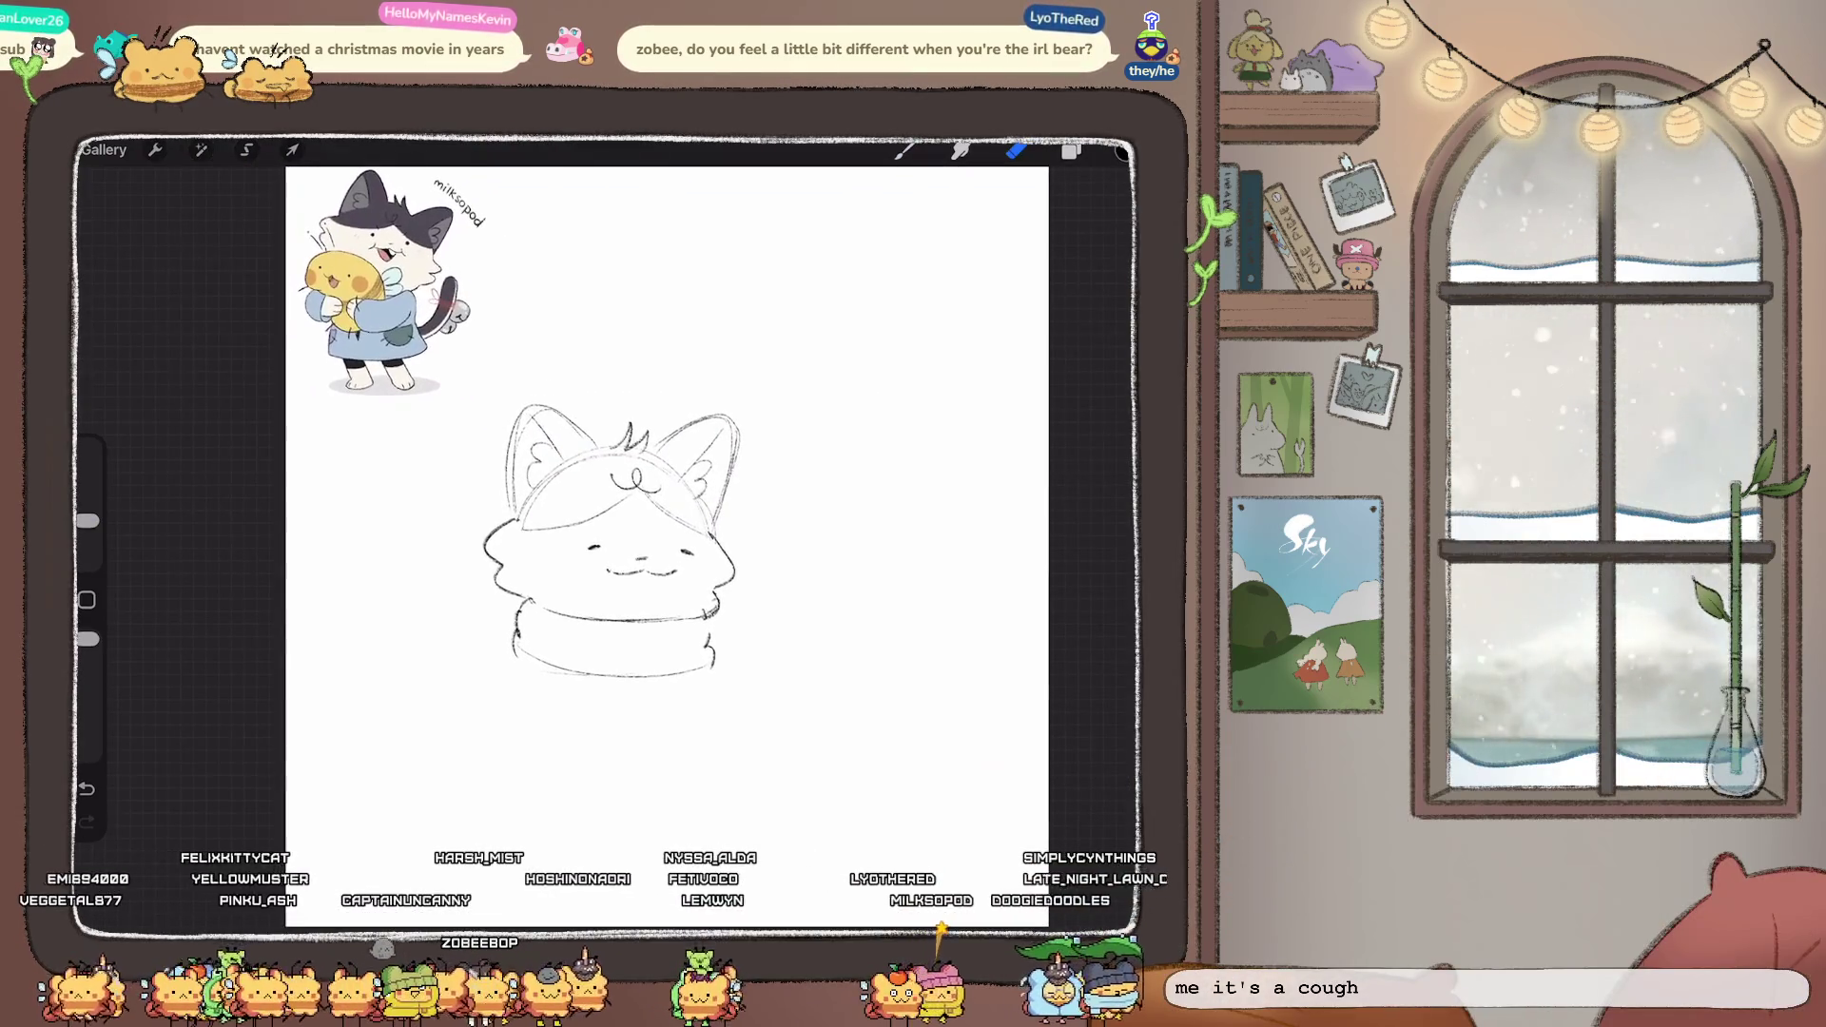
# - Select the fringe's lower edge and warp its corners upward, then open Liquify
pyautogui.click(246, 150)
pyautogui.moveTo(647, 594)
pyautogui.mouseDown()
pyautogui.moveTo(709, 562)
pyautogui.moveTo(635, 521)
pyautogui.moveTo(643, 571)
pyautogui.mouseUp()
pyautogui.click(292, 149)
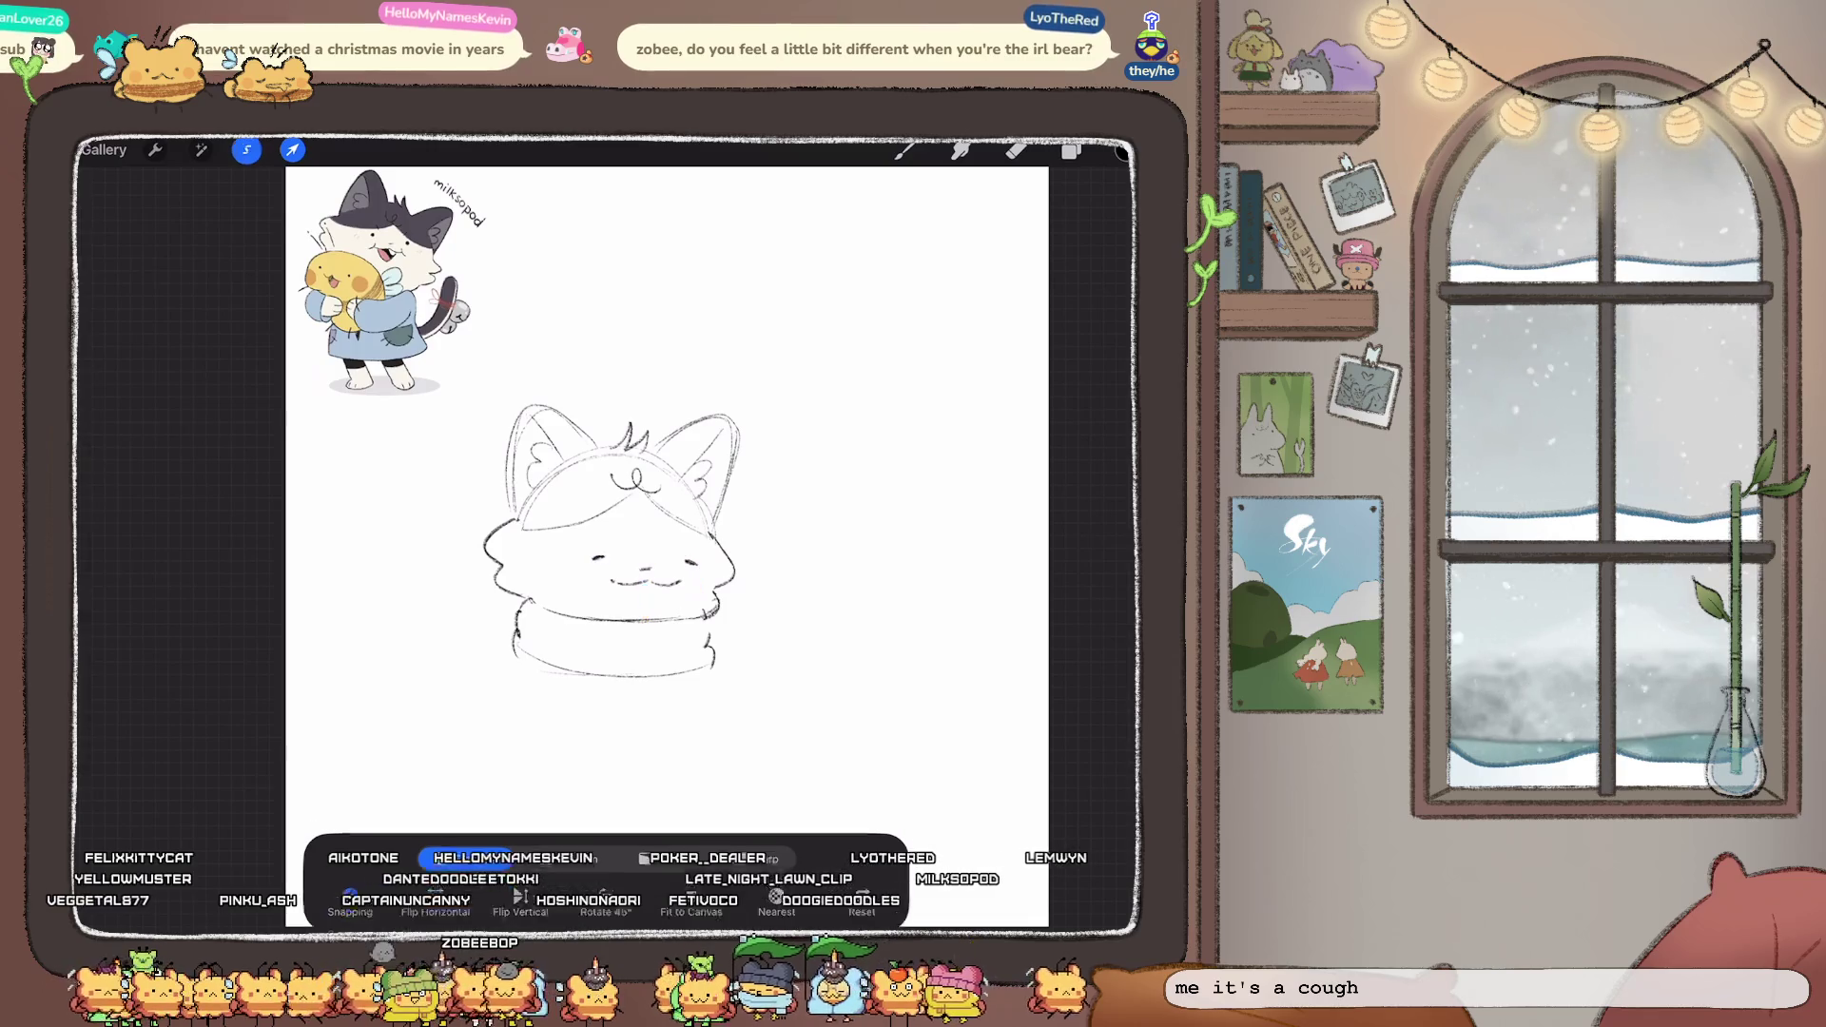
pyautogui.click(246, 149)
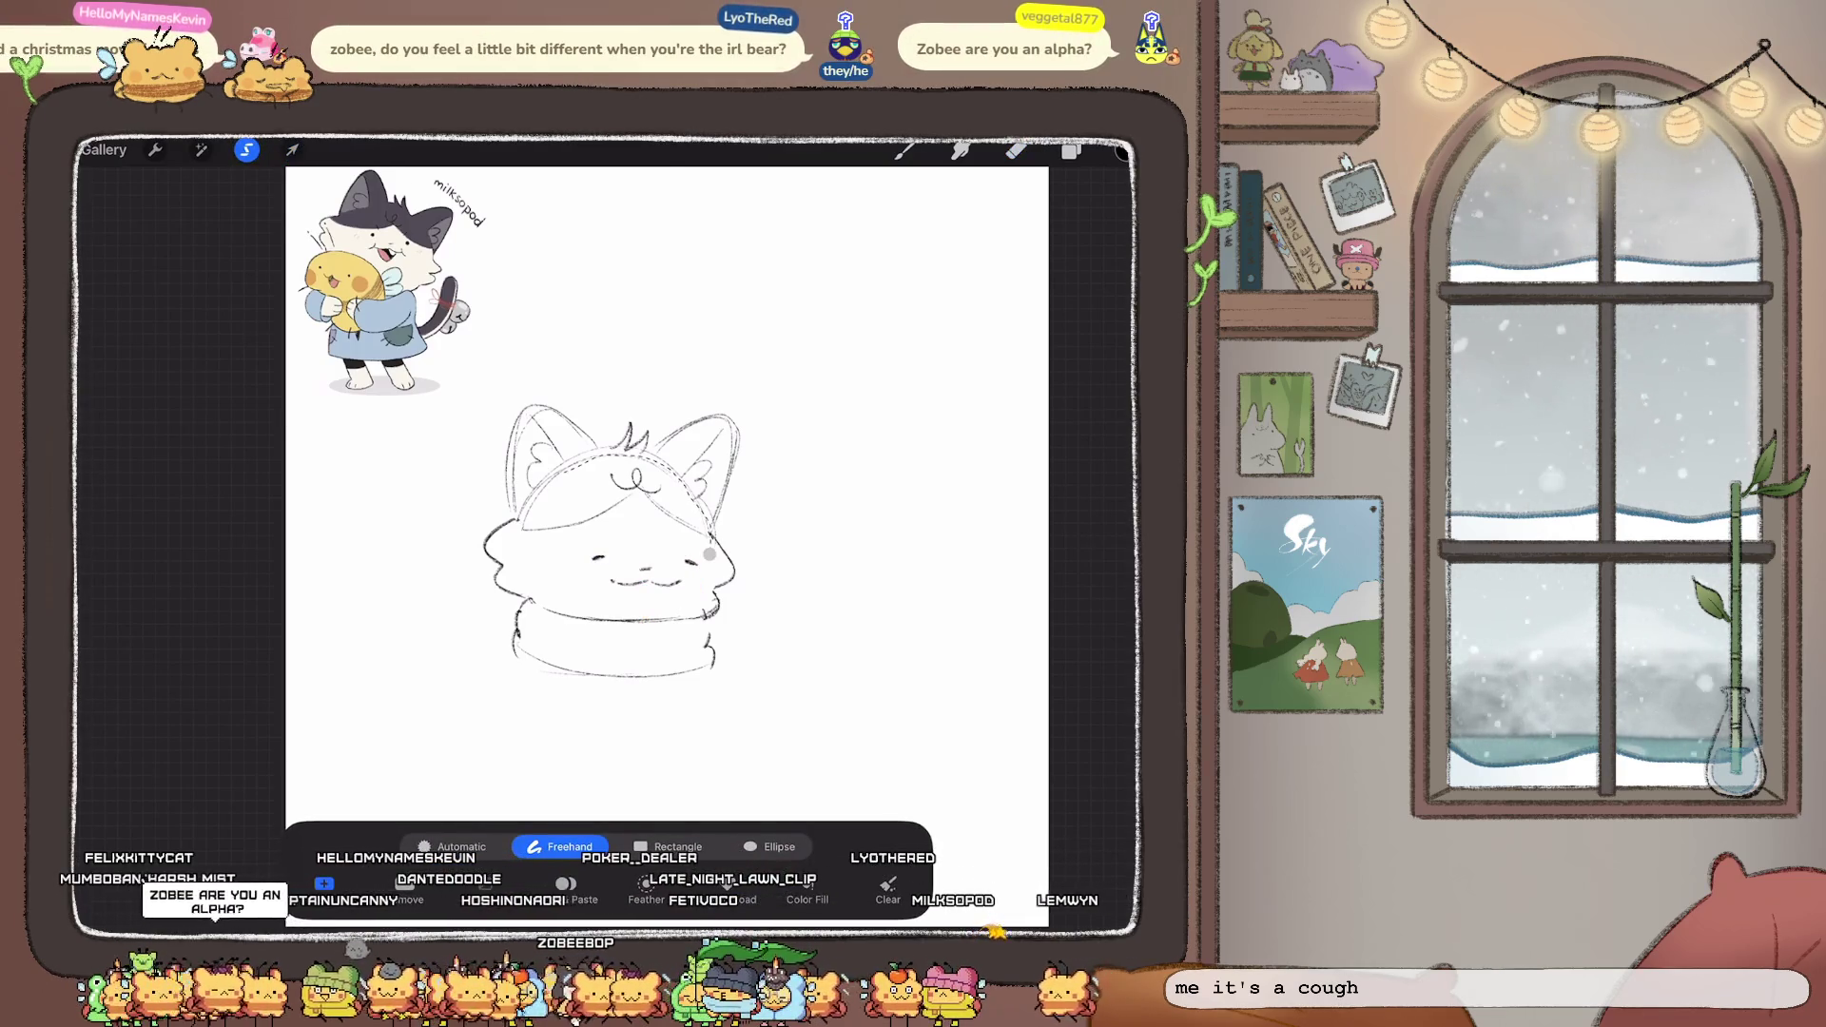
pyautogui.moveTo(709, 538); pyautogui.dragTo(521, 546)
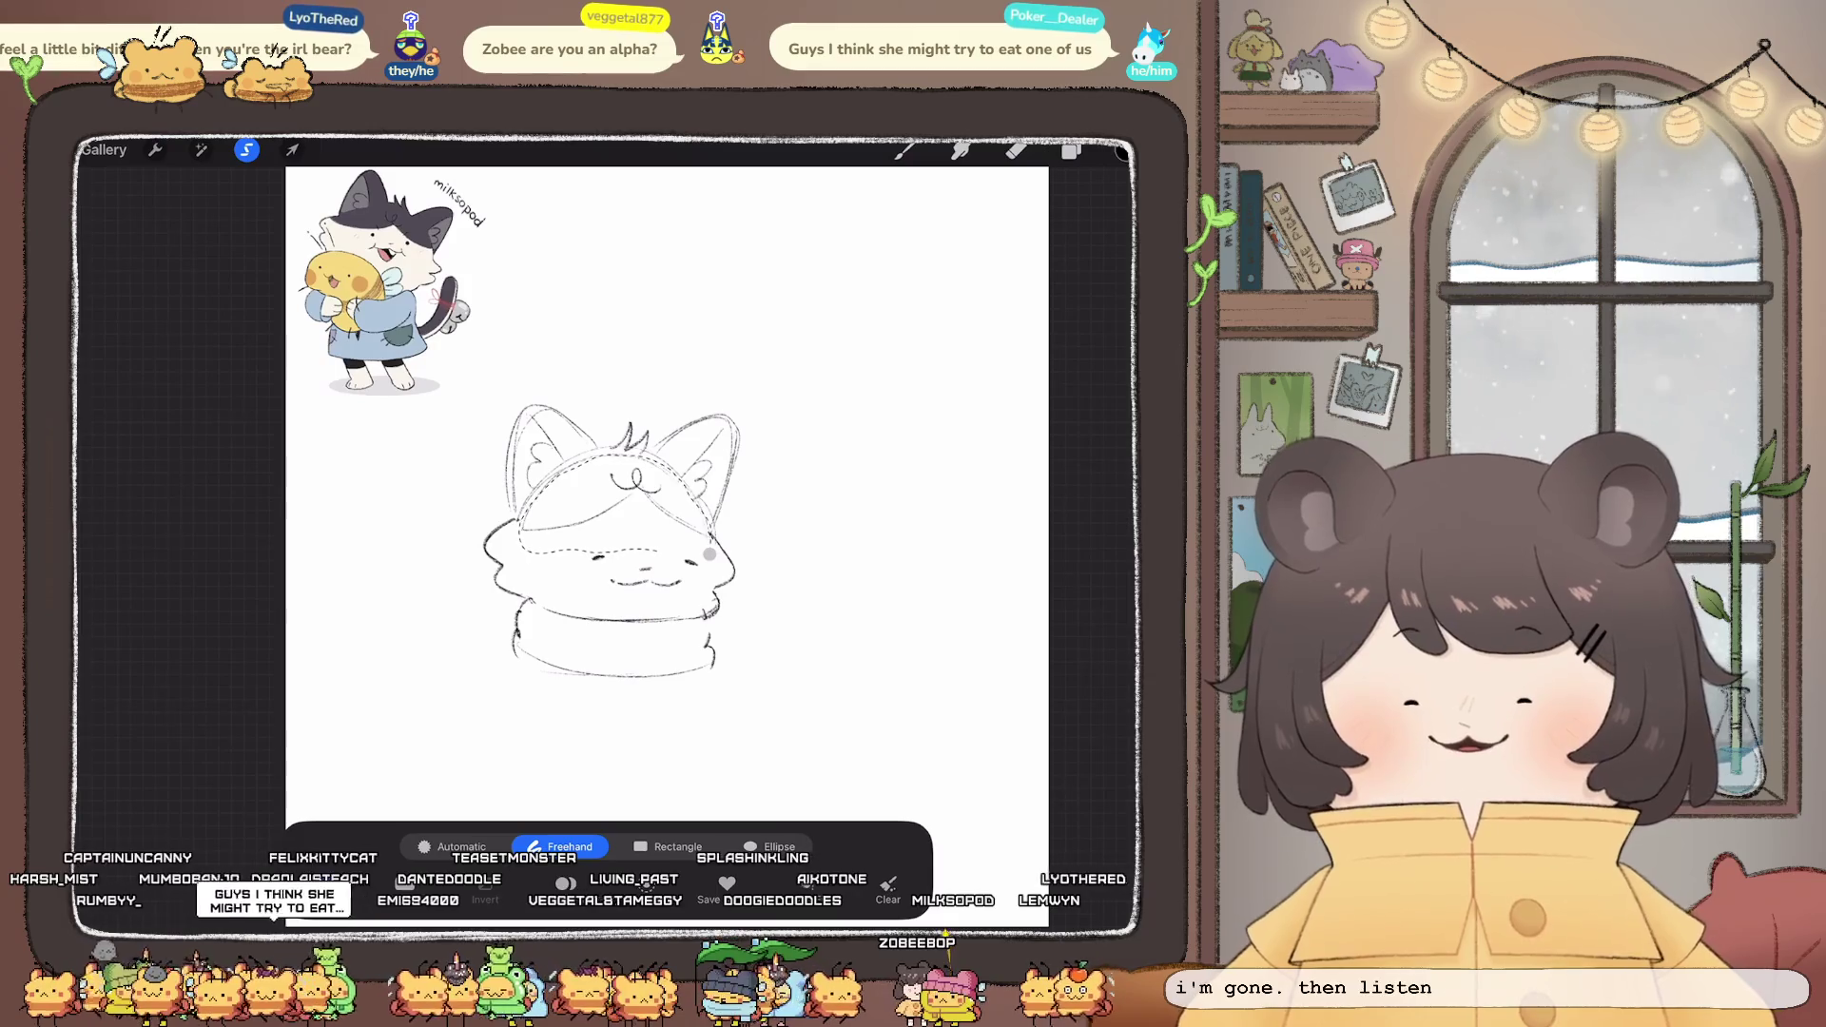
pyautogui.click(292, 149)
pyautogui.click(756, 847)
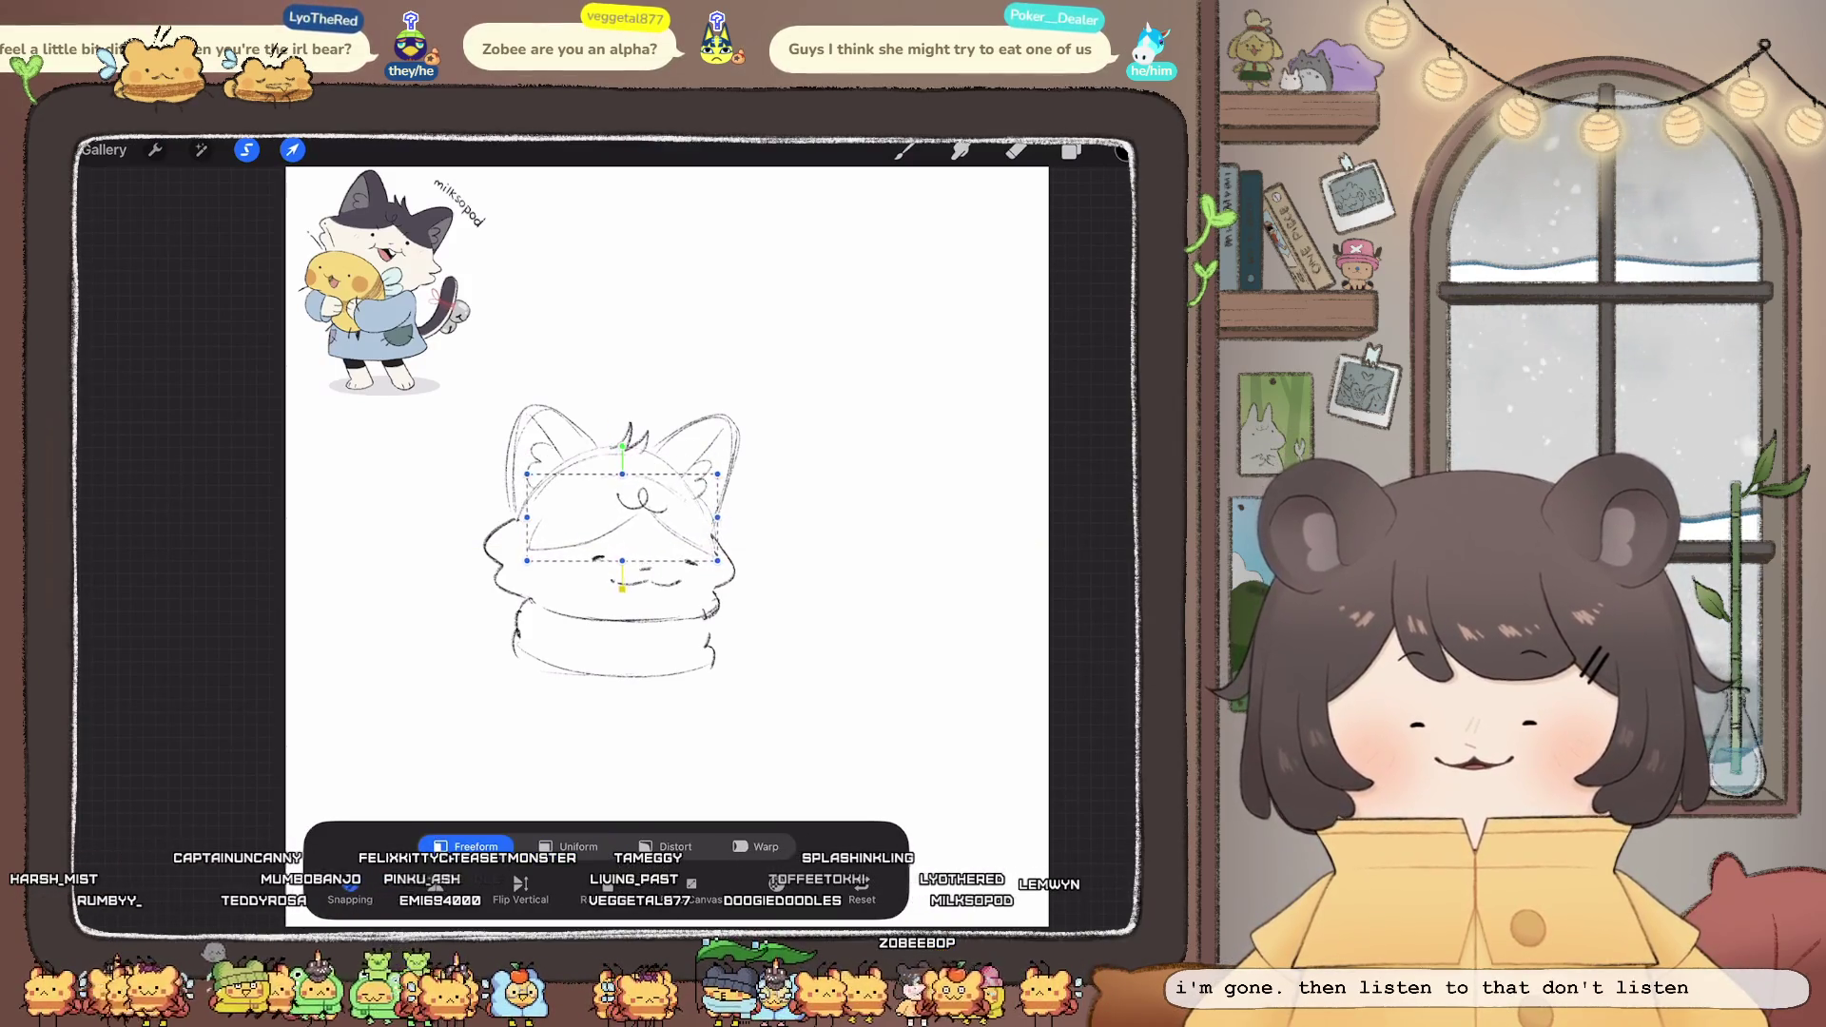
pyautogui.moveTo(716, 572); pyautogui.dragTo(720, 559)
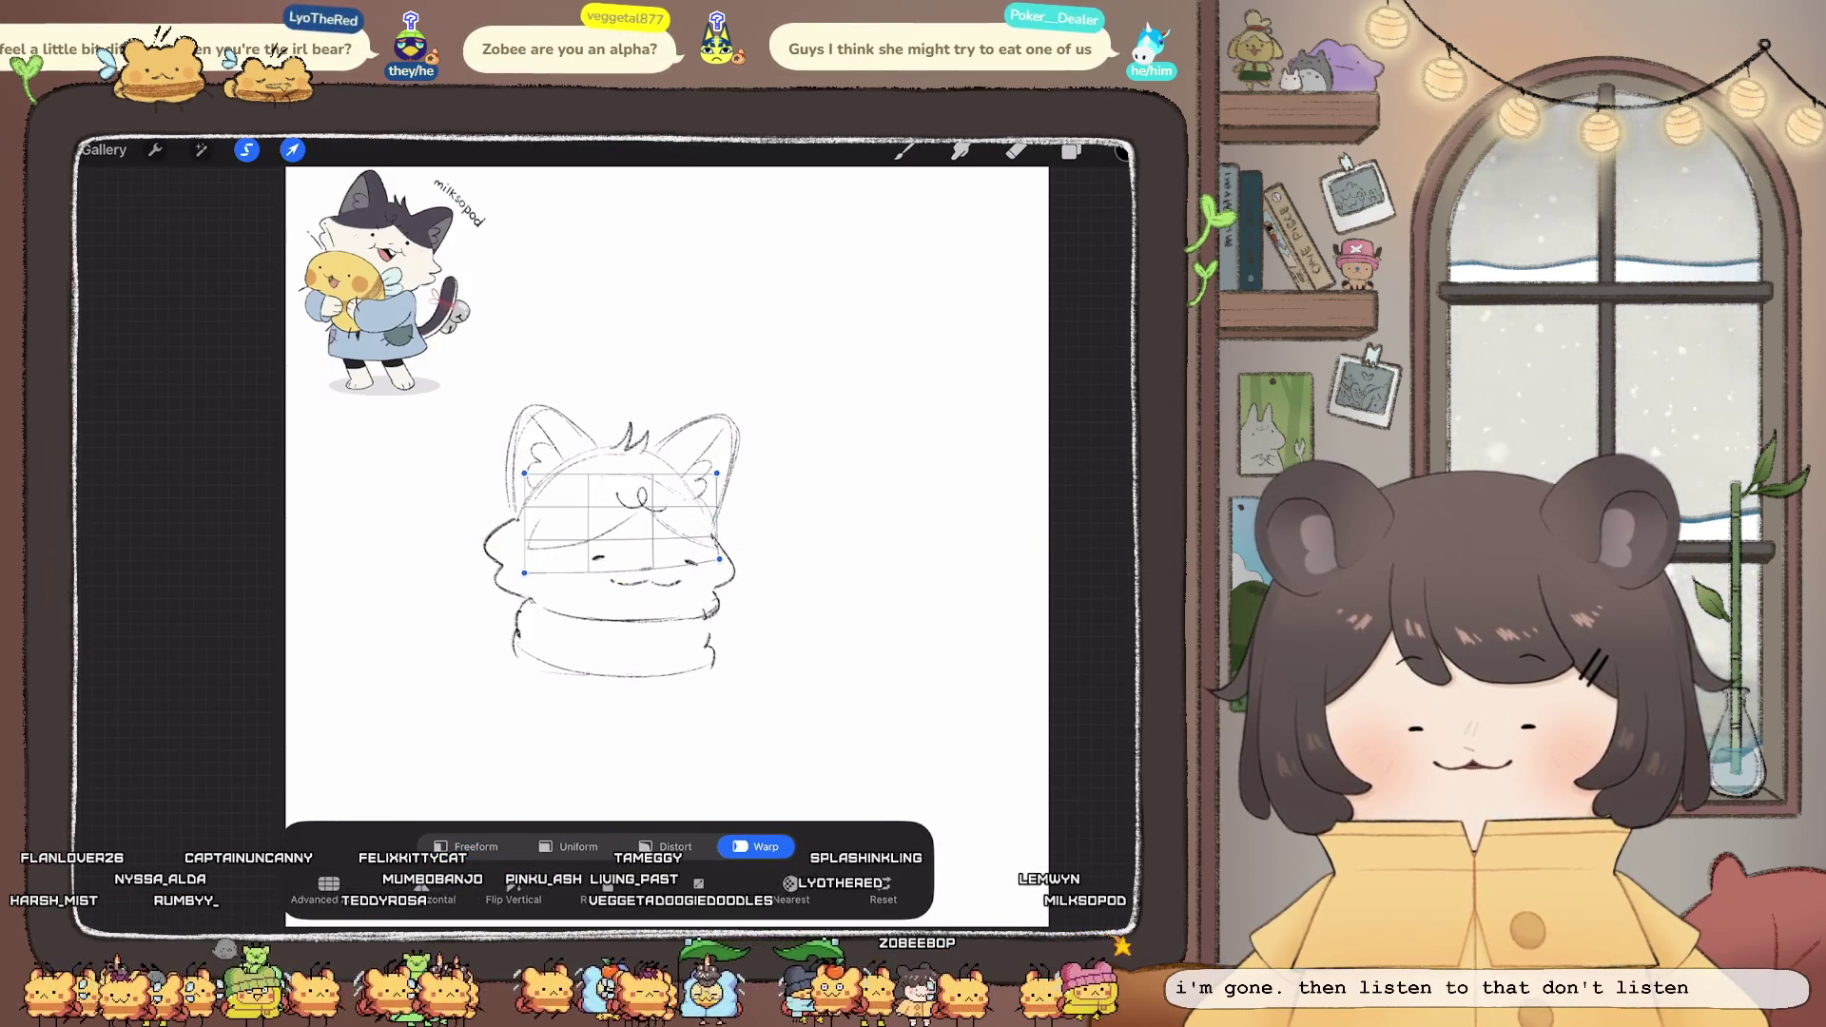
pyautogui.moveTo(524, 573); pyautogui.dragTo(517, 570)
pyautogui.click(903, 150)
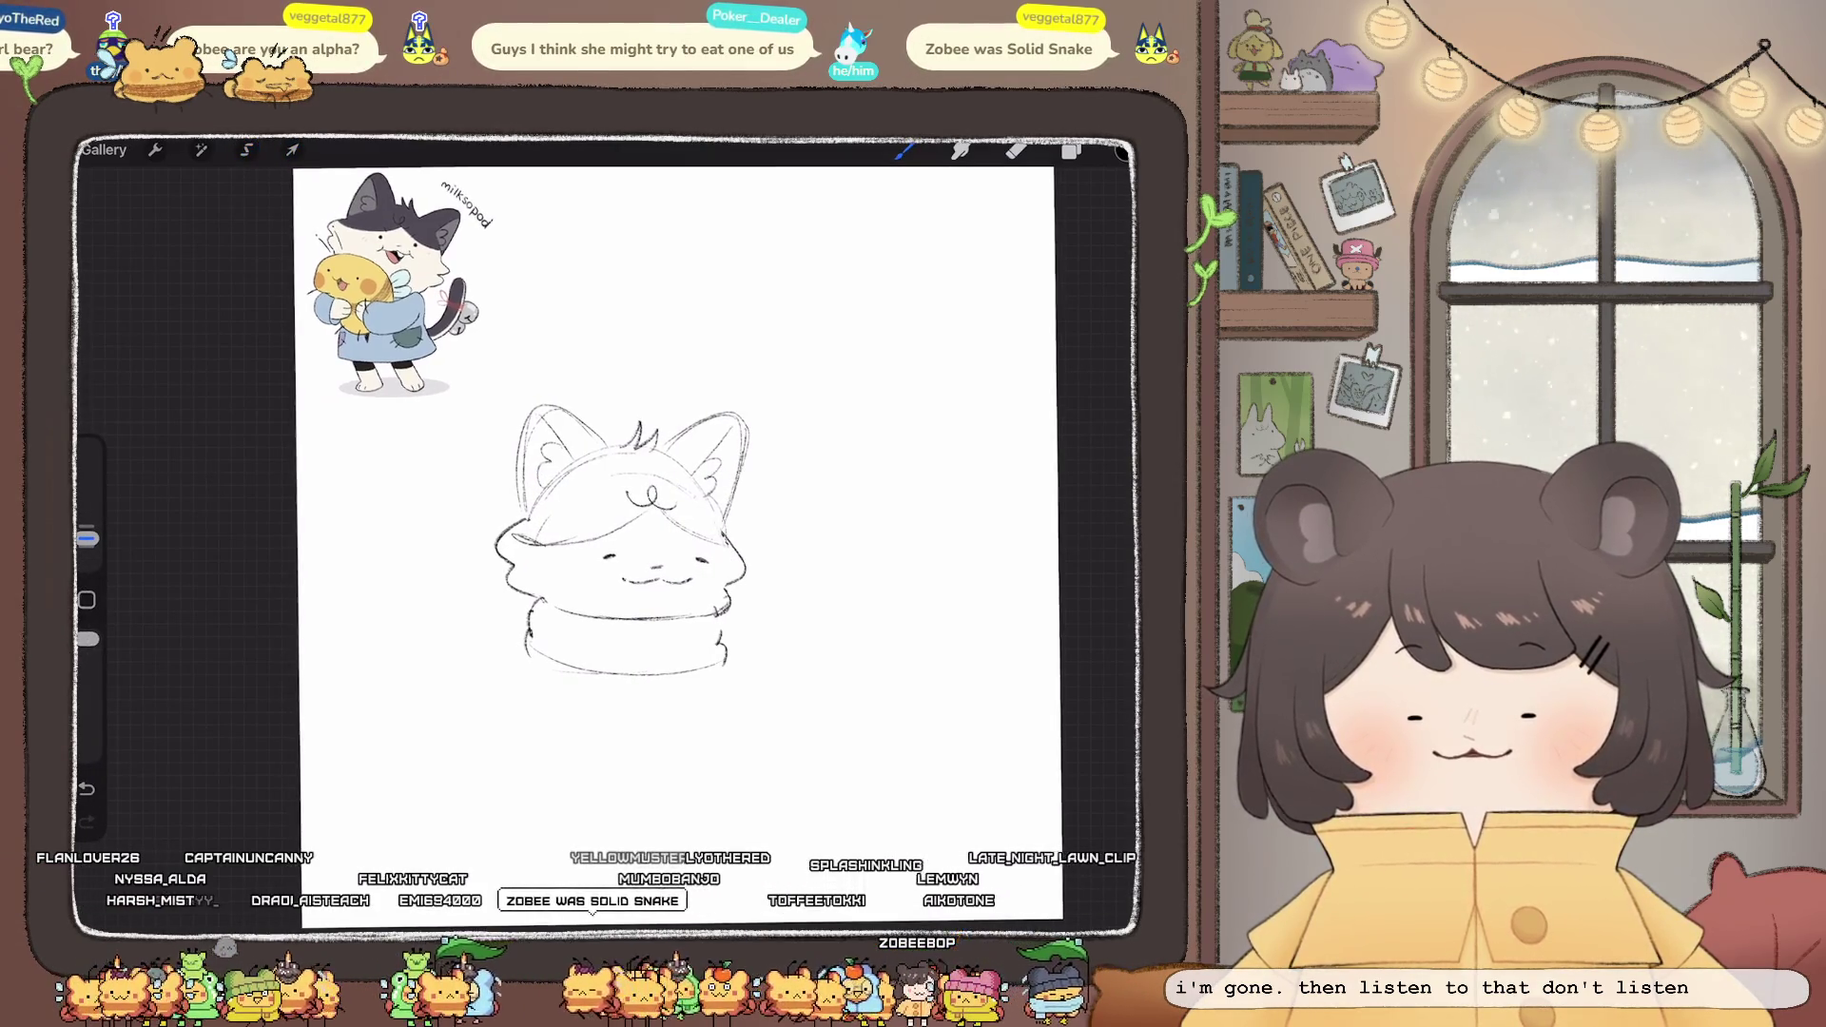
pyautogui.click(201, 150)
pyautogui.click(156, 722)
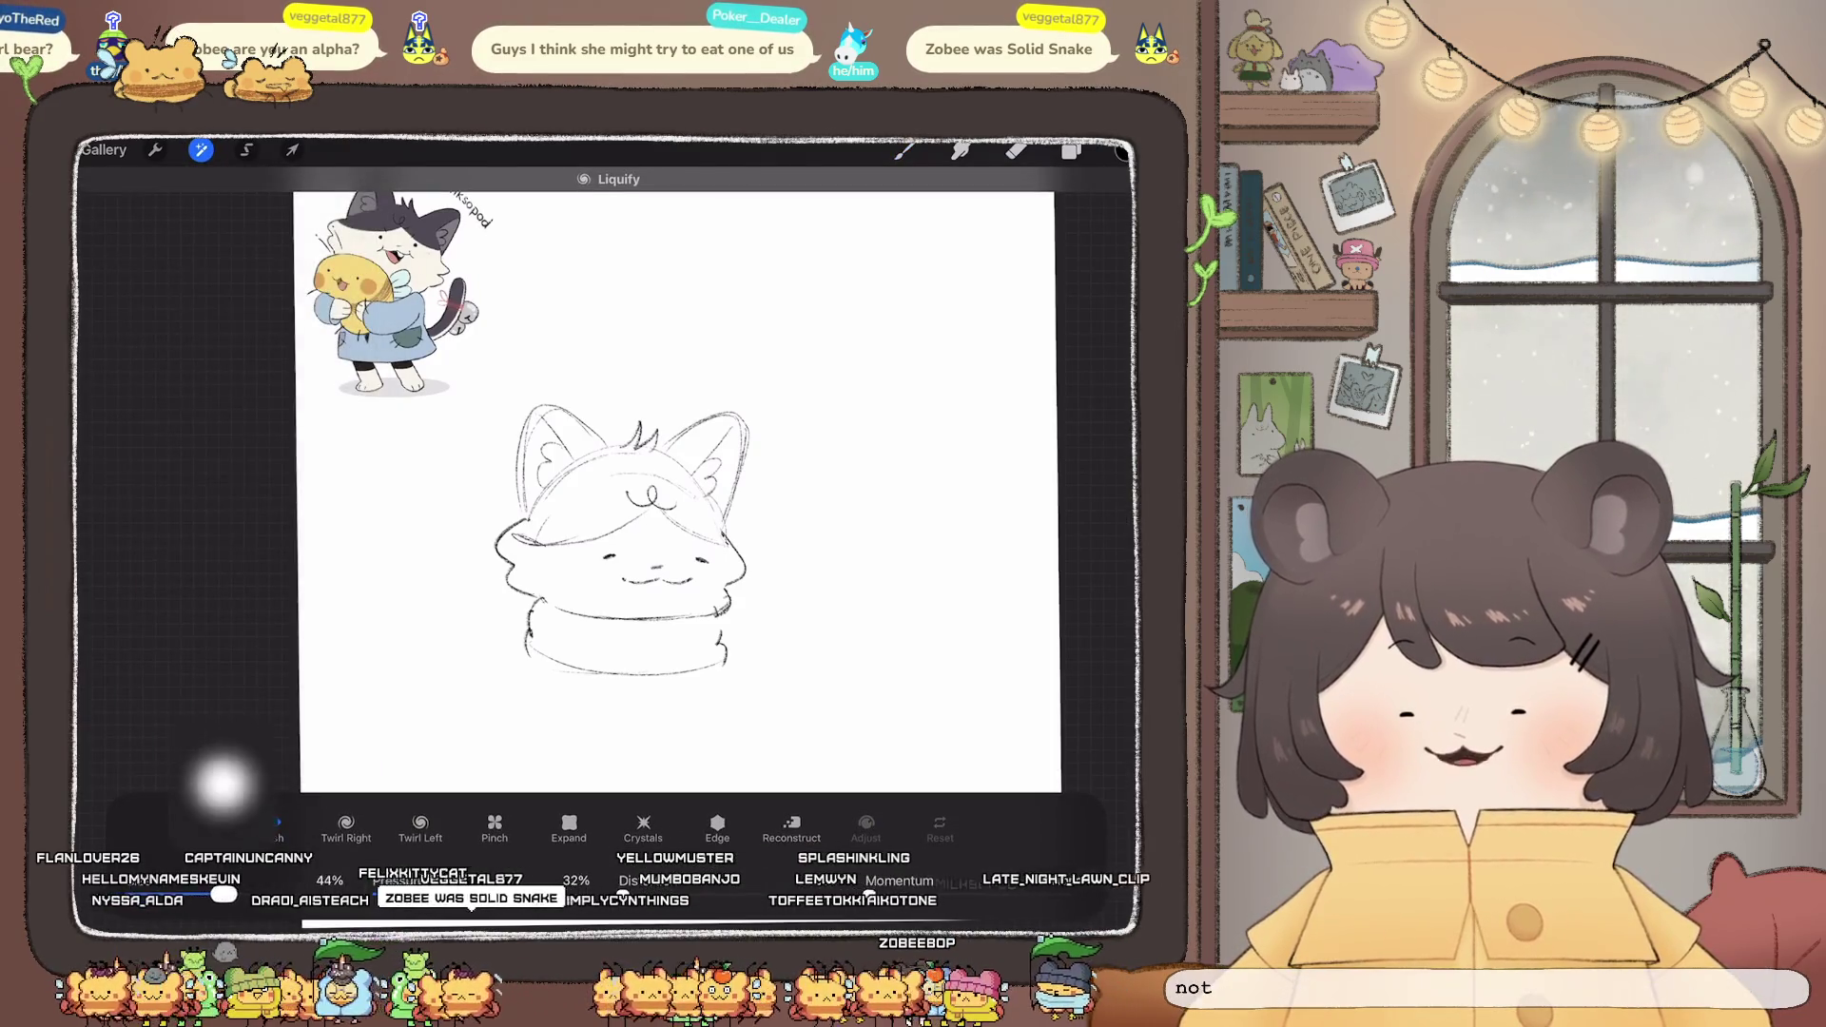
# - Push the head and ear outlines into shape with Liquify, then return to the brush
pyautogui.moveTo(585, 437)
pyautogui.mouseDown()
pyautogui.moveTo(709, 437)
pyautogui.moveTo(532, 423)
pyautogui.moveTo(552, 428)
pyautogui.mouseUp()
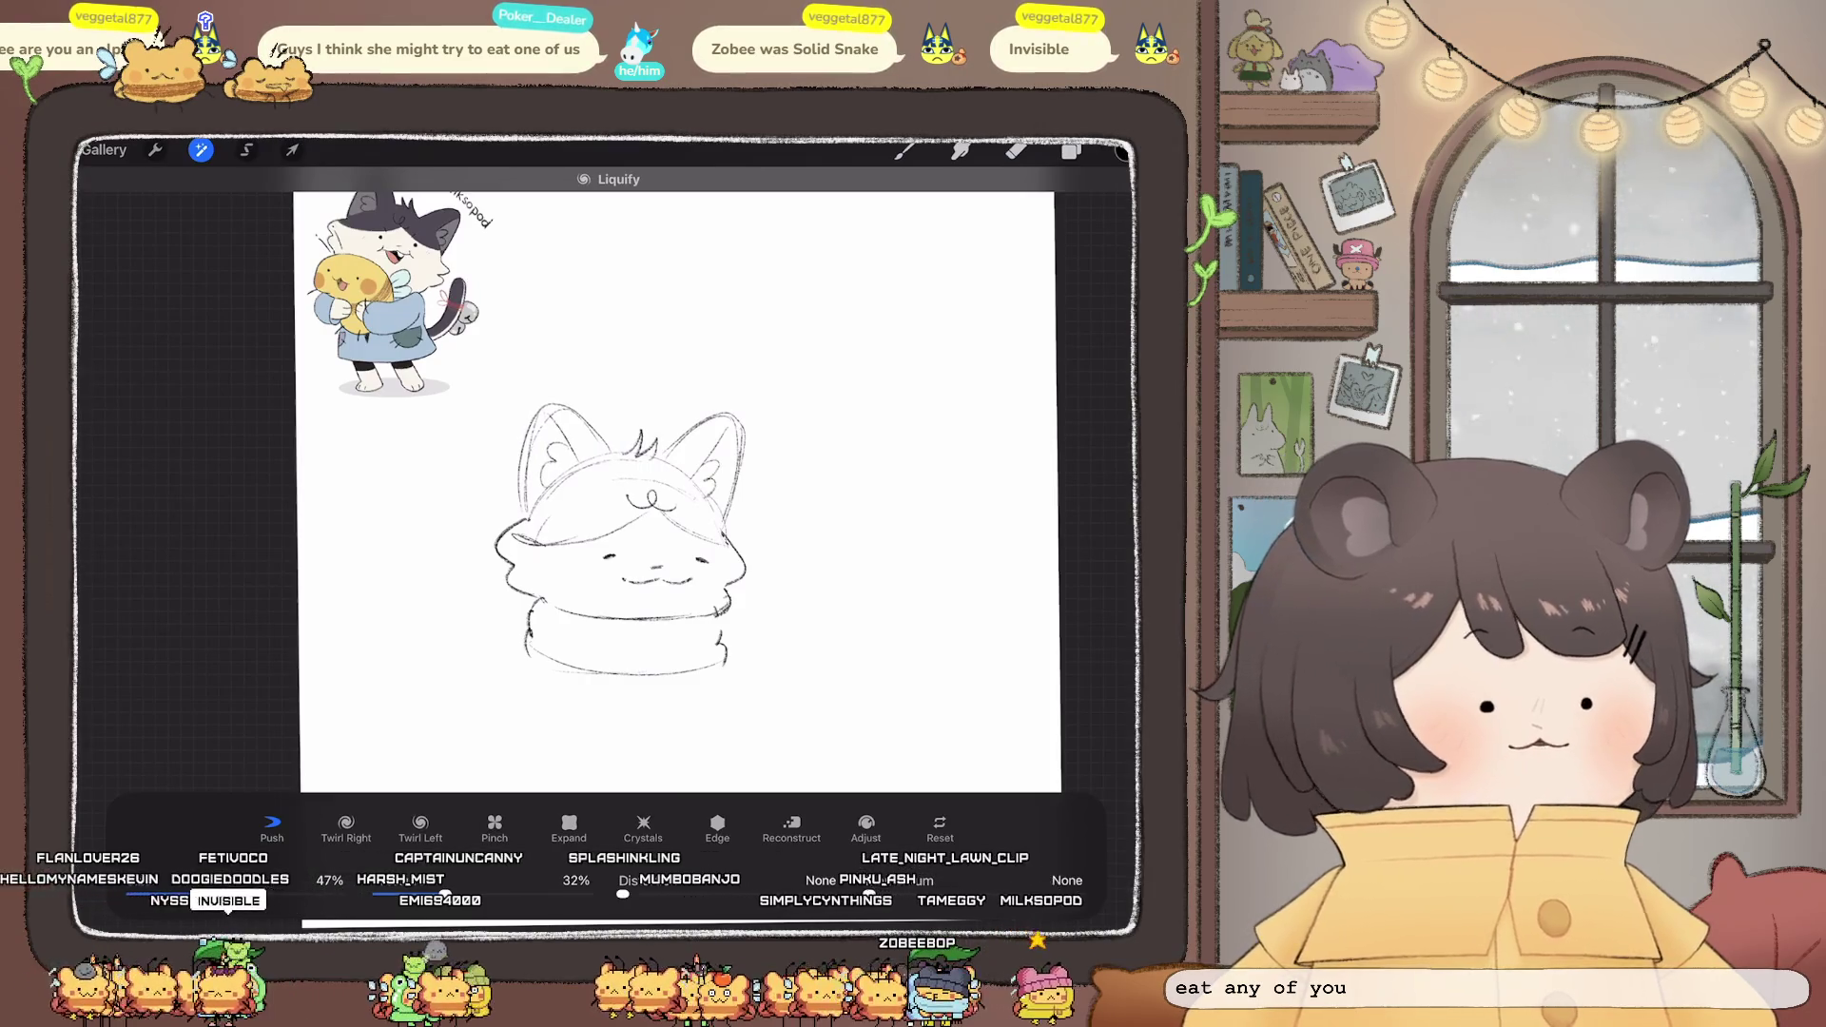
pyautogui.press('b')
pyautogui.scroll(-3, 657, 475)
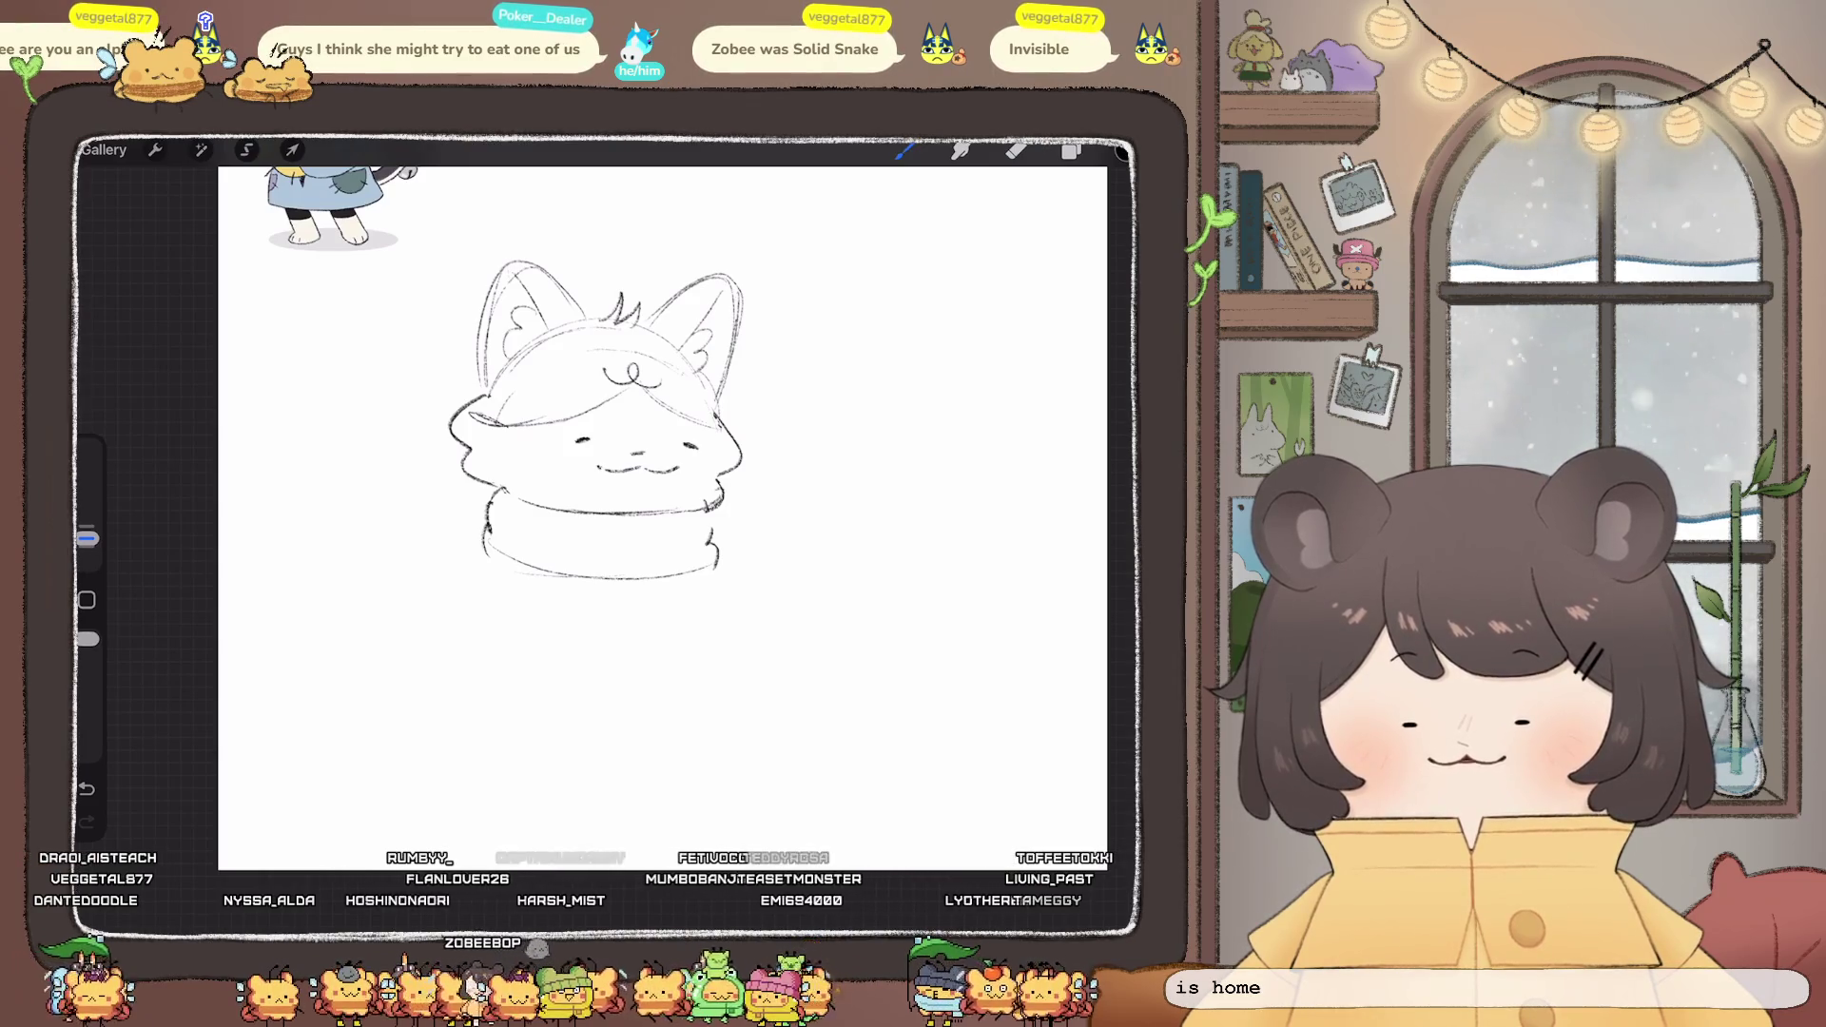
# - Erase the old face features and redraw the right cheek, a nose and a wider curved mouth
pyautogui.click(1016, 151)
pyautogui.moveTo(683, 444)
pyautogui.mouseDown()
pyautogui.moveTo(698, 448)
pyautogui.moveTo(678, 468)
pyautogui.moveTo(719, 510)
pyautogui.mouseUp()
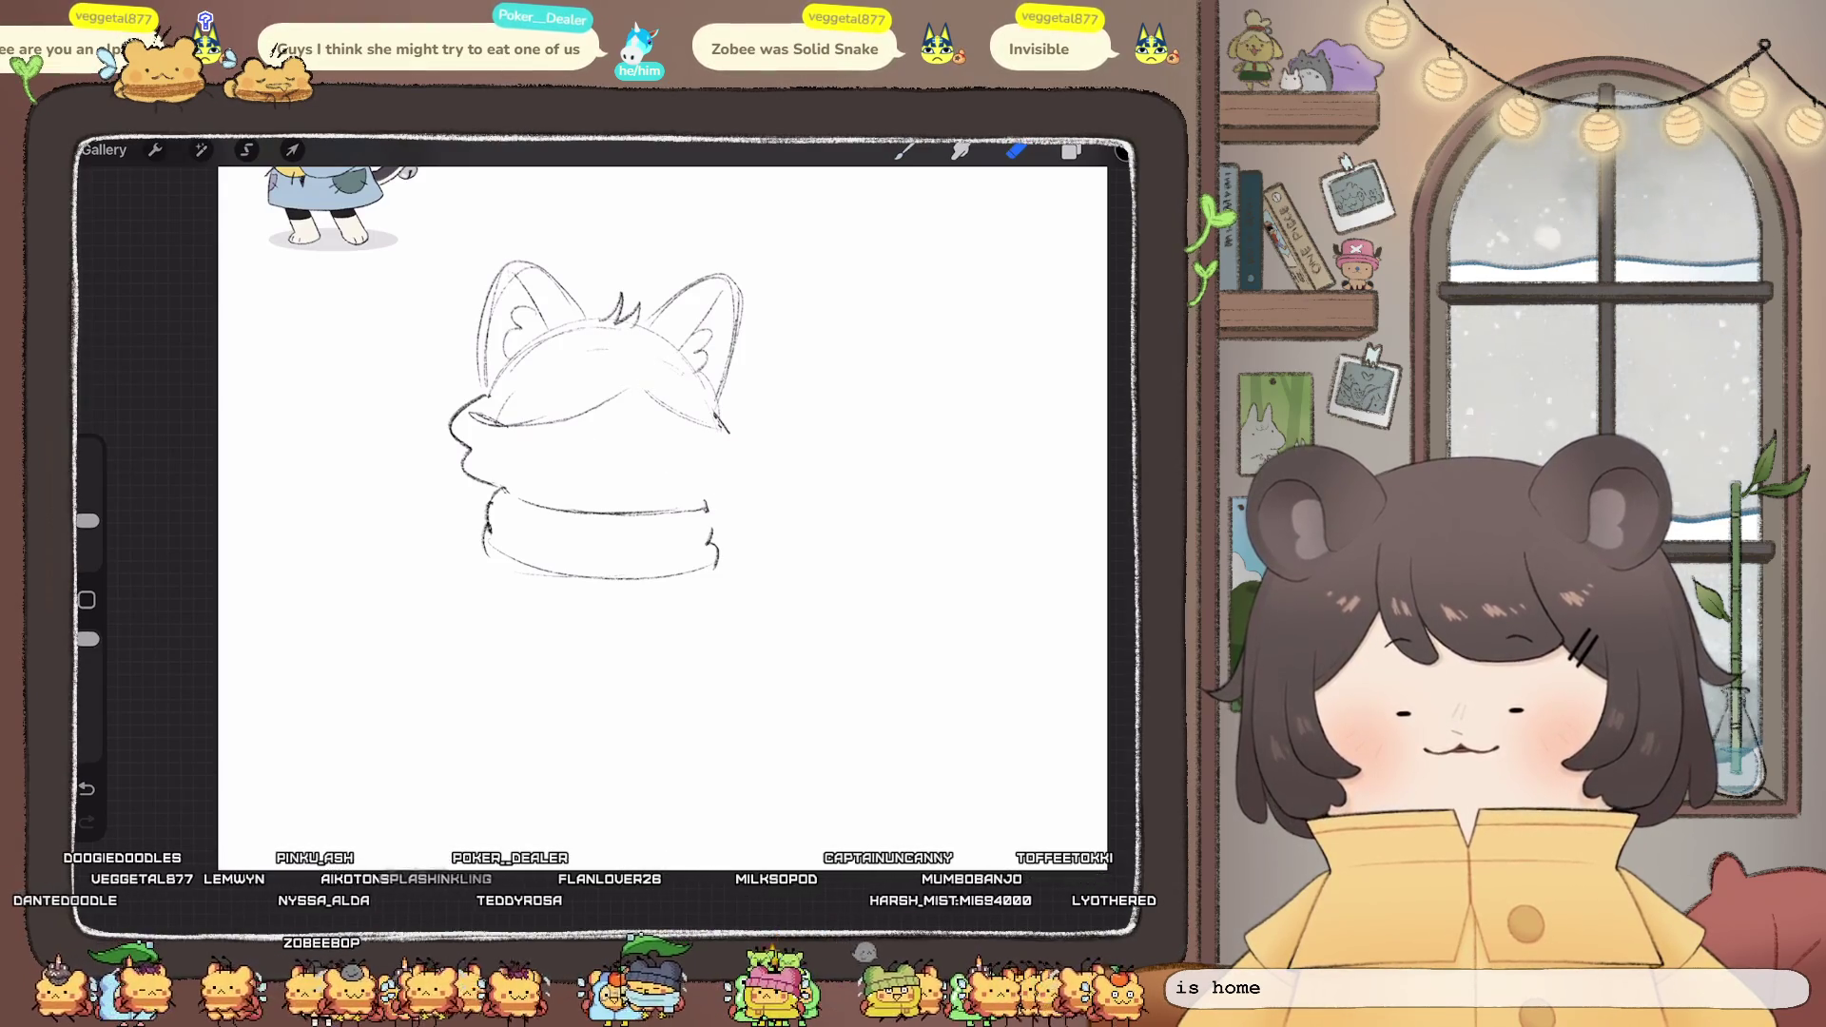
pyautogui.moveTo(720, 419); pyautogui.dragTo(733, 461)
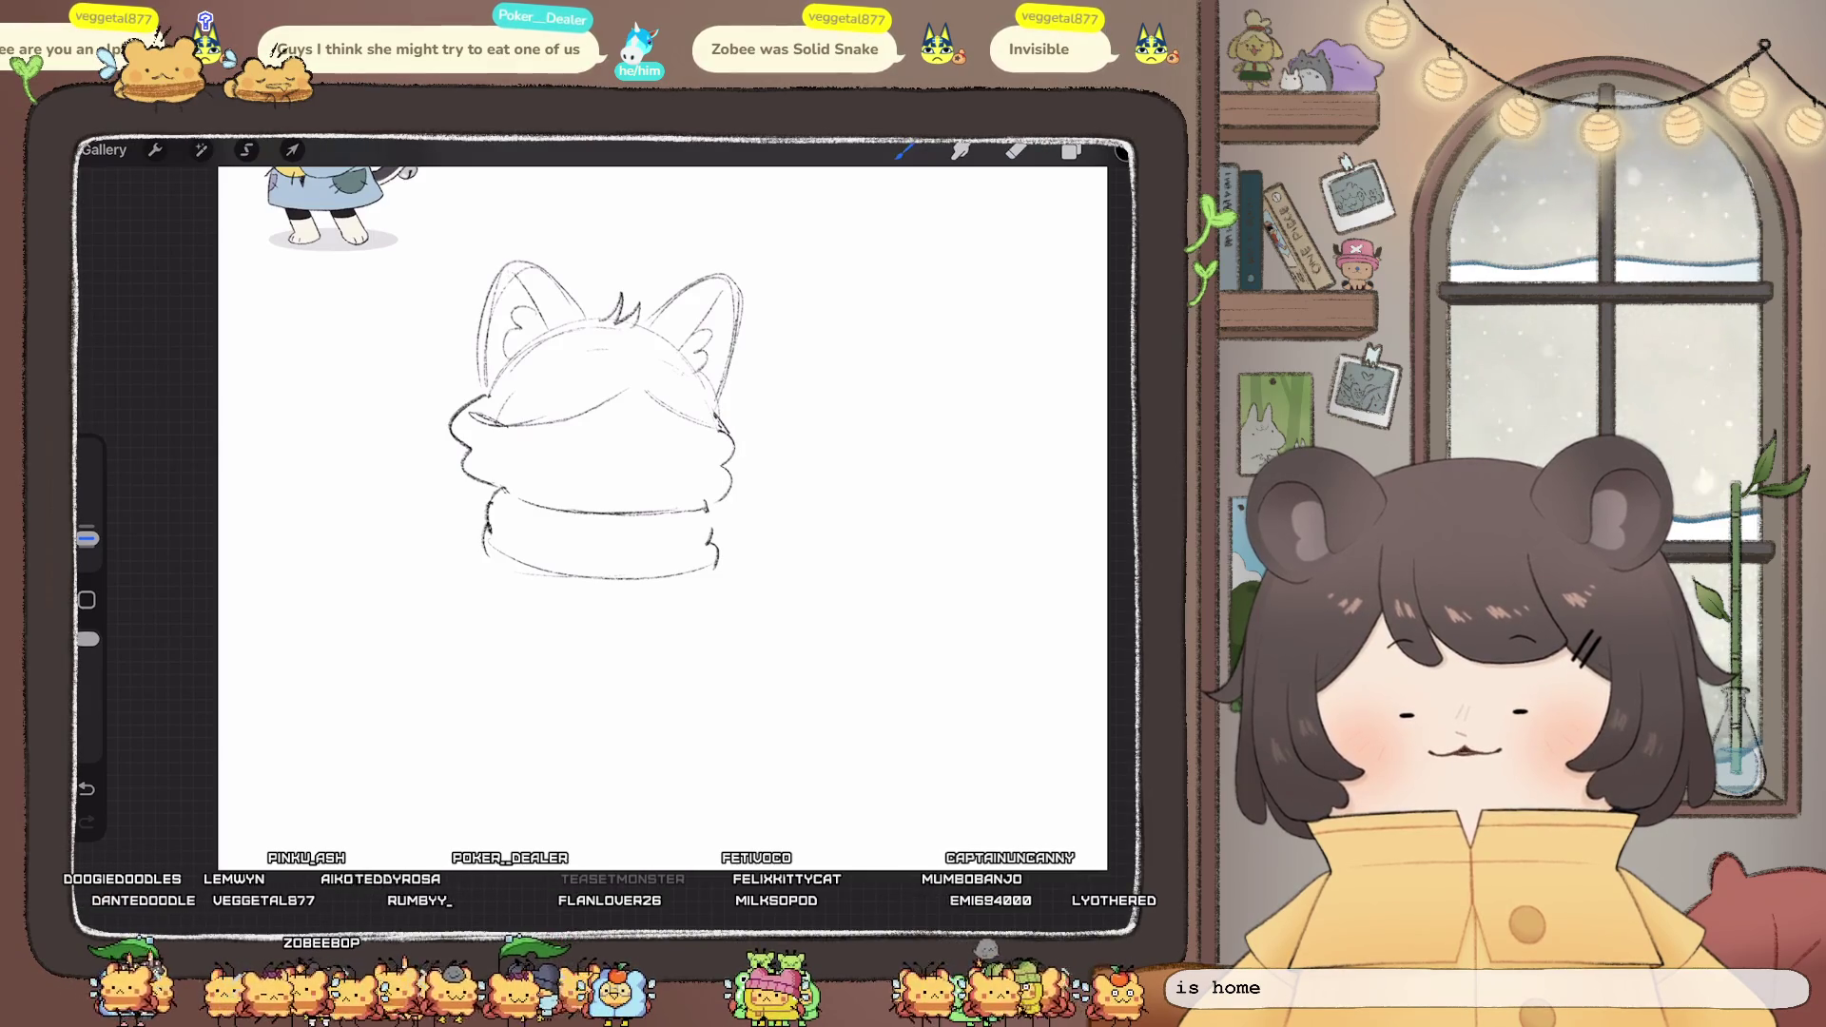
pyautogui.moveTo(609, 444); pyautogui.dragTo(696, 441)
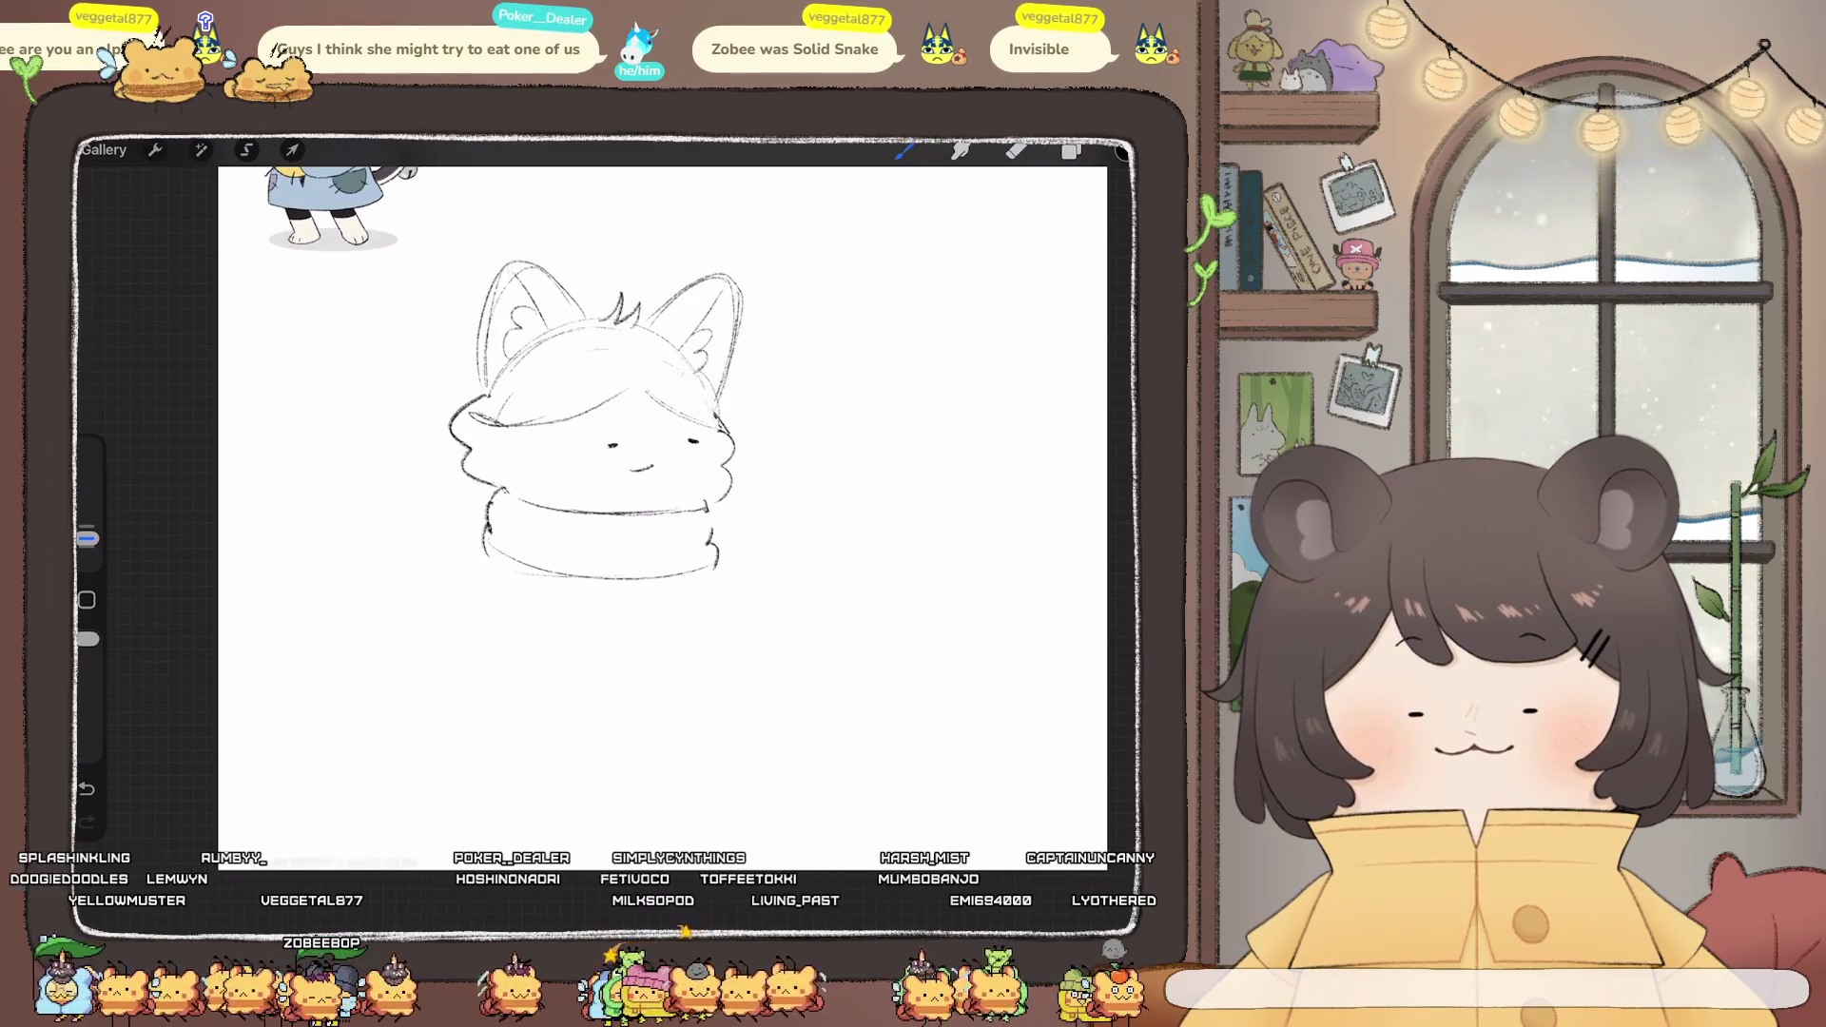
pyautogui.hotkey('ctrl', 'z')
pyautogui.moveTo(625, 467); pyautogui.dragTo(683, 466)
pyautogui.click(656, 448)
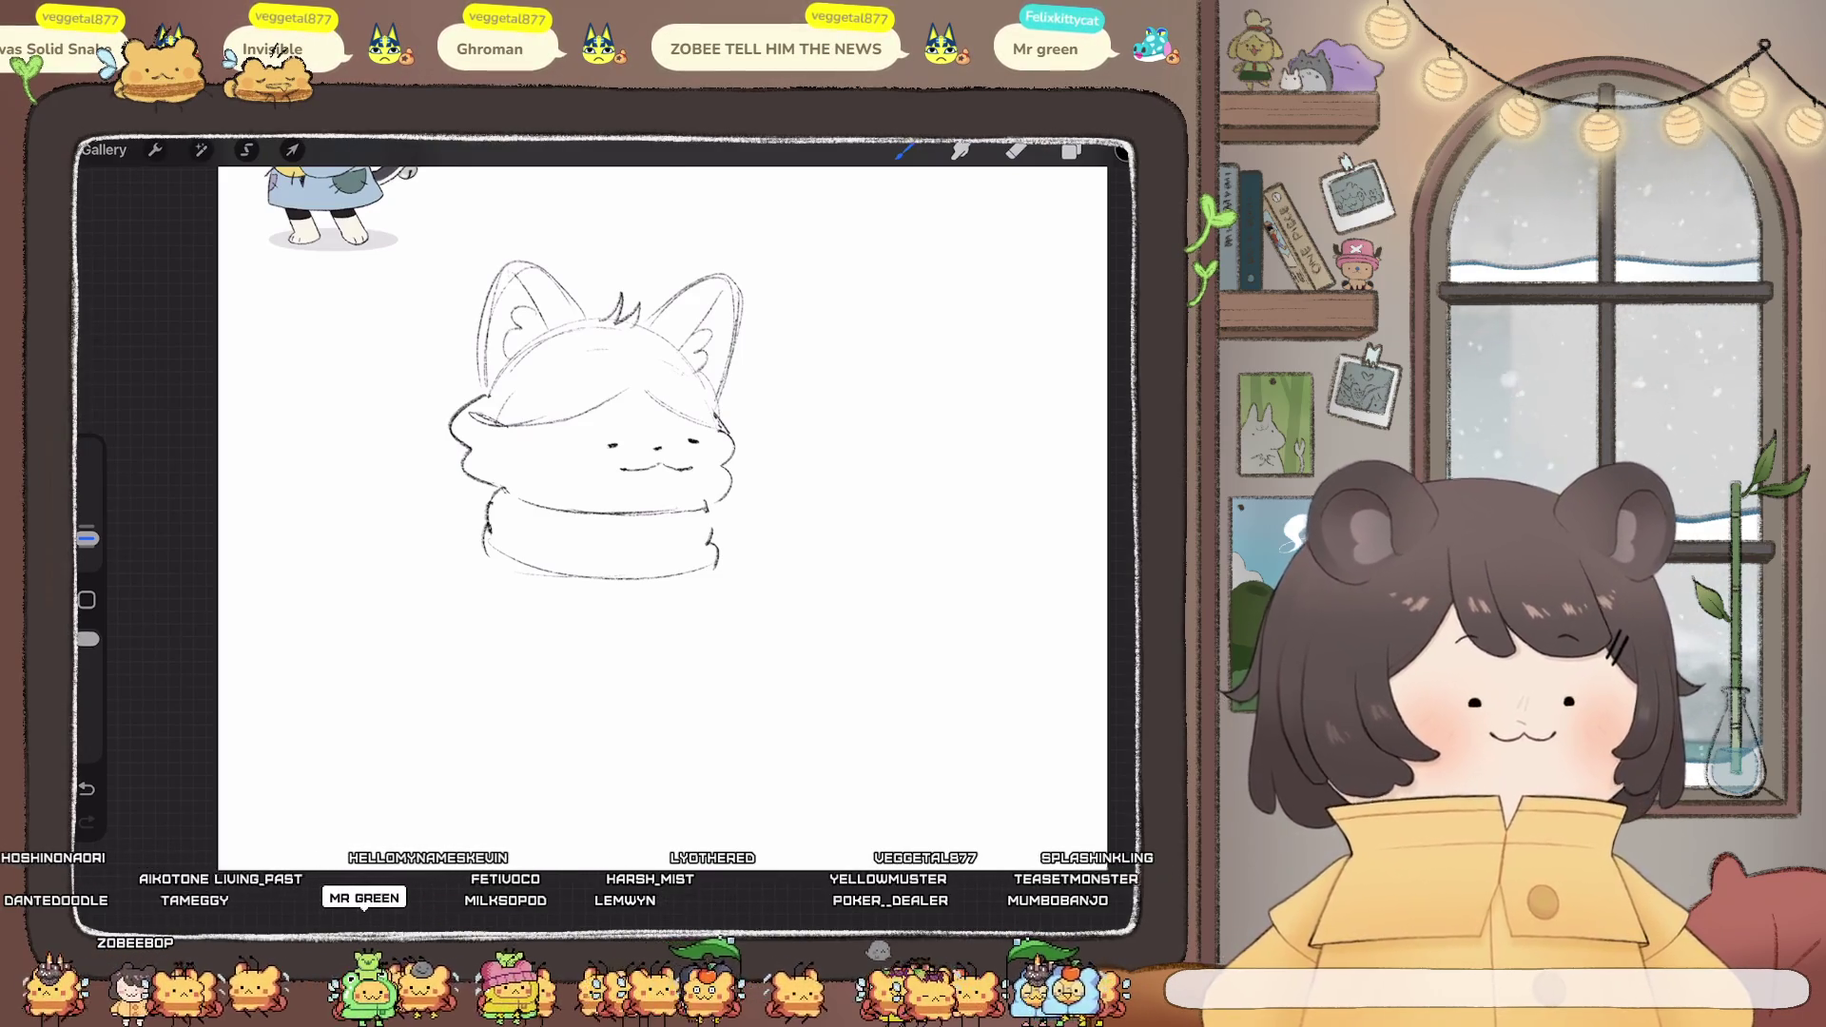
pyautogui.scroll(3, 609, 495)
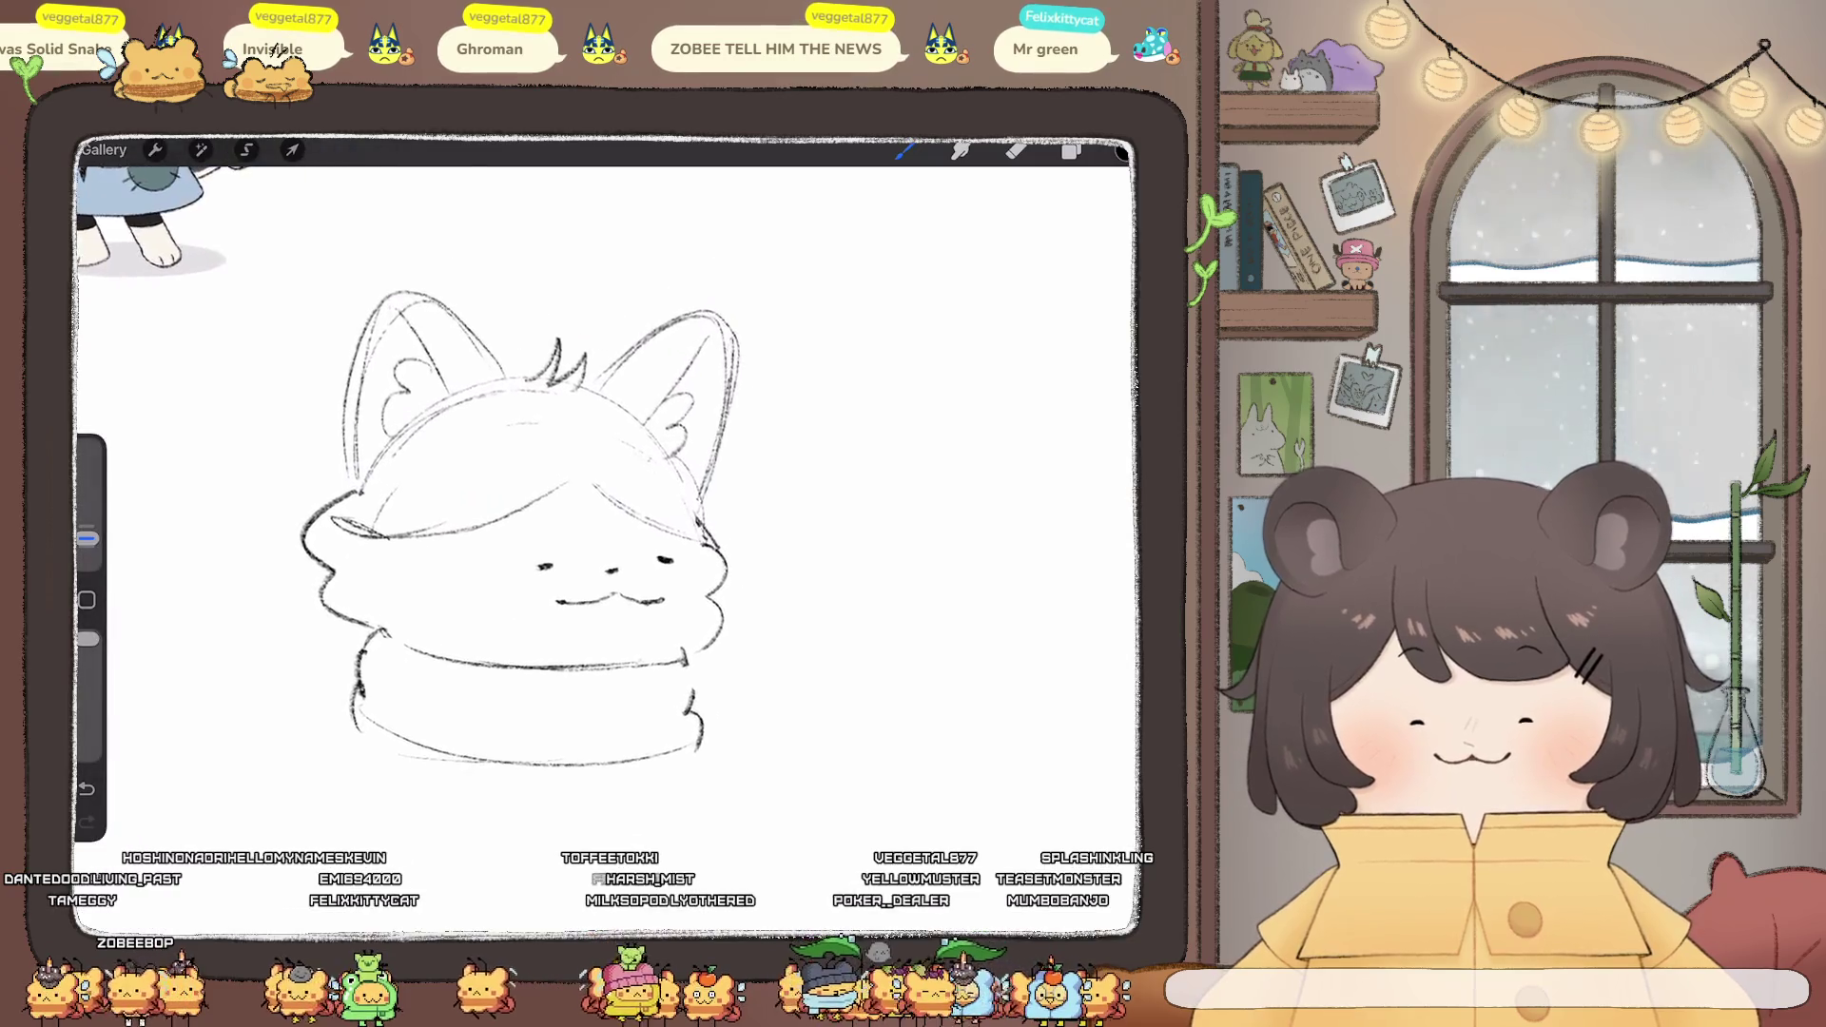
# - Undo the latest paint stroke and the erase so the earlier face returns
pyautogui.scroll(3, 532, 523)
pyautogui.scroll(-3, 533, 523)
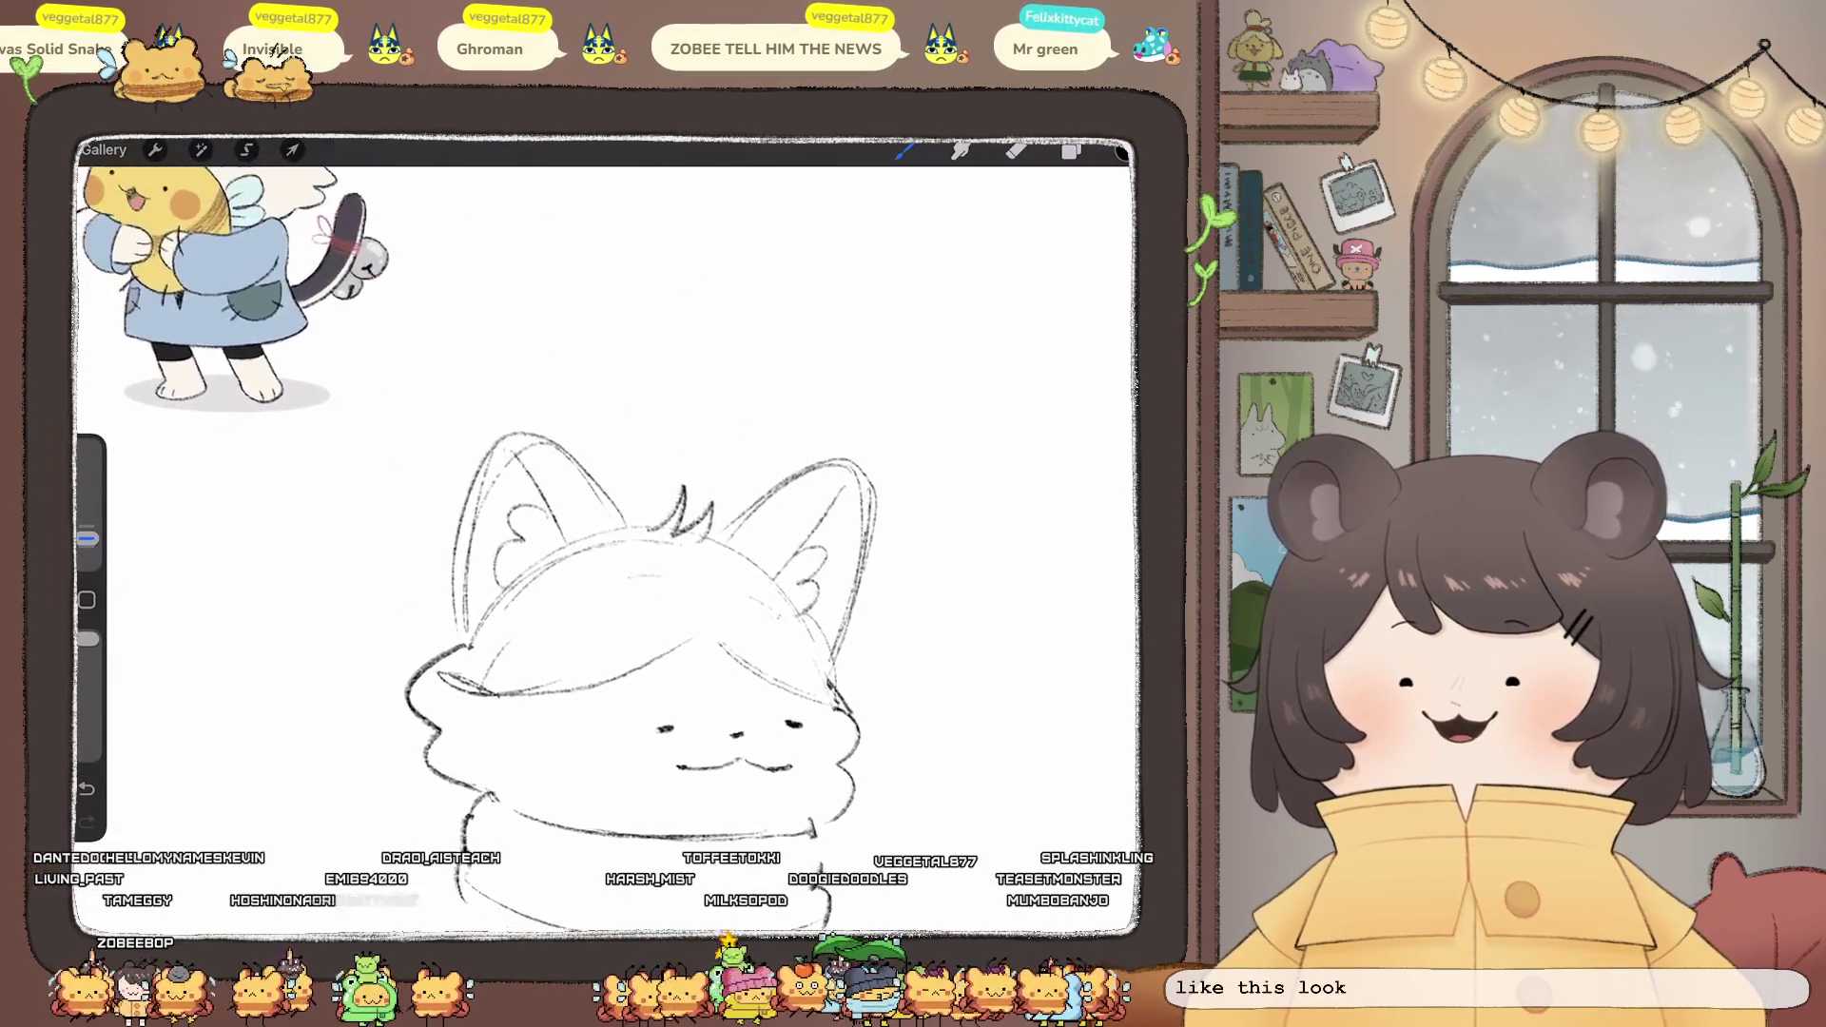
pyautogui.scroll(-5, 609, 523)
pyautogui.hotkey('ctrl', 'z')
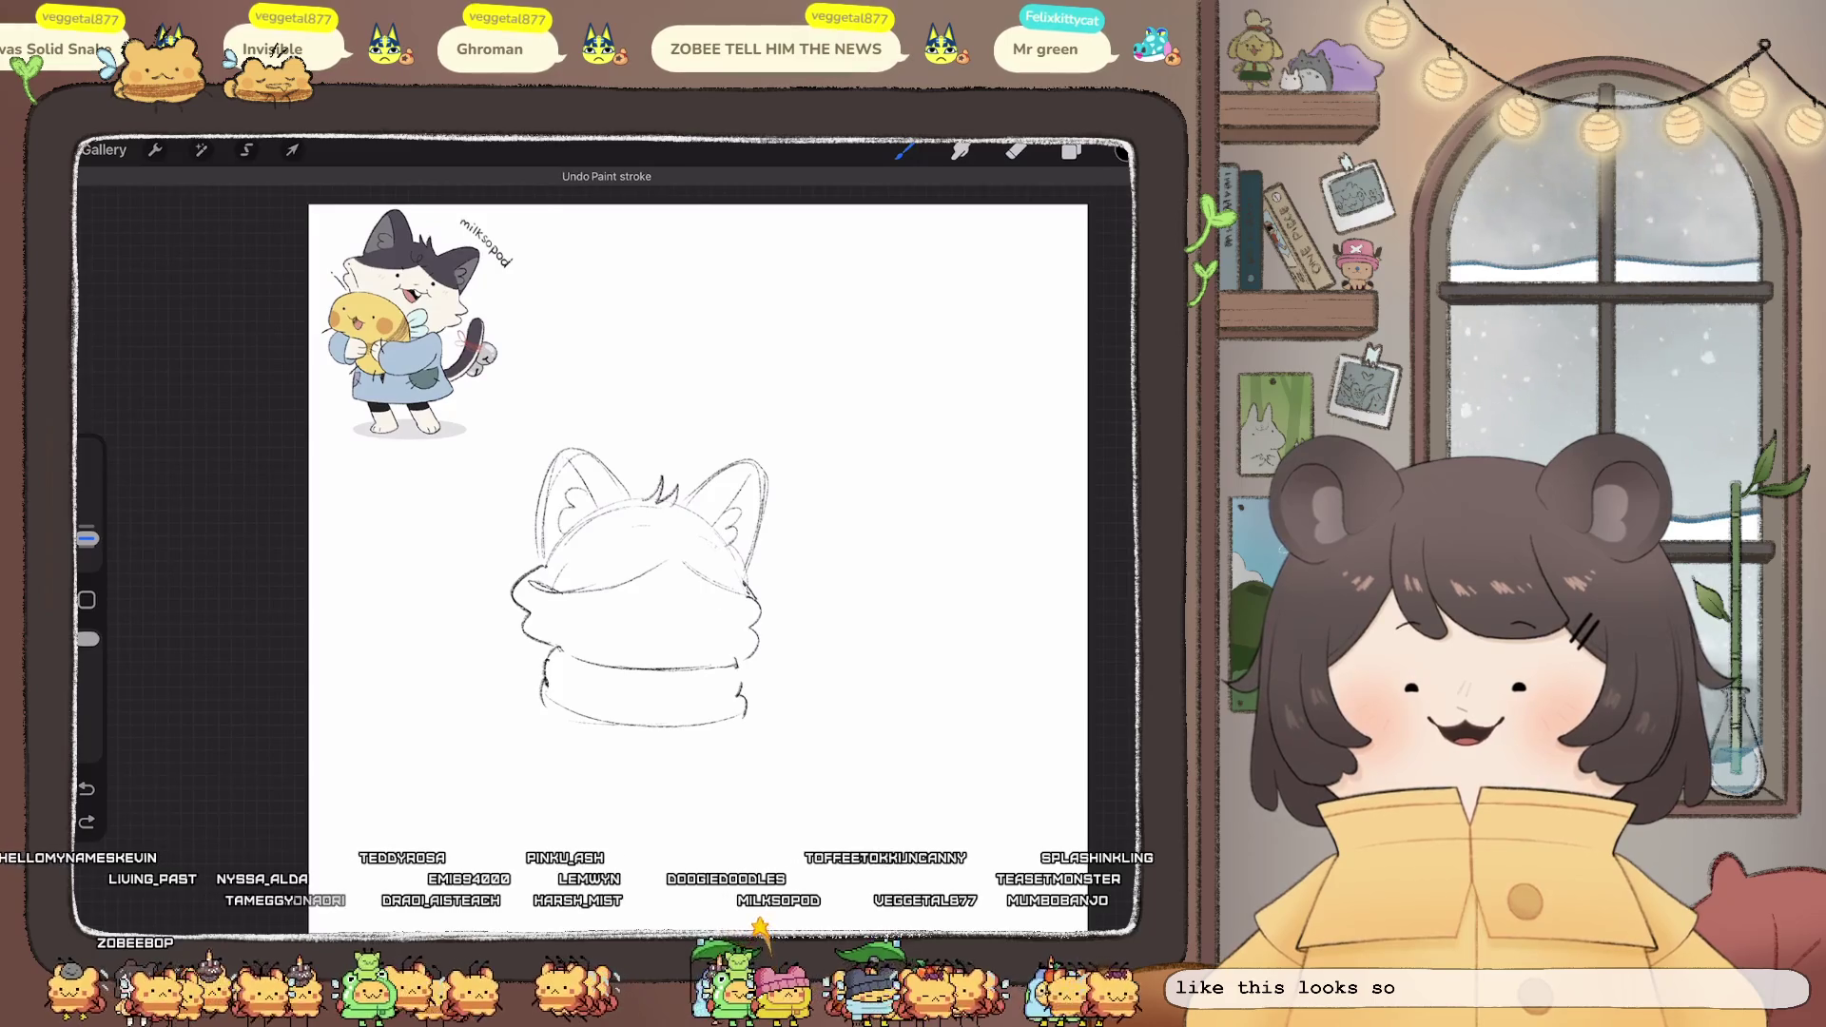
pyautogui.hotkey('ctrl', 'z')
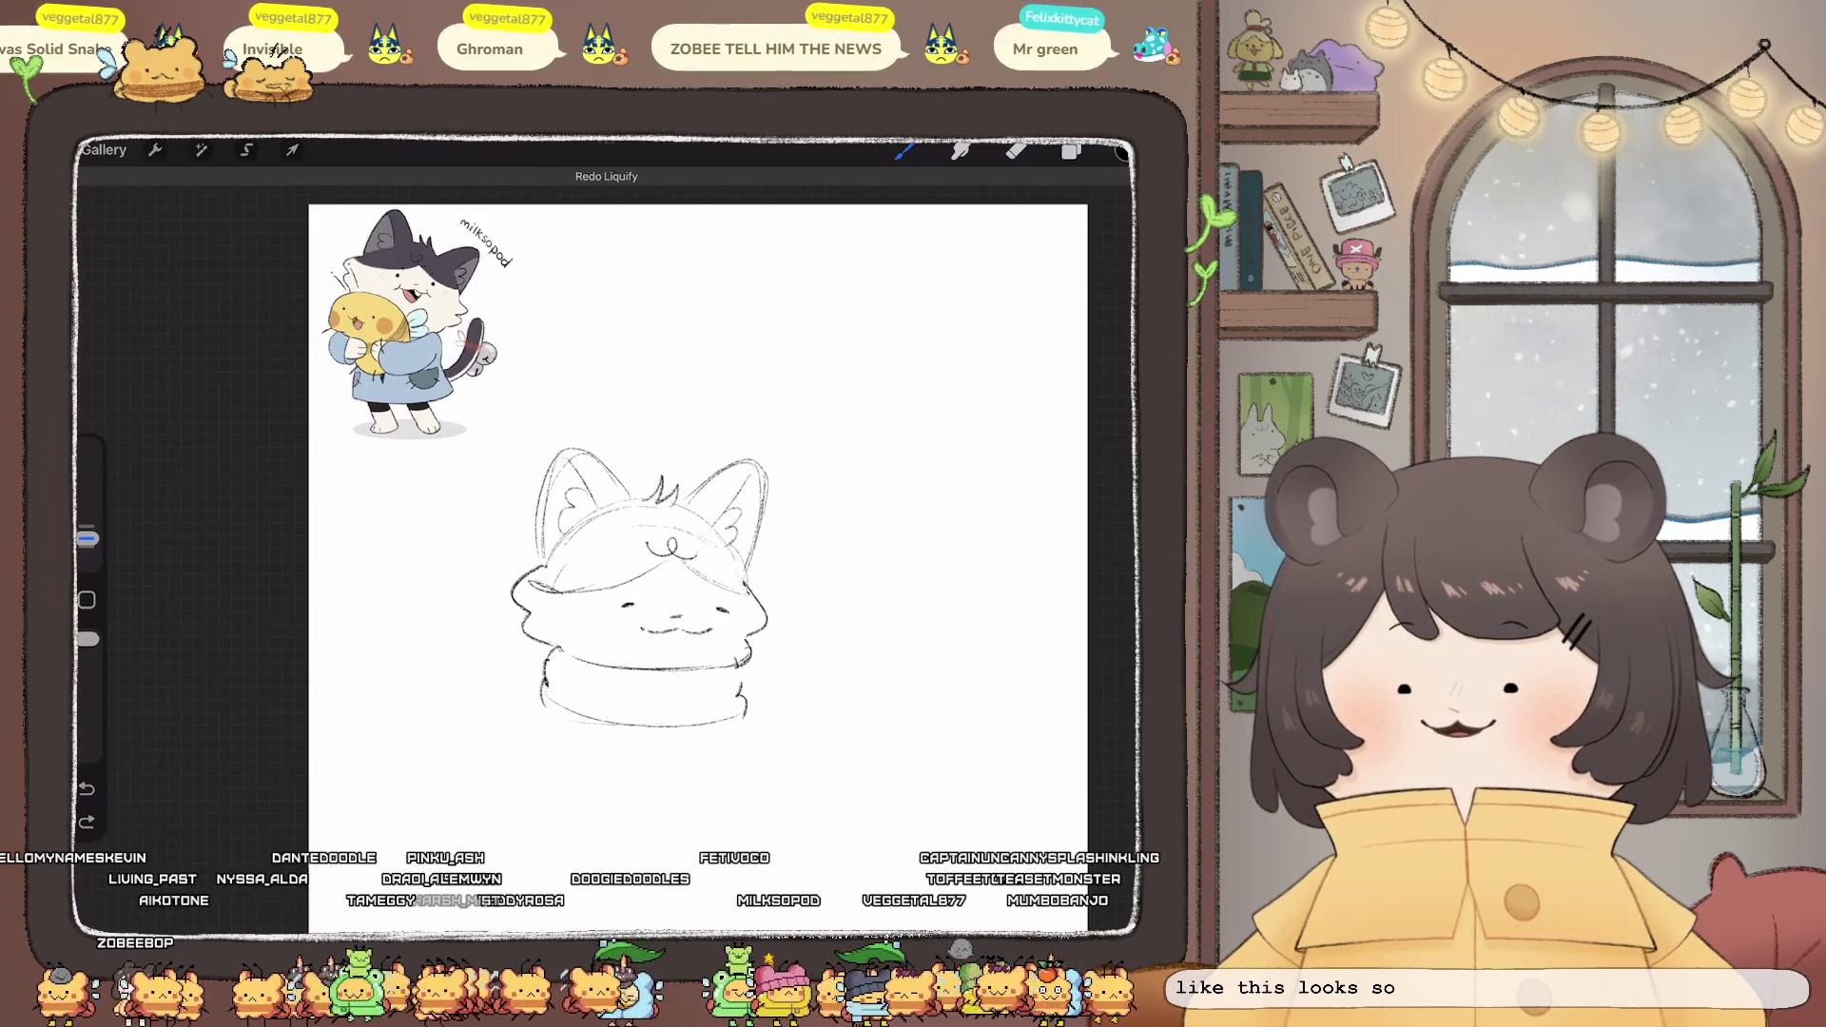
# - Toggle the Liquify reshaping with undo and redo to compare, keeping it applied
pyautogui.hotkey('ctrl', 'z')
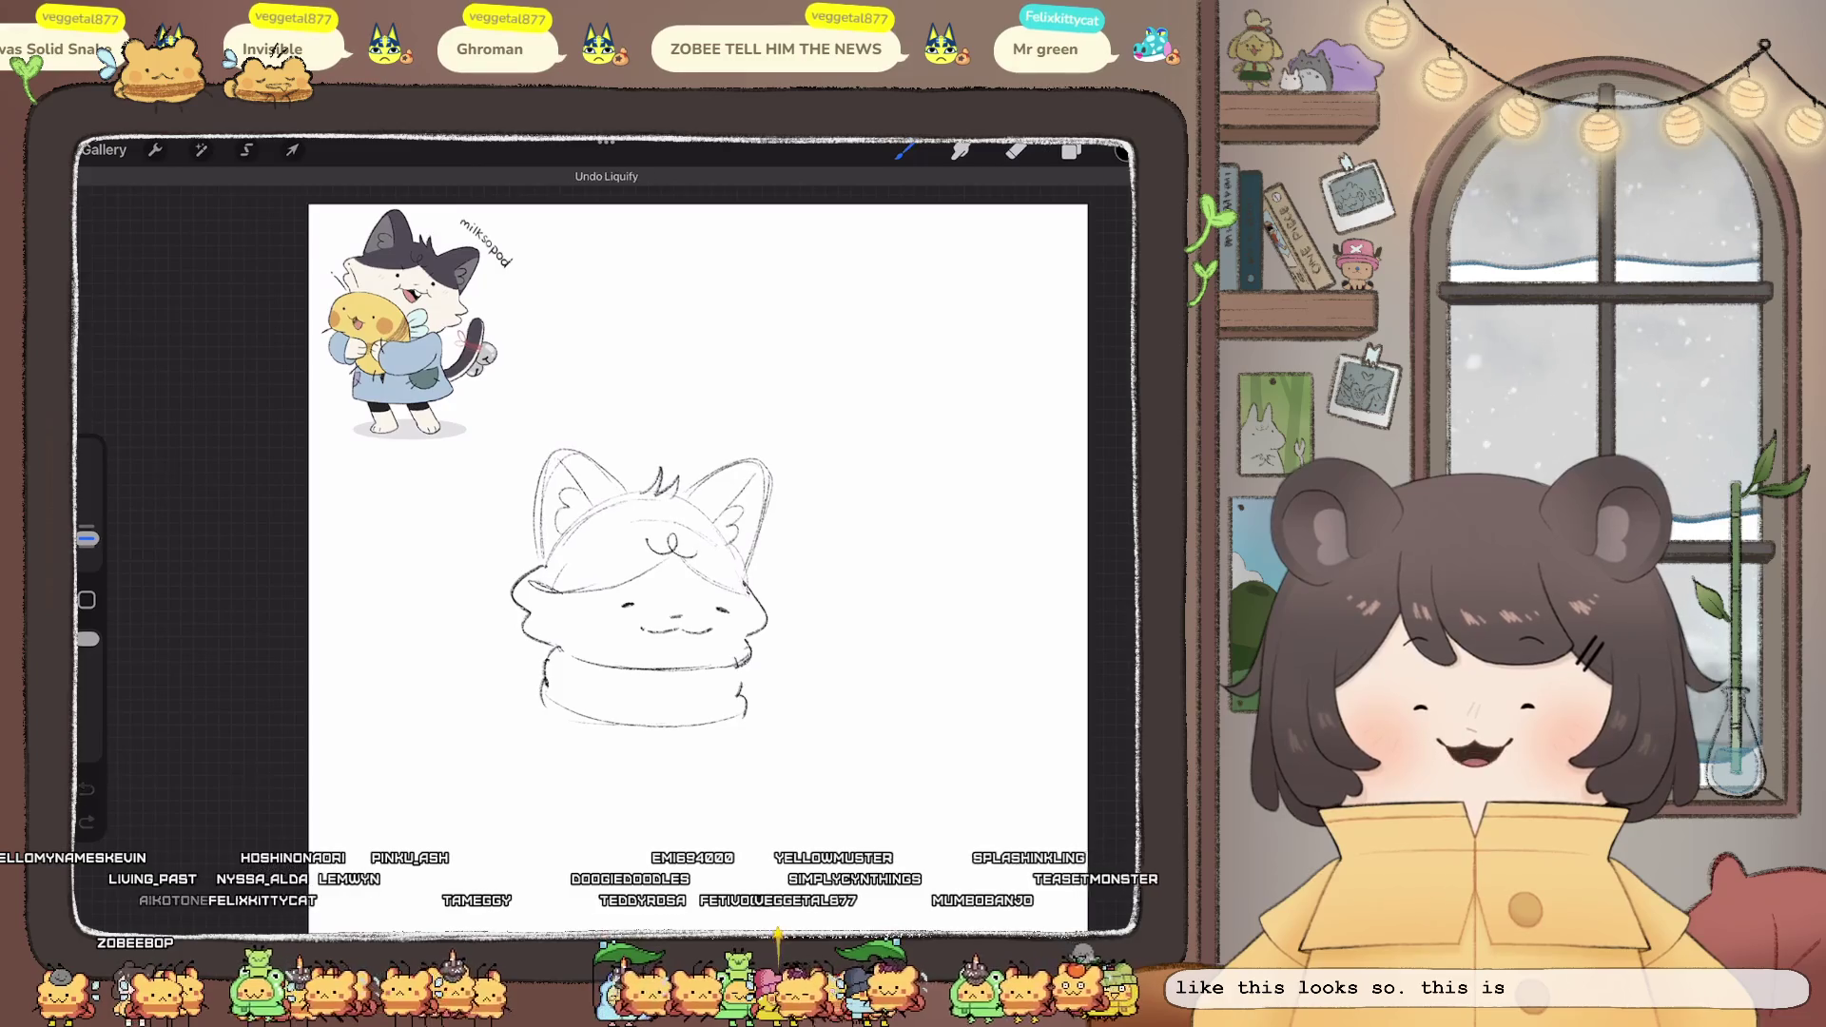
pyautogui.hotkey('ctrl', 'z')
pyautogui.hotkey('ctrl', 'shift', 'z')
pyautogui.hotkey('ctrl', 'z')
pyautogui.hotkey('ctrl', 'shift', 'z')
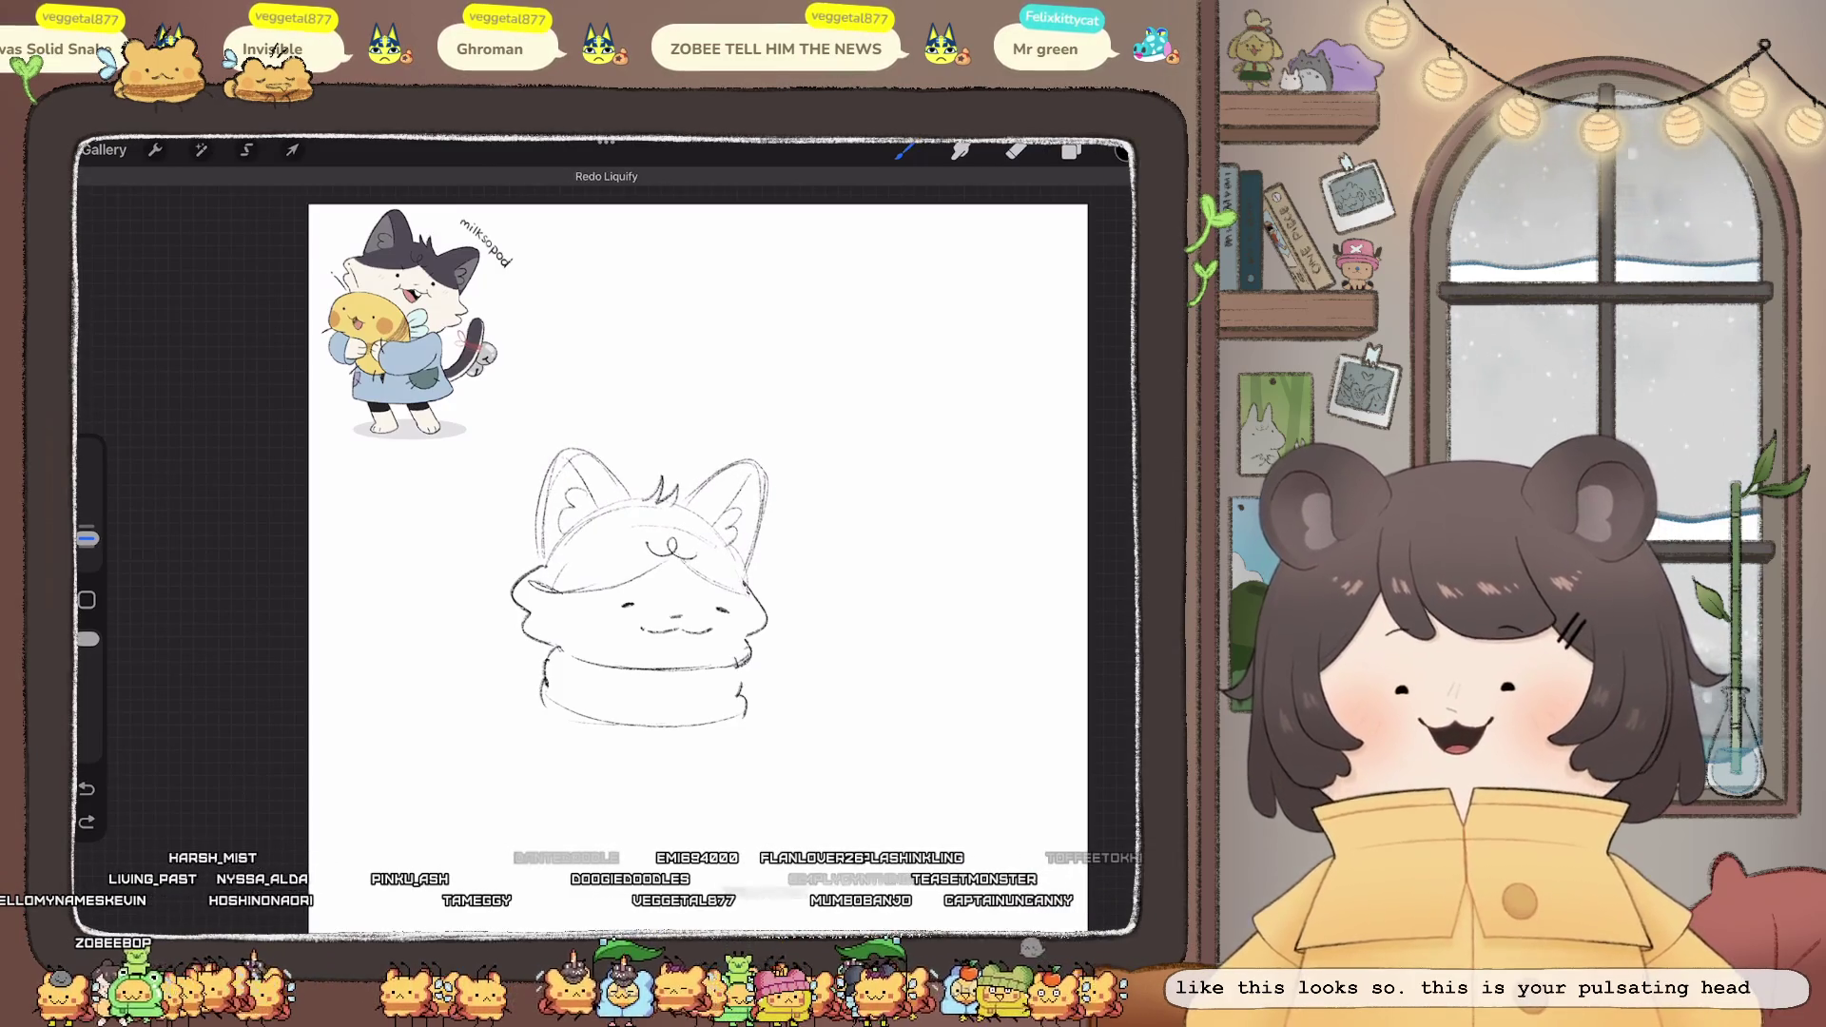
pyautogui.hotkey('ctrl', 'z')
pyautogui.hotkey('ctrl', 'shift', 'z')
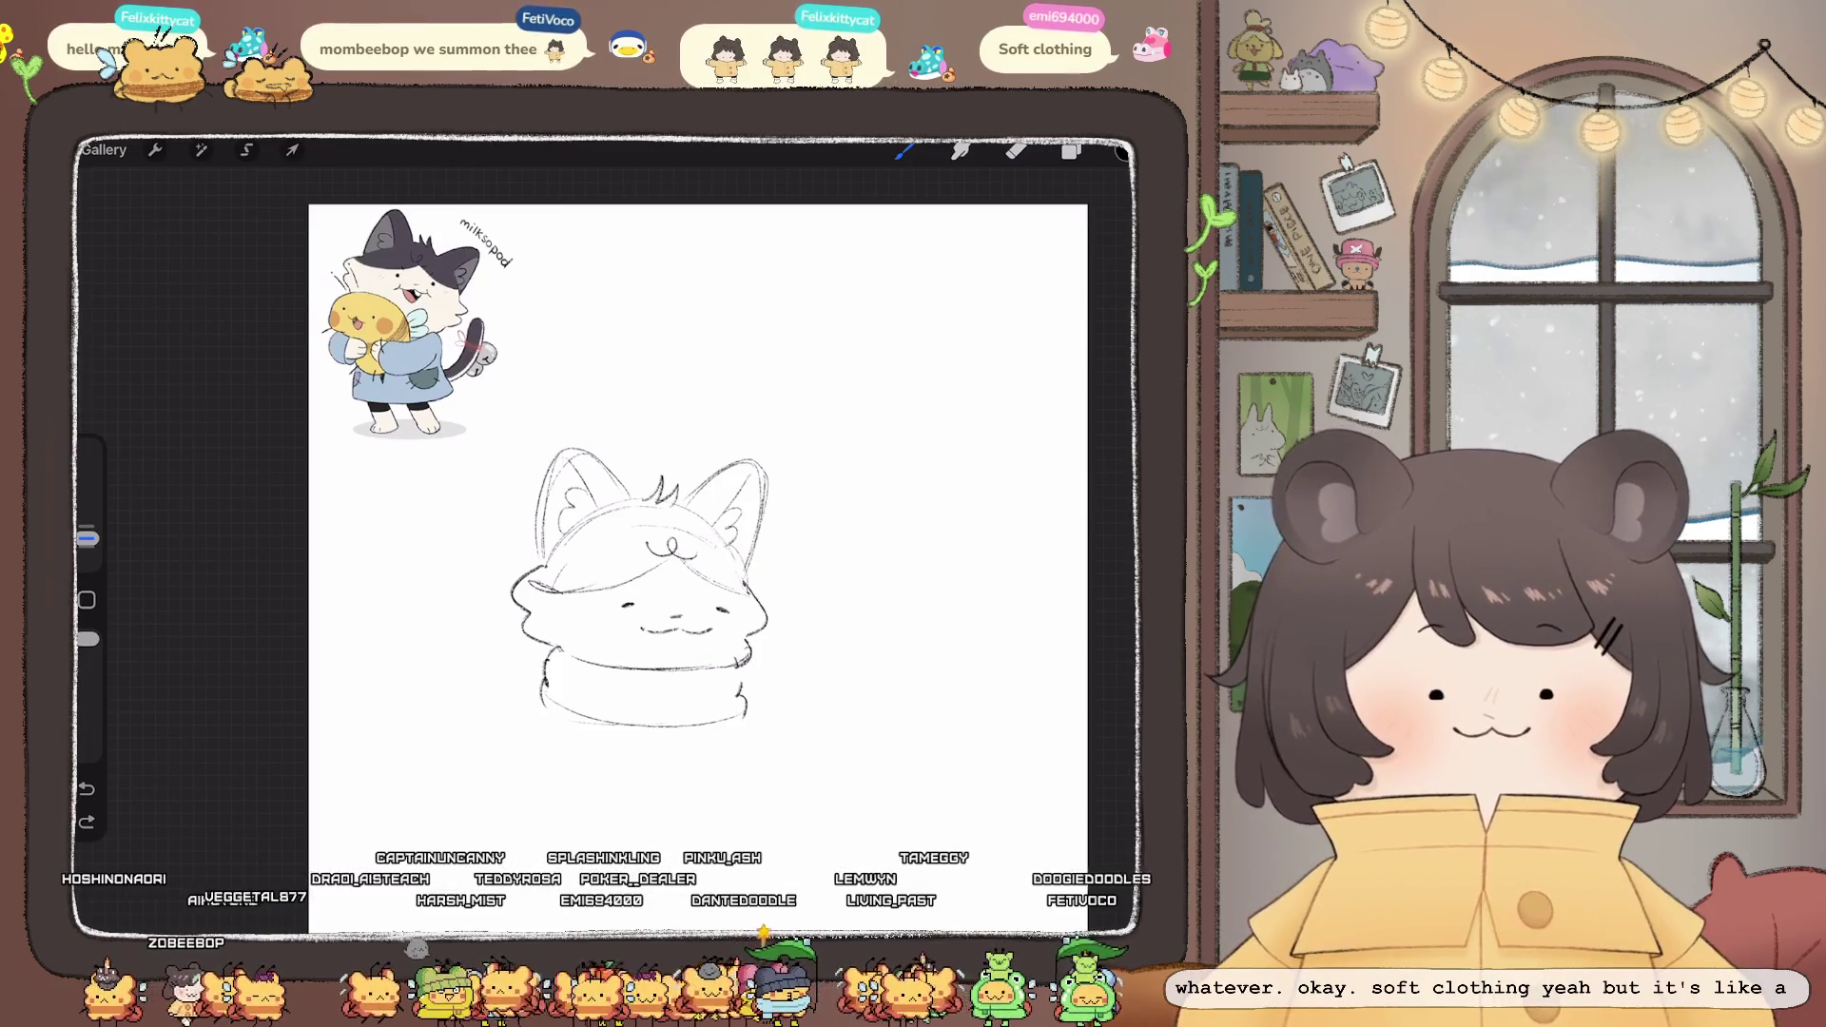
# - Lasso the right cheek and eye area and apply a small transform to it
pyautogui.press('s')
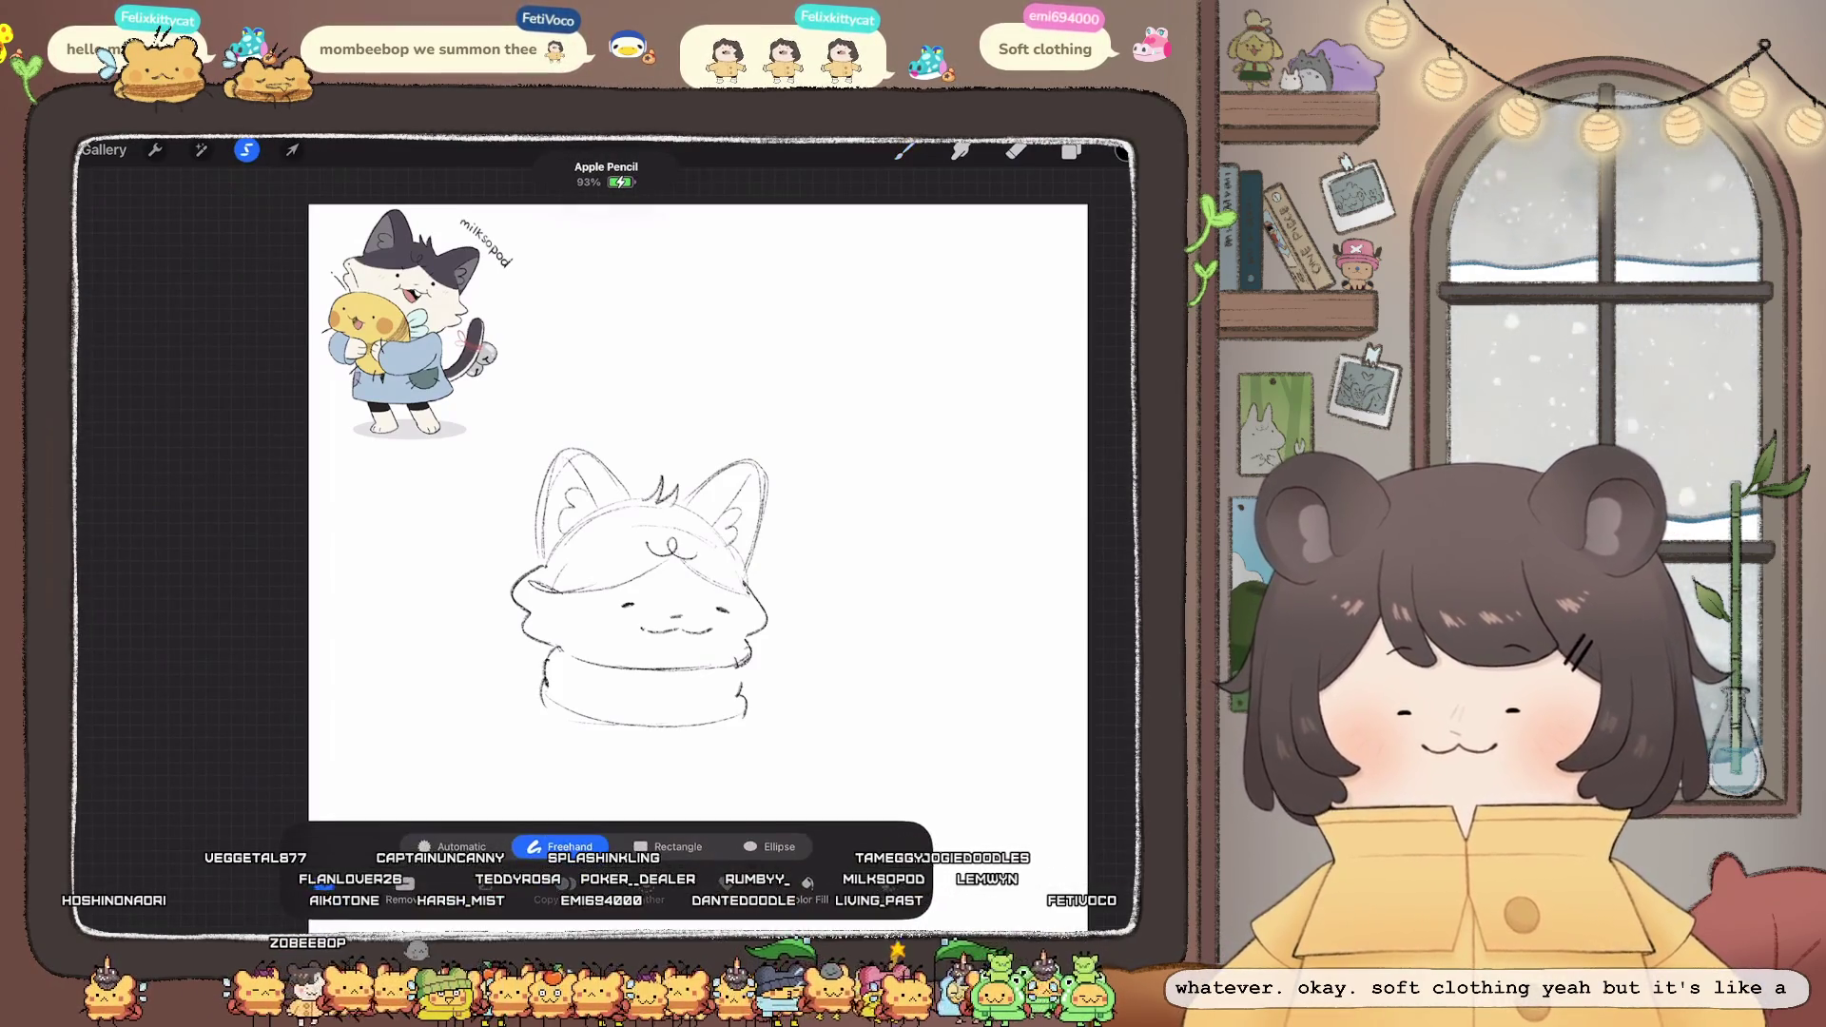
pyautogui.scroll(3, 647, 590)
pyautogui.moveTo(601, 599)
pyautogui.mouseDown()
pyautogui.moveTo(664, 625)
pyautogui.moveTo(615, 595)
pyautogui.mouseUp()
pyautogui.click(664, 625)
pyautogui.click(292, 150)
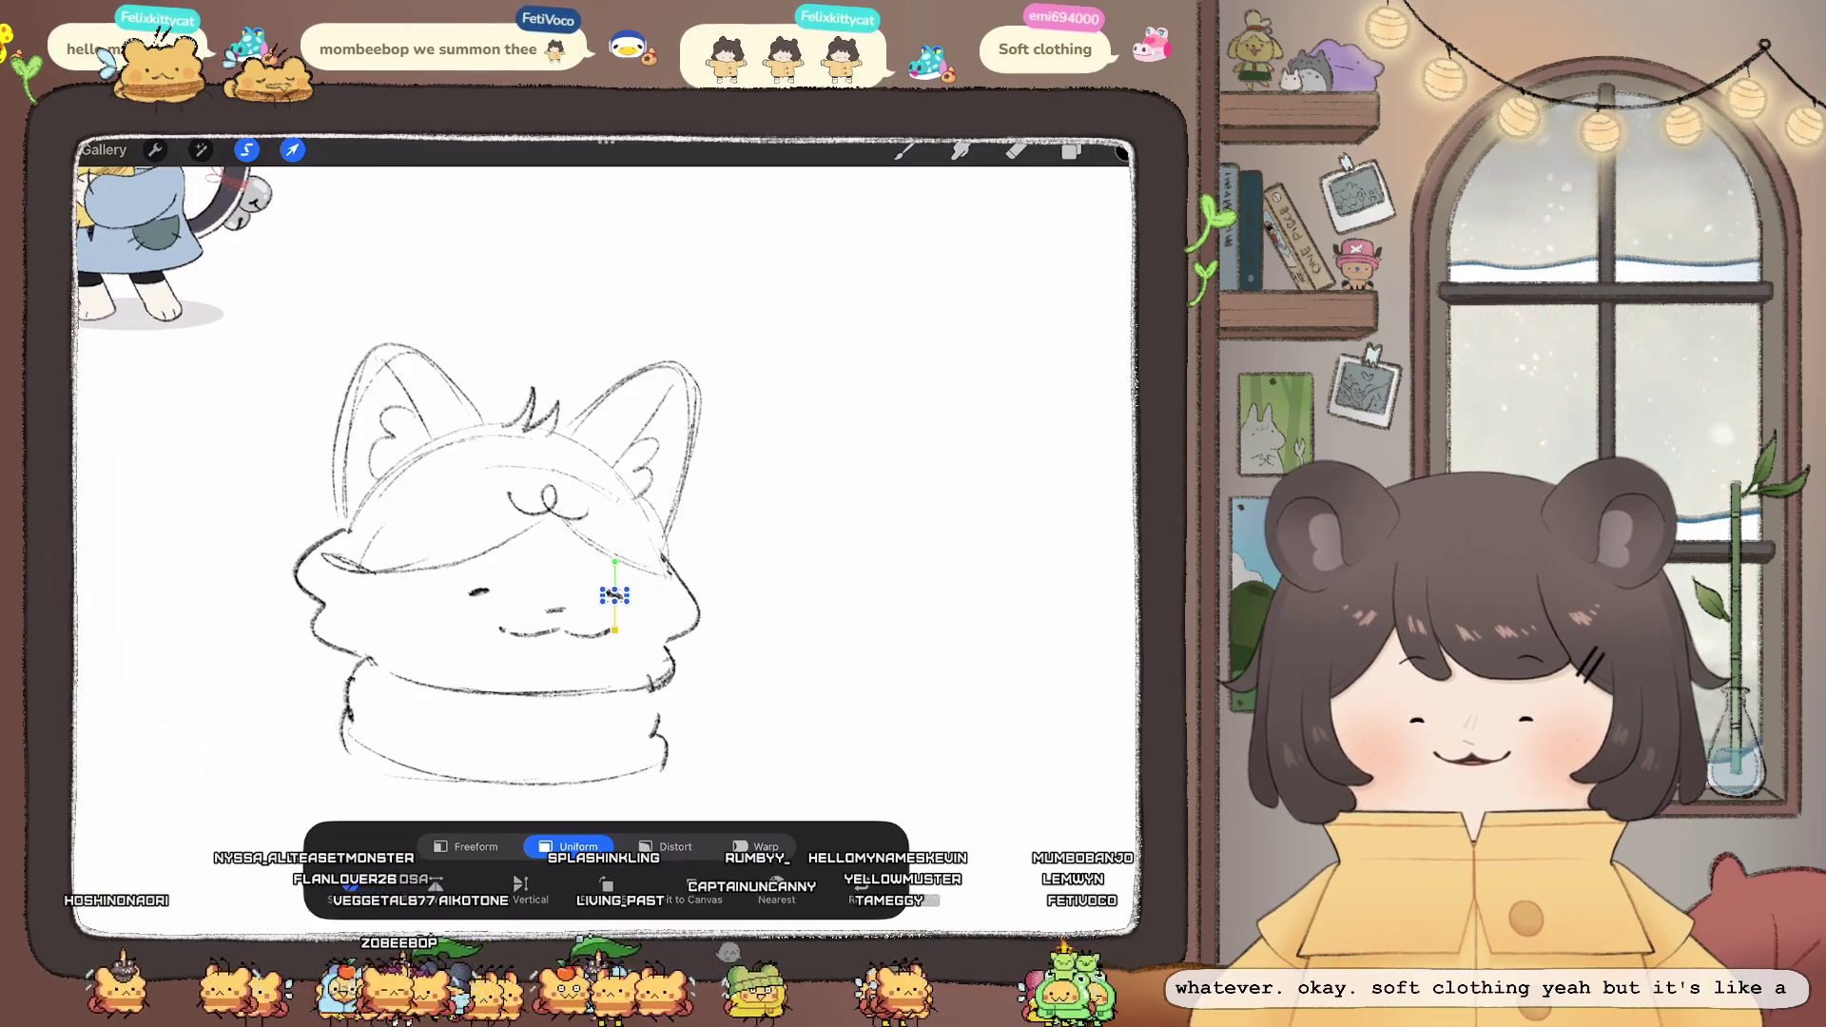
pyautogui.scroll(-3, 609, 533)
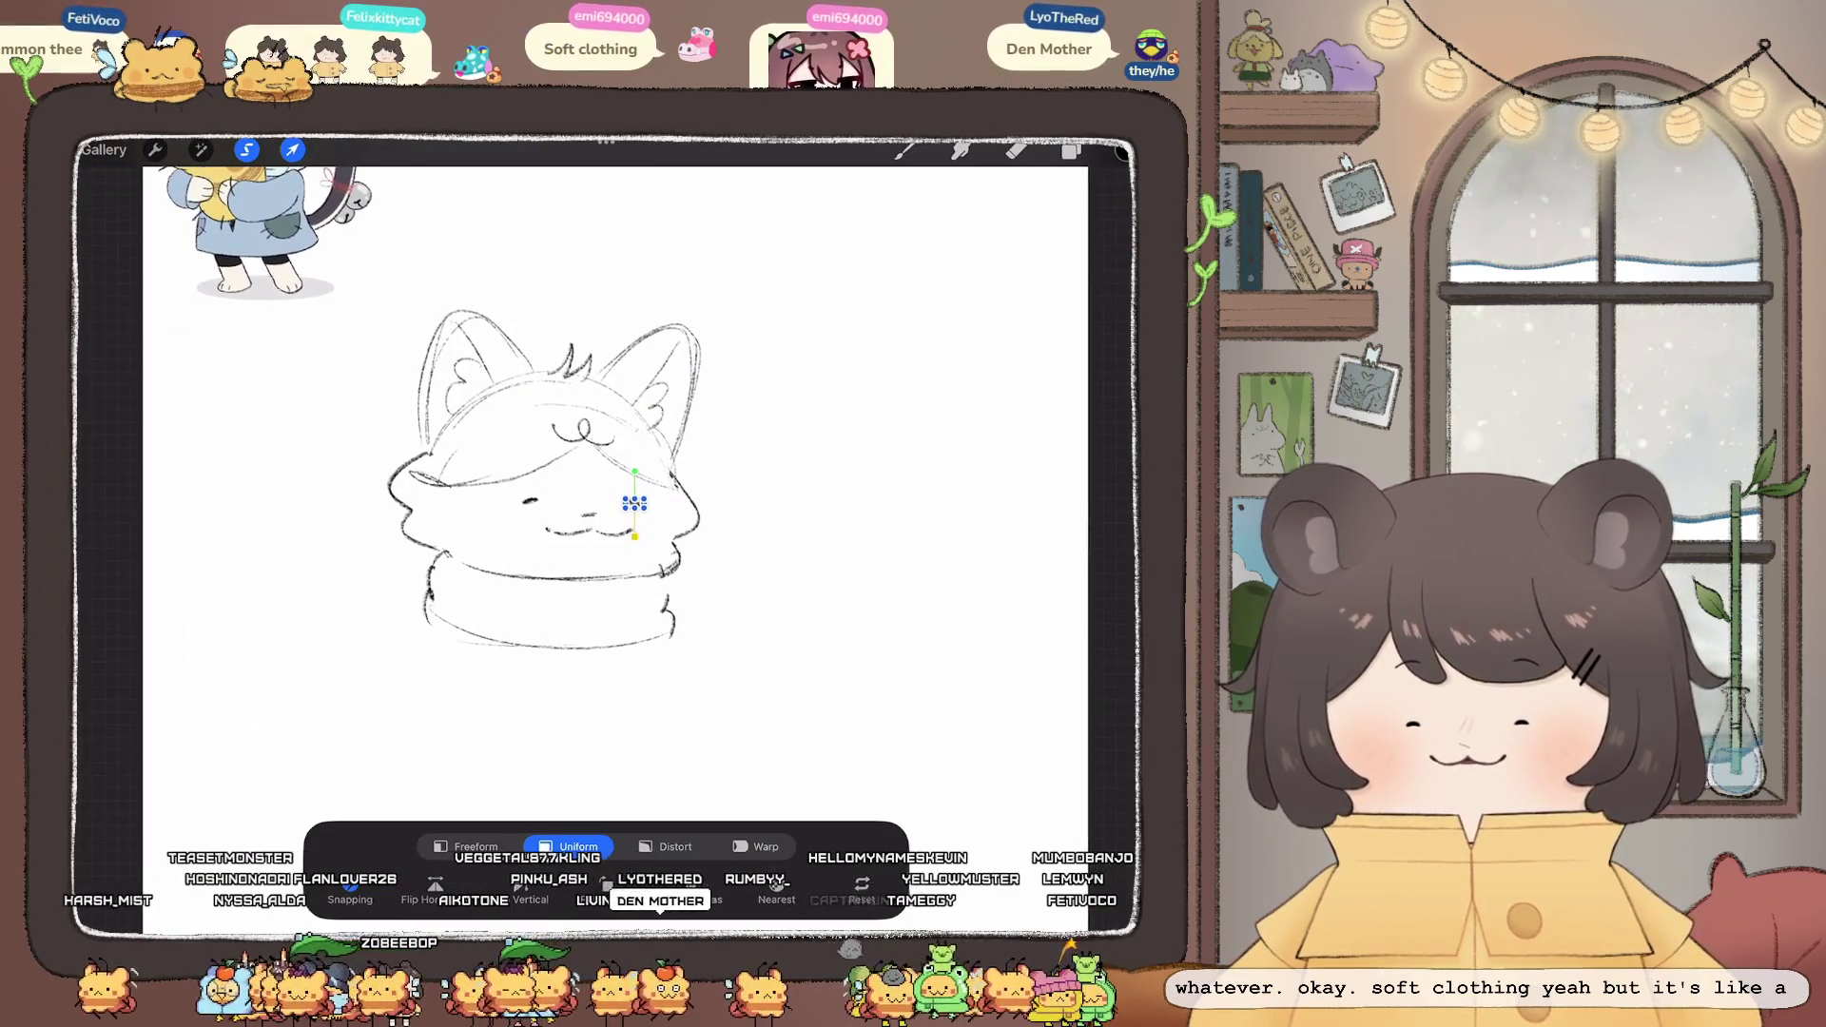
pyautogui.click(903, 150)
pyautogui.scroll(-2, 542, 428)
pyautogui.scroll(-3, 532, 428)
pyautogui.scroll(2, 532, 428)
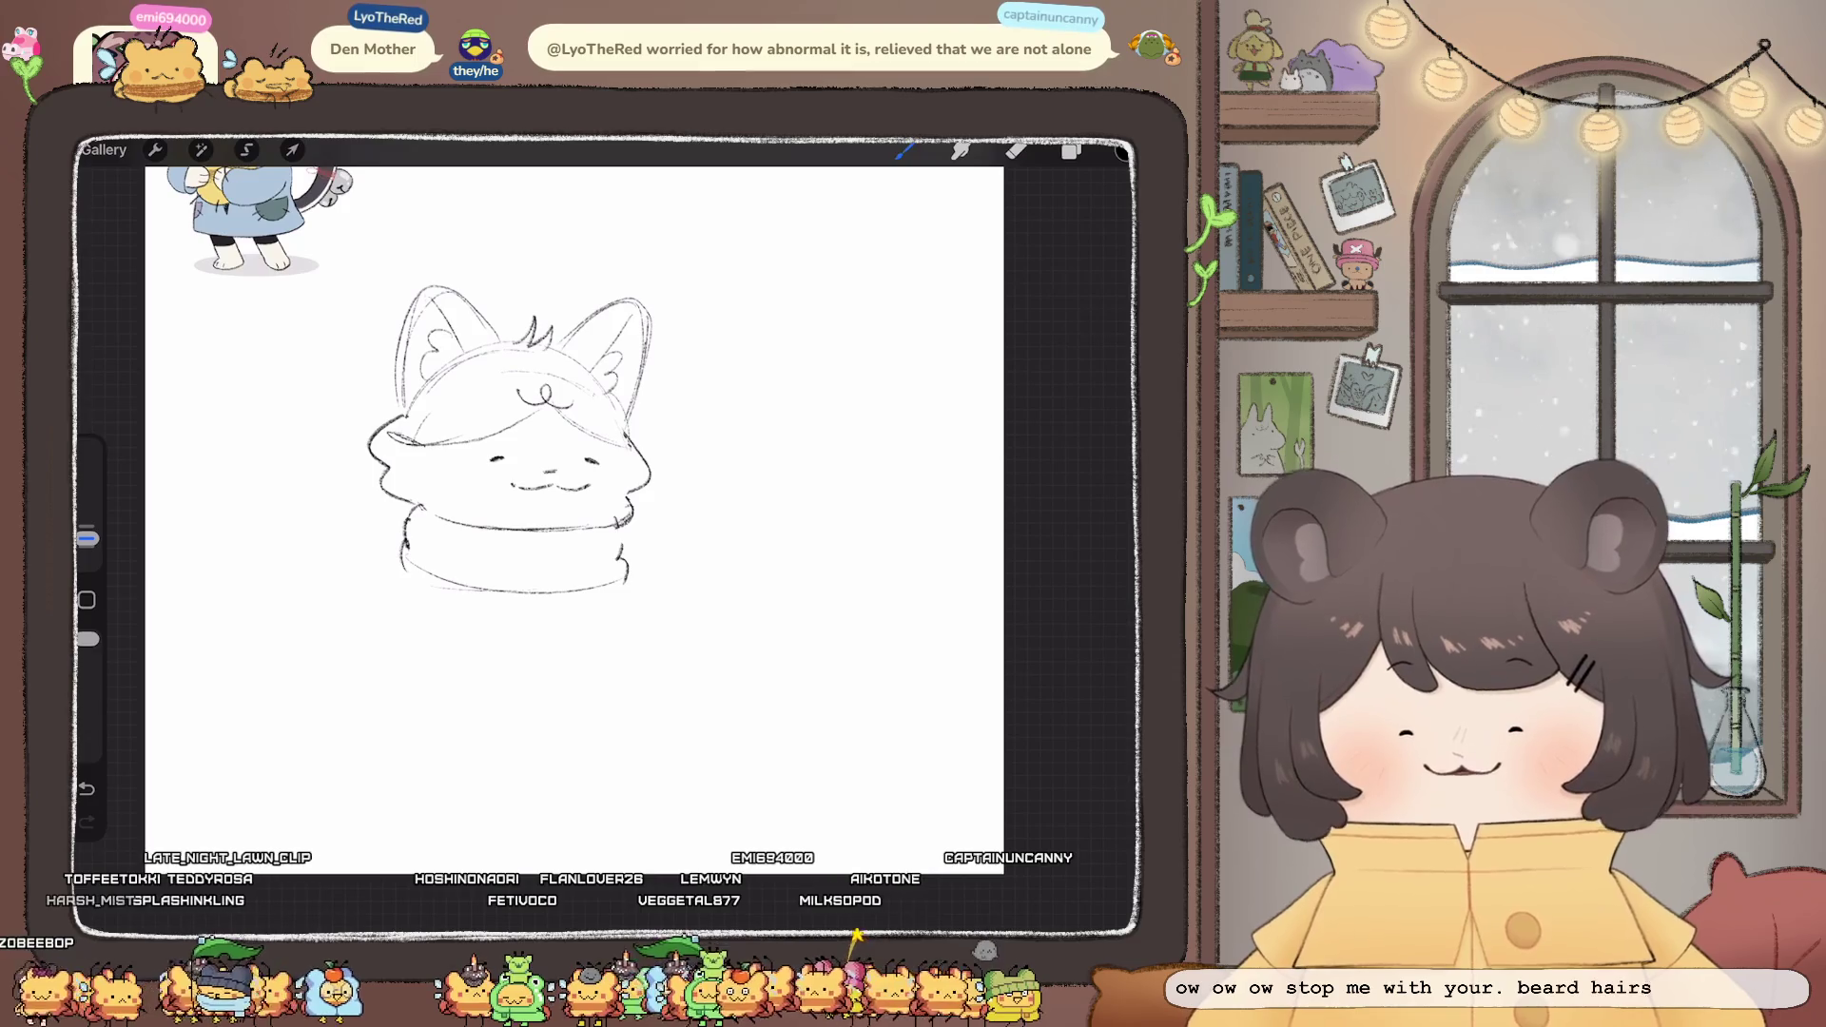
# - Draw a trial stroke near the scarf, then undo and redo until the trial strokes are cleared
pyautogui.moveTo(540, 545)
pyautogui.mouseDown()
pyautogui.moveTo(625, 571)
pyautogui.moveTo(571, 567)
pyautogui.moveTo(609, 551)
pyautogui.mouseUp()
pyautogui.hotkey('ctrl', 'z')
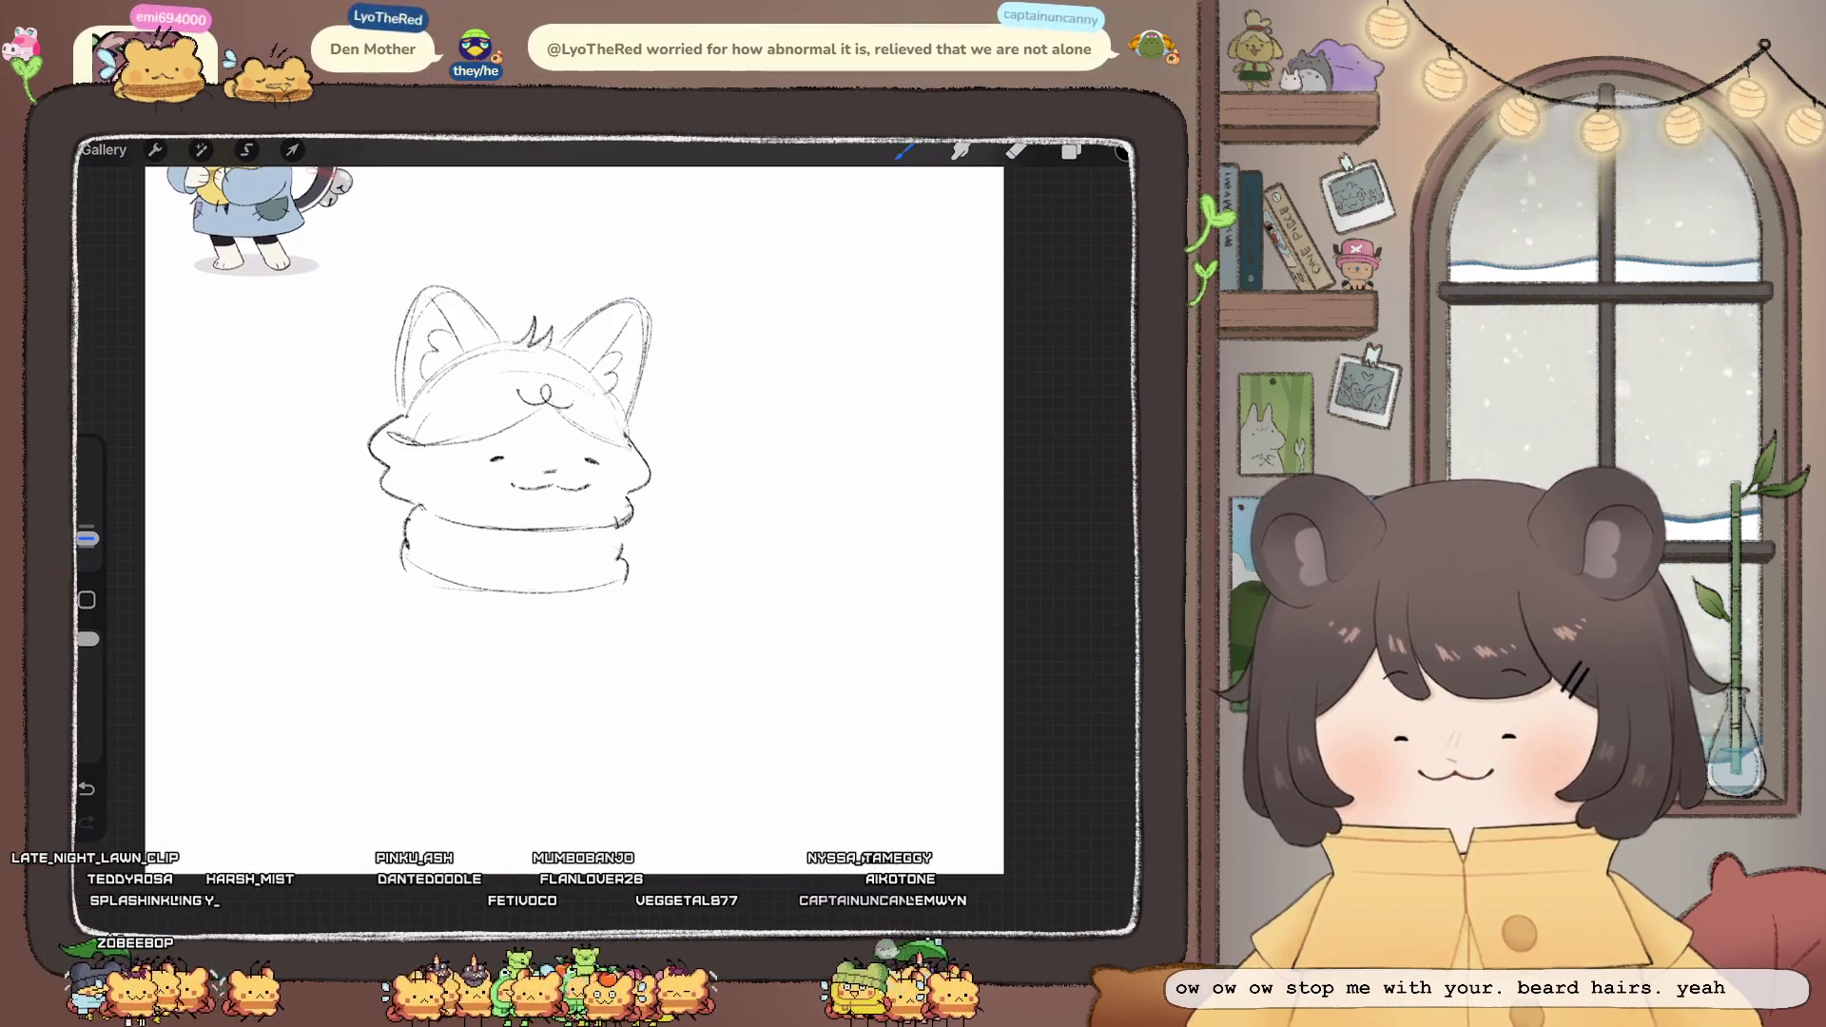
pyautogui.hotkey('ctrl', 'z')
pyautogui.hotkey('ctrl', 'shift', 'z')
pyautogui.hotkey('ctrl', 'z')
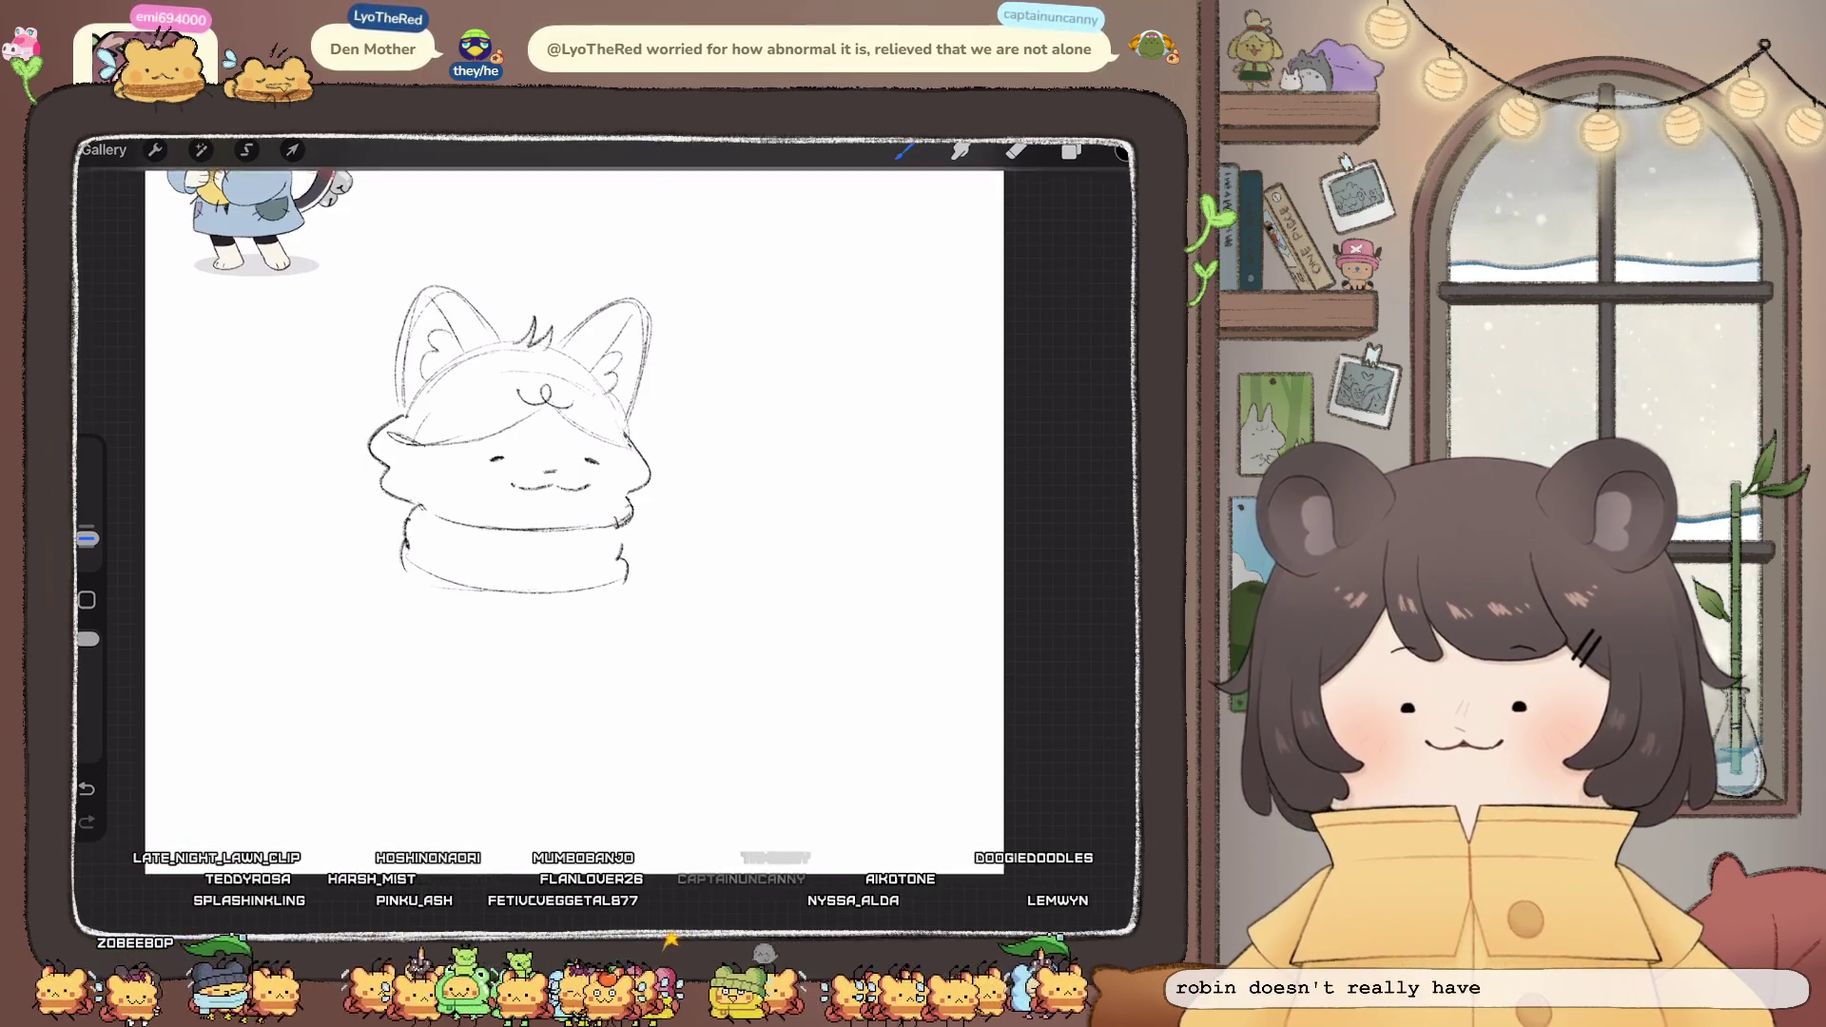
pyautogui.hotkey('ctrl', 'z')
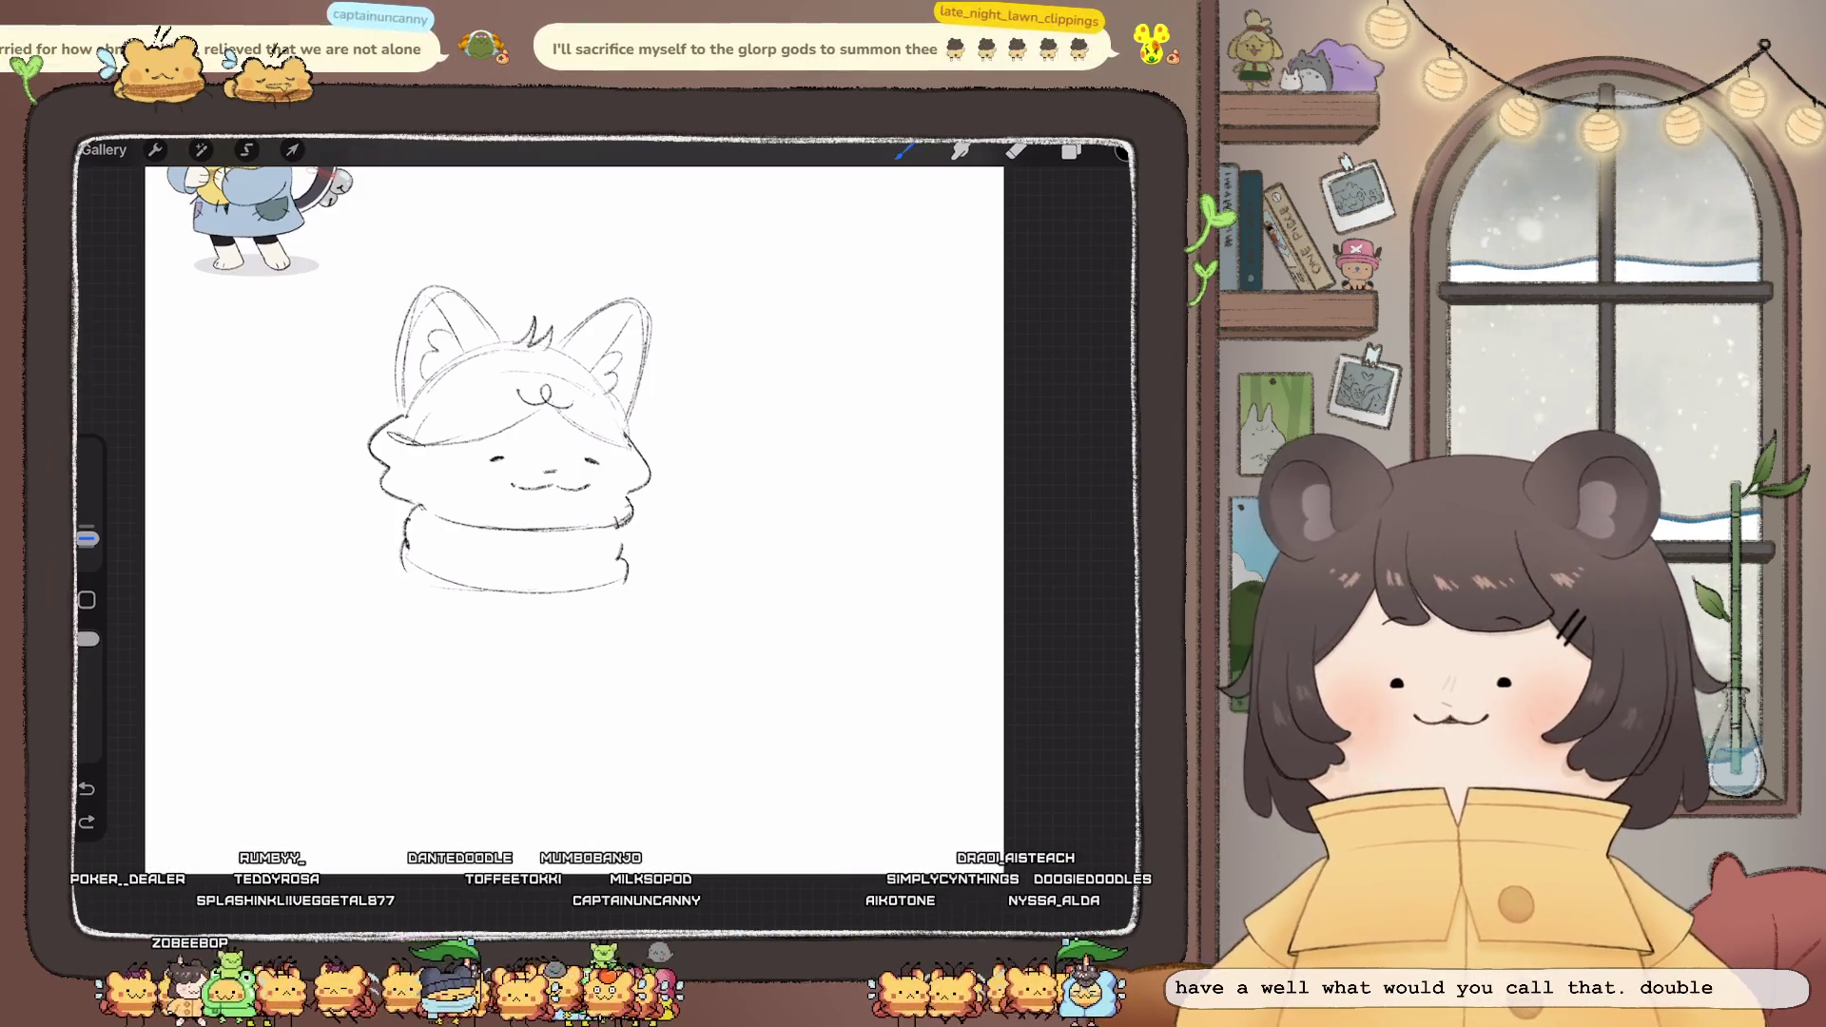
# - Sketch a small oval on the scarf front and the mug's left side and bottom
pyautogui.moveTo(596, 550)
pyautogui.mouseDown()
pyautogui.moveTo(609, 561)
pyautogui.moveTo(570, 550)
pyautogui.mouseUp()
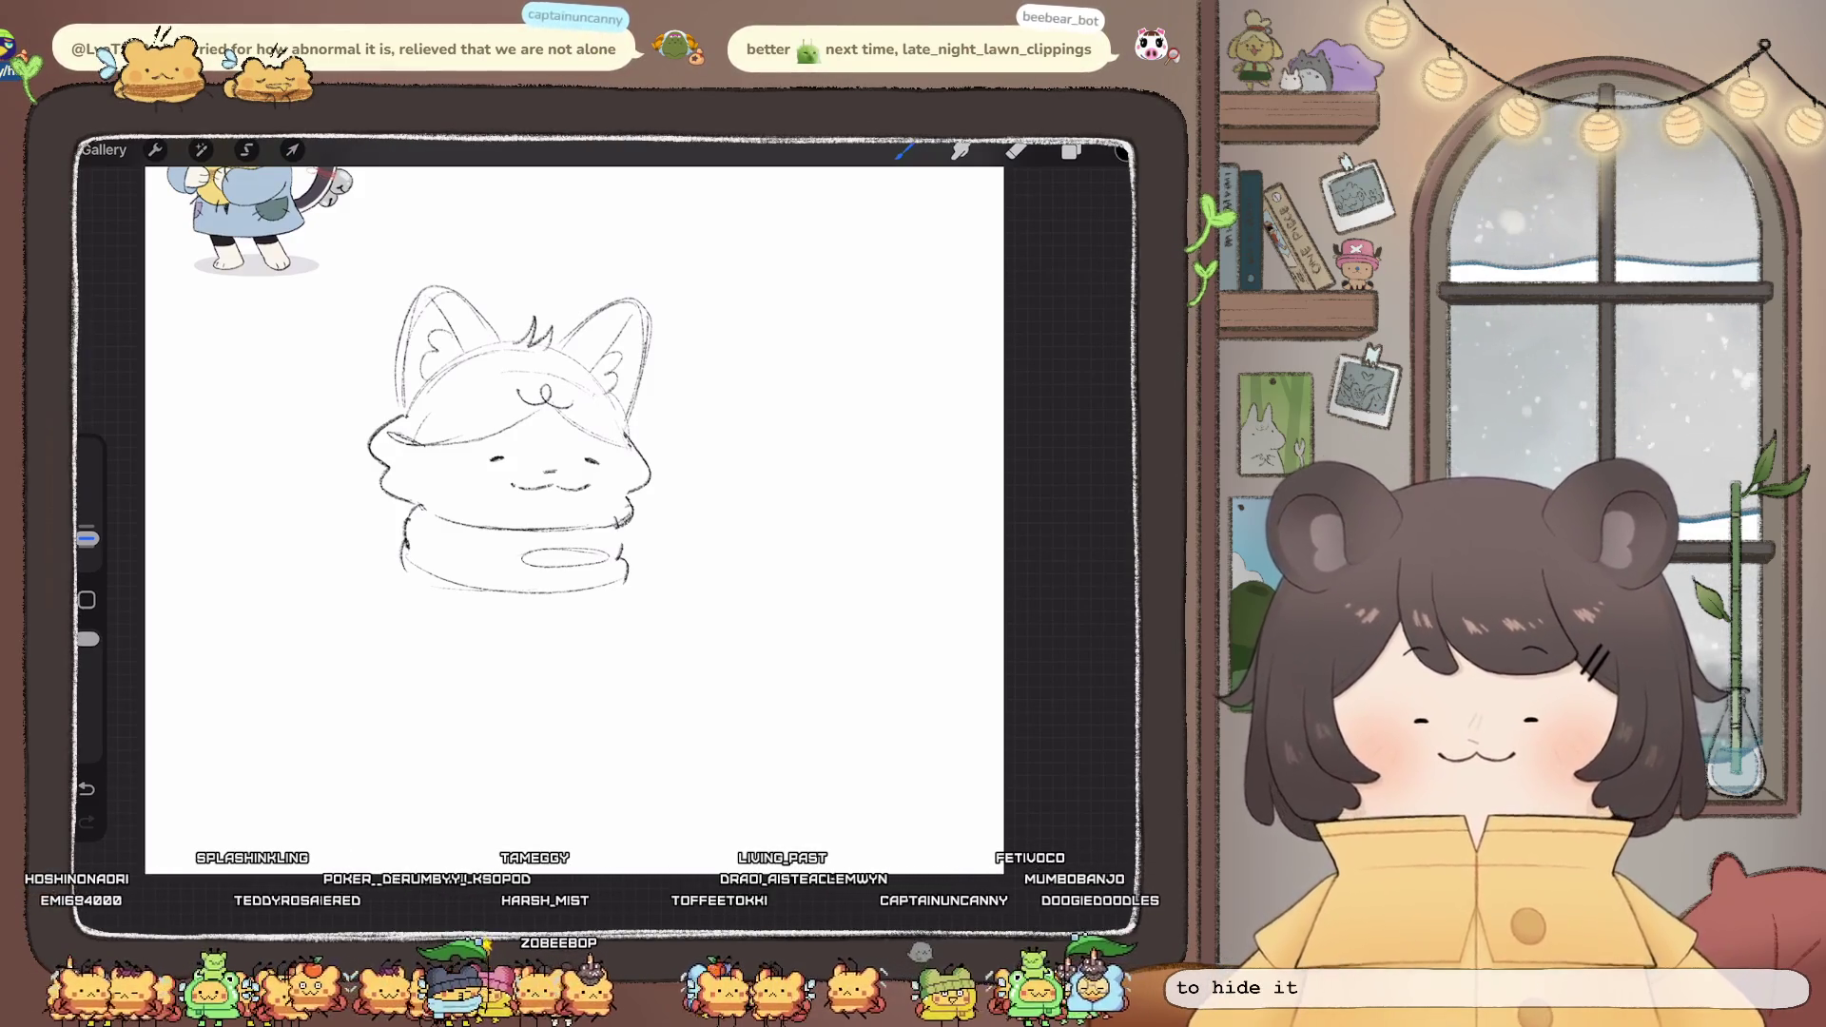
pyautogui.moveTo(522, 561)
pyautogui.mouseDown()
pyautogui.moveTo(522, 623)
pyautogui.moveTo(595, 654)
pyautogui.mouseUp()
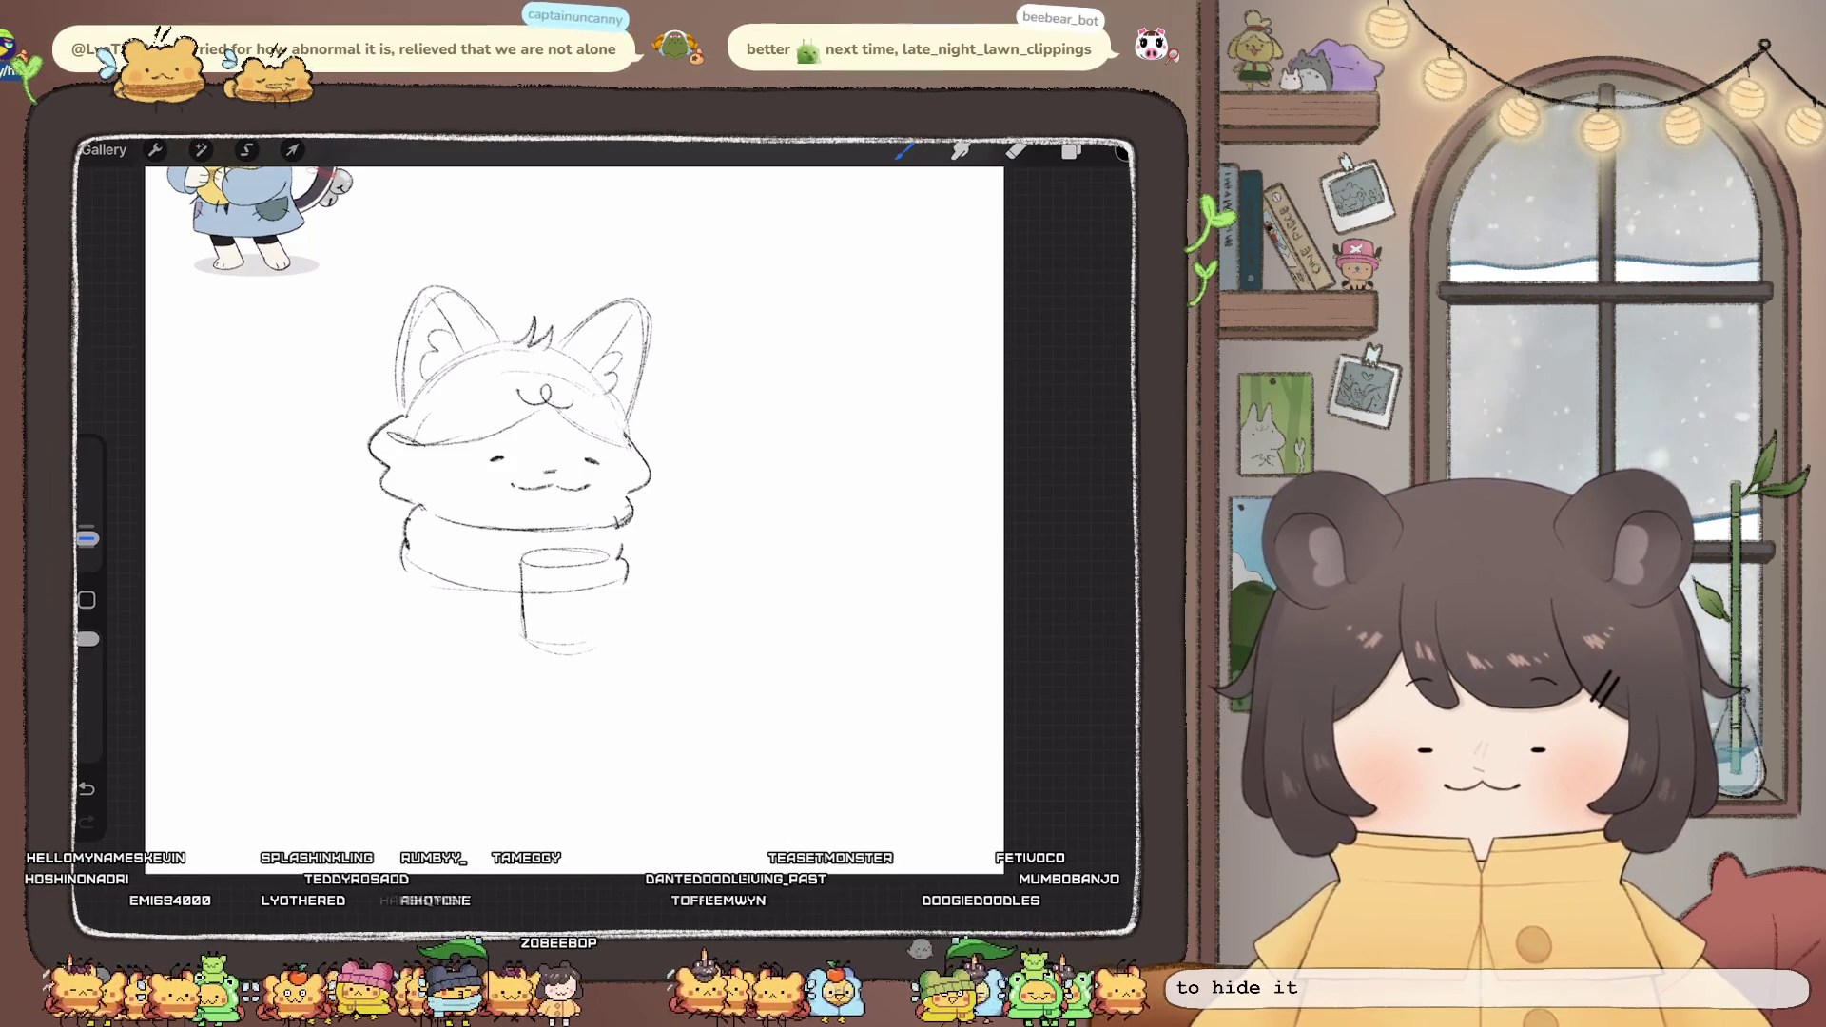
# - Sketch the mug's right side, an arm, and left and right paws gripping the mug
pyautogui.moveTo(609, 558); pyautogui.dragTo(613, 642)
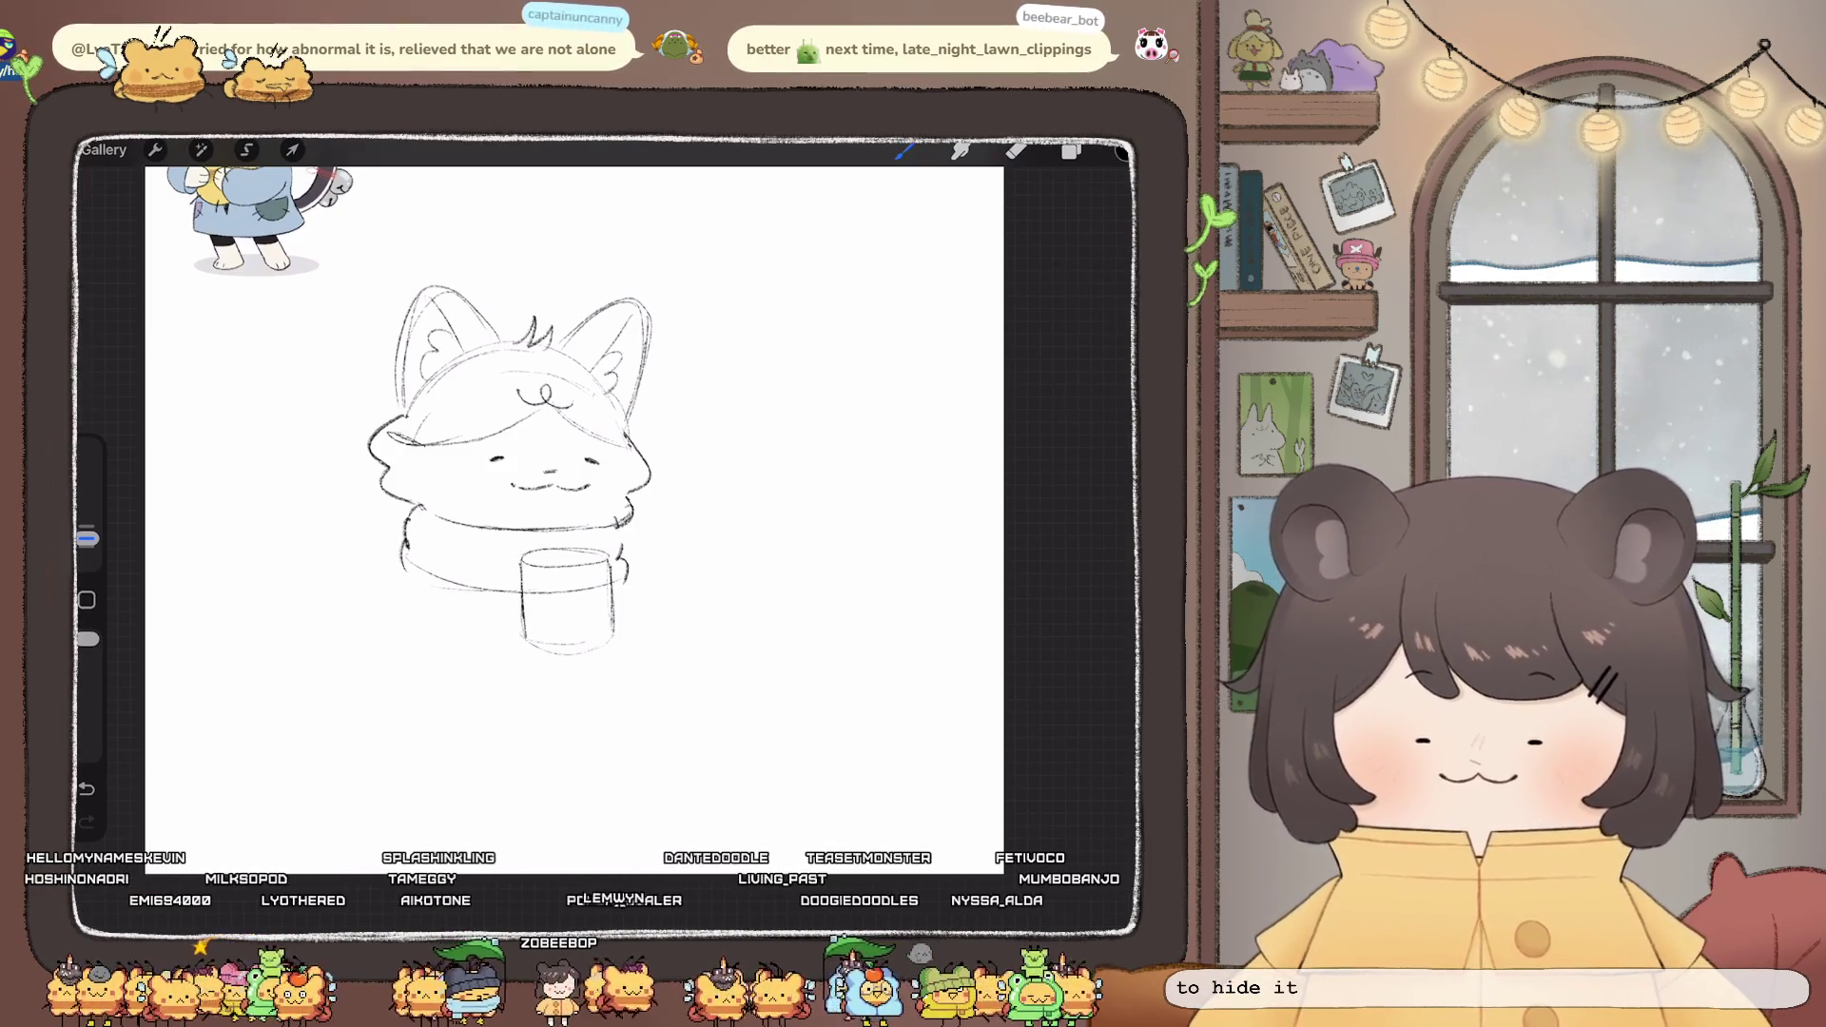
pyautogui.moveTo(430, 569); pyautogui.dragTo(456, 654)
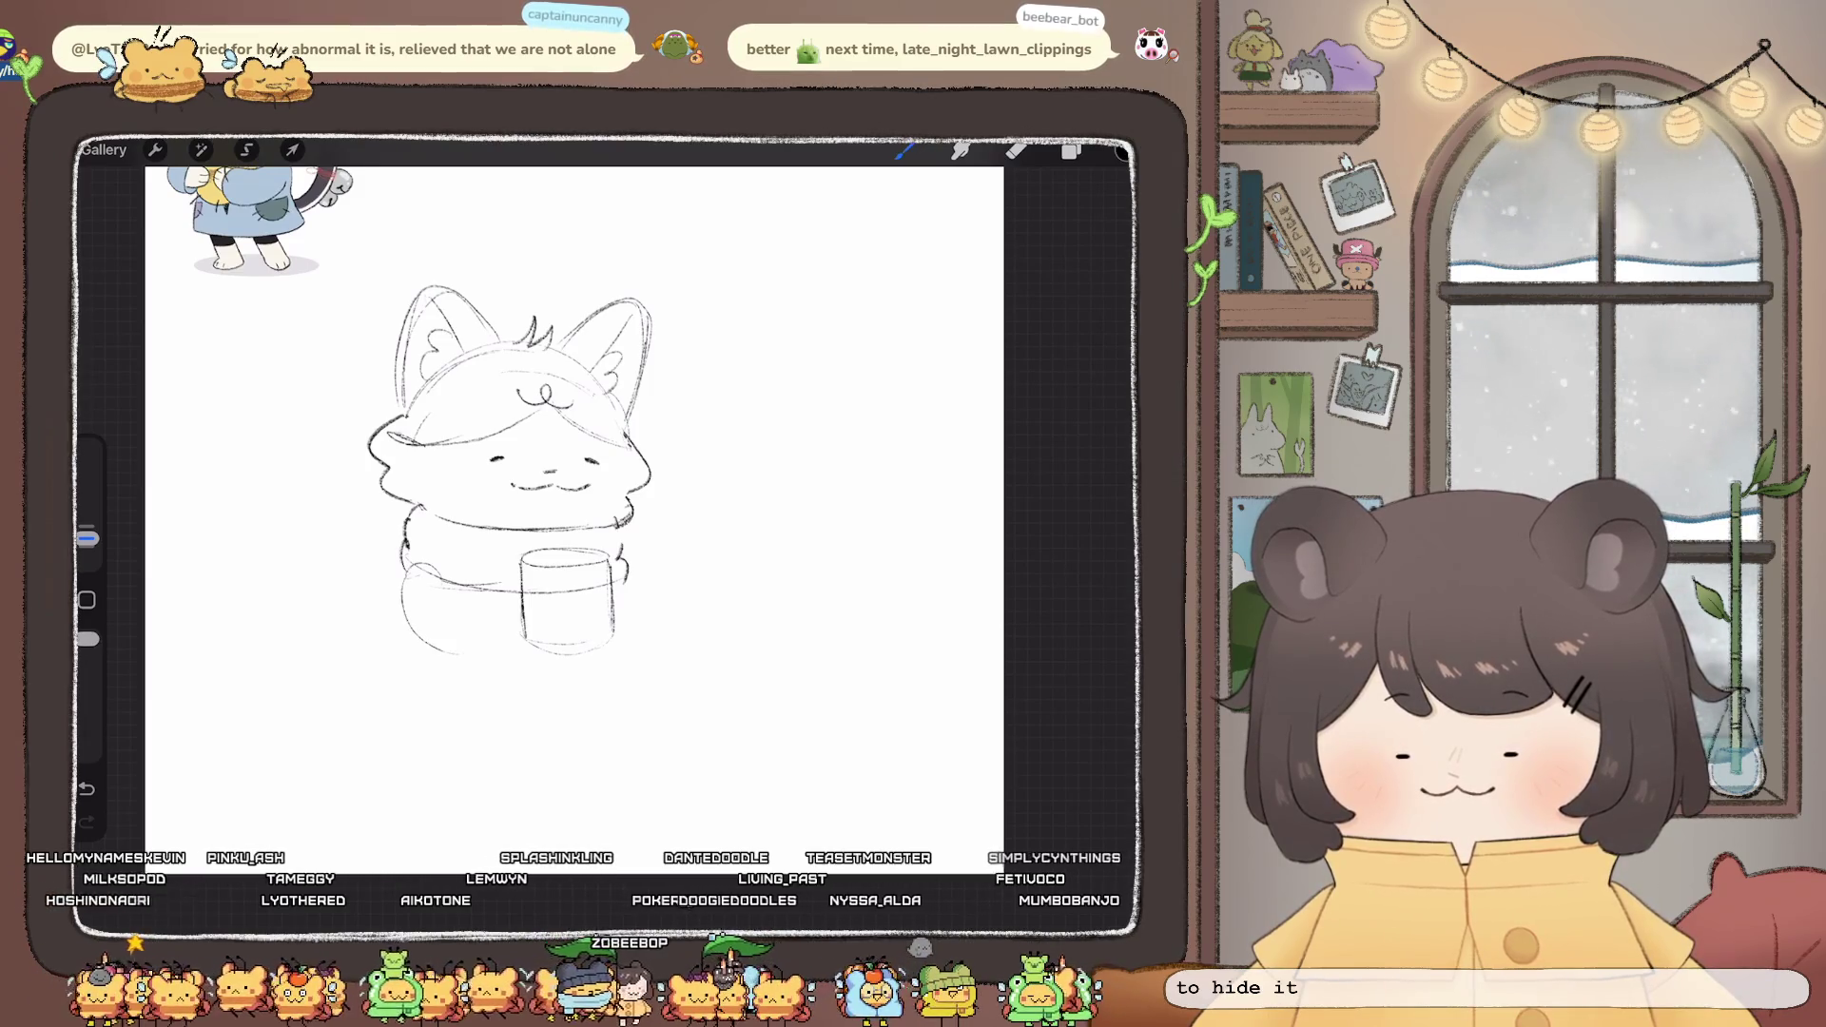
pyautogui.moveTo(454, 589); pyautogui.dragTo(496, 591)
pyautogui.moveTo(403, 628); pyautogui.dragTo(513, 658)
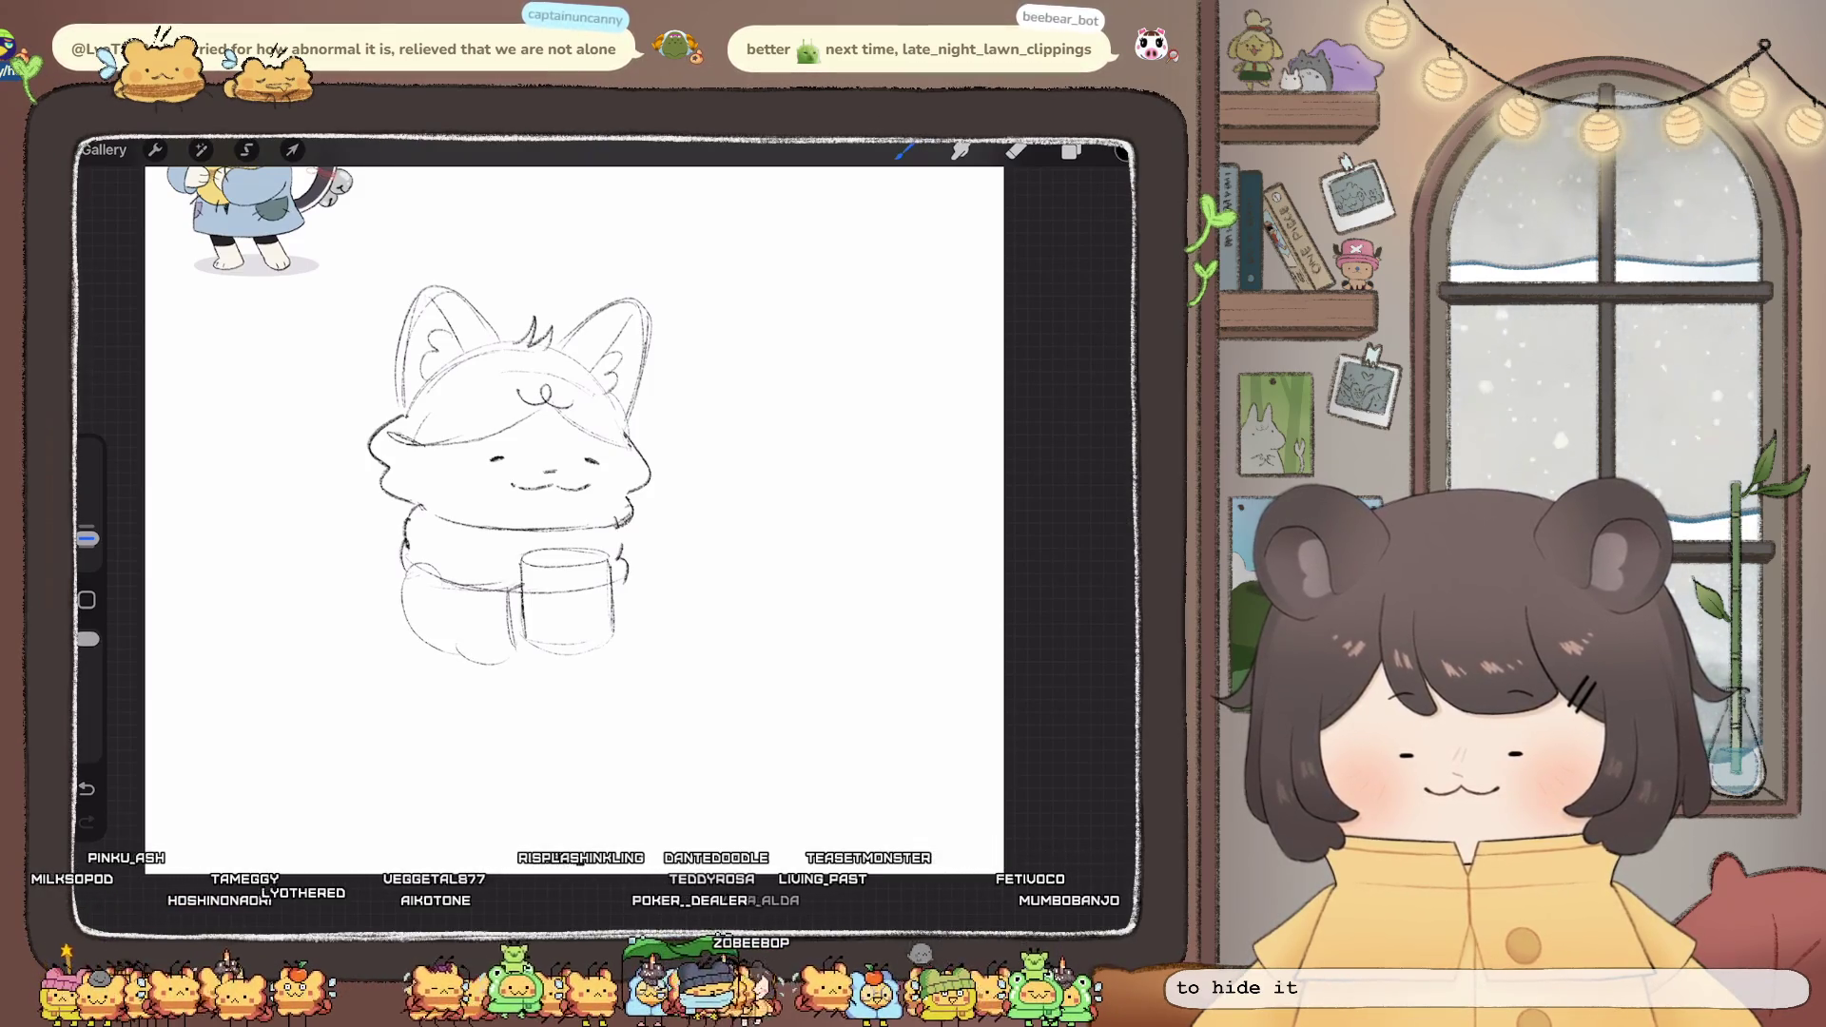
pyautogui.moveTo(515, 596); pyautogui.dragTo(534, 586)
pyautogui.hotkey('ctrl', 'z')
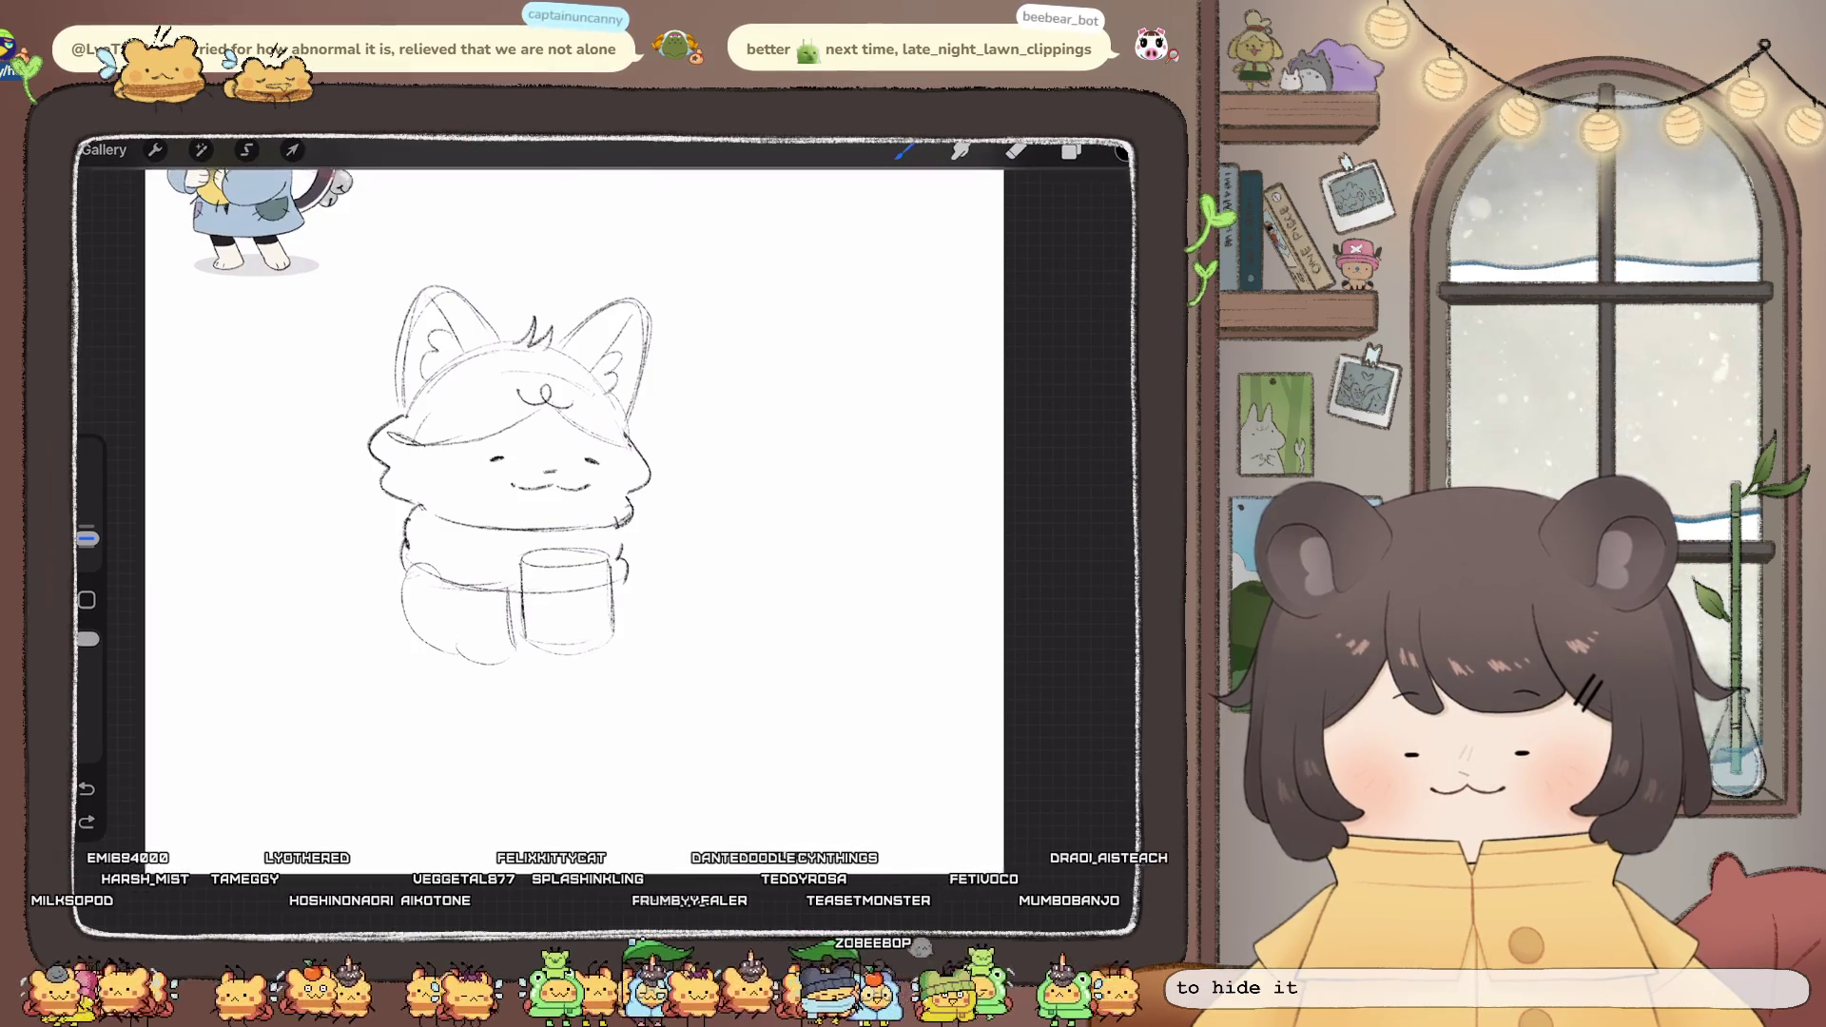
pyautogui.moveTo(531, 589); pyautogui.dragTo(534, 623)
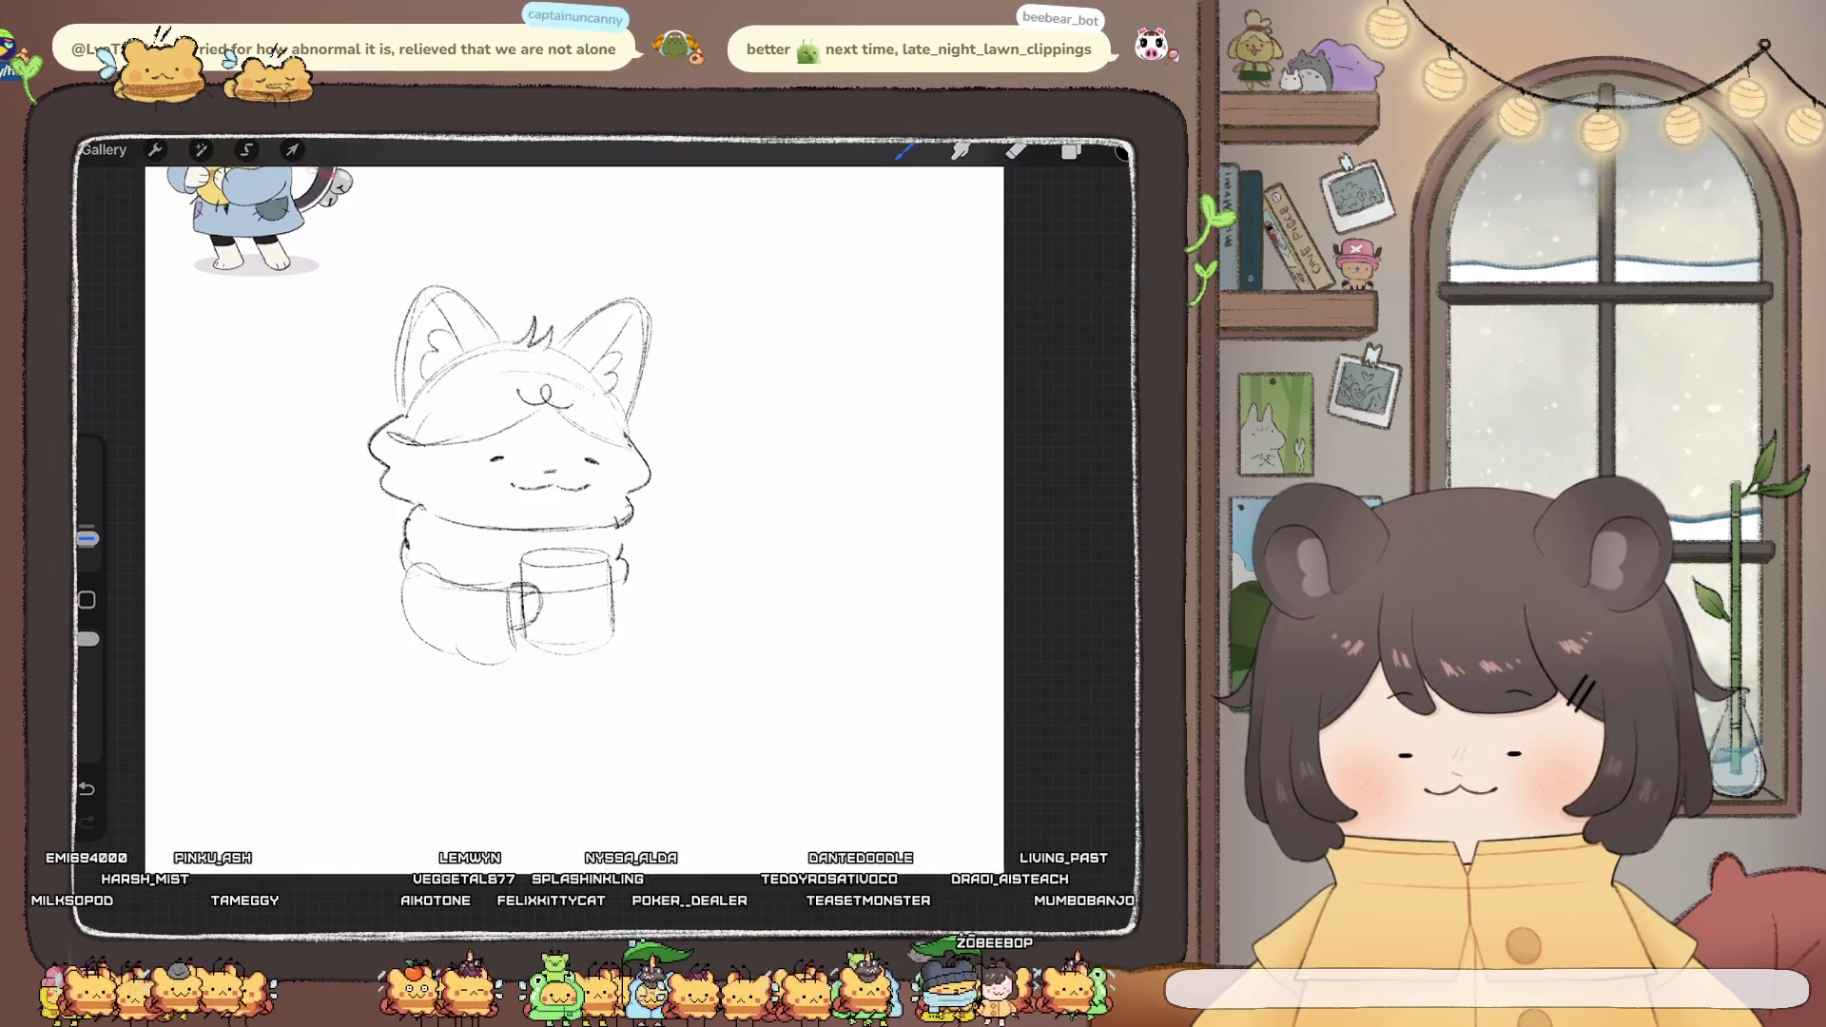
pyautogui.moveTo(605, 565)
pyautogui.mouseDown()
pyautogui.moveTo(609, 627)
pyautogui.moveTo(643, 649)
pyautogui.mouseUp()
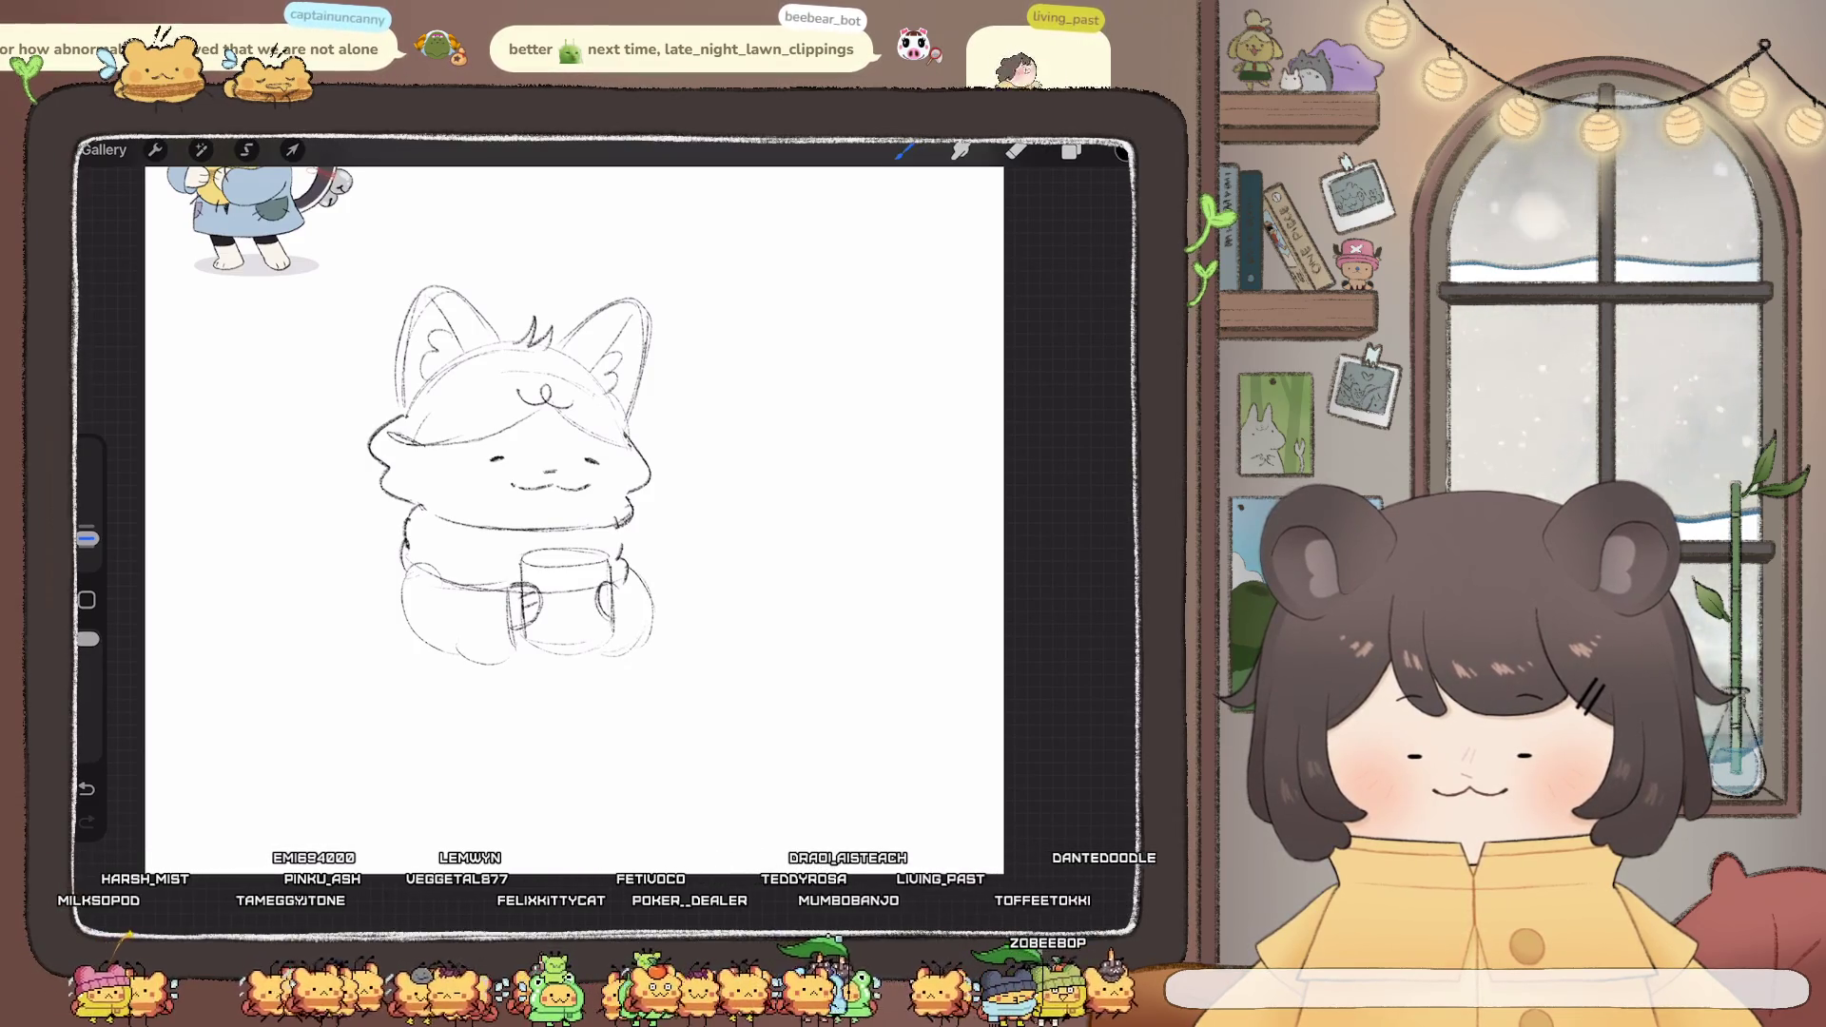
pyautogui.moveTo(624, 588); pyautogui.dragTo(628, 648)
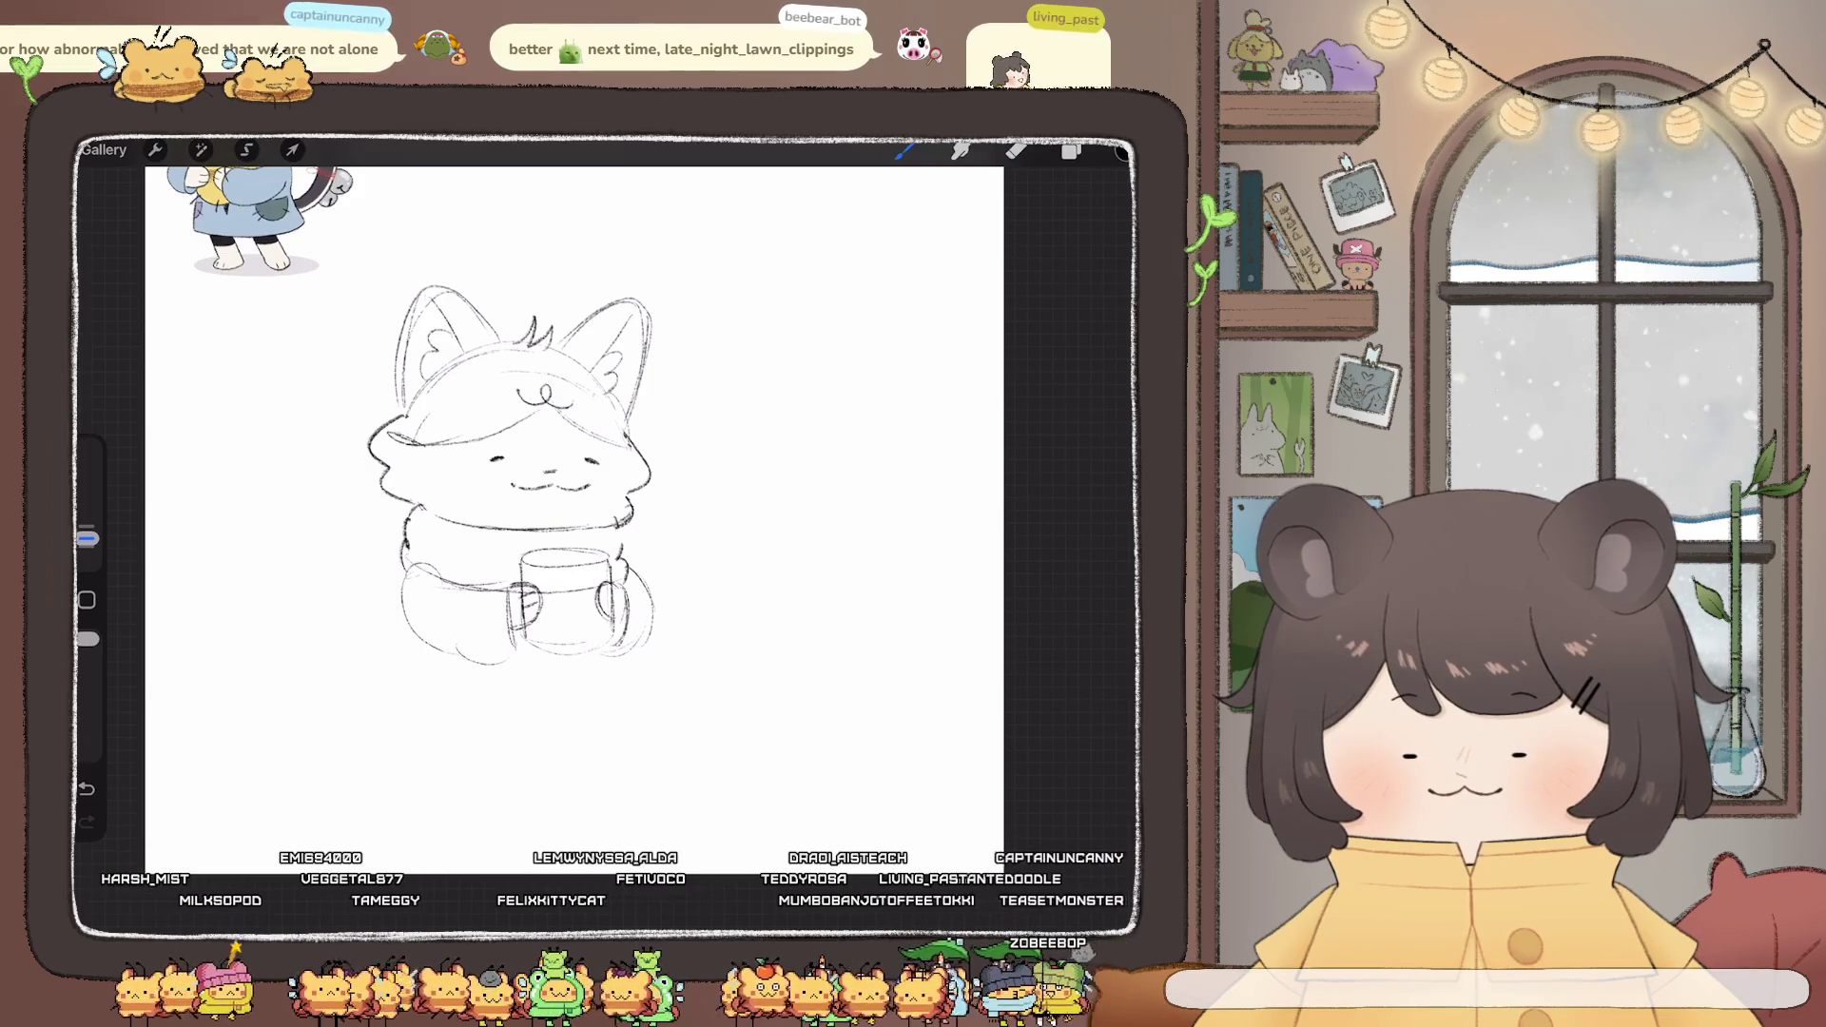
# - Erase mug lines crossing the paws and round off the mug's bottom
pyautogui.click(1016, 149)
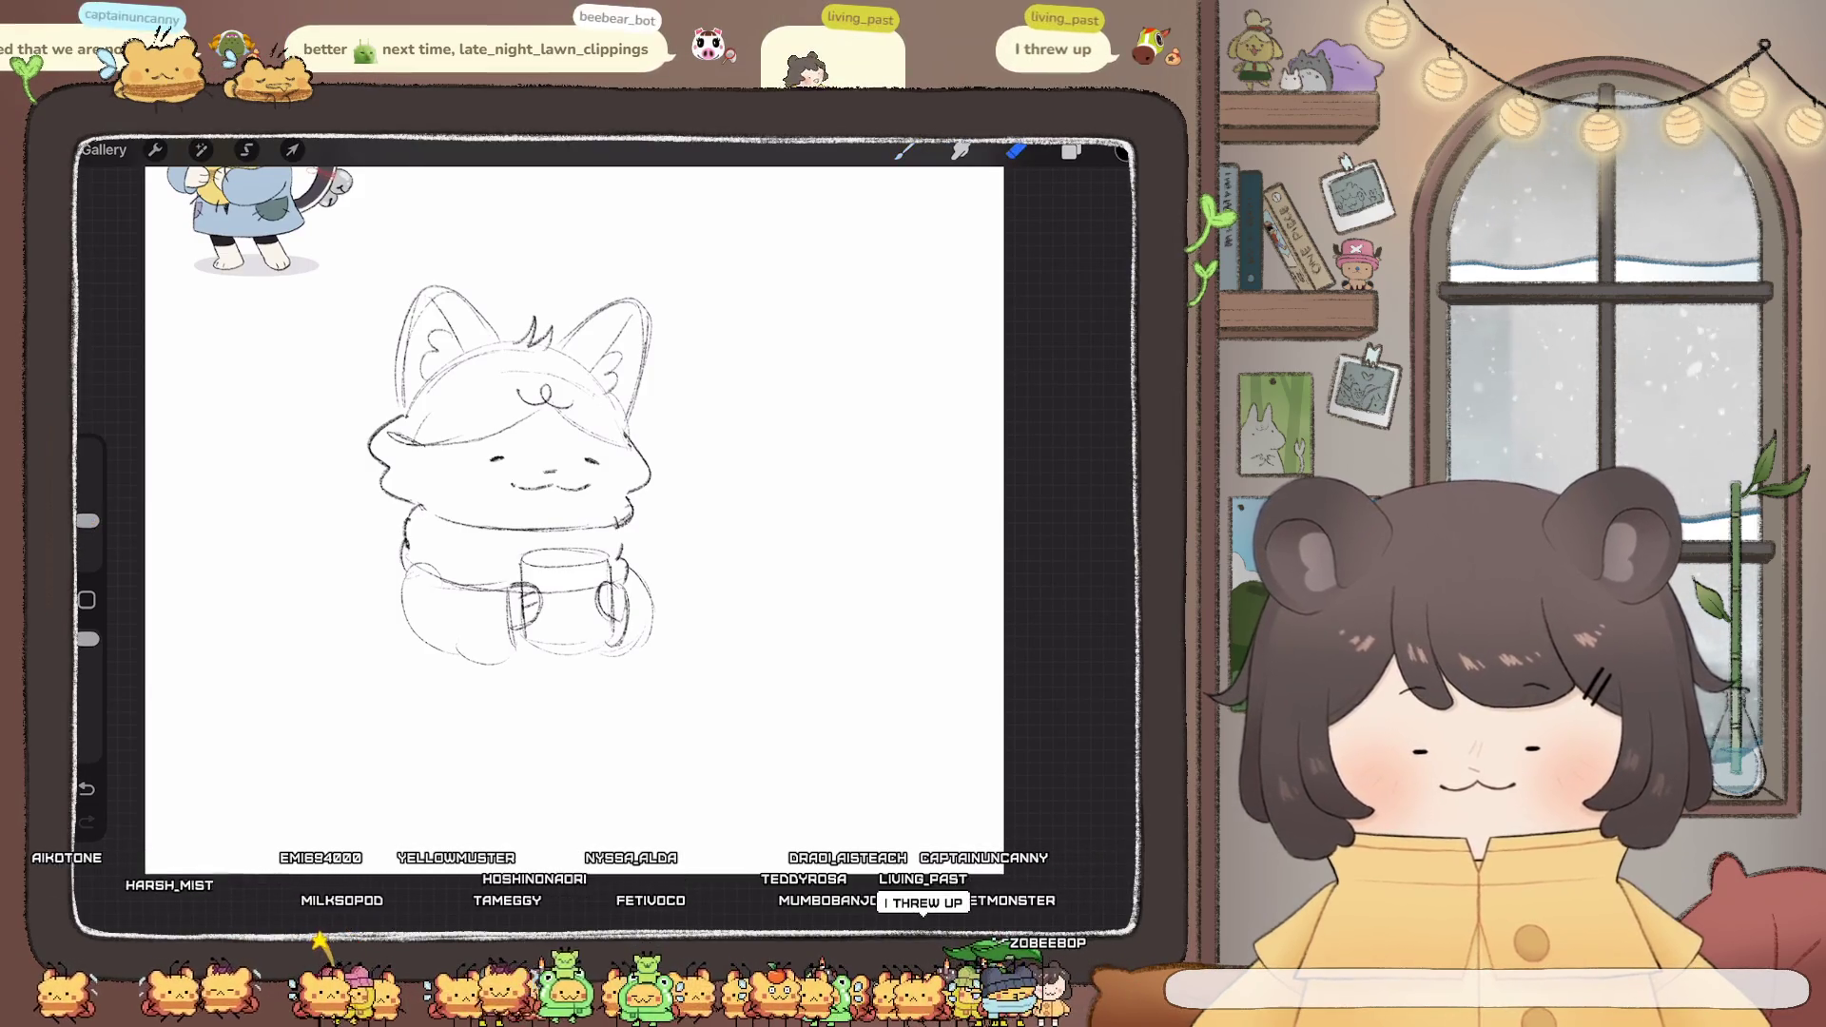
pyautogui.moveTo(523, 590); pyautogui.dragTo(525, 643)
pyautogui.moveTo(611, 580); pyautogui.dragTo(613, 620)
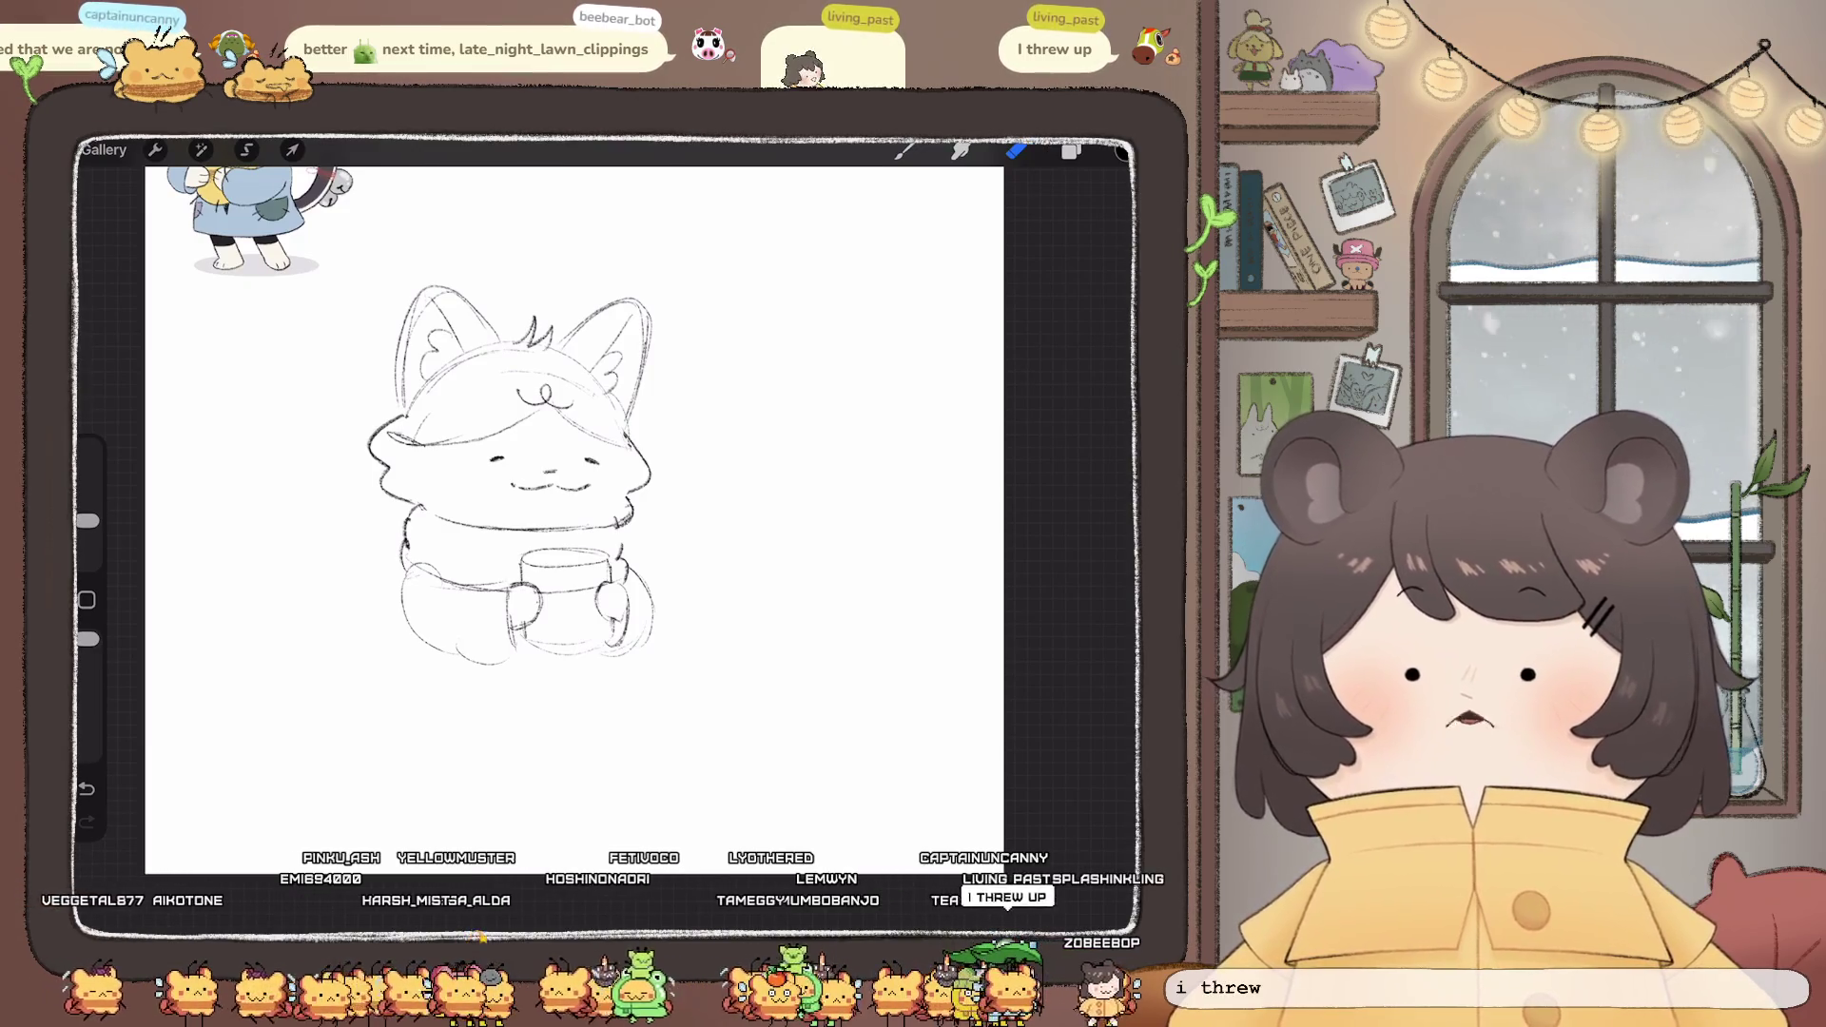
pyautogui.click(904, 150)
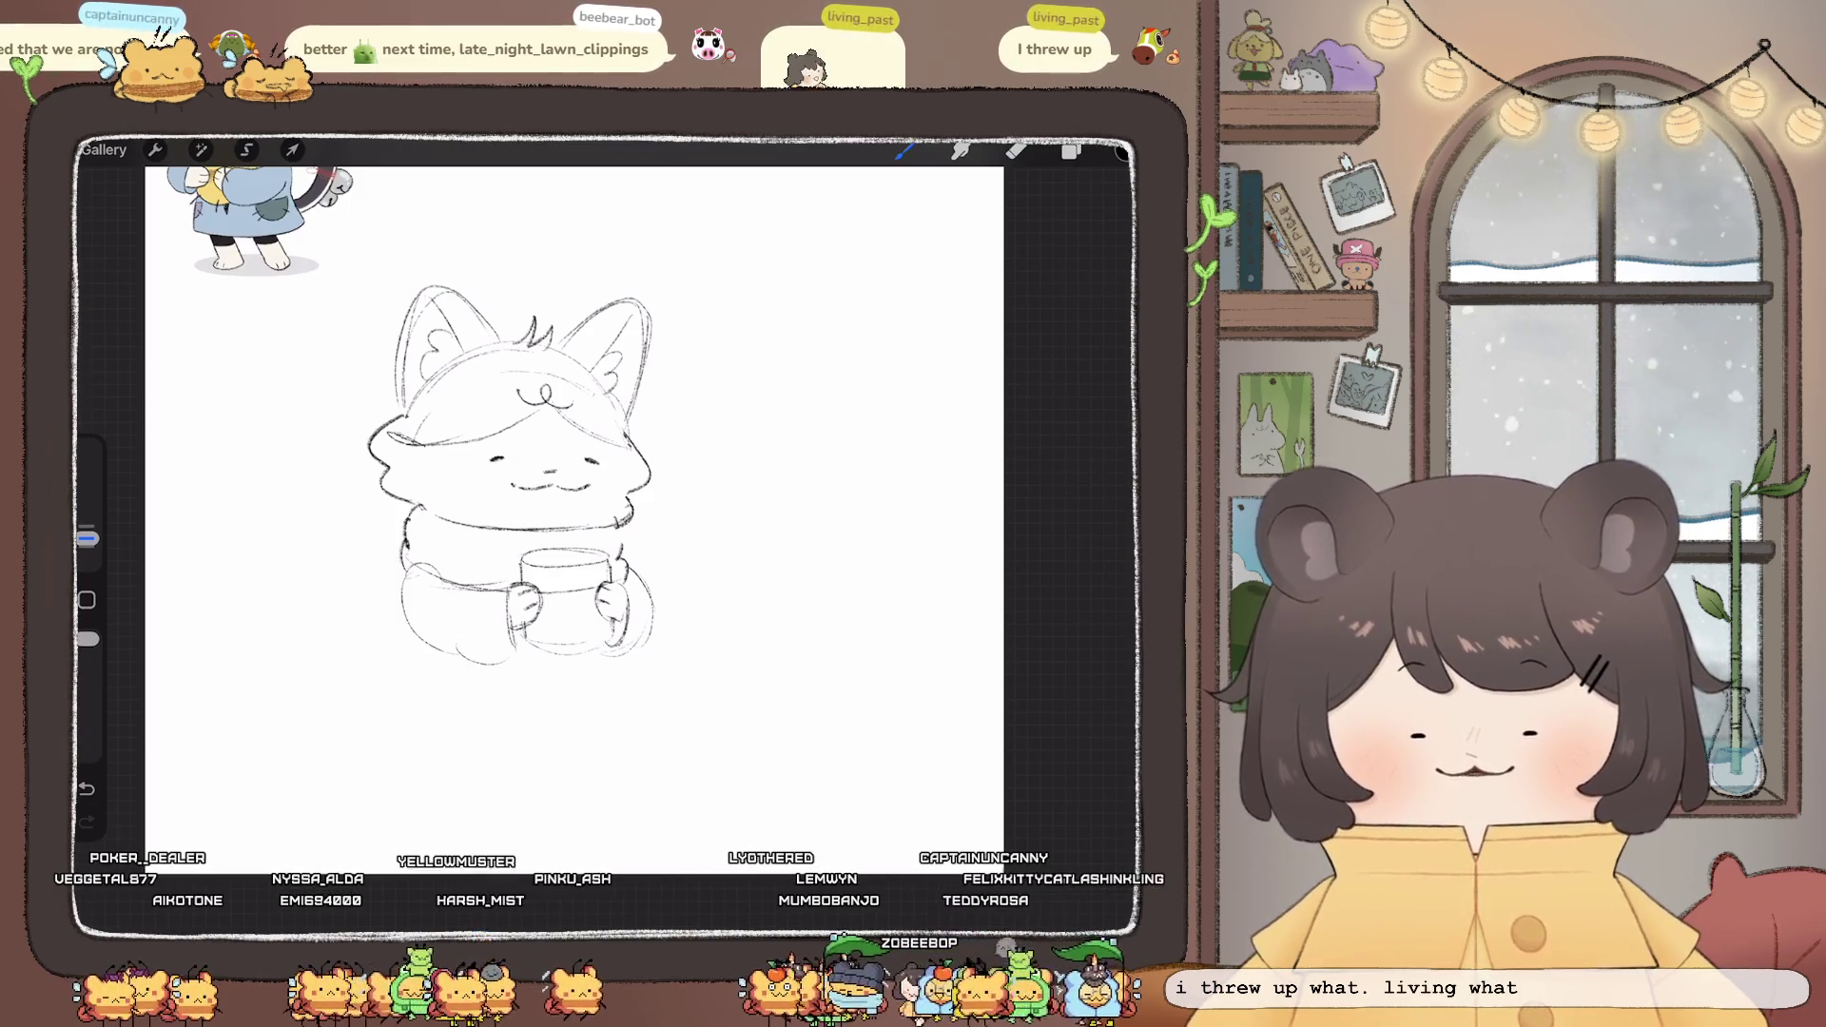
pyautogui.click(1016, 150)
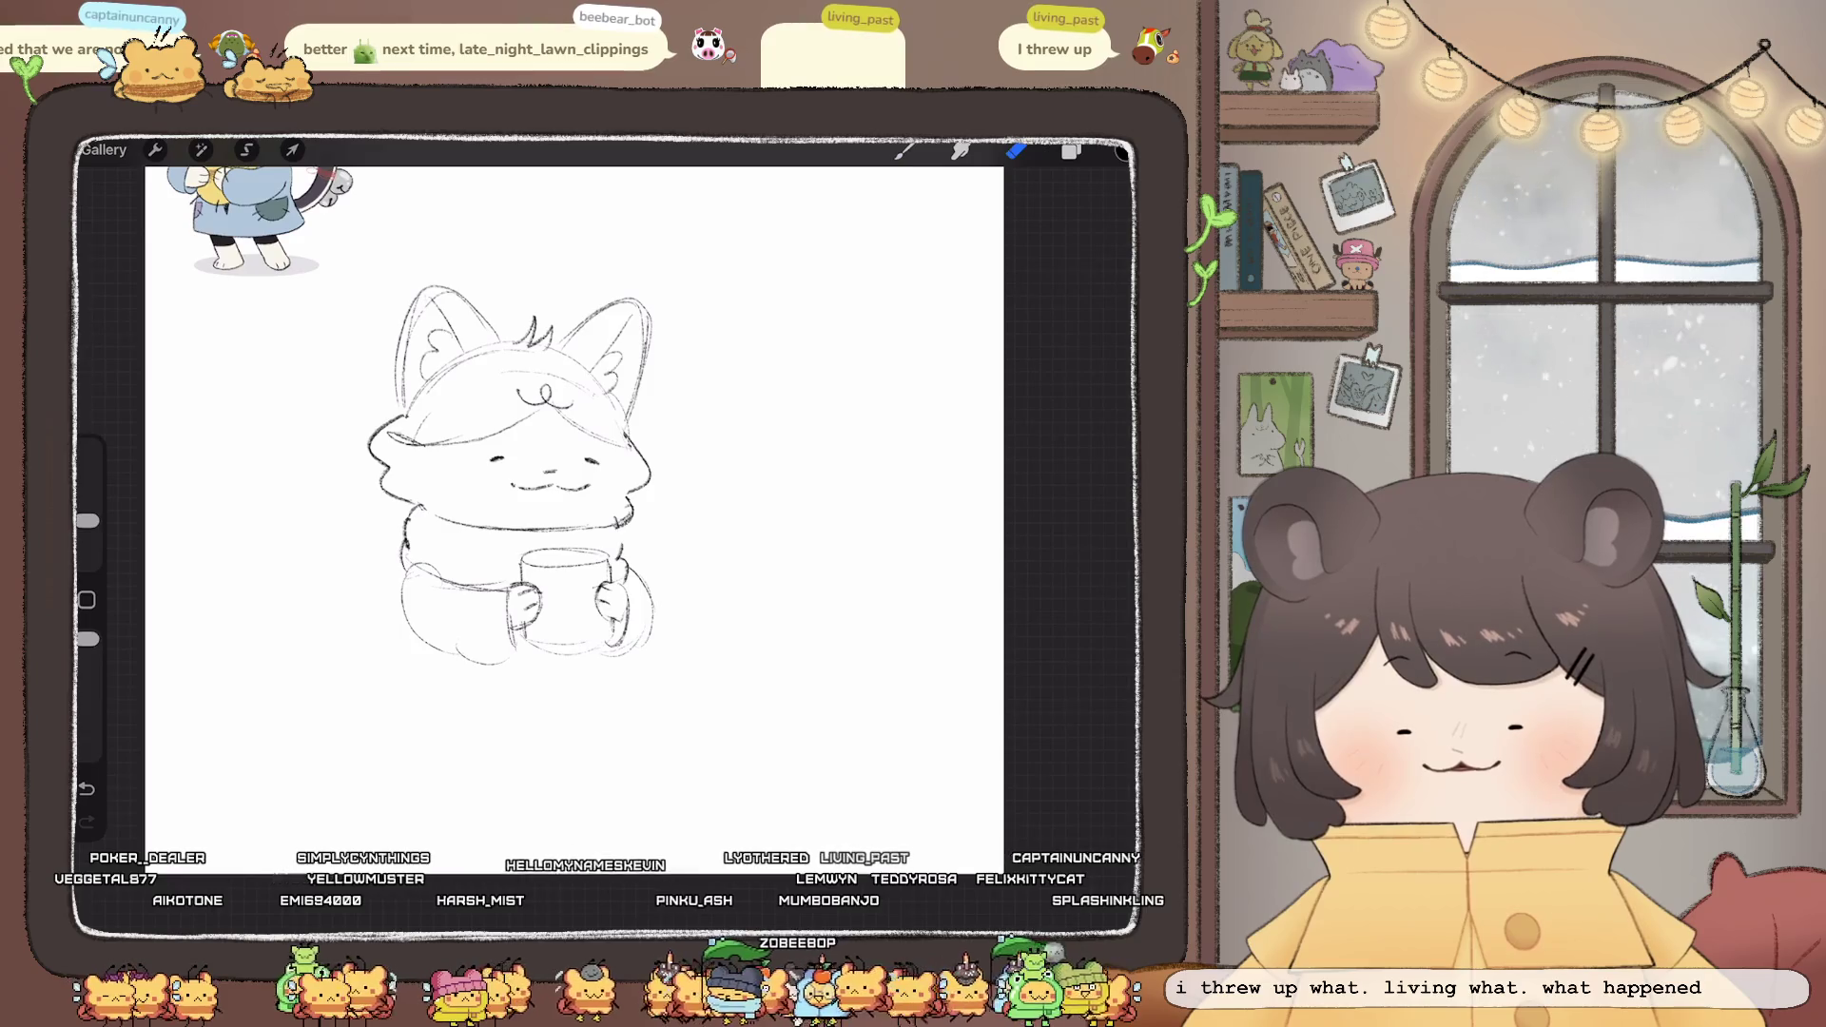
pyautogui.click(905, 149)
pyautogui.moveTo(559, 619); pyautogui.dragTo(573, 636)
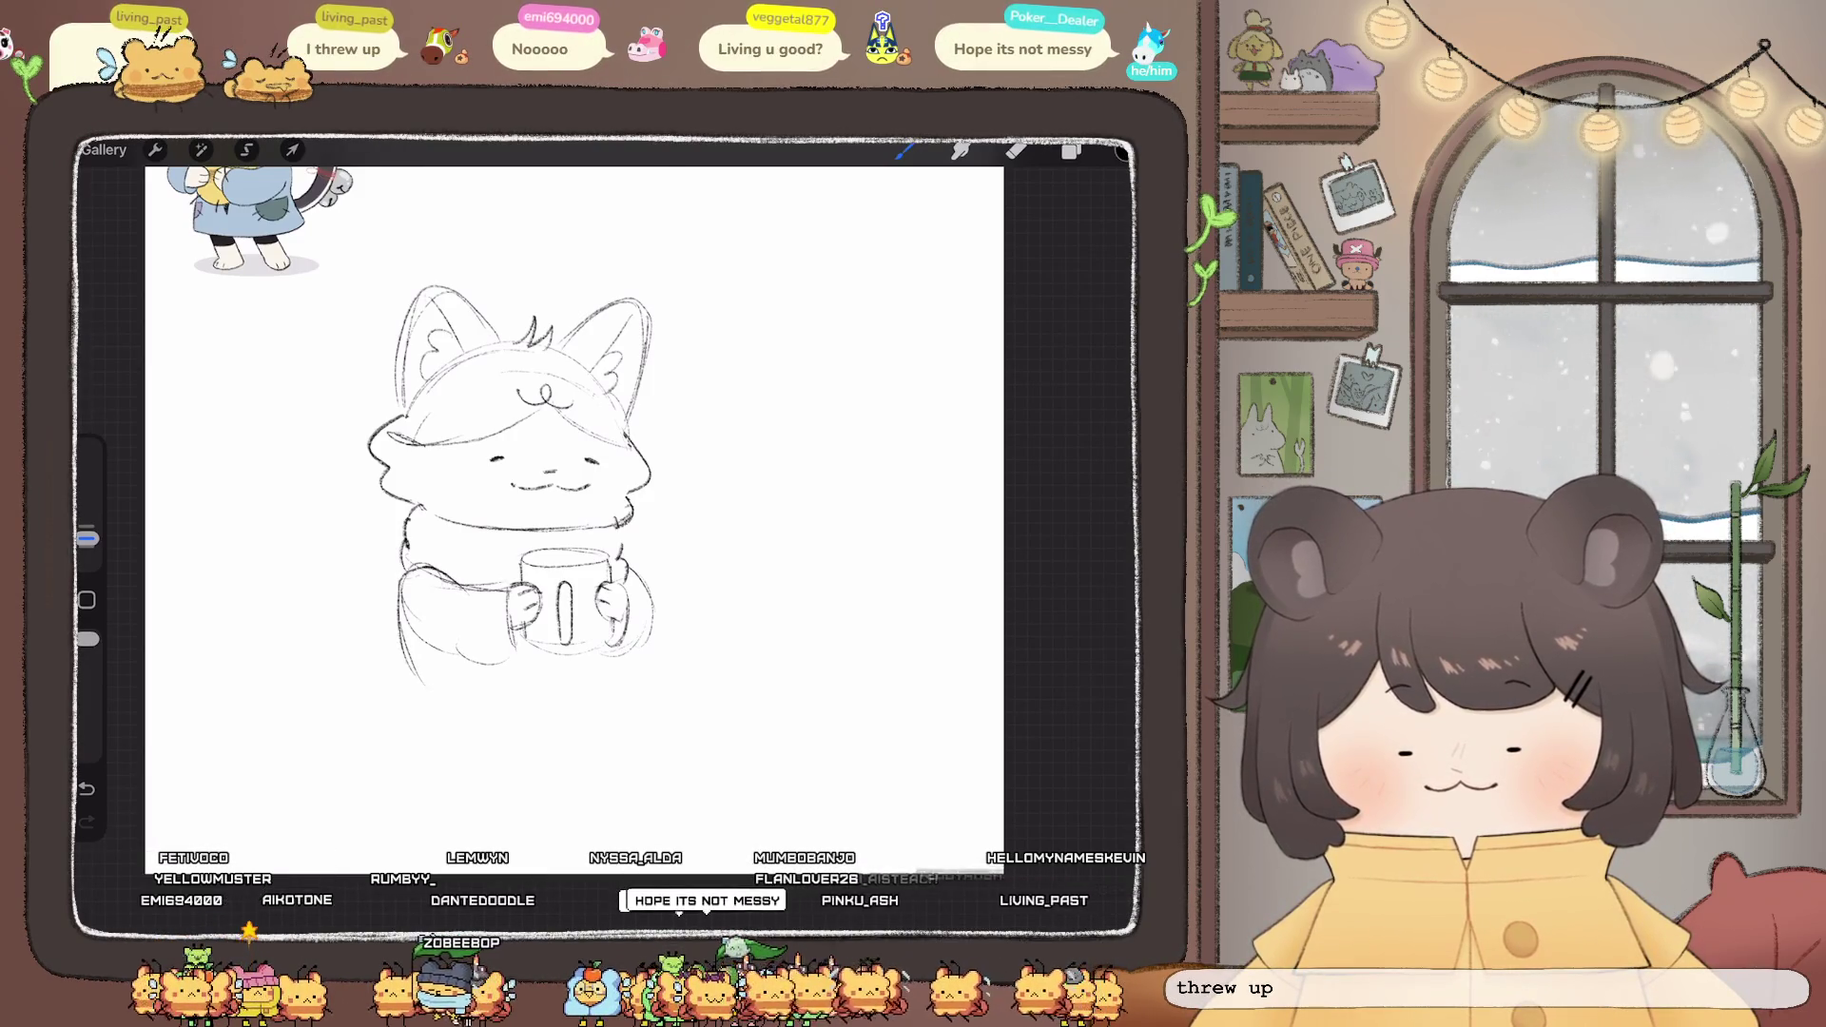
# - Outline the sitting body's lower left edge, right side and closed bottom
pyautogui.moveTo(400, 567); pyautogui.dragTo(378, 677)
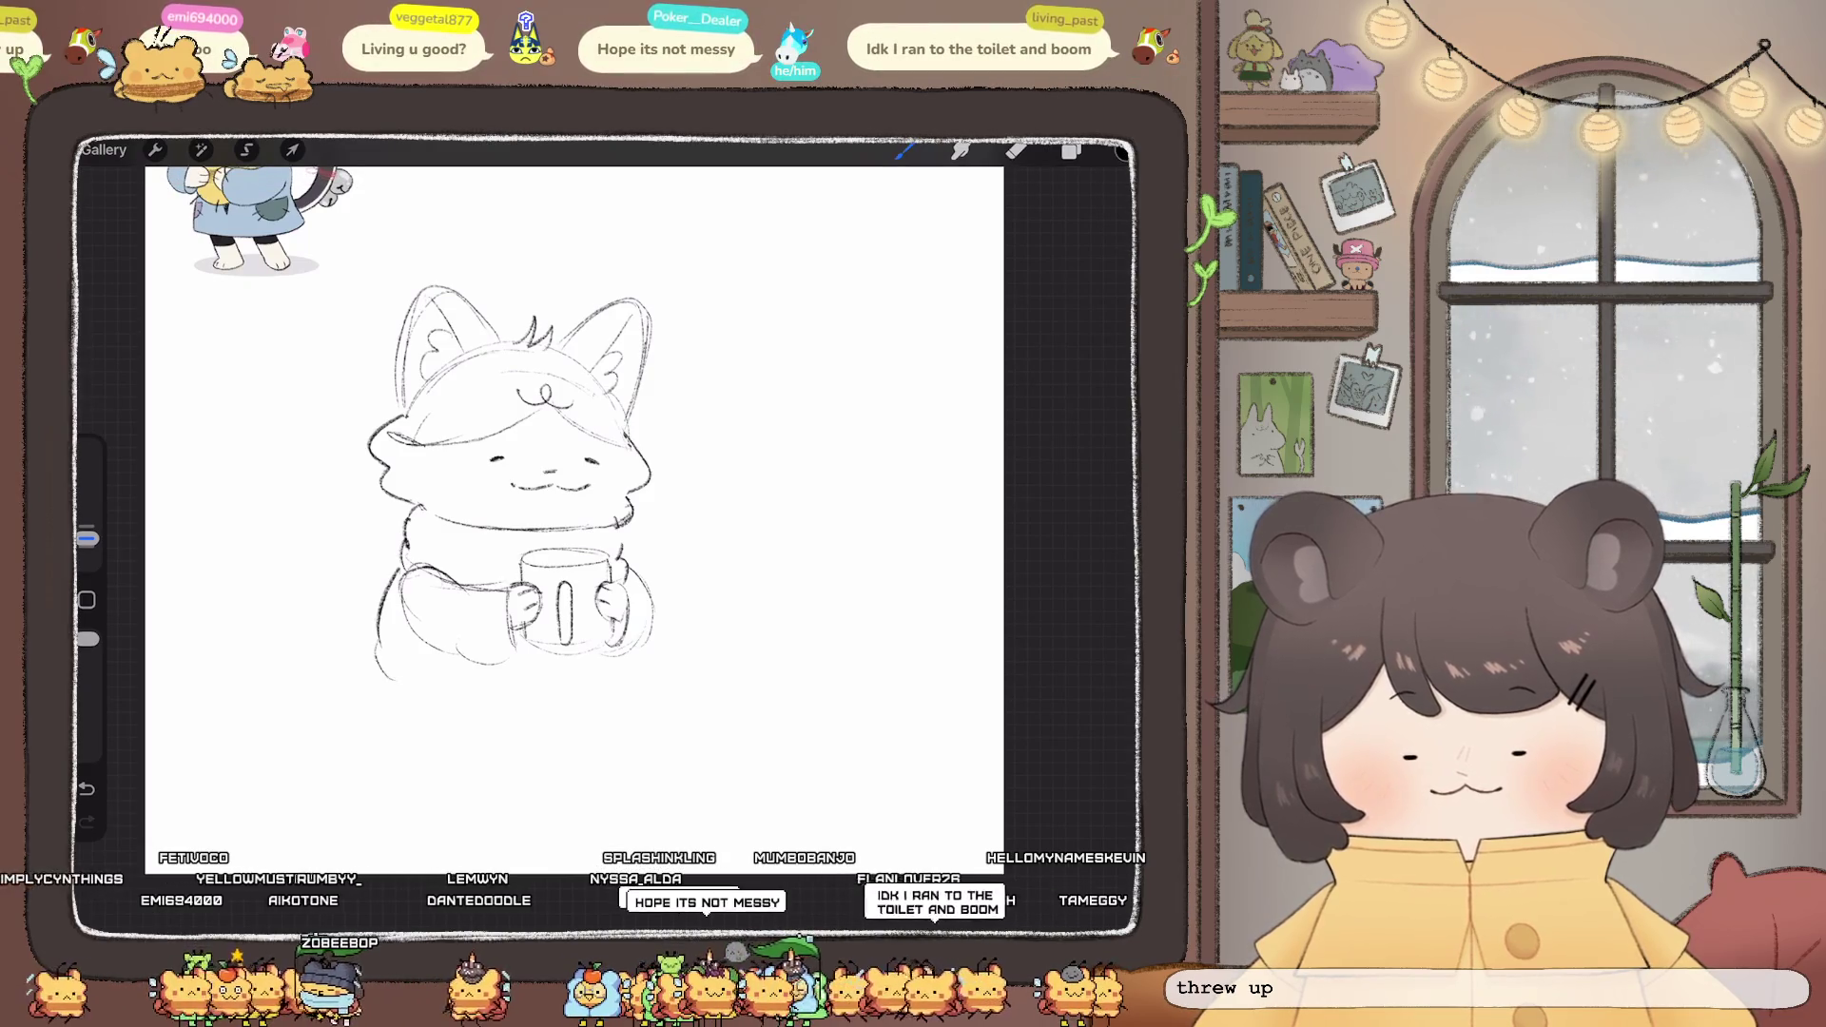
pyautogui.moveTo(647, 585); pyautogui.dragTo(663, 651)
pyautogui.moveTo(379, 666)
pyautogui.mouseDown()
pyautogui.moveTo(575, 692)
pyautogui.moveTo(657, 677)
pyautogui.moveTo(632, 566)
pyautogui.mouseUp()
# - Sketch a curving tail from the lower left and a short foot line under the body
pyautogui.scroll(-3, 571, 475)
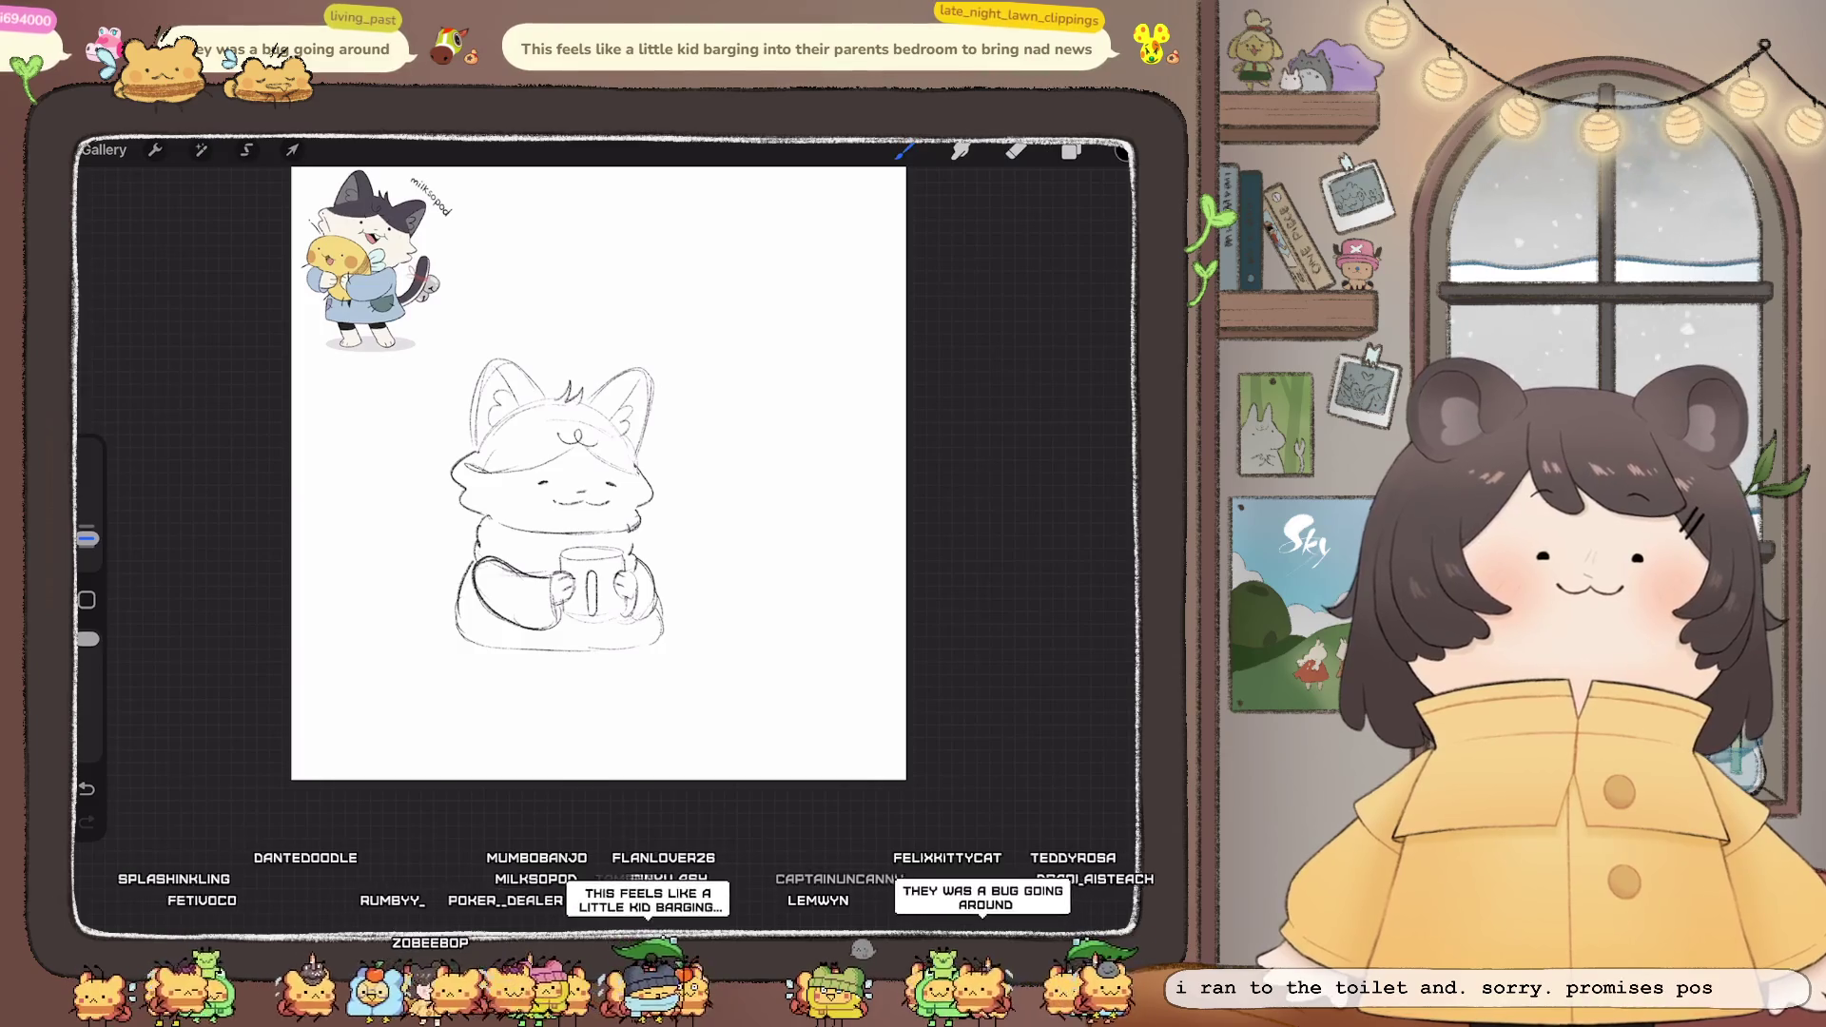
pyautogui.scroll(3, 623, 575)
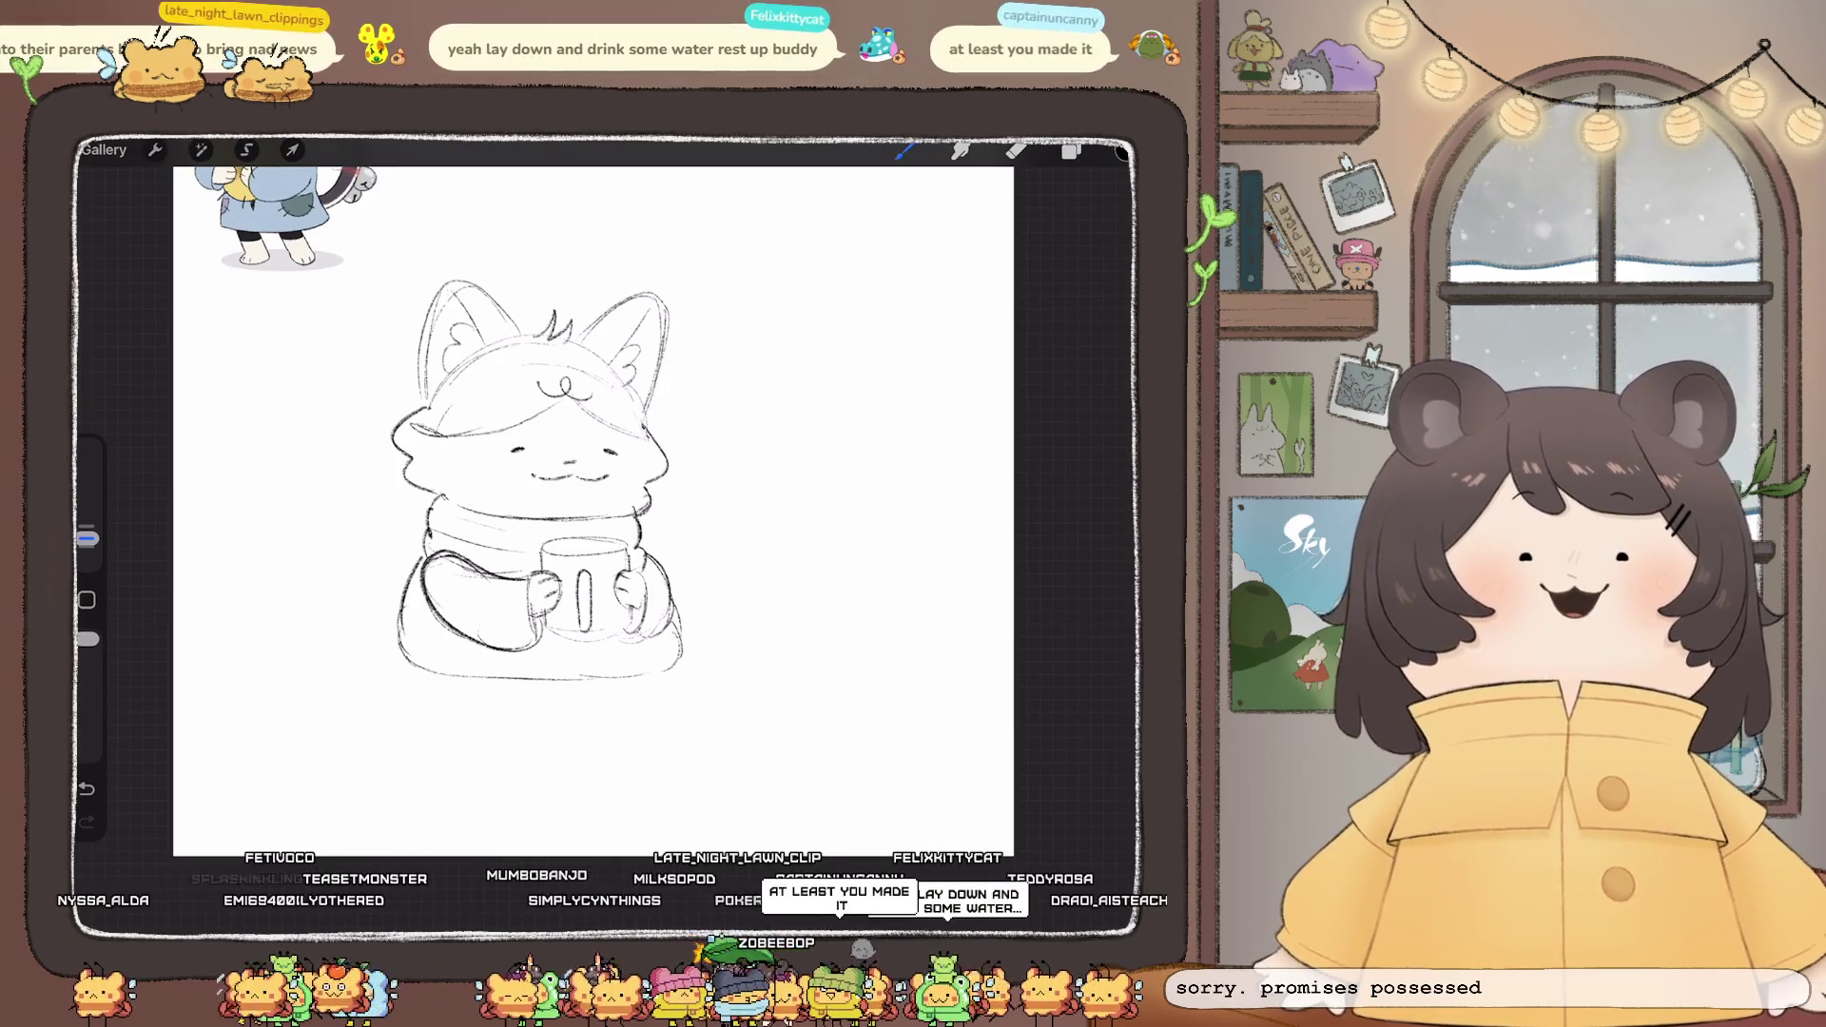
pyautogui.moveTo(392, 596); pyautogui.dragTo(294, 678)
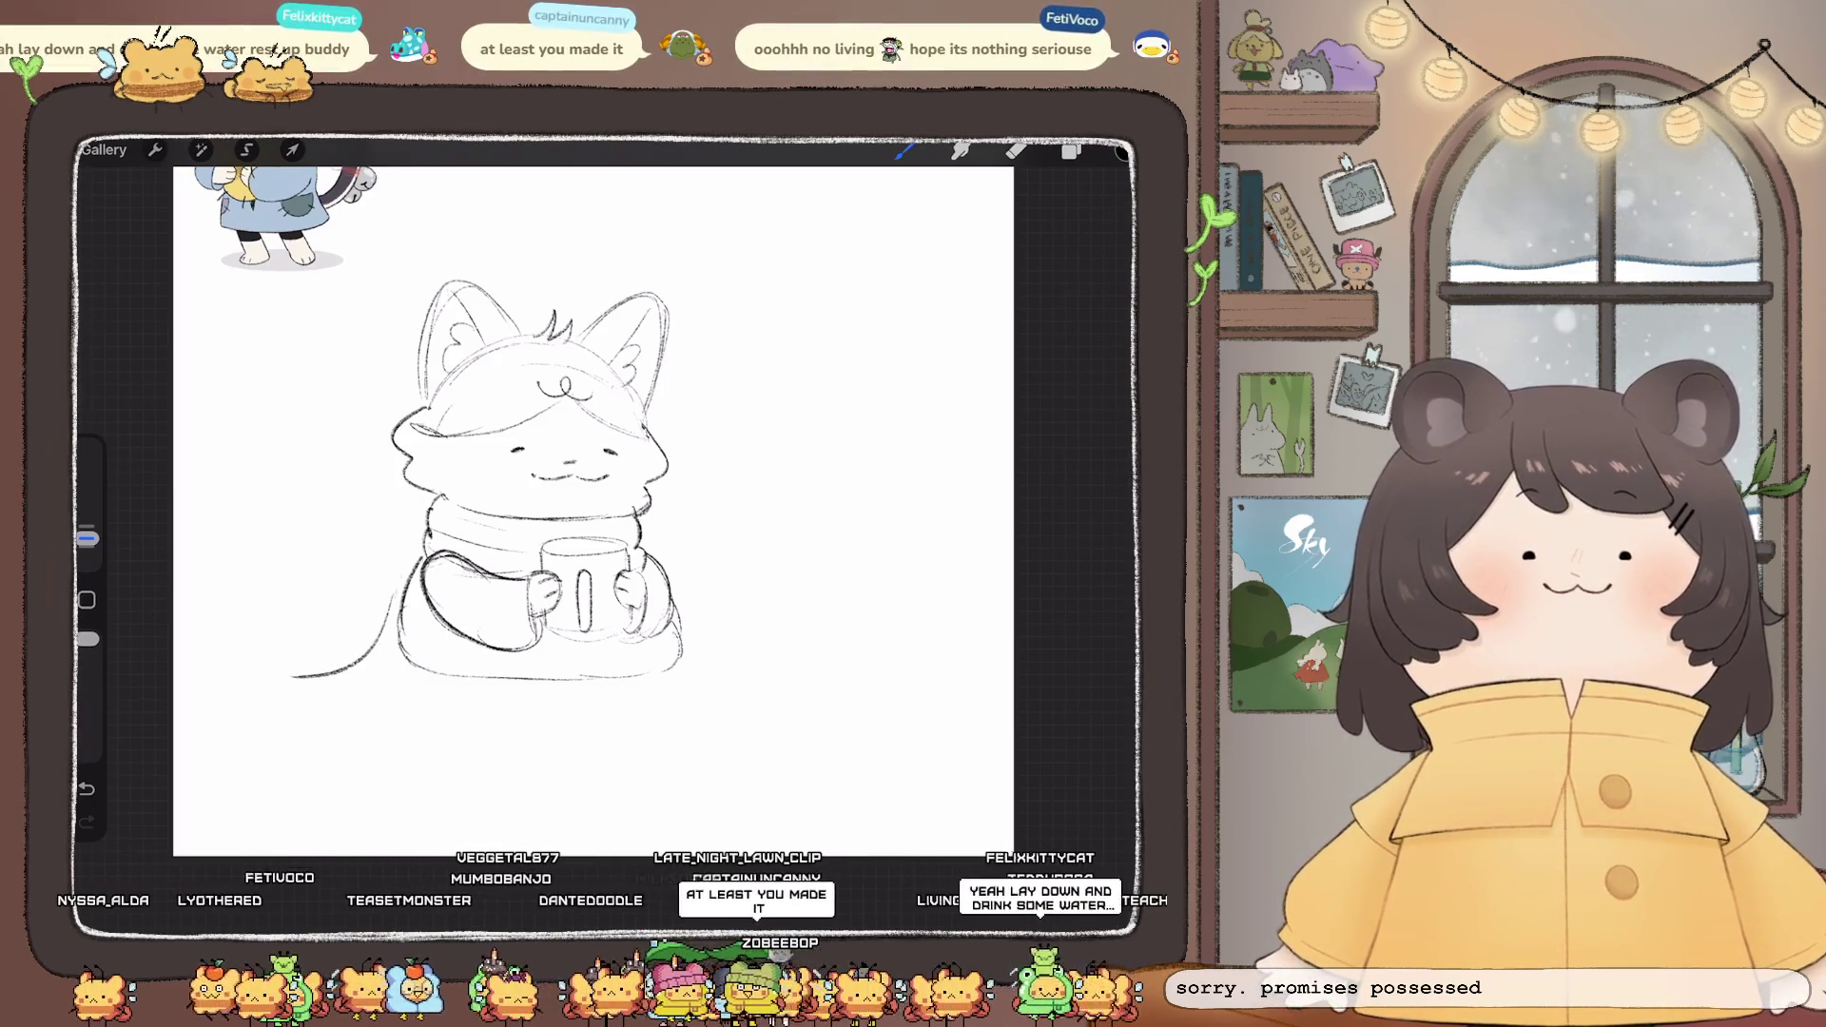
pyautogui.moveTo(471, 679); pyautogui.dragTo(481, 683)
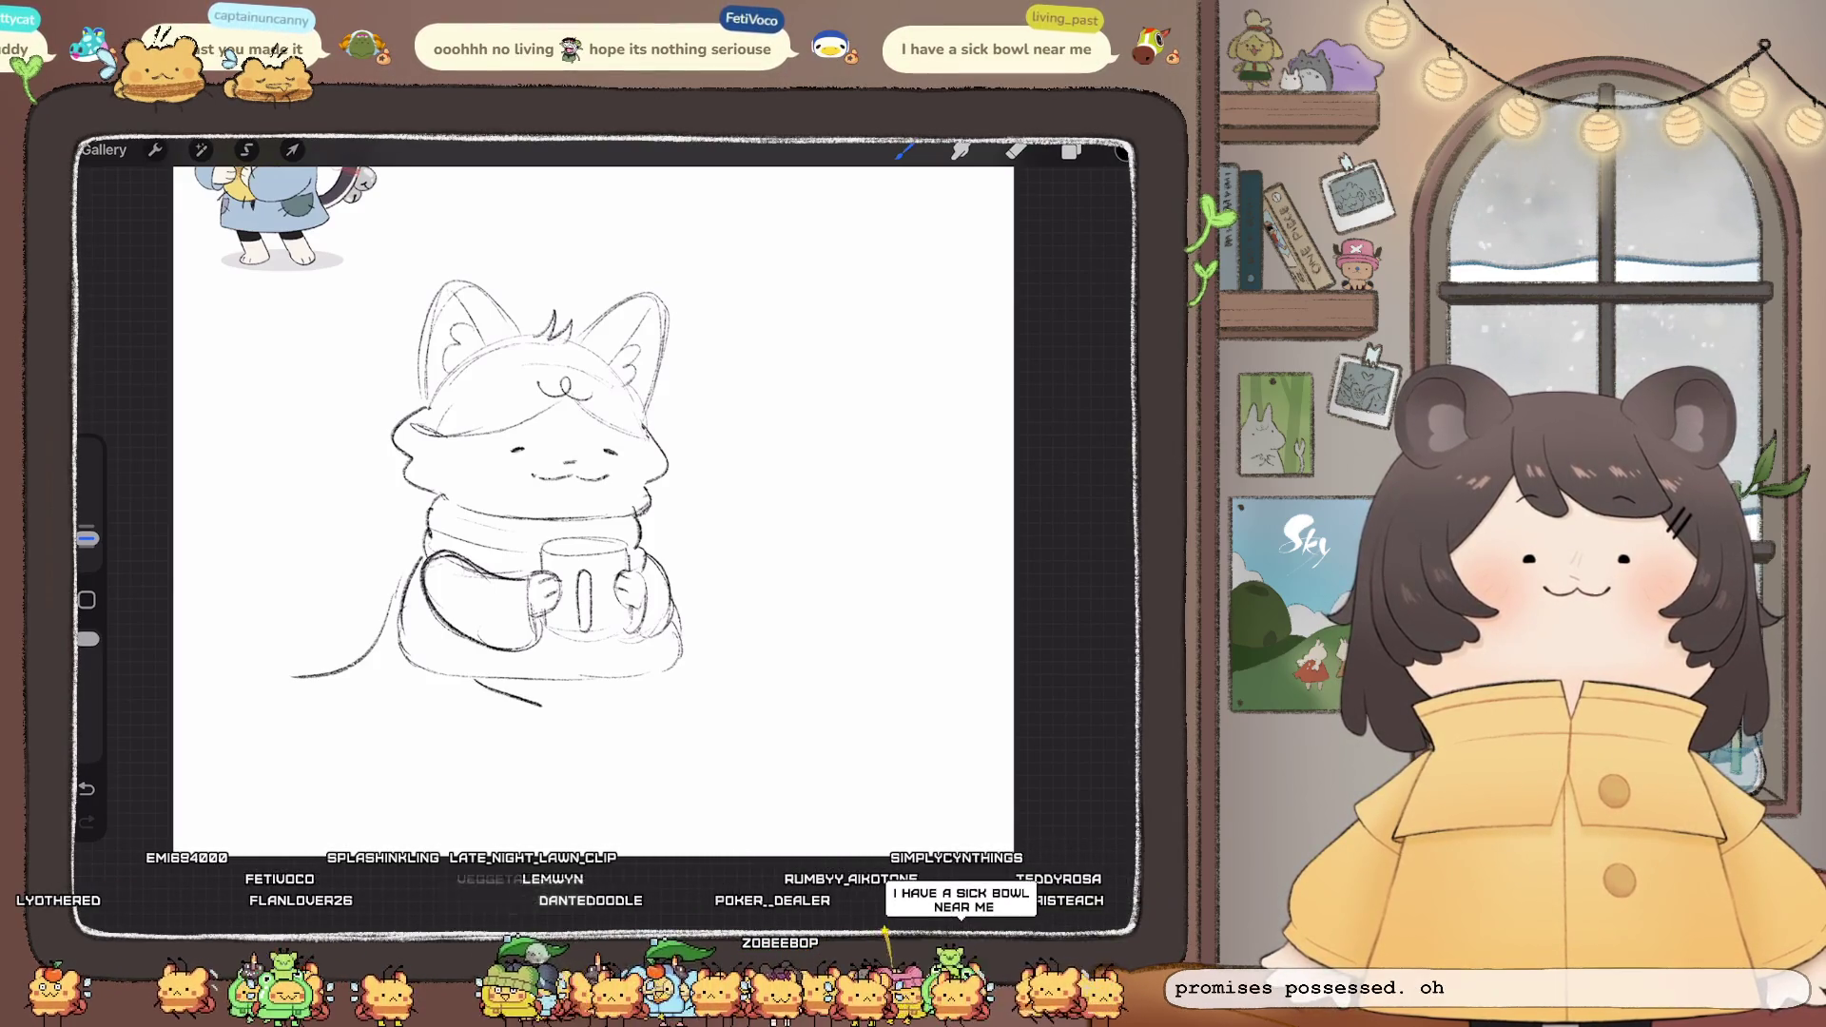
pyautogui.hotkey('ctrl', 'z')
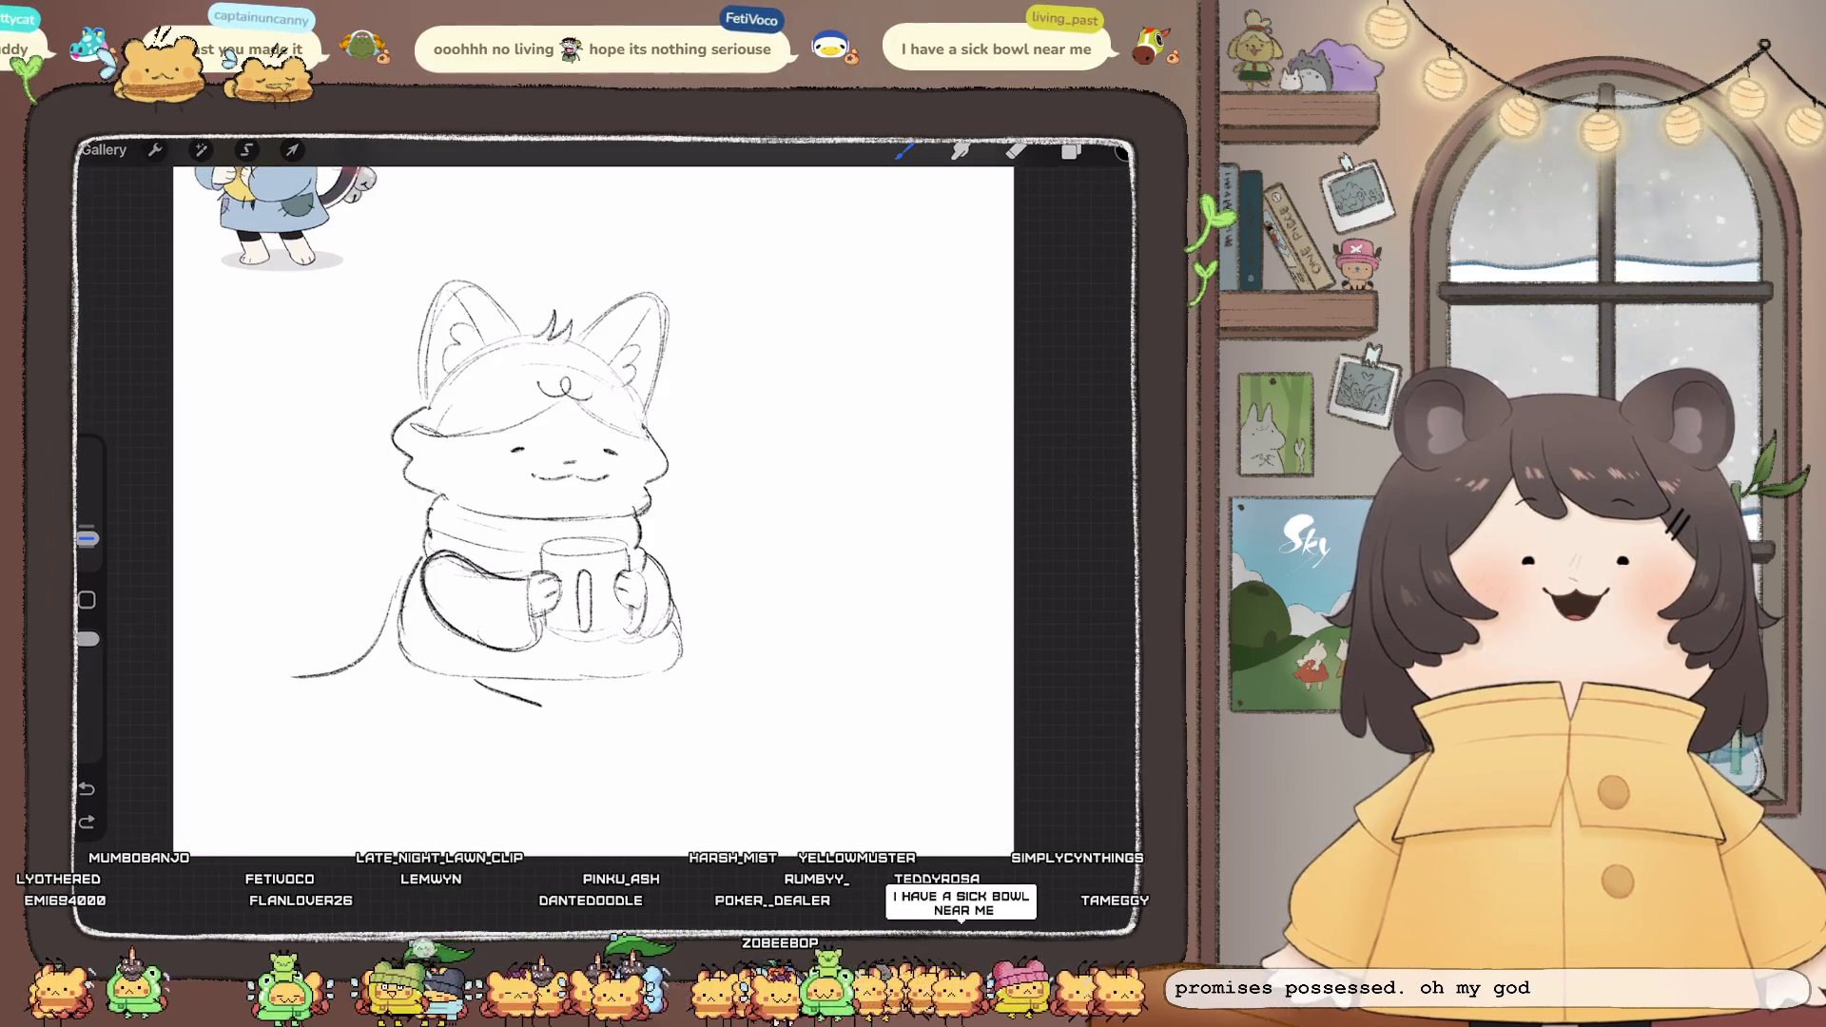
pyautogui.hotkey('ctrl', 'shift', 'z')
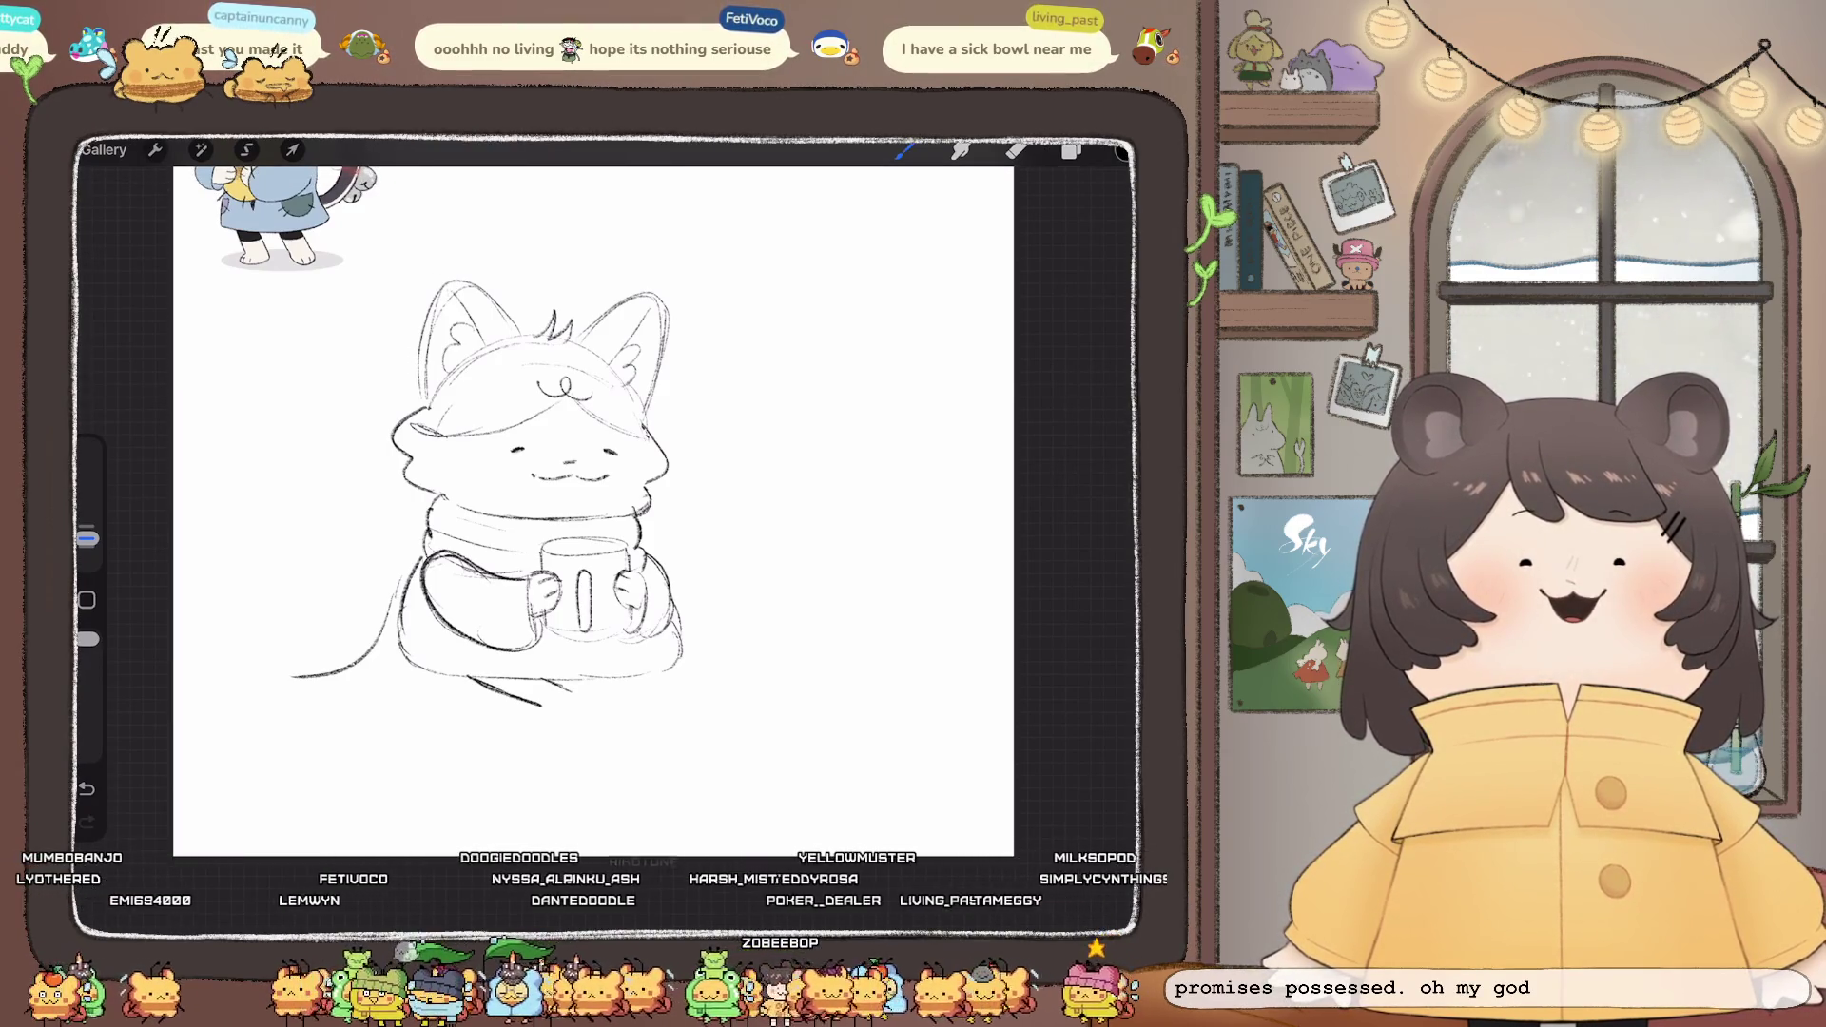
pyautogui.hotkey('ctrl', 'z')
pyautogui.moveTo(483, 679)
pyautogui.mouseDown()
pyautogui.moveTo(516, 704)
pyautogui.moveTo(561, 700)
pyautogui.moveTo(571, 729)
pyautogui.mouseUp()
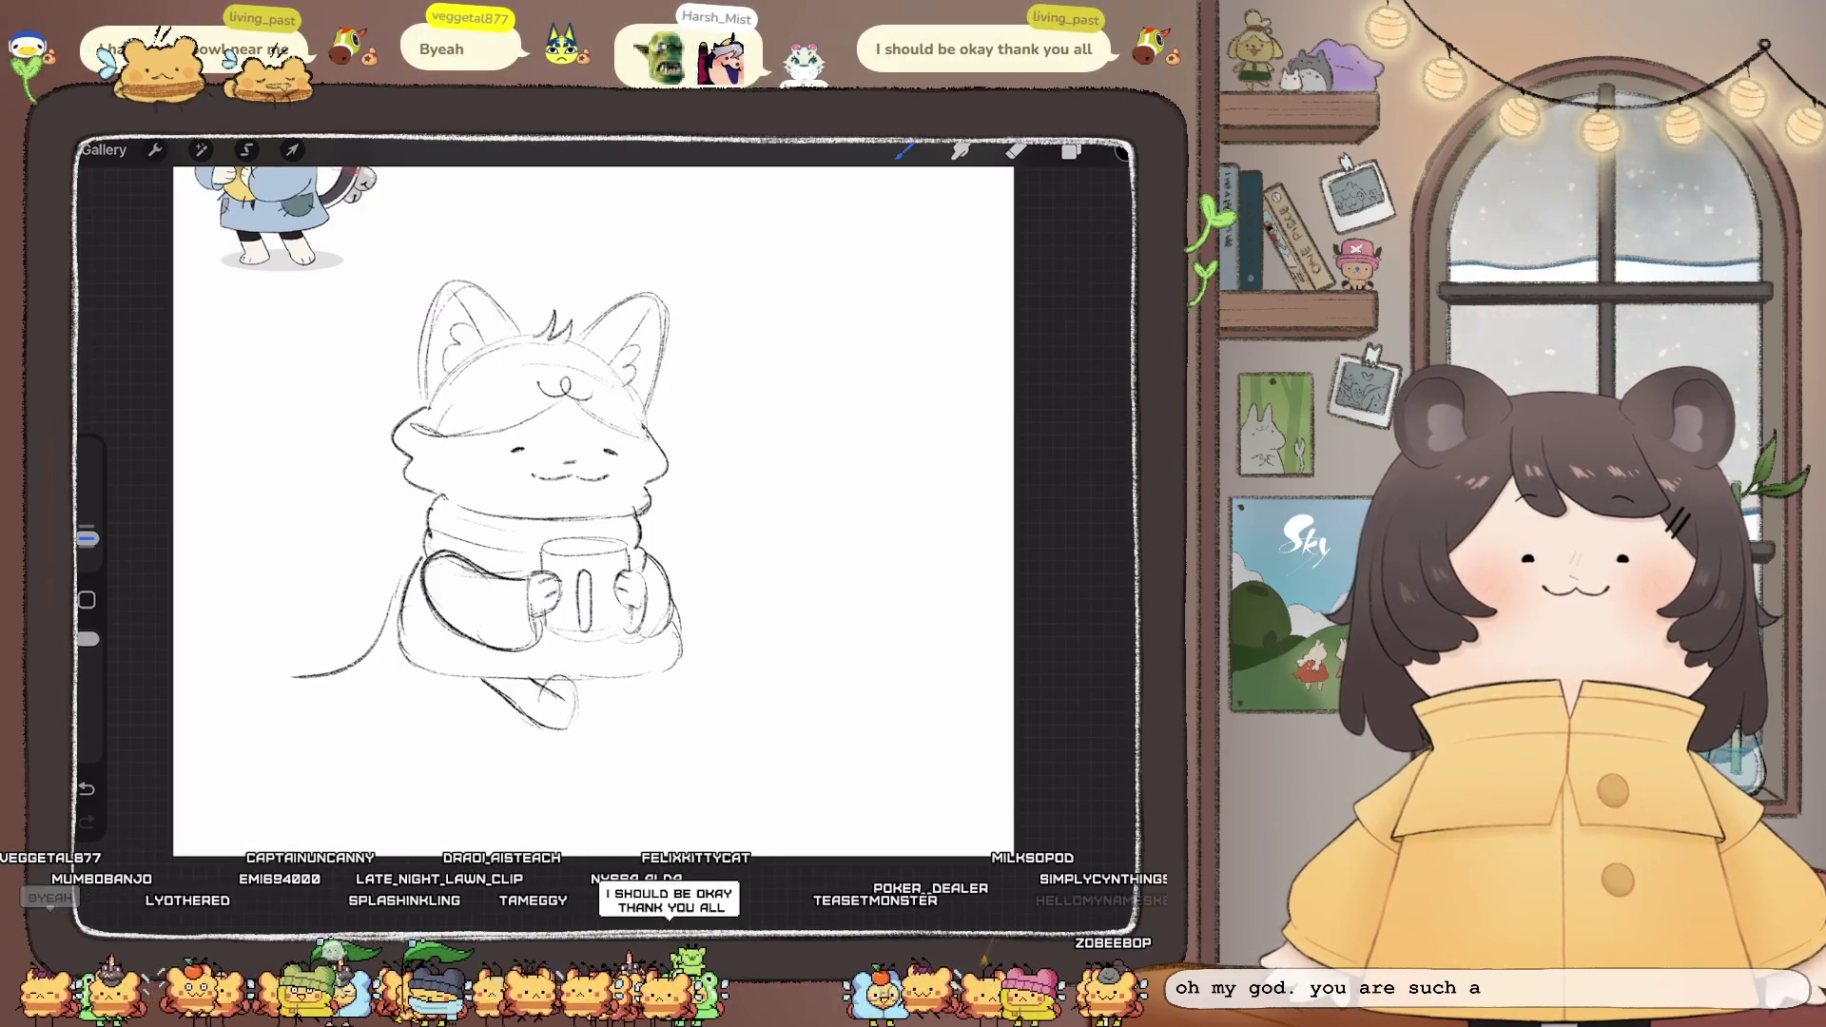
# - Redraw the arc beside the legs as a small hump and add a stroke along the tail
pyautogui.press('e')
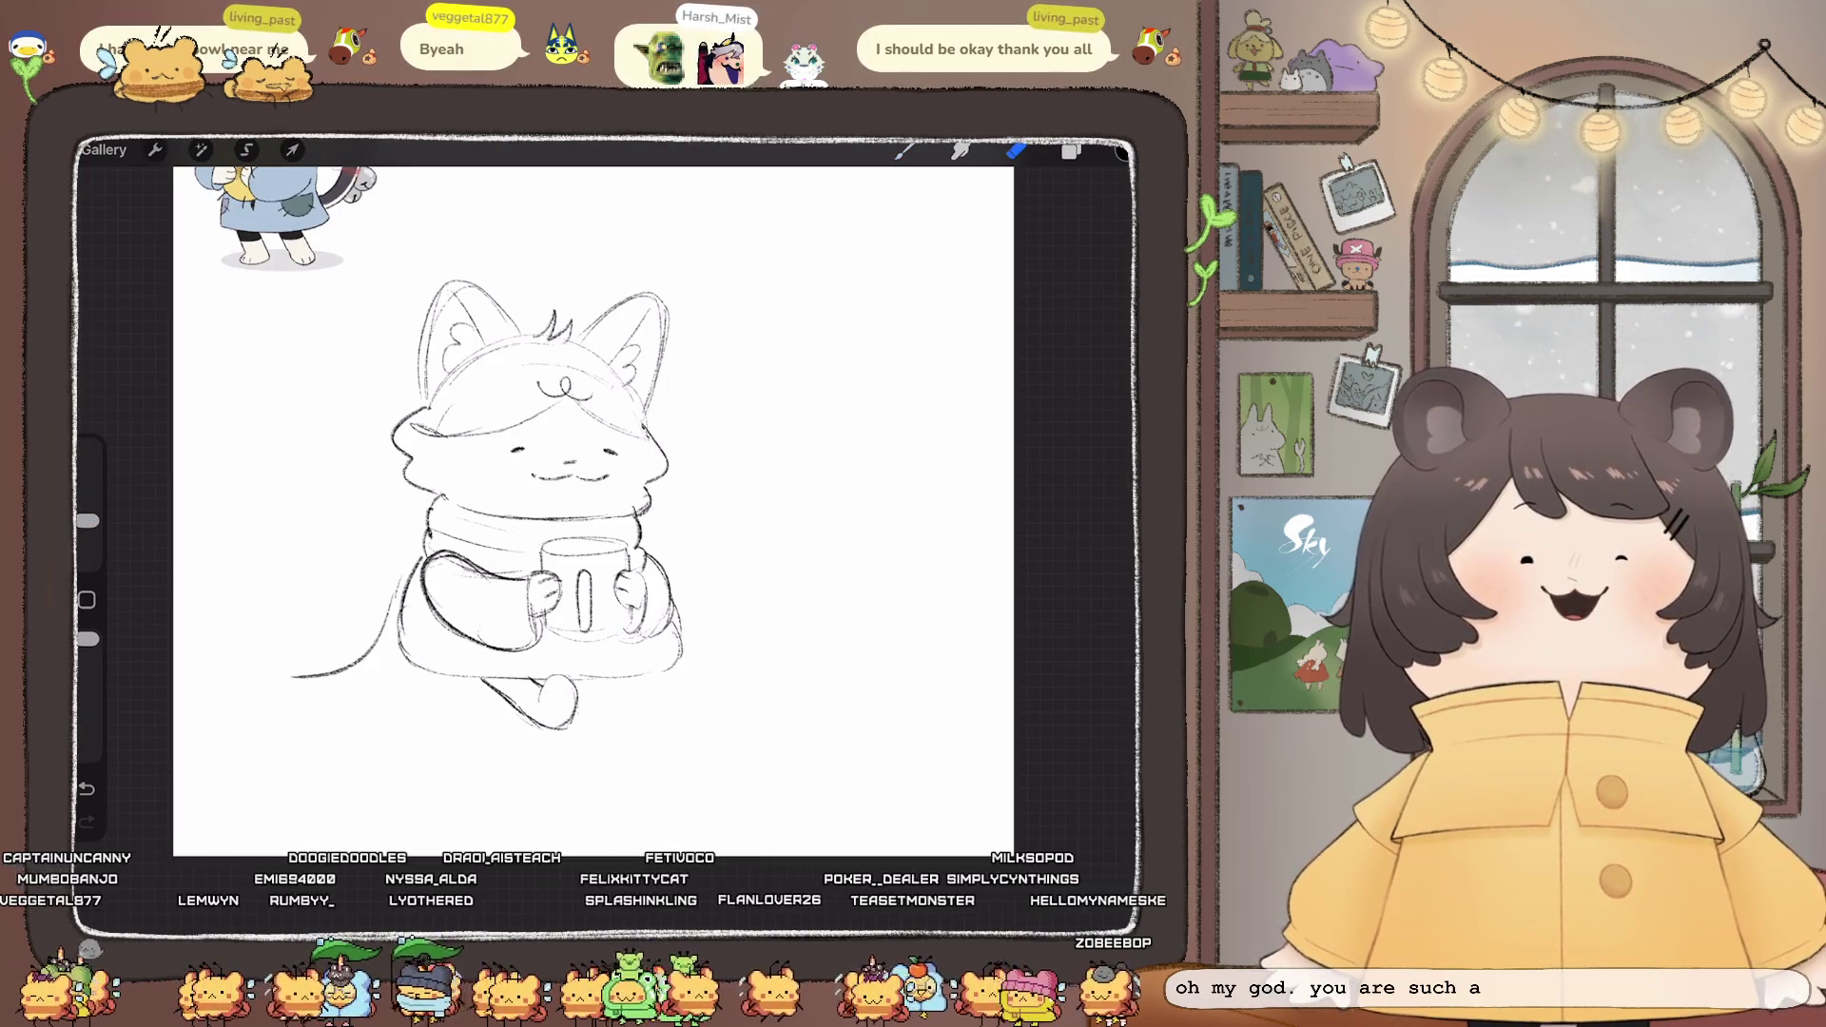
pyautogui.press('b')
pyautogui.moveTo(605, 686)
pyautogui.mouseDown()
pyautogui.moveTo(646, 708)
pyautogui.moveTo(666, 687)
pyautogui.moveTo(695, 715)
pyautogui.mouseUp()
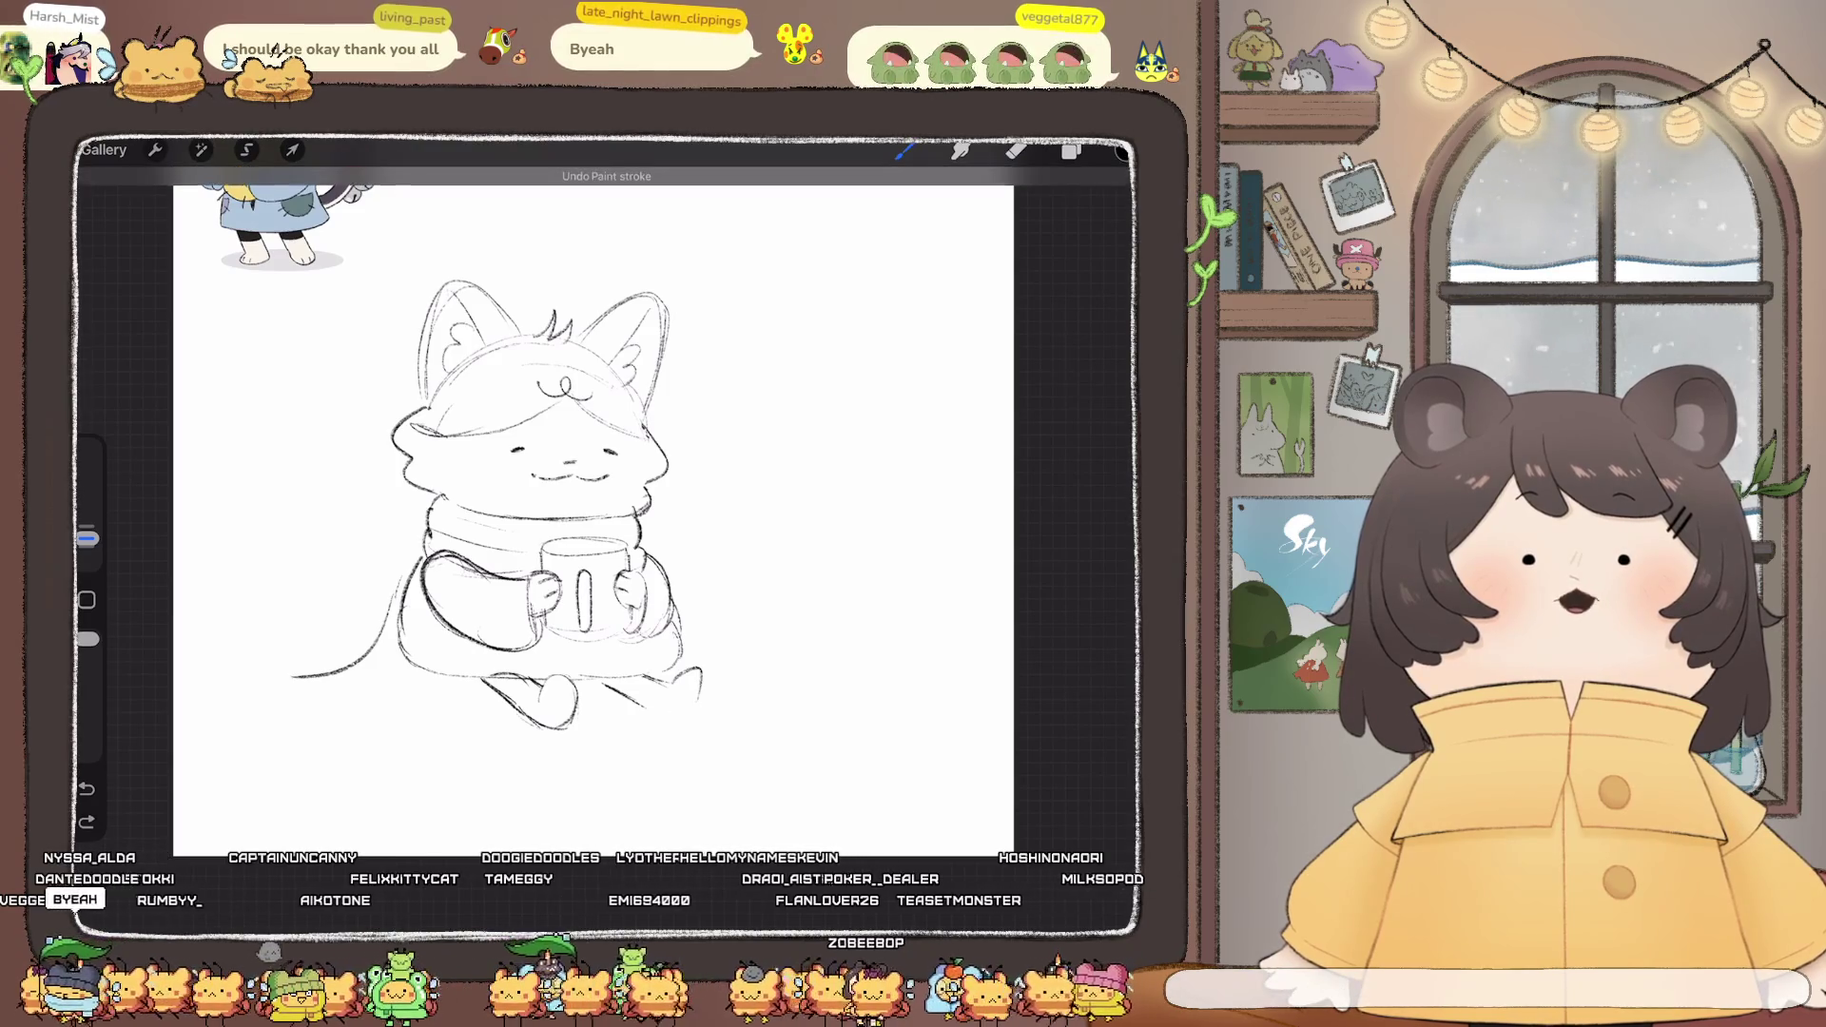
pyautogui.hotkey('ctrl', 'z')
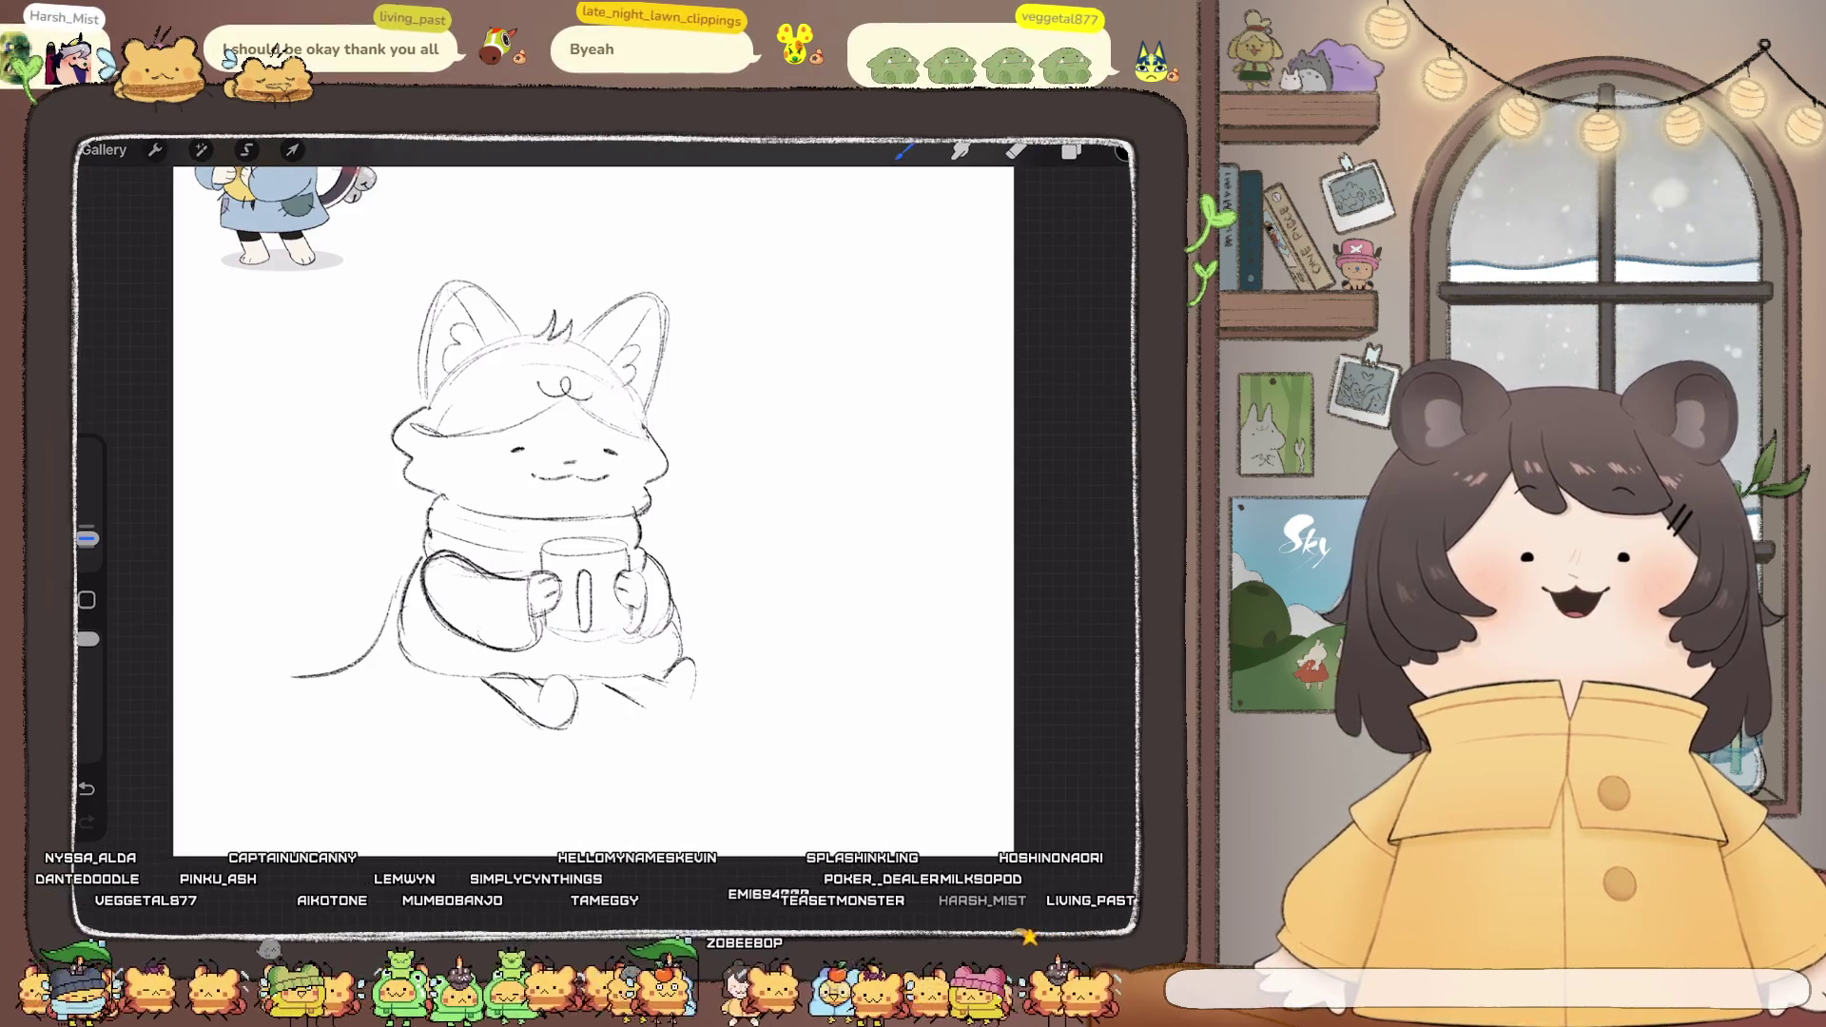
pyautogui.hotkey('ctrl', 'z')
pyautogui.moveTo(668, 682); pyautogui.dragTo(695, 712)
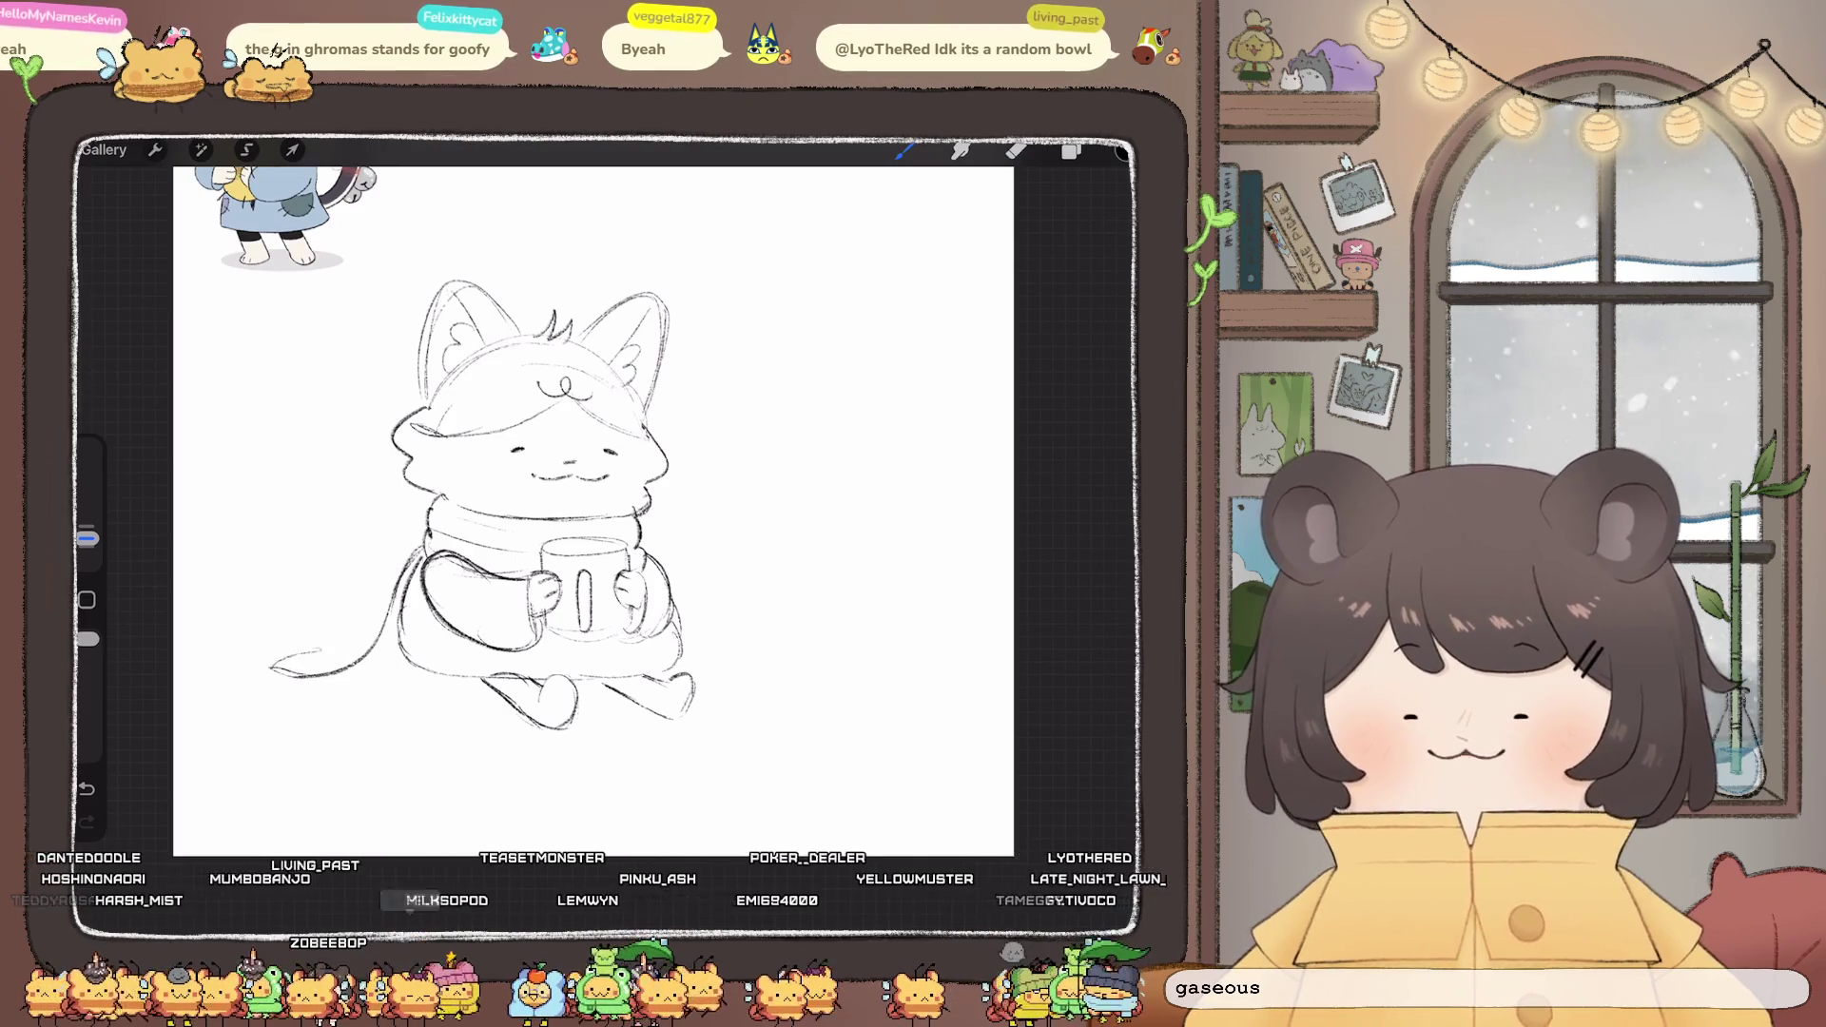
pyautogui.moveTo(274, 666); pyautogui.dragTo(321, 648)
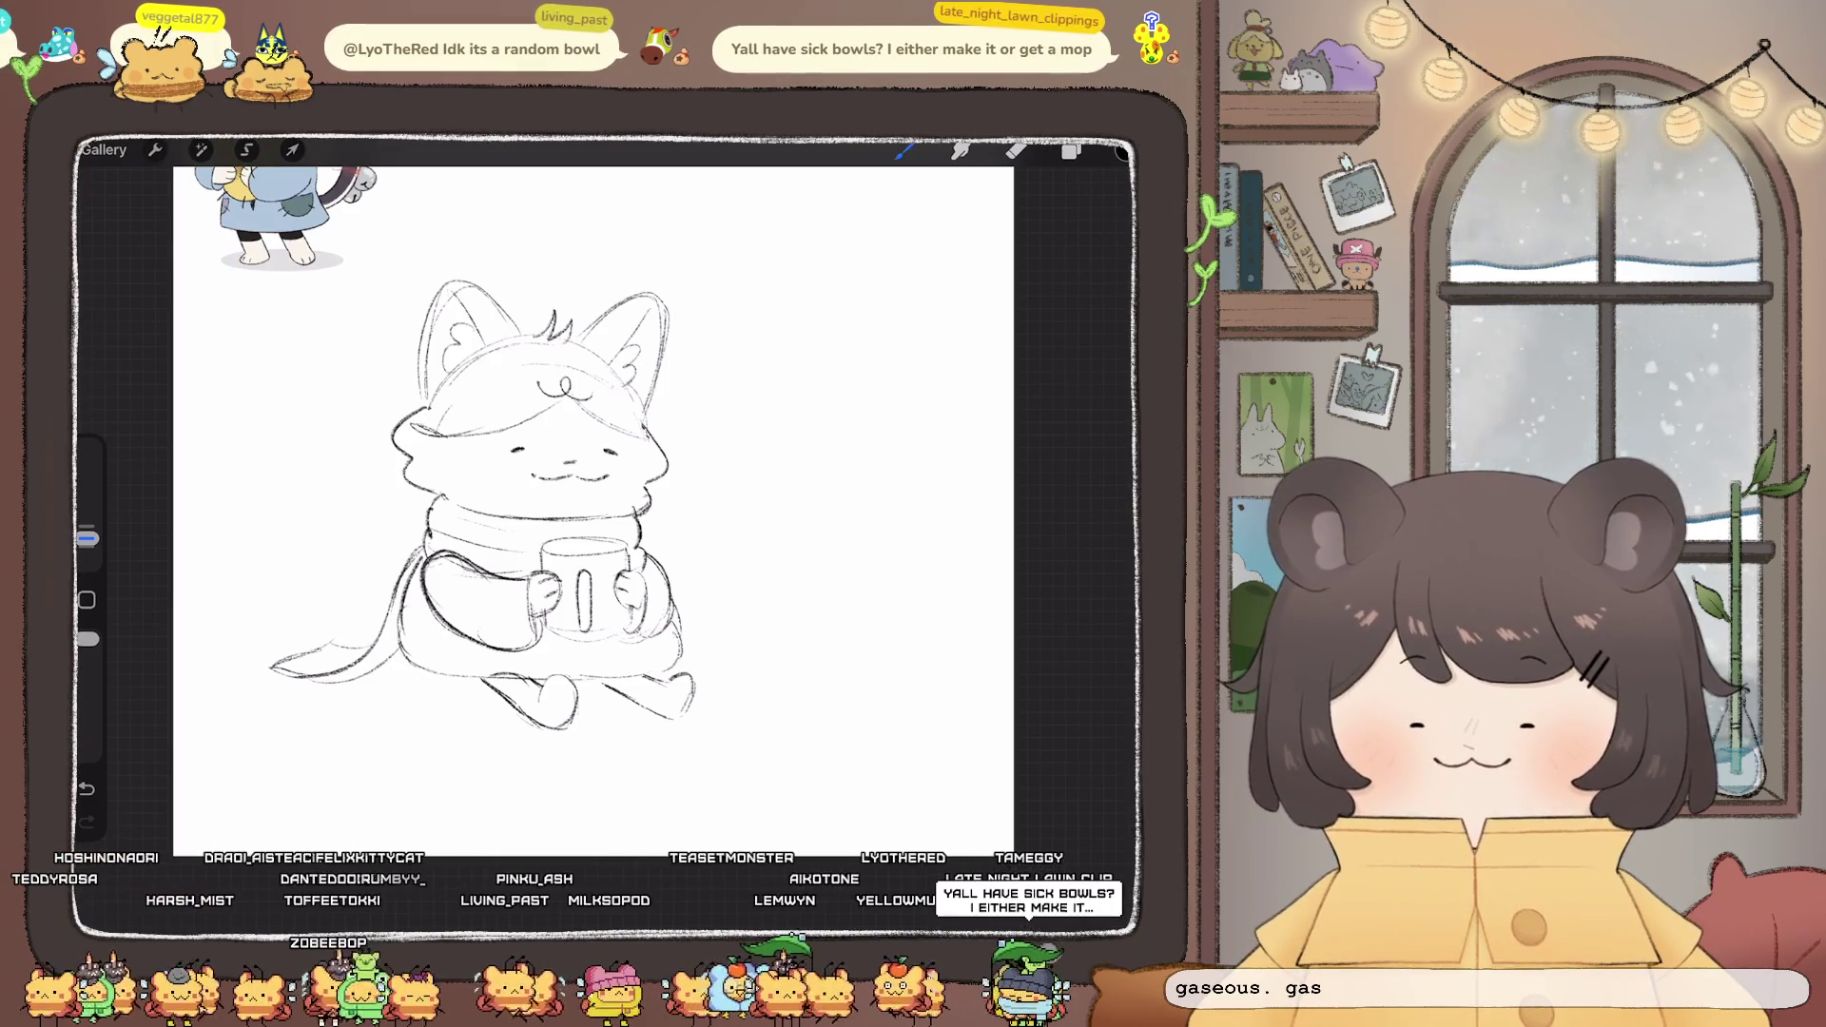
# - Lasso the cat's head with freehand selection and scale it up slightly
pyautogui.click(201, 149)
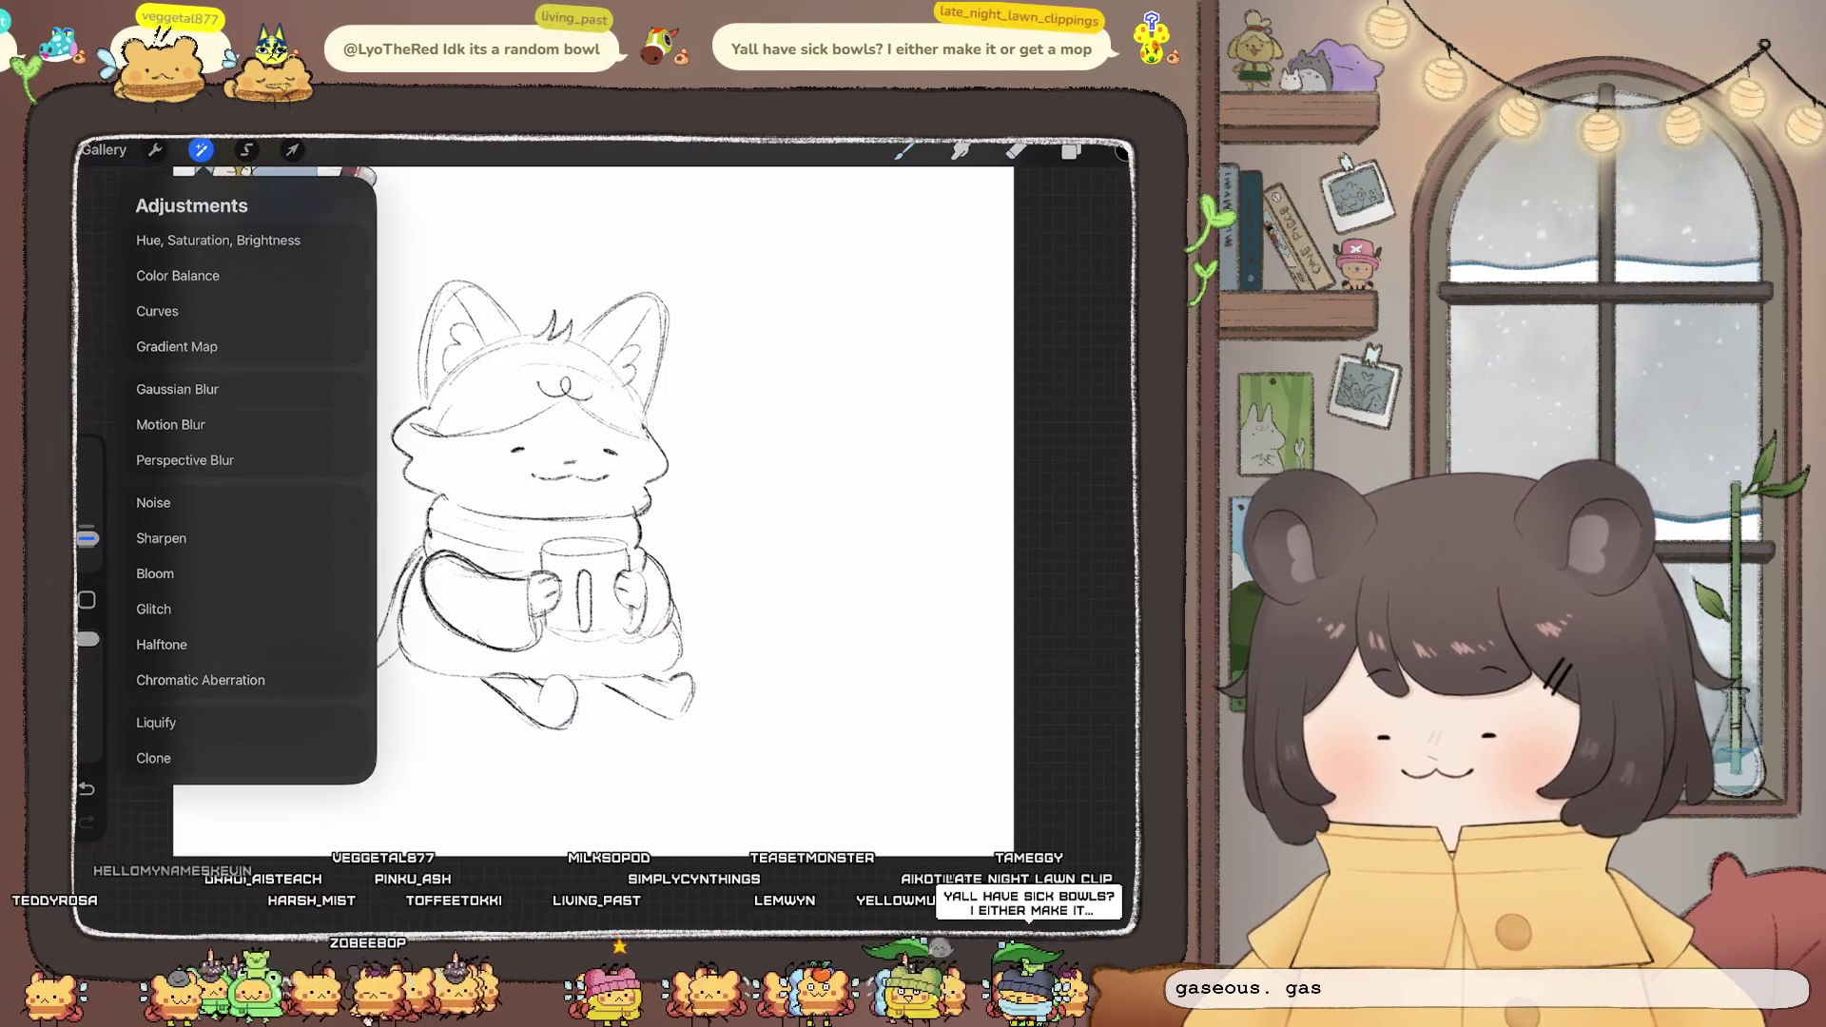
pyautogui.click(247, 149)
pyautogui.moveTo(436, 260); pyautogui.dragTo(600, 499)
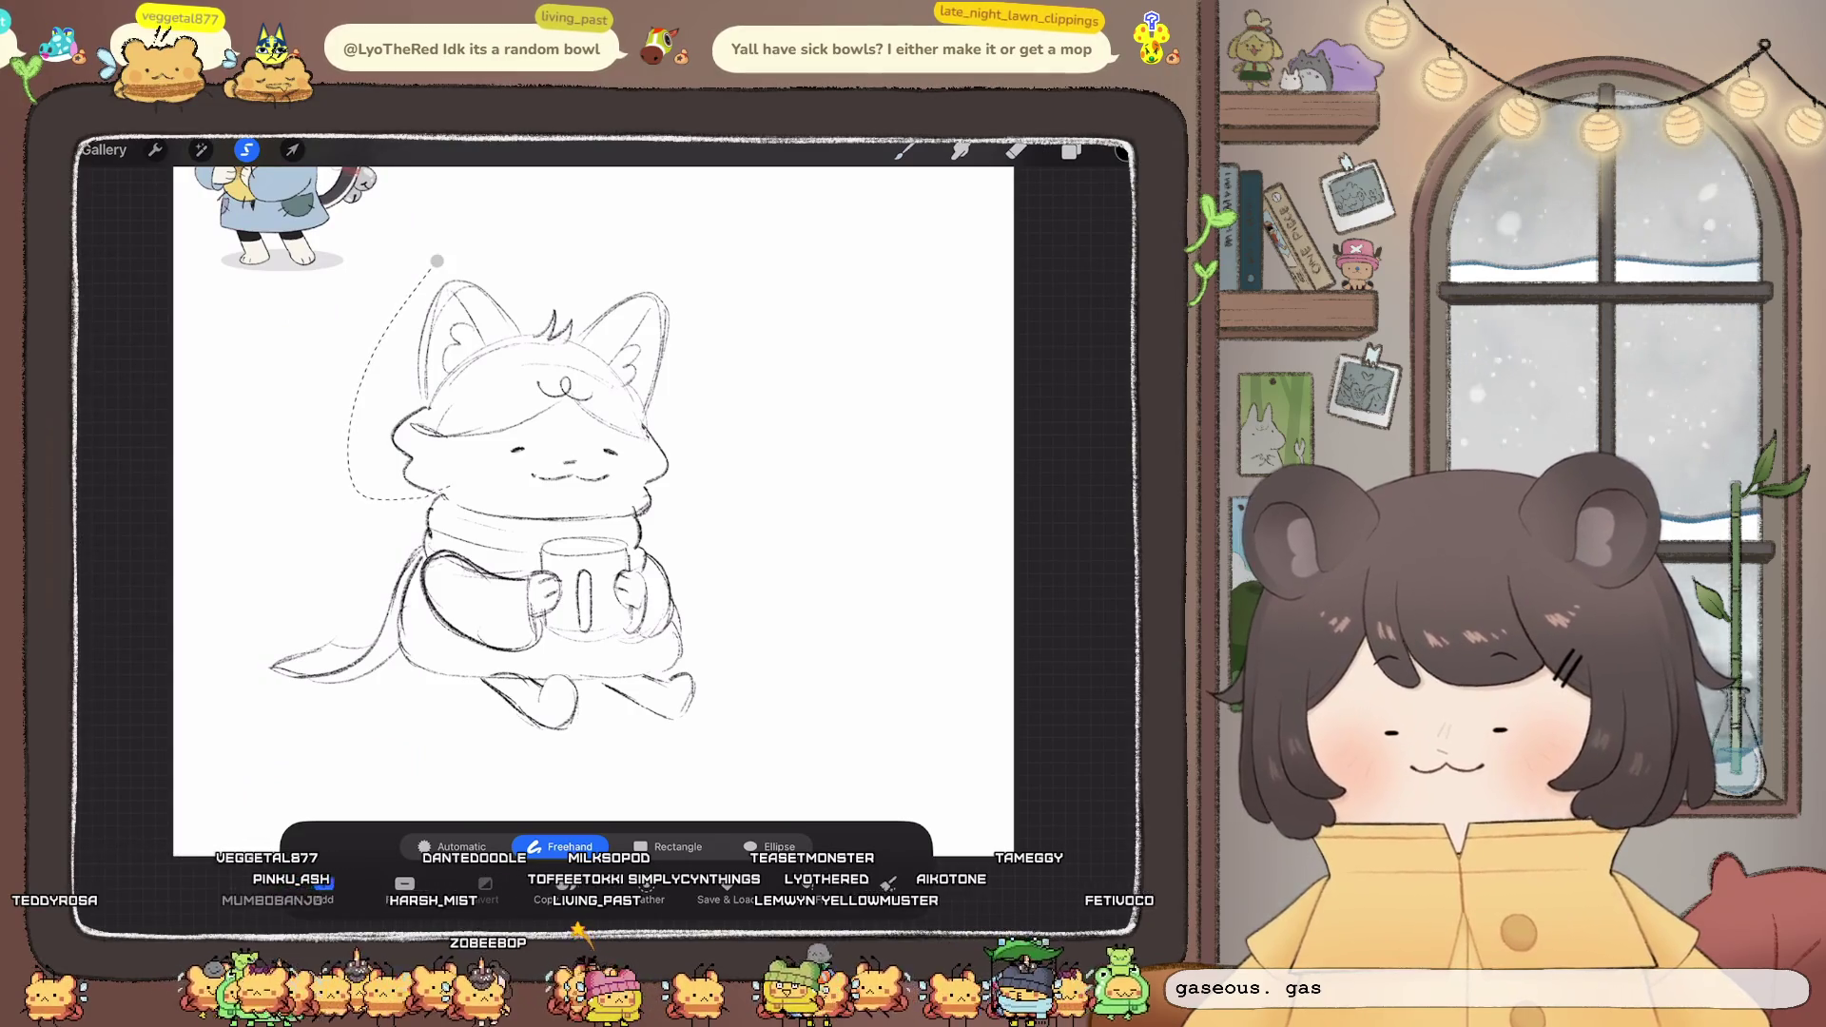
pyautogui.click(292, 150)
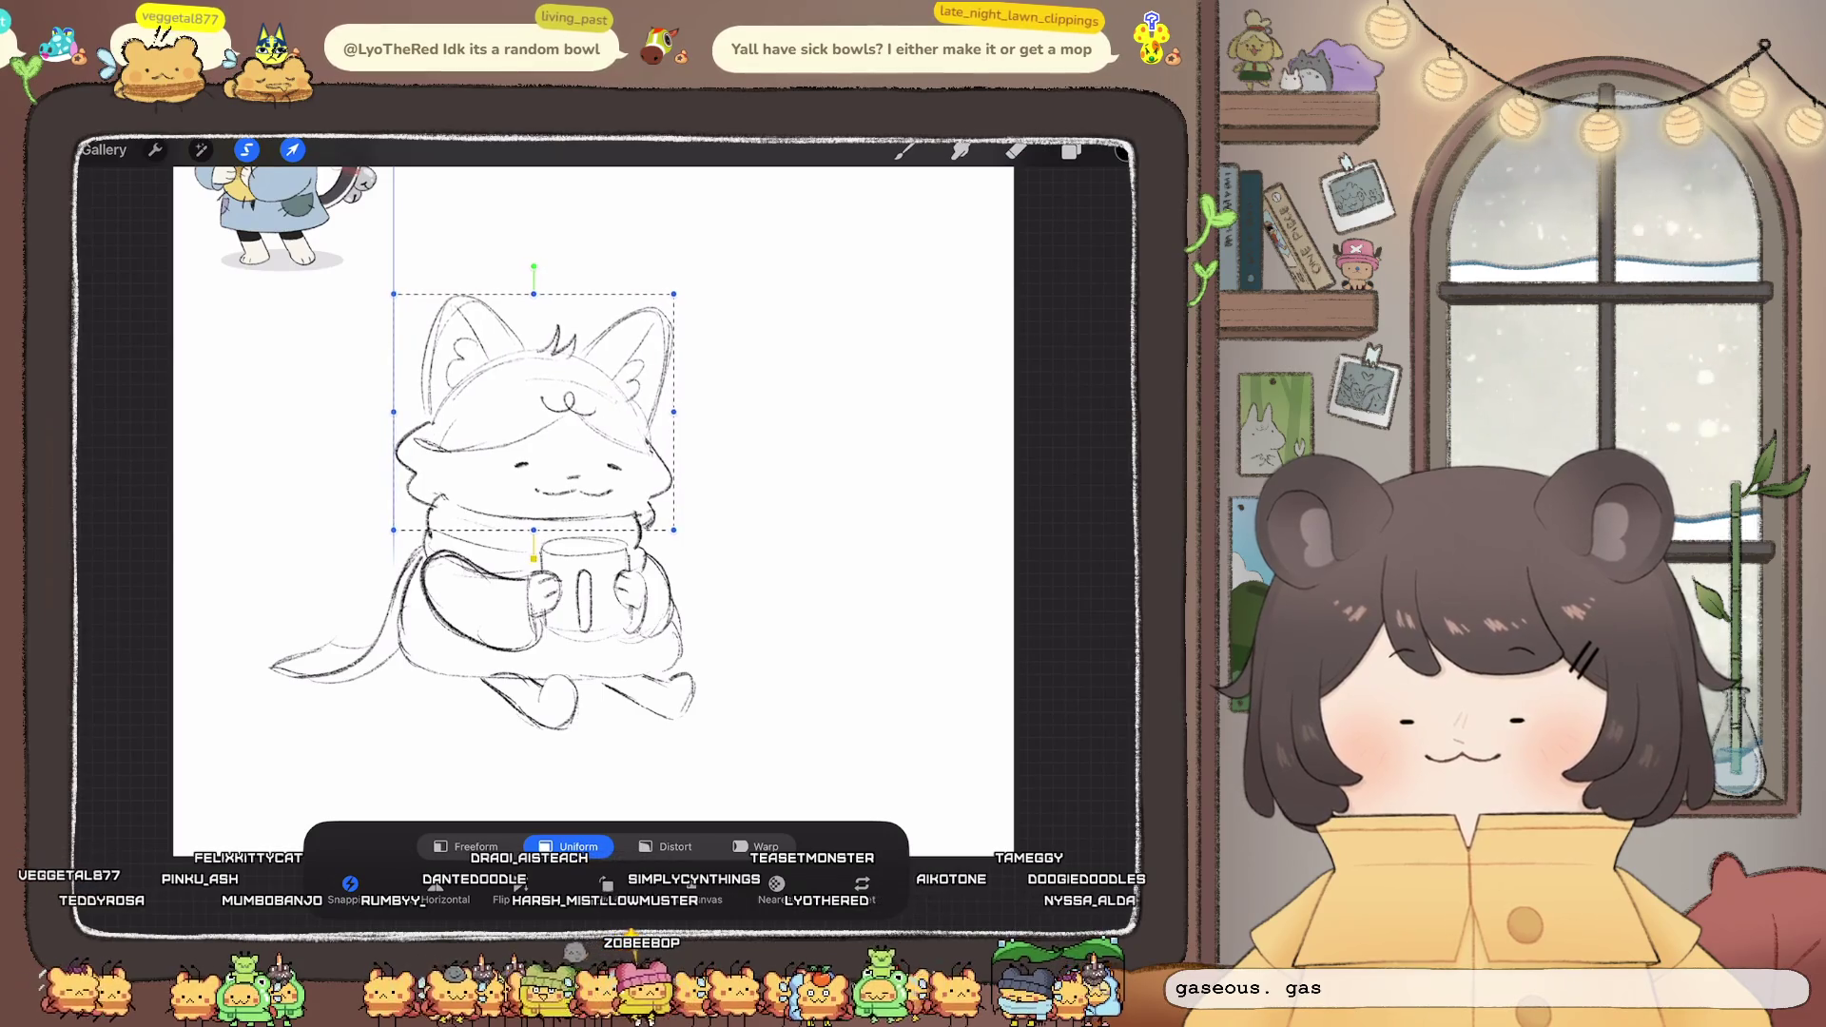
pyautogui.press('e')
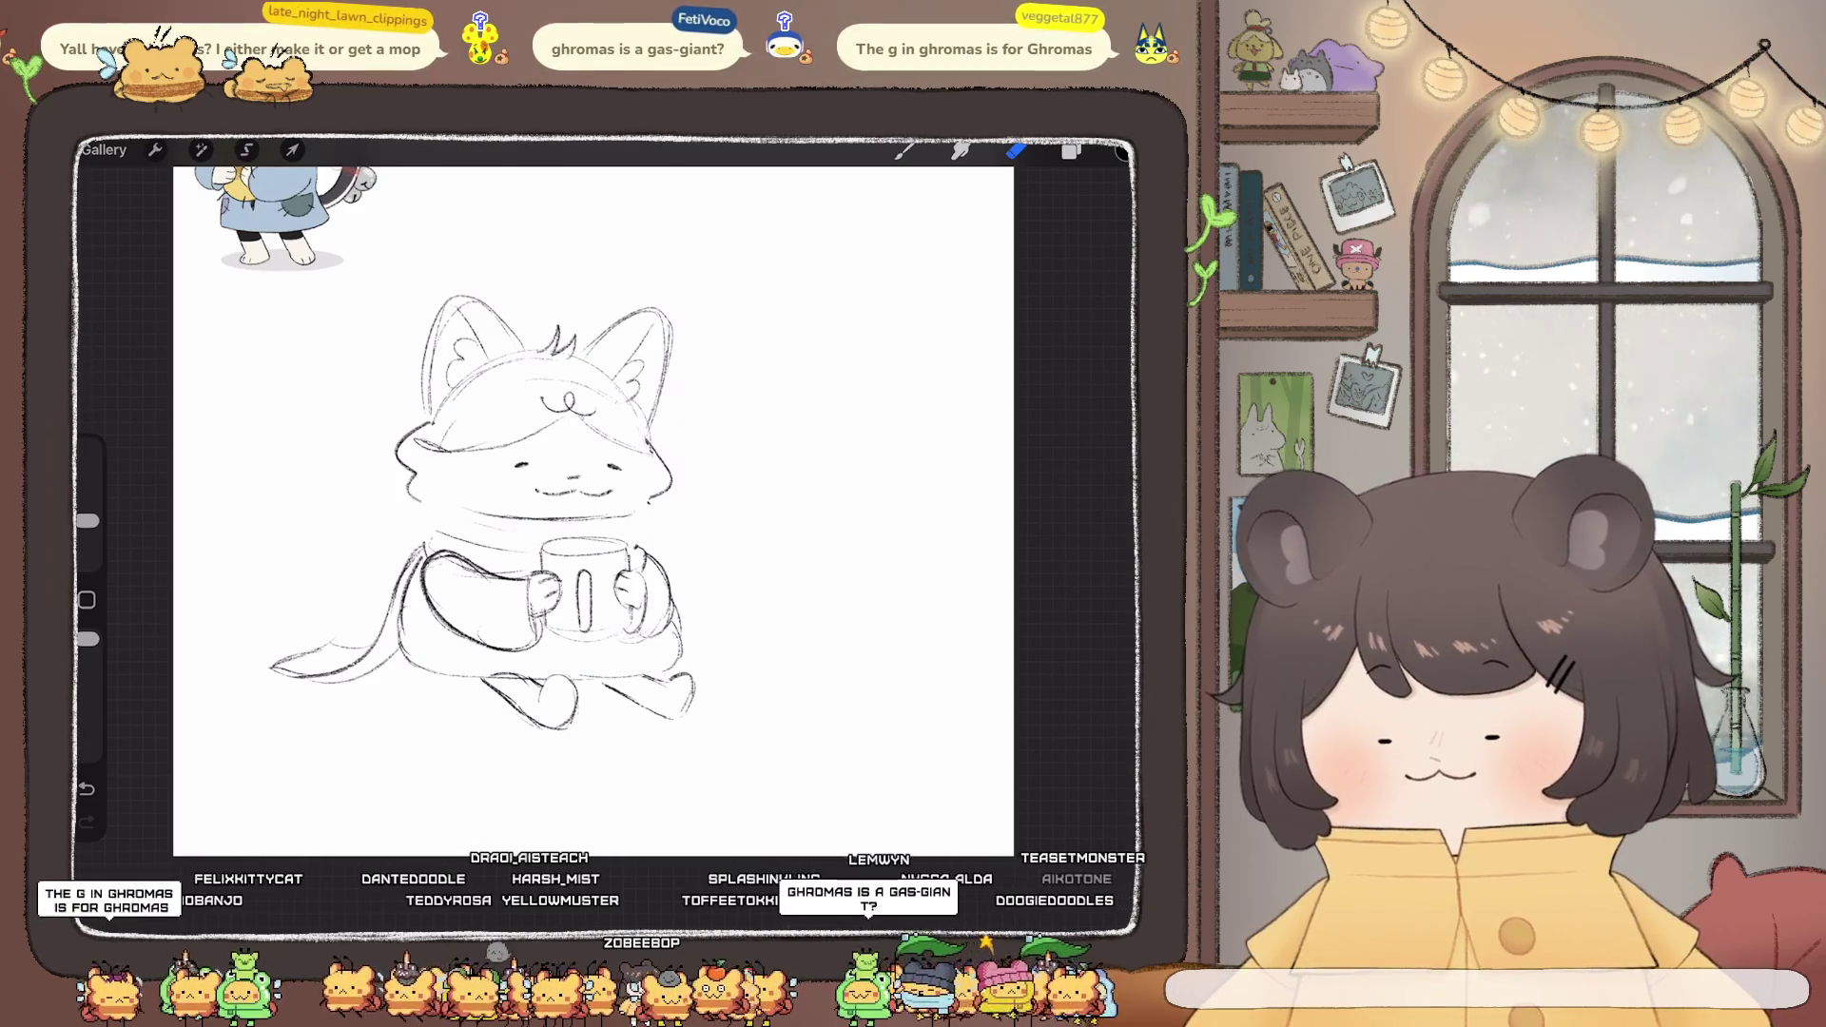
# - Sketch the scarf lines along the cat's left cheek and right arm
pyautogui.press('b')
pyautogui.moveTo(408, 478); pyautogui.dragTo(414, 491)
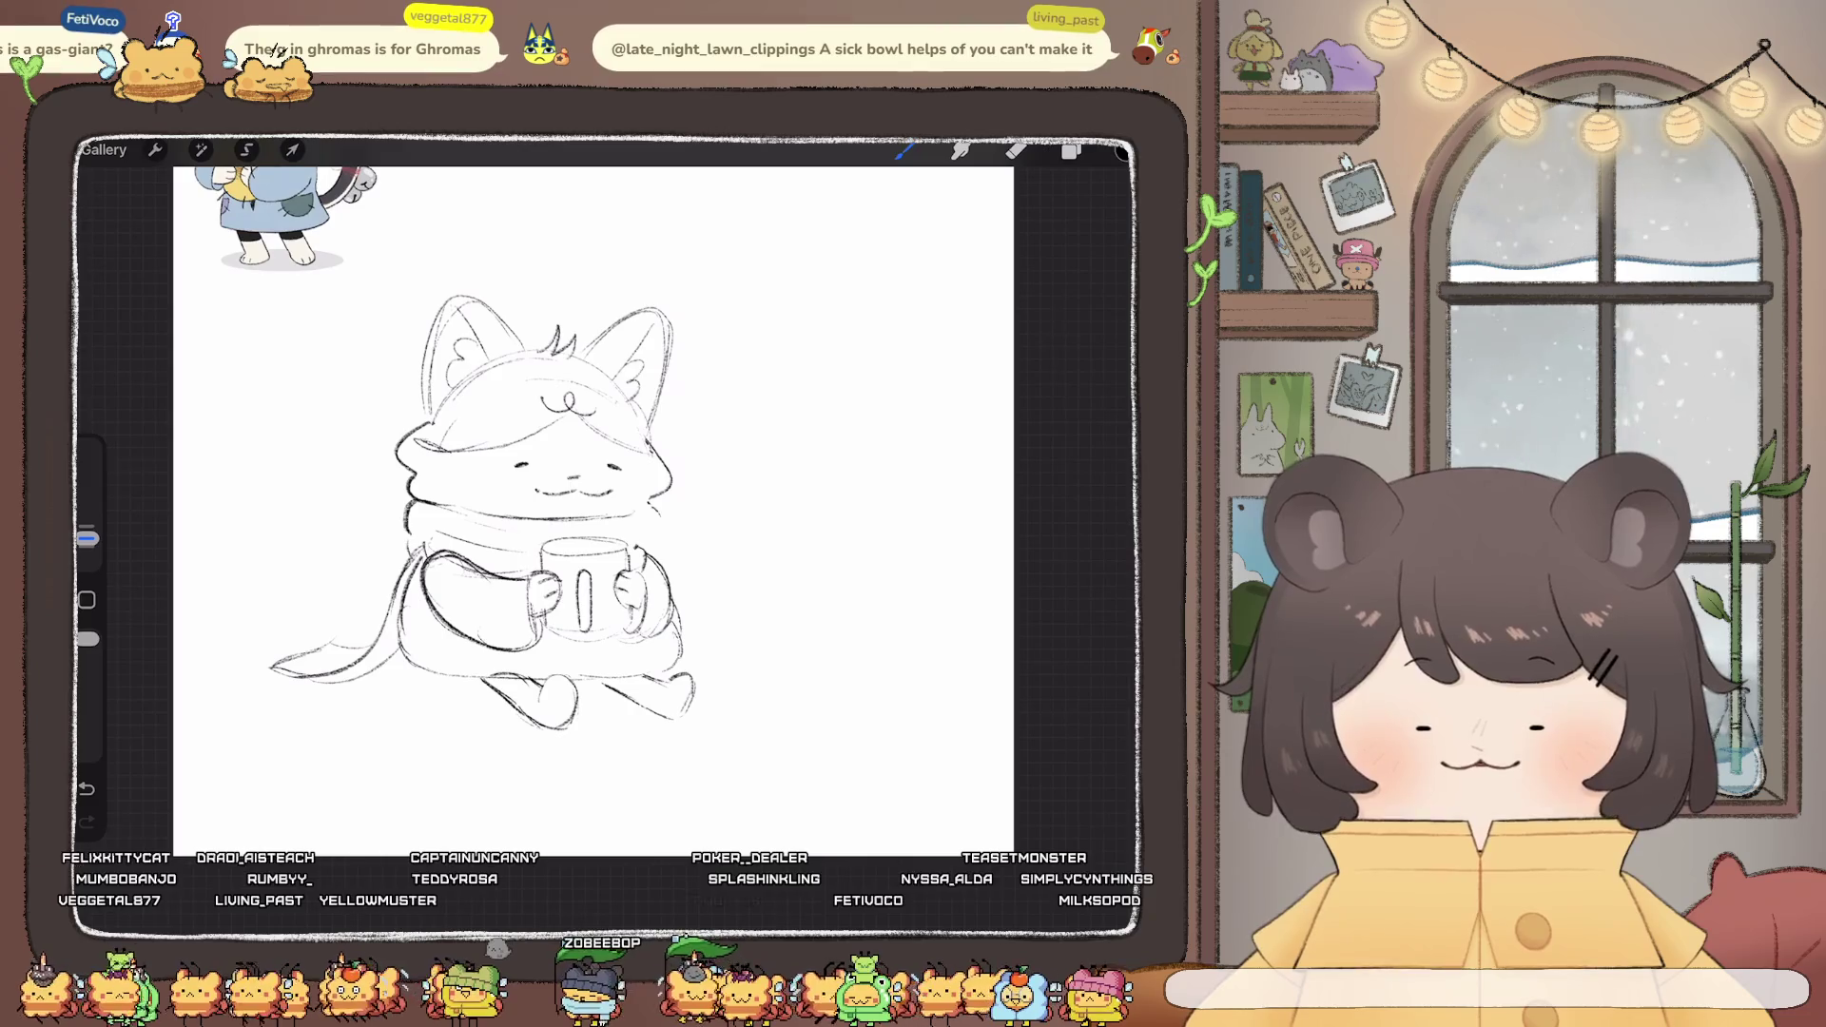
pyautogui.moveTo(656, 515); pyautogui.dragTo(663, 552)
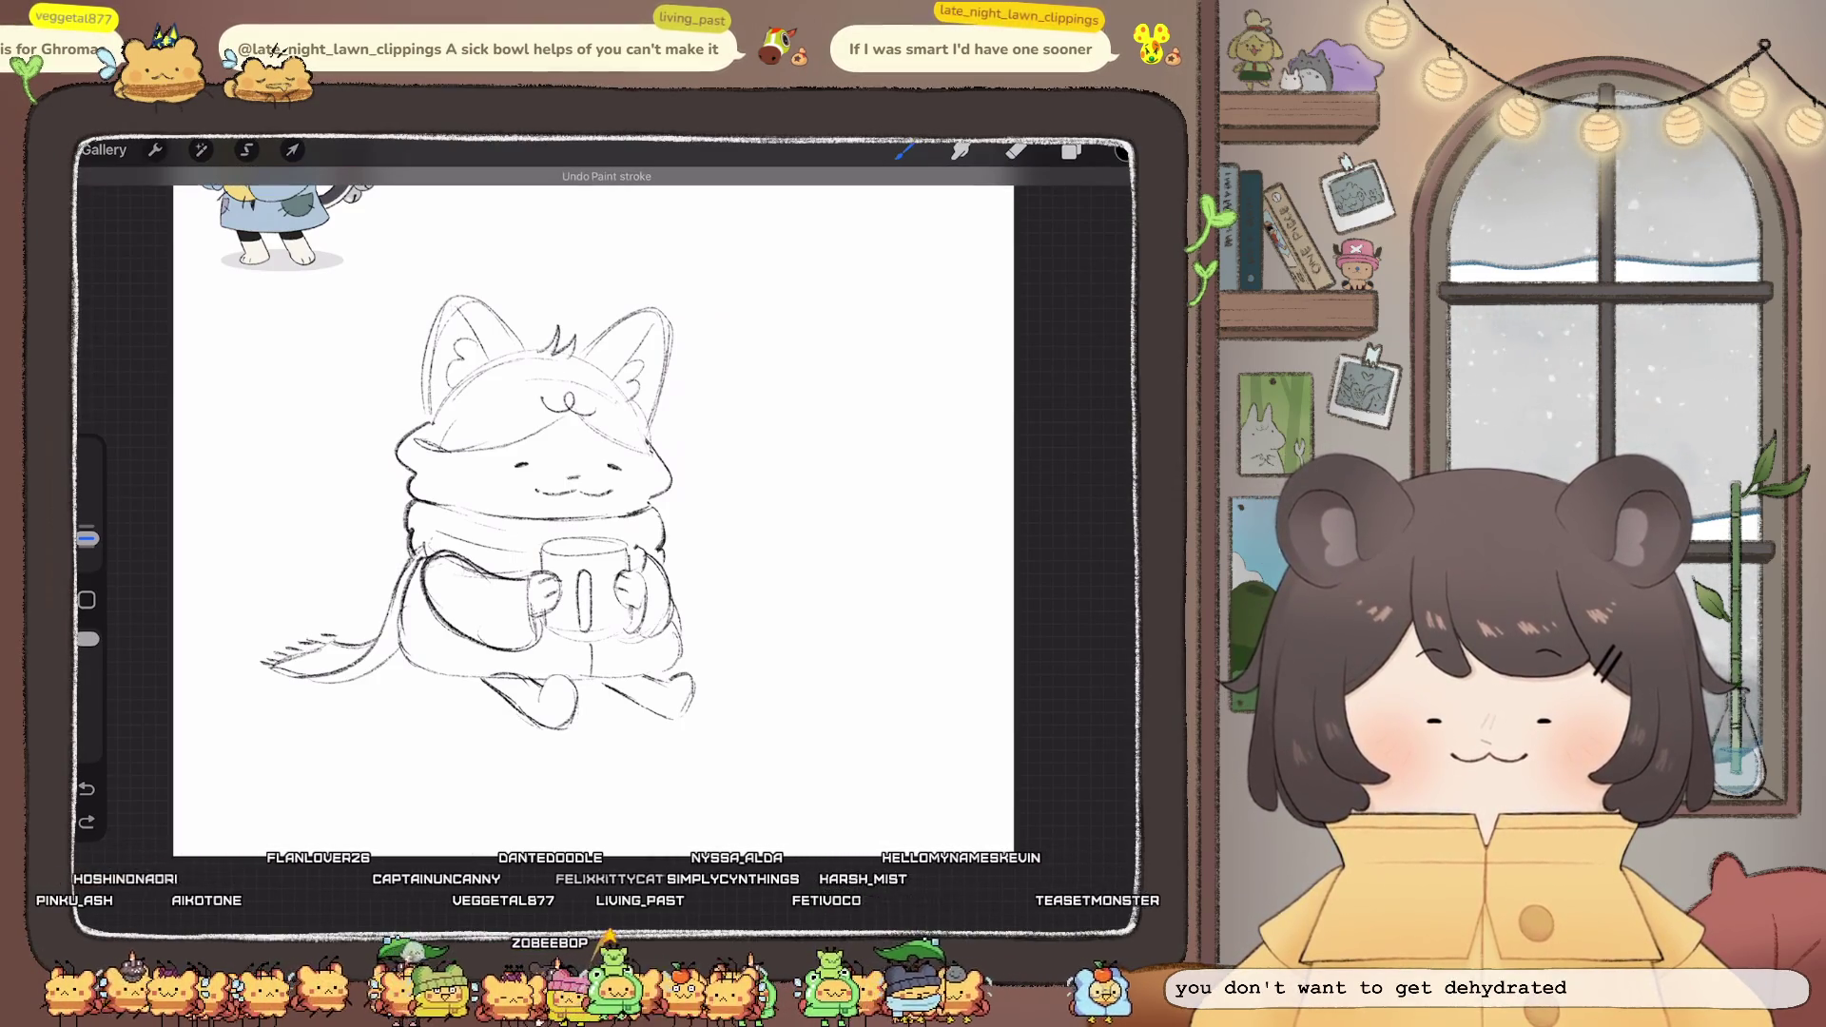
# - Erase a stray hat line and push the feet outlines into shape with Liquify
pyautogui.scroll(3, 532, 532)
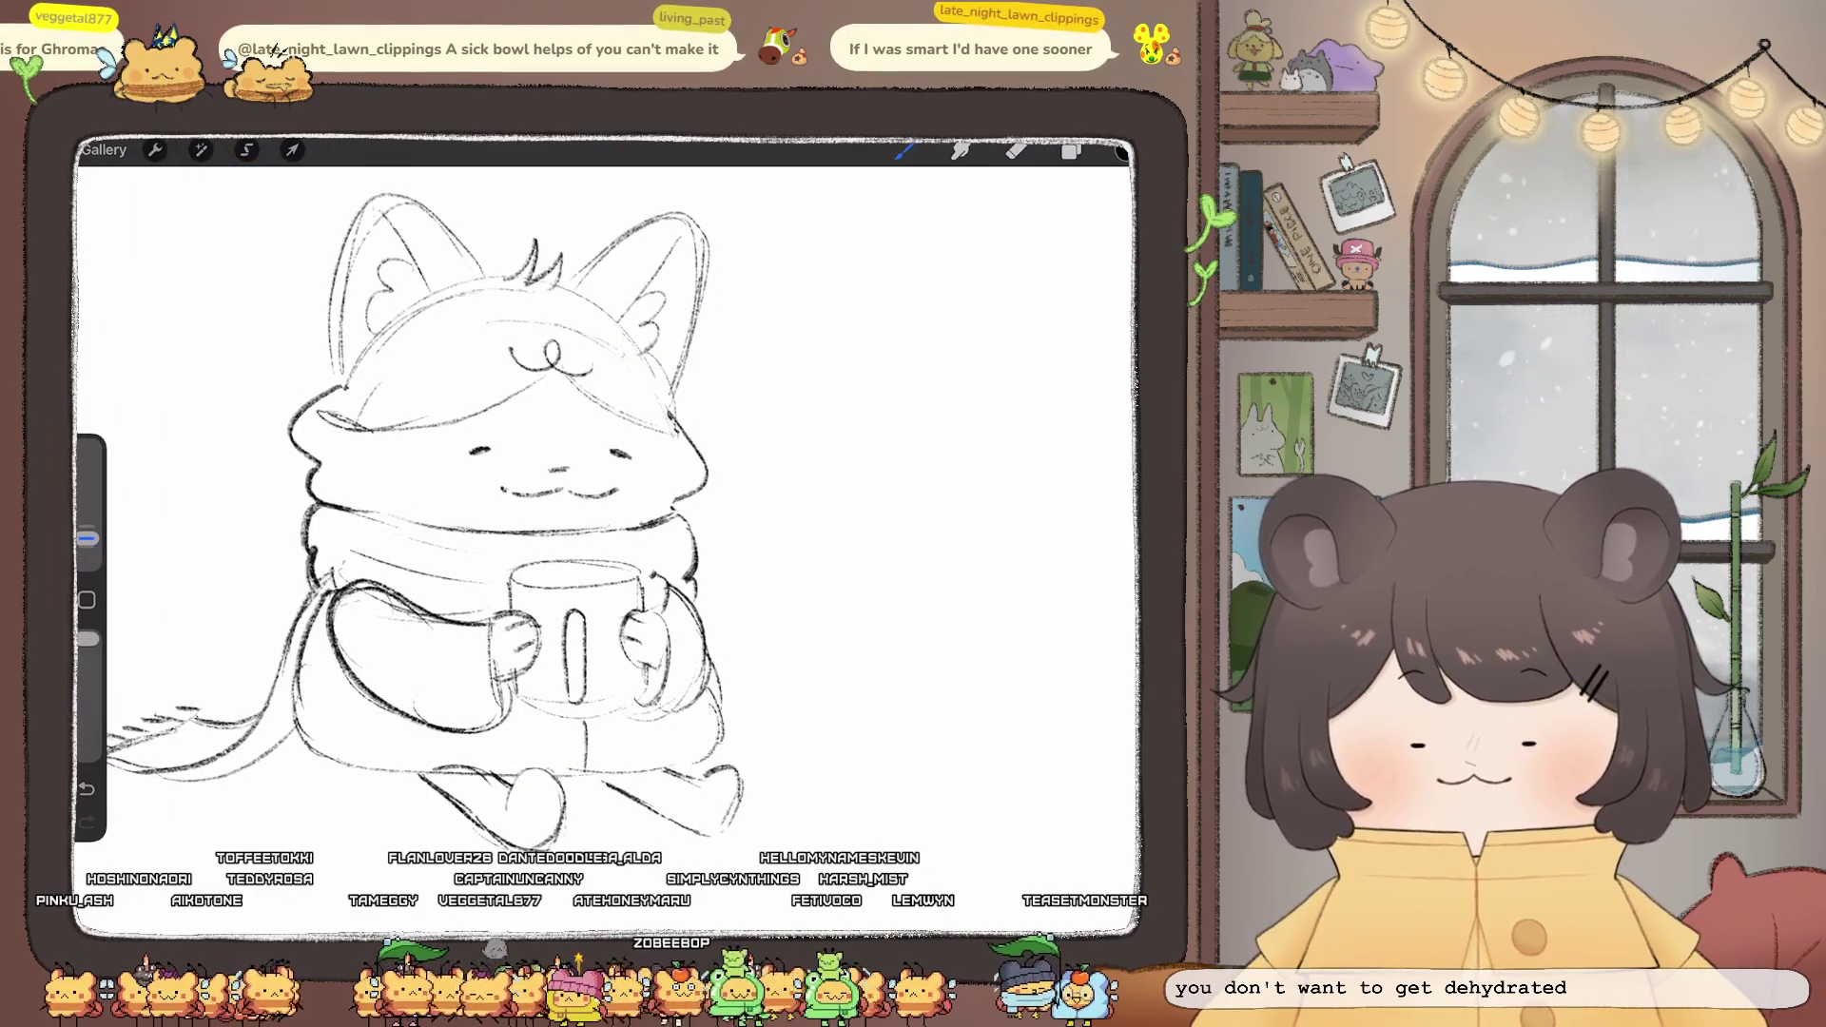
pyautogui.scroll(-3, 609, 494)
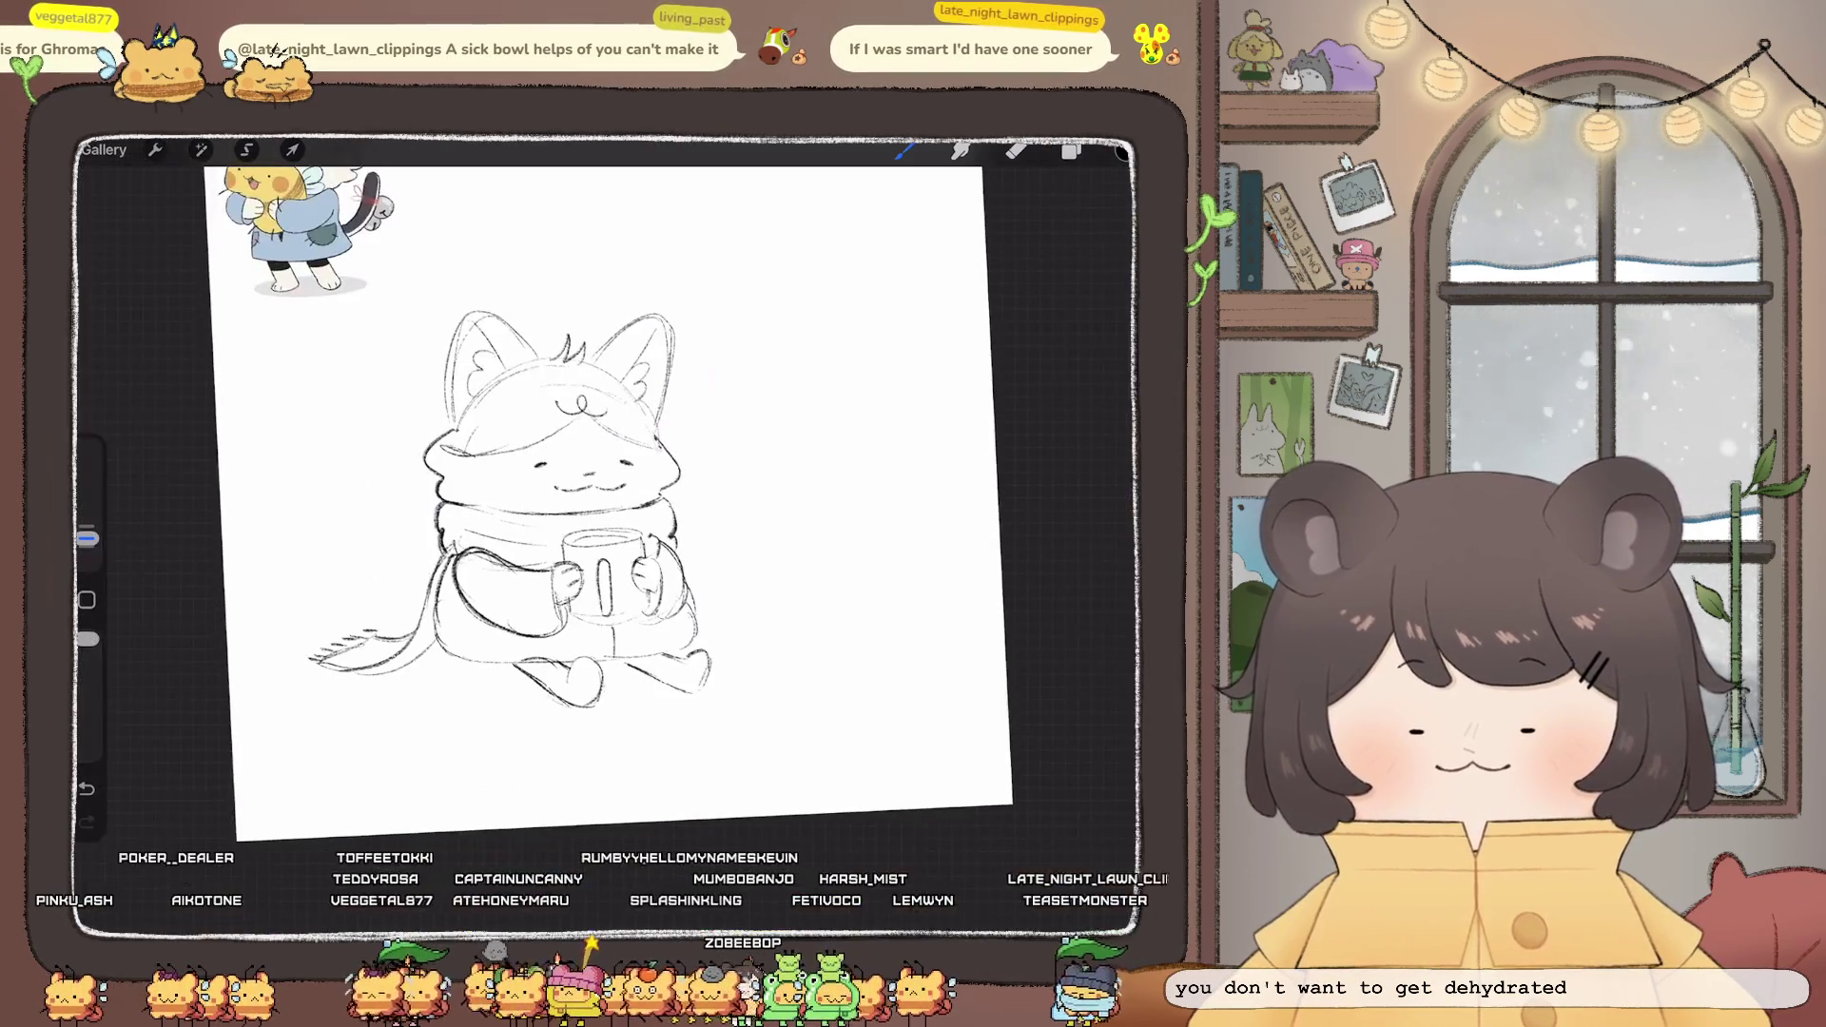
pyautogui.press('e')
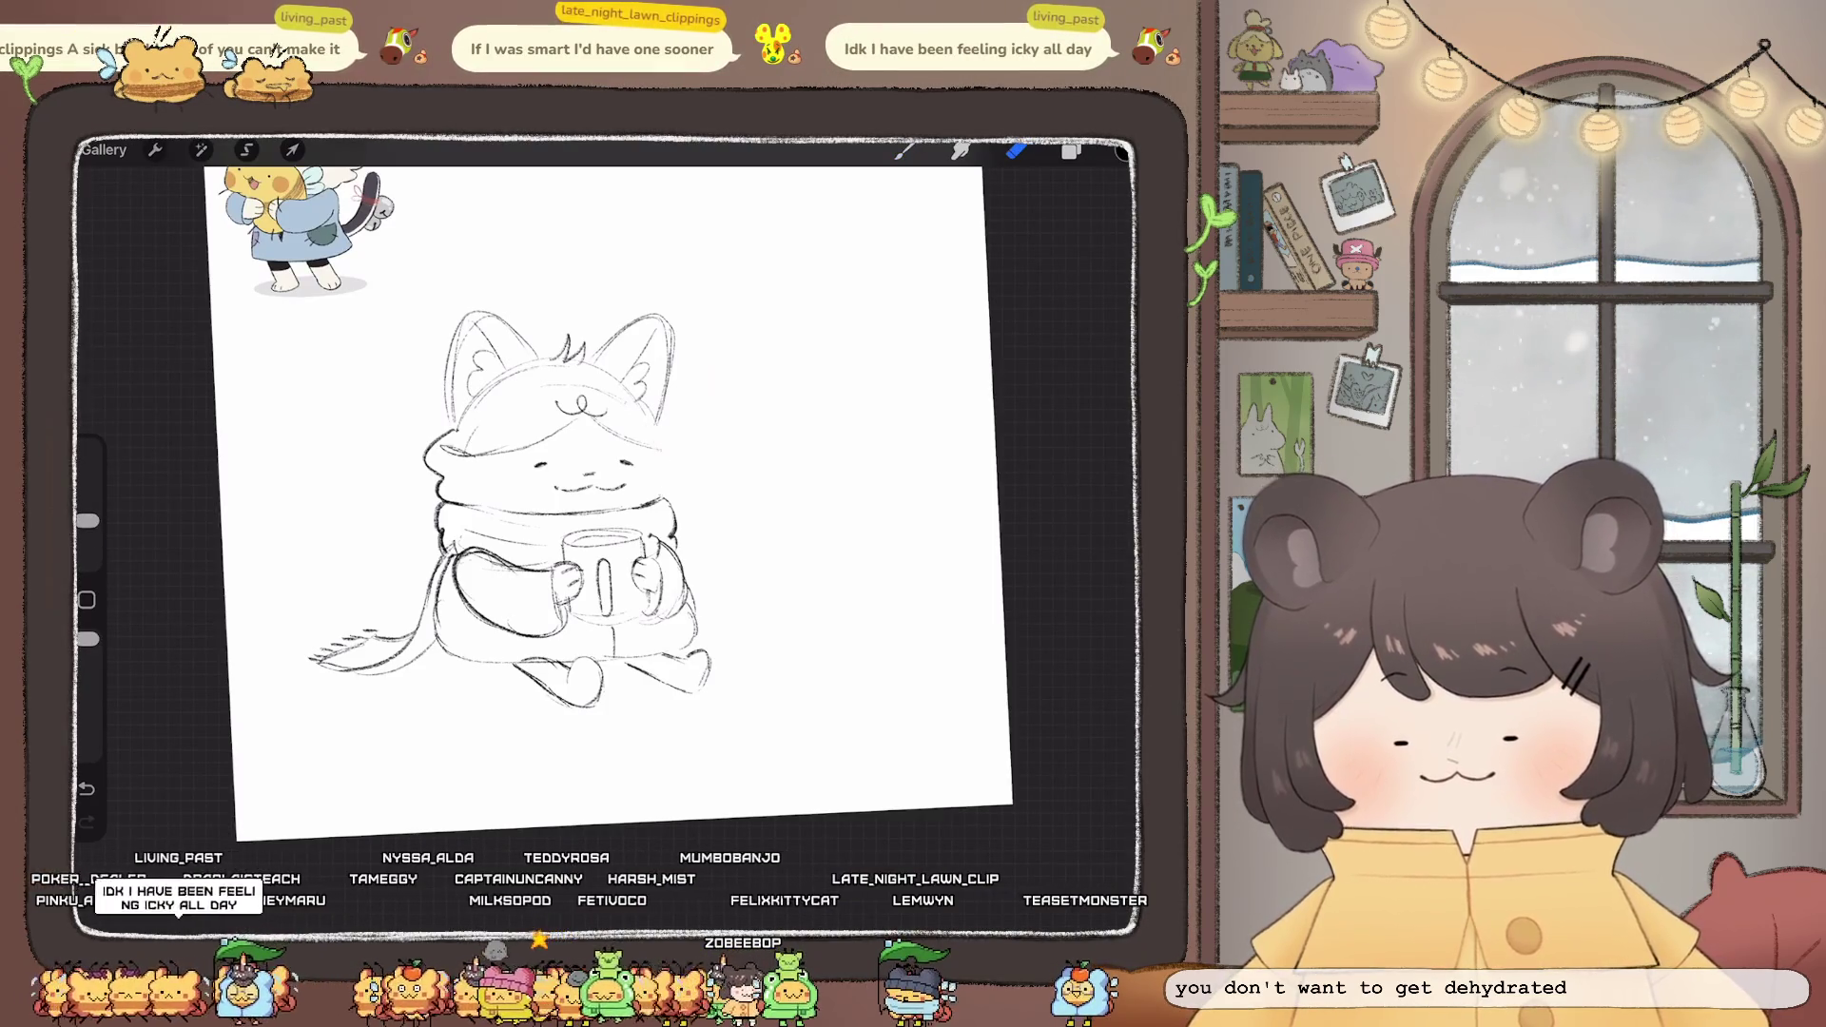
pyautogui.press('b')
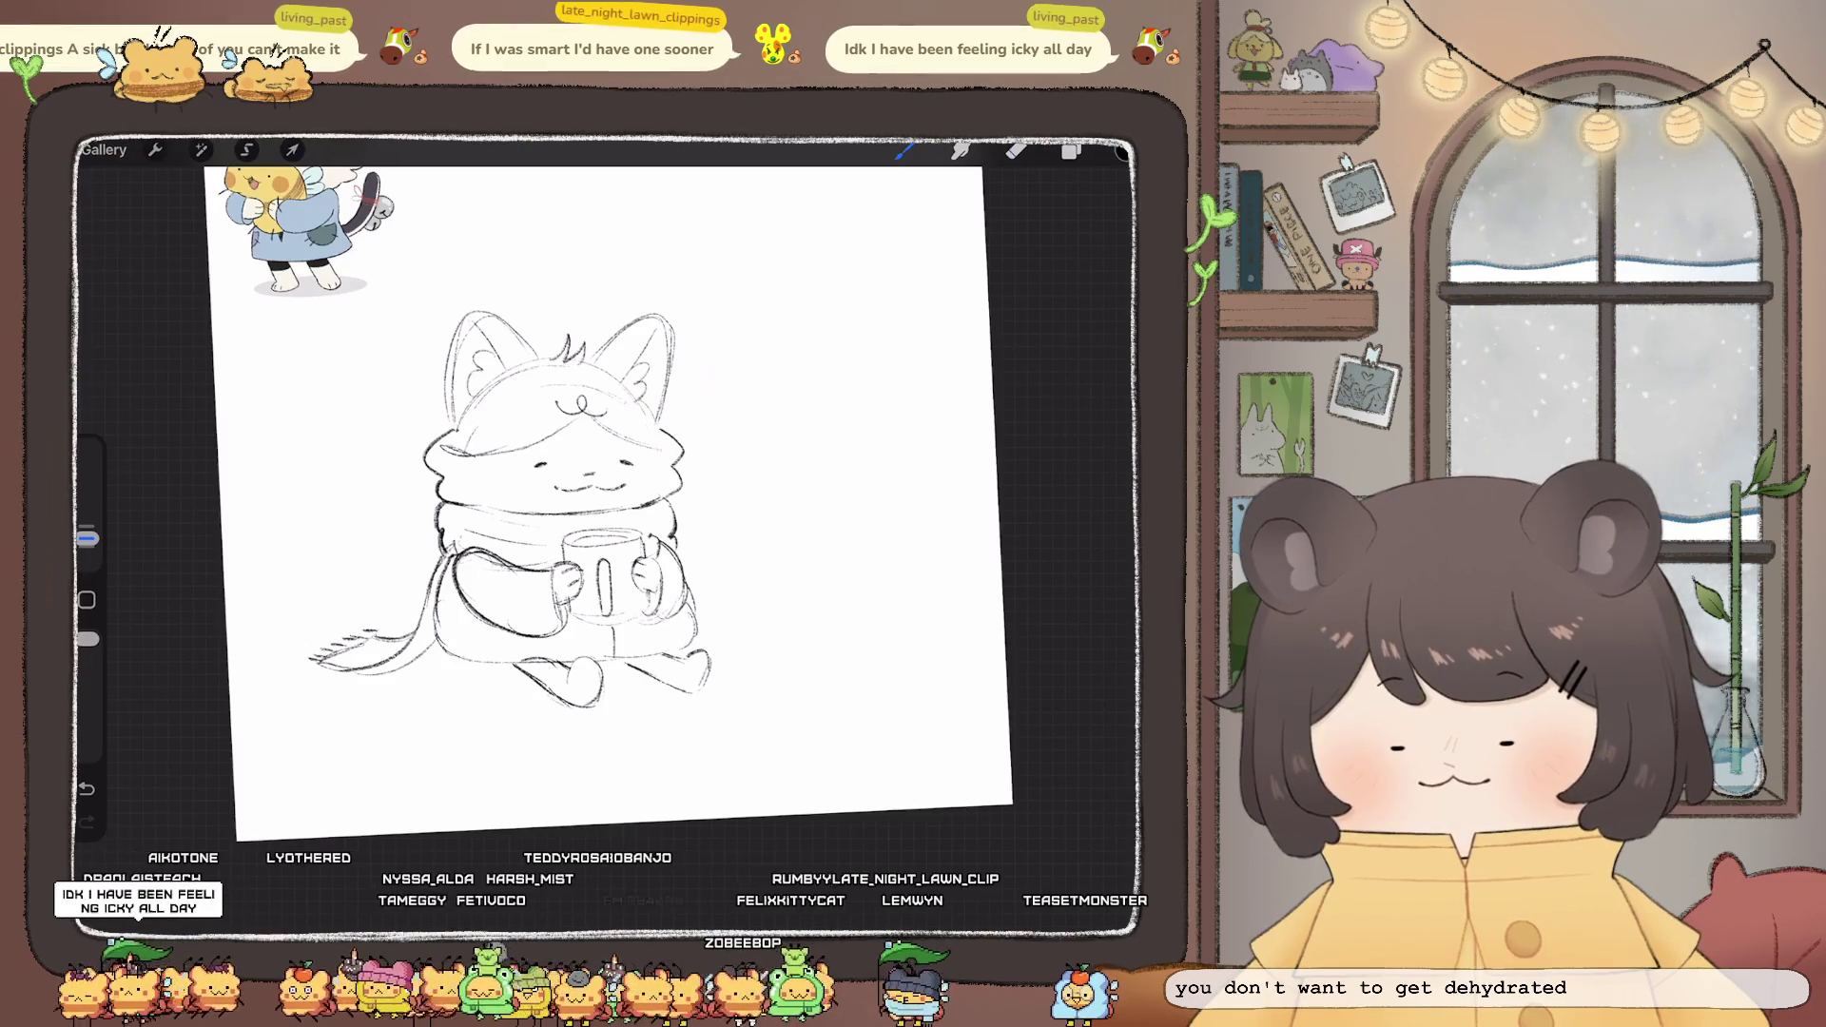
pyautogui.scroll(-3, 608, 485)
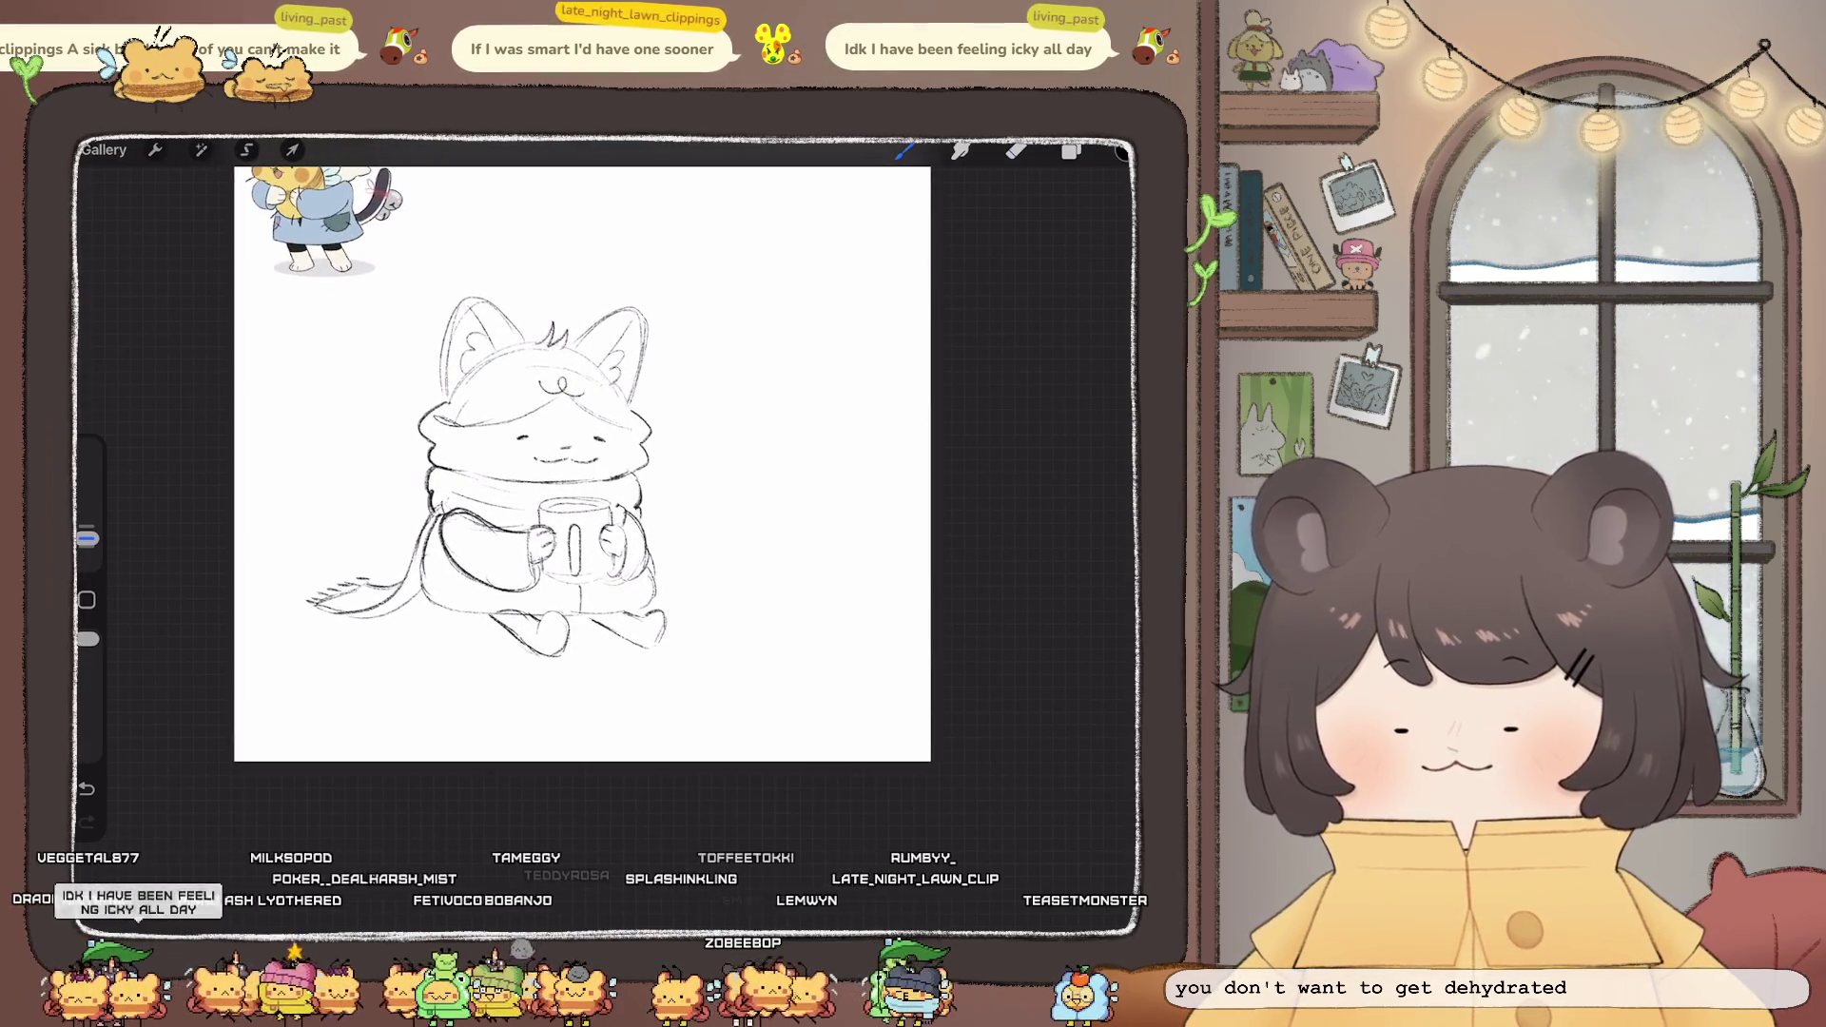
pyautogui.click(200, 149)
pyautogui.click(162, 723)
pyautogui.moveTo(648, 628)
pyautogui.mouseDown()
pyautogui.moveTo(664, 618)
pyautogui.moveTo(618, 617)
pyautogui.moveTo(651, 566)
pyautogui.mouseUp()
pyautogui.moveTo(504, 652)
pyautogui.mouseDown()
pyautogui.moveTo(551, 623)
pyautogui.moveTo(532, 631)
pyautogui.moveTo(633, 624)
pyautogui.mouseUp()
pyautogui.click(904, 149)
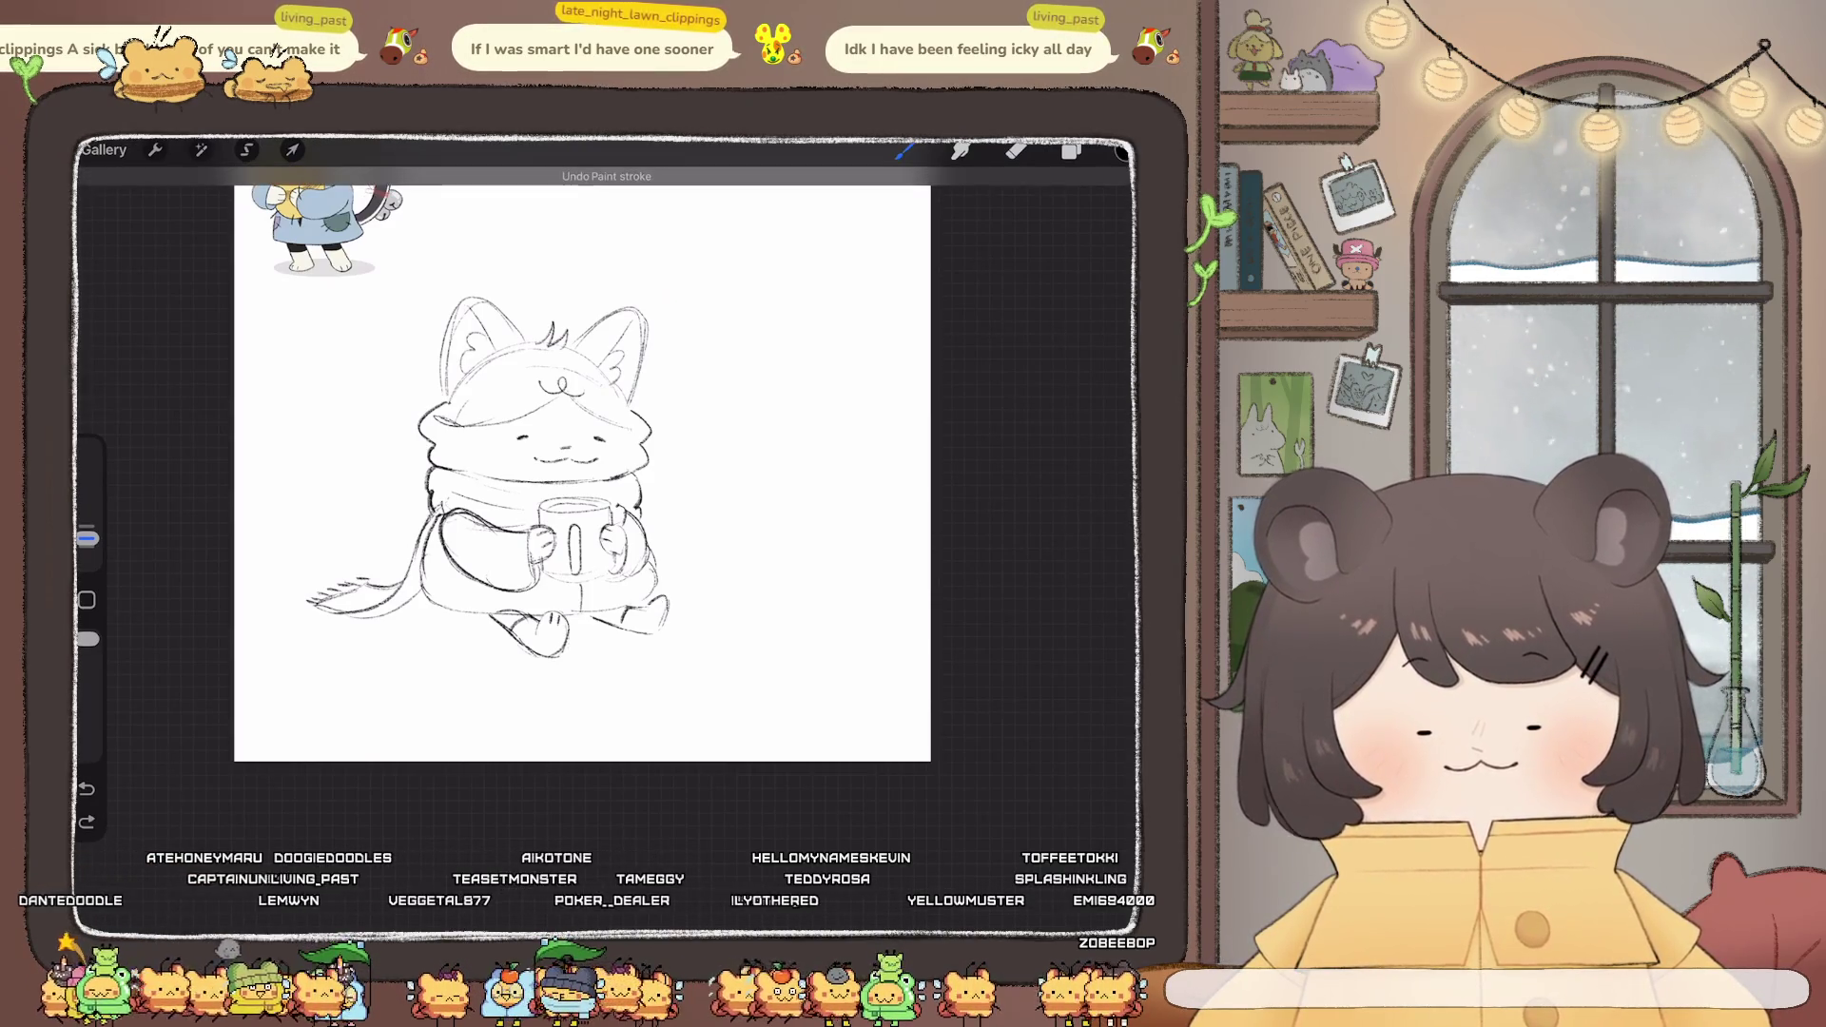
# - Redraw the cat's left leg line and darken the right ear edge and left ear top
pyautogui.scroll(3, 582, 464)
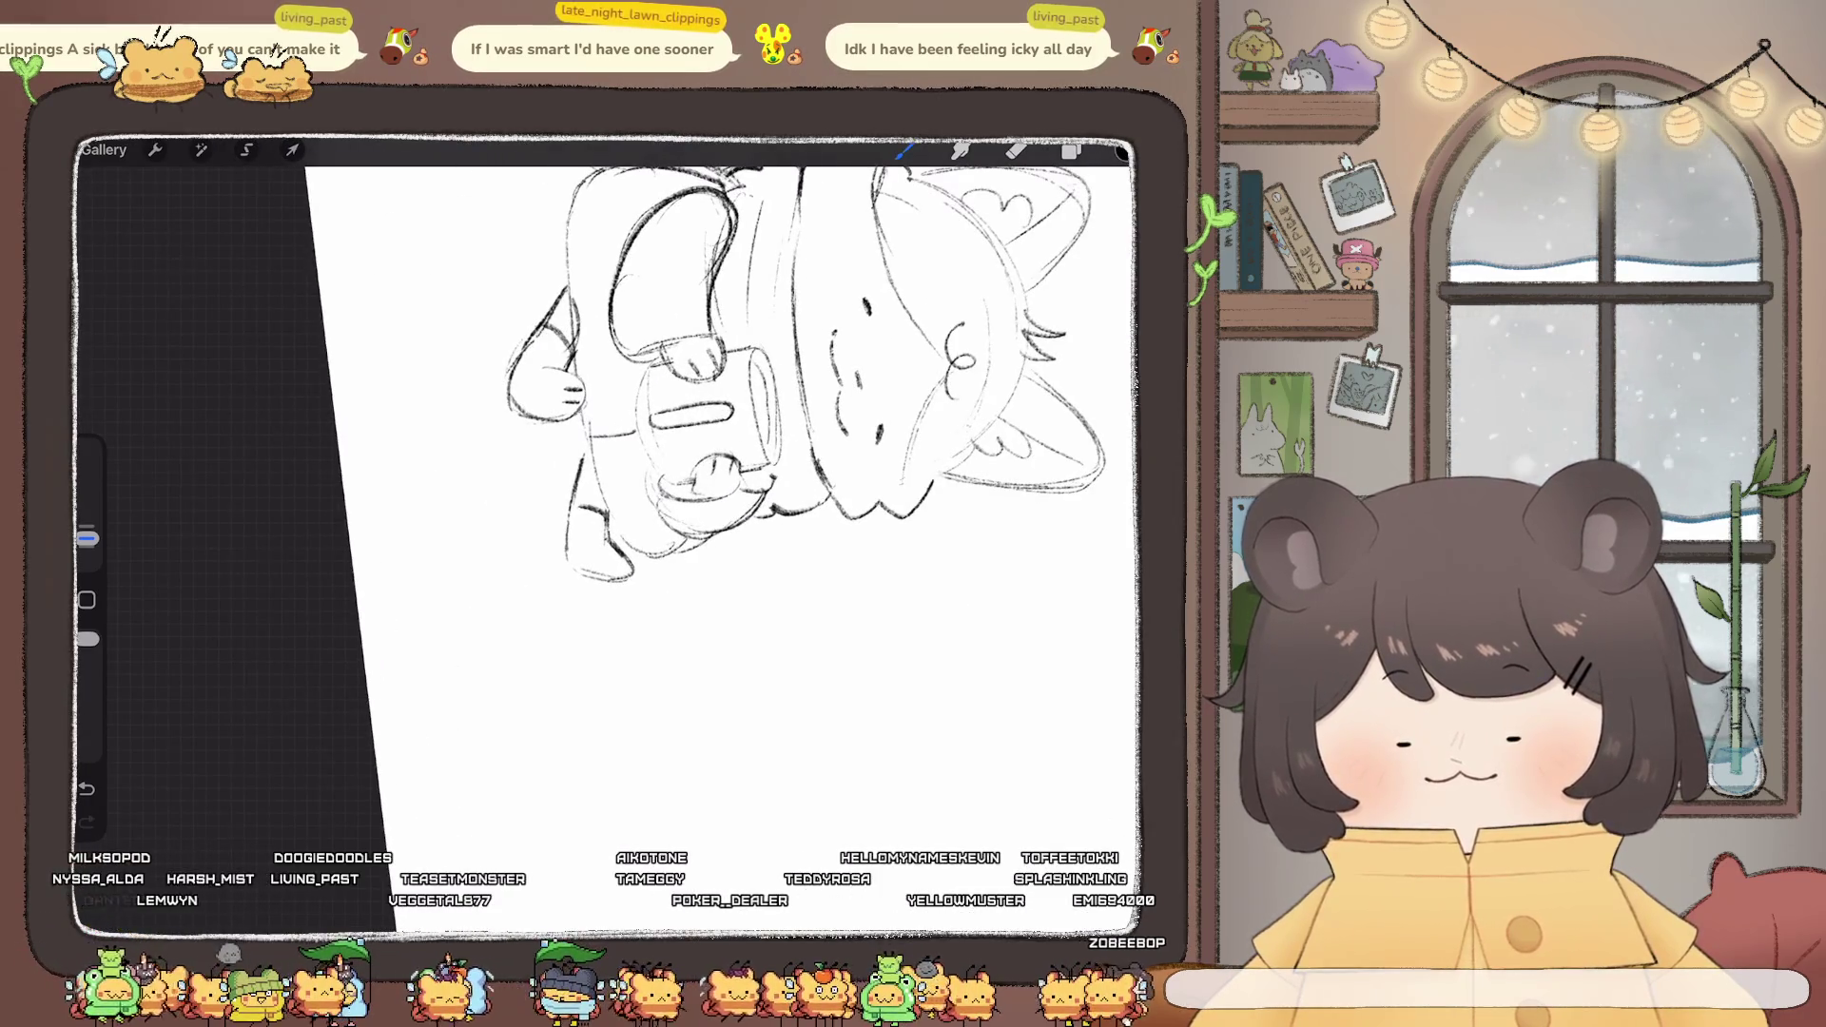
pyautogui.moveTo(585, 422); pyautogui.dragTo(562, 578)
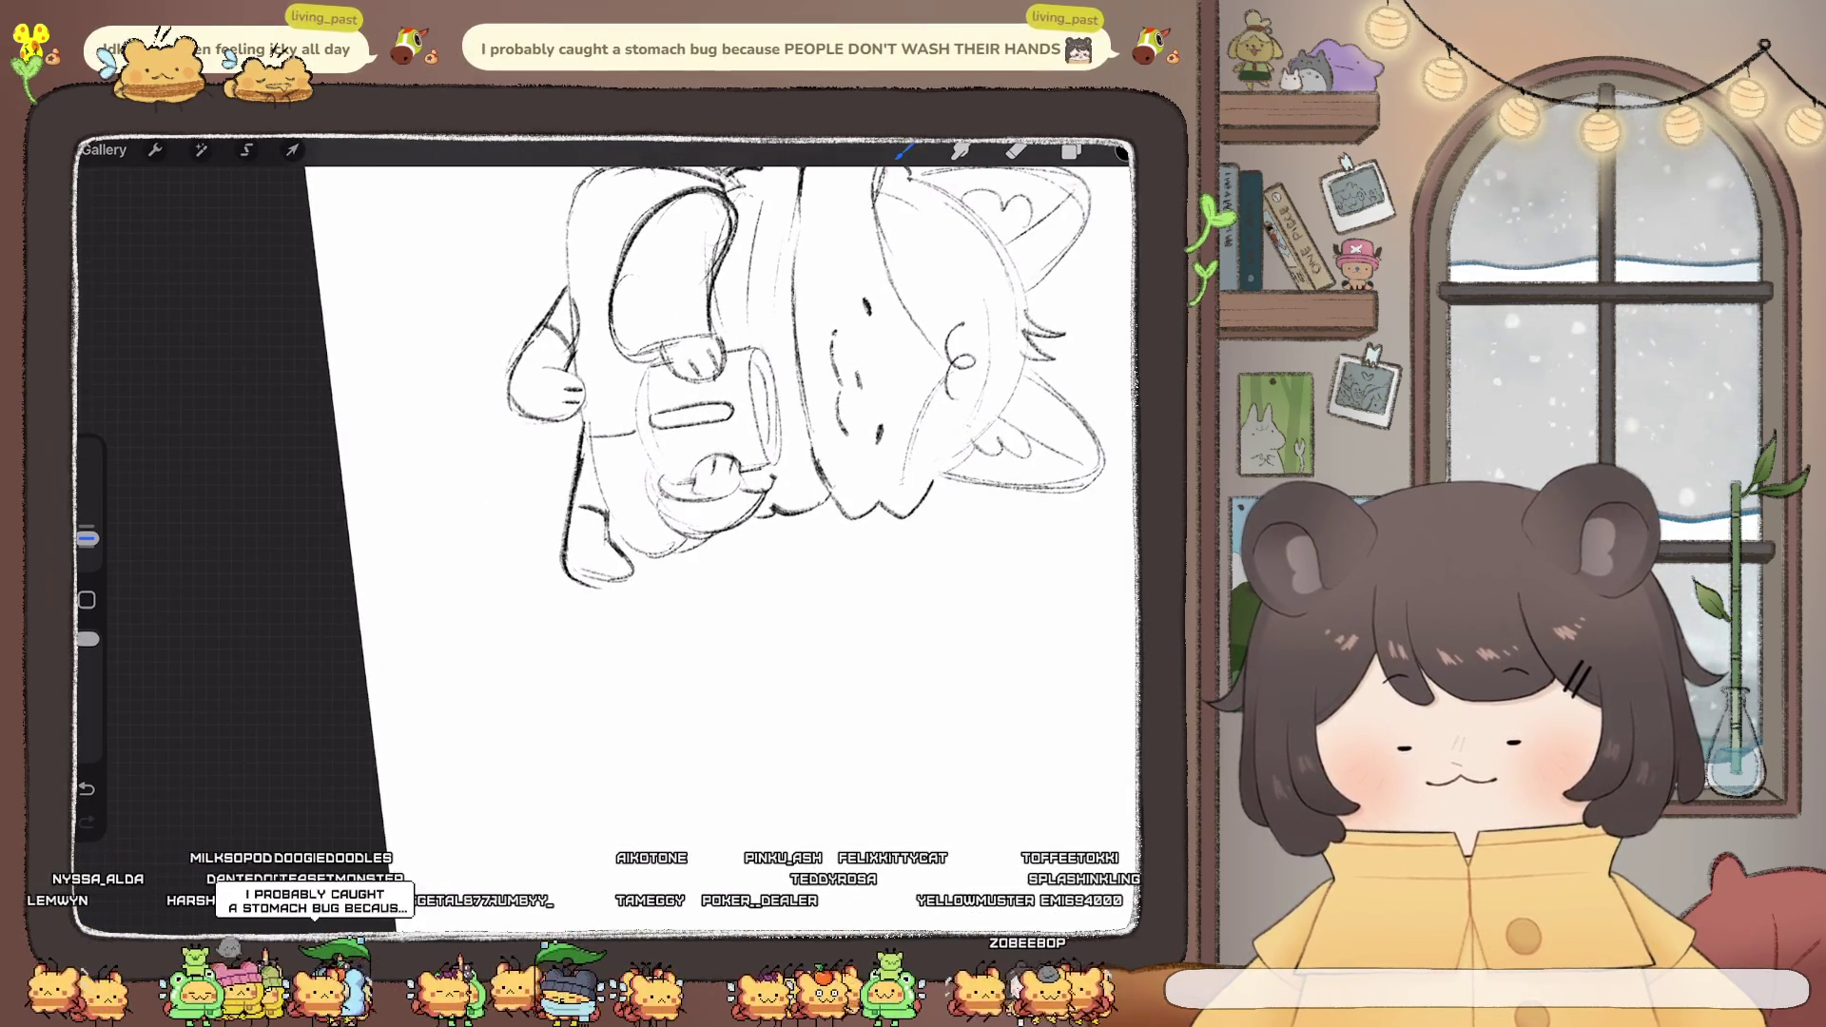
pyautogui.press('e')
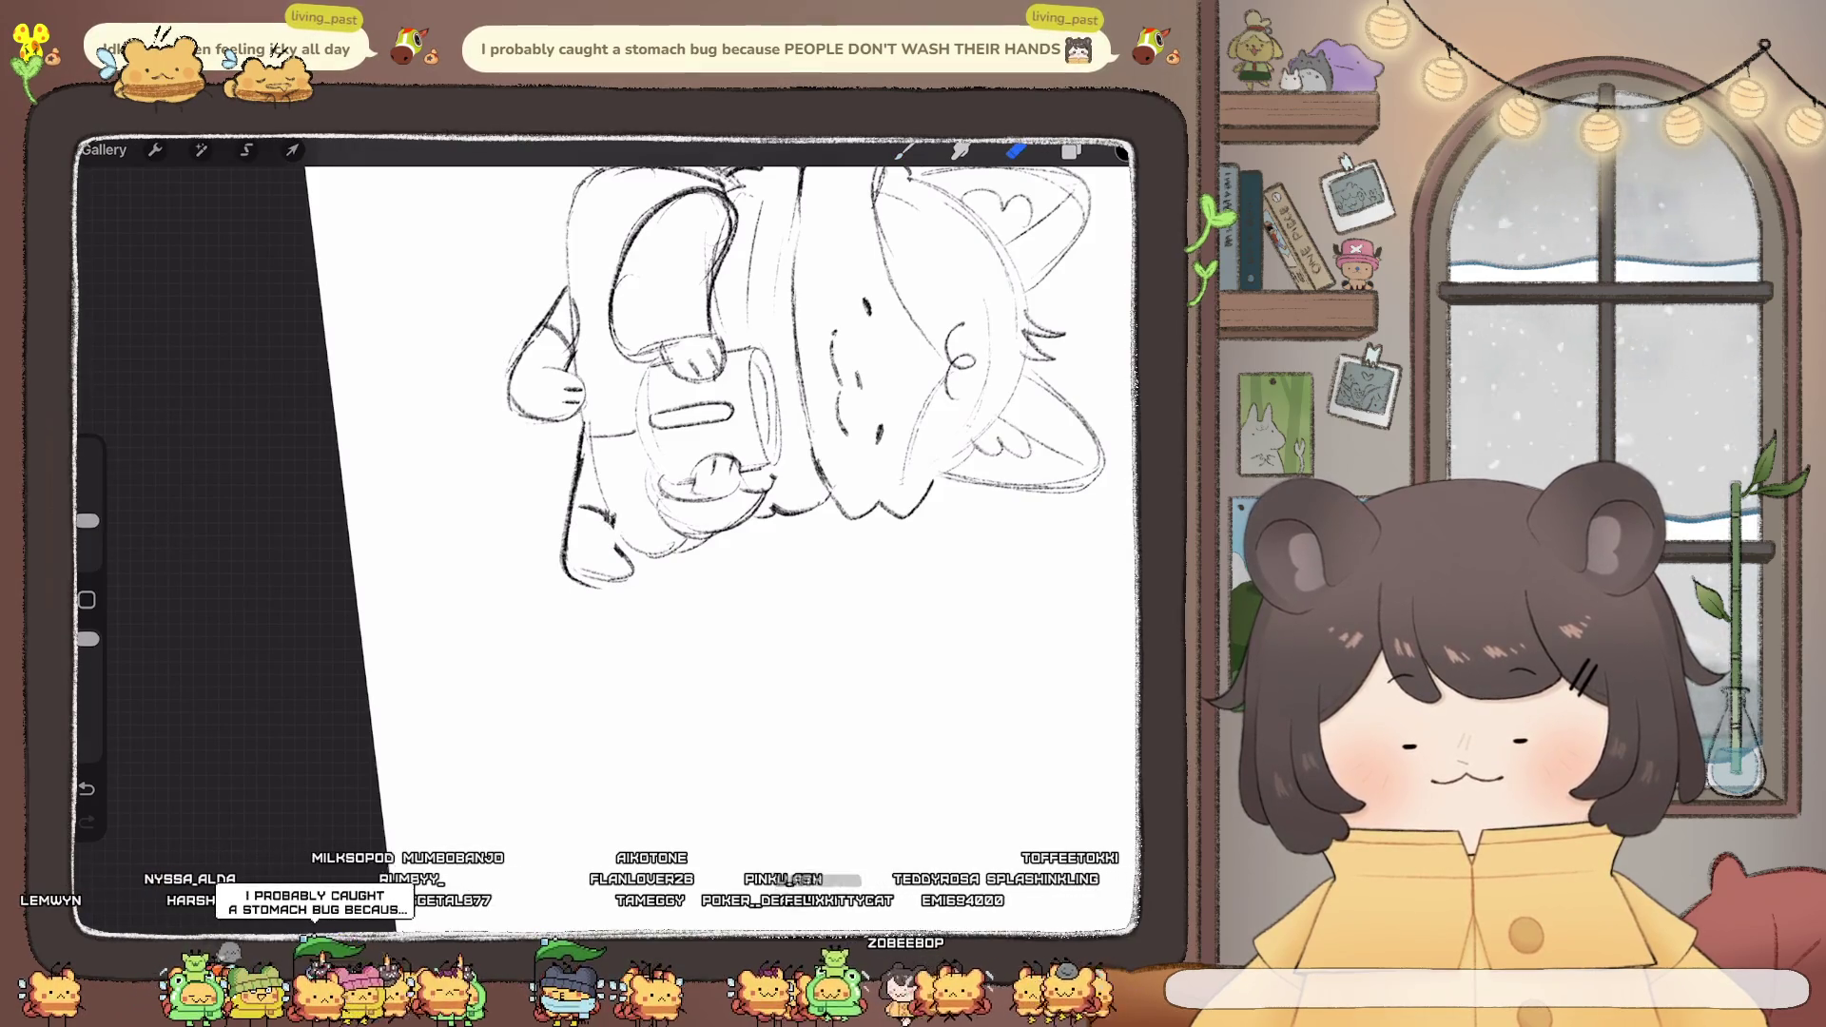
pyautogui.press('b')
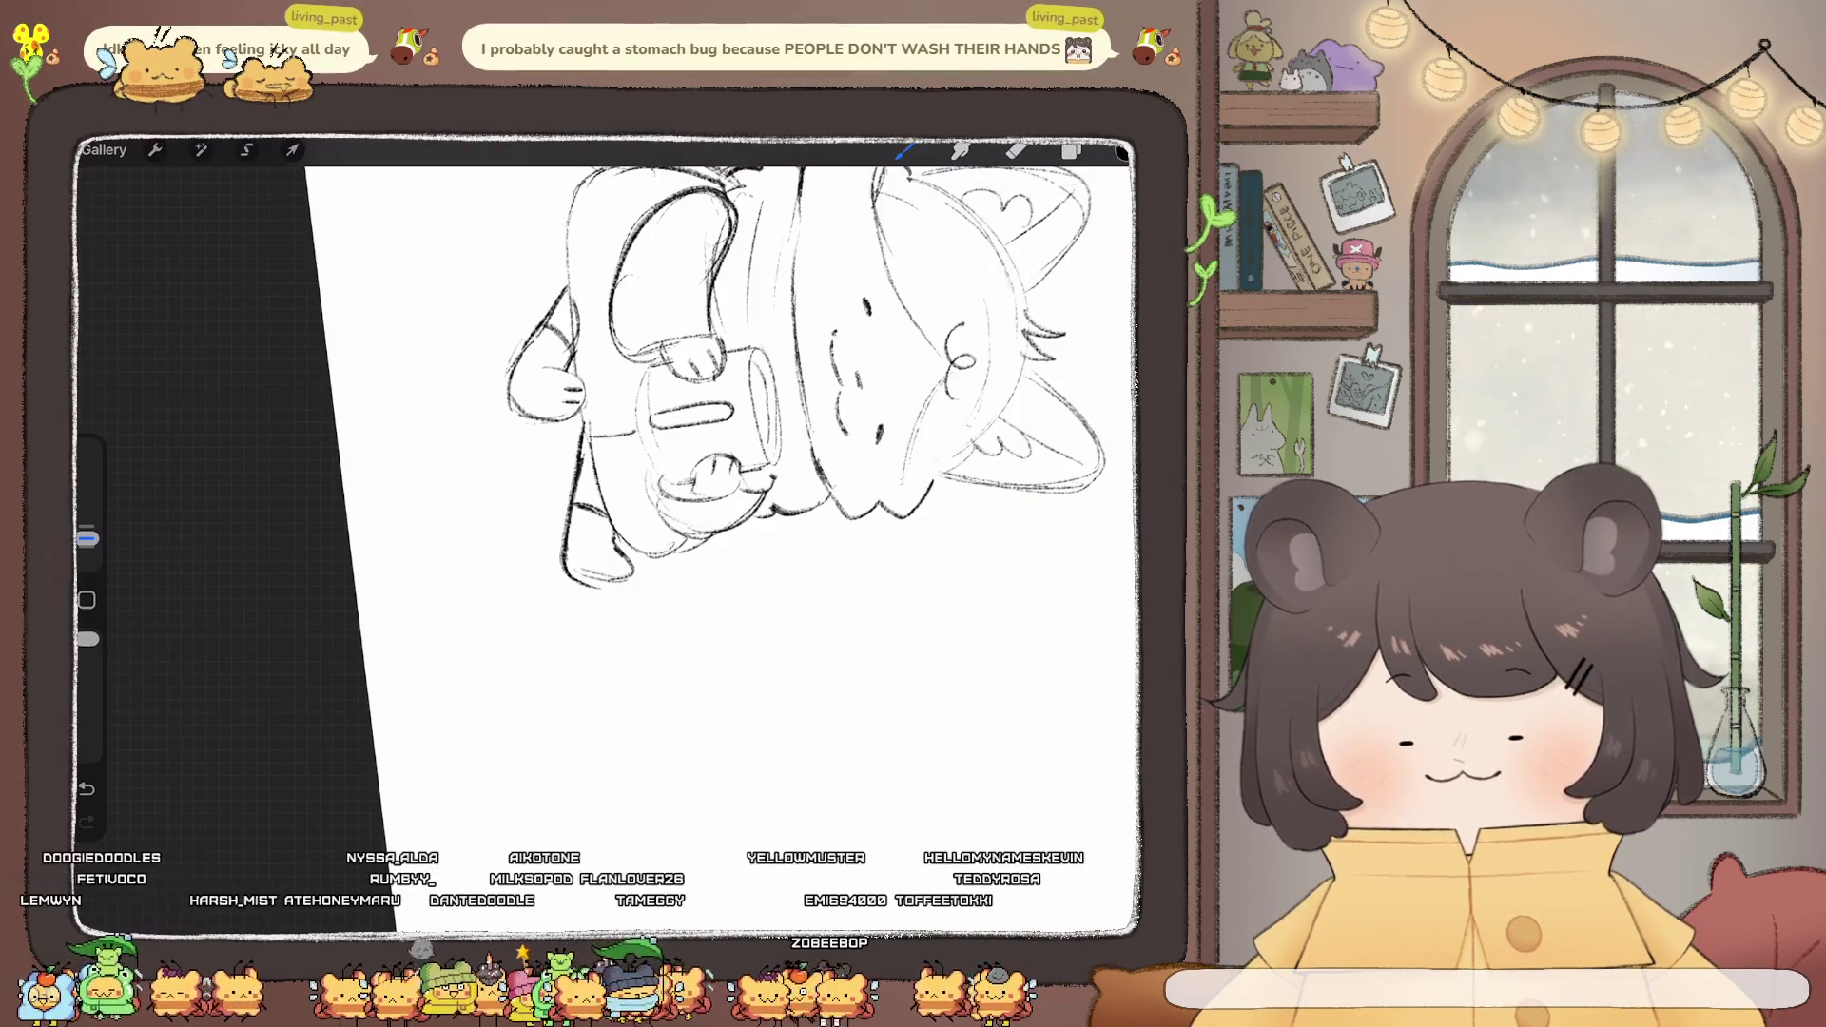
pyautogui.hotkey('ctrl', '0')
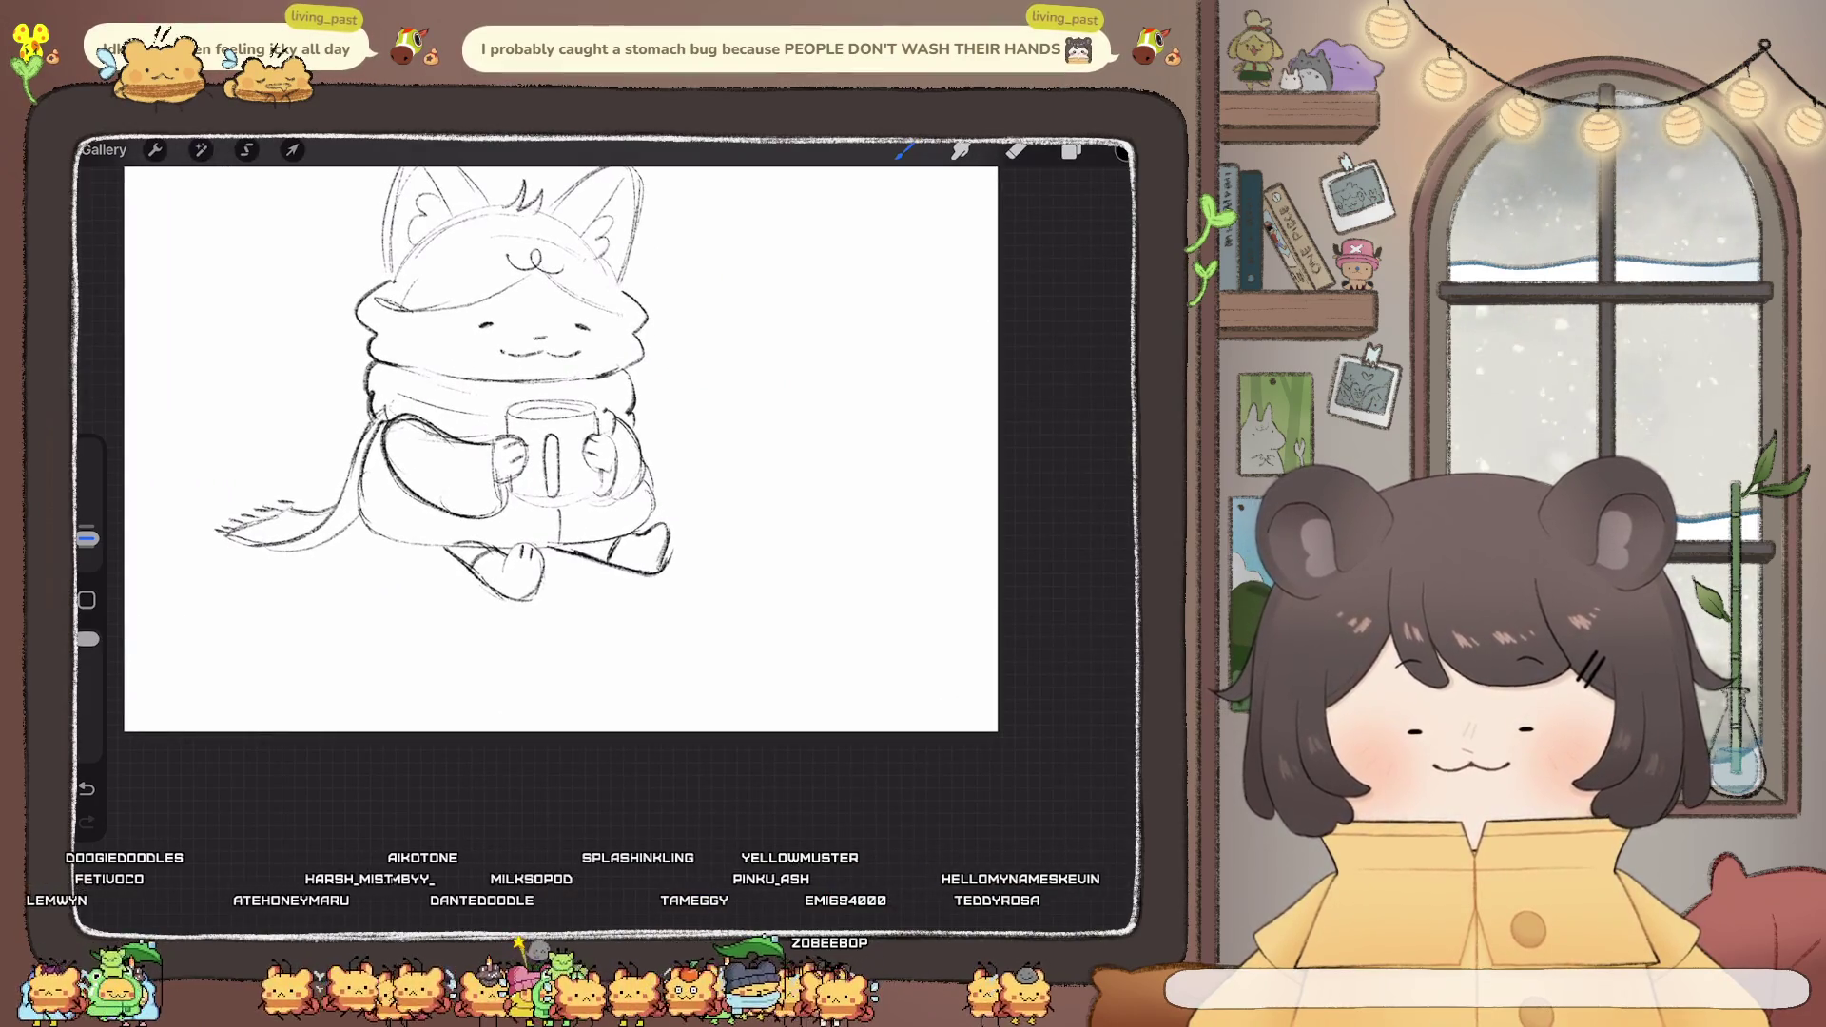
pyautogui.scroll(2, 562, 447)
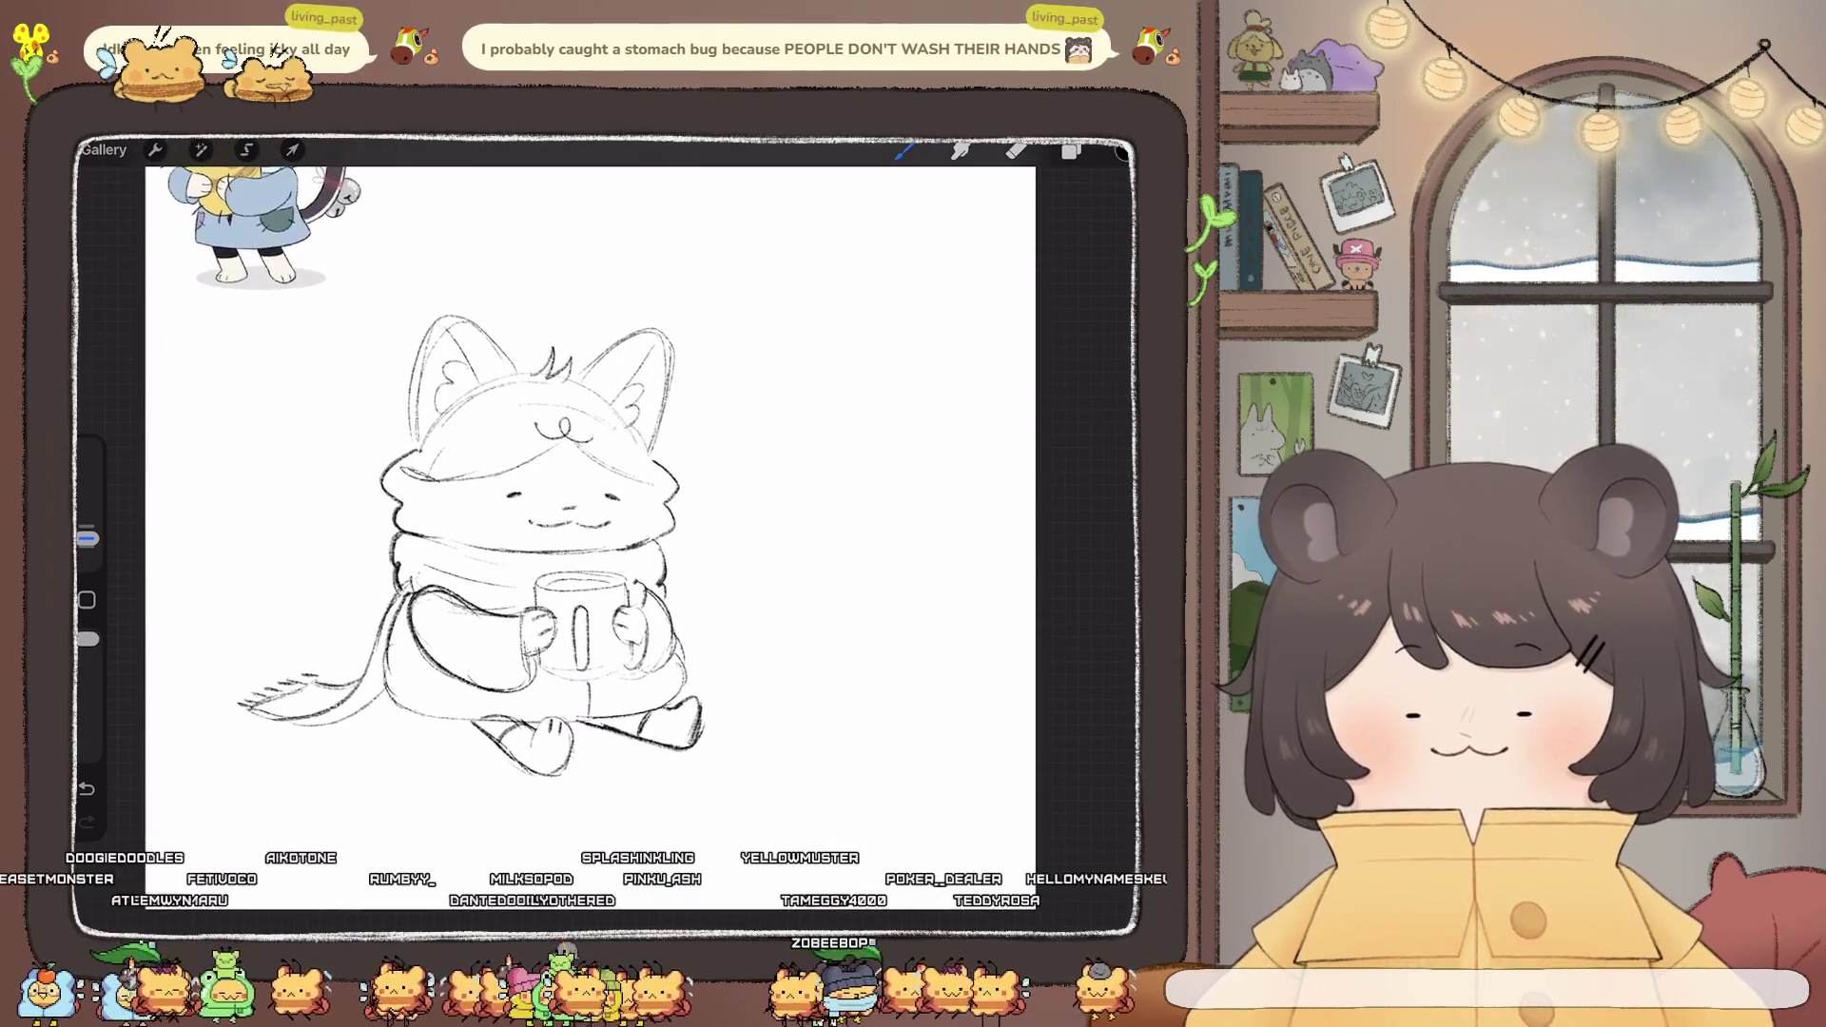
pyautogui.hotkey('ctrl', 'z')
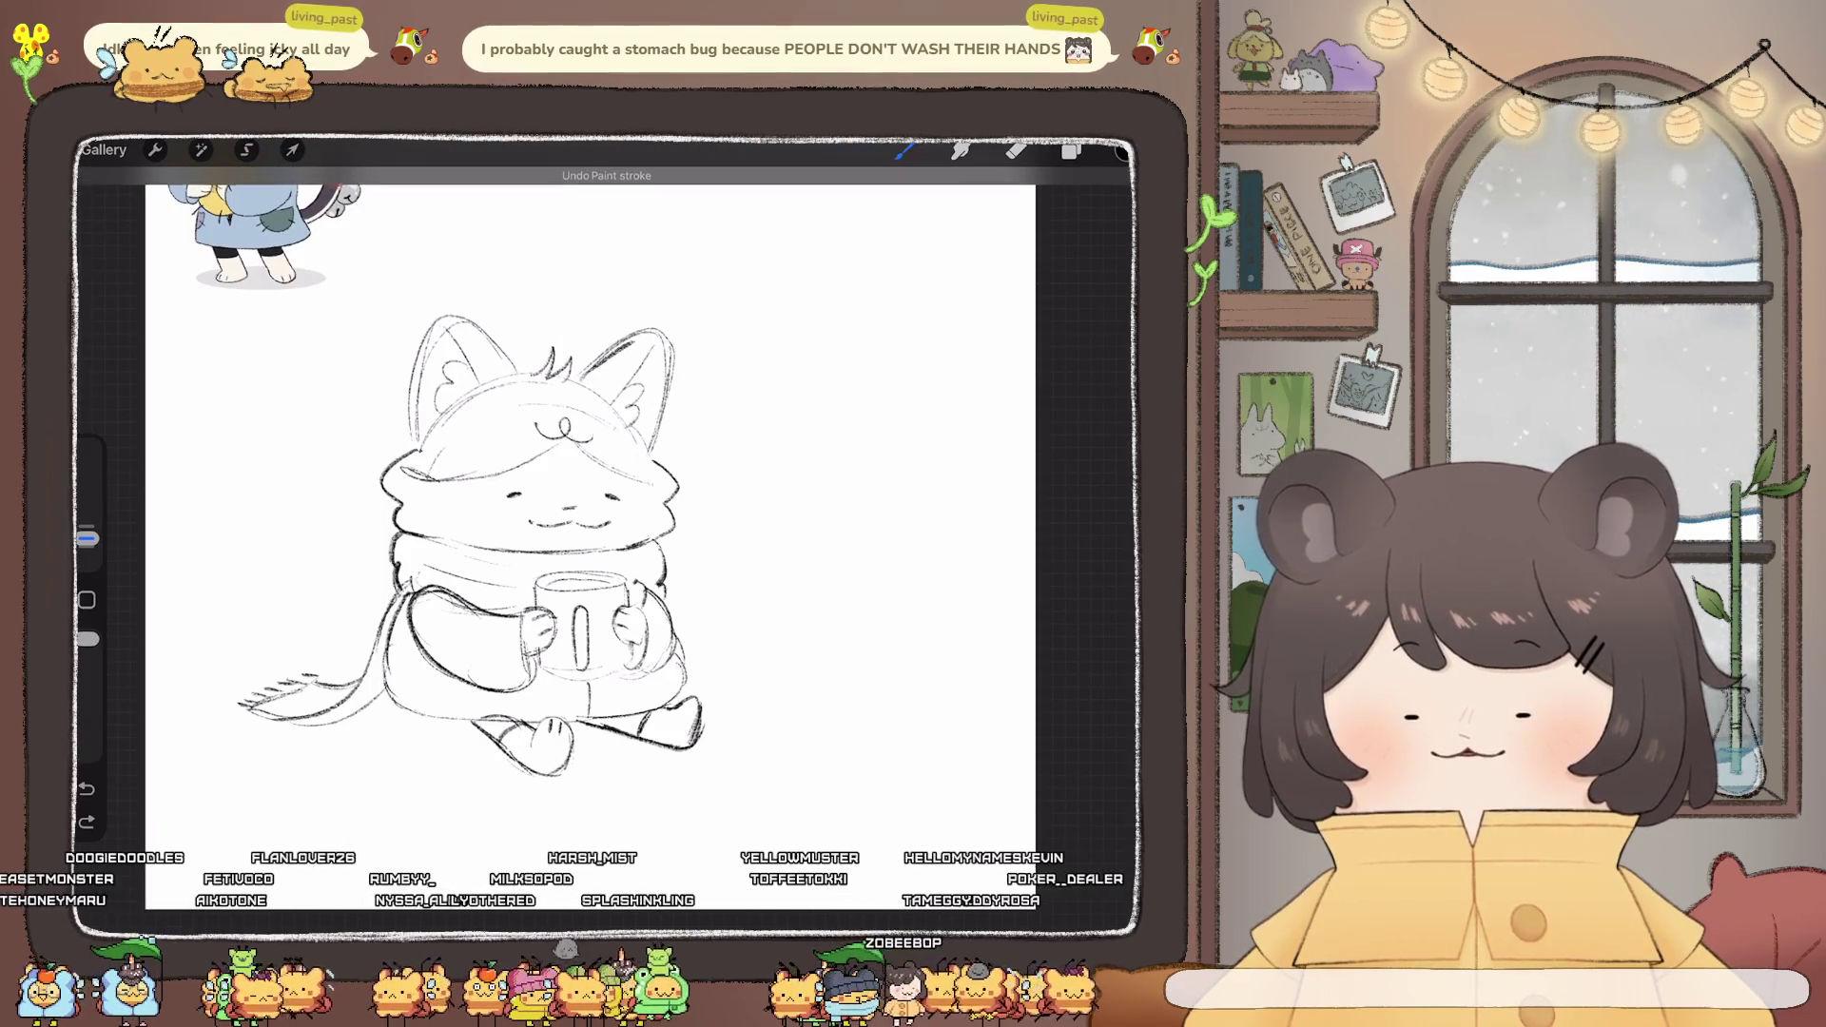
pyautogui.moveTo(674, 381); pyautogui.dragTo(654, 462)
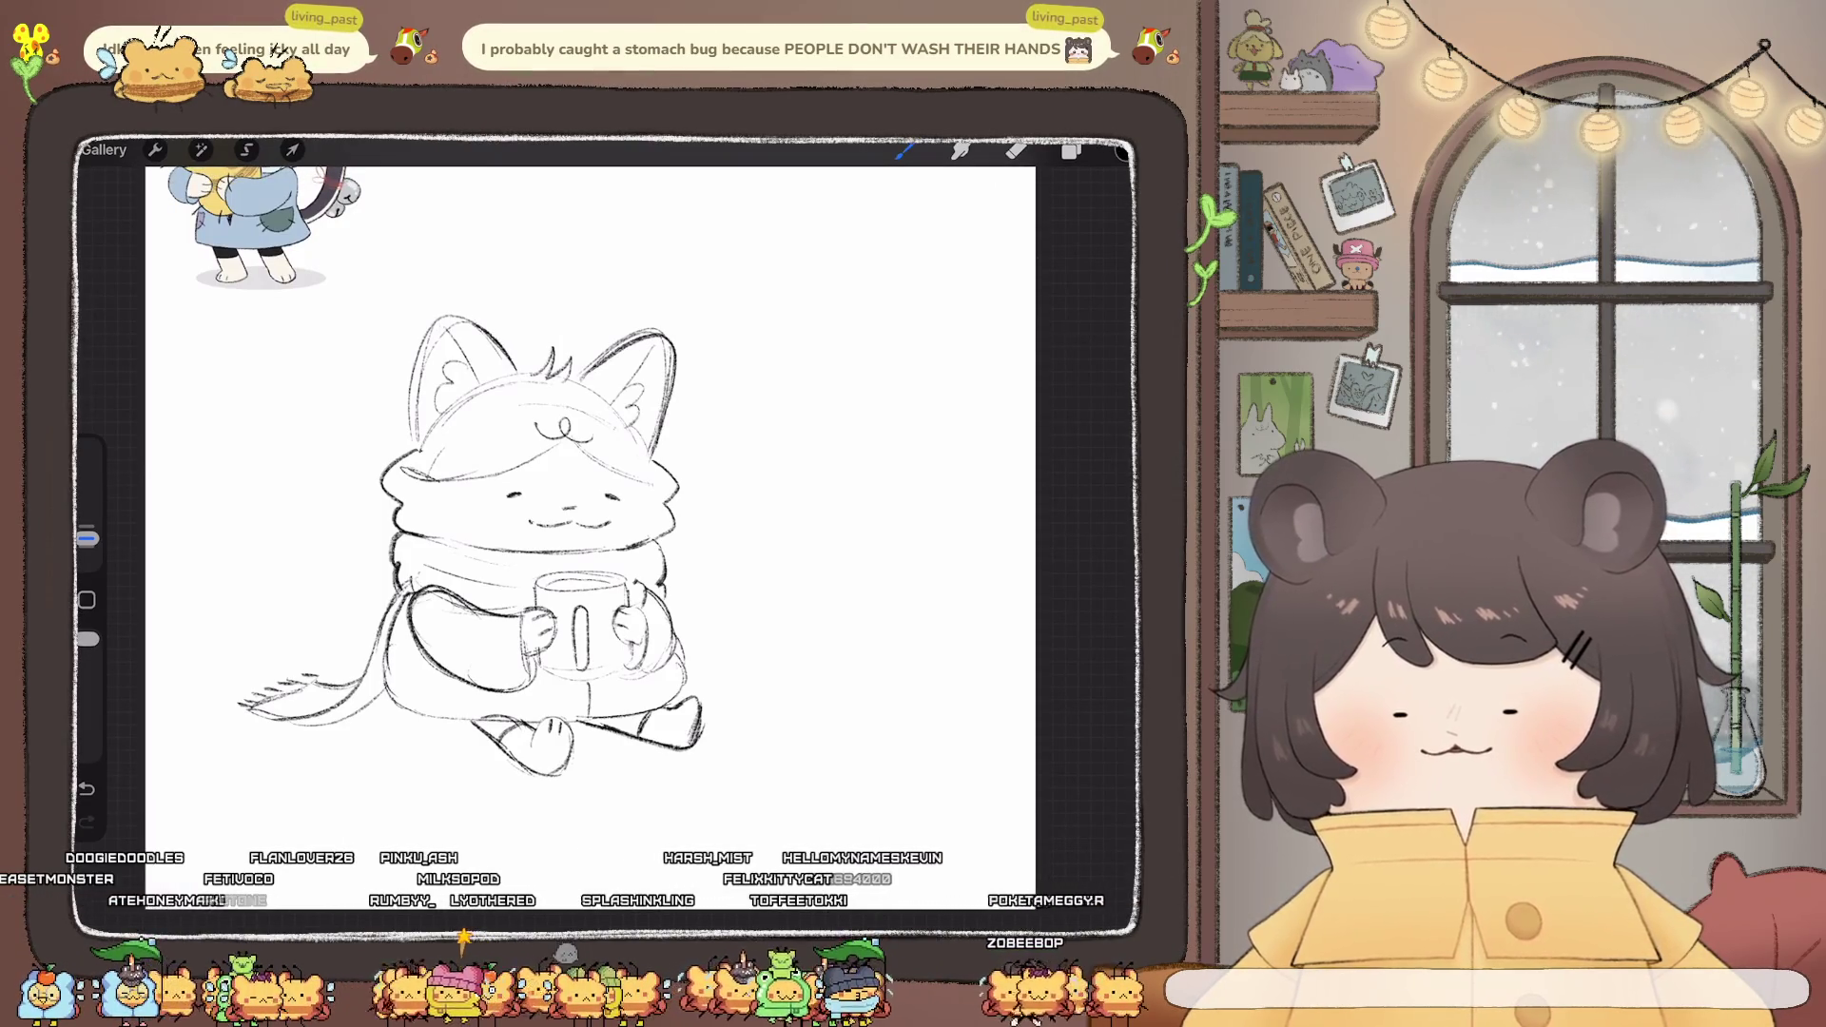
pyautogui.moveTo(438, 311); pyautogui.dragTo(485, 330)
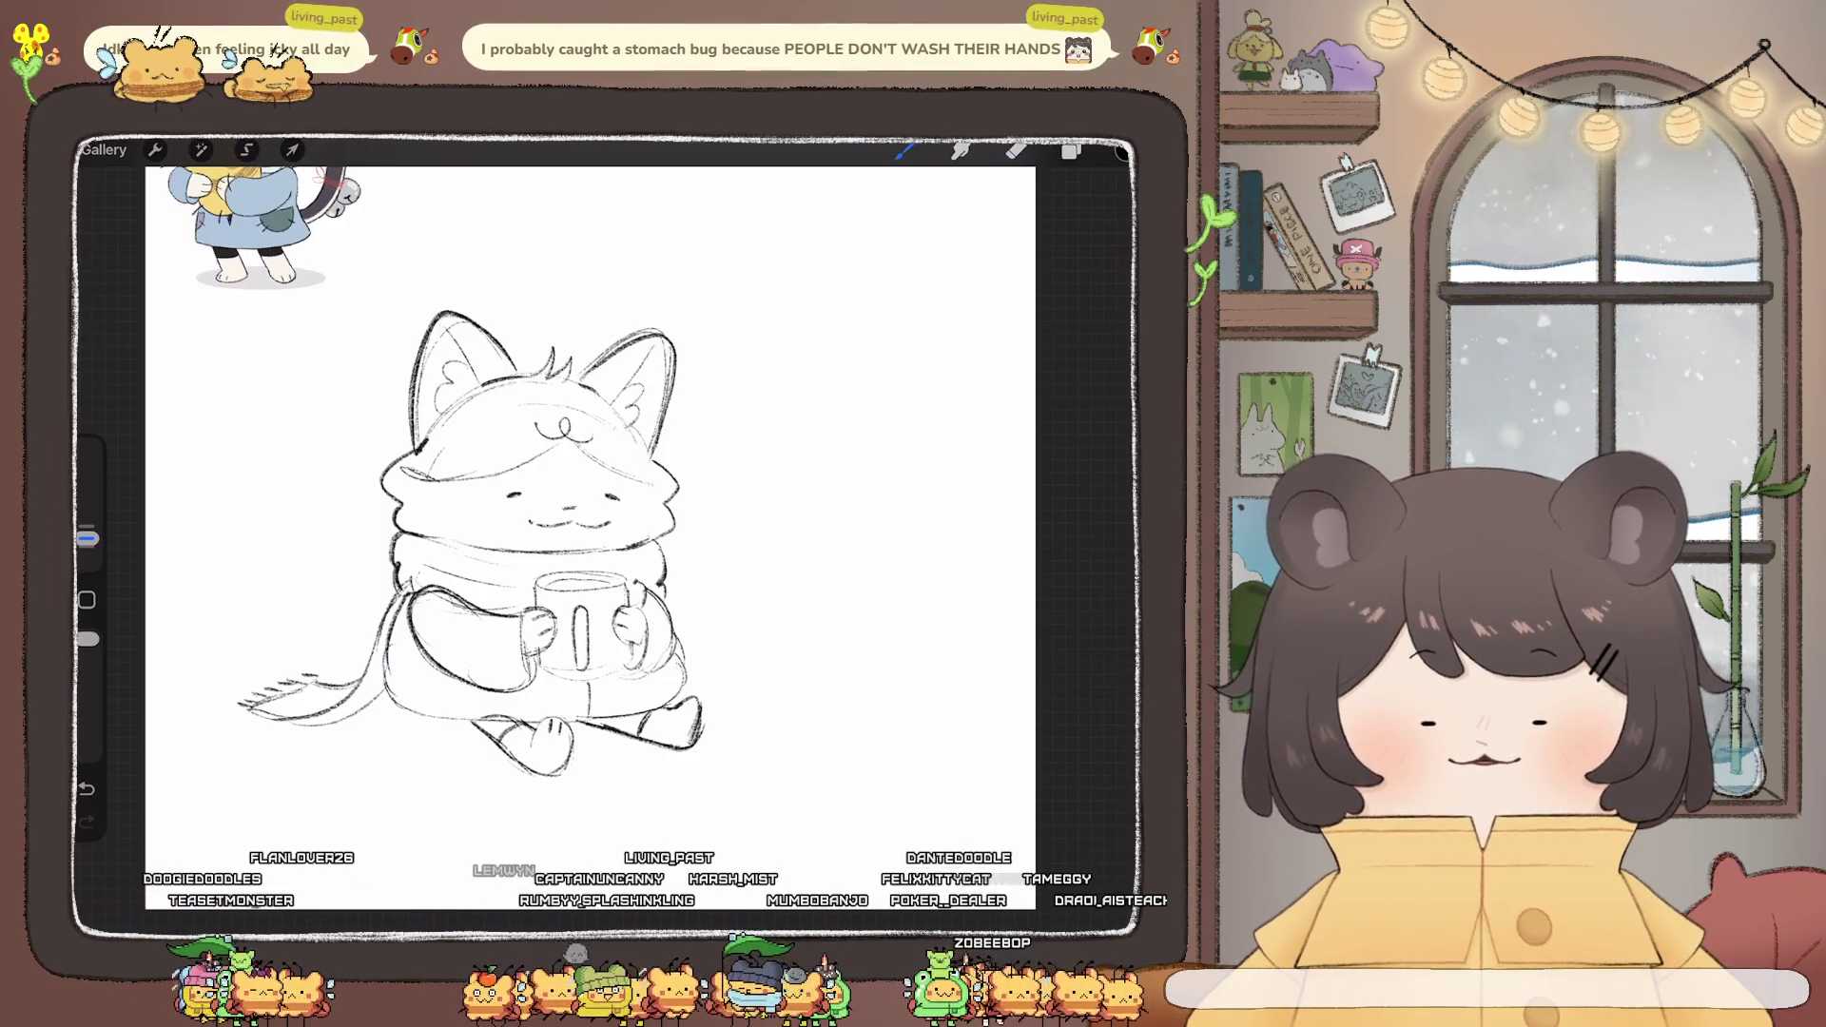
pyautogui.scroll(-5, 590, 495)
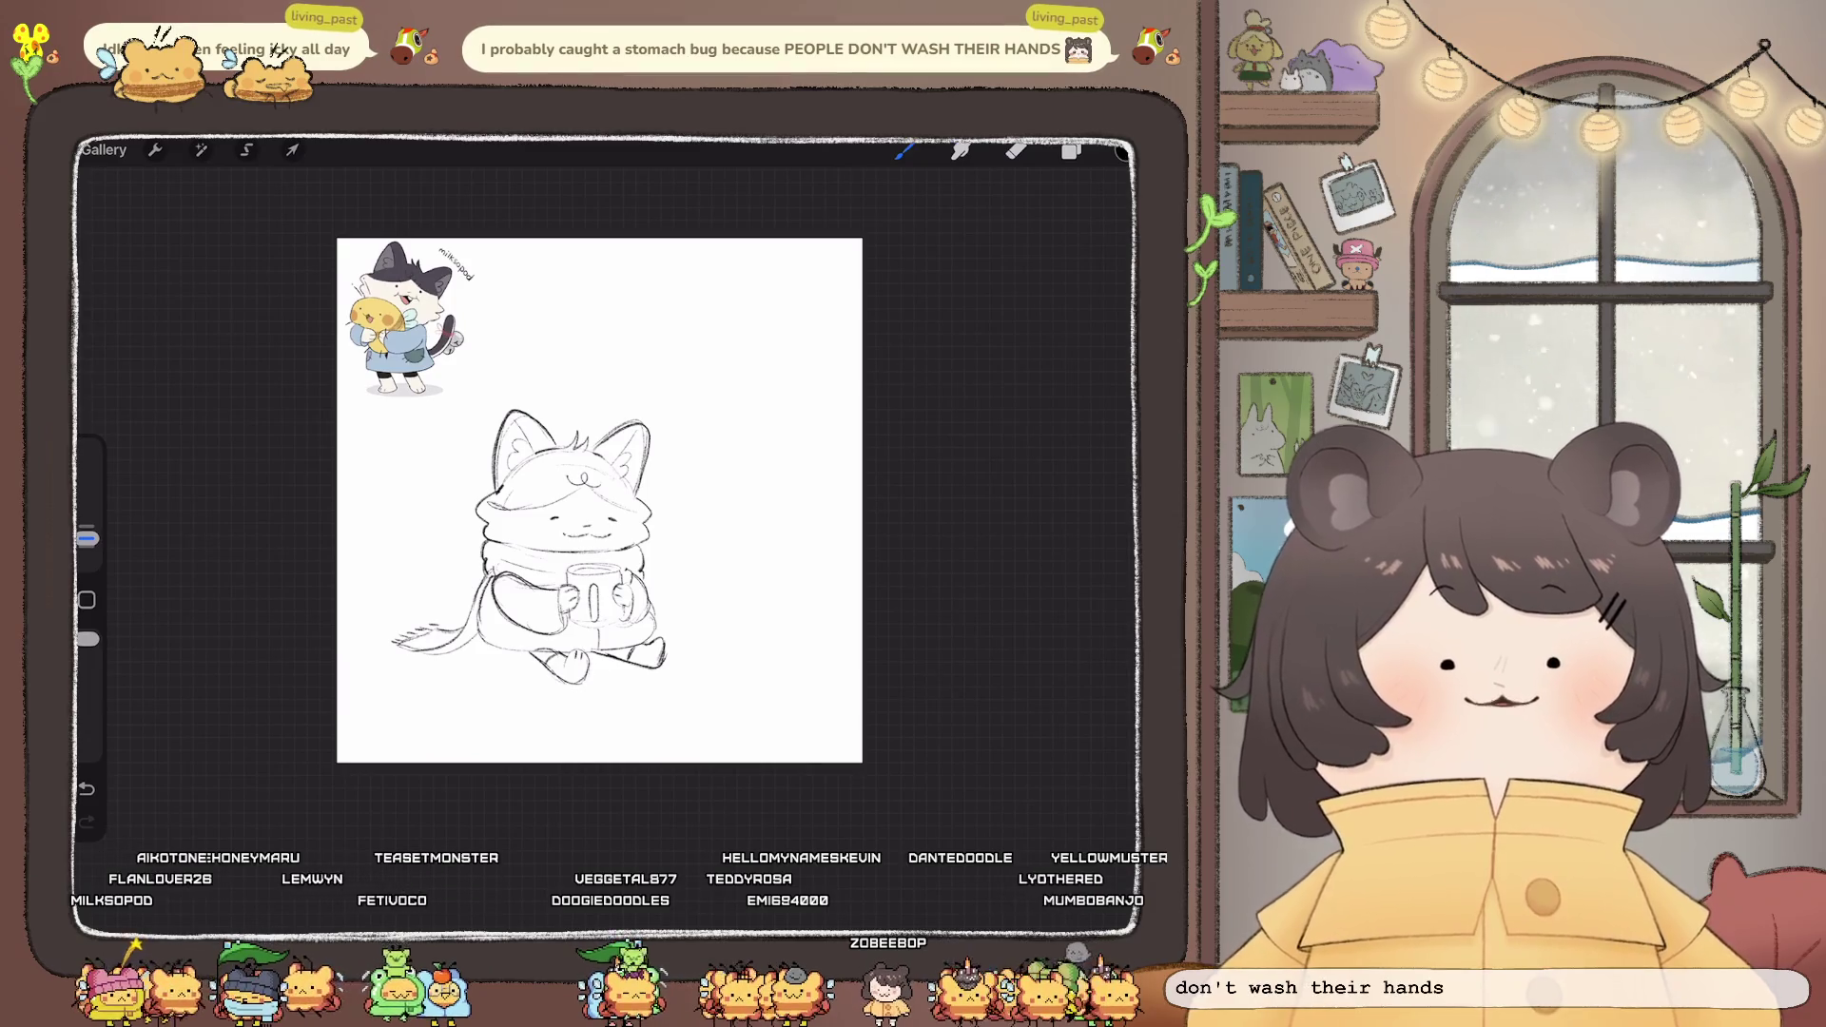
pyautogui.click(292, 150)
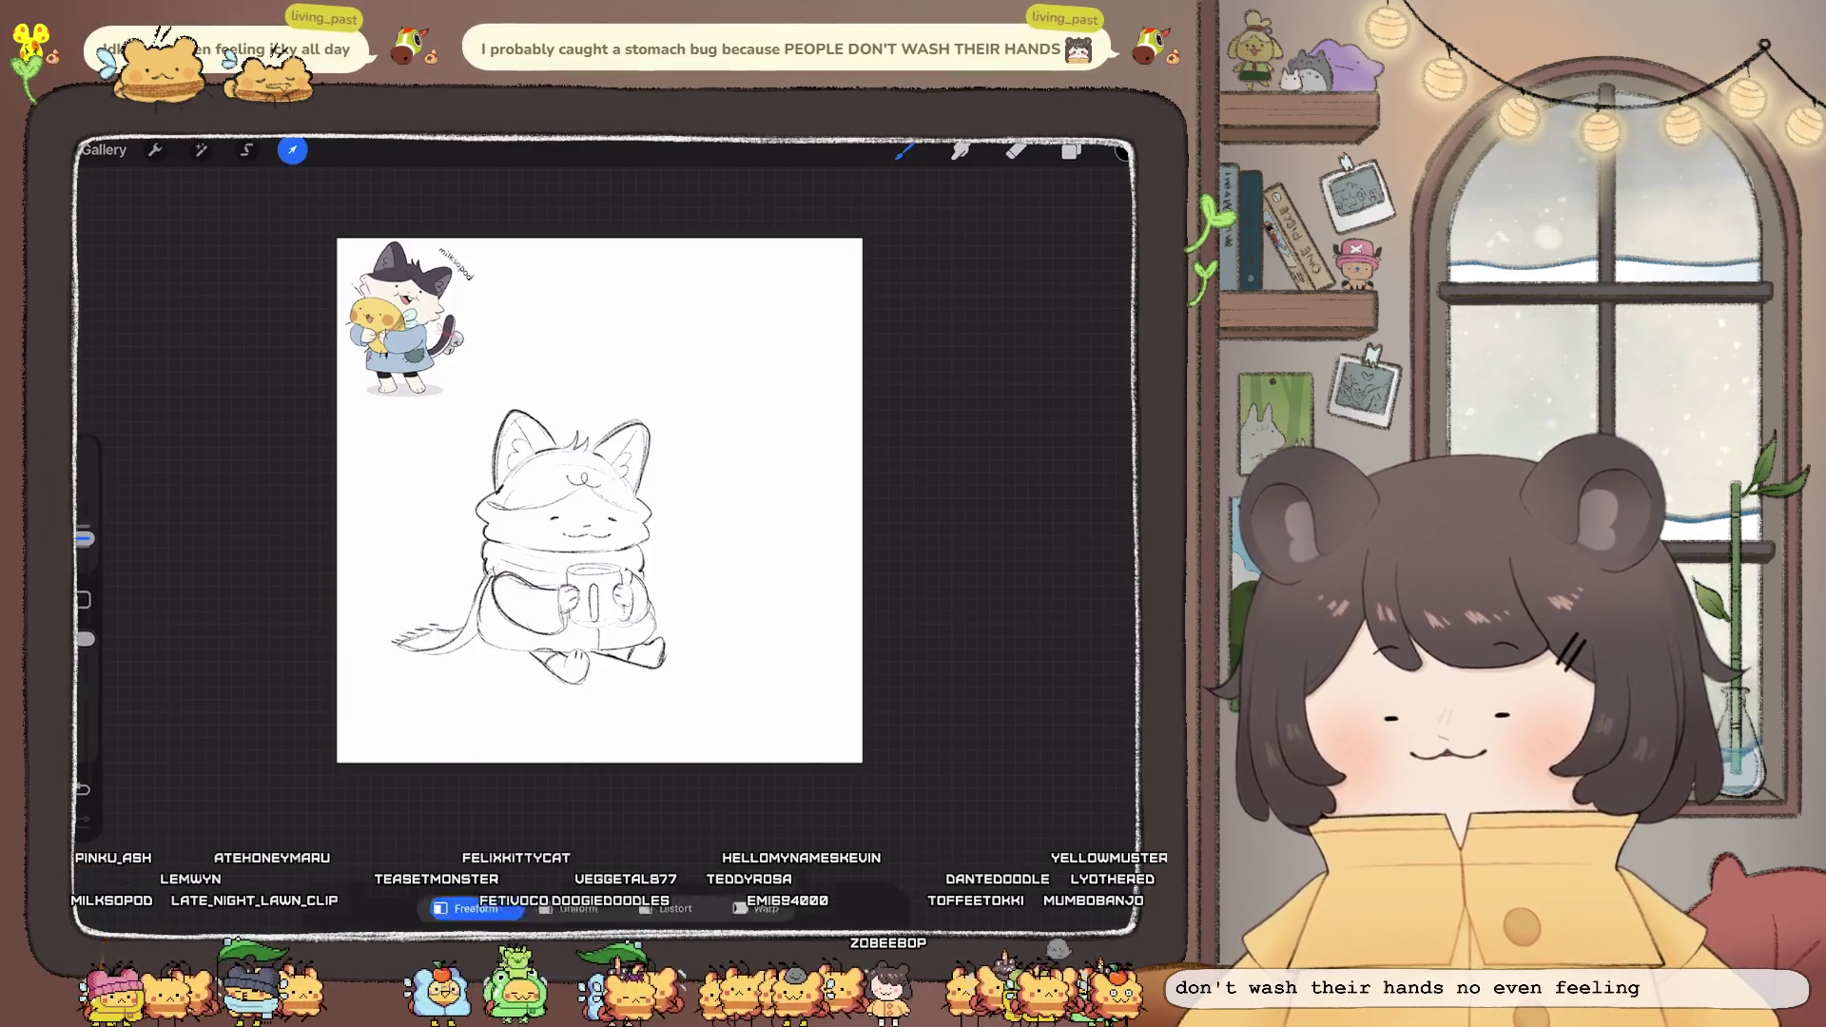
# - Enlarge and slightly tilt the cat sketch, hiding the reference cats on Layers 20 and 14
pyautogui.moveTo(533, 543); pyautogui.dragTo(575, 522)
pyautogui.click(903, 151)
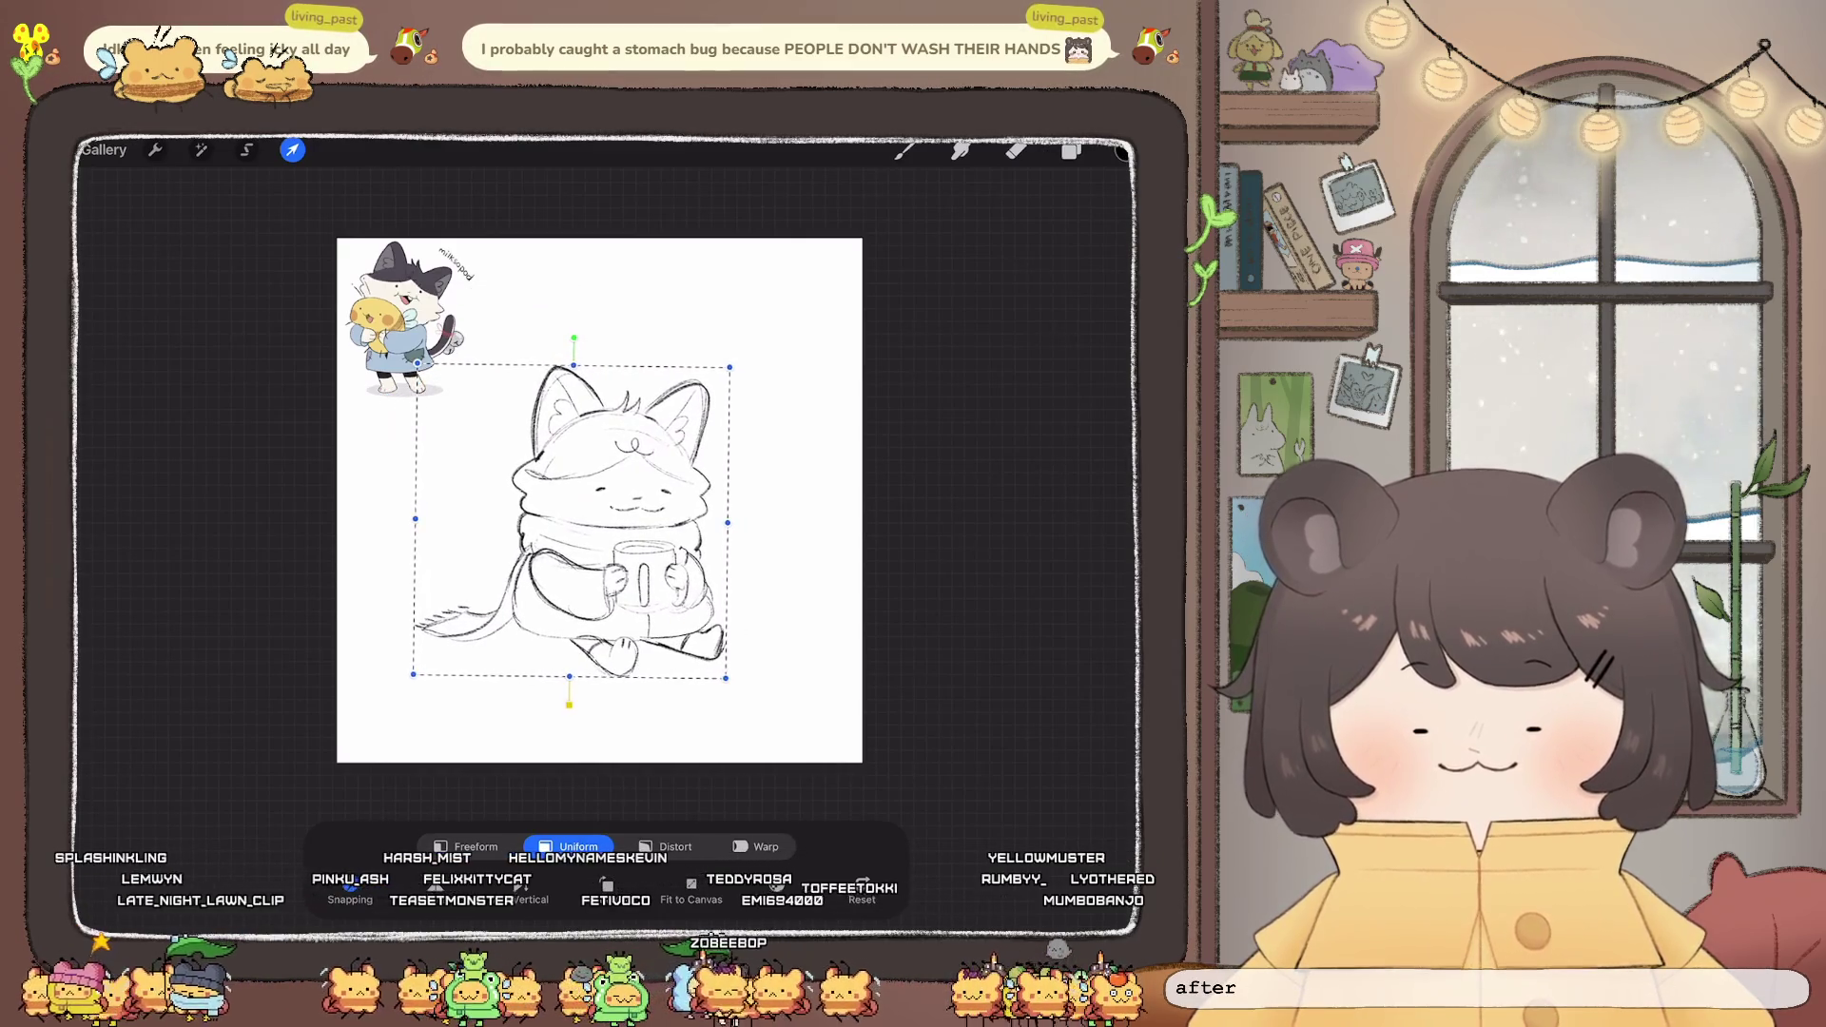
pyautogui.click(1071, 150)
pyautogui.click(1103, 623)
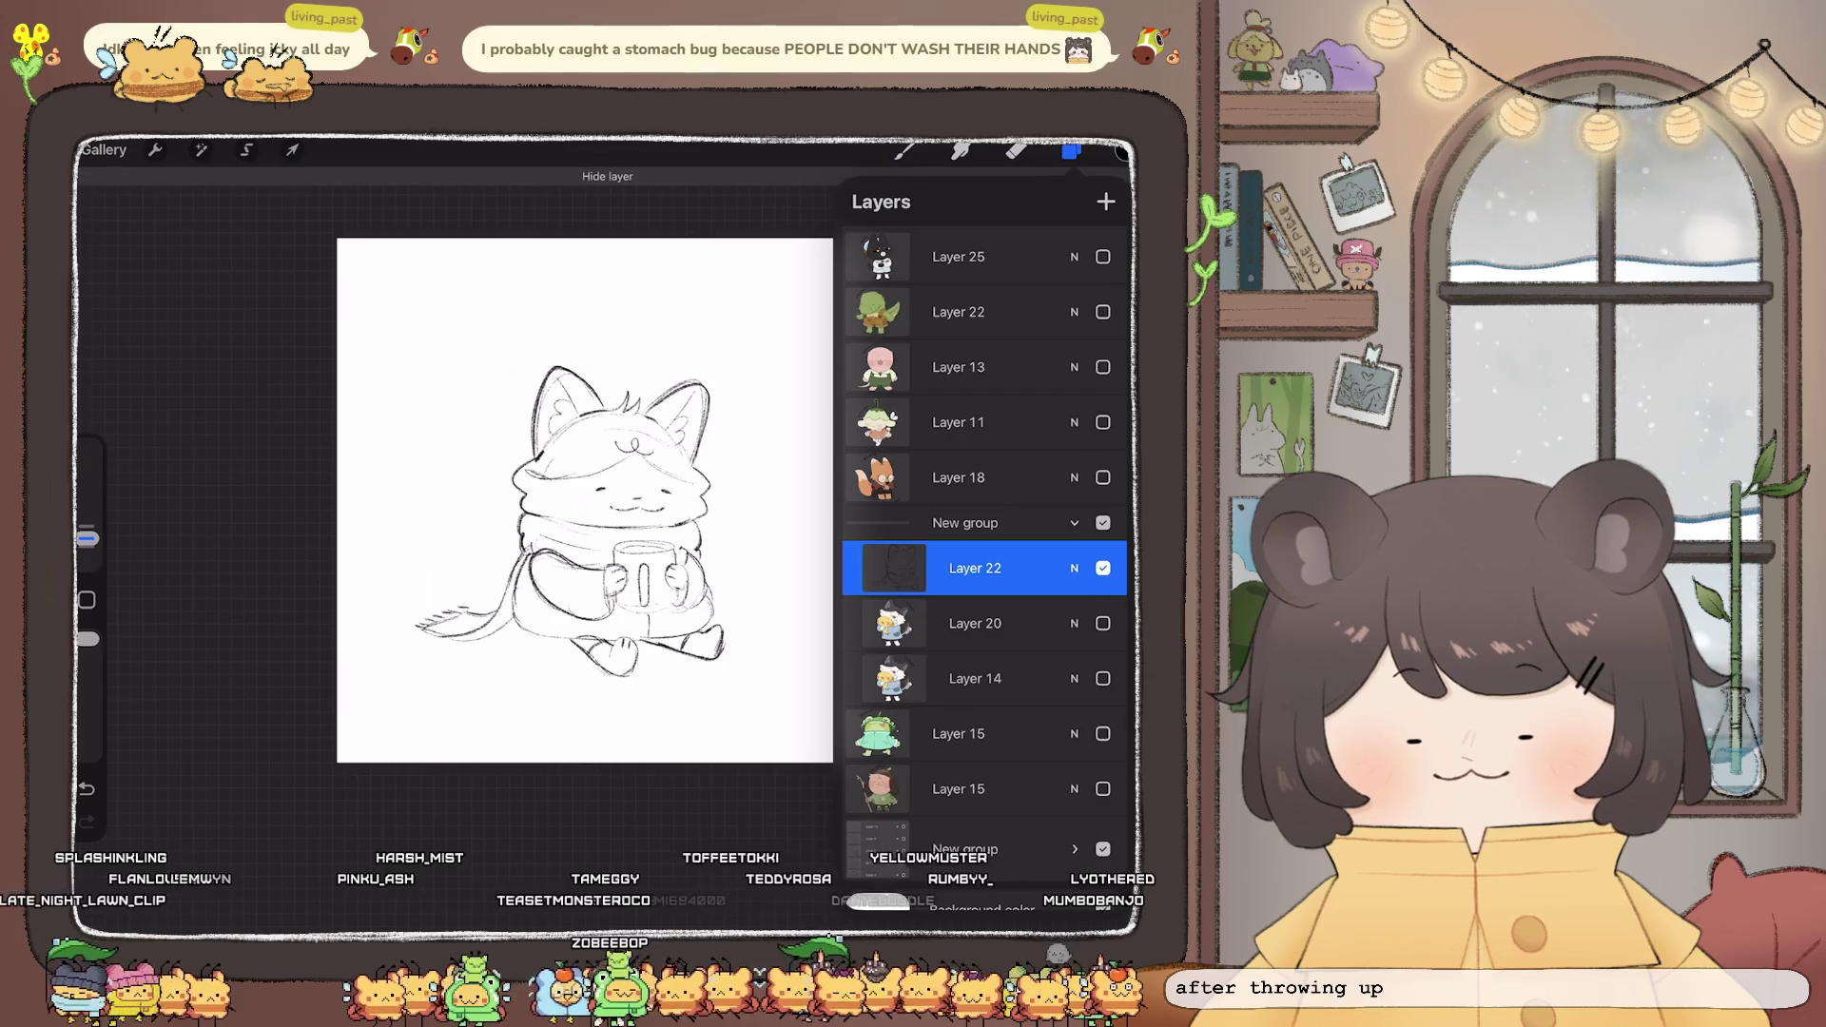
pyautogui.click(1102, 678)
pyautogui.click(1103, 678)
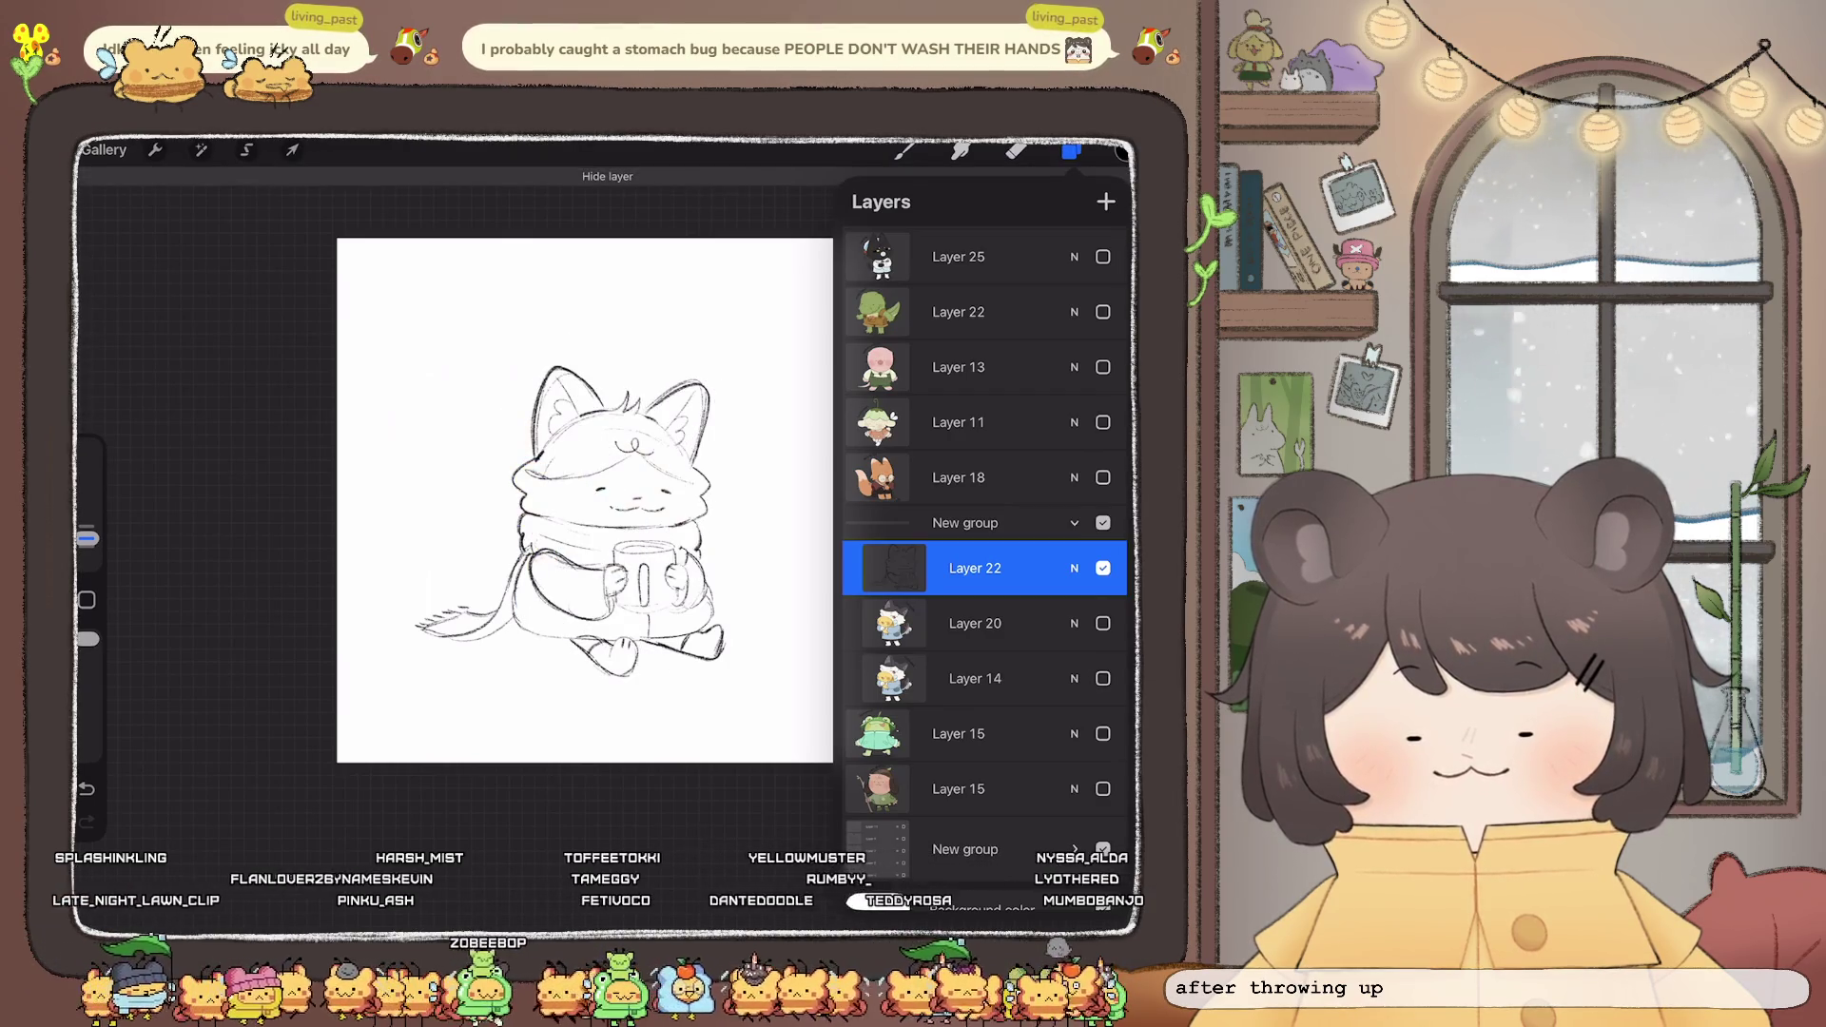
pyautogui.click(292, 149)
pyautogui.moveTo(570, 521); pyautogui.dragTo(558, 519)
pyautogui.click(1071, 150)
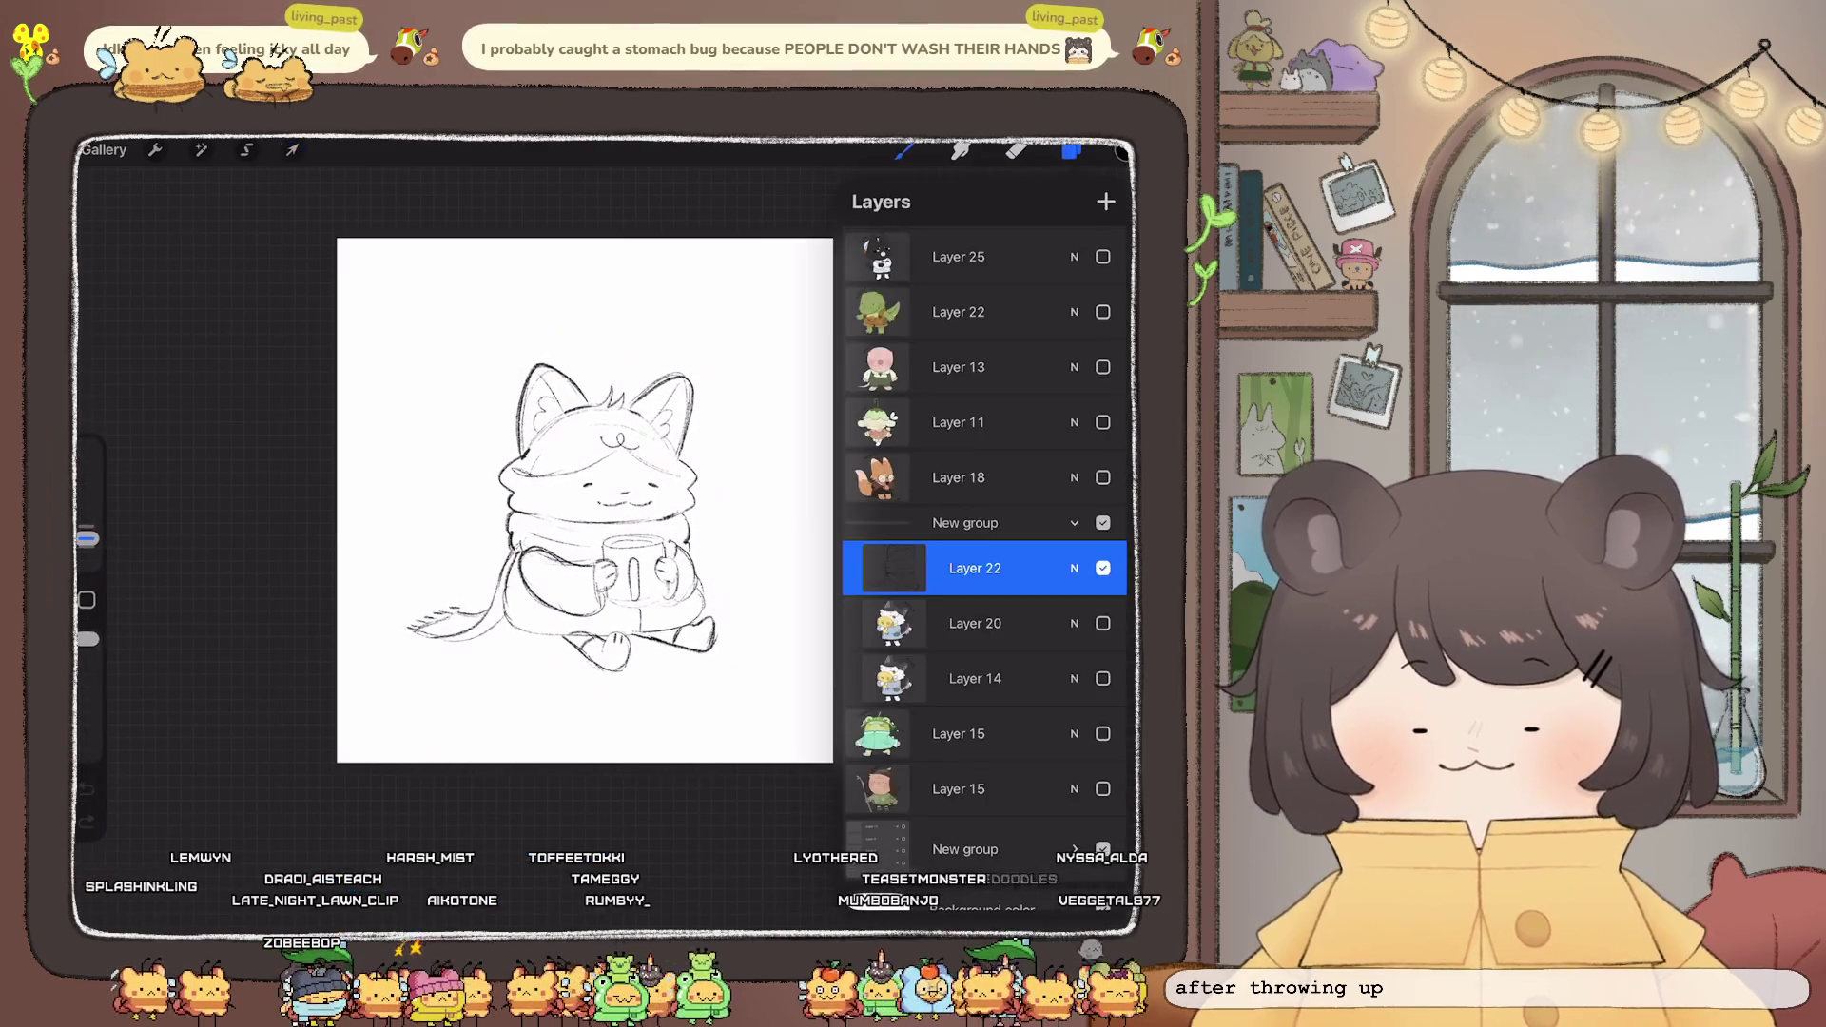
pyautogui.scroll(3, 504, 495)
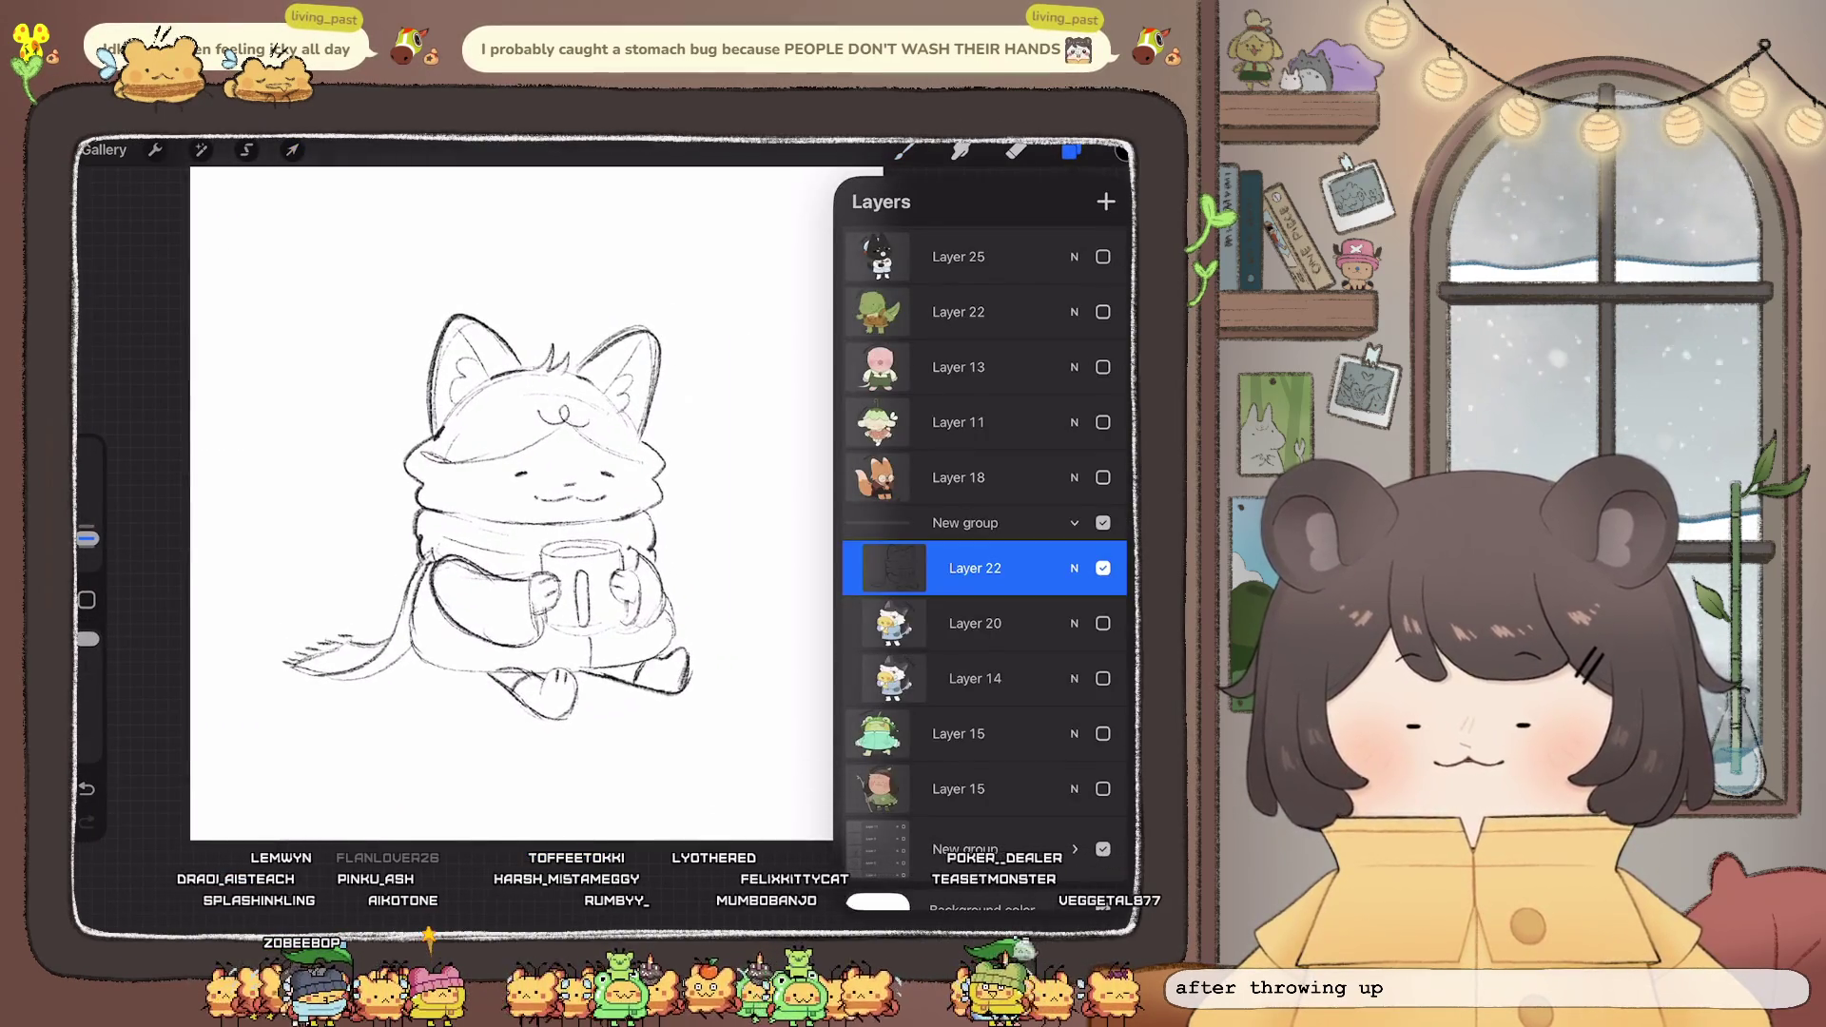
# - Draw two asterisk snowflakes on either side of the cat's head
pyautogui.click(905, 151)
pyautogui.moveTo(349, 375)
pyautogui.mouseDown()
pyautogui.moveTo(361, 401)
pyautogui.moveTo(373, 384)
pyautogui.mouseUp()
pyautogui.moveTo(701, 447); pyautogui.dragTo(724, 456)
# - Scatter small x-shaped stars, tiny circles and a swirl around the cat
pyautogui.click(693, 361)
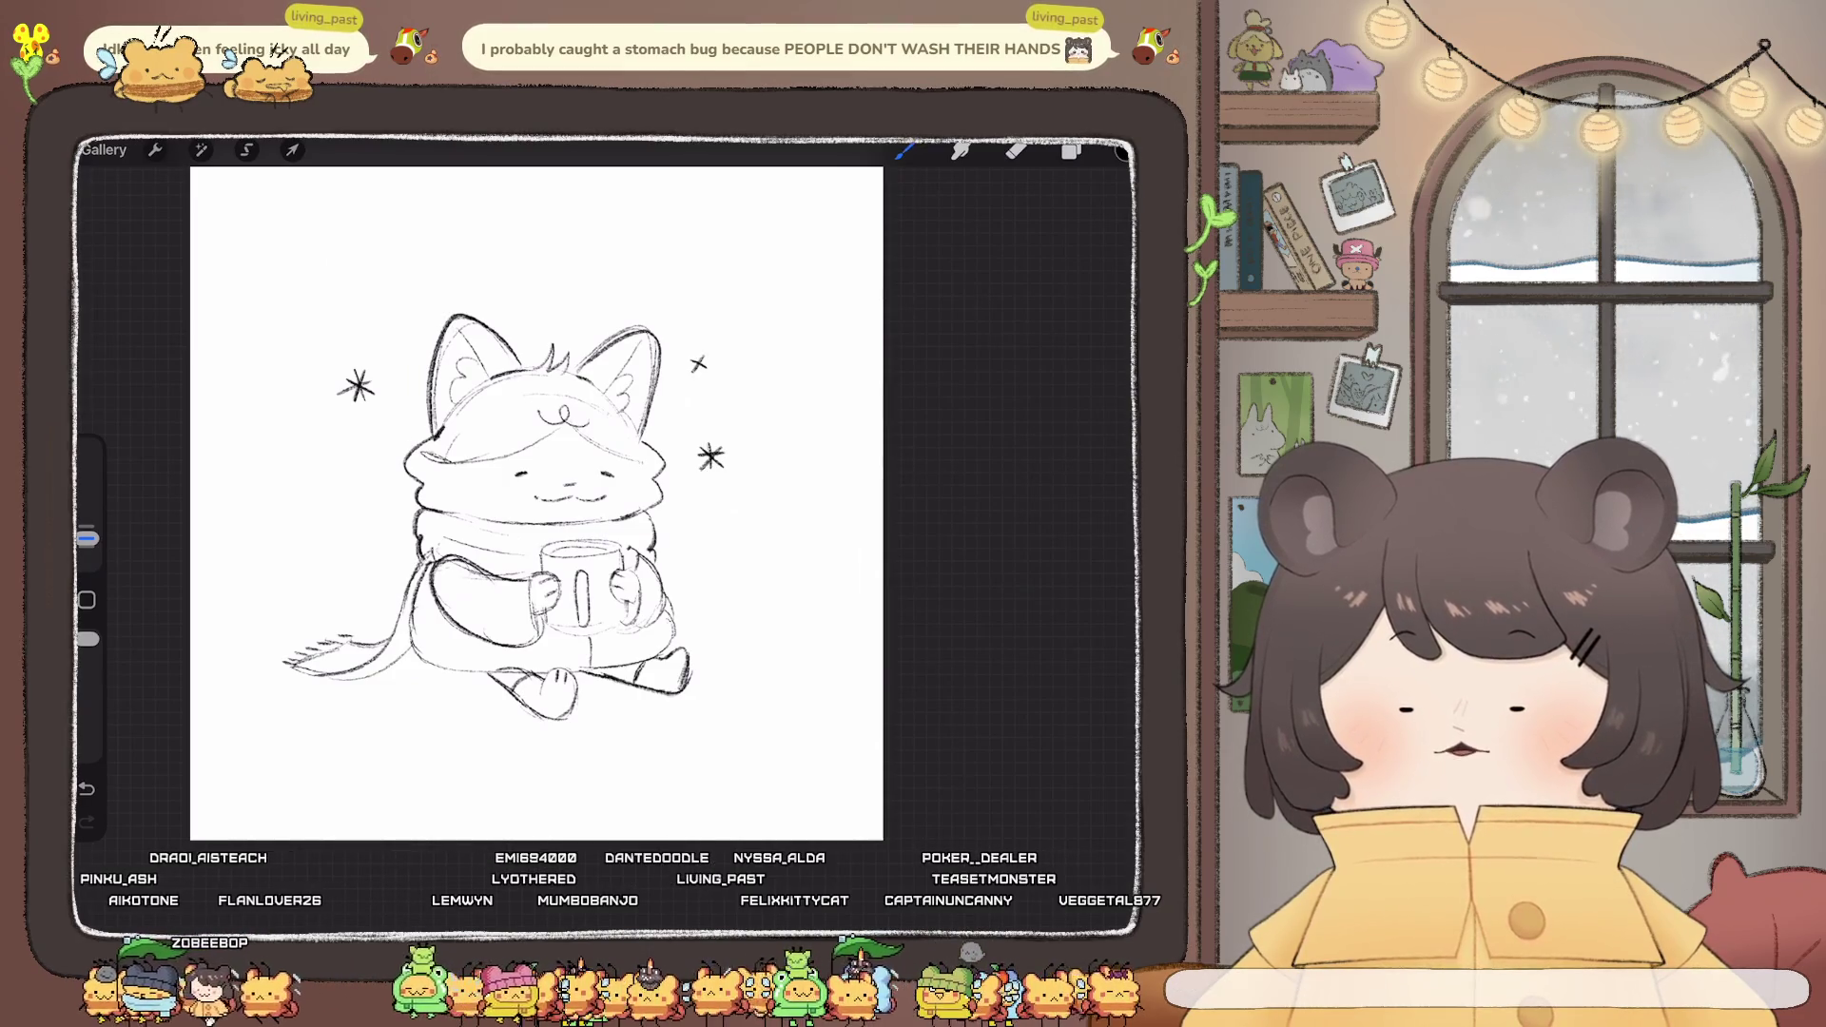
pyautogui.moveTo(376, 469); pyautogui.dragTo(368, 481)
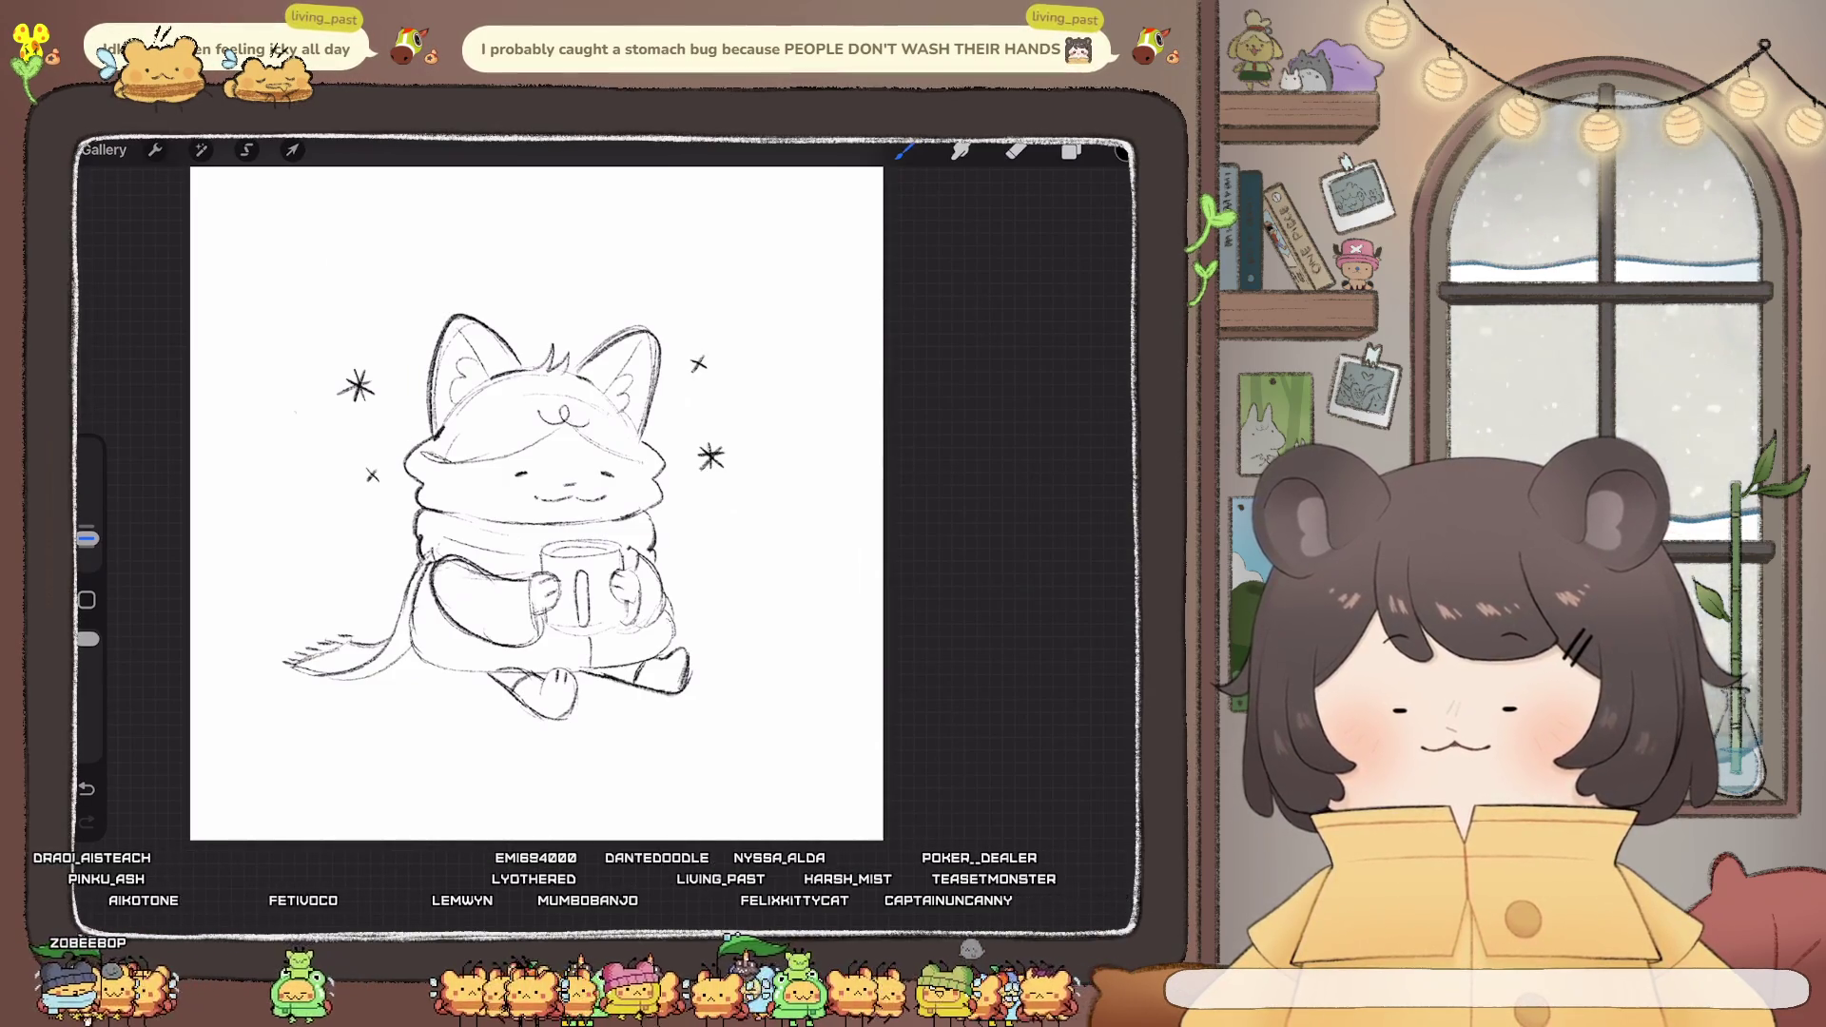
pyautogui.moveTo(296, 412); pyautogui.dragTo(294, 413)
pyautogui.moveTo(767, 401); pyautogui.dragTo(771, 407)
pyautogui.moveTo(580, 274); pyautogui.dragTo(592, 287)
pyautogui.moveTo(591, 274); pyautogui.dragTo(581, 288)
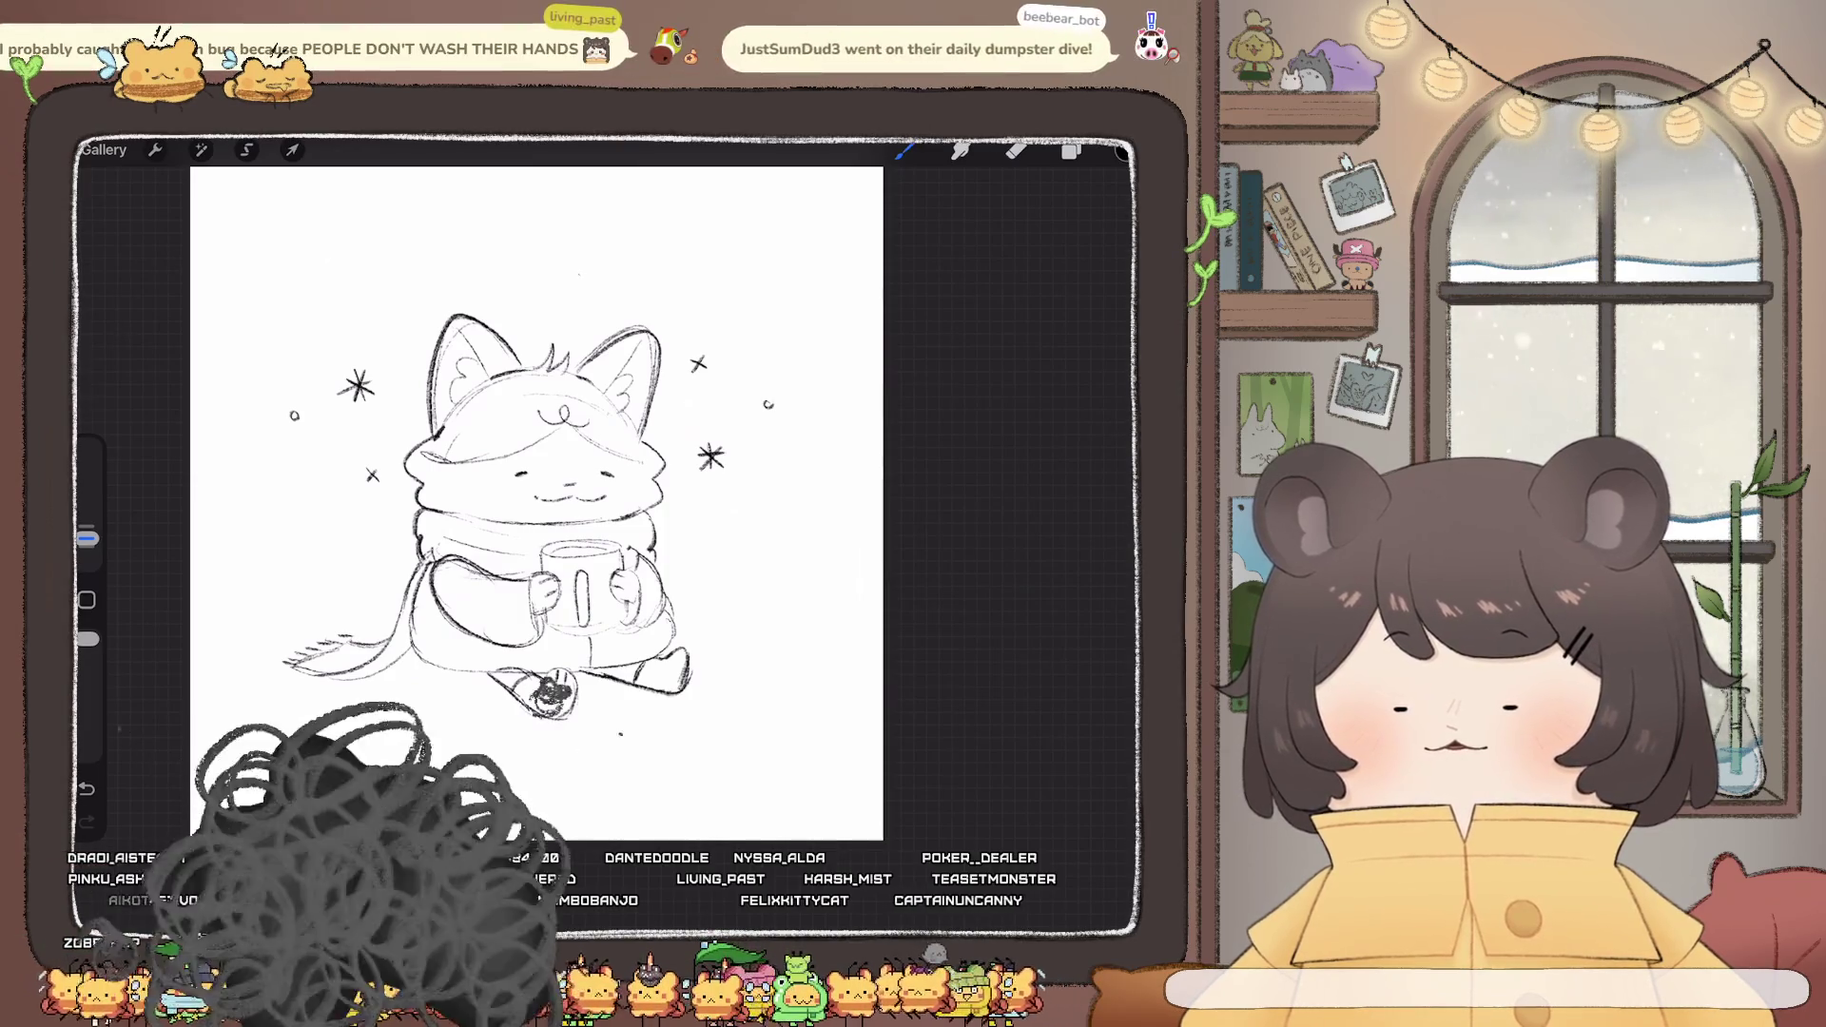
pyautogui.moveTo(571, 759); pyautogui.dragTo(563, 773)
pyautogui.moveTo(536, 504)
pyautogui.mouseDown()
pyautogui.moveTo(552, 490)
pyautogui.moveTo(481, 531)
pyautogui.moveTo(476, 571)
pyautogui.mouseUp()
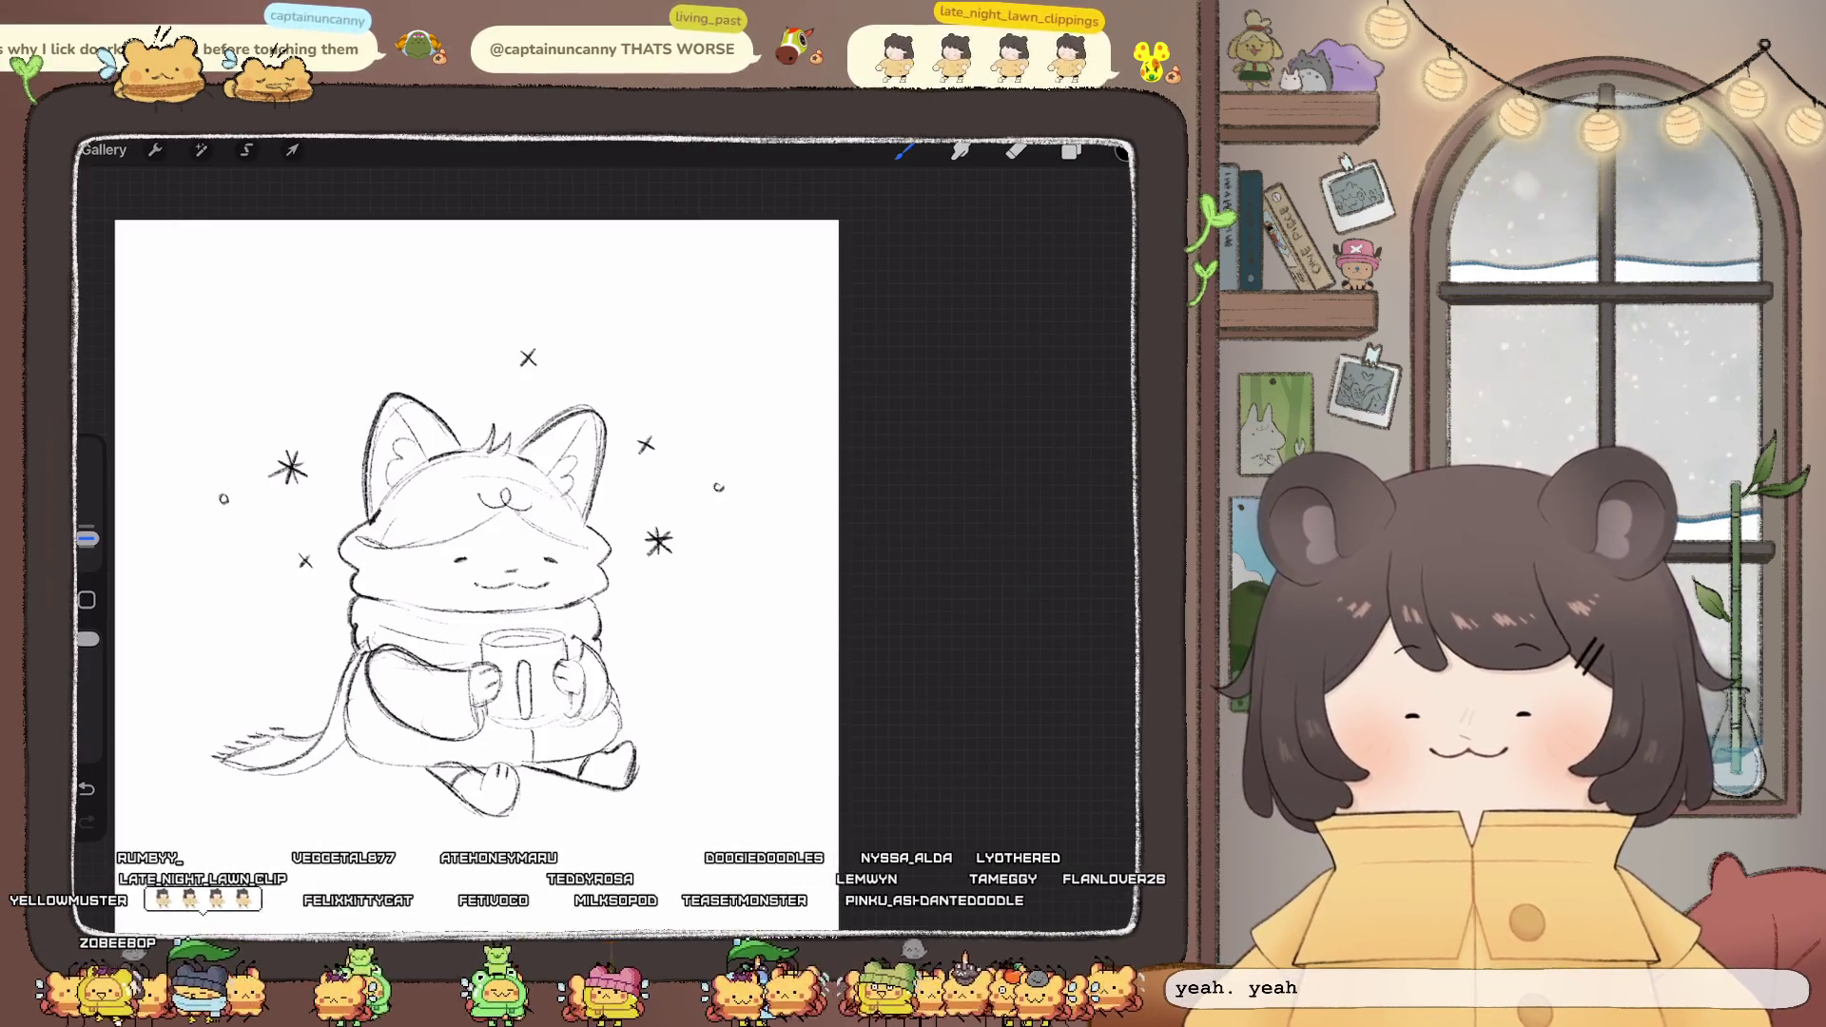
# - Fade the cat sketch layer to 30% opacity using Adjustments > Opacity
pyautogui.scroll(2, 476, 570)
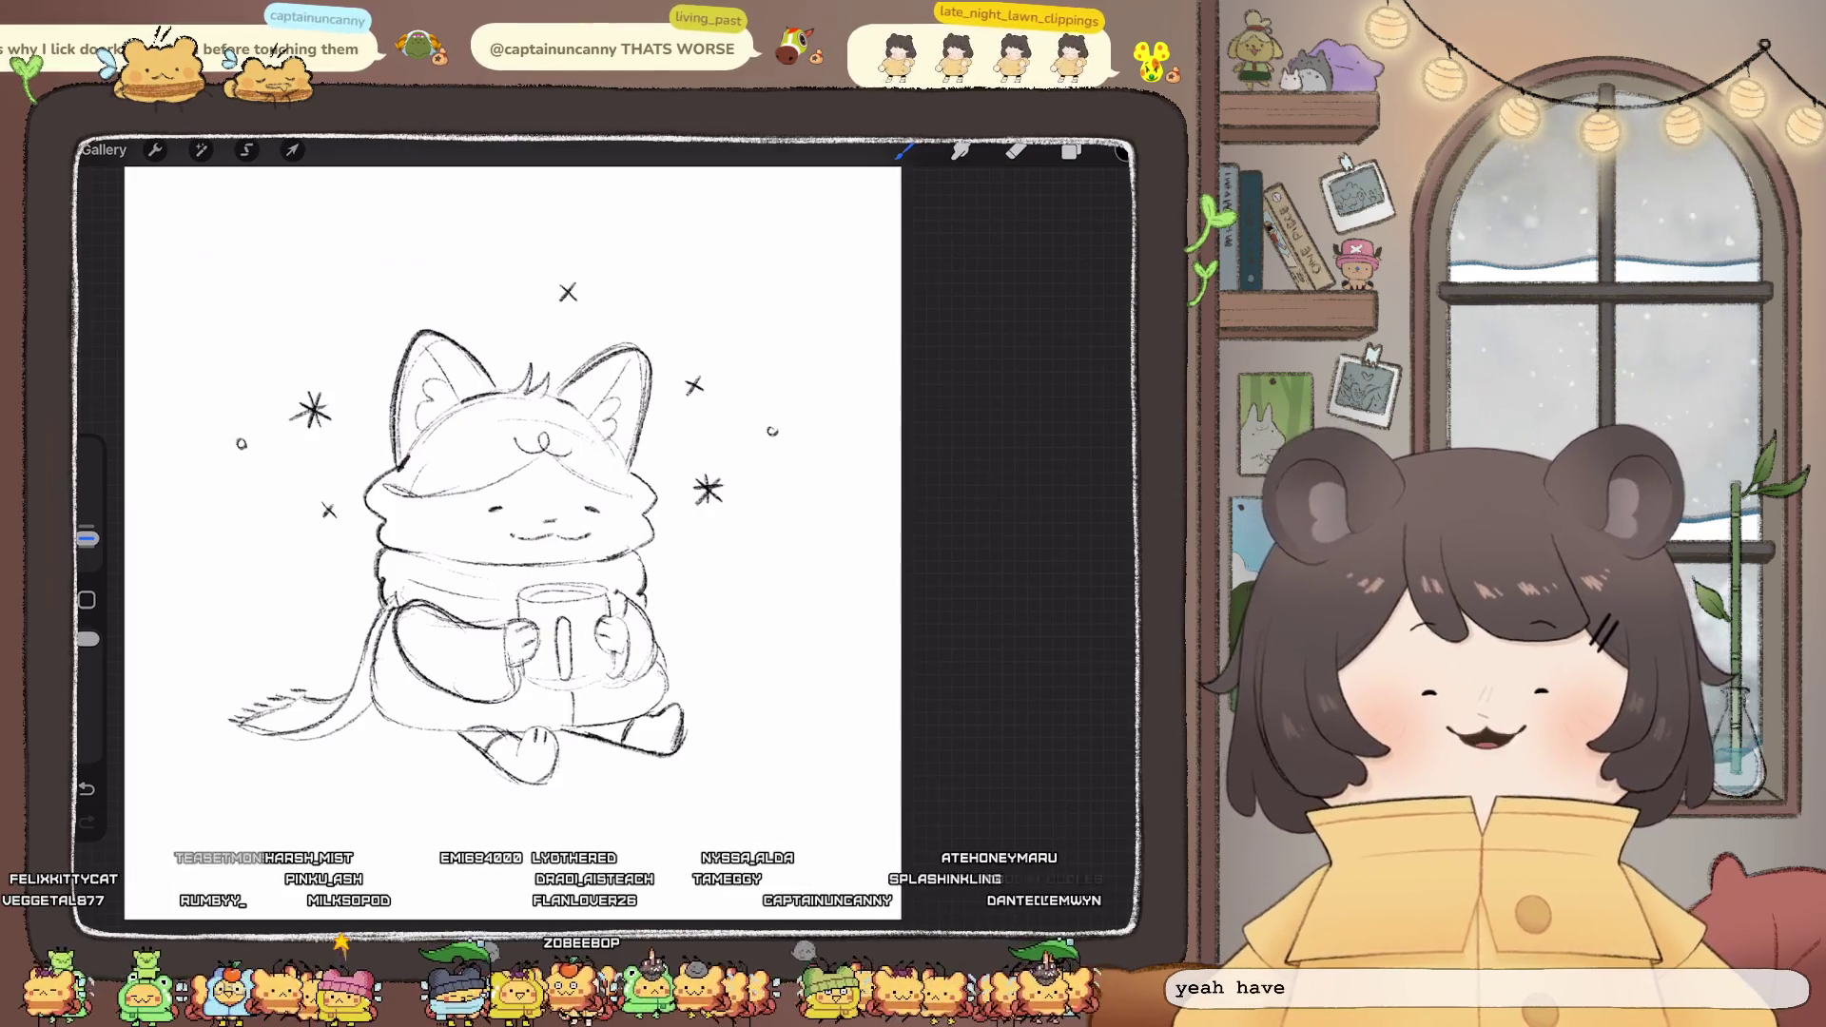
pyautogui.scroll(-3, 535, 461)
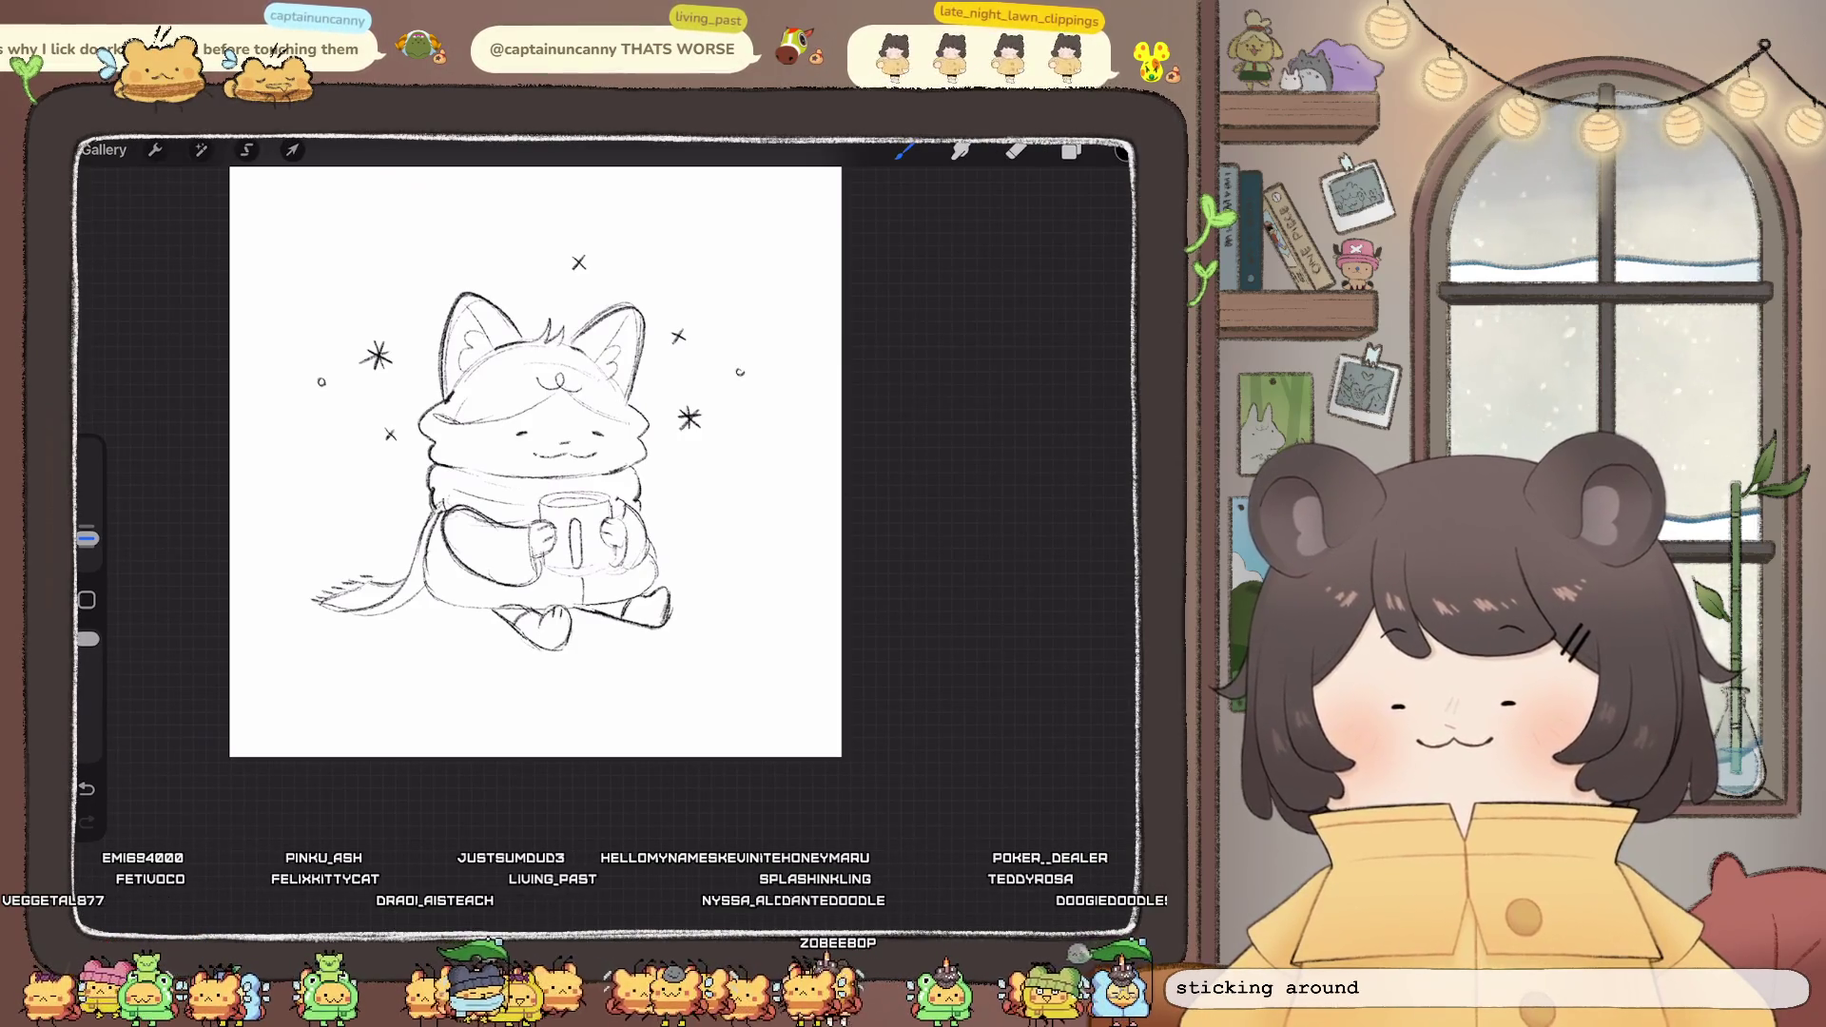
pyautogui.scroll(-3, 522, 463)
pyautogui.scroll(4, 521, 478)
pyautogui.scroll(2, 532, 476)
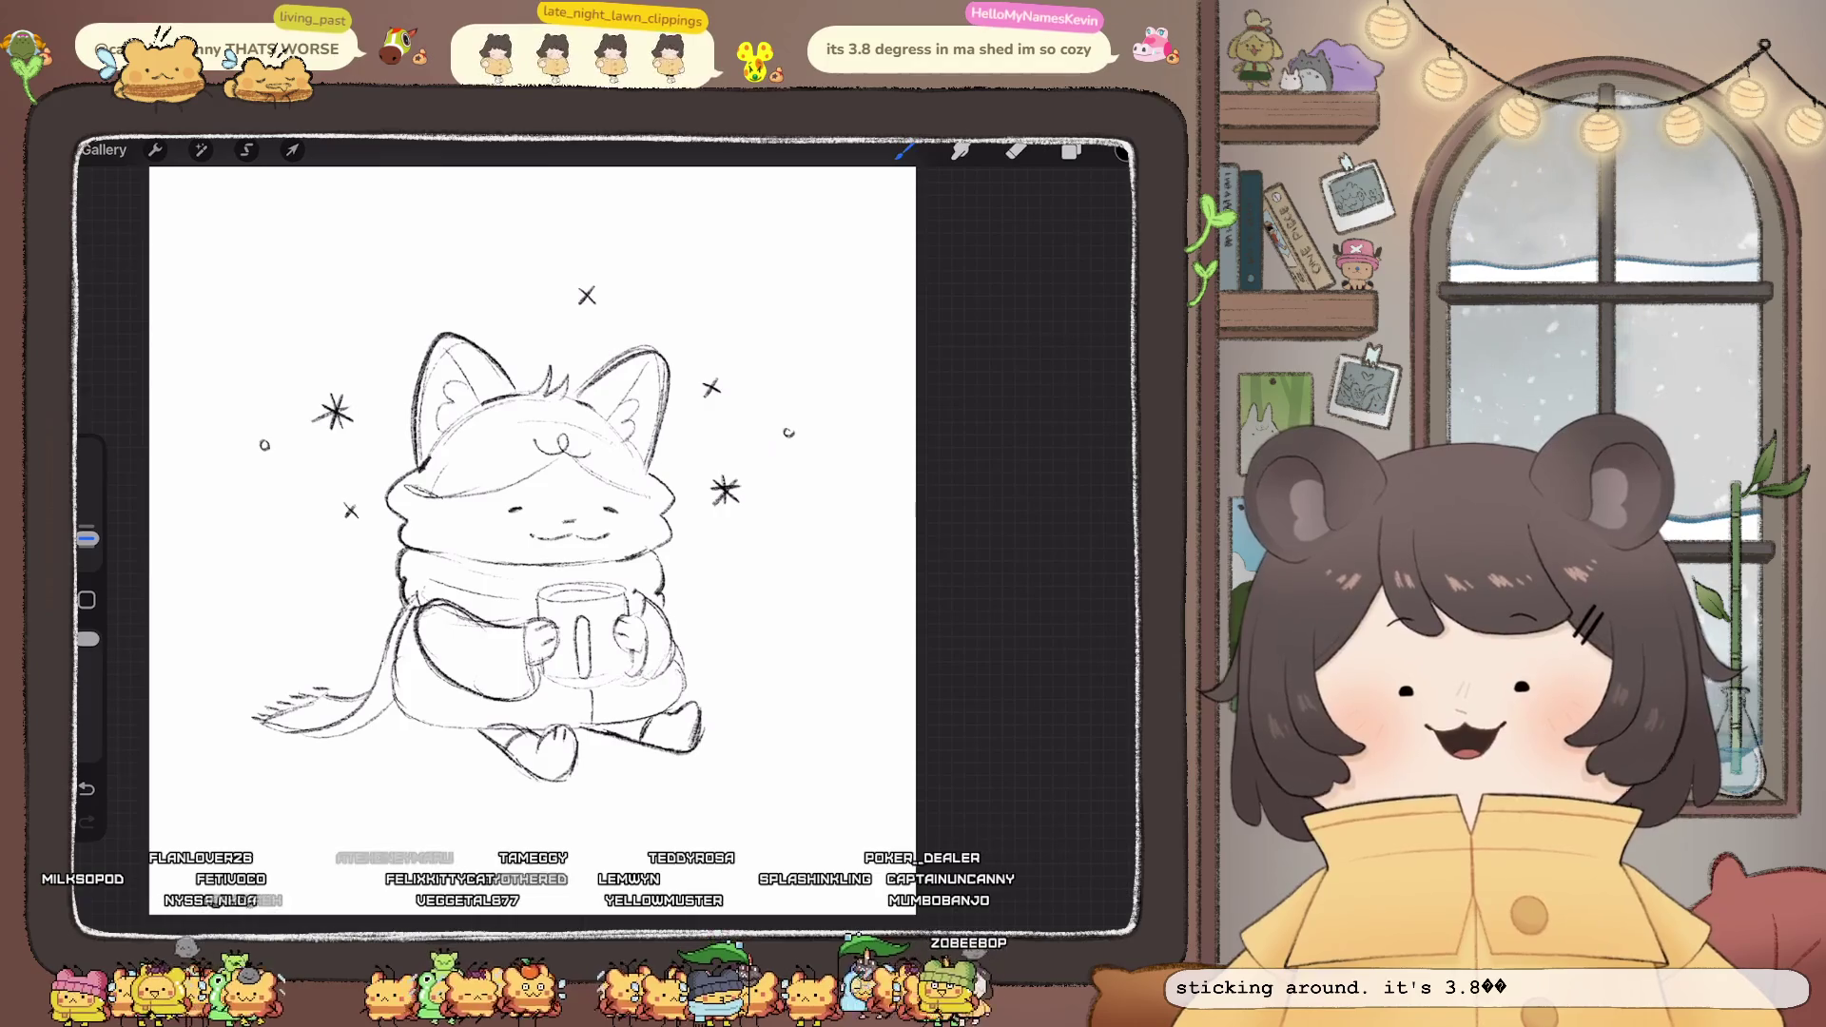
pyautogui.click(1071, 150)
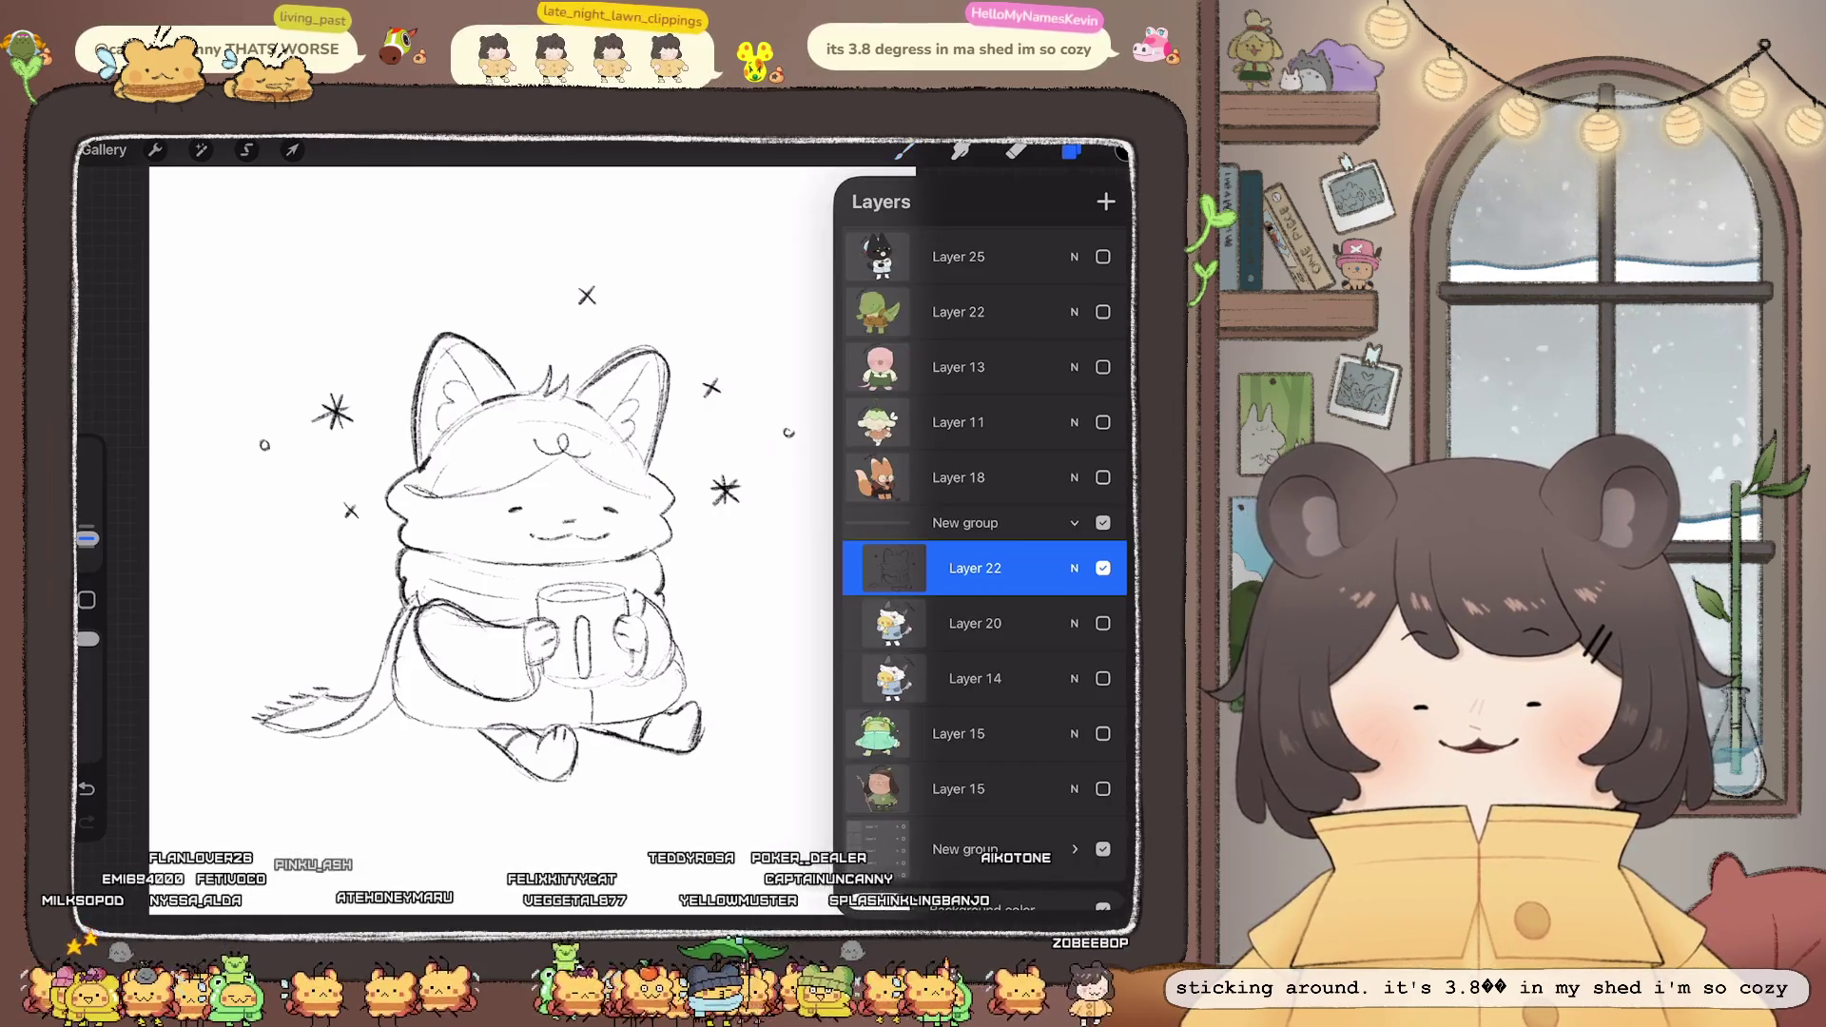
pyautogui.click(200, 149)
pyautogui.moveTo(666, 476)
pyautogui.mouseDown()
pyautogui.moveTo(333, 476)
pyautogui.moveTo(400, 475)
pyautogui.mouseUp()
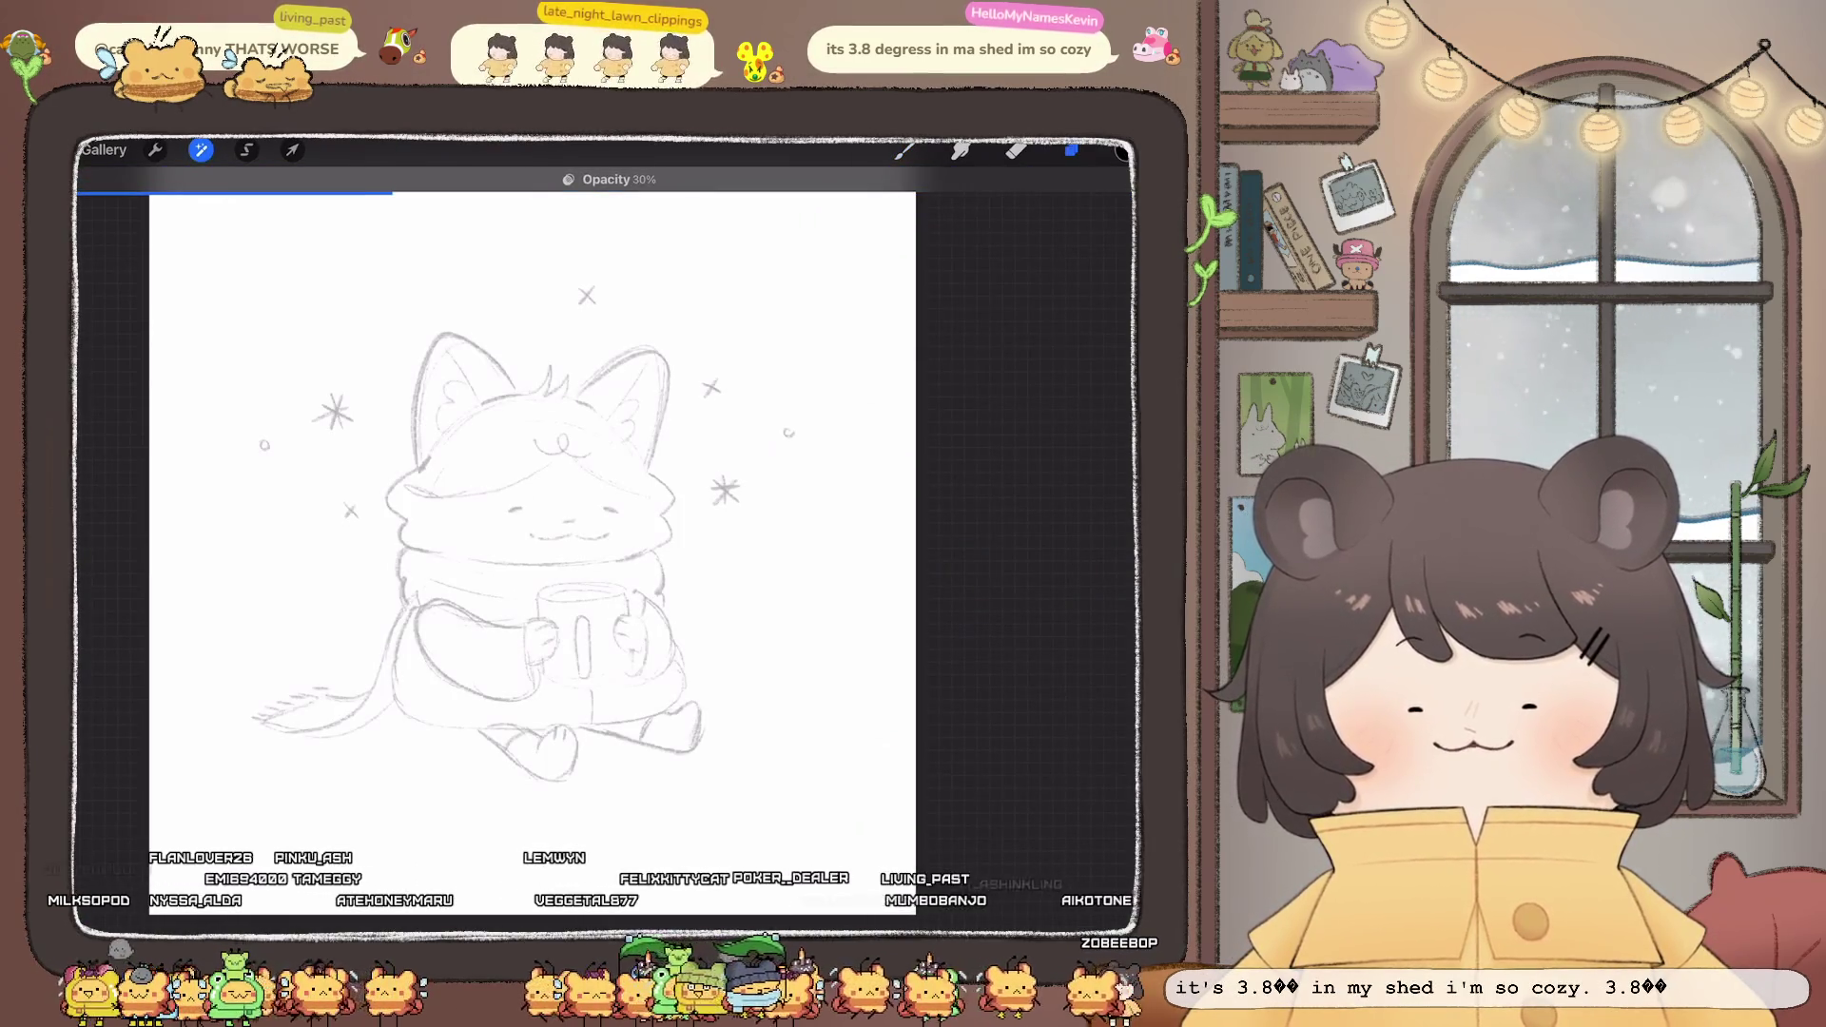
pyautogui.click(1071, 150)
pyautogui.click(1016, 150)
pyautogui.scroll(2, 532, 532)
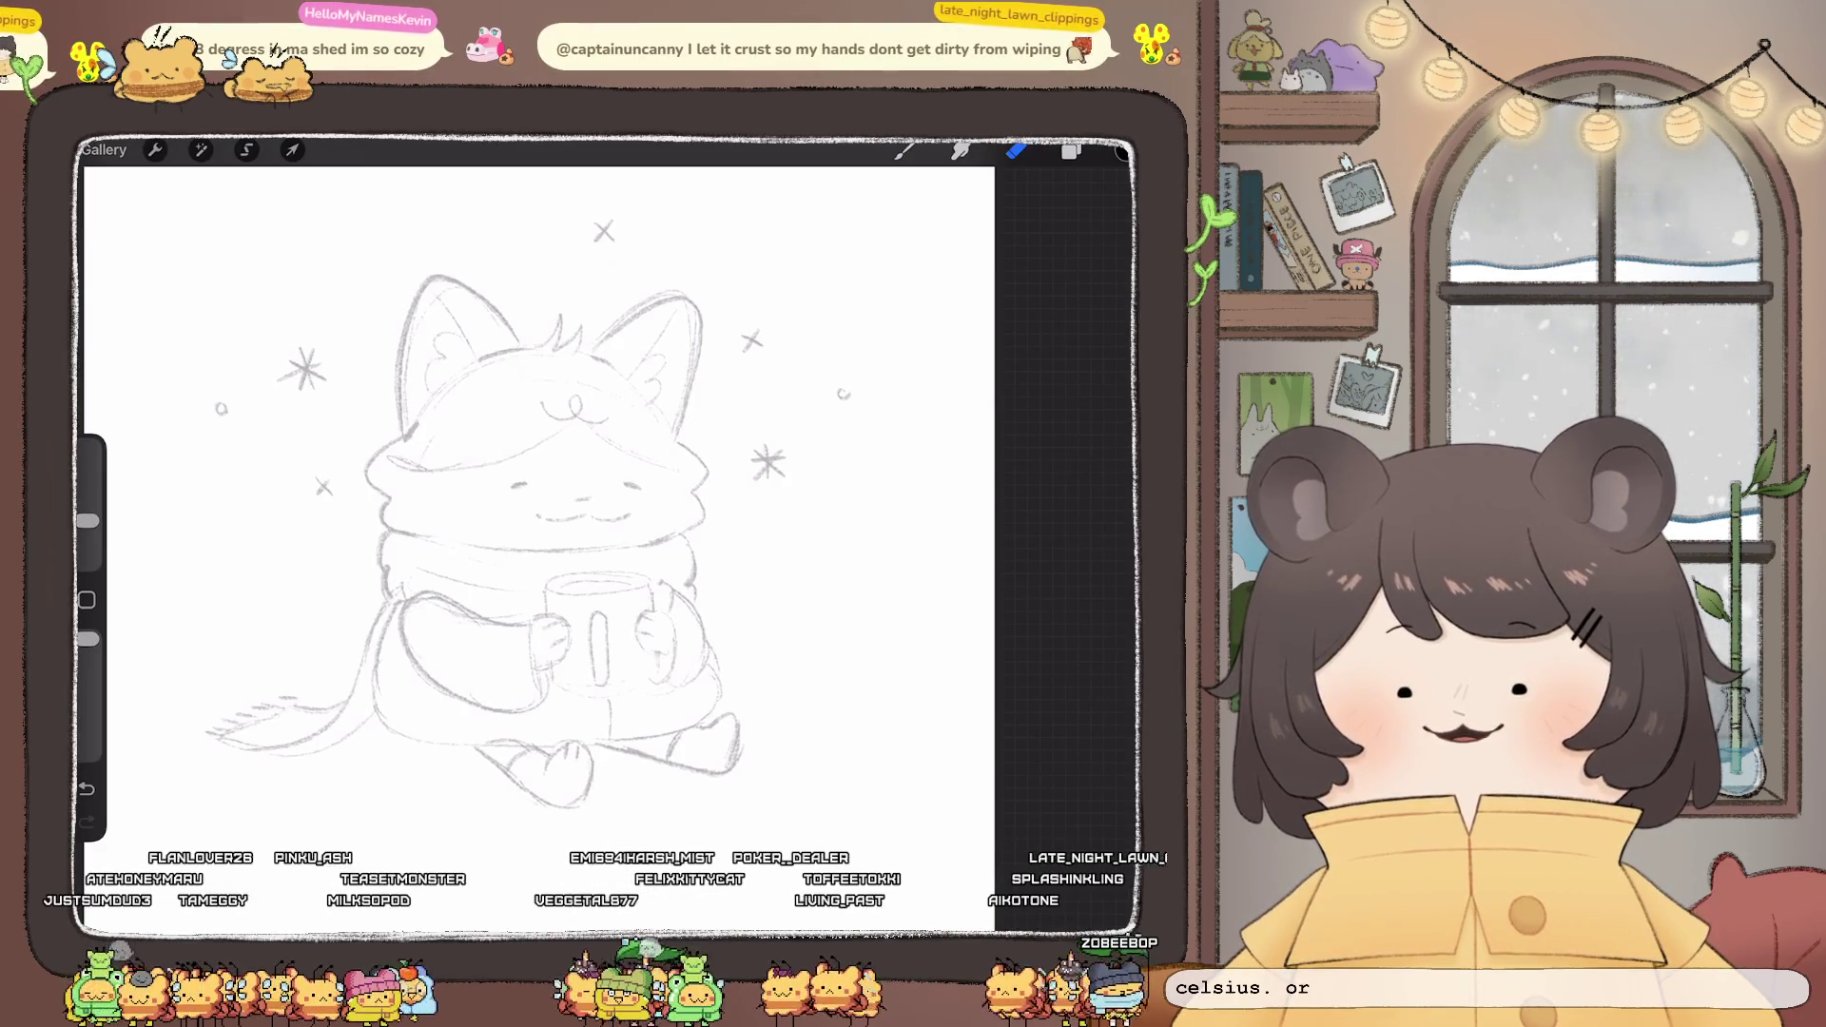
pyautogui.scroll(1, 570, 533)
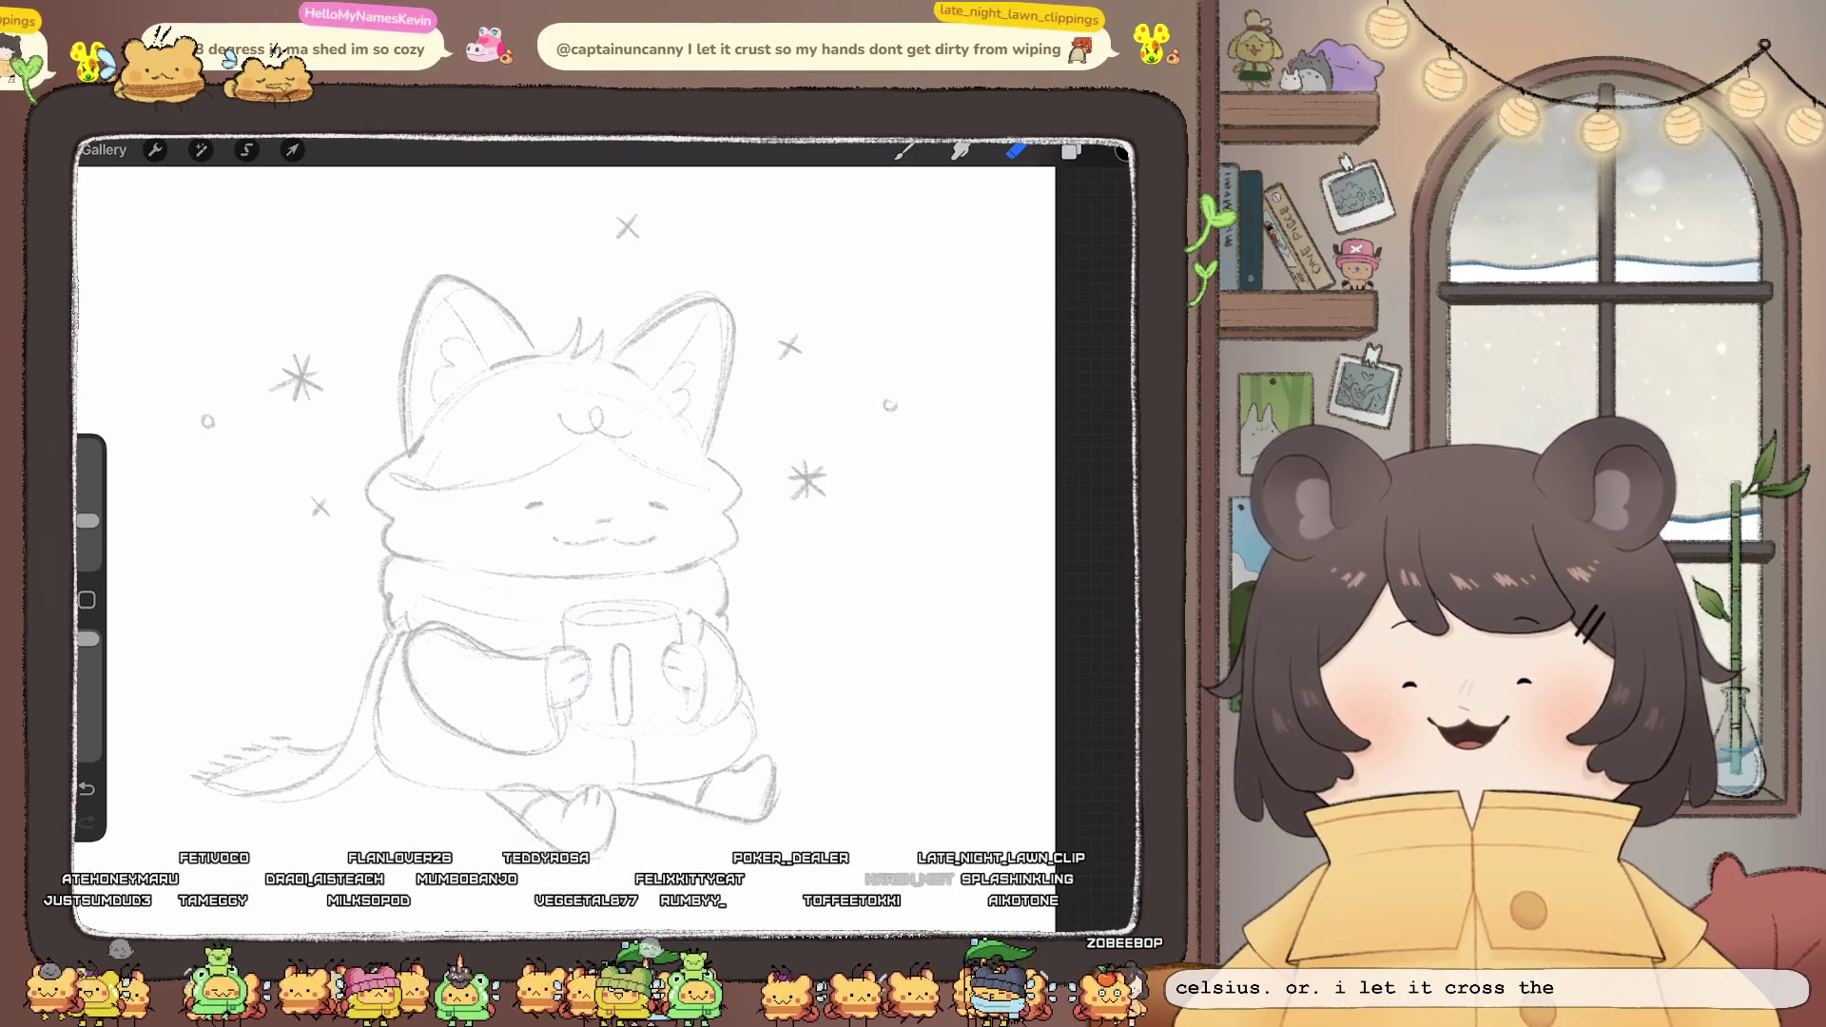
pyautogui.moveTo(571, 532); pyautogui.dragTo(542, 506)
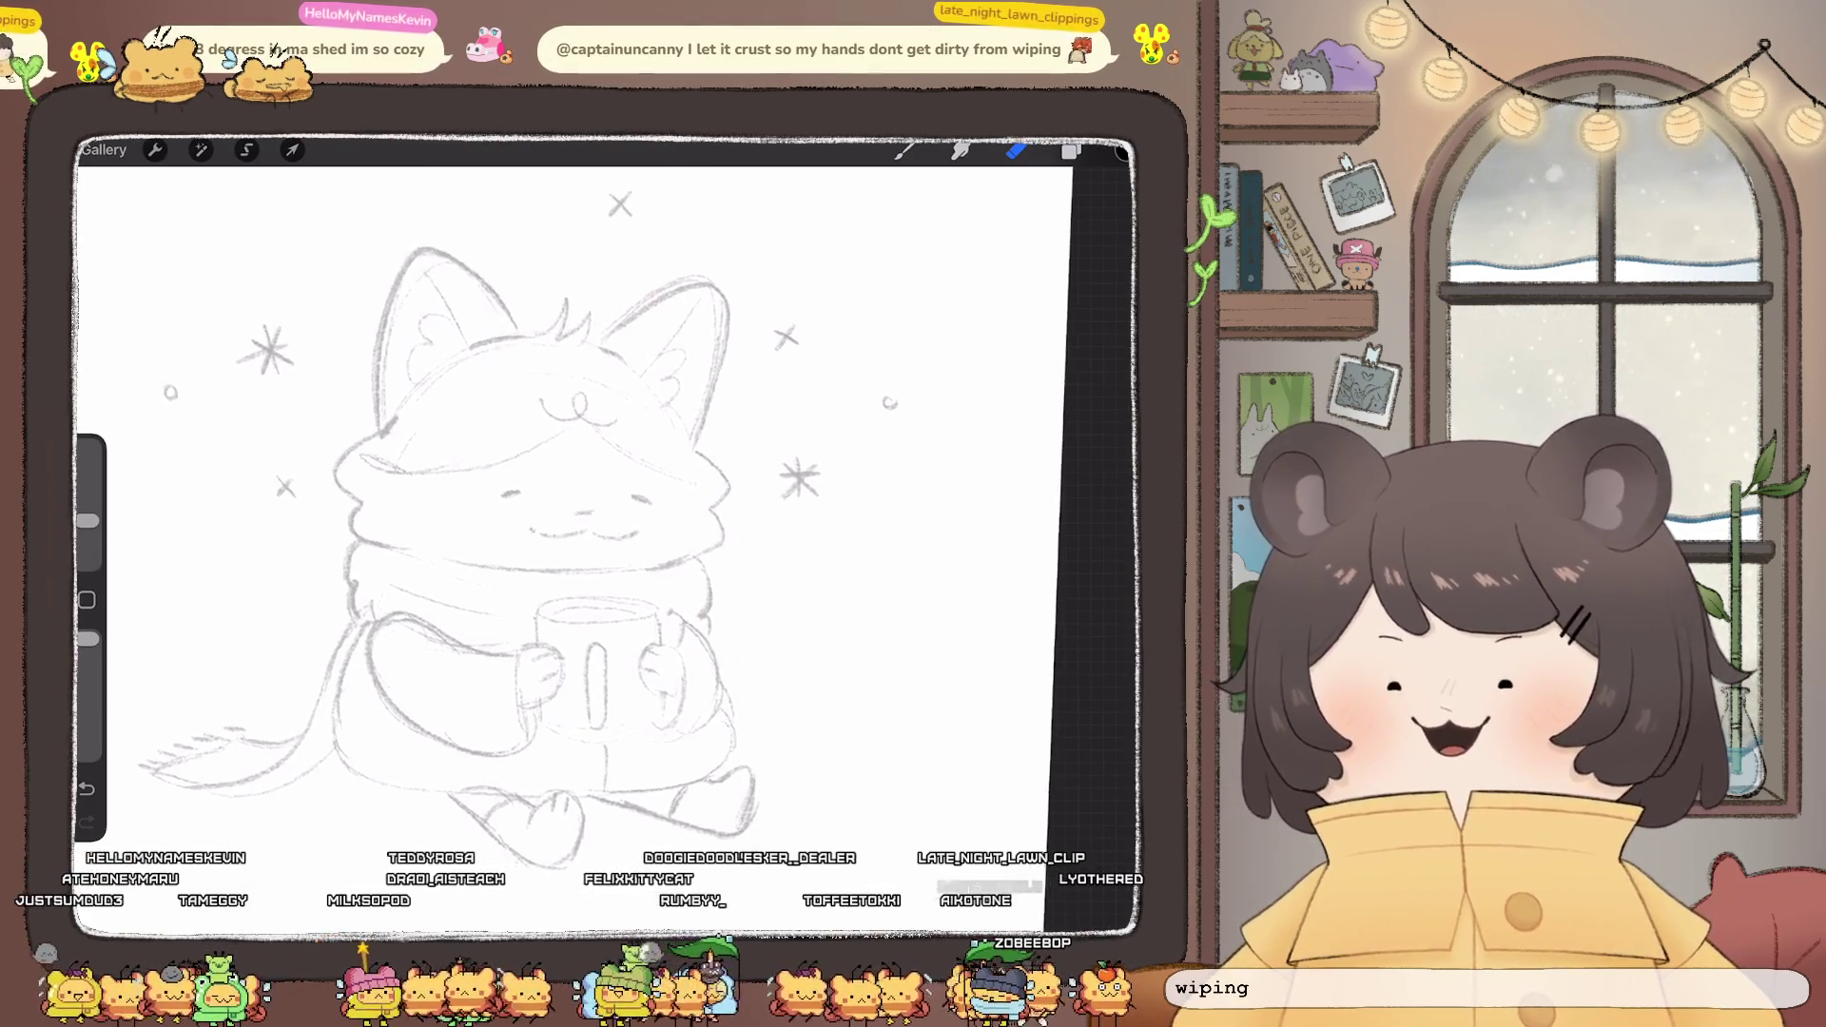
pyautogui.scroll(2, 609, 533)
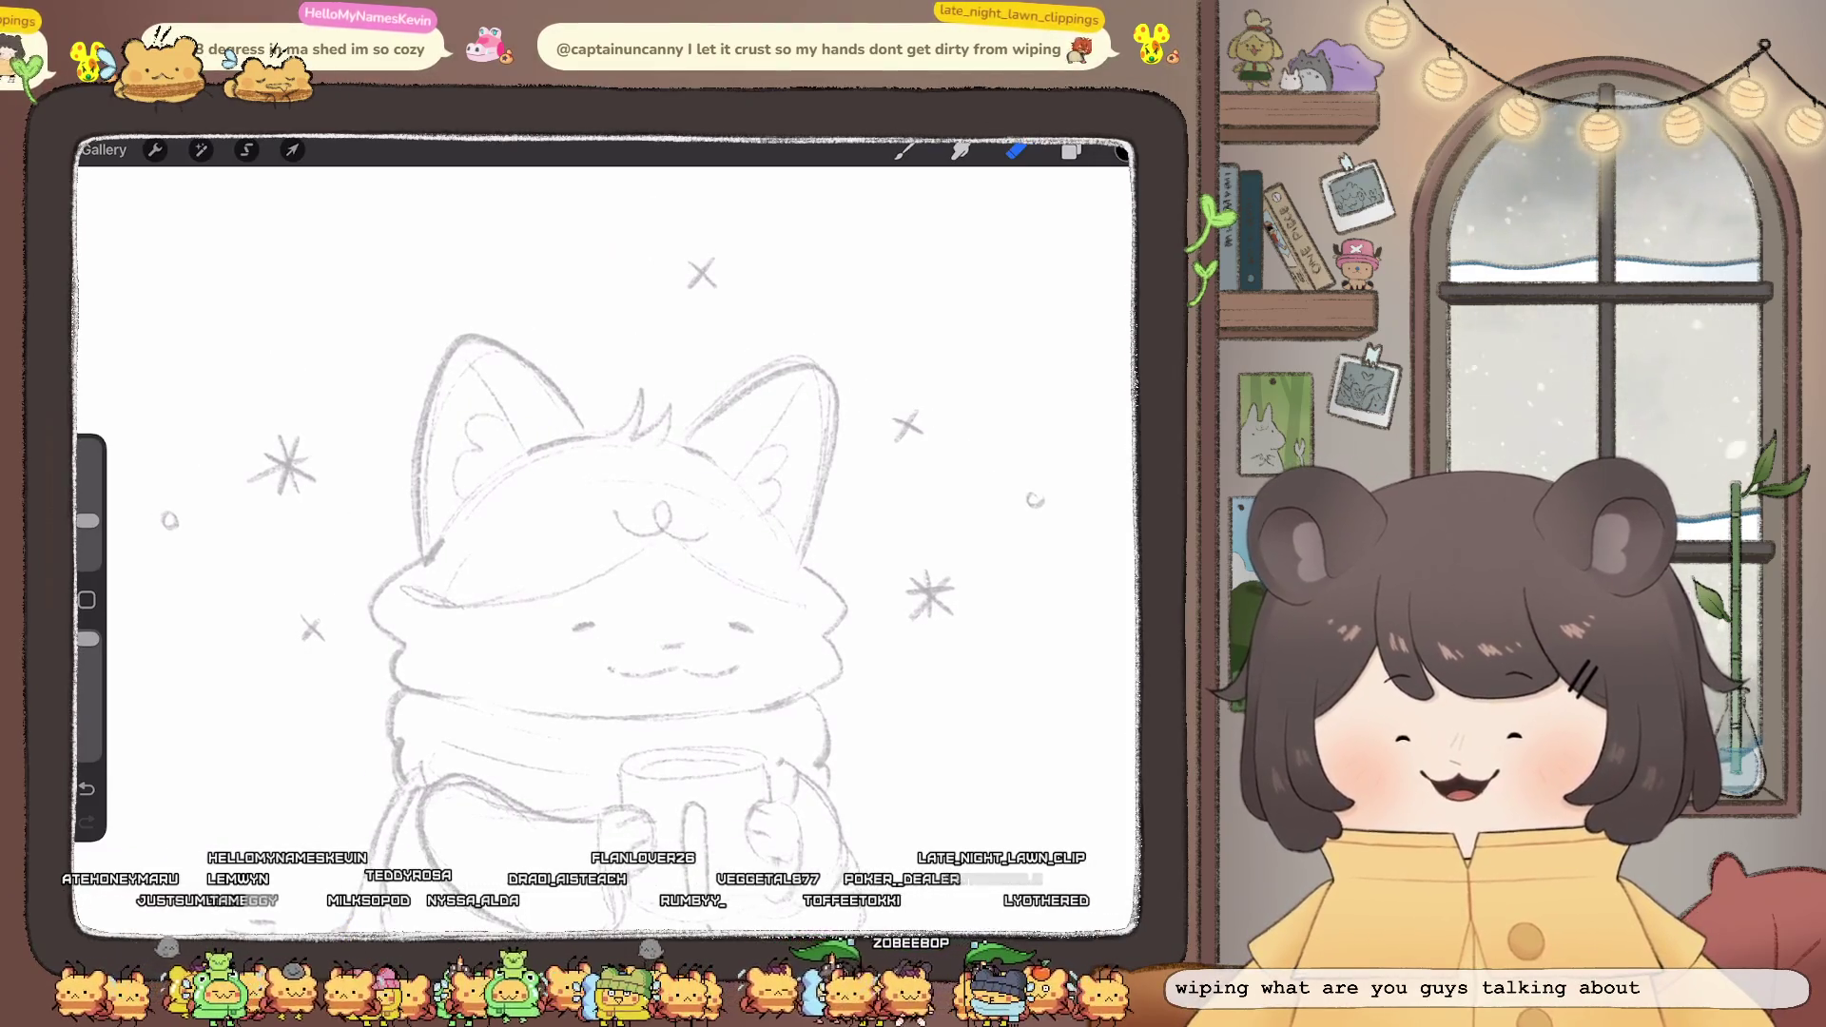
pyautogui.click(903, 150)
pyautogui.moveTo(572, 410)
pyautogui.mouseDown()
pyautogui.moveTo(587, 430)
pyautogui.moveTo(462, 340)
pyautogui.moveTo(423, 456)
pyautogui.moveTo(416, 564)
pyautogui.mouseUp()
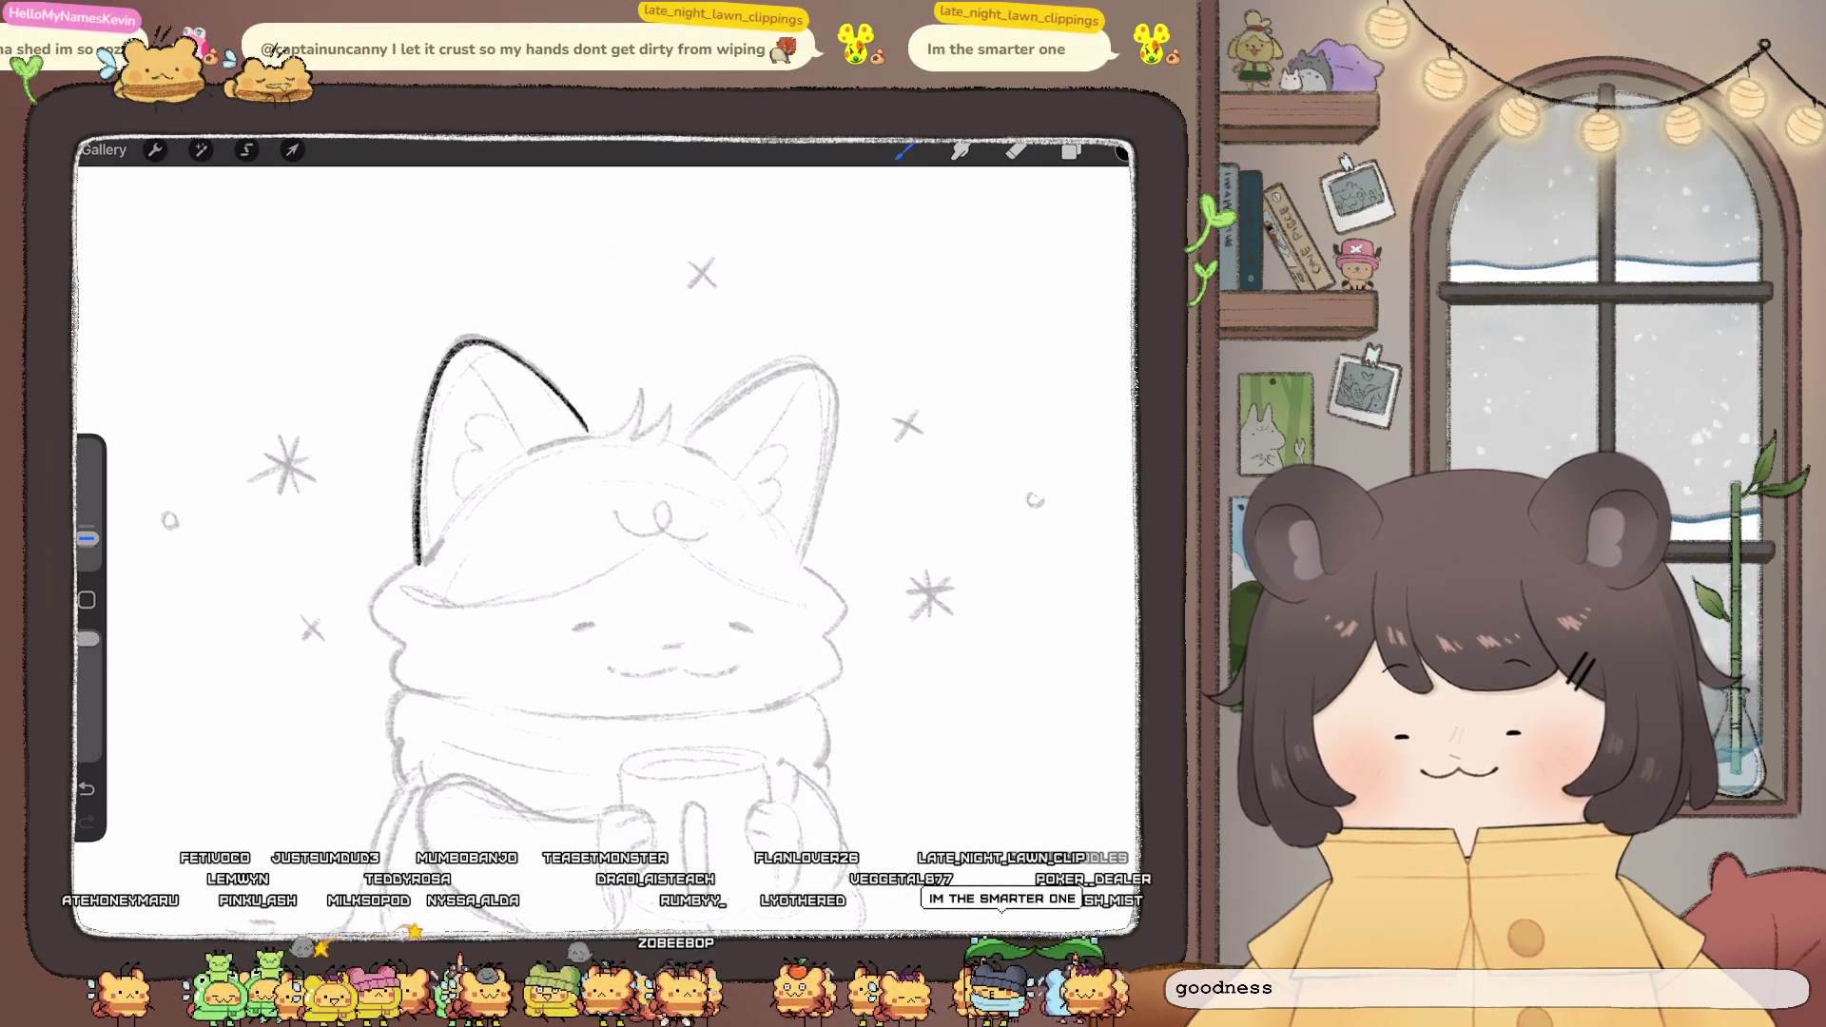
# - Ink the inner-ear curves of the left ear and the zigzag hair tuft between the ears
pyautogui.scroll(-3, 609, 533)
pyautogui.click(1071, 151)
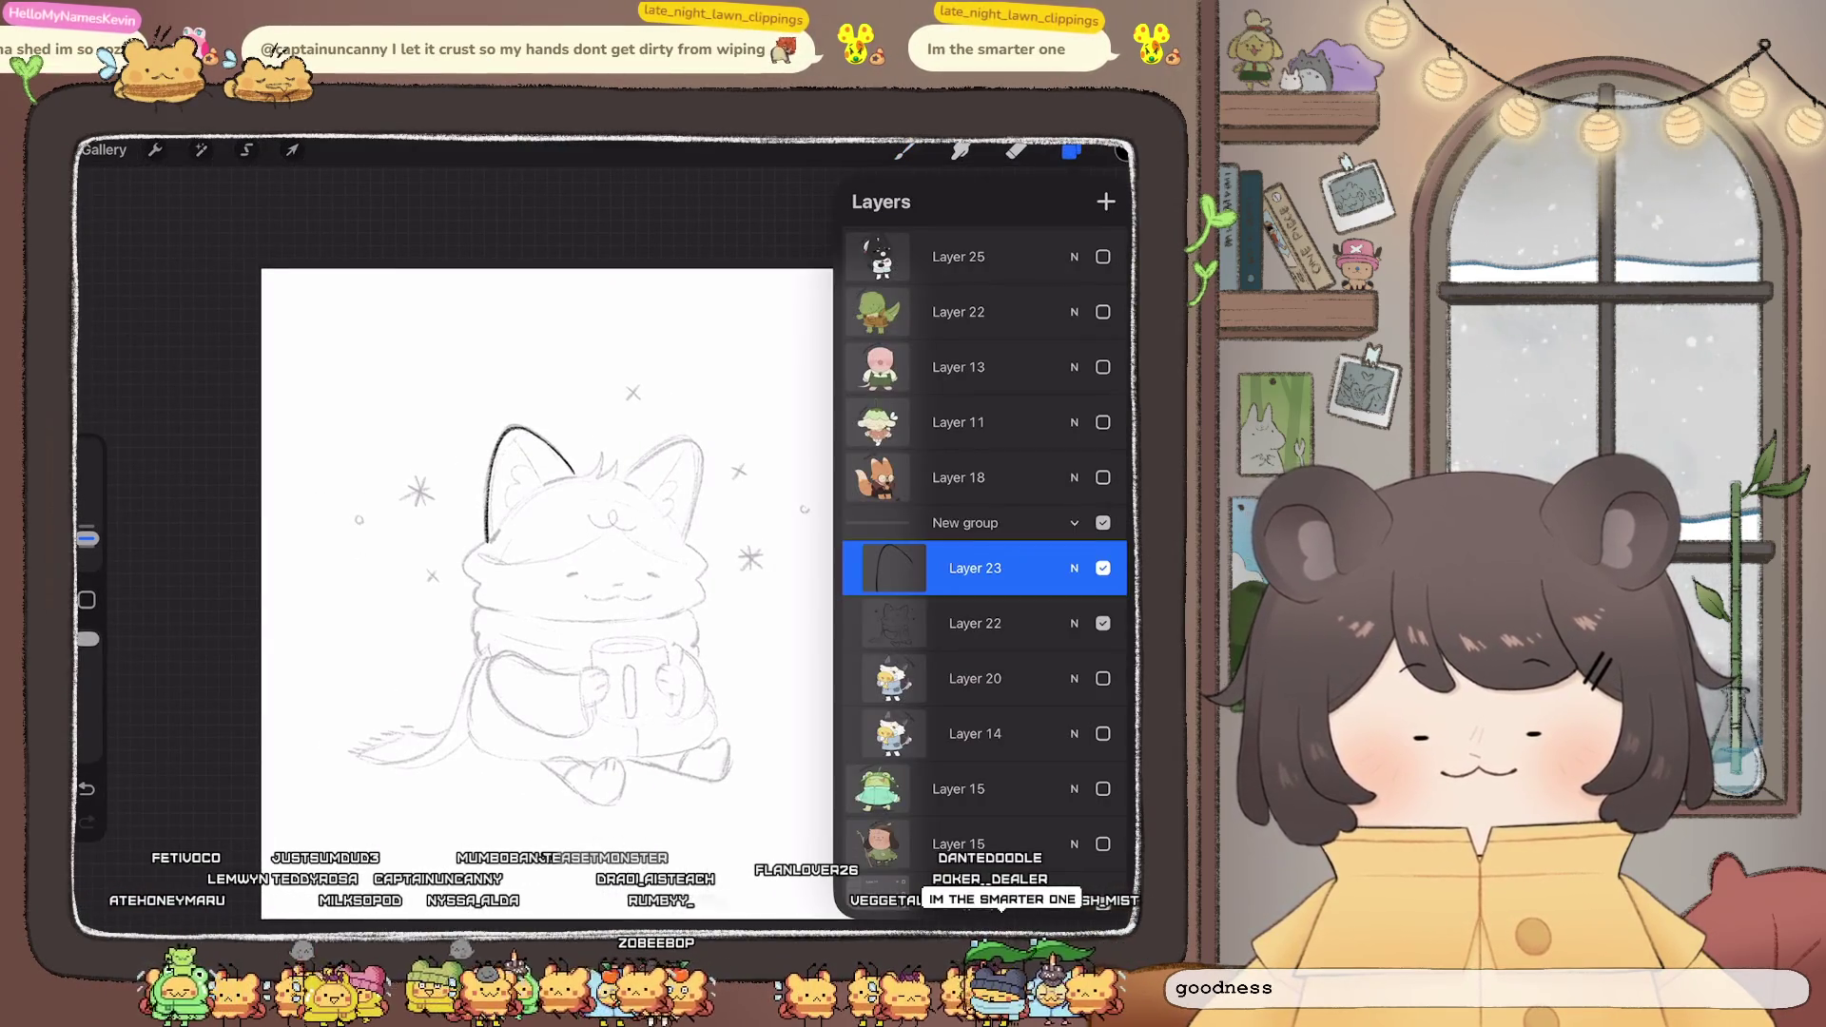
pyautogui.scroll(-2, 547, 533)
pyautogui.scroll(5, 609, 532)
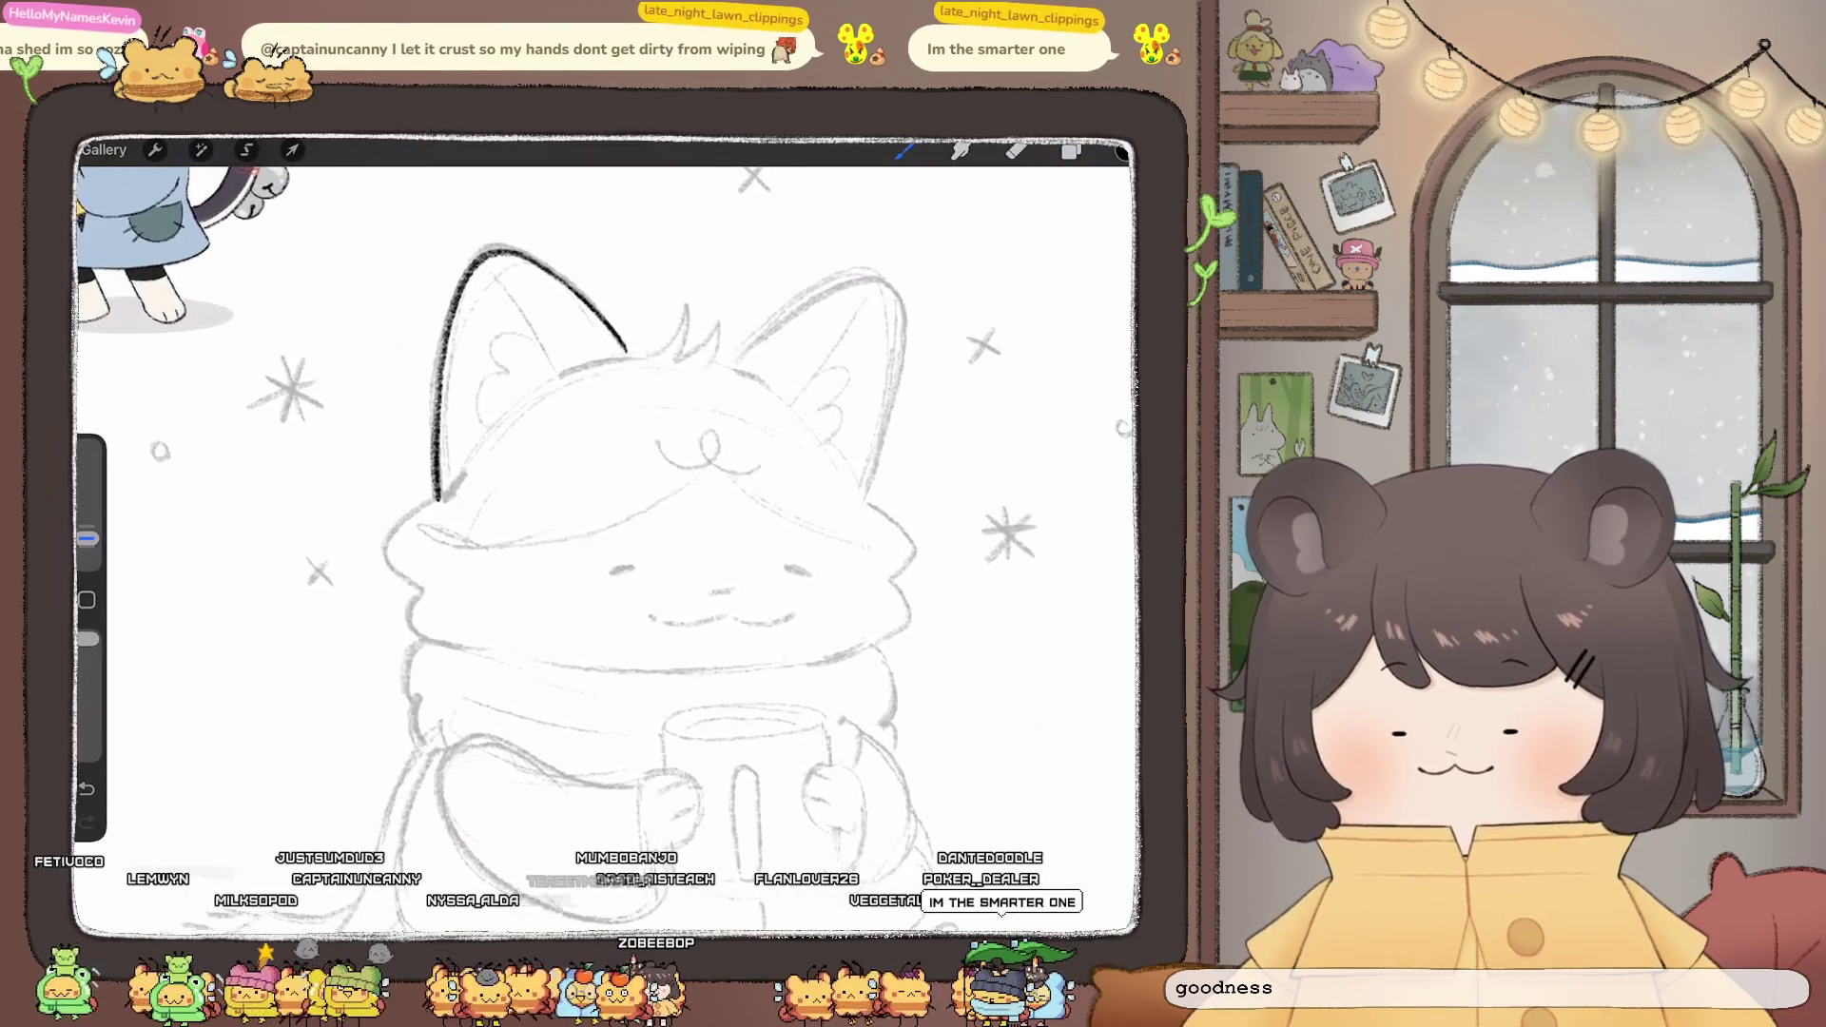
pyautogui.moveTo(533, 337)
pyautogui.mouseDown()
pyautogui.moveTo(486, 418)
pyautogui.moveTo(499, 428)
pyautogui.mouseUp()
pyautogui.scroll(-2, 608, 532)
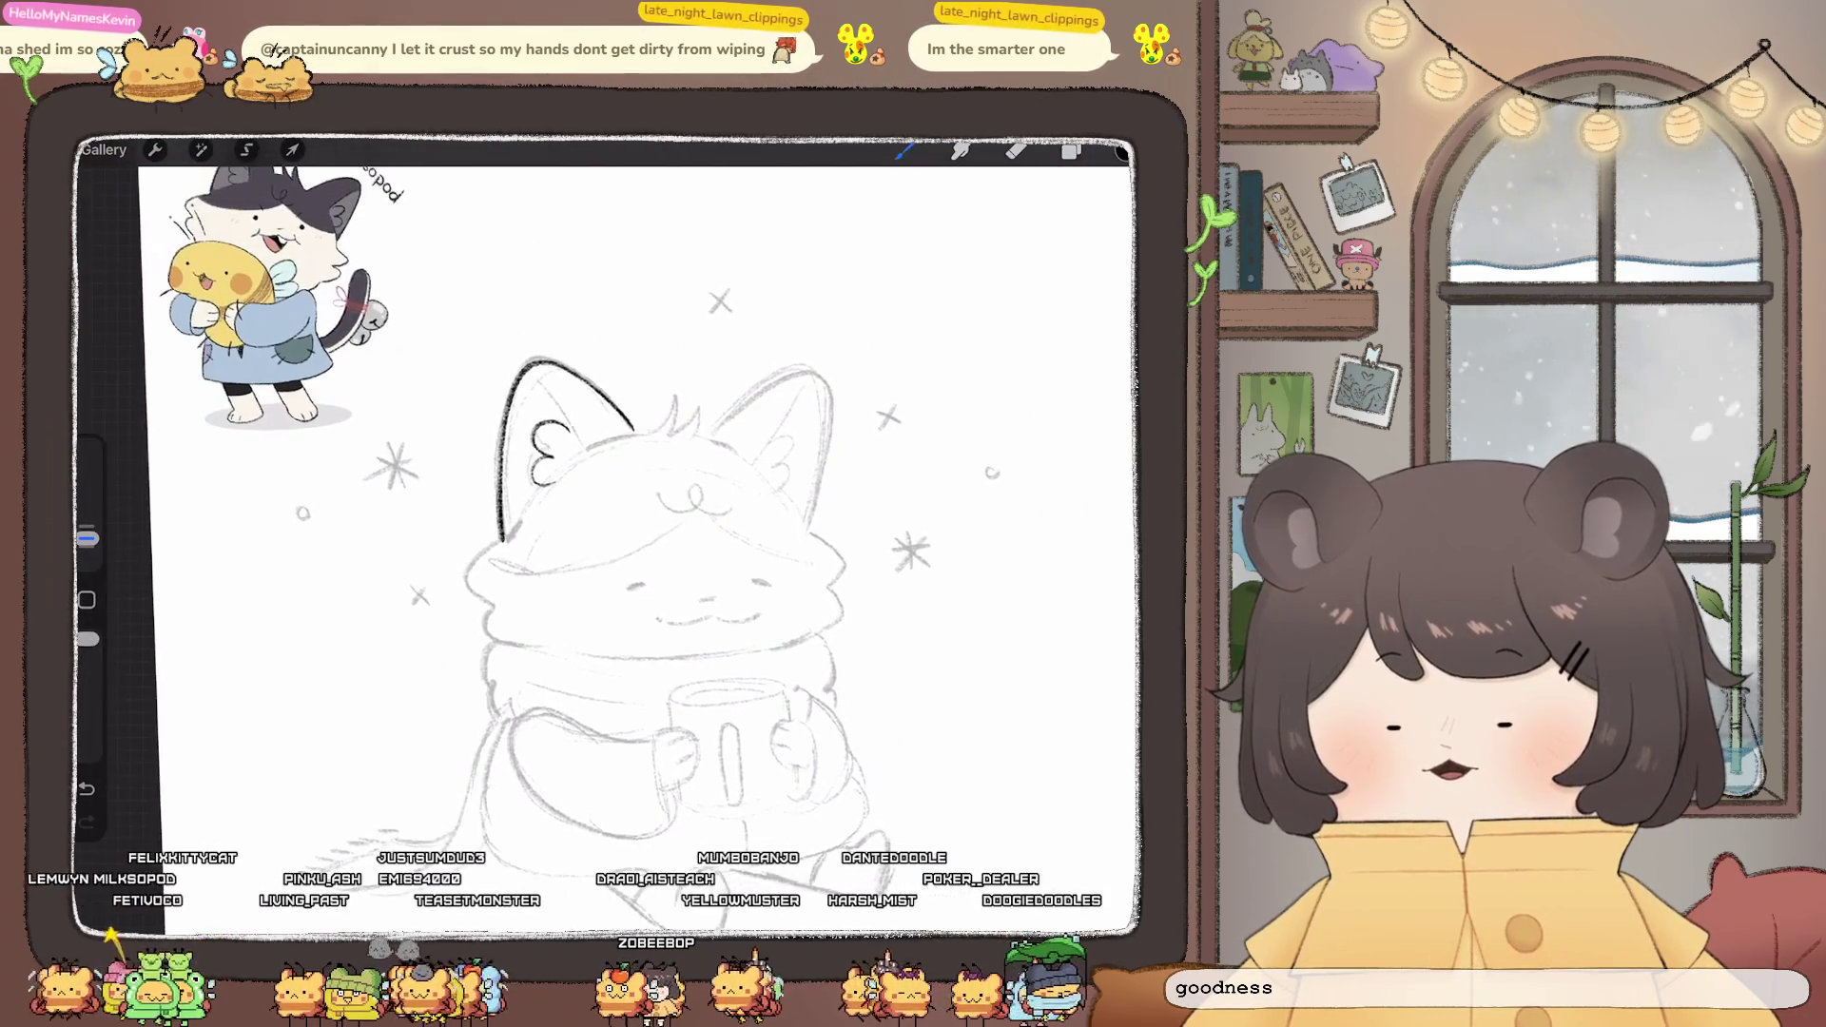
pyautogui.scroll(1, 609, 533)
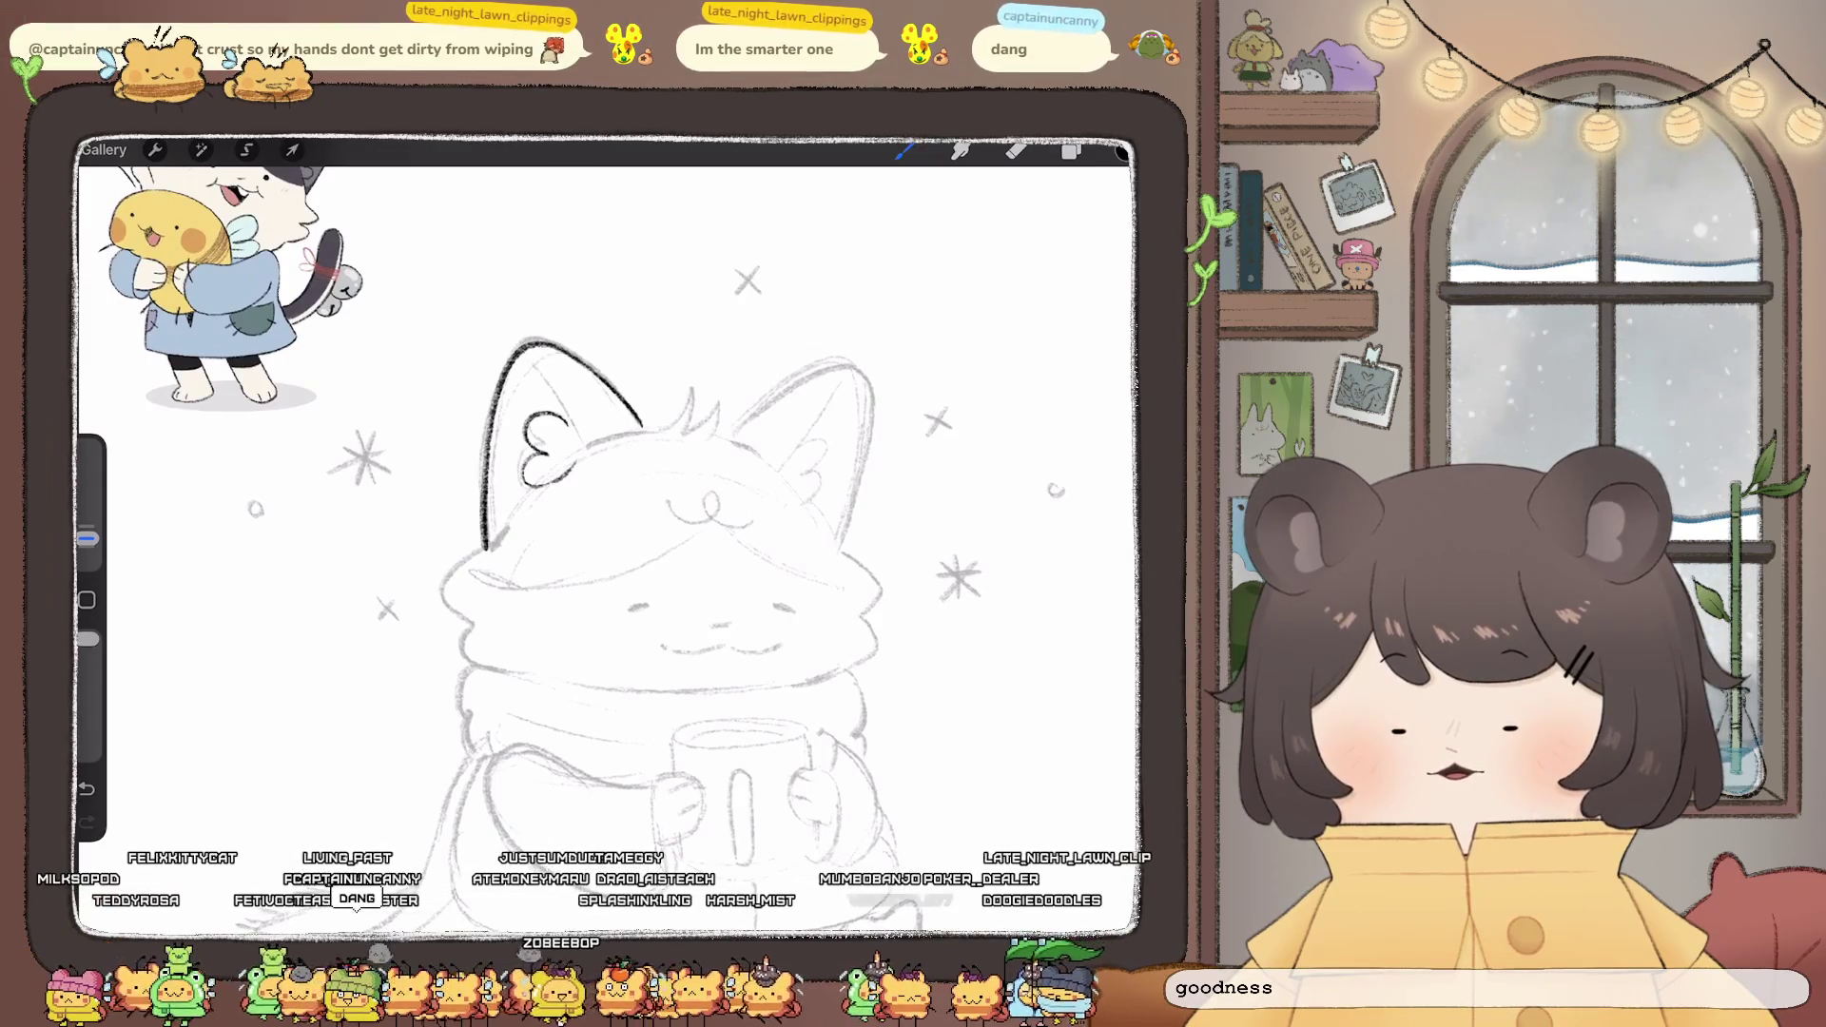
pyautogui.scroll(2, 609, 532)
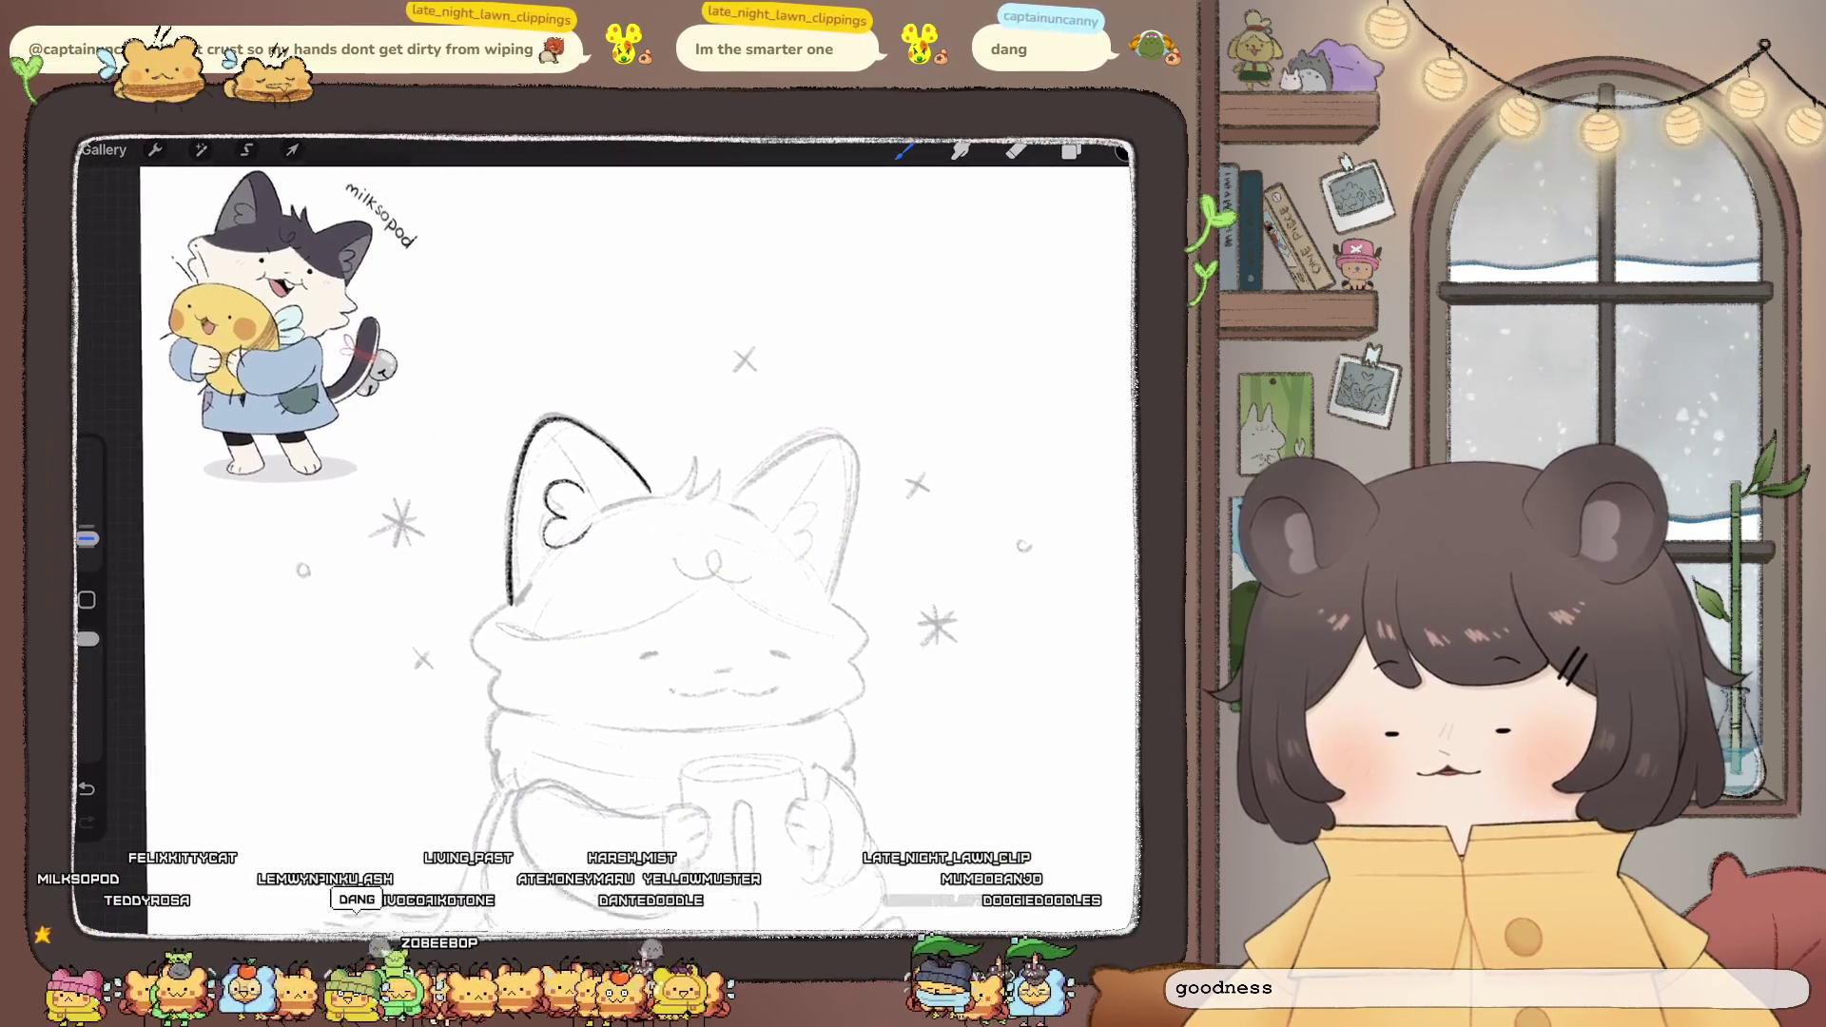
pyautogui.moveTo(538, 434); pyautogui.dragTo(584, 495)
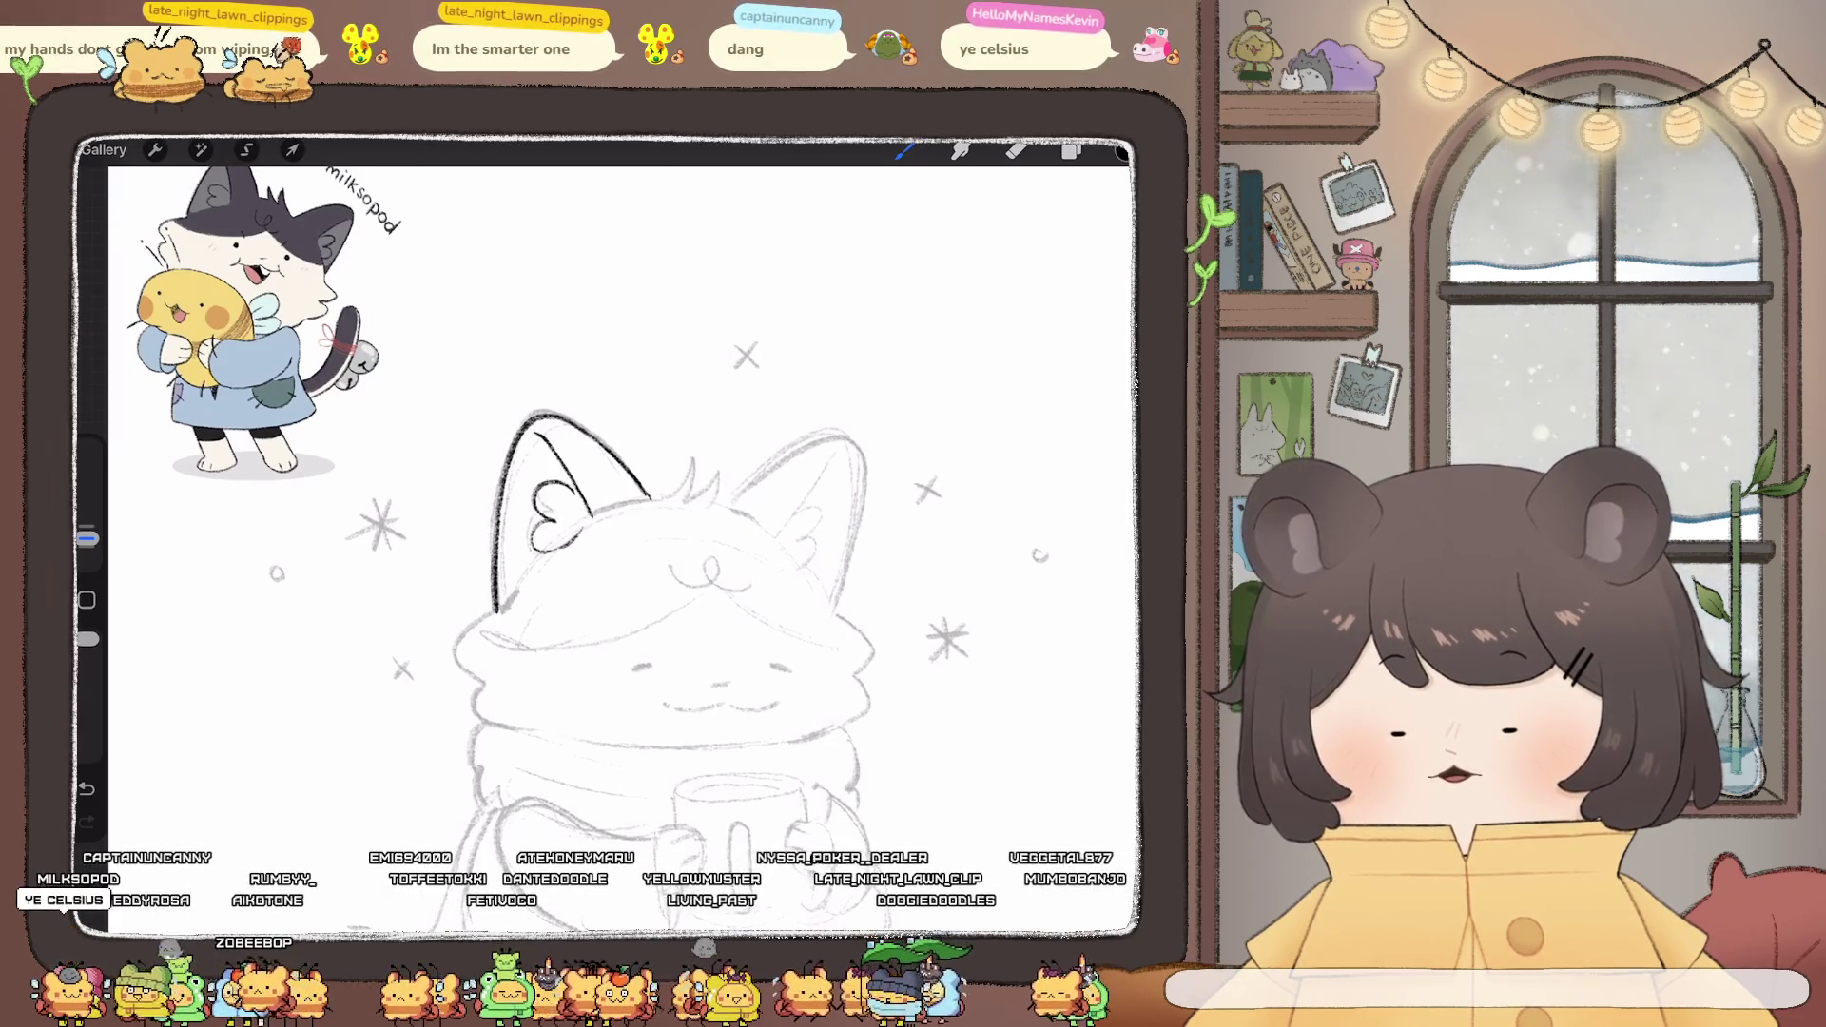
pyautogui.scroll(2, 609, 533)
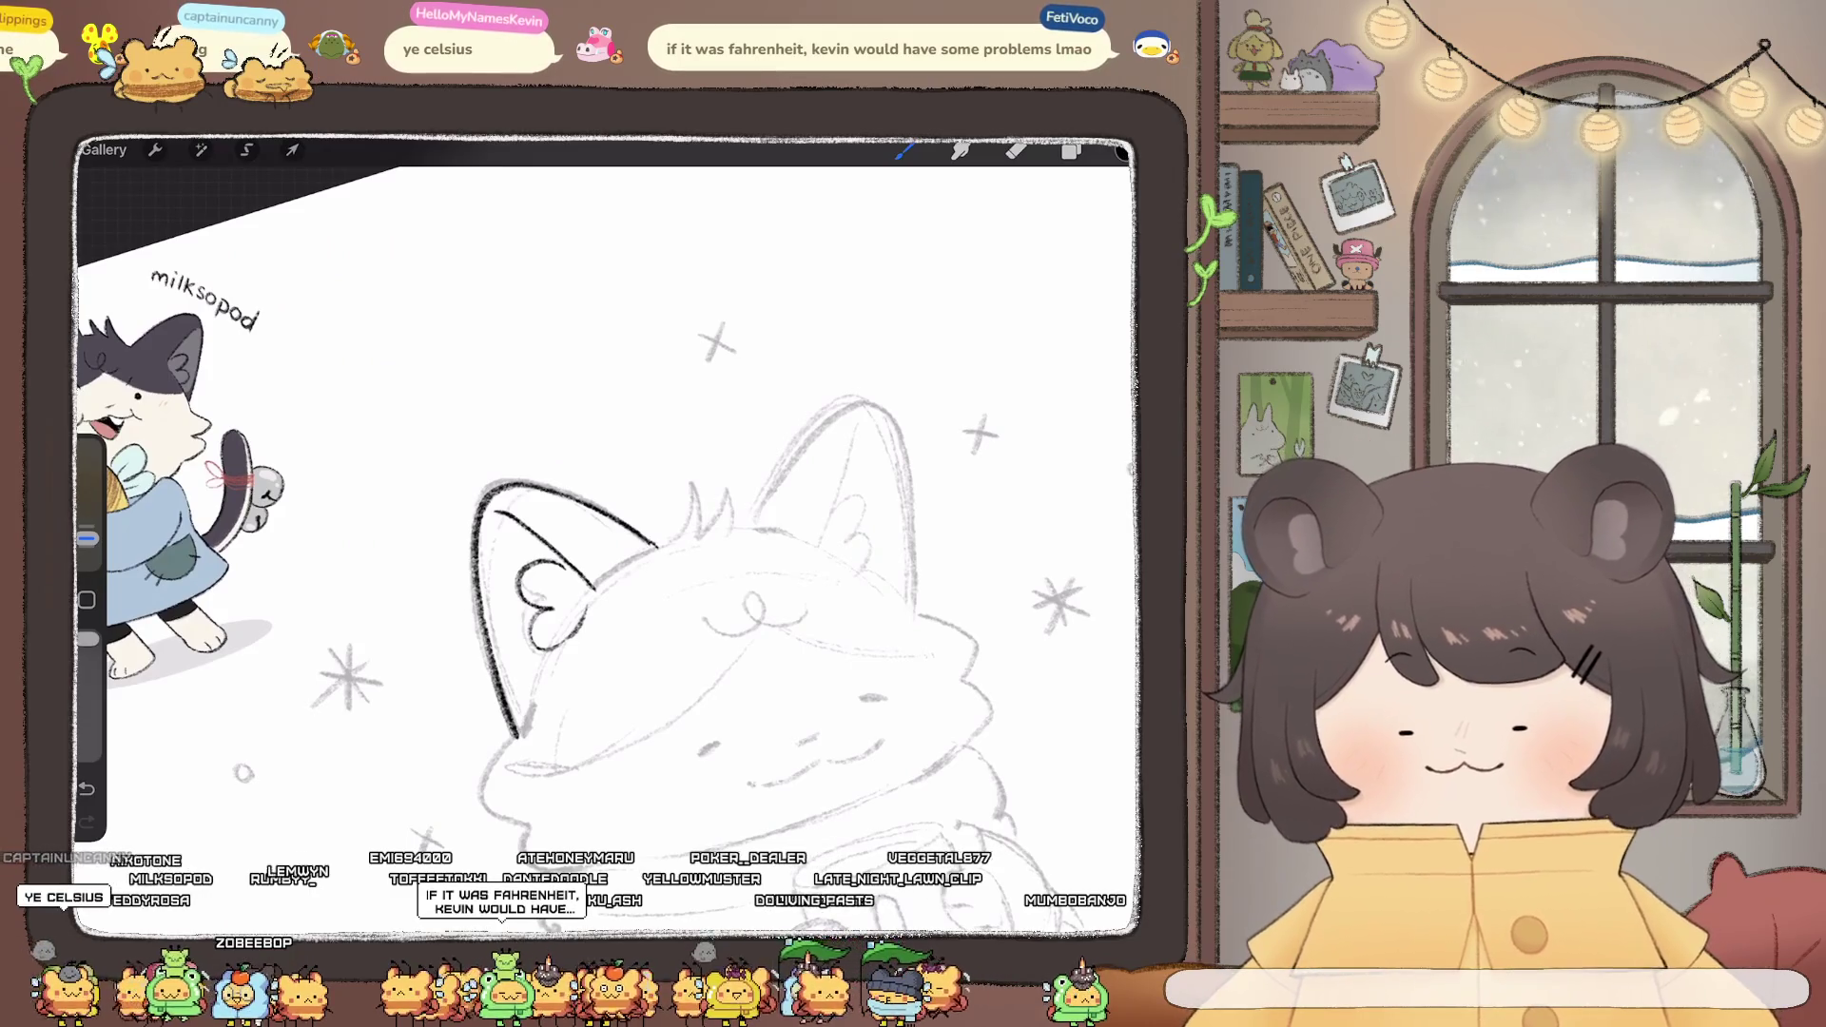
pyautogui.moveTo(678, 542)
pyautogui.mouseDown()
pyautogui.moveTo(693, 505)
pyautogui.moveTo(732, 487)
pyautogui.moveTo(737, 531)
pyautogui.mouseUp()
# - Ink the cat's right ear outline, redoing the stroke until it fits
pyautogui.scroll(2, 609, 533)
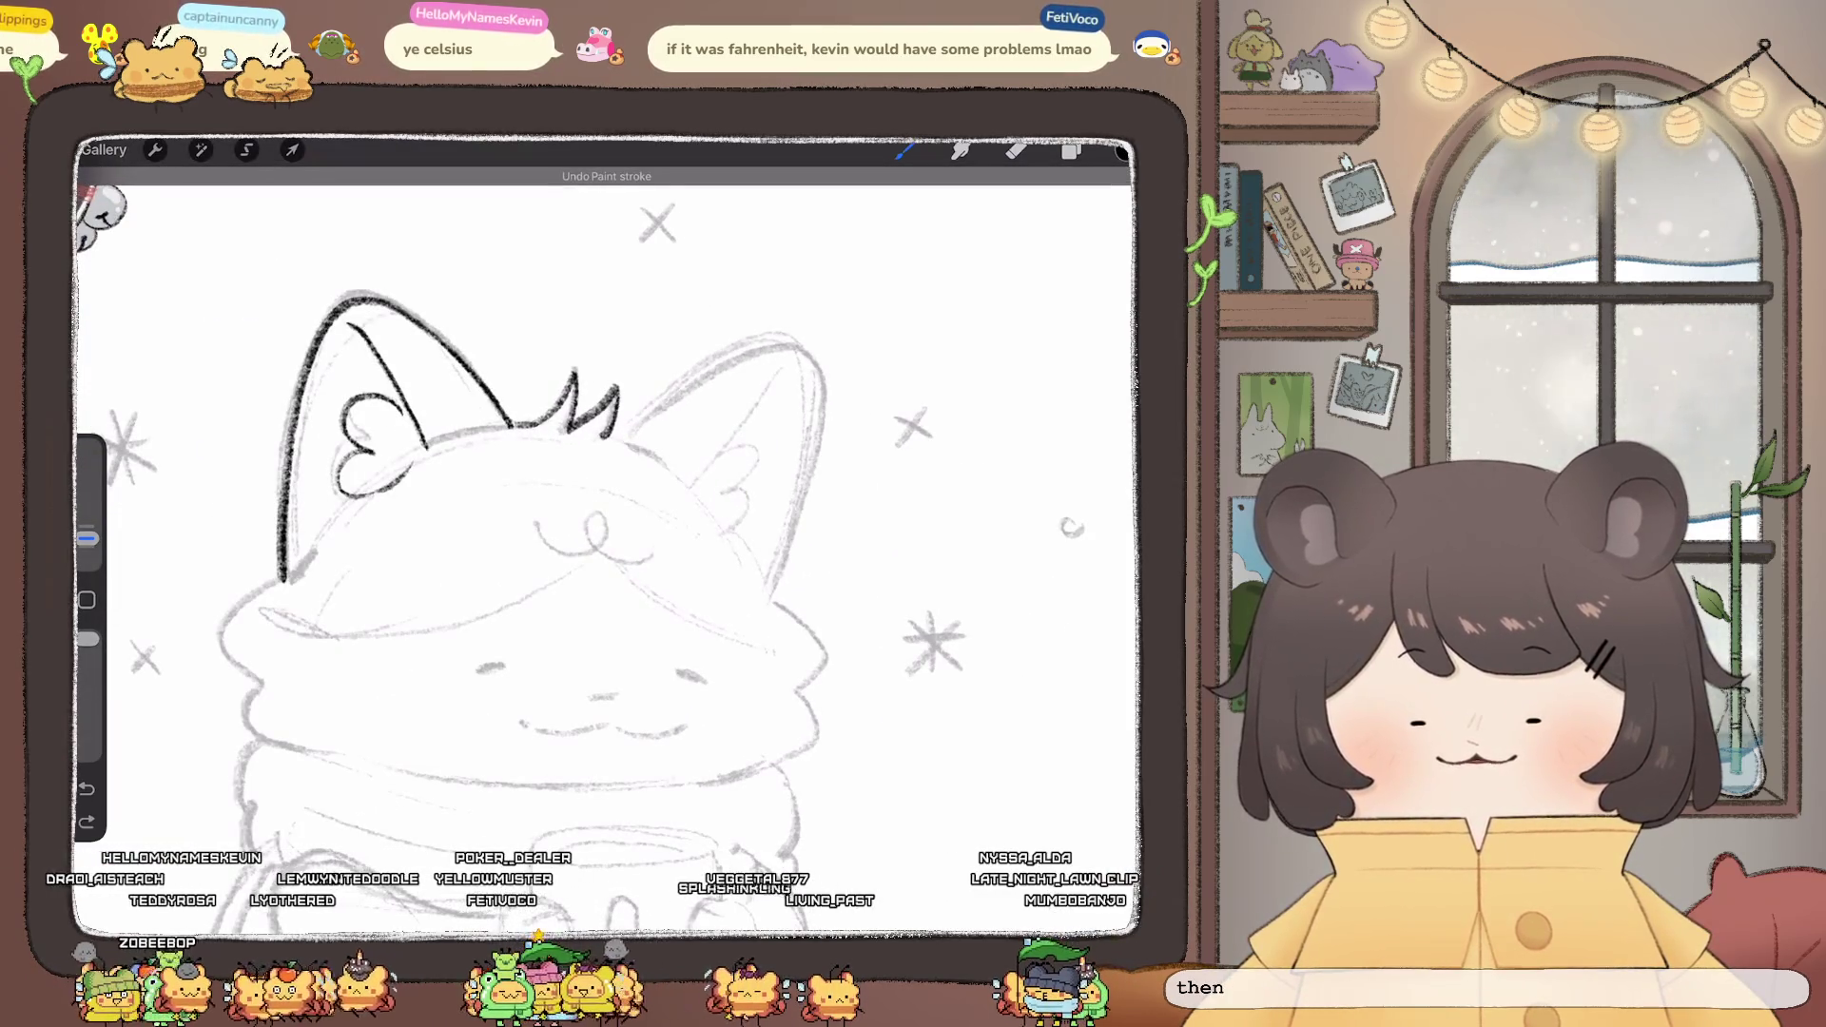
pyautogui.moveTo(618, 438)
pyautogui.mouseDown()
pyautogui.moveTo(661, 463)
pyautogui.moveTo(643, 362)
pyautogui.mouseUp()
pyautogui.scroll(-1, 533, 532)
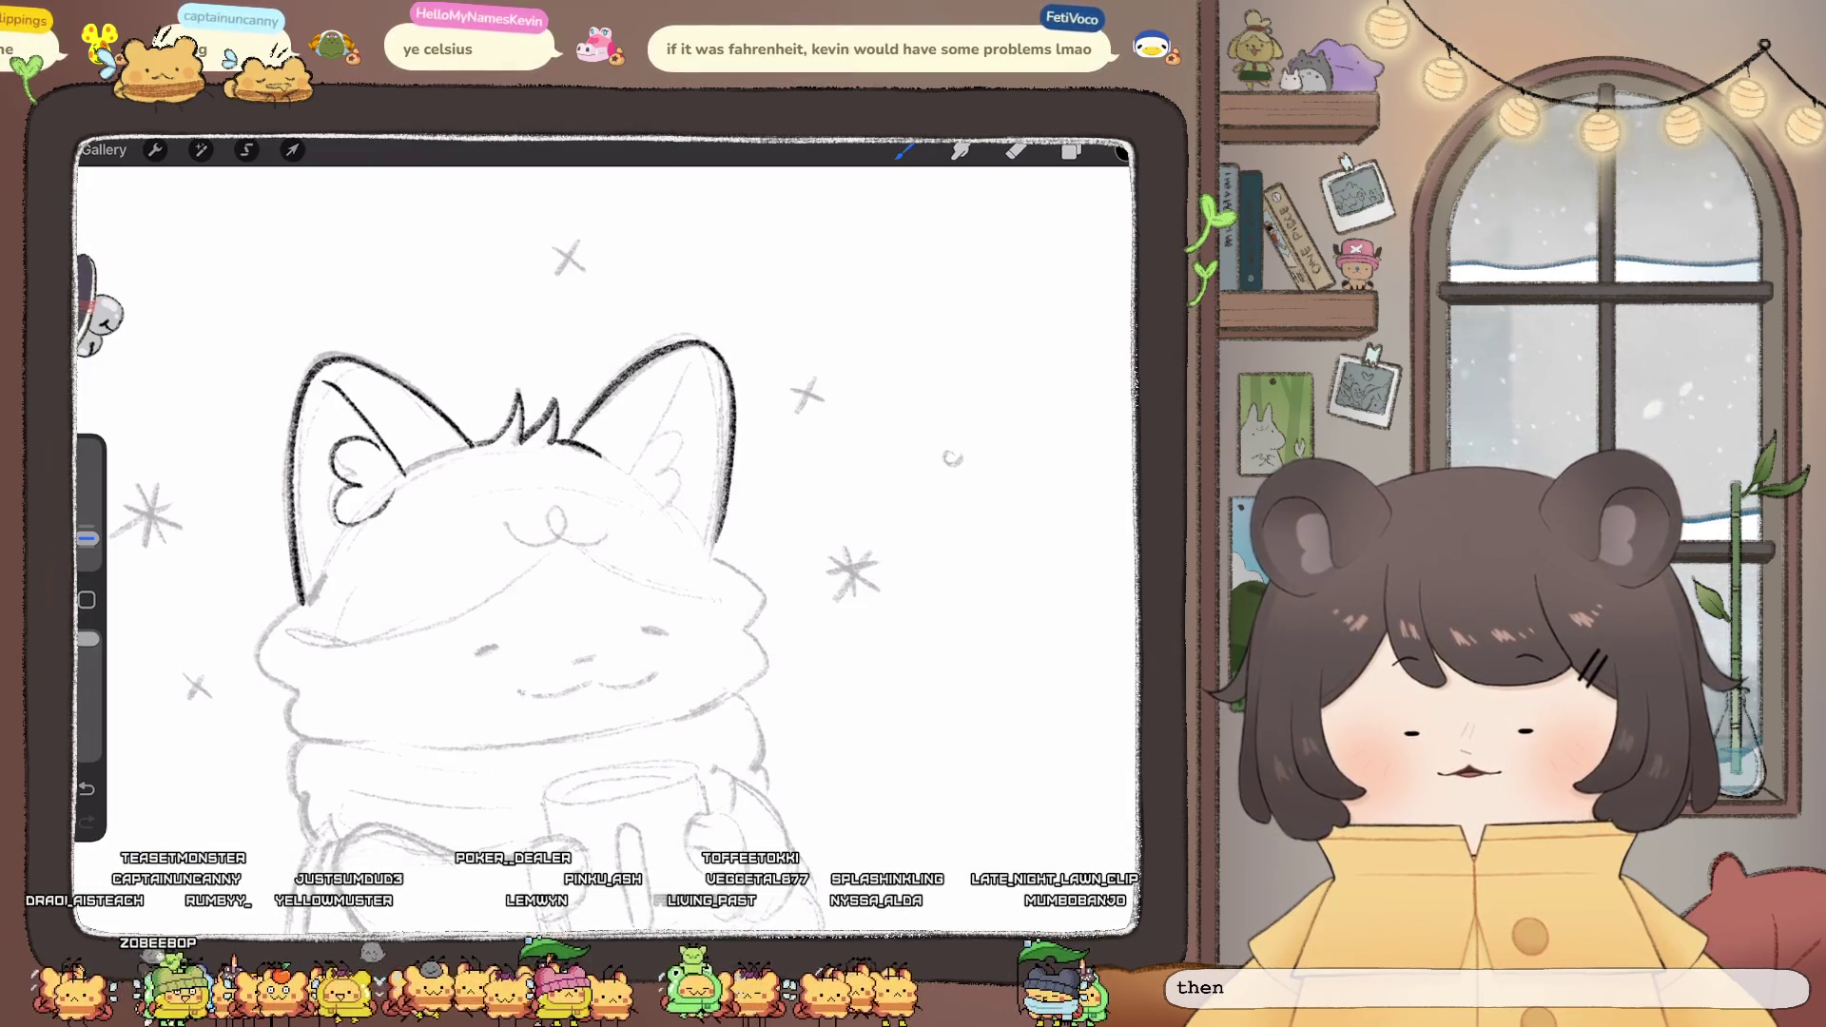
pyautogui.hotkey('ctrl', 'z')
pyautogui.moveTo(685, 347)
pyautogui.mouseDown()
pyautogui.moveTo(728, 430)
pyautogui.moveTo(725, 500)
pyautogui.mouseUp()
pyautogui.hotkey('ctrl', 'z')
pyautogui.moveTo(573, 440)
pyautogui.mouseDown()
pyautogui.moveTo(627, 381)
pyautogui.moveTo(705, 354)
pyautogui.moveTo(727, 433)
pyautogui.moveTo(721, 547)
pyautogui.mouseUp()
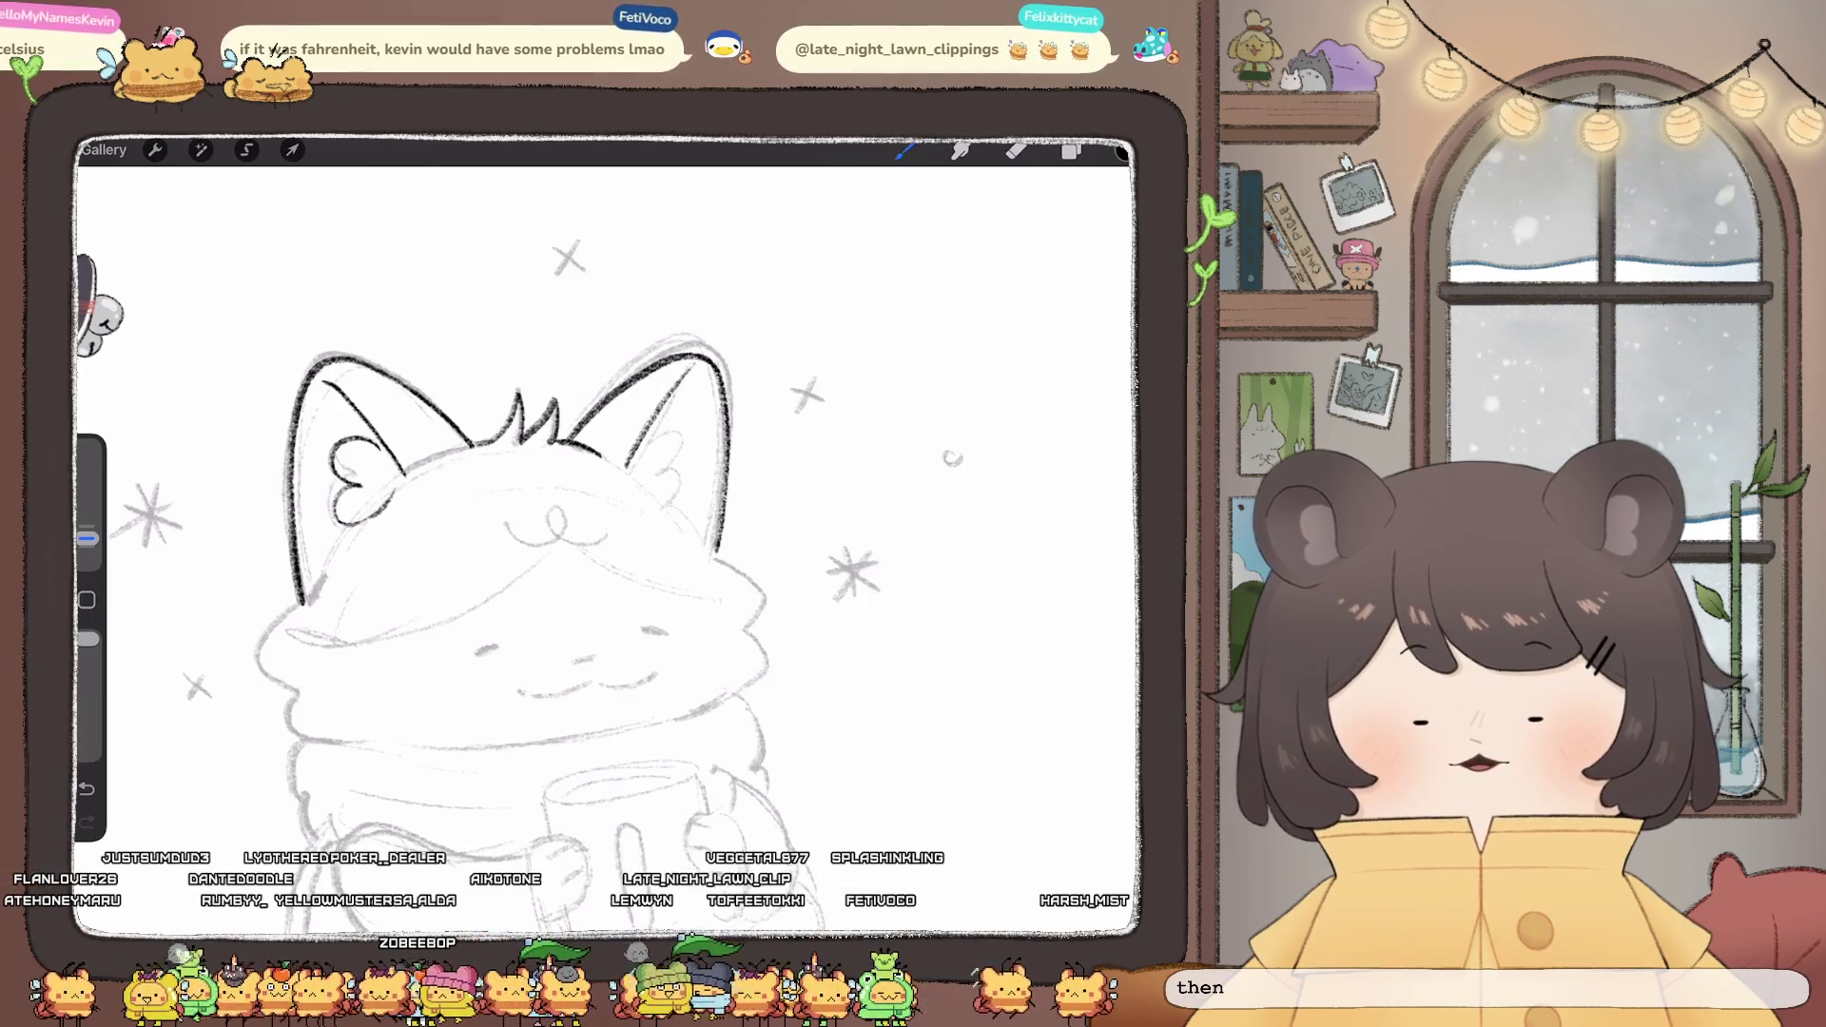
pyautogui.scroll(-5, 609, 532)
pyautogui.scroll(6, 609, 532)
# - Ink the forehead curl, extend the left ear outline down and trace the right cheek
pyautogui.moveTo(539, 374)
pyautogui.mouseDown()
pyautogui.moveTo(598, 400)
pyautogui.moveTo(628, 380)
pyautogui.mouseUp()
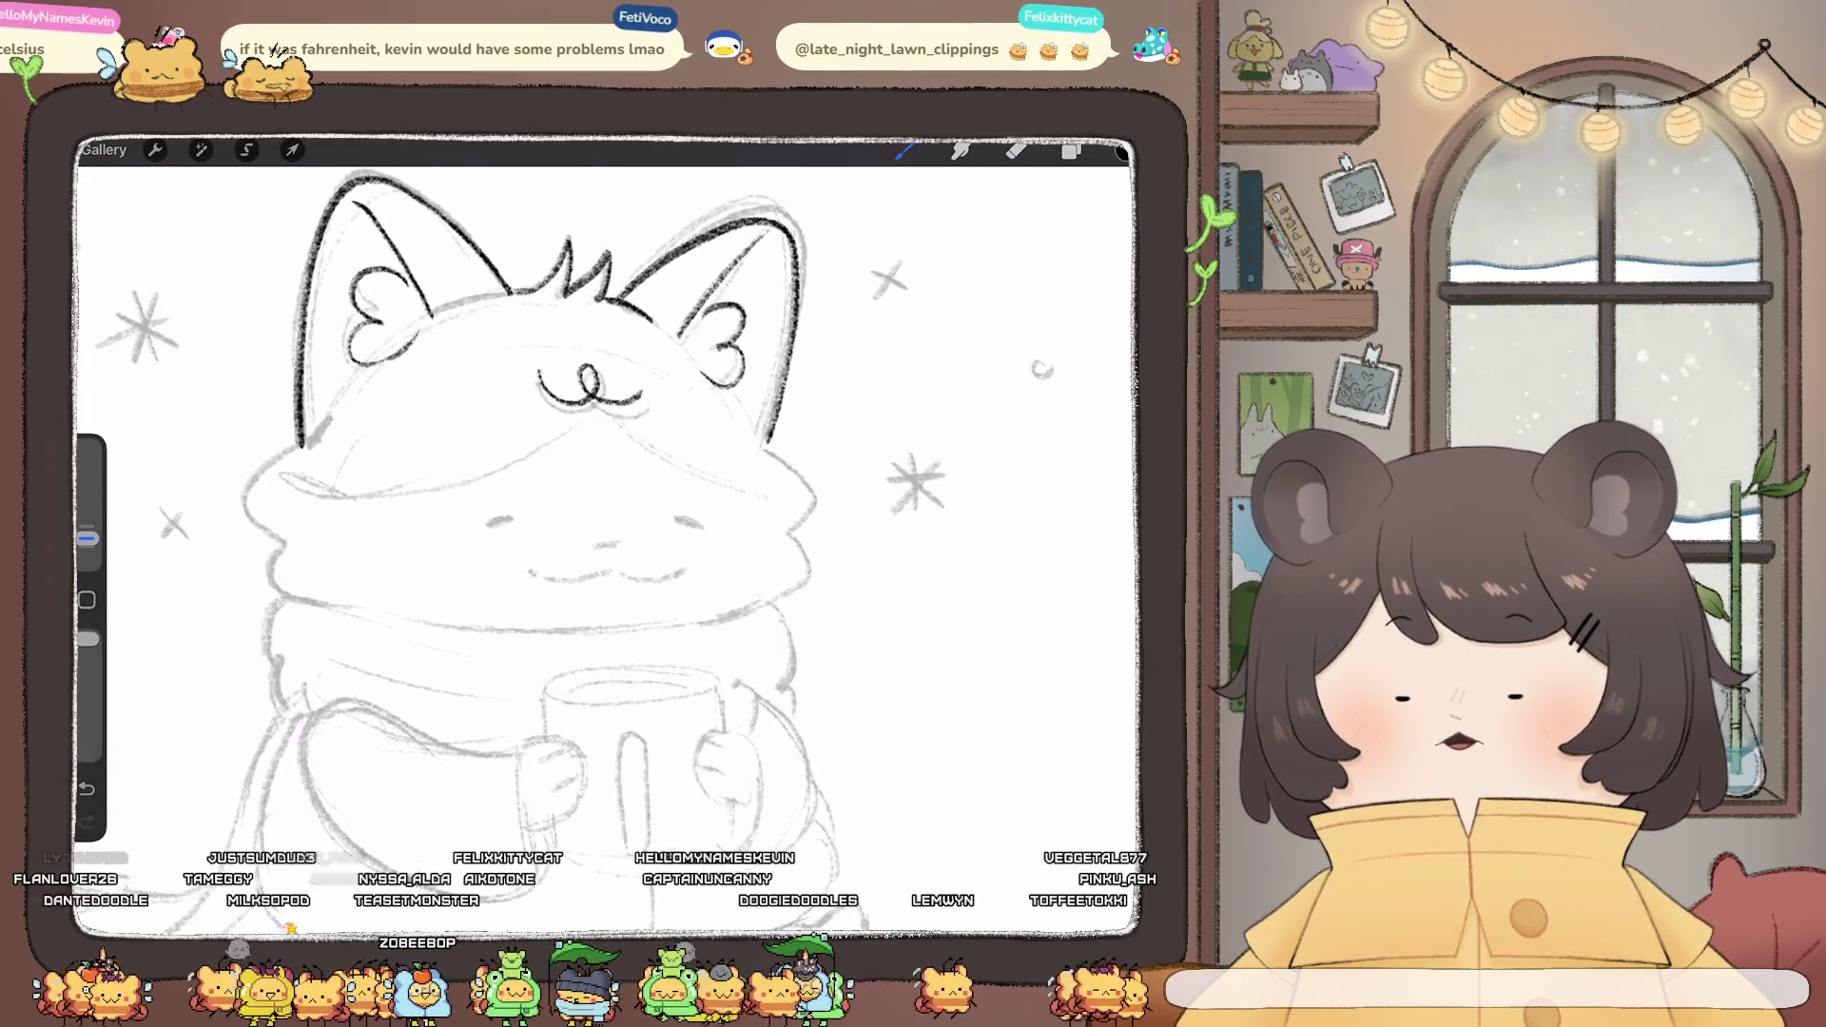
pyautogui.scroll(-2, 608, 532)
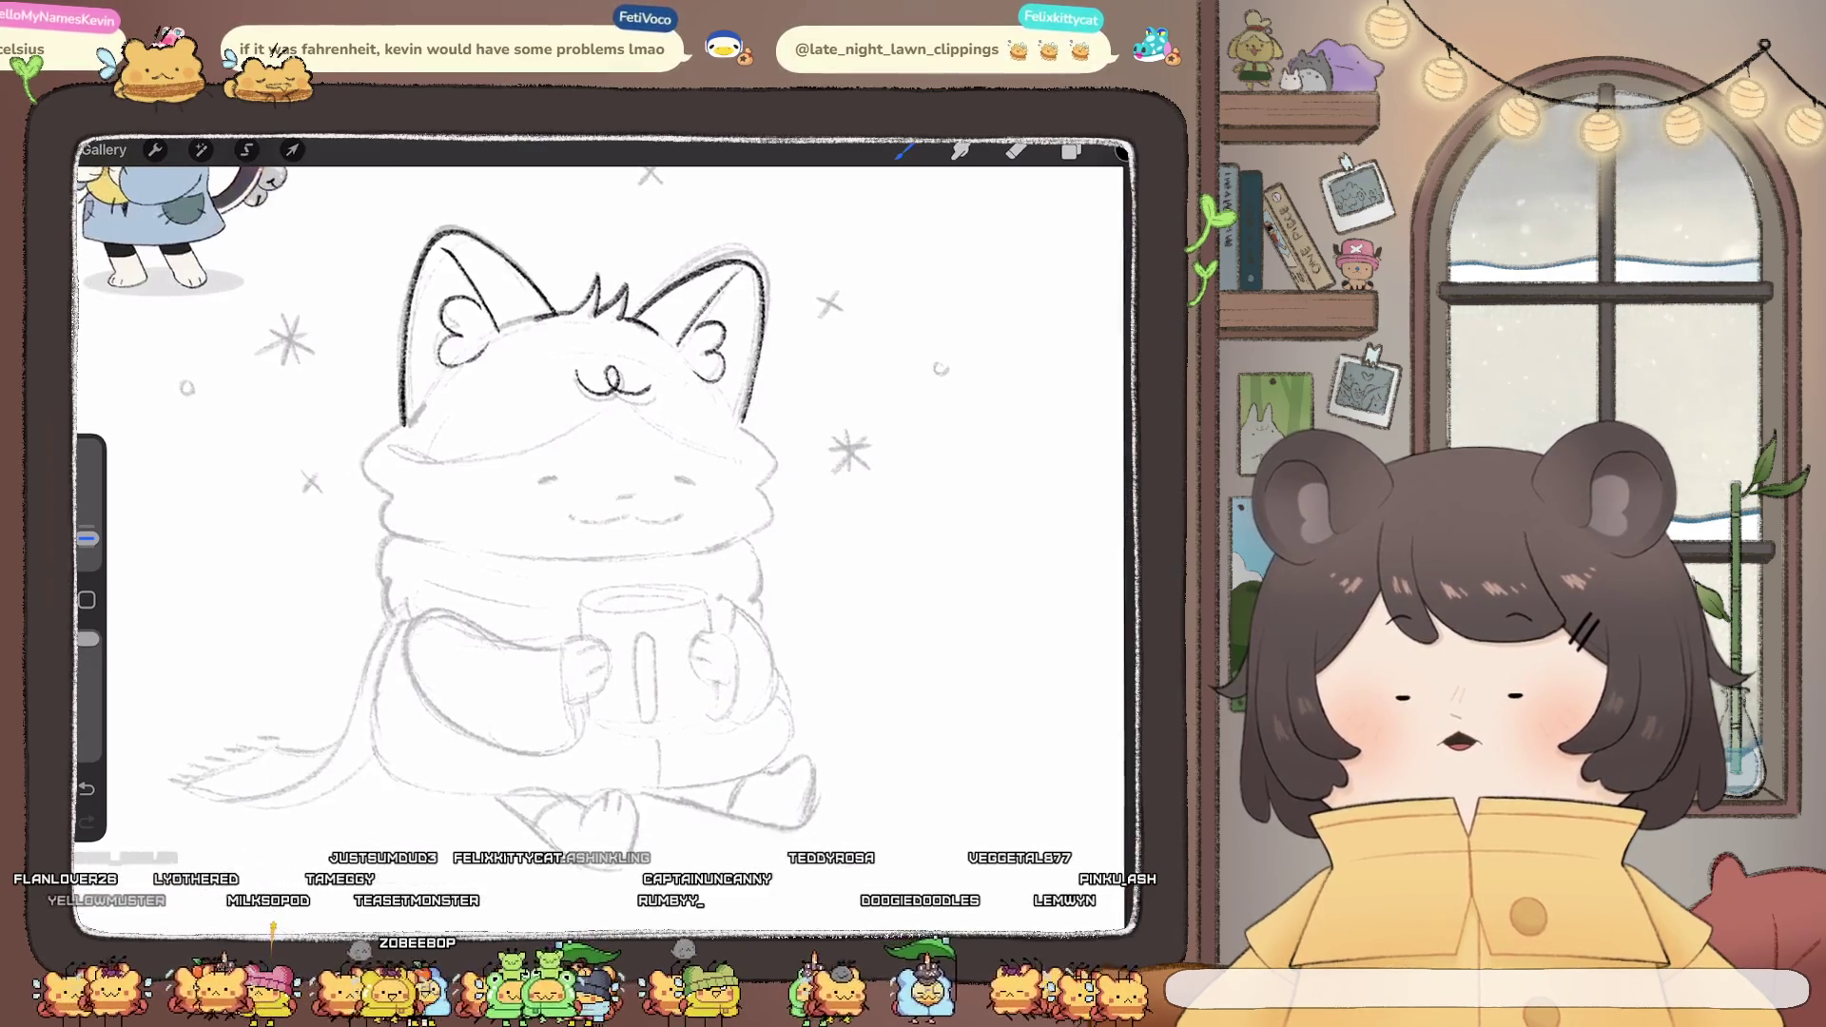
pyautogui.press('e')
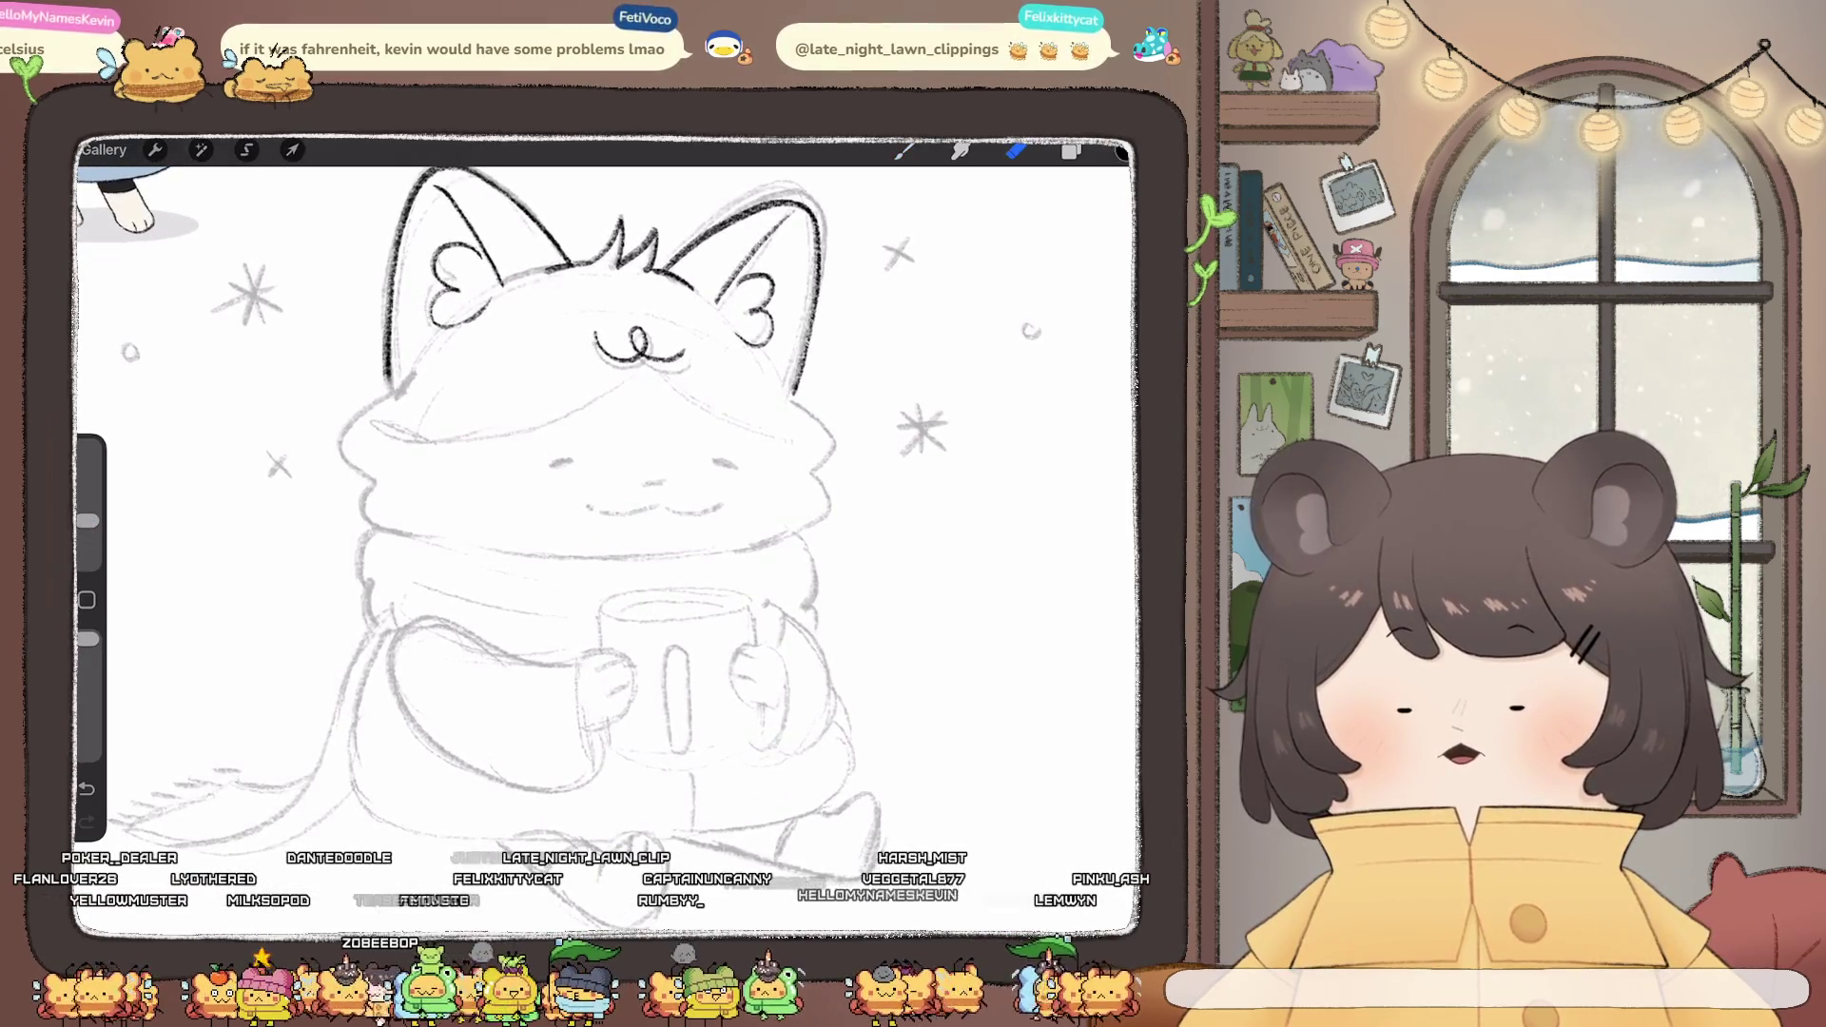
pyautogui.press('b')
pyautogui.moveTo(388, 394)
pyautogui.mouseDown()
pyautogui.moveTo(358, 481)
pyautogui.moveTo(371, 521)
pyautogui.mouseUp()
pyautogui.moveTo(814, 442)
pyautogui.mouseDown()
pyautogui.moveTo(833, 494)
pyautogui.moveTo(809, 528)
pyautogui.mouseUp()
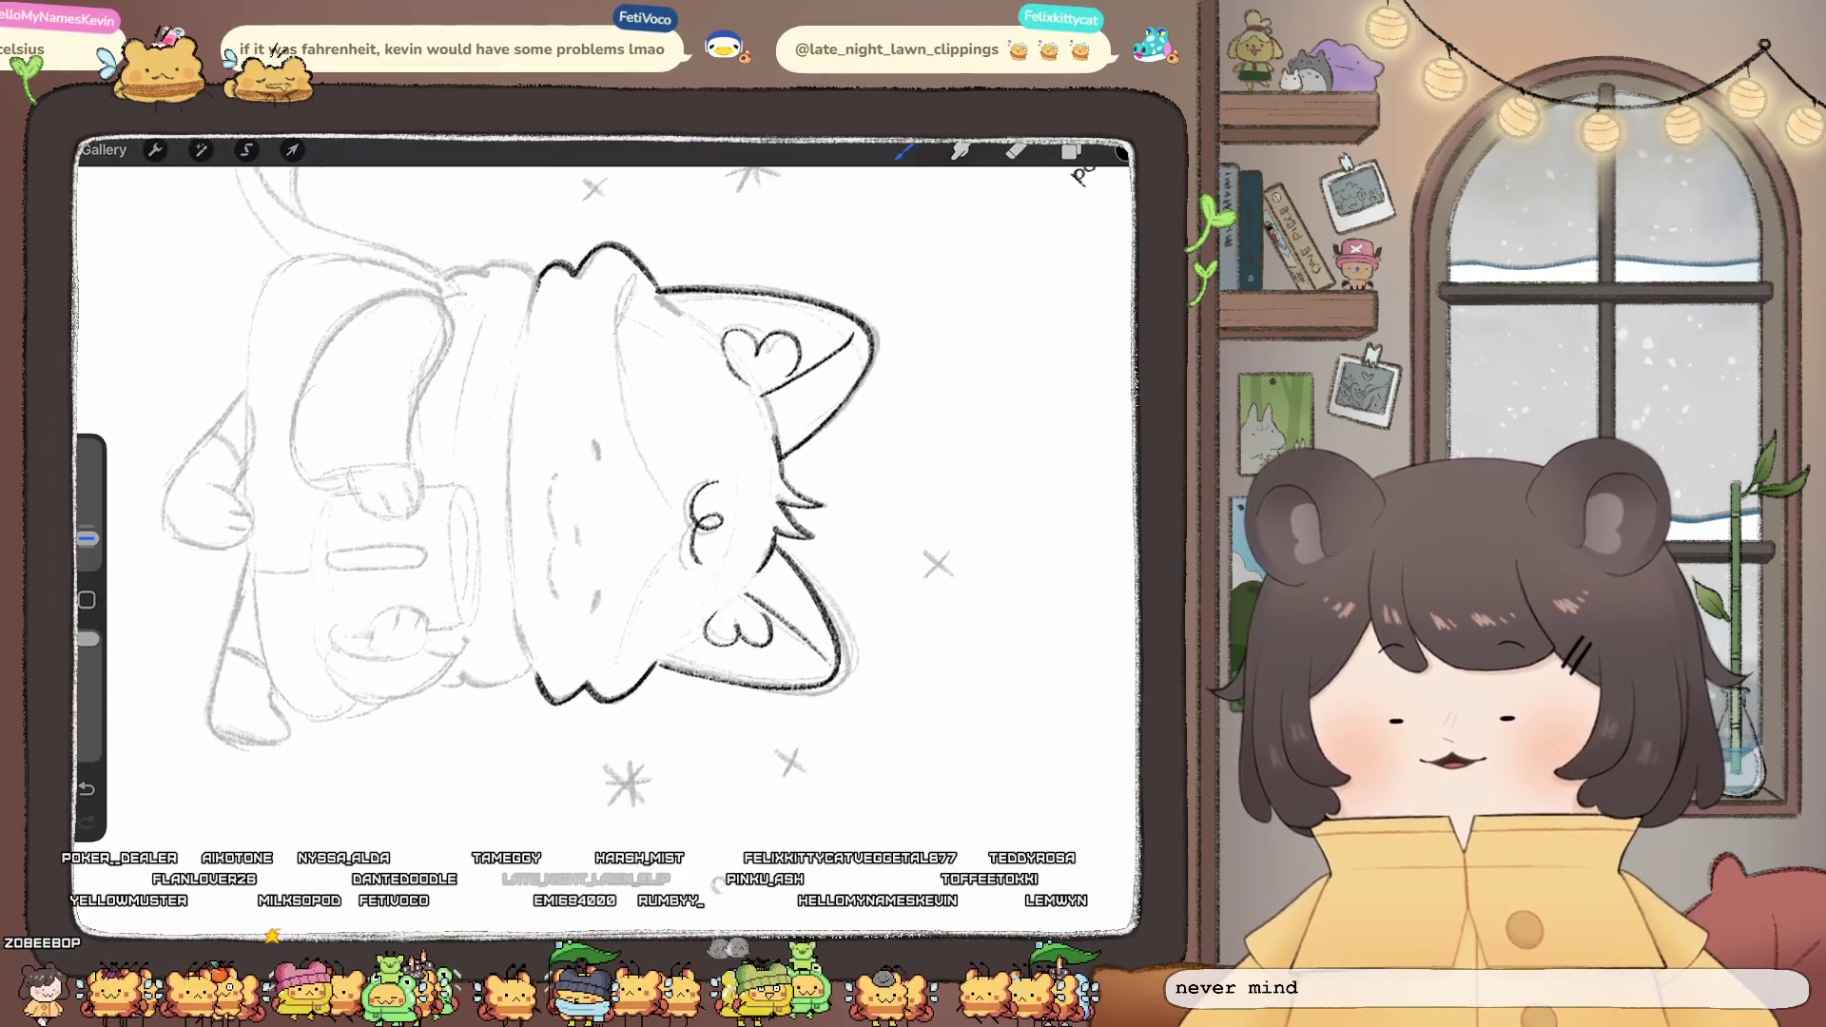
# - Ink the hood's left edge and both body sides below the hood
pyautogui.moveTo(531, 282); pyautogui.dragTo(523, 377)
pyautogui.moveTo(518, 467); pyautogui.dragTo(513, 586)
pyautogui.moveTo(515, 572); pyautogui.dragTo(530, 663)
pyautogui.hotkey('ctrl', 'z')
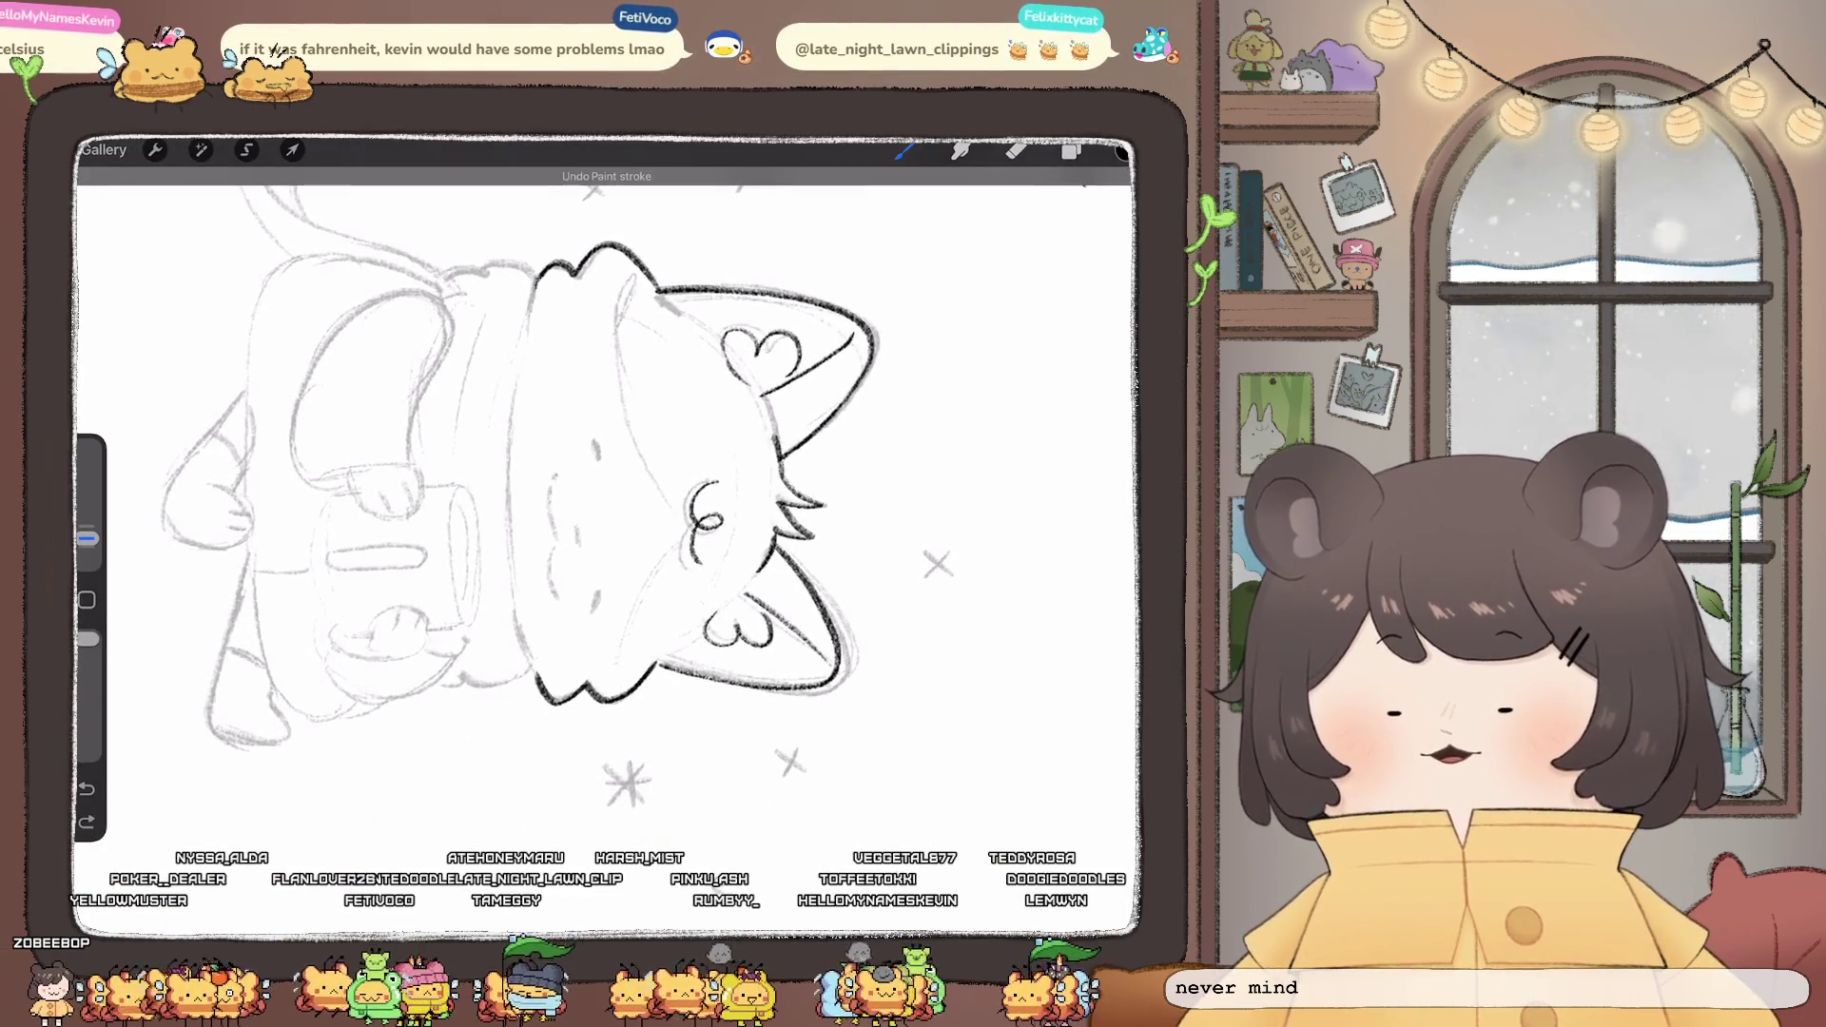
pyautogui.moveTo(530, 281); pyautogui.dragTo(521, 395)
pyautogui.moveTo(509, 485); pyautogui.dragTo(531, 671)
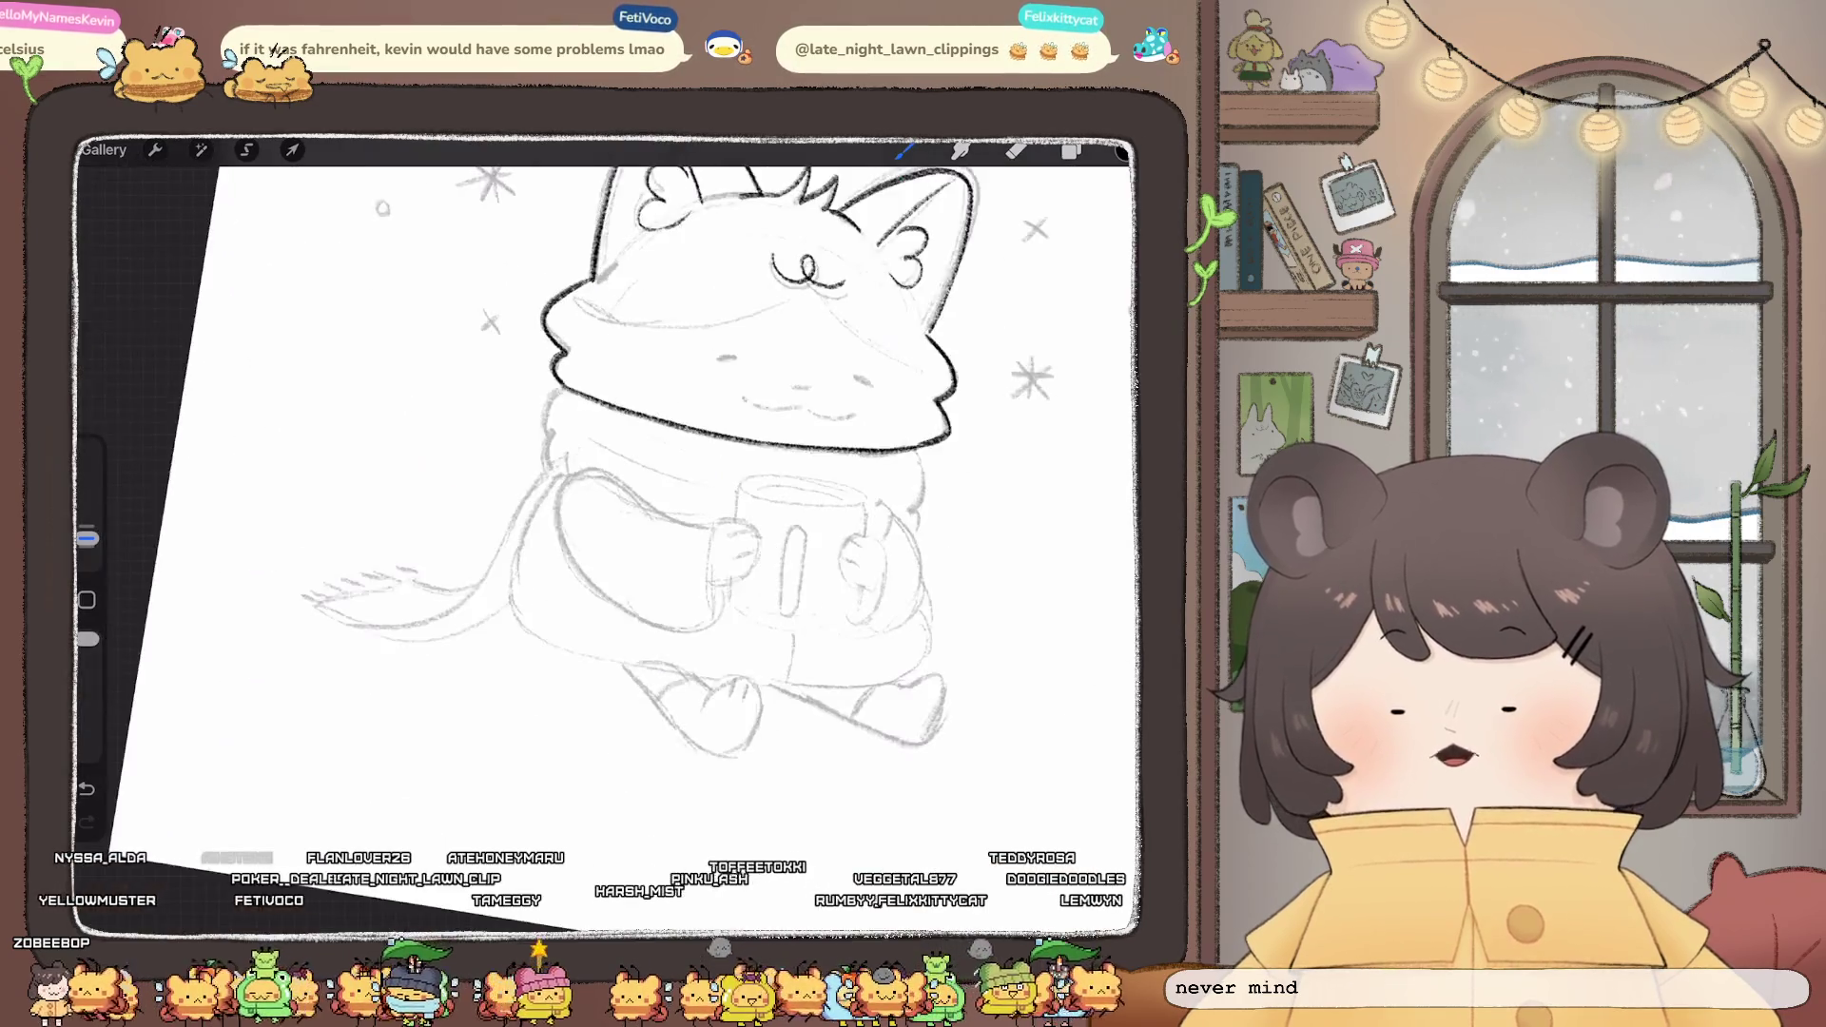
pyautogui.moveTo(546, 411); pyautogui.dragTo(536, 471)
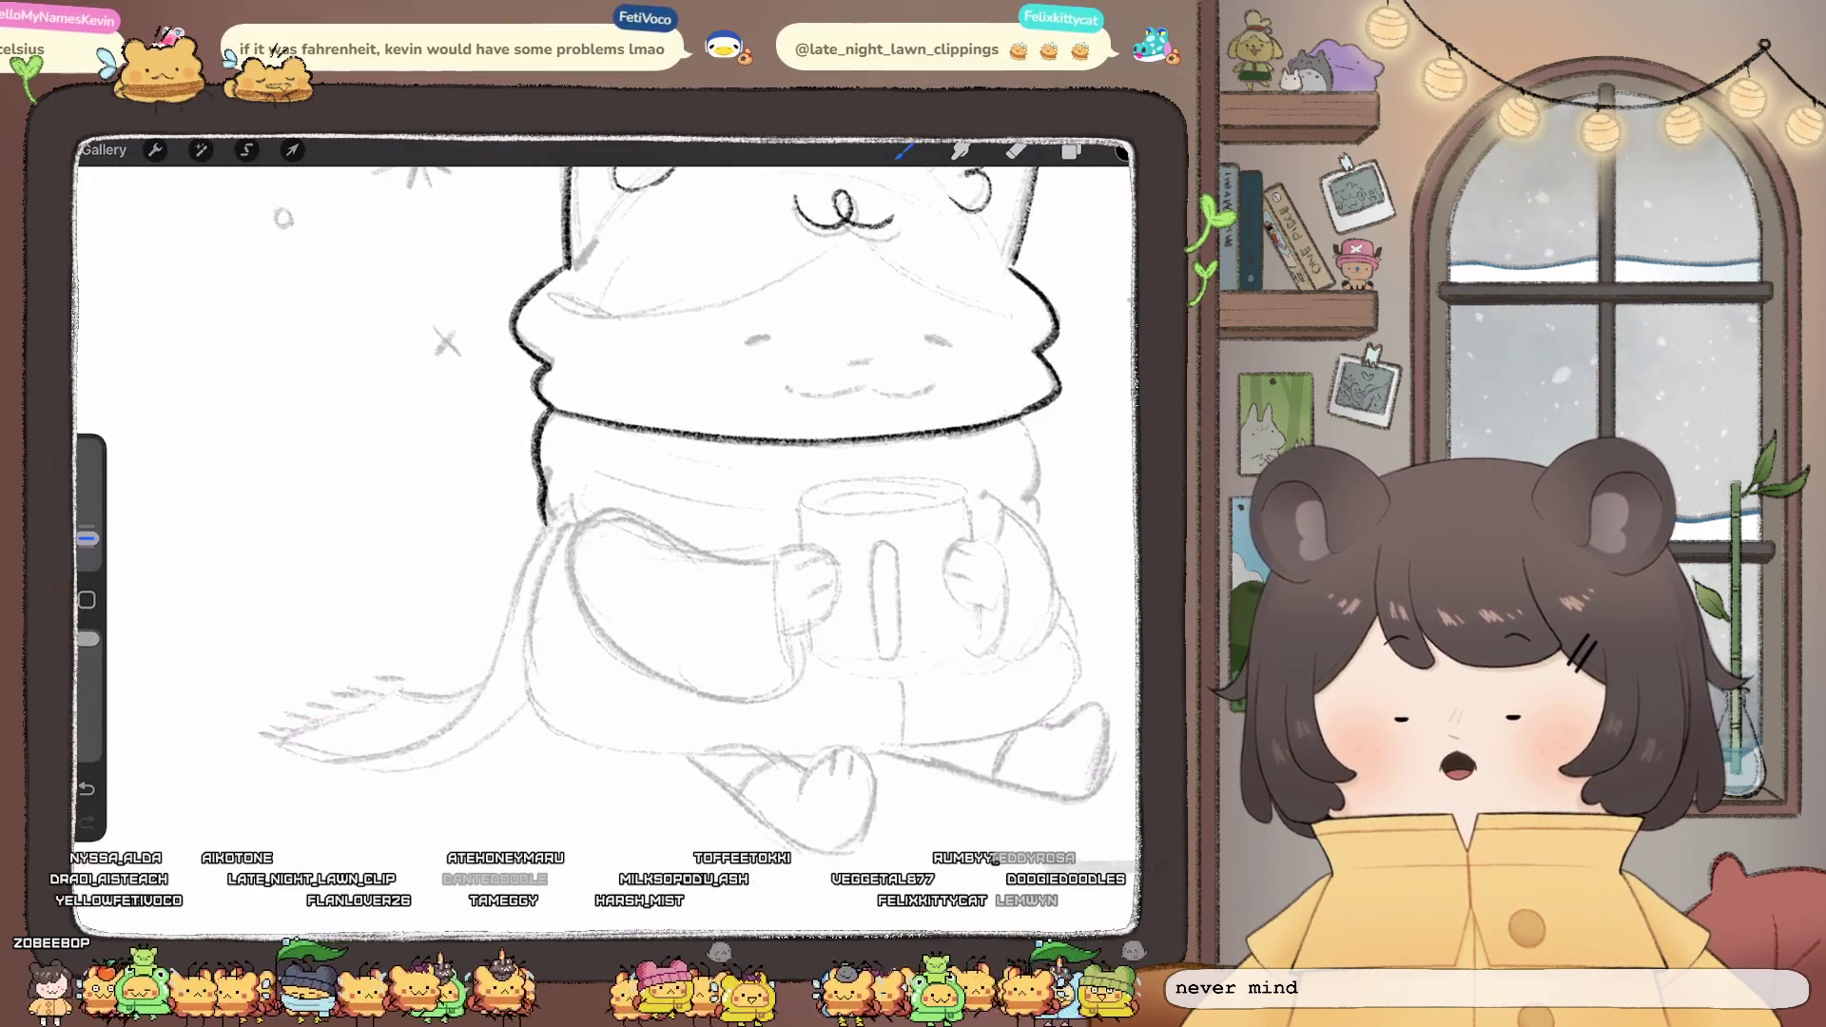
pyautogui.click(1016, 149)
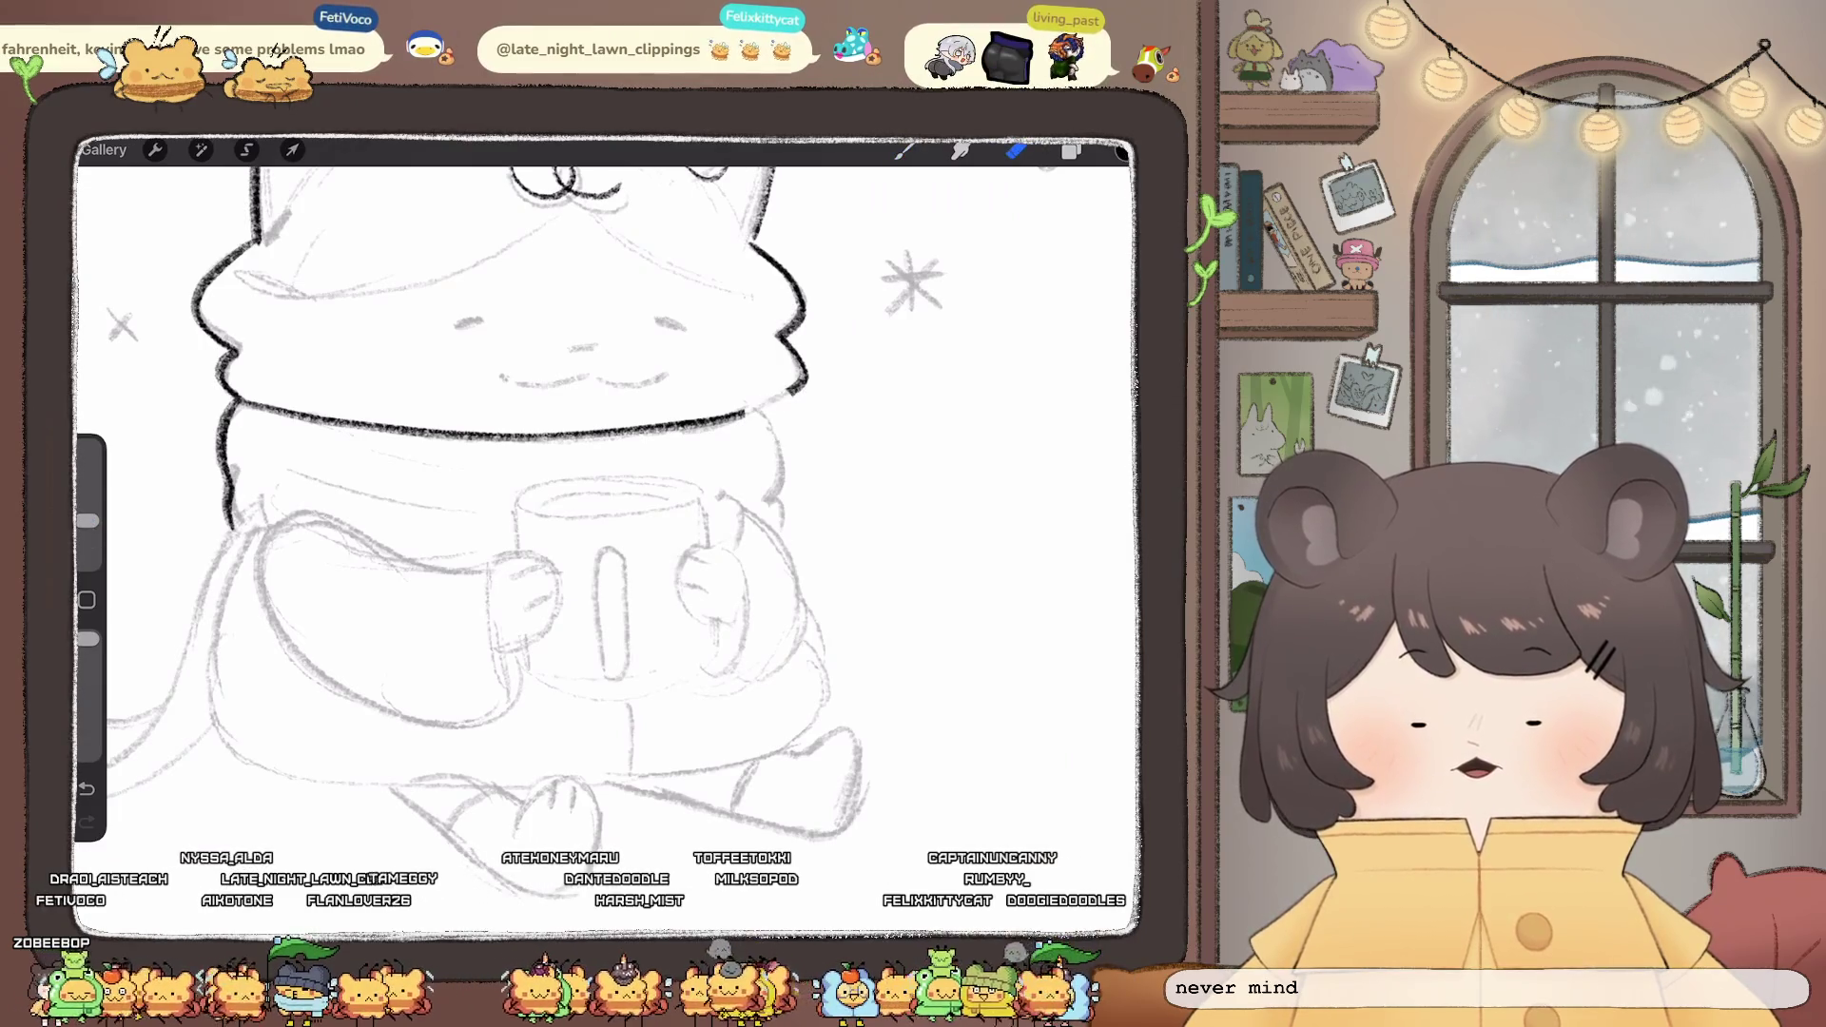
pyautogui.click(904, 149)
pyautogui.moveTo(782, 440); pyautogui.dragTo(786, 524)
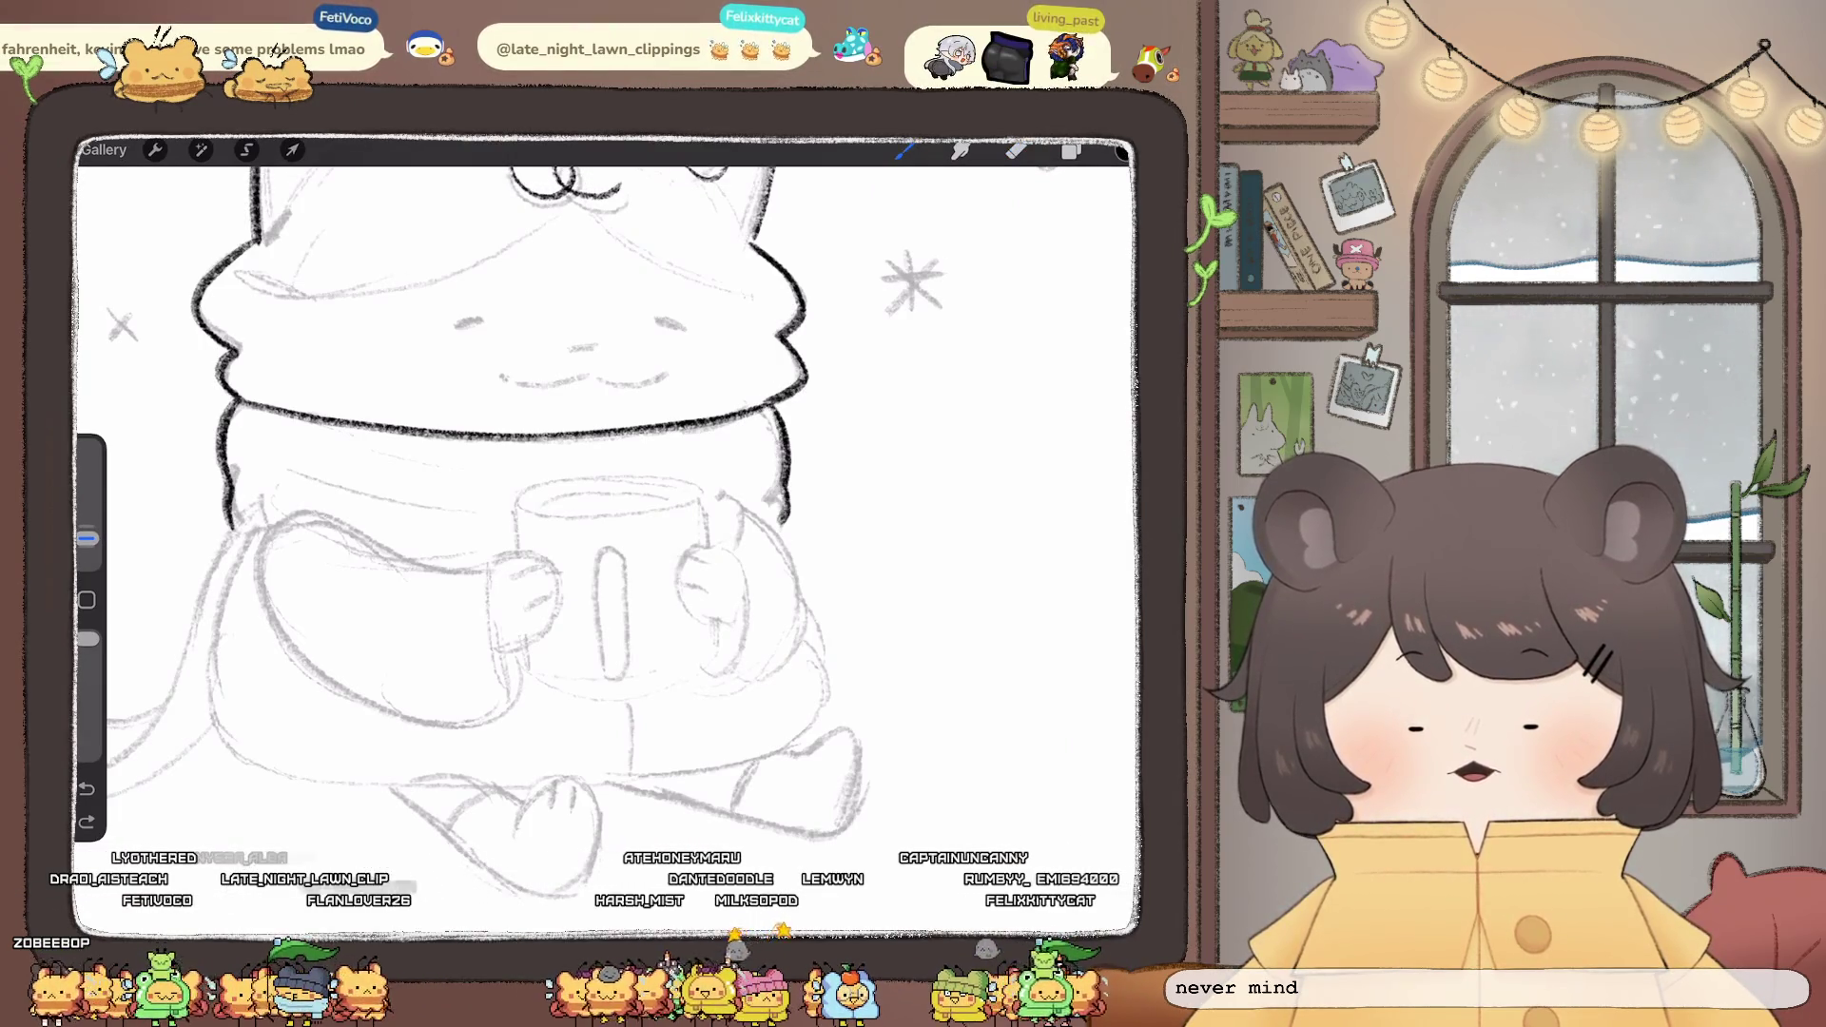
# - Ink the right hand gripping the mug with a finger line, removing a stray dash
pyautogui.scroll(5, 609, 495)
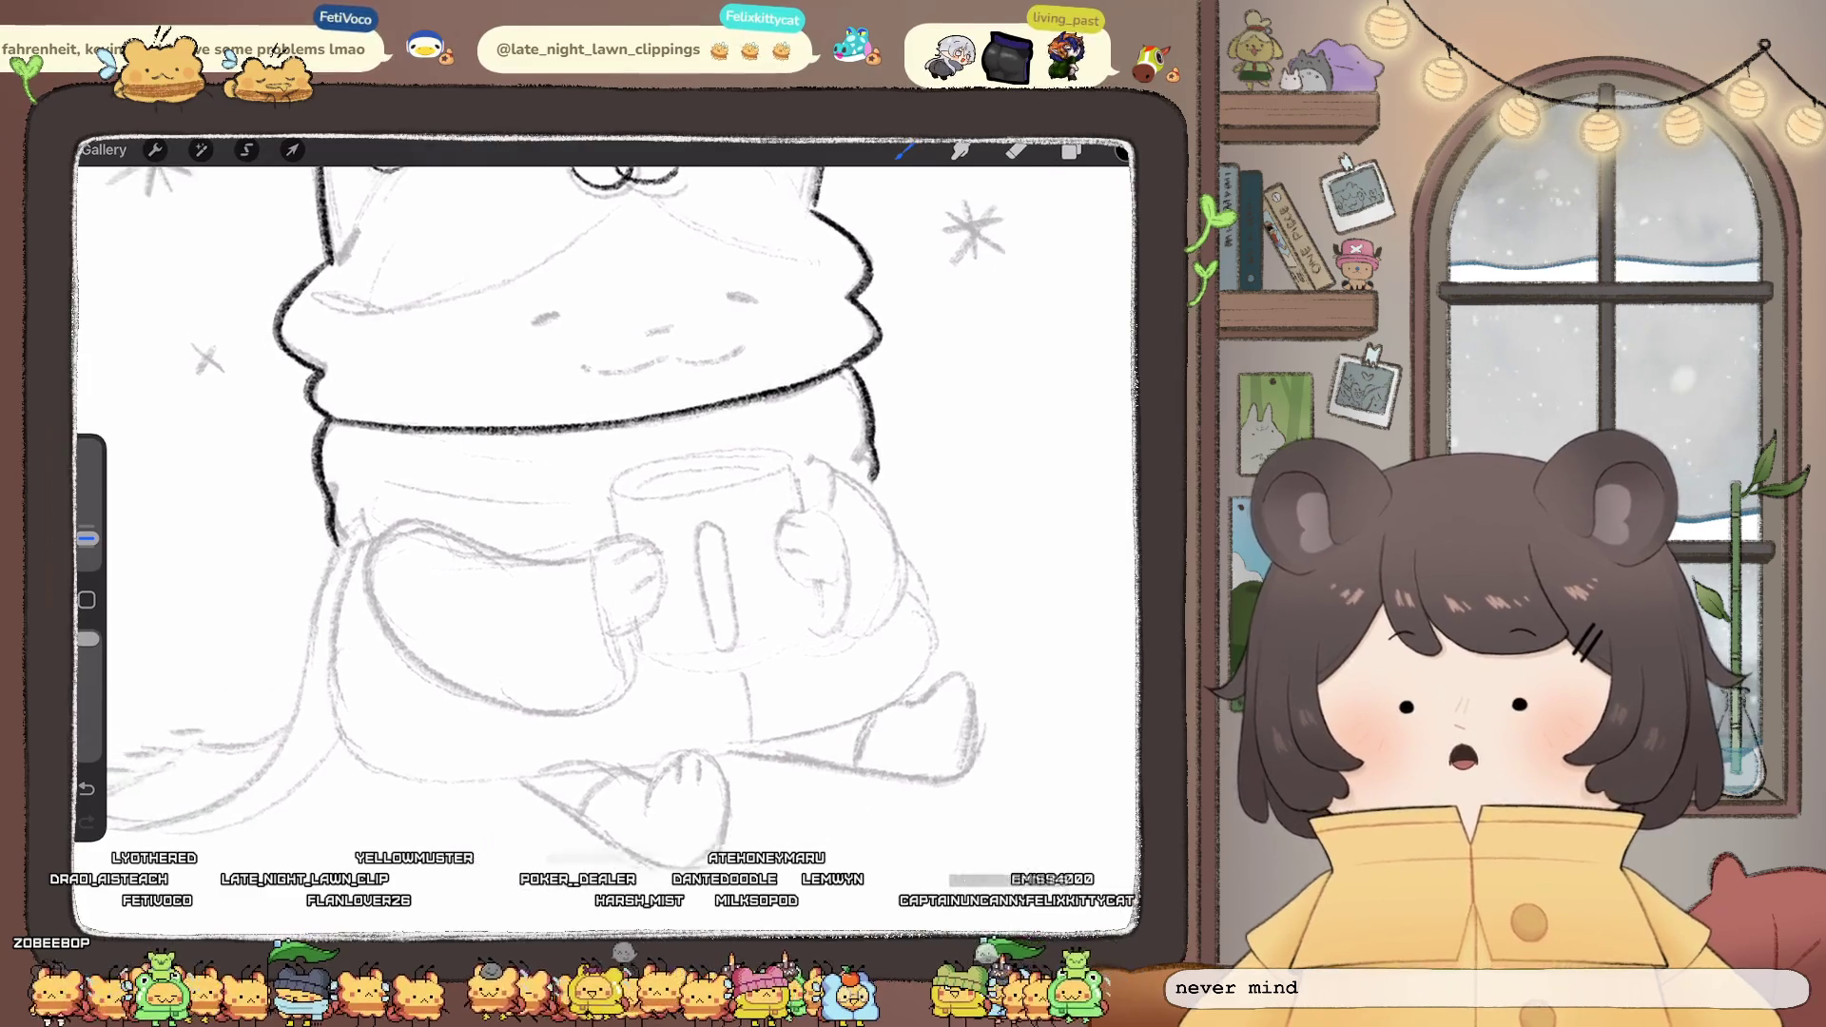
pyautogui.moveTo(605, 677)
pyautogui.mouseDown()
pyautogui.moveTo(636, 552)
pyautogui.moveTo(708, 401)
pyautogui.mouseUp()
pyautogui.scroll(-5, 609, 495)
pyautogui.scroll(5, 609, 495)
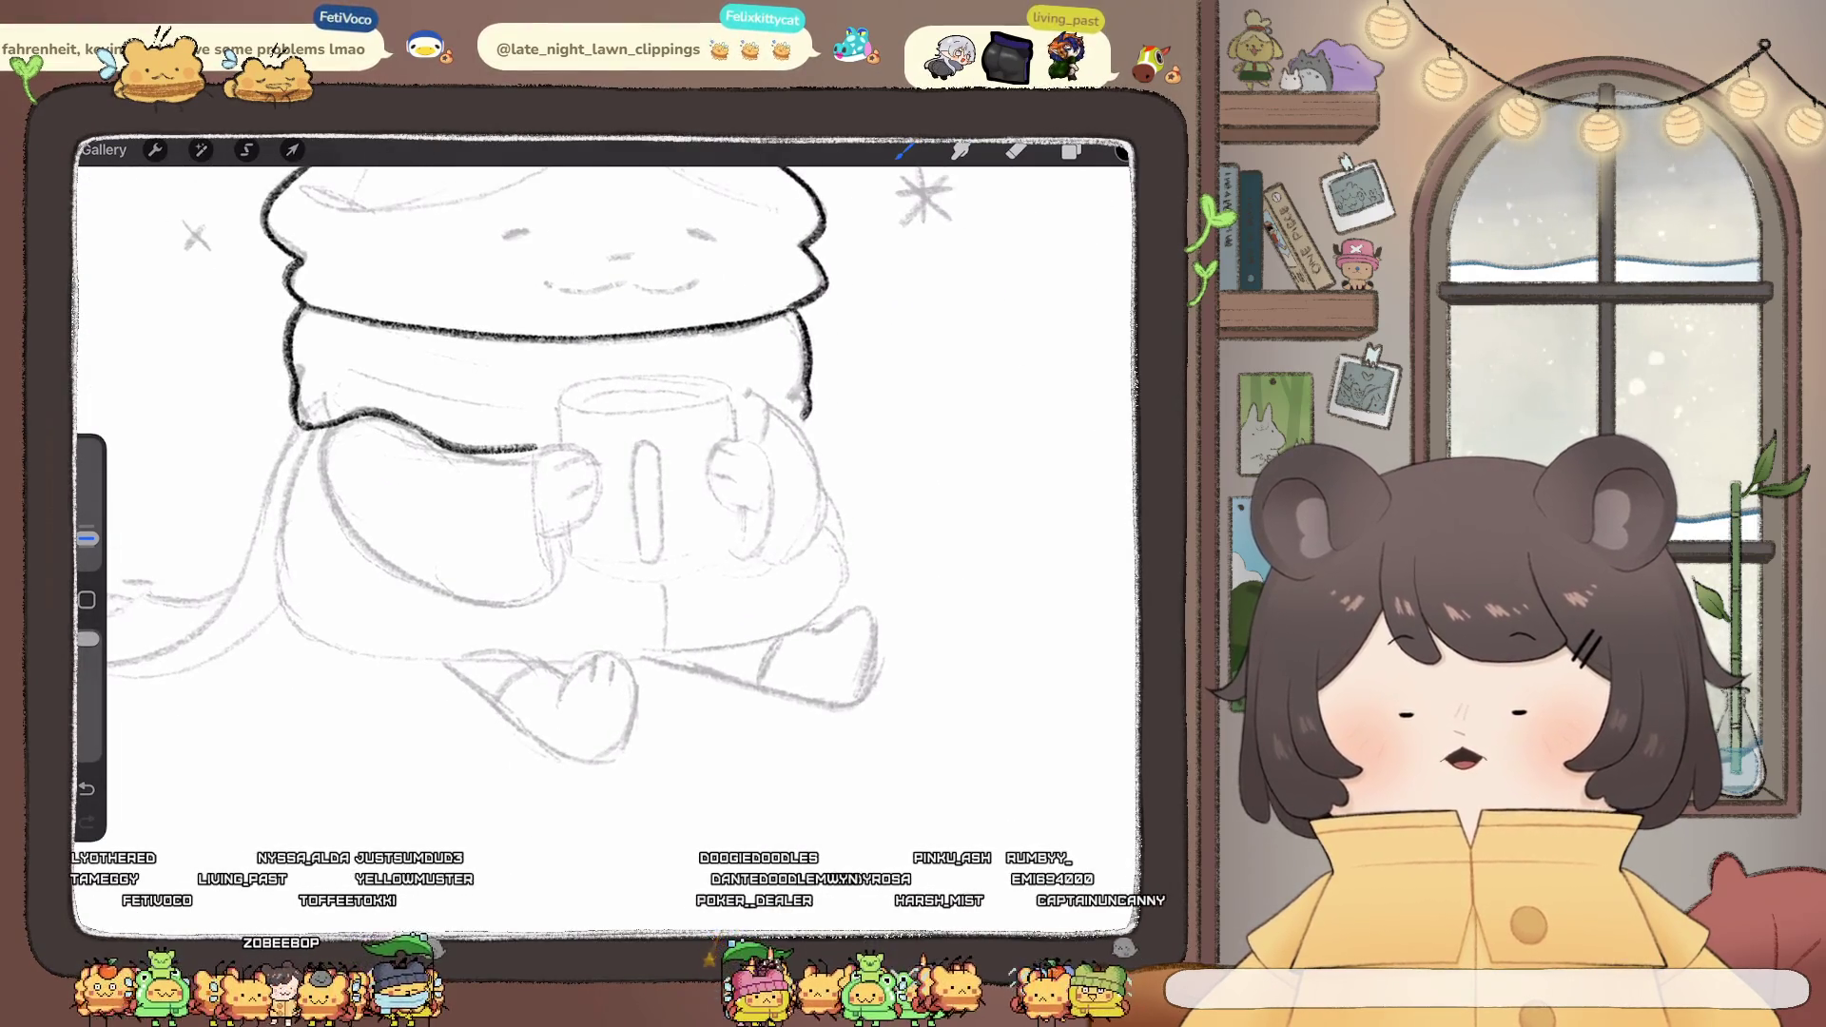
pyautogui.moveTo(728, 447)
pyautogui.mouseDown()
pyautogui.moveTo(778, 454)
pyautogui.moveTo(795, 547)
pyautogui.moveTo(731, 586)
pyautogui.mouseUp()
pyautogui.hotkey('ctrl', 'z')
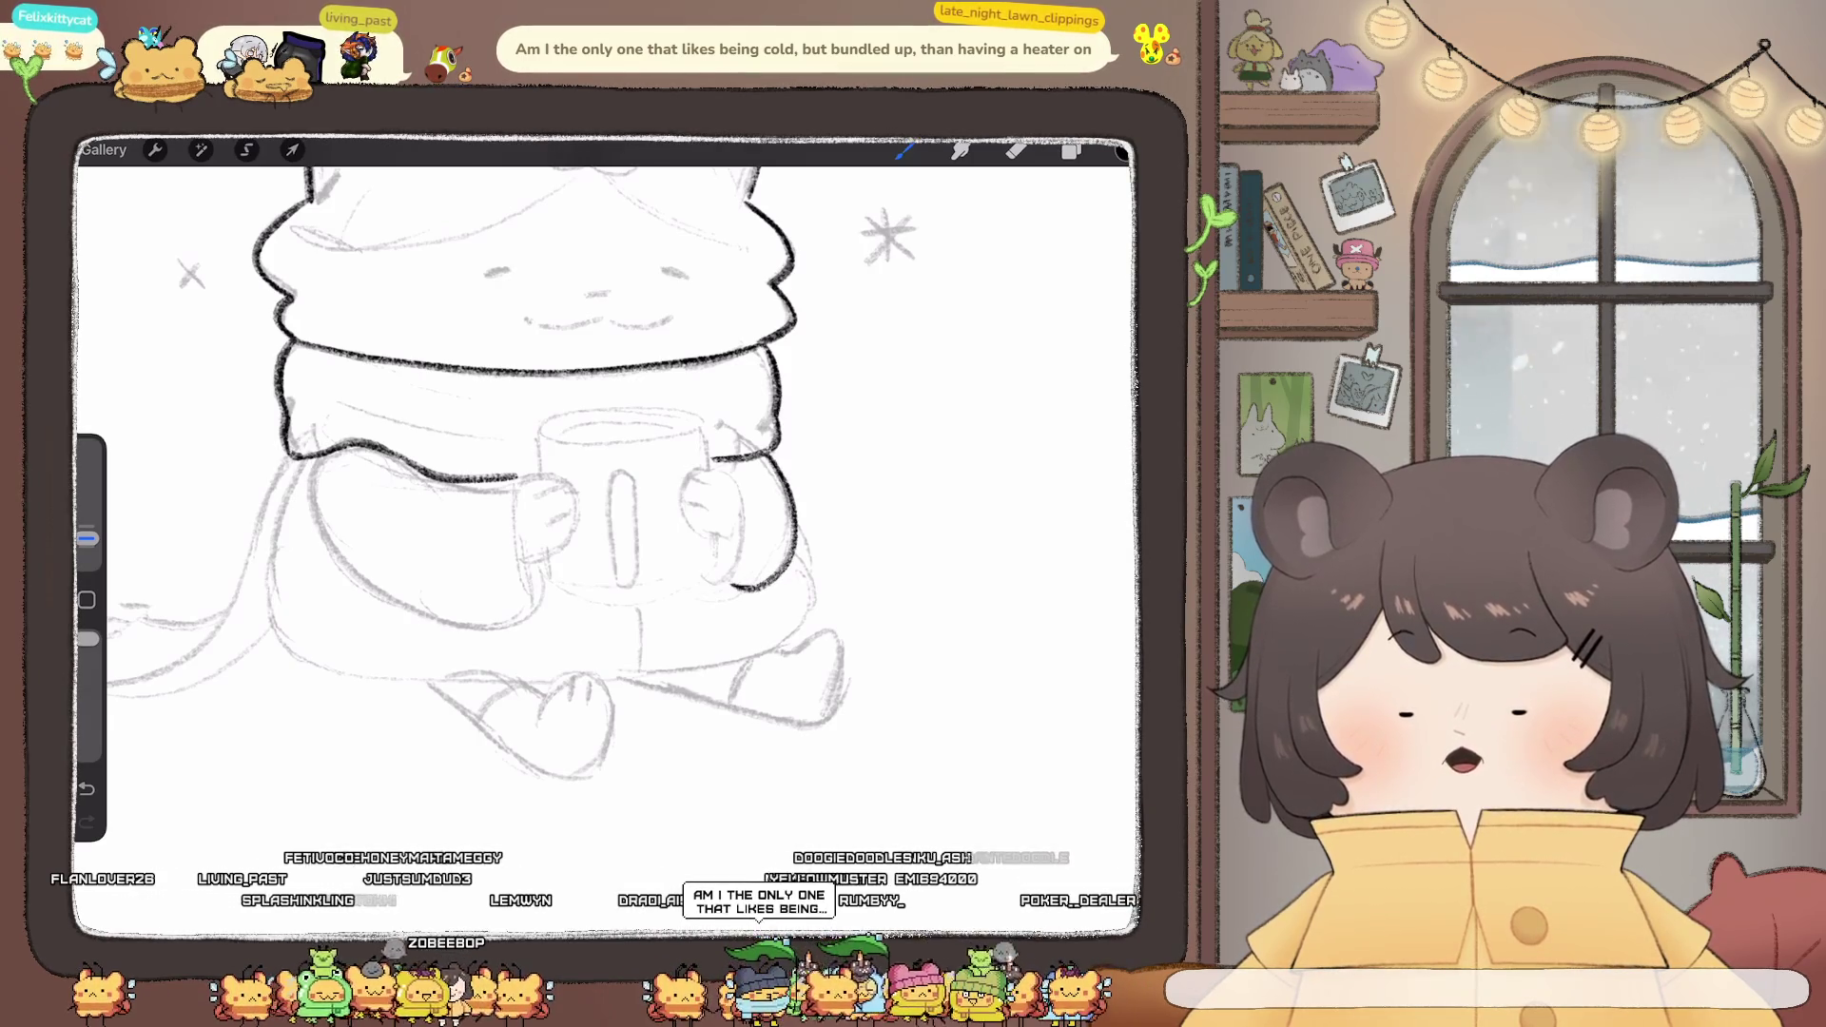
pyautogui.moveTo(727, 468)
pyautogui.mouseDown()
pyautogui.moveTo(689, 476)
pyautogui.moveTo(686, 514)
pyautogui.moveTo(725, 540)
pyautogui.moveTo(745, 490)
pyautogui.moveTo(723, 540)
pyautogui.mouseUp()
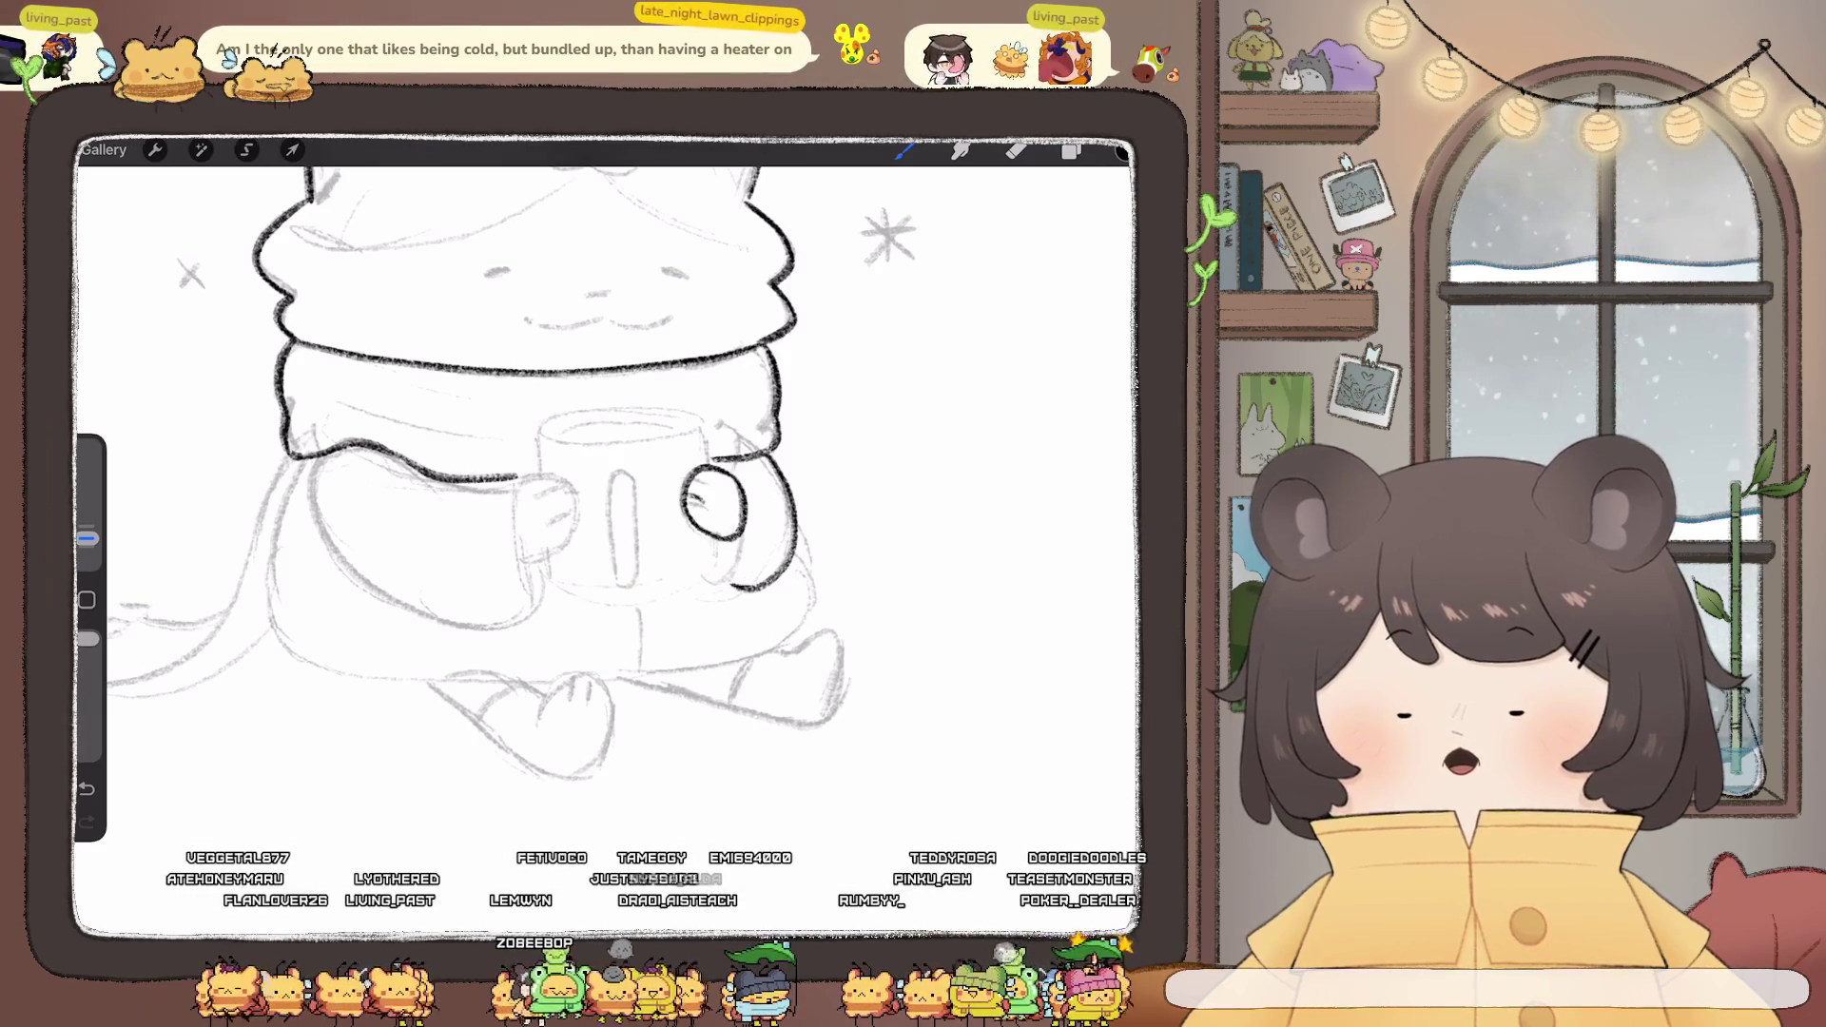
pyautogui.moveTo(714, 476); pyautogui.dragTo(693, 487)
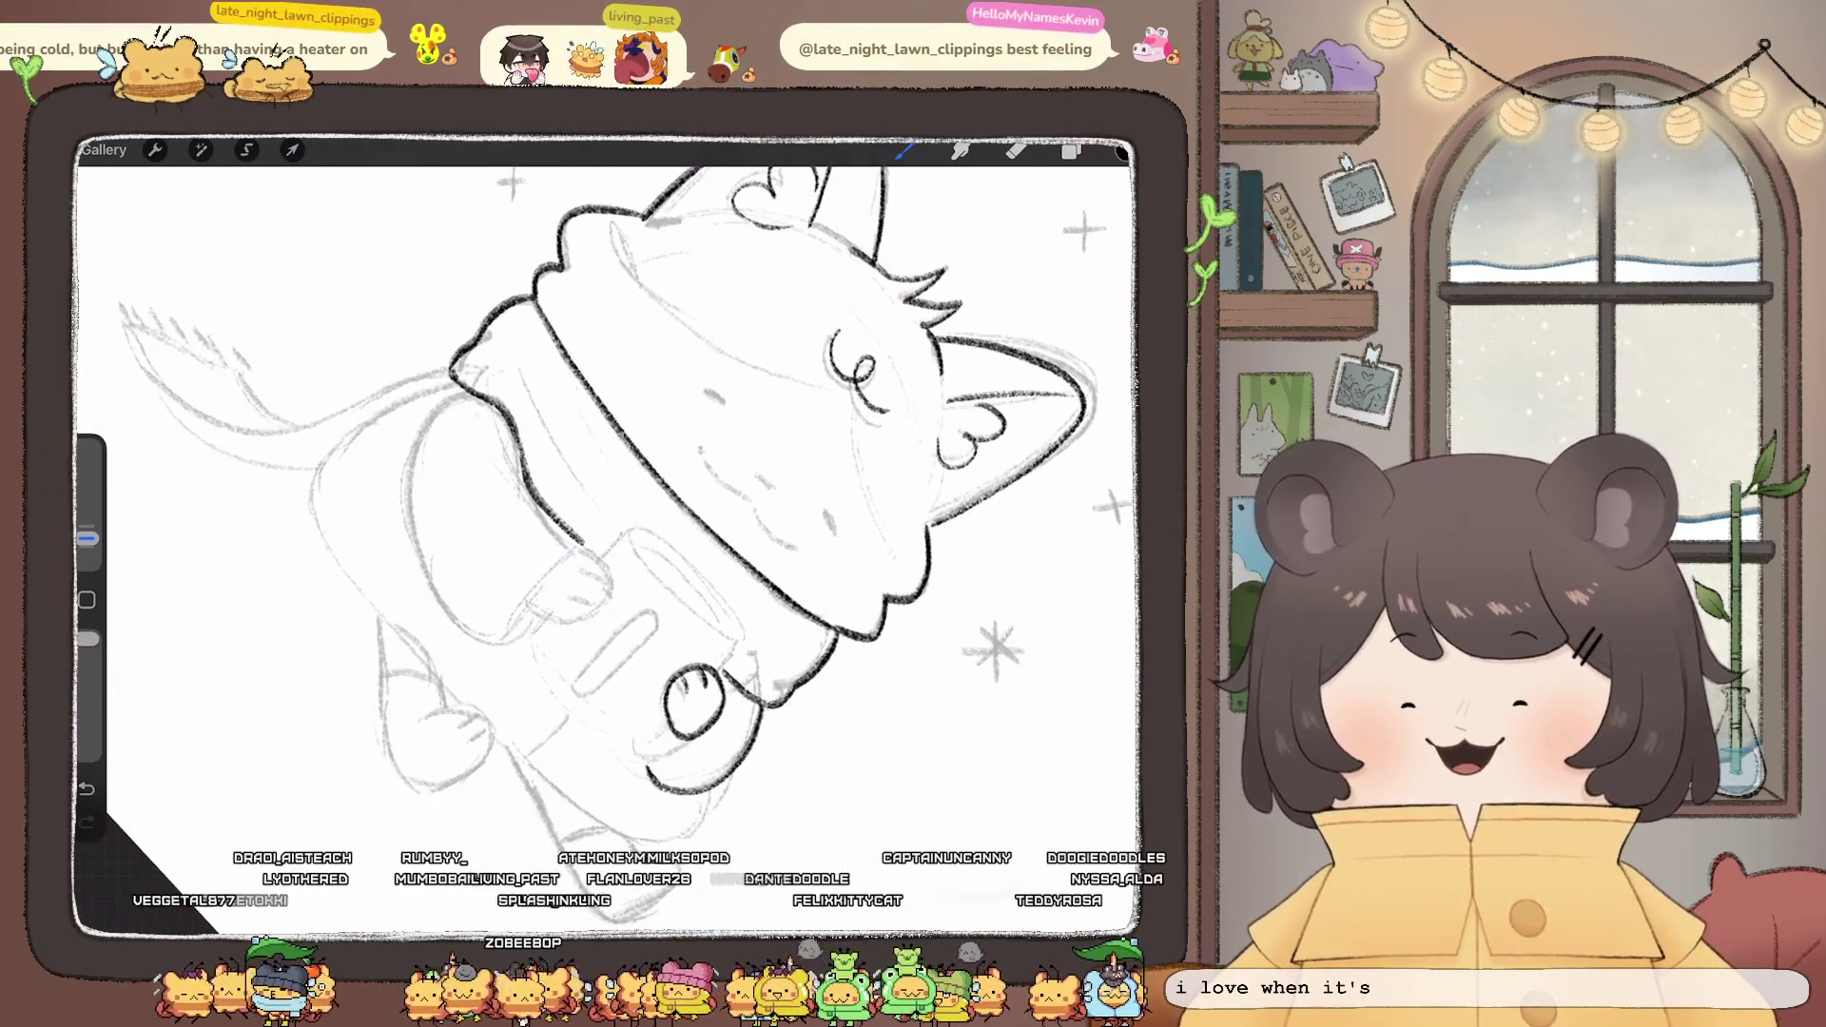
# - Ink the cat's left body outline, arm end and left hand with finger strokes
pyautogui.moveTo(458, 385)
pyautogui.mouseDown()
pyautogui.moveTo(407, 519)
pyautogui.moveTo(423, 595)
pyautogui.moveTo(506, 639)
pyautogui.mouseUp()
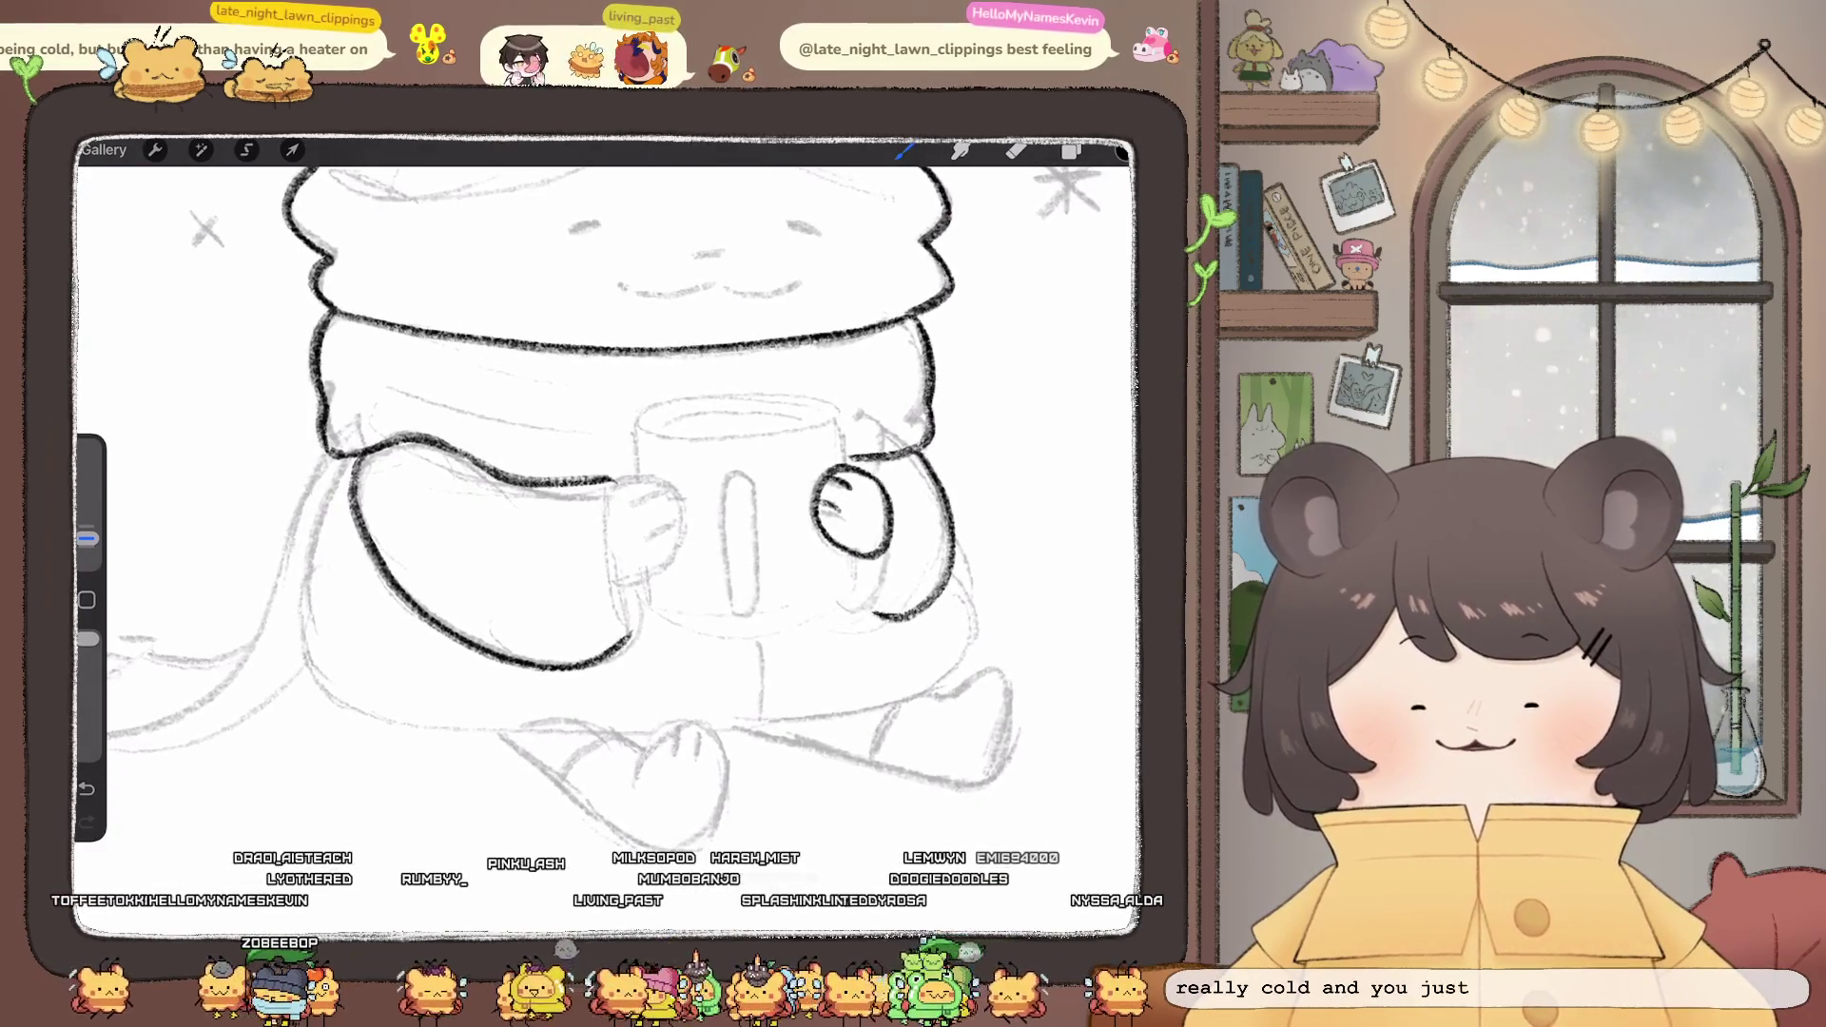
pyautogui.moveTo(628, 643); pyautogui.dragTo(641, 592)
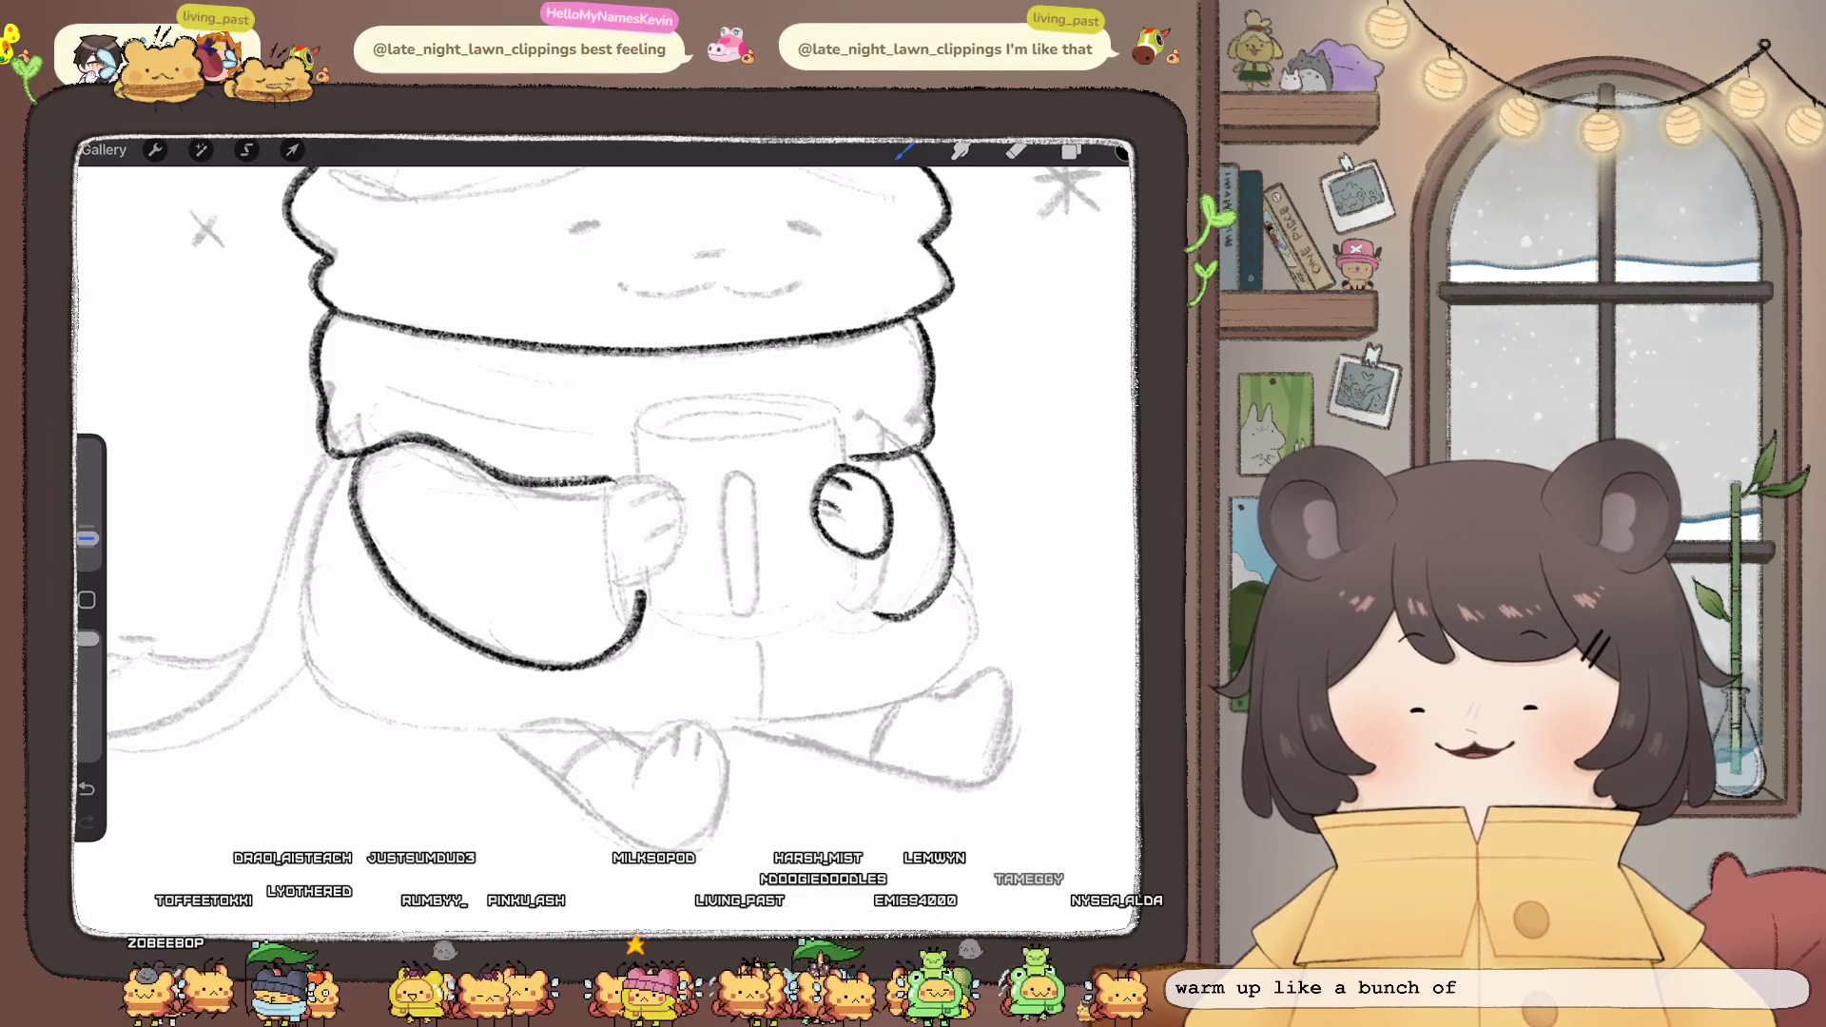
pyautogui.moveTo(608, 480); pyautogui.dragTo(625, 636)
pyautogui.moveTo(614, 480)
pyautogui.mouseDown()
pyautogui.moveTo(668, 487)
pyautogui.moveTo(674, 563)
pyautogui.moveTo(614, 582)
pyautogui.mouseUp()
pyautogui.moveTo(639, 493)
pyautogui.mouseDown()
pyautogui.moveTo(670, 504)
pyautogui.moveTo(679, 536)
pyautogui.mouseUp()
pyautogui.scroll(-3, 608, 495)
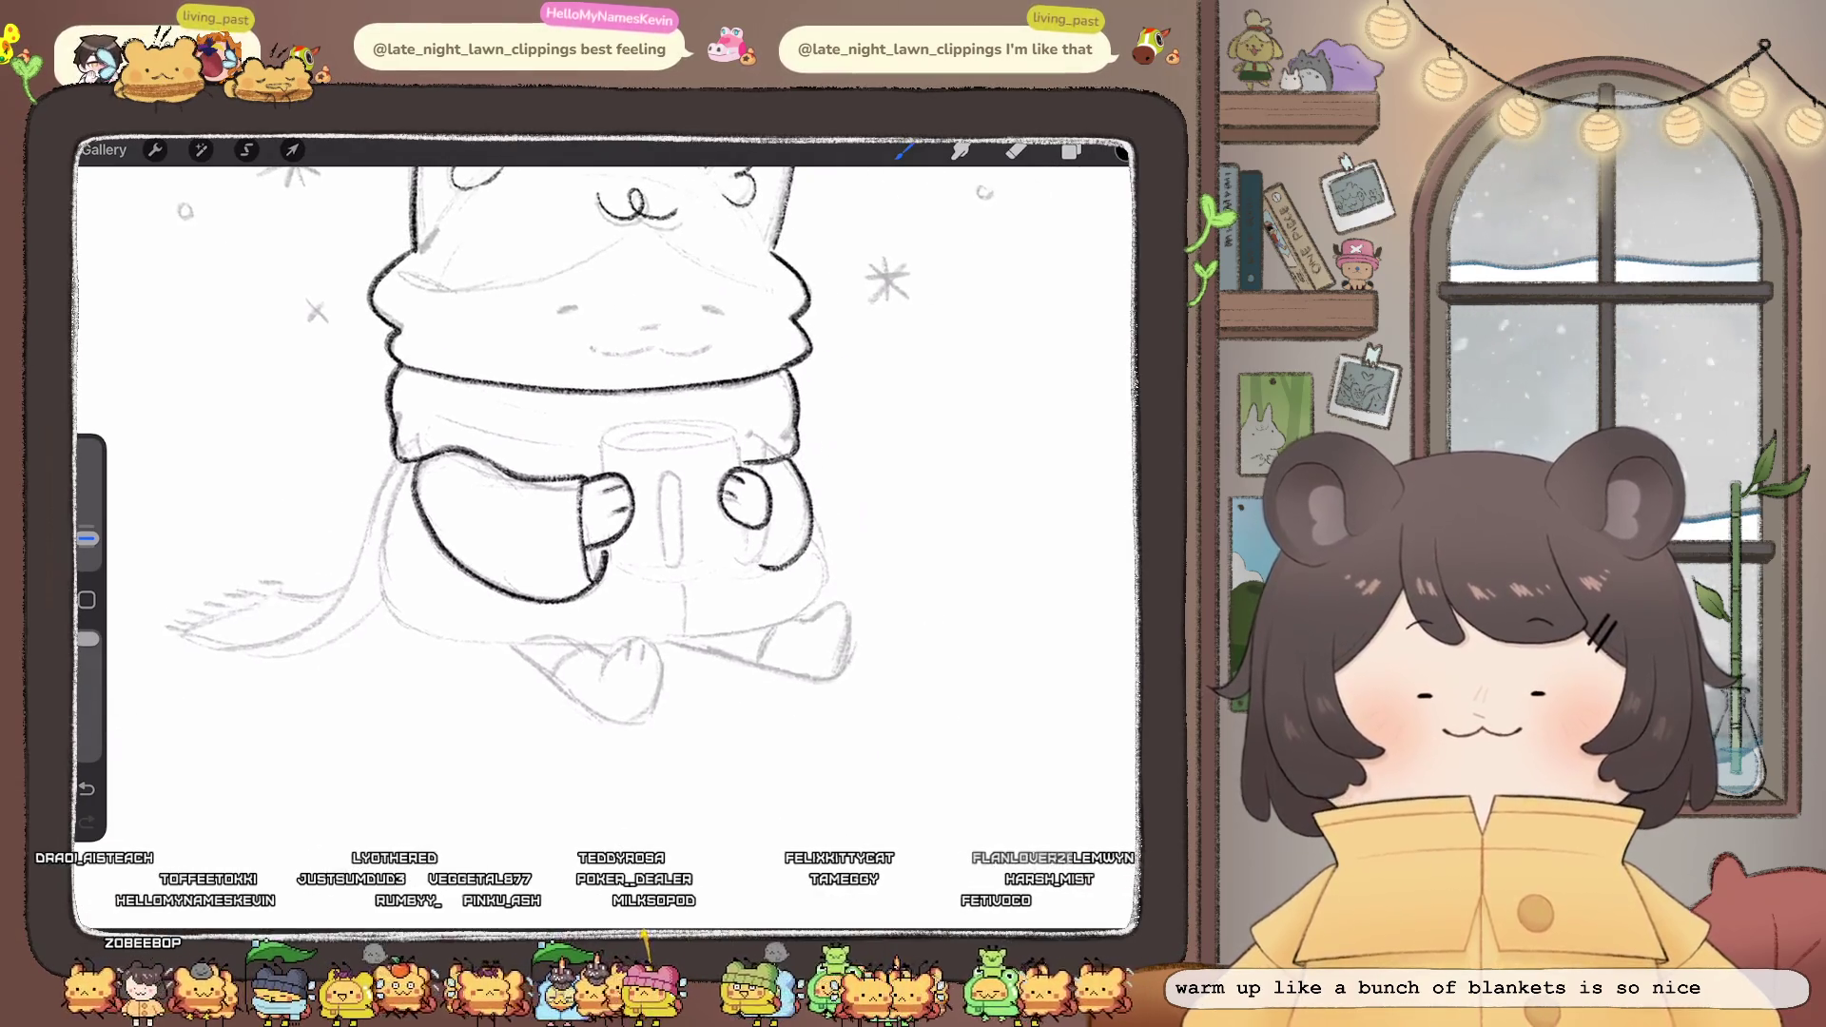
pyautogui.scroll(5, 608, 494)
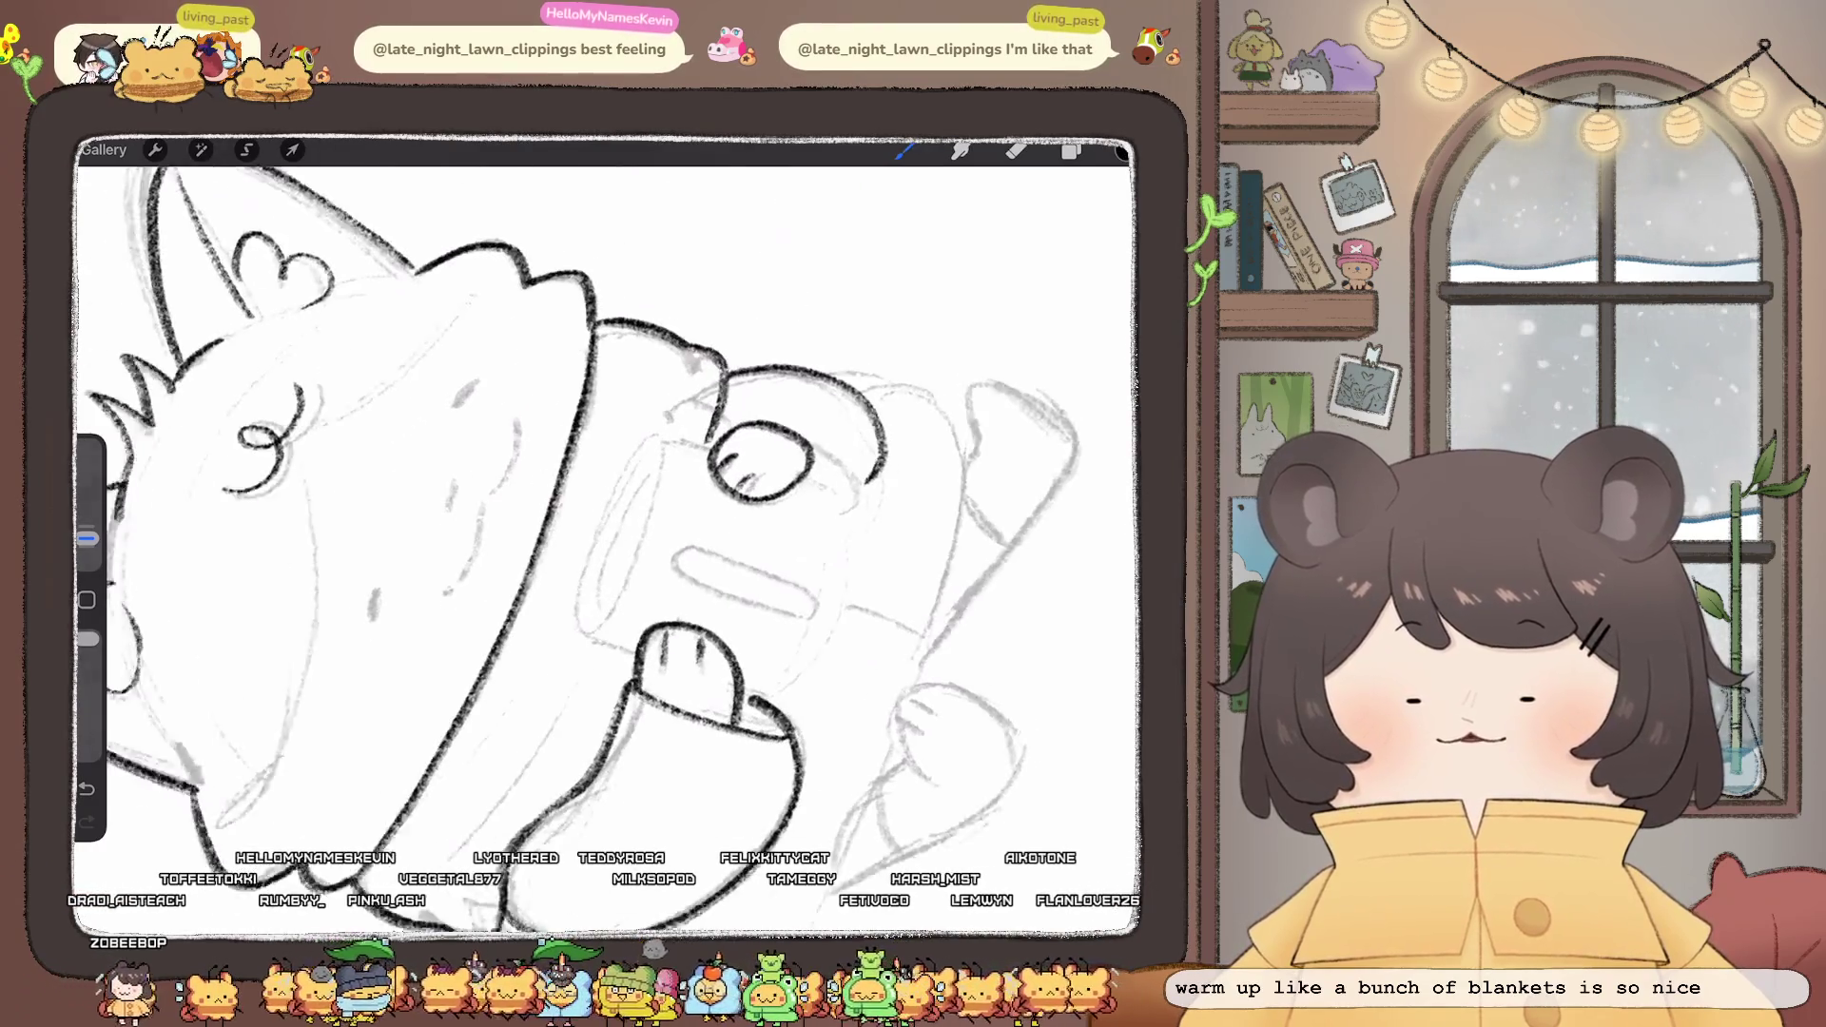
# - Ink the mug's oval rim, bottom curve, both sides and centre oval
pyautogui.moveTo(609, 533); pyautogui.dragTo(628, 542)
pyautogui.moveTo(655, 449)
pyautogui.mouseDown()
pyautogui.moveTo(616, 500)
pyautogui.moveTo(593, 635)
pyautogui.moveTo(626, 647)
pyautogui.moveTo(656, 480)
pyautogui.mouseUp()
pyautogui.scroll(-5, 609, 533)
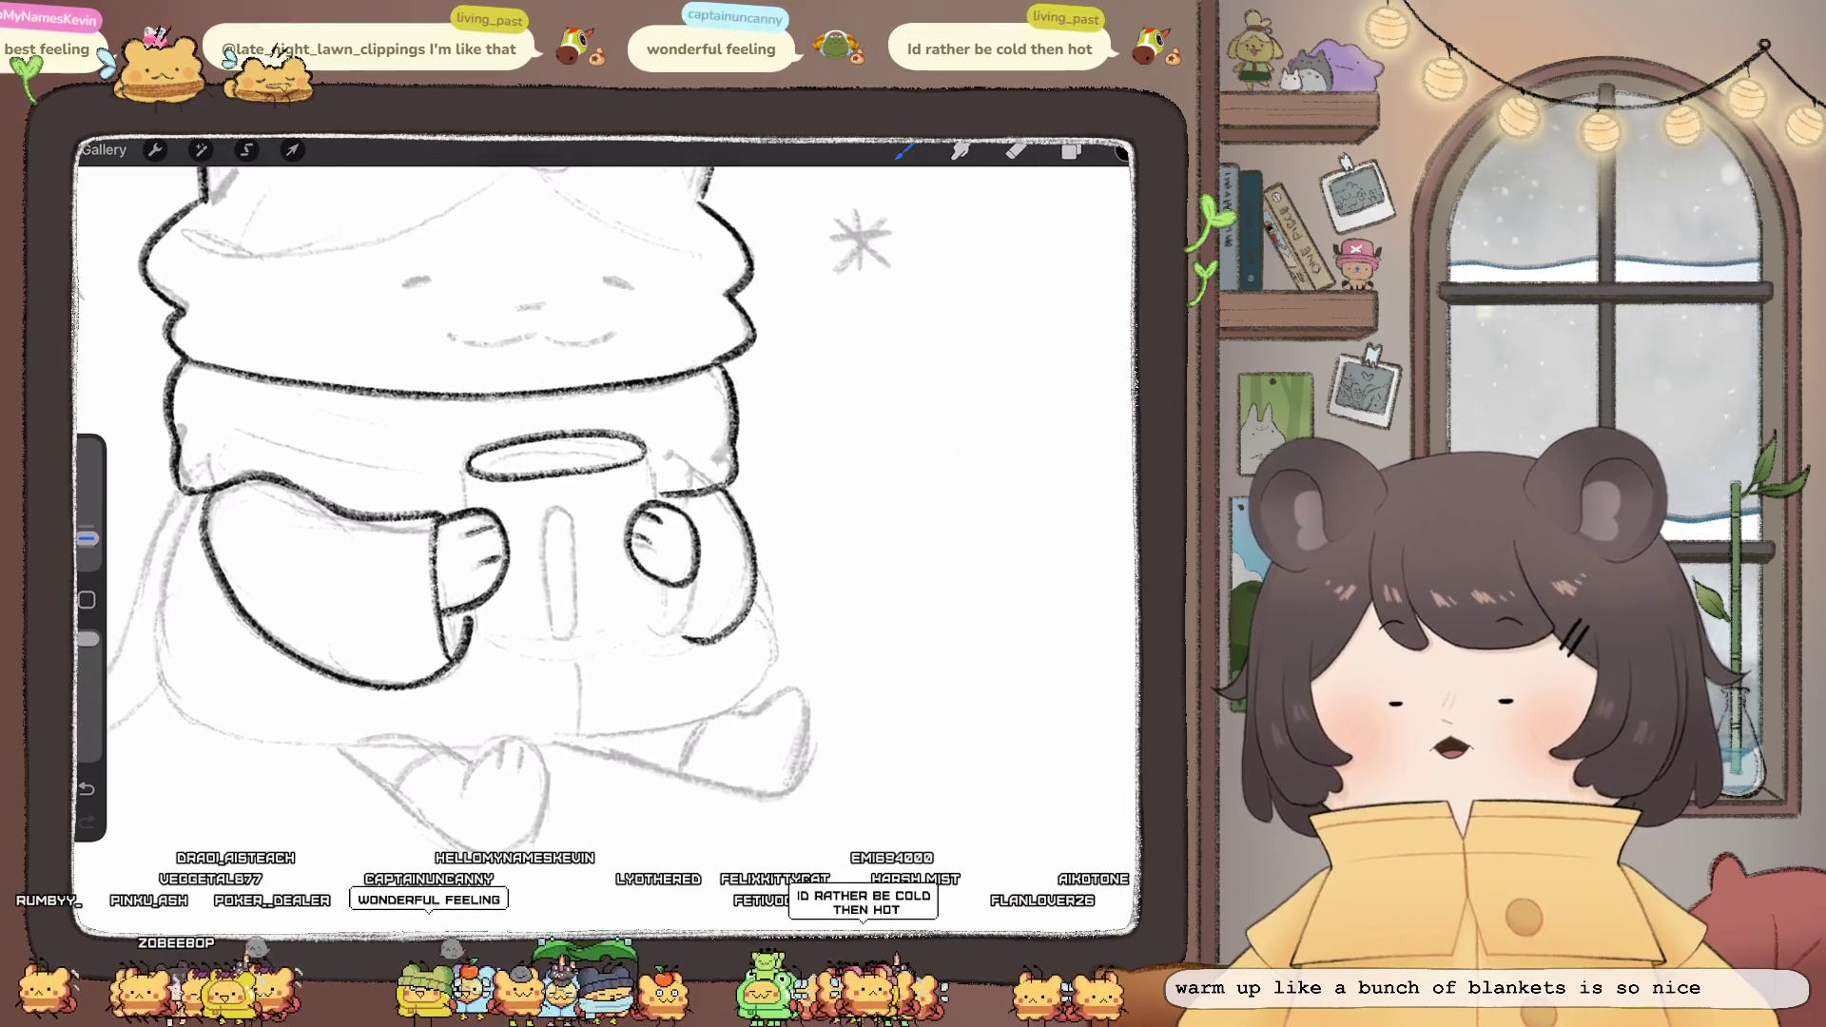
pyautogui.moveTo(473, 620)
pyautogui.mouseDown()
pyautogui.moveTo(571, 664)
pyautogui.moveTo(629, 648)
pyautogui.mouseUp()
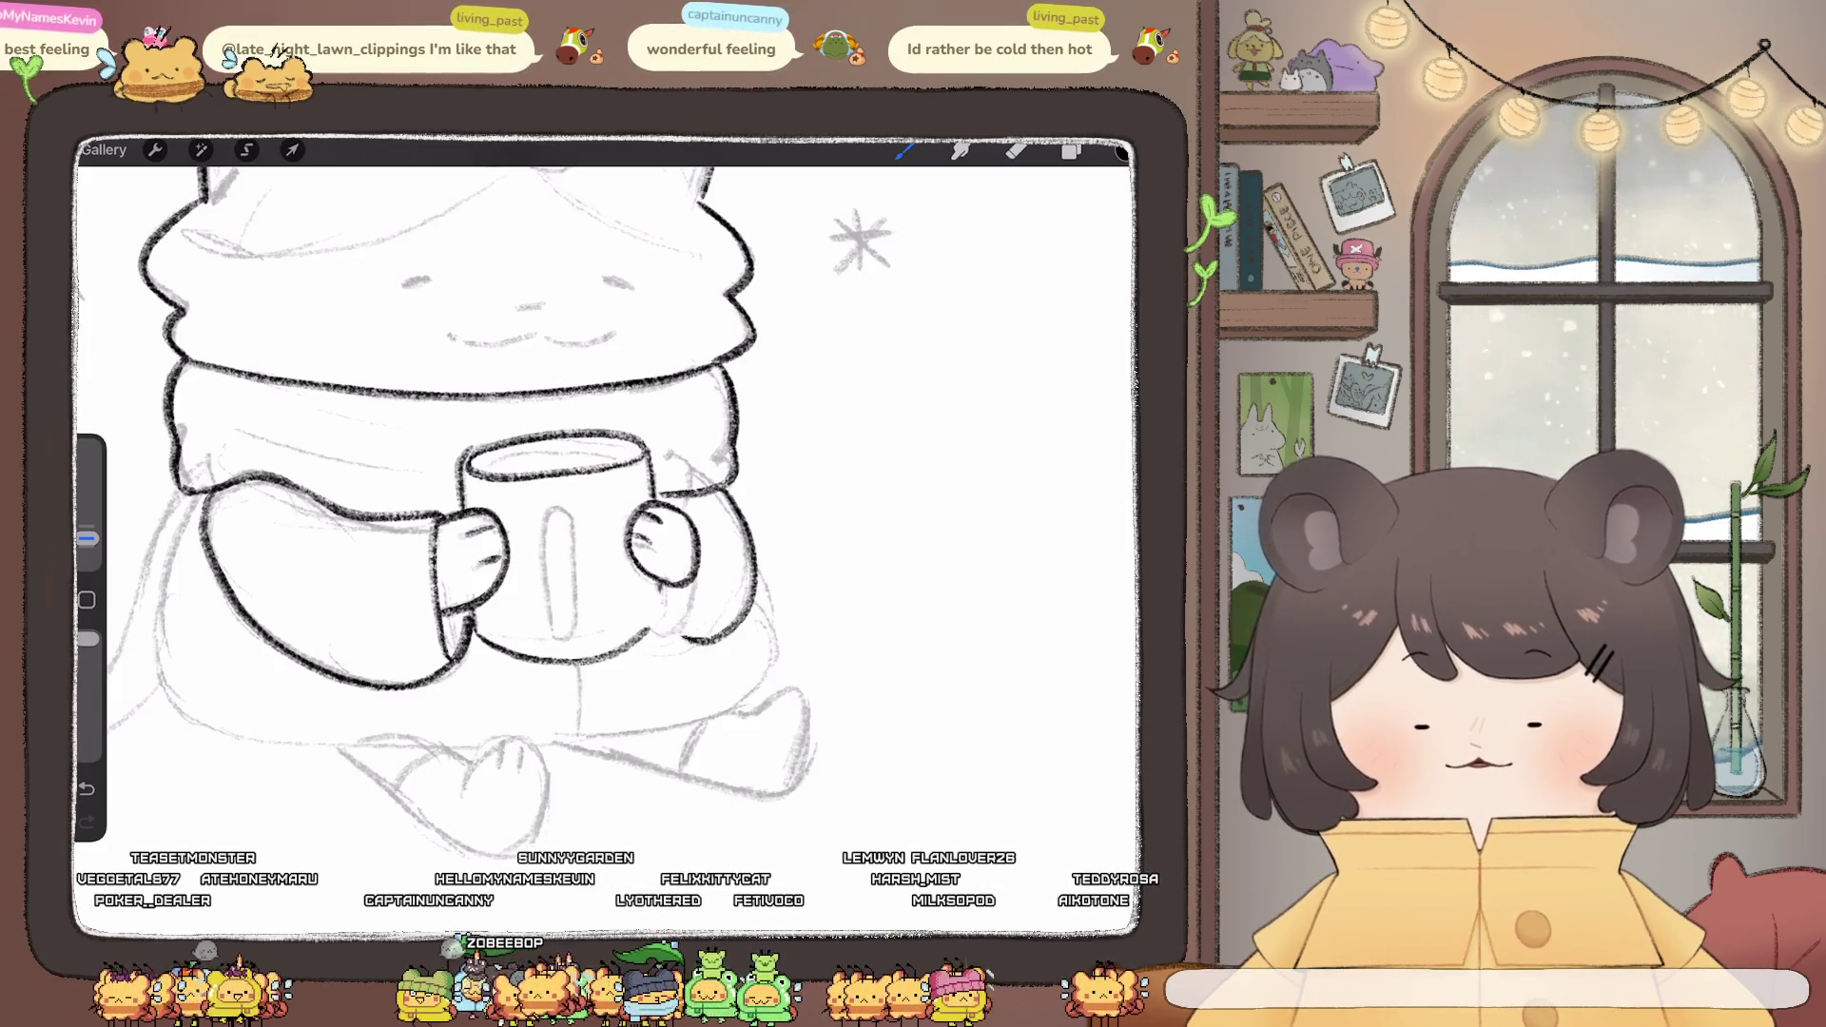
pyautogui.moveTo(663, 583); pyautogui.dragTo(657, 619)
pyautogui.scroll(5, 608, 533)
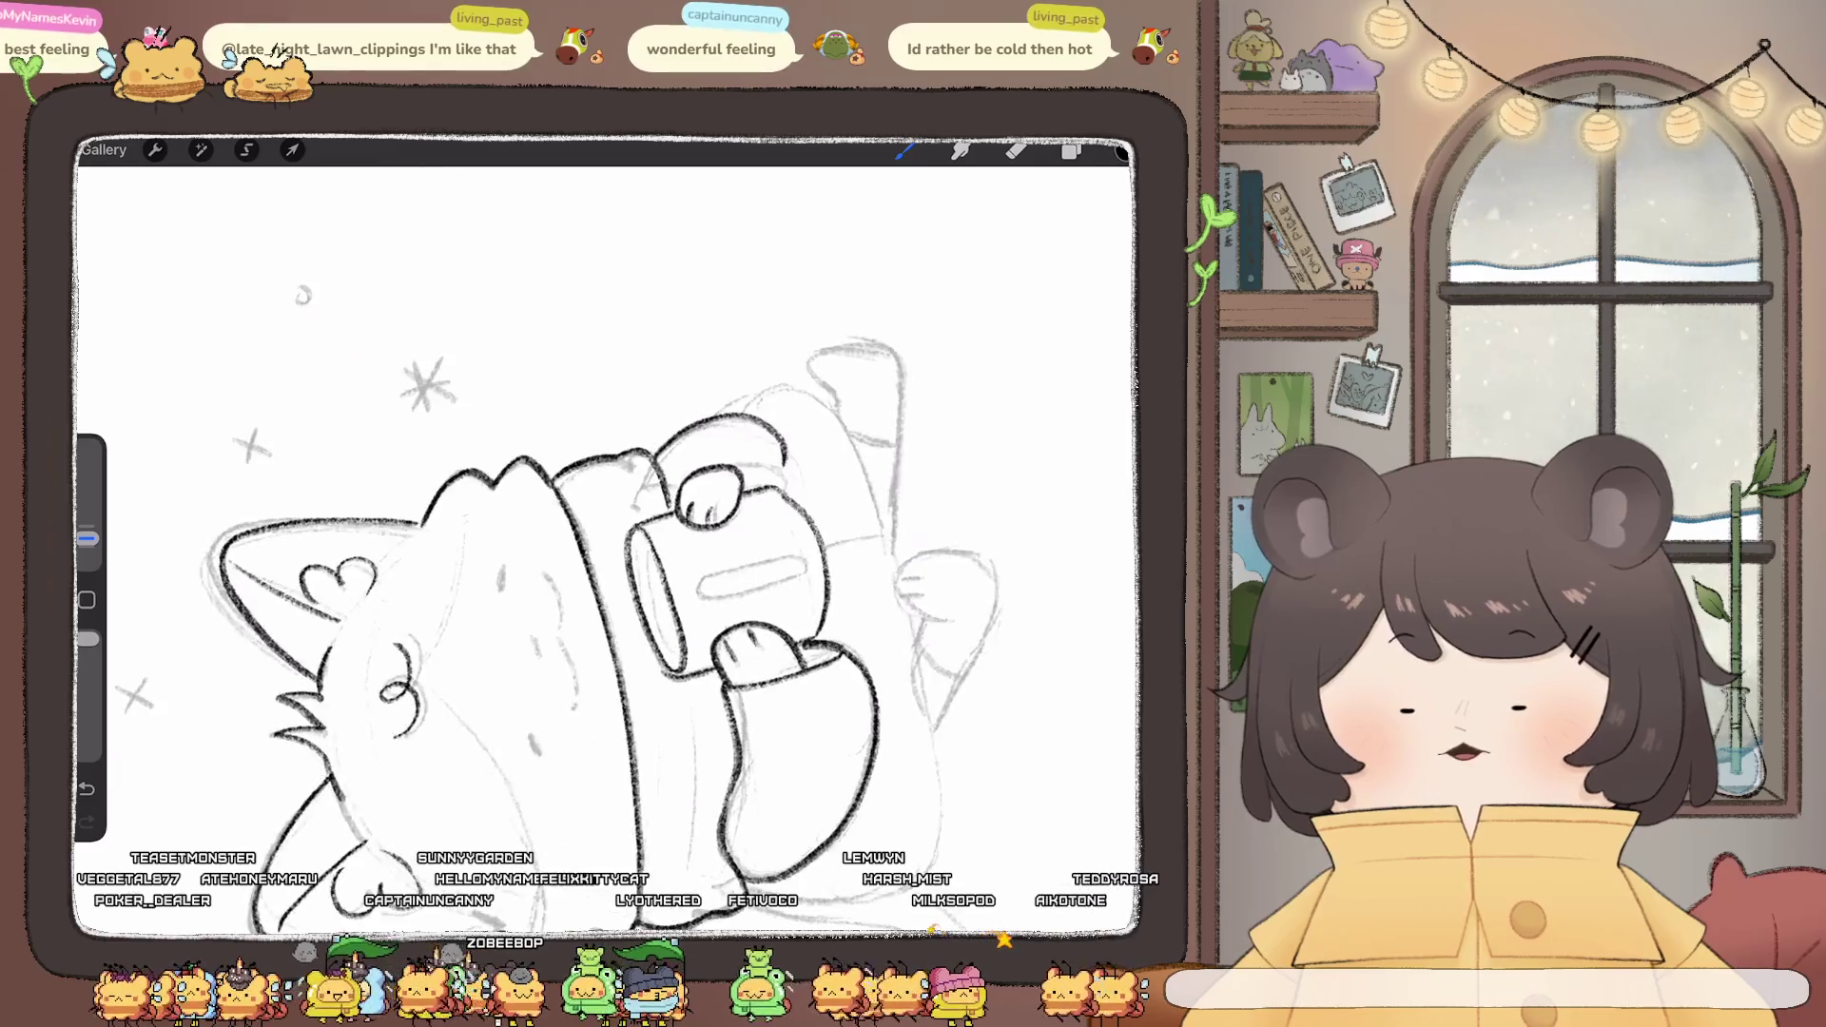
pyautogui.moveTo(576, 605); pyautogui.dragTo(568, 455)
pyautogui.scroll(-5, 457, 456)
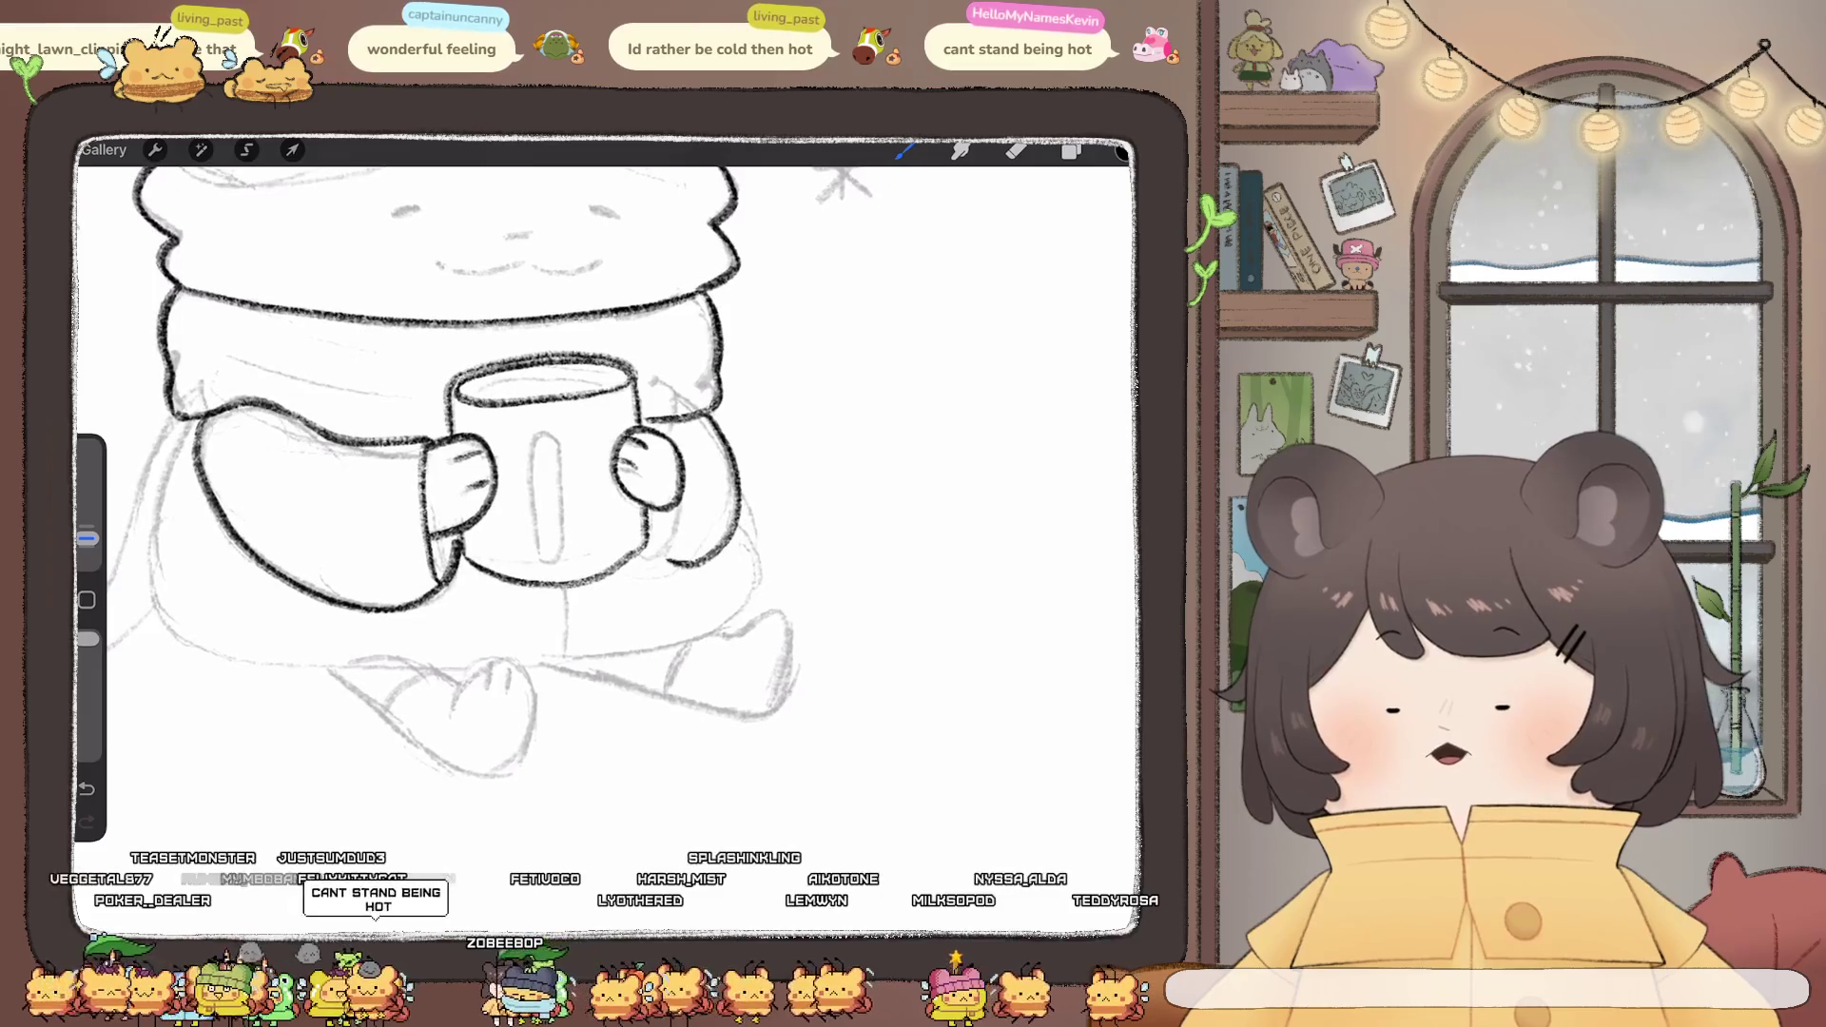
pyautogui.moveTo(540, 435); pyautogui.dragTo(554, 439)
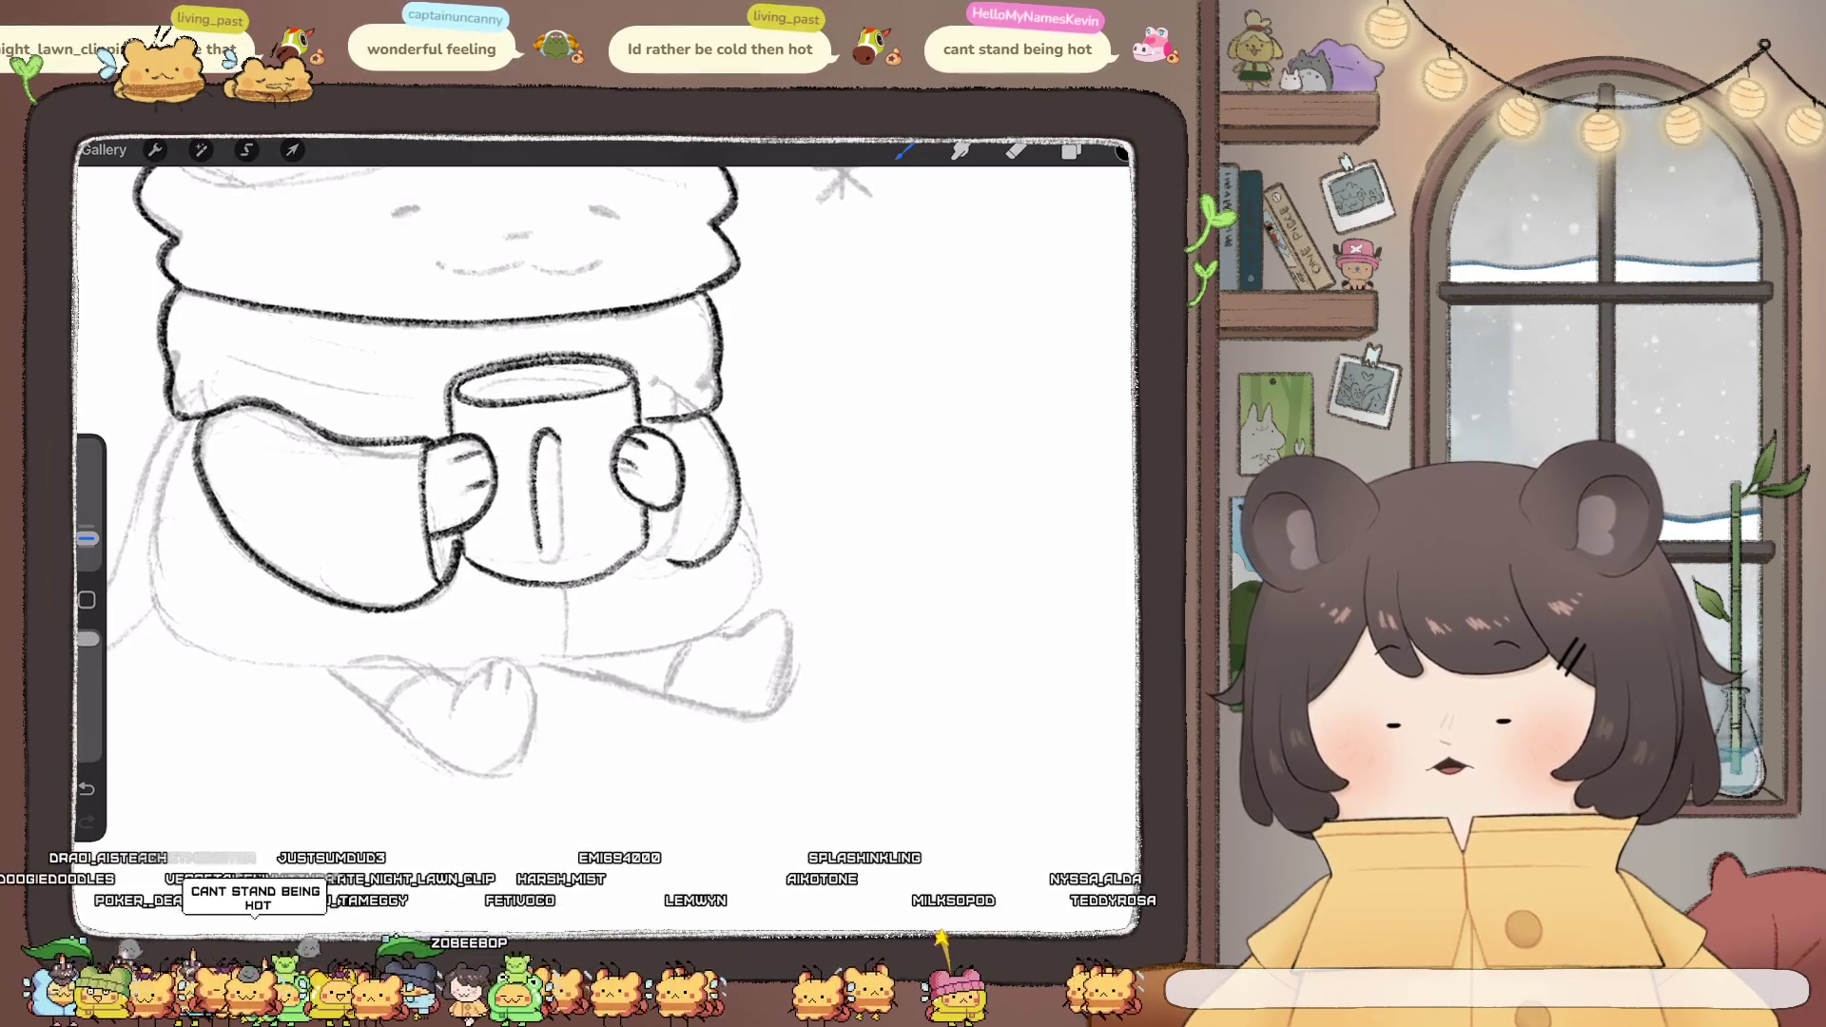
pyautogui.scroll(-5, 561, 447)
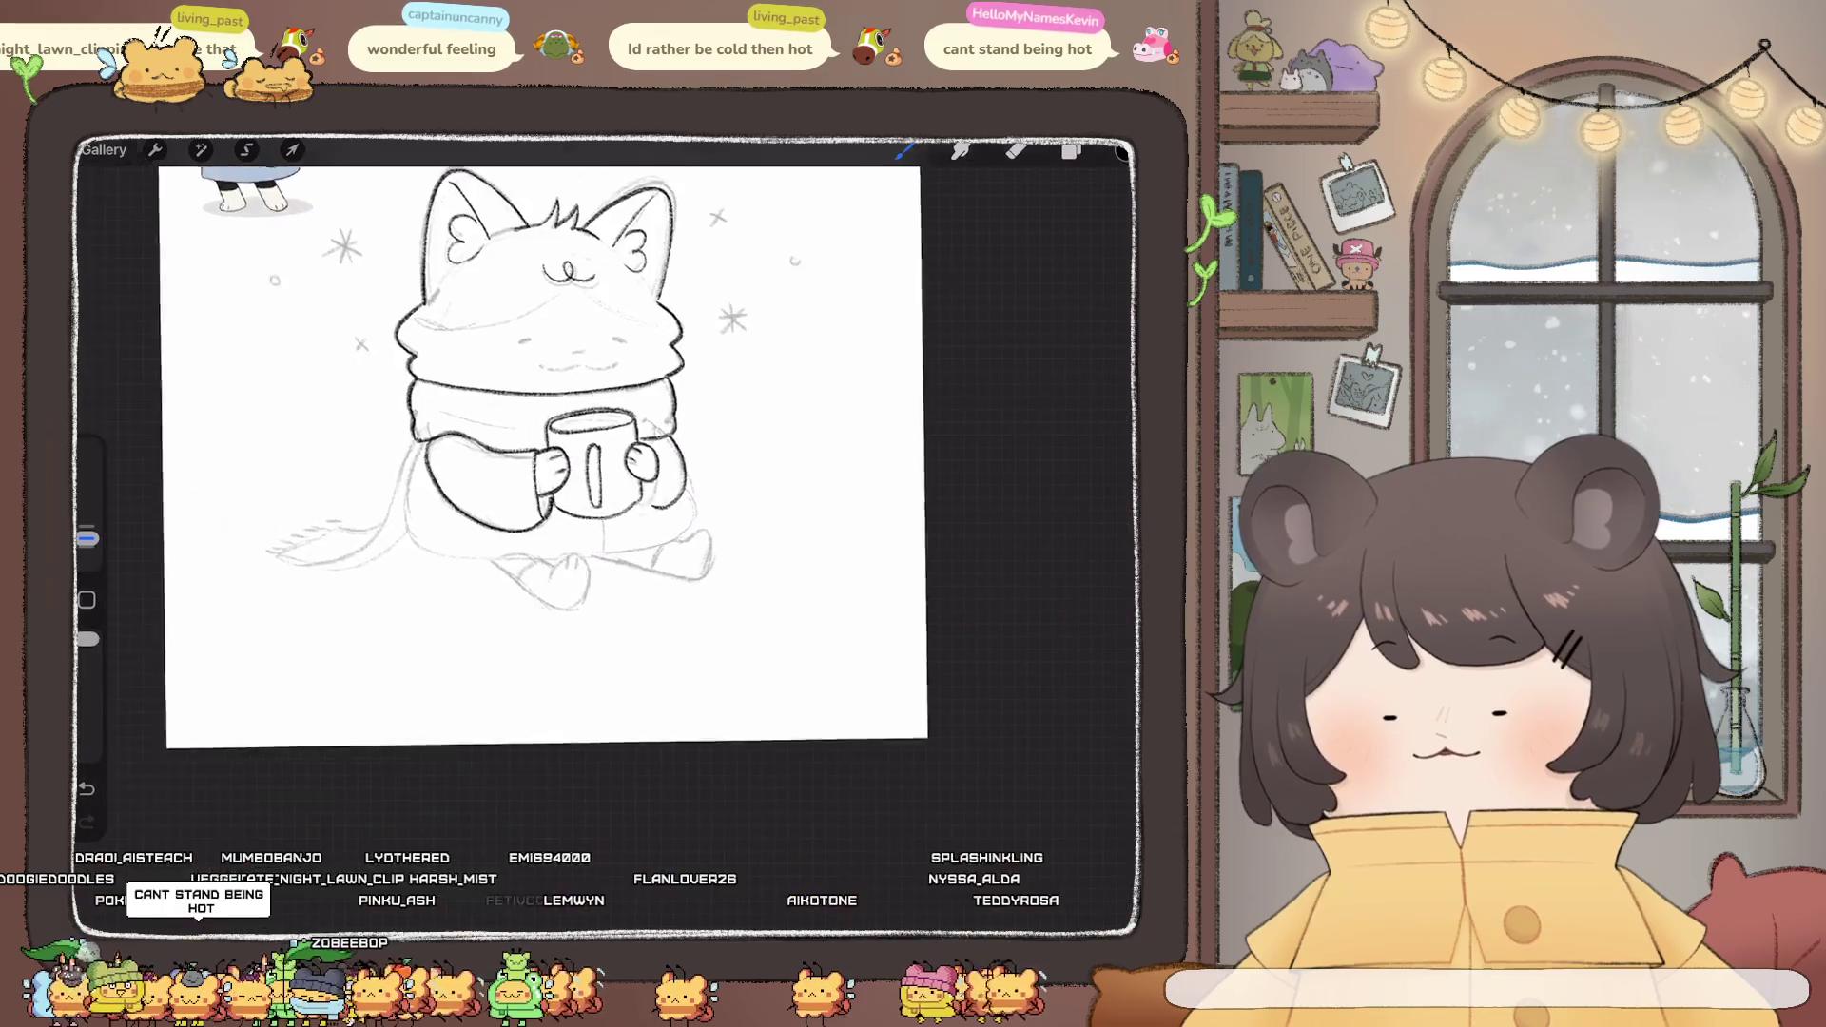
pyautogui.scroll(-3, 571, 437)
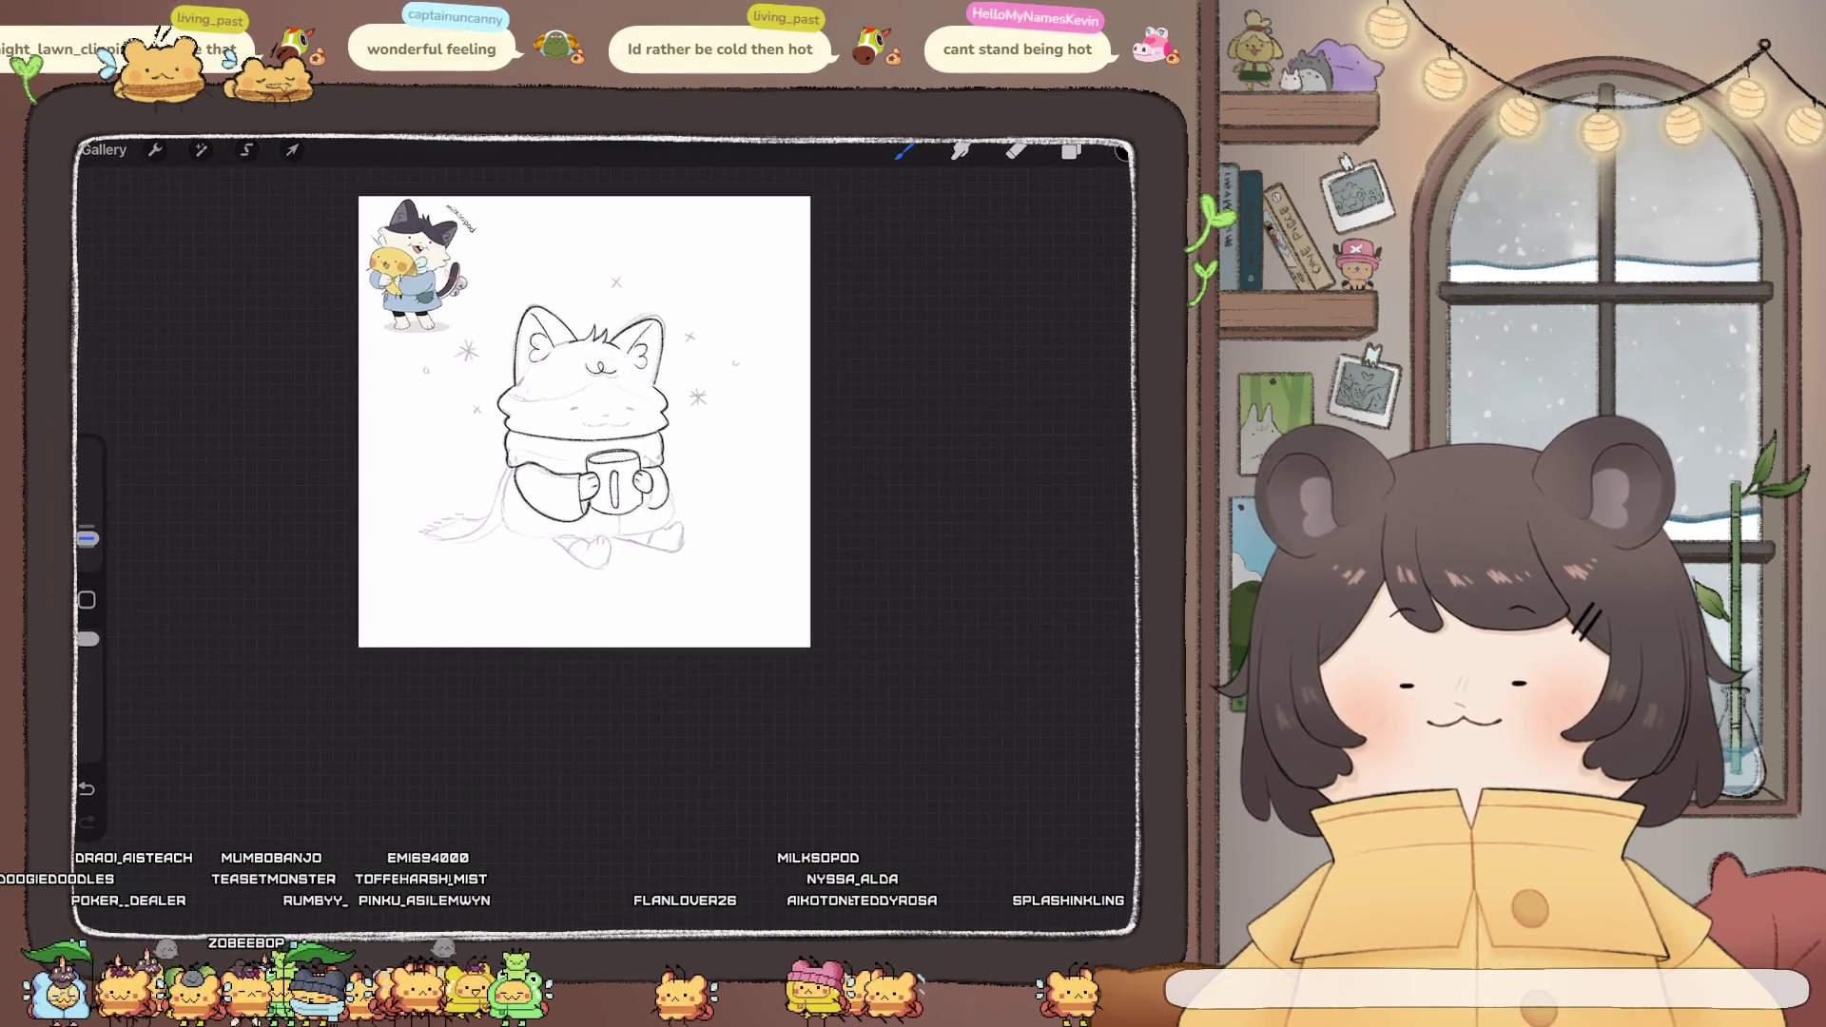
pyautogui.scroll(5, 571, 438)
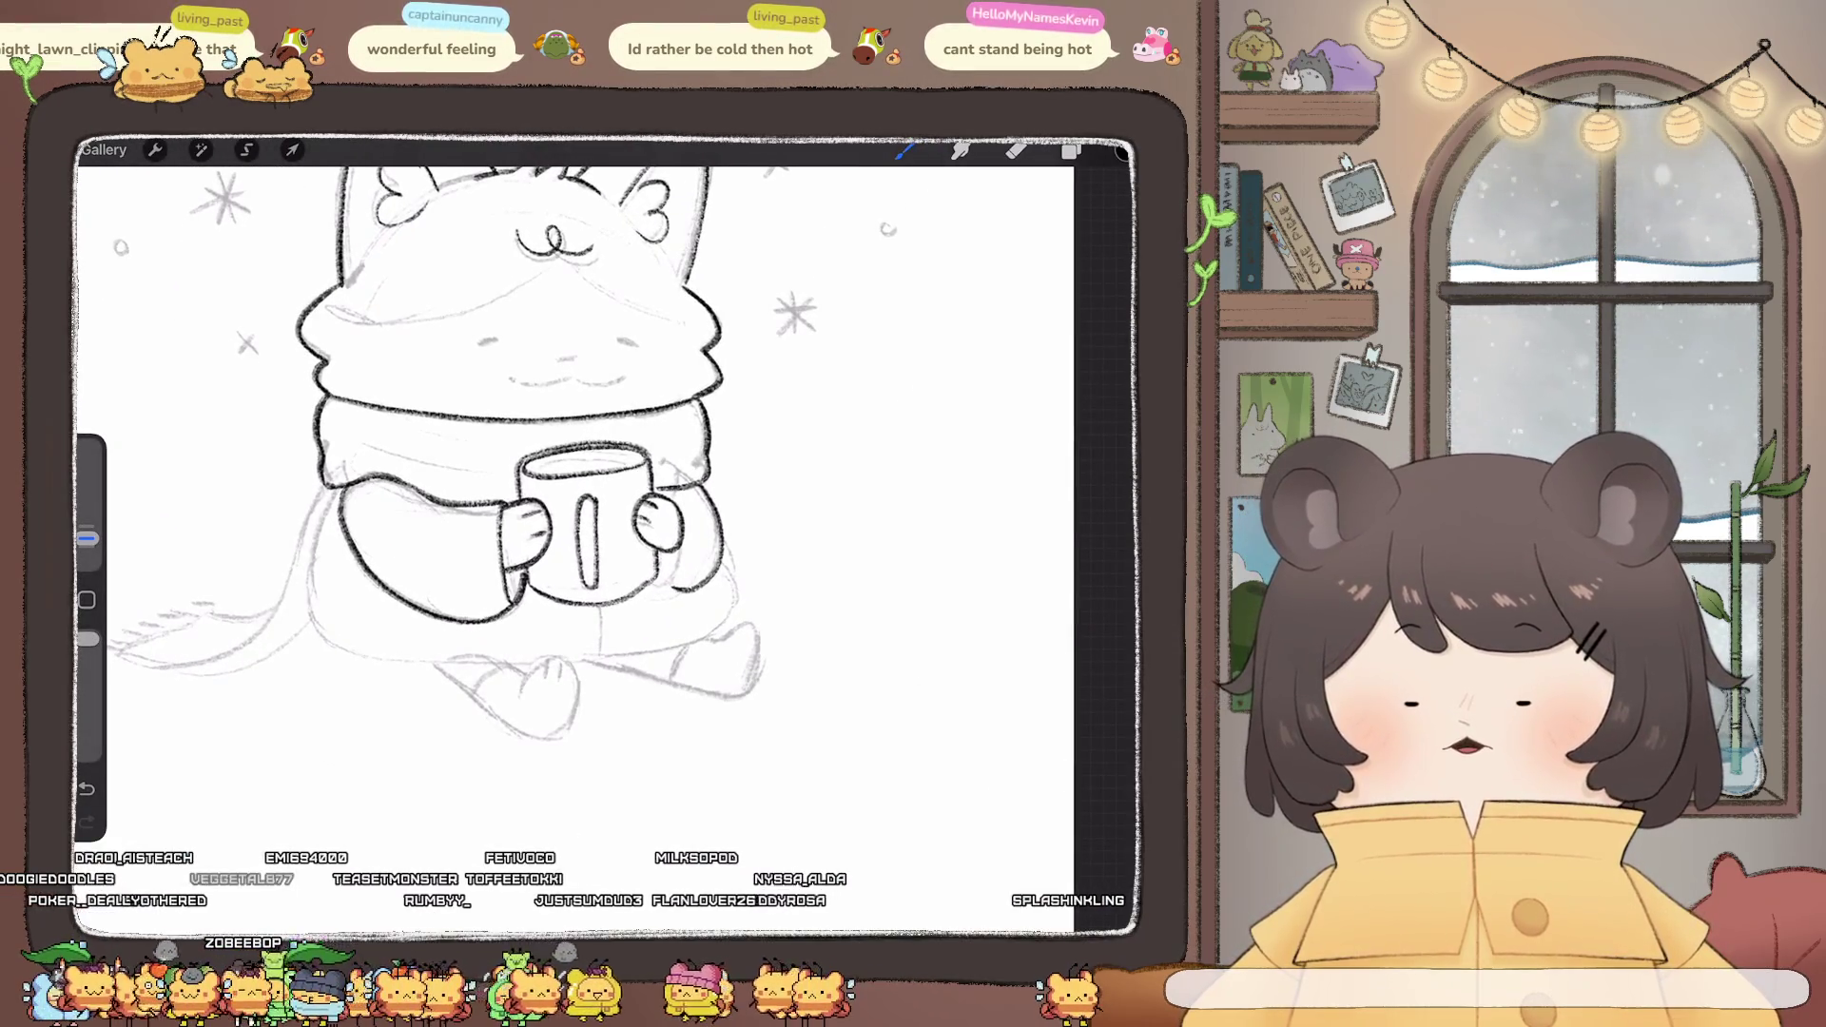
pyautogui.hscroll(2, 571, 438)
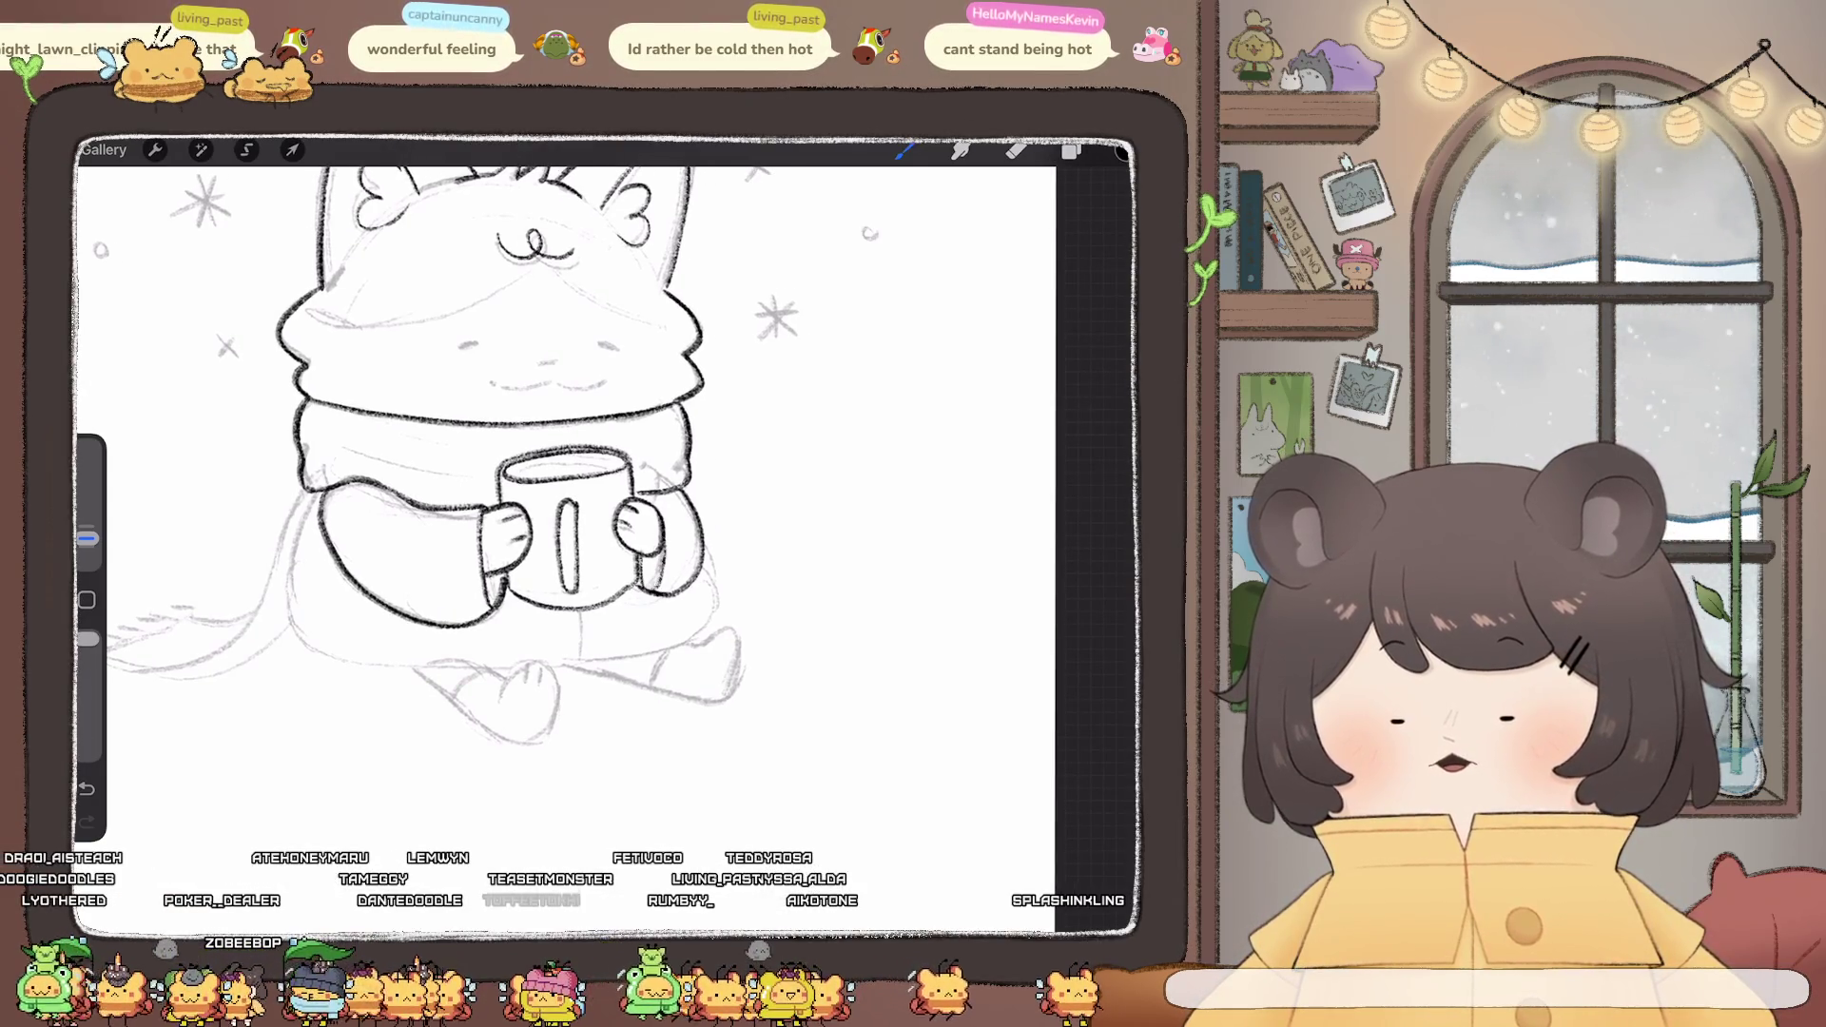
pyautogui.click(1016, 150)
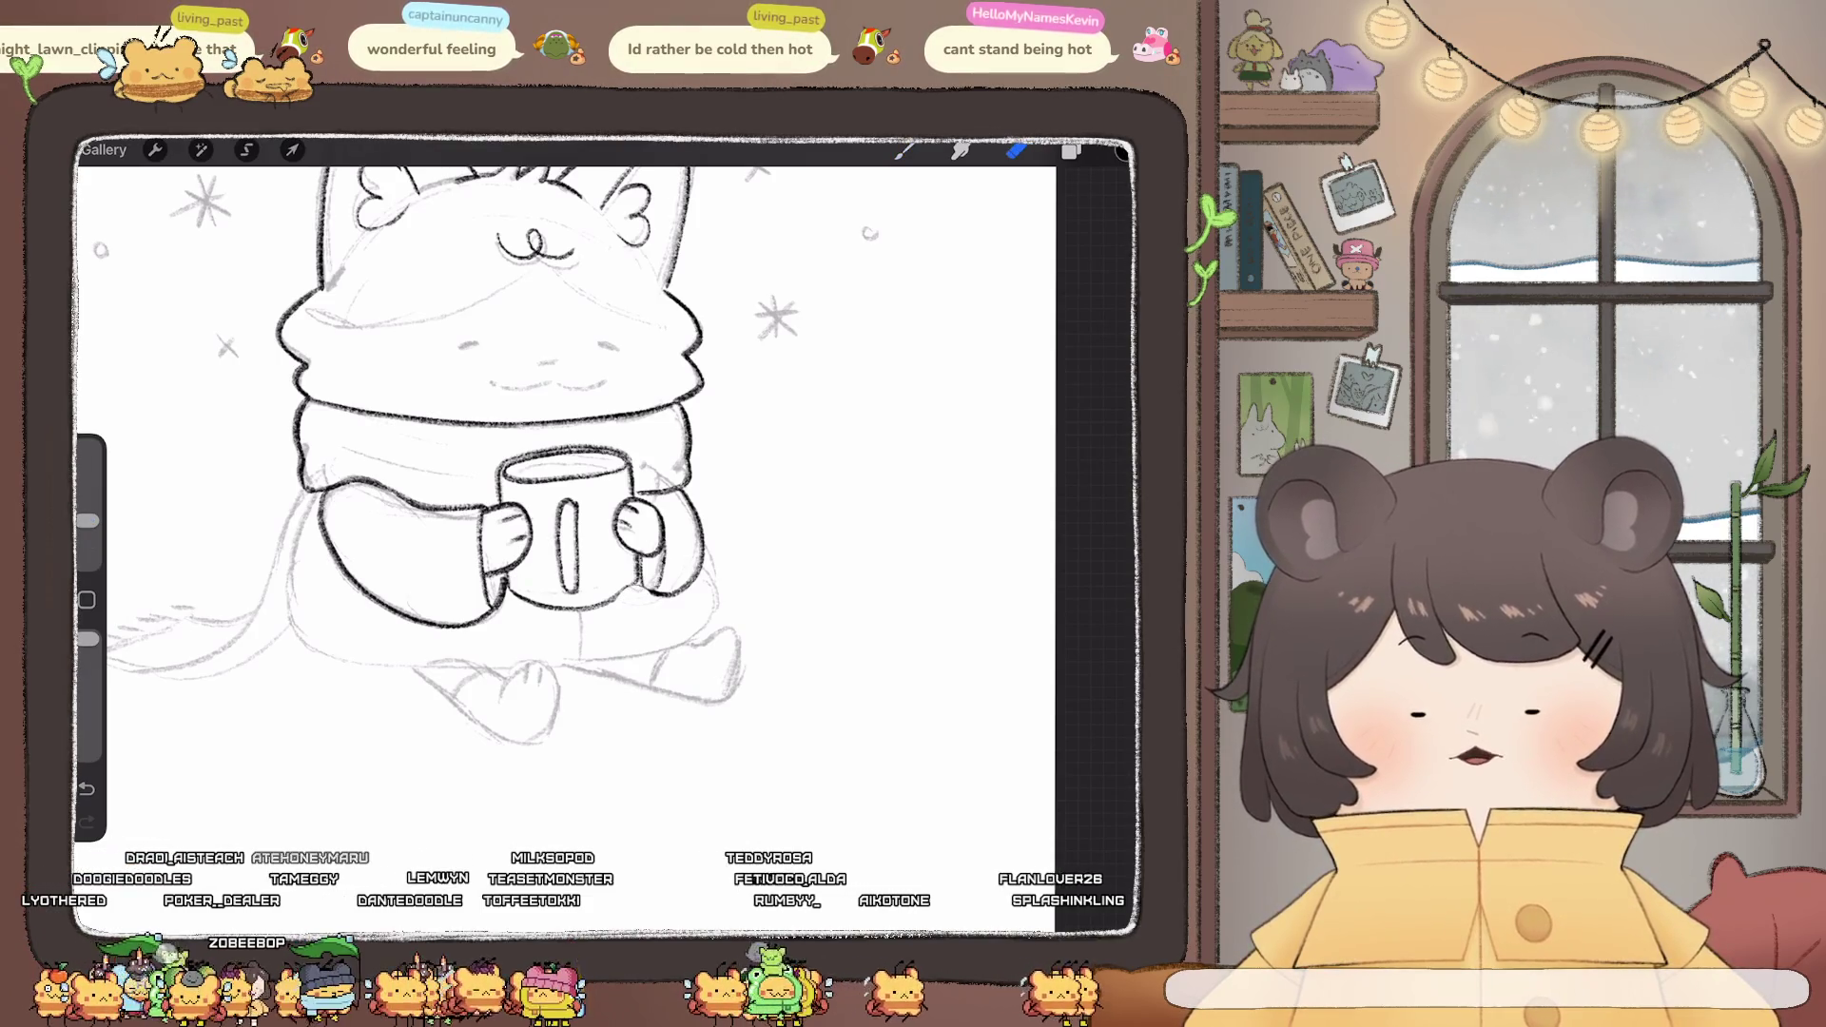
pyautogui.click(904, 149)
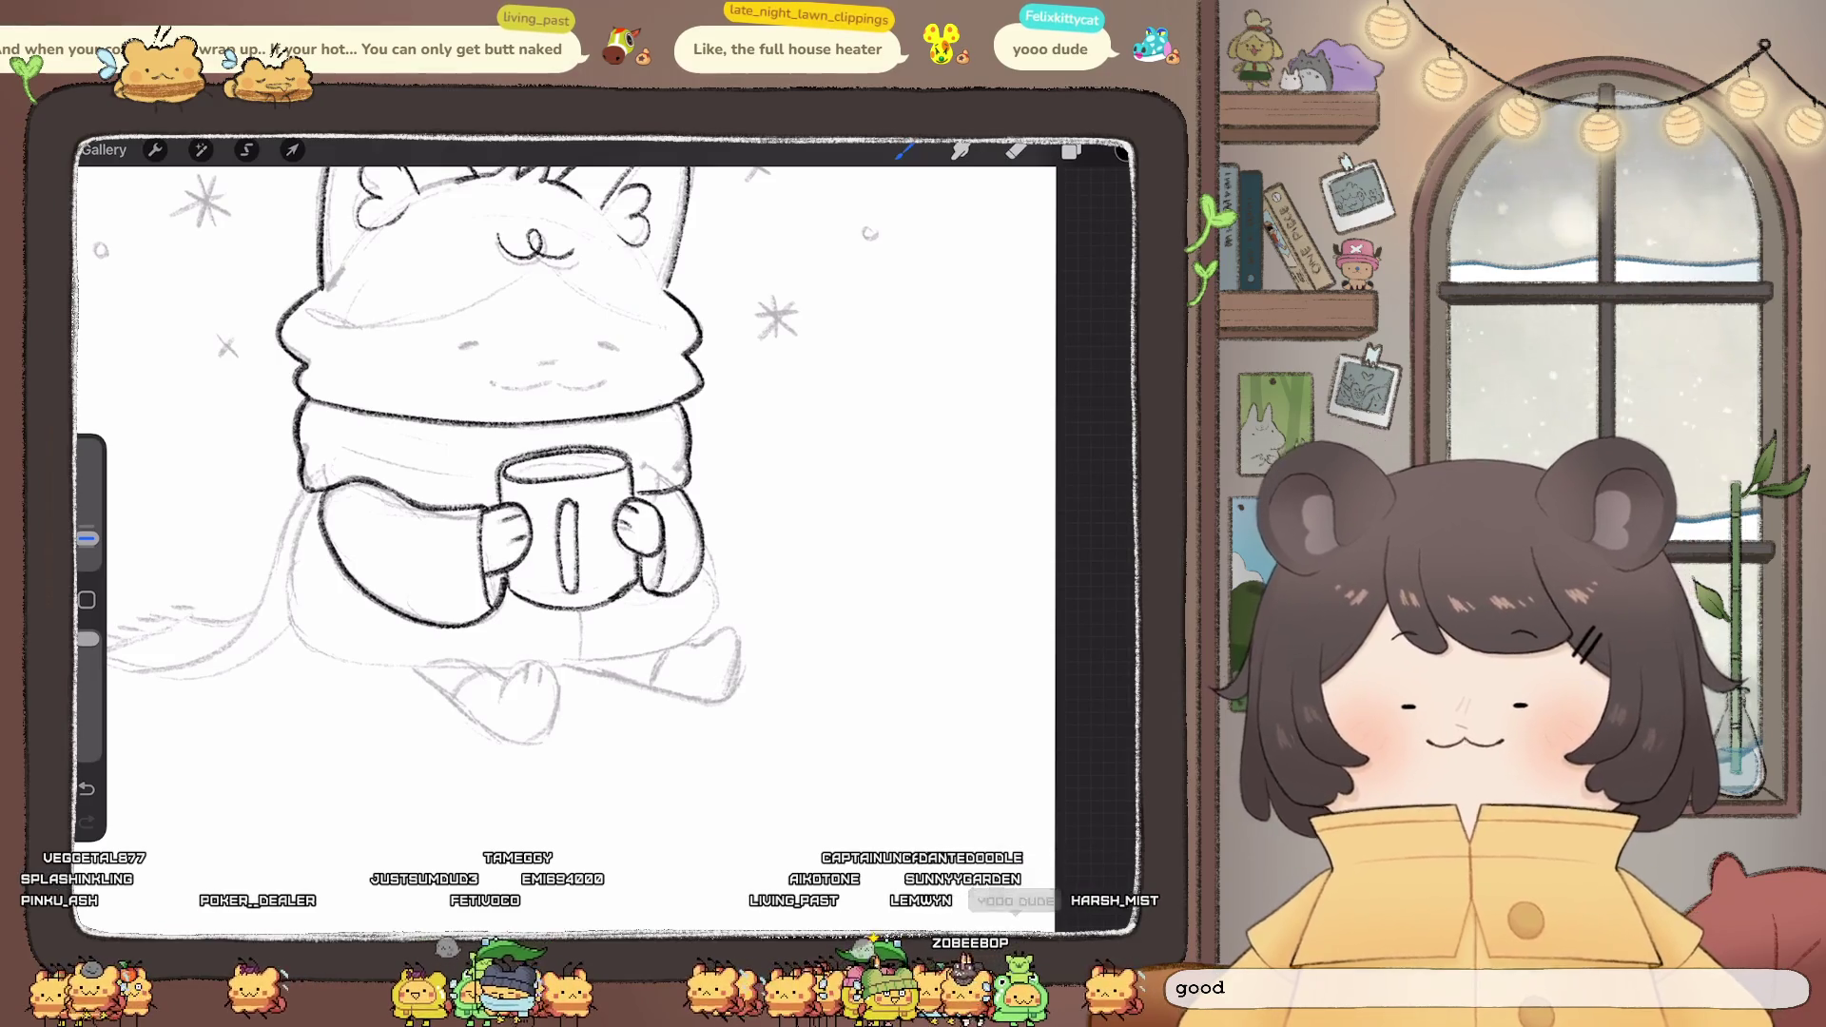
# - Ink the cat's left body and leg outline, redrawing one misplaced stroke
pyautogui.hscroll(-3, 571, 475)
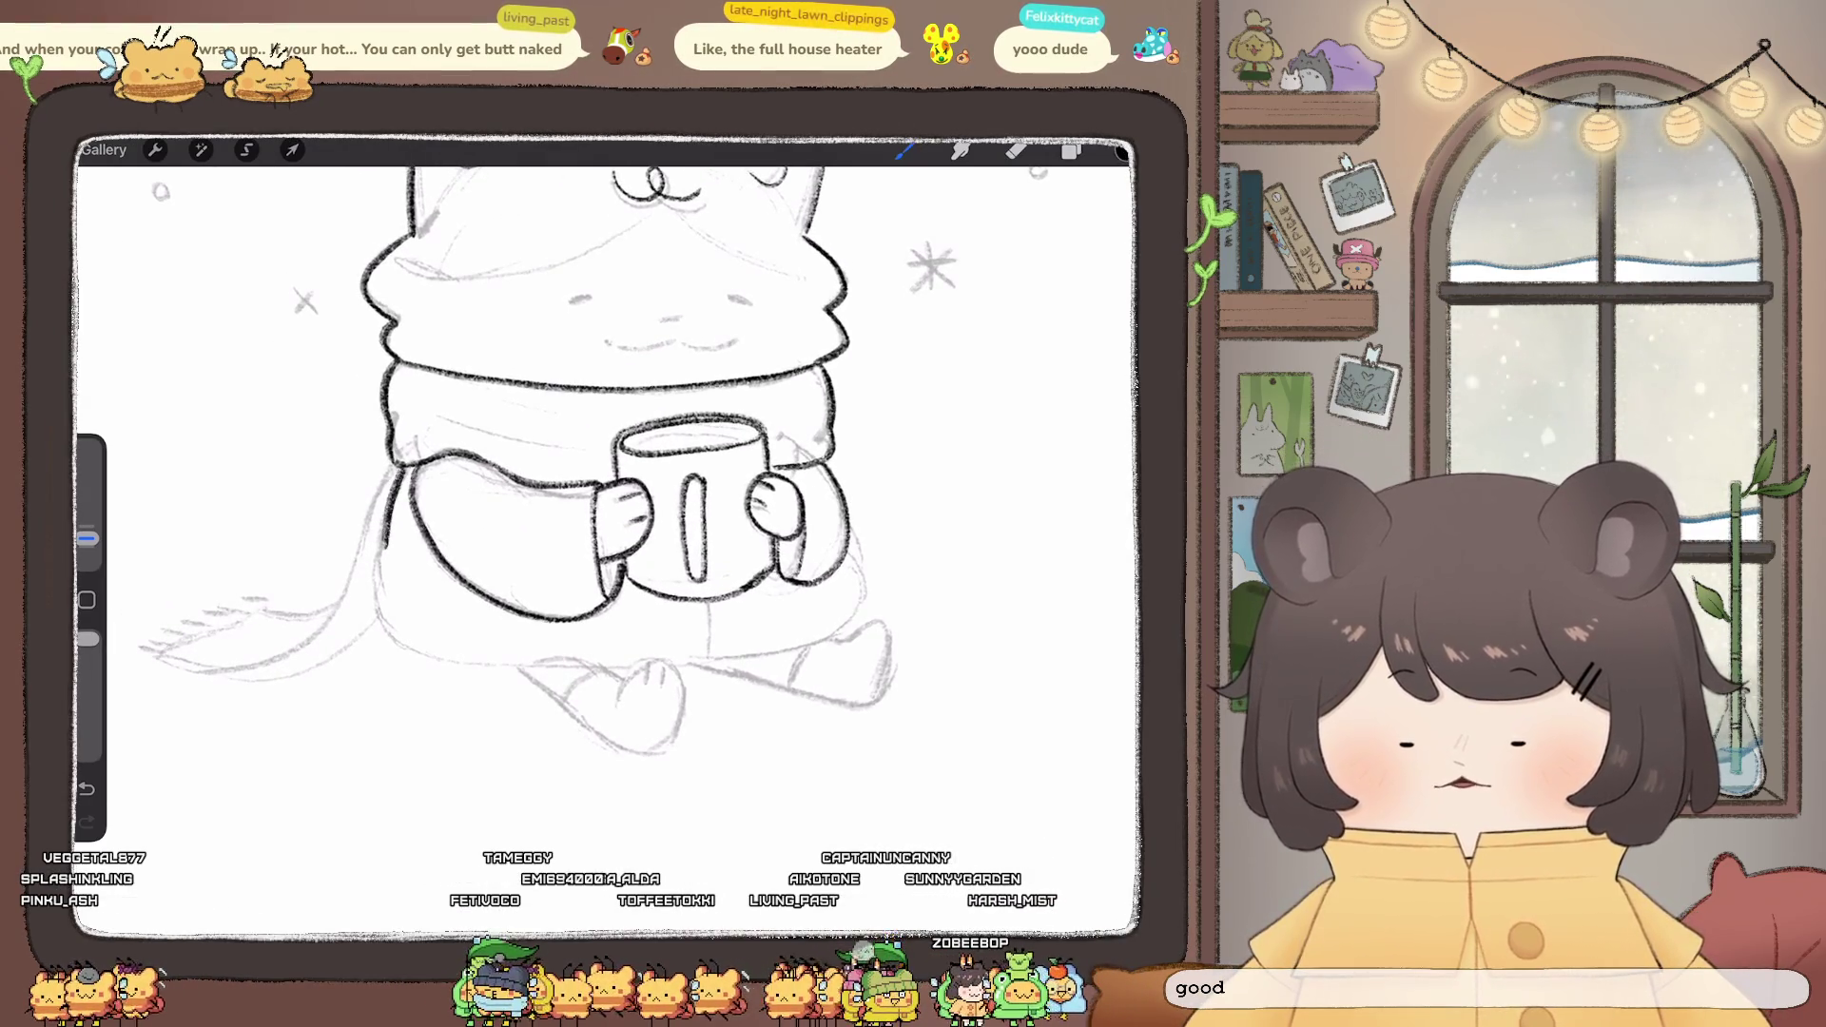
pyautogui.moveTo(387, 544); pyautogui.dragTo(371, 631)
pyautogui.hscroll(3, 571, 456)
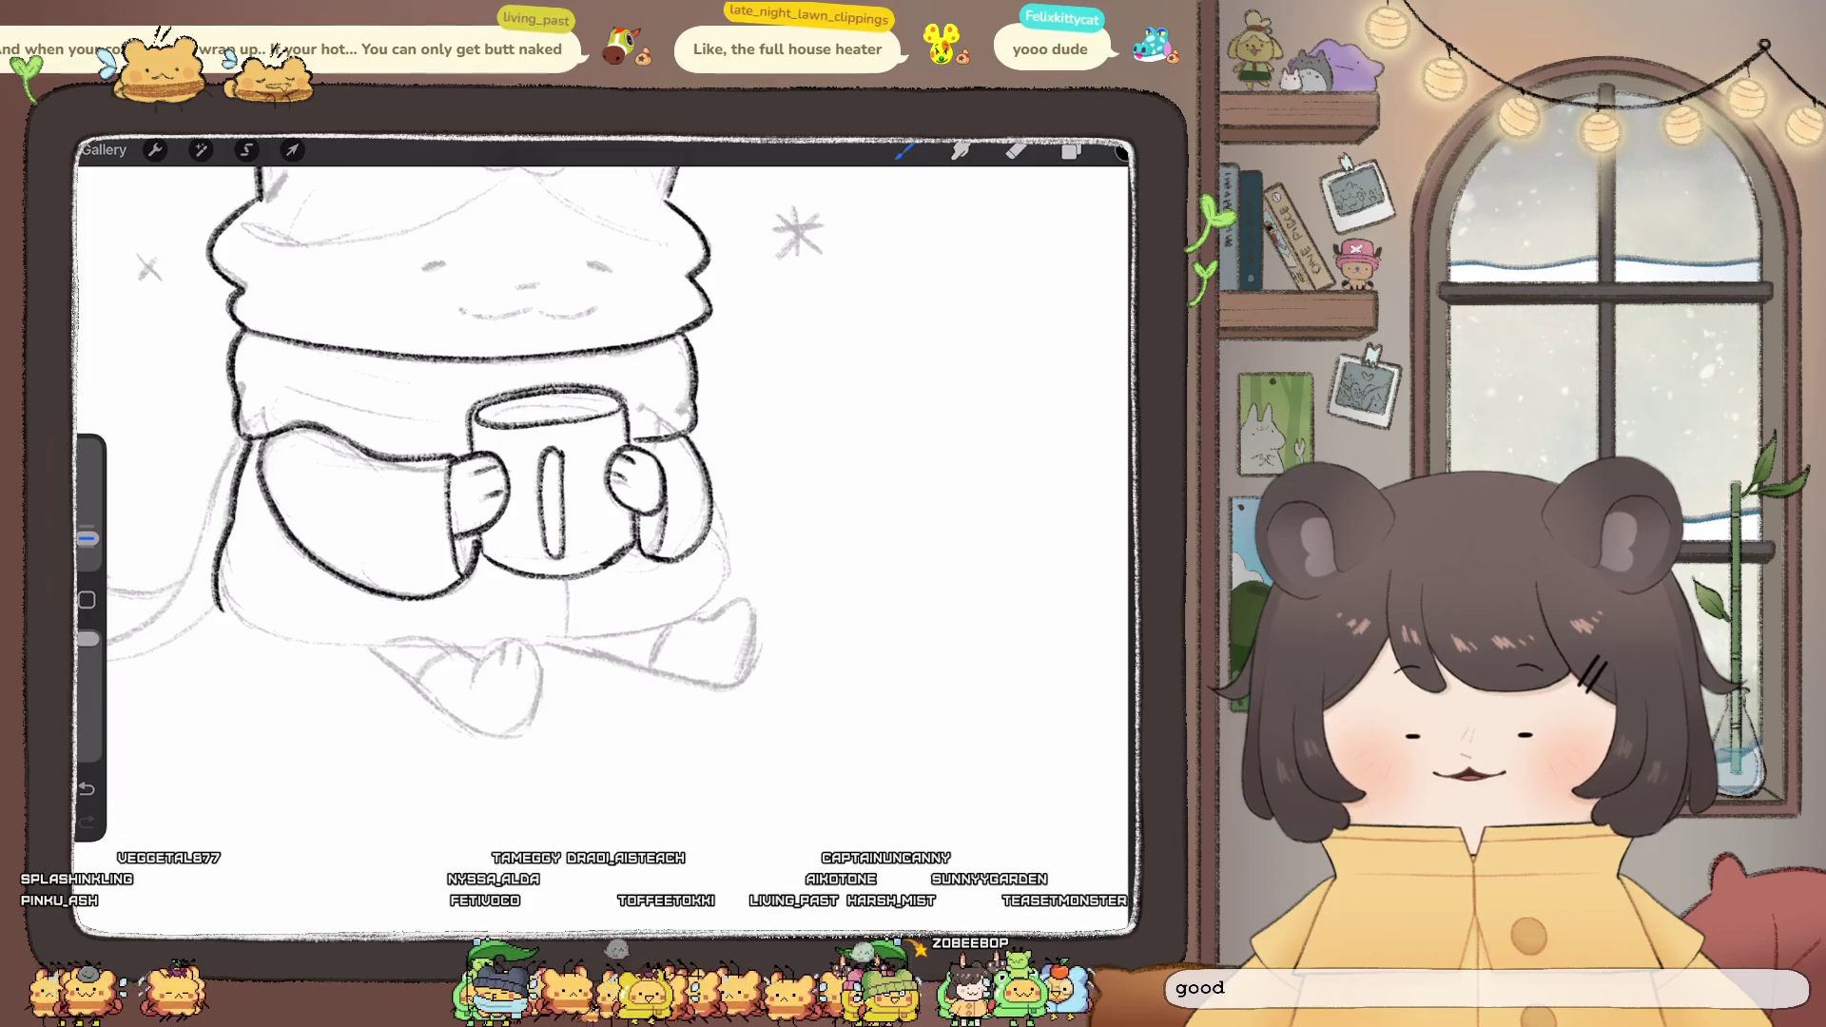
pyautogui.scroll(-3, 609, 495)
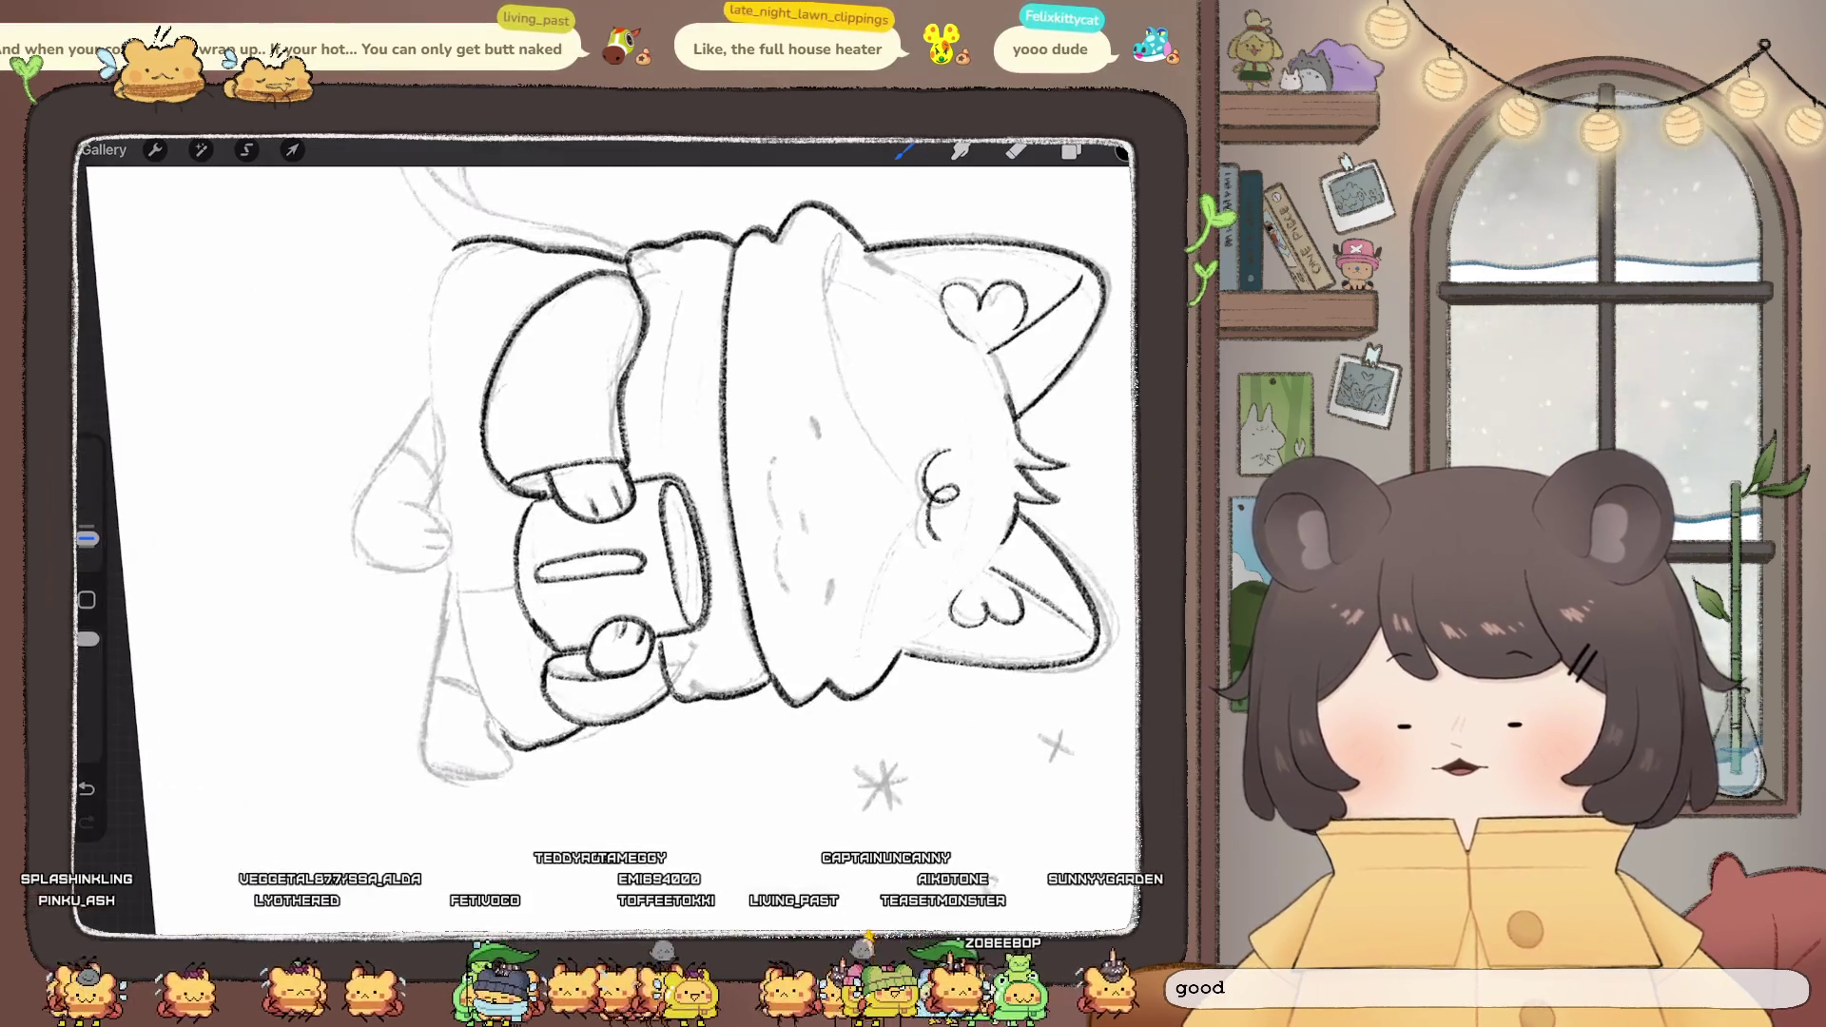
pyautogui.moveTo(455, 245)
pyautogui.mouseDown()
pyautogui.moveTo(434, 296)
pyautogui.moveTo(437, 453)
pyautogui.mouseUp()
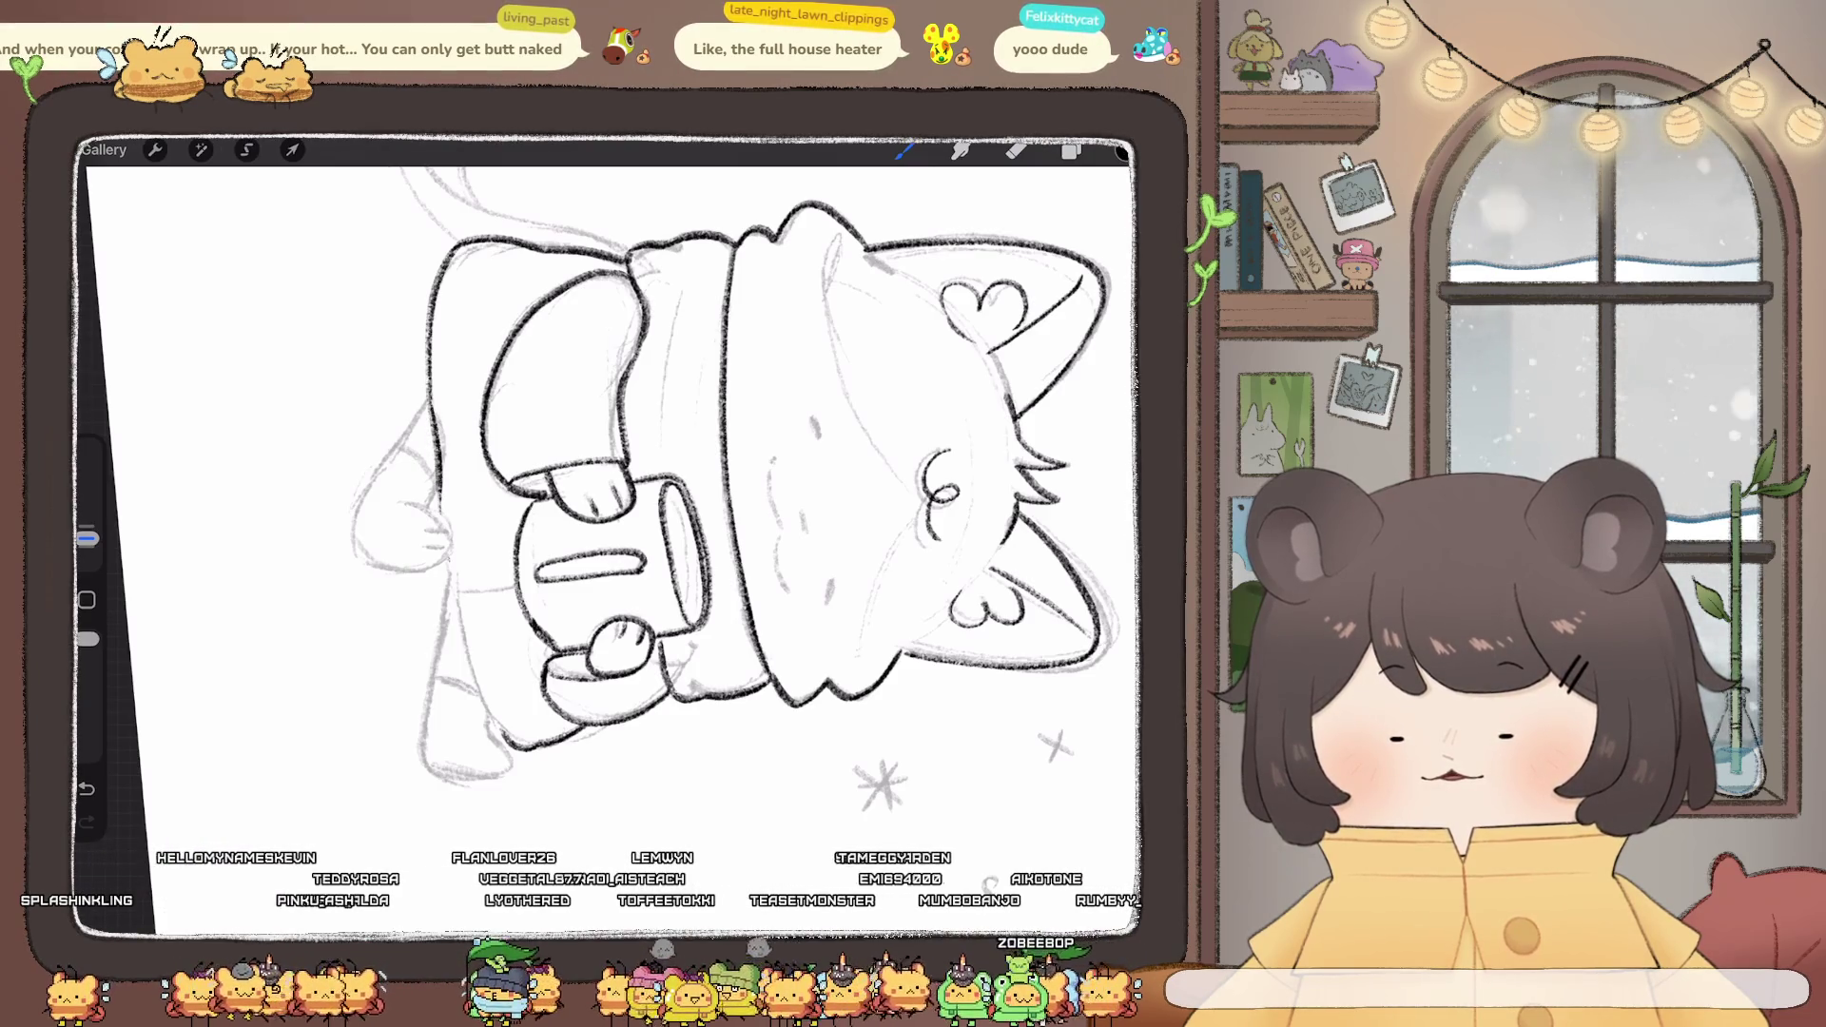
pyautogui.hotkey('ctrl', 'z')
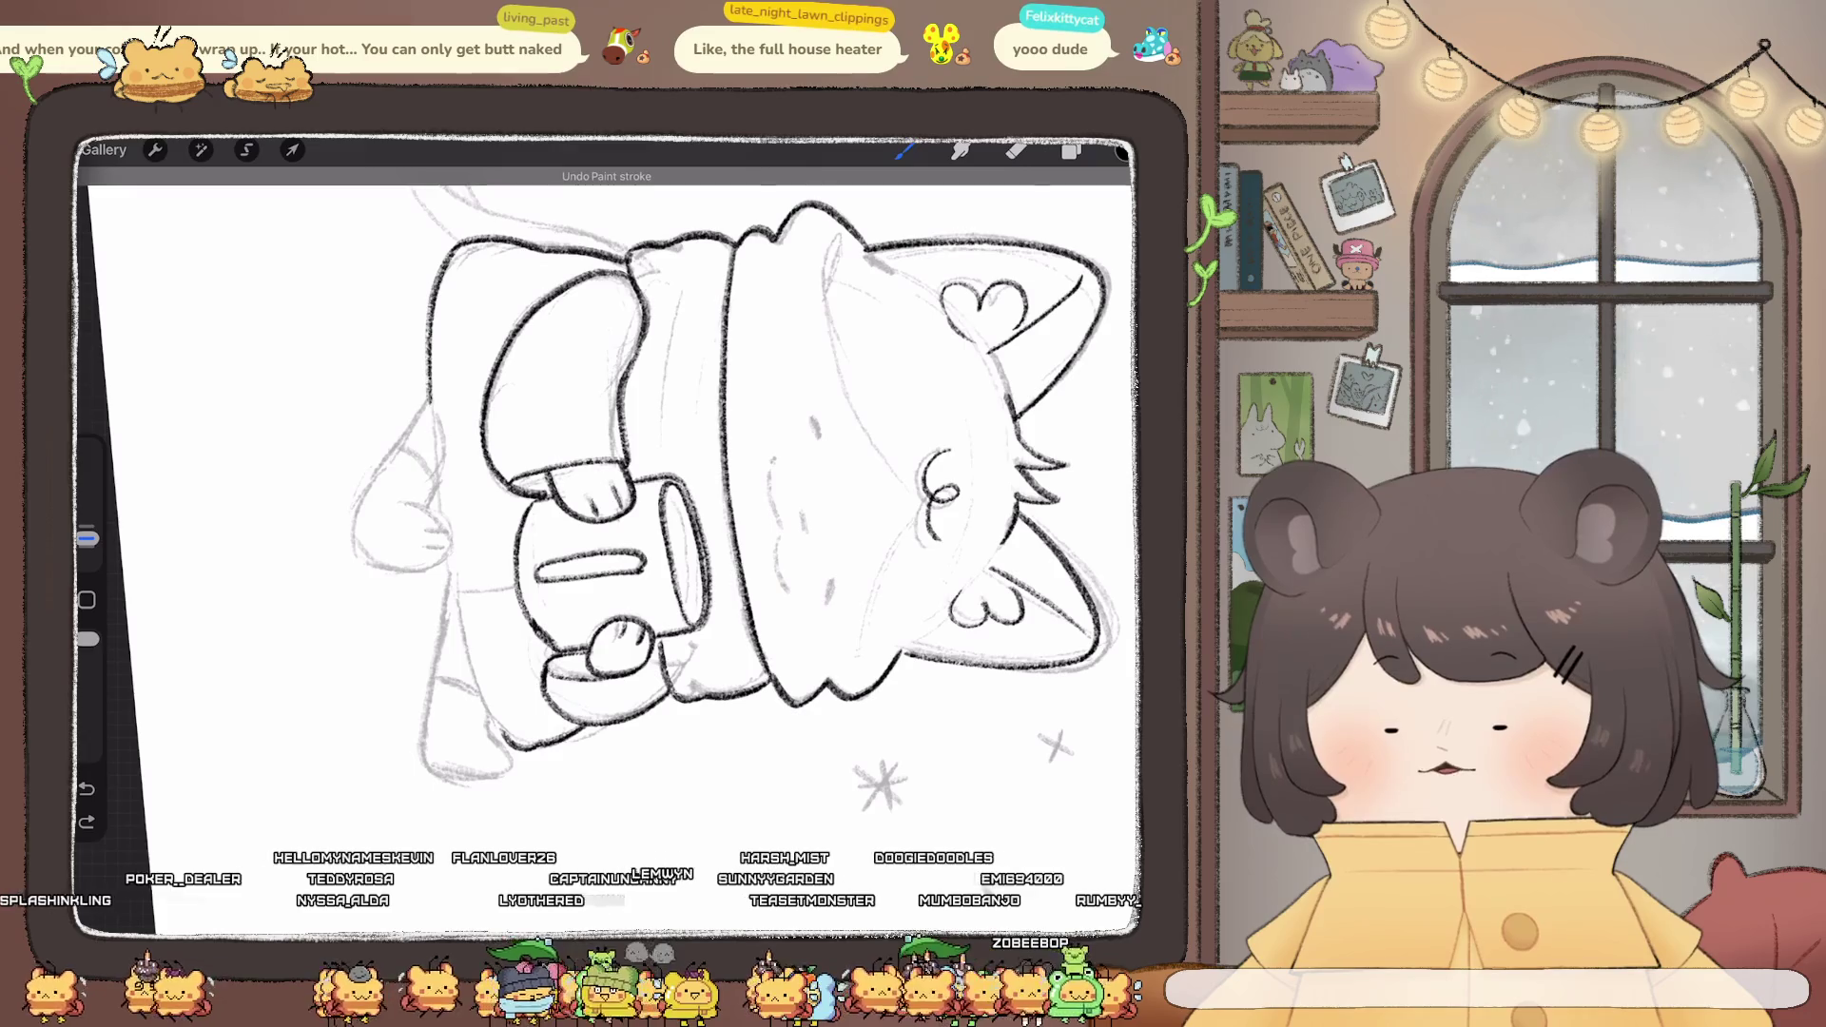
pyautogui.moveTo(429, 400); pyautogui.dragTo(435, 454)
pyautogui.moveTo(452, 590); pyautogui.dragTo(496, 723)
# - Ink the diagonal leg line and outline both feet, undoing a stray mark
pyautogui.scroll(5, 571, 495)
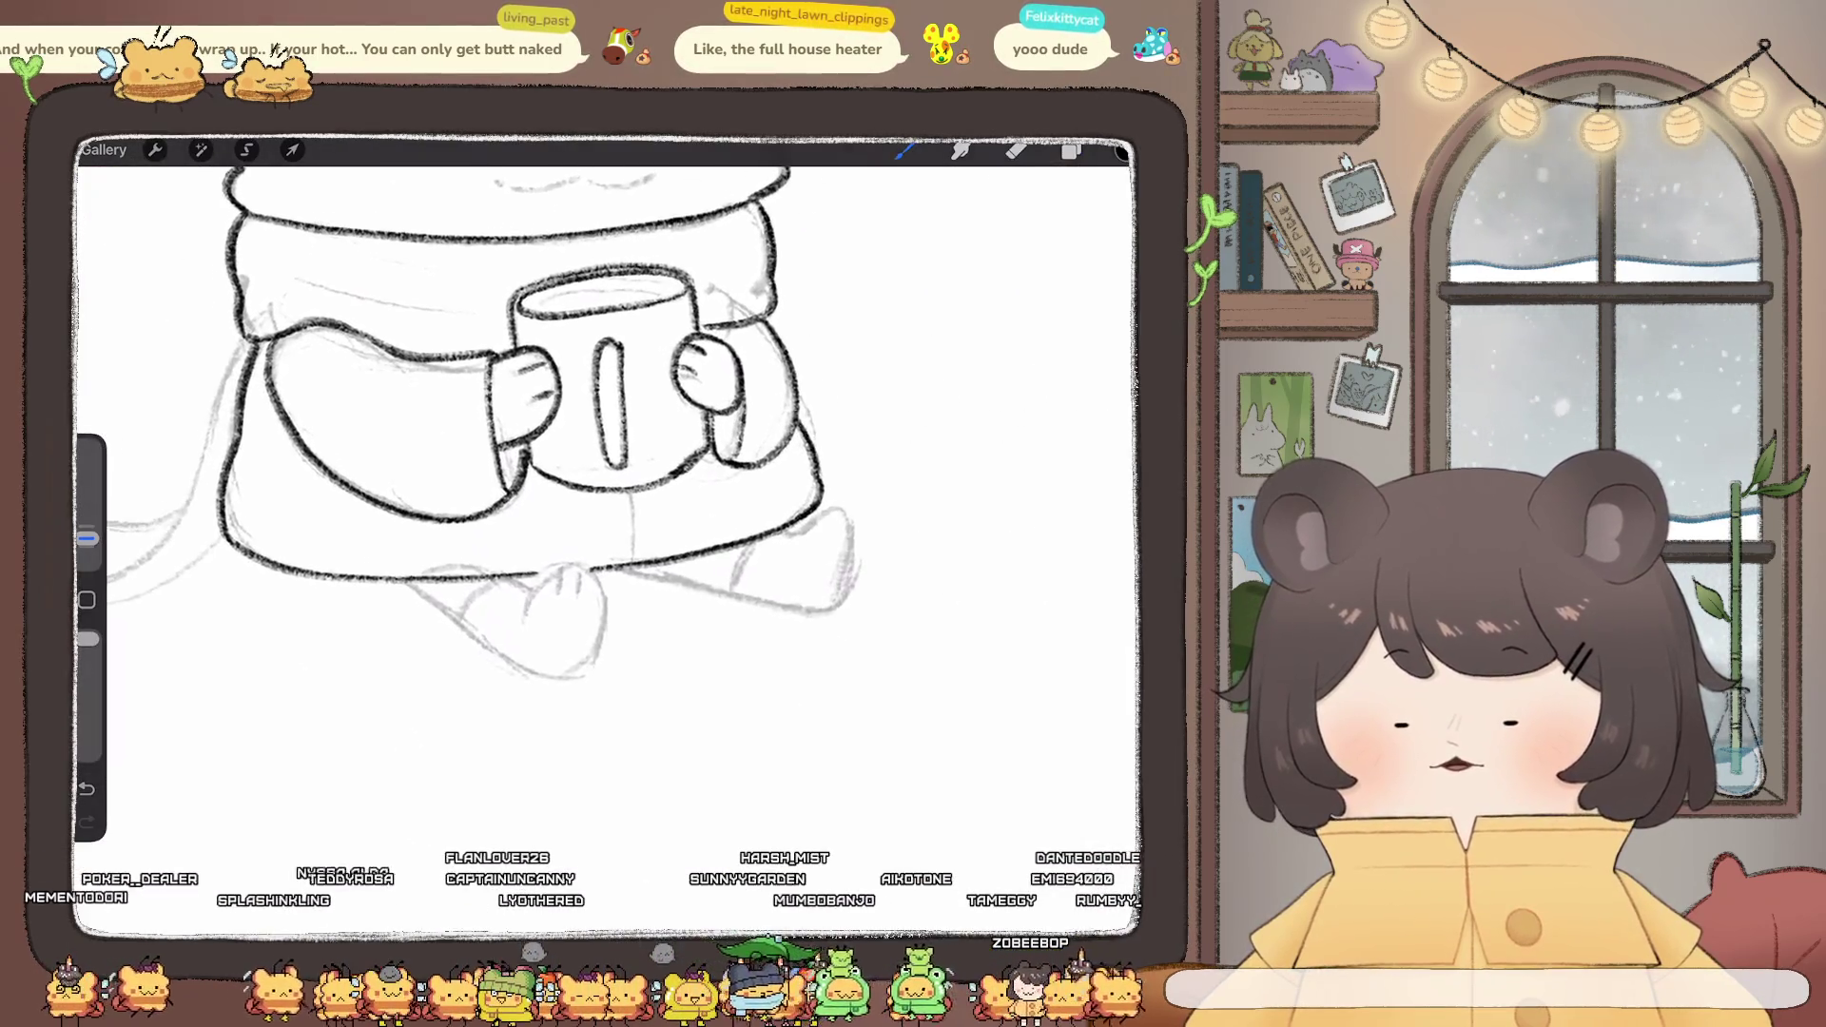
pyautogui.moveTo(404, 578); pyautogui.dragTo(547, 683)
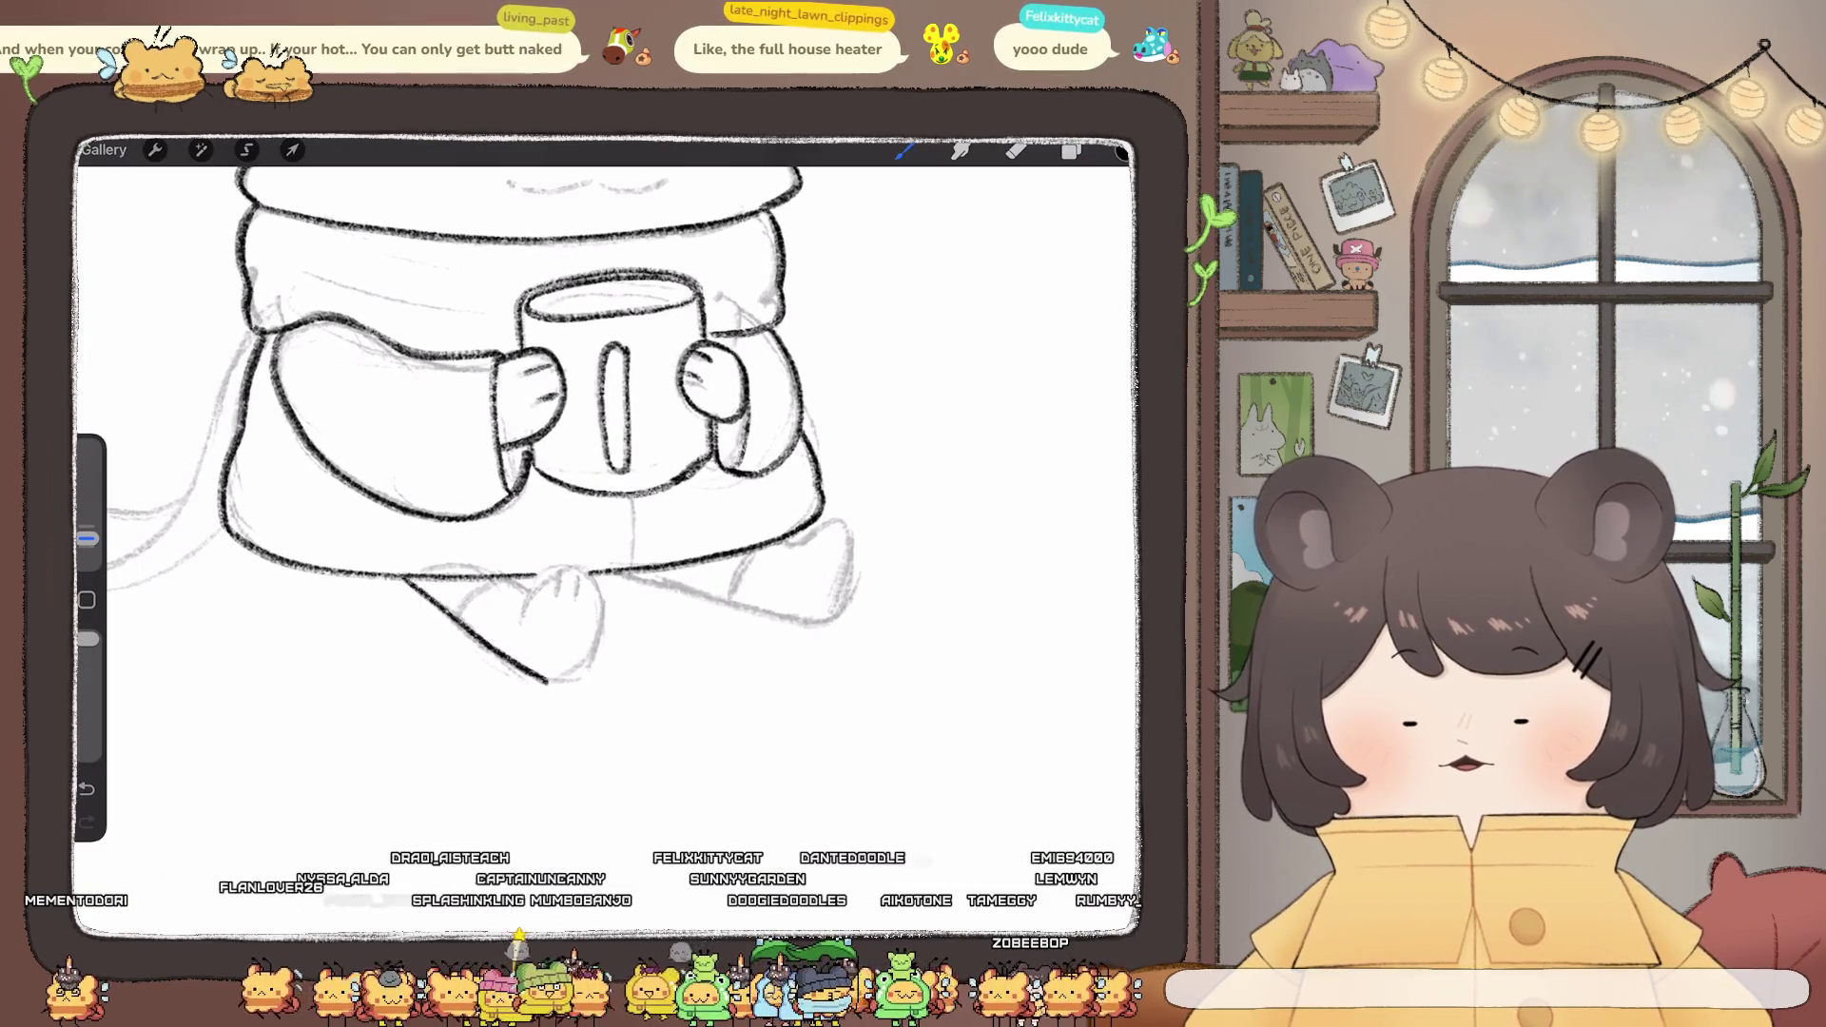
pyautogui.moveTo(525, 601)
pyautogui.mouseDown()
pyautogui.moveTo(557, 571)
pyautogui.moveTo(599, 609)
pyautogui.moveTo(565, 686)
pyautogui.mouseUp()
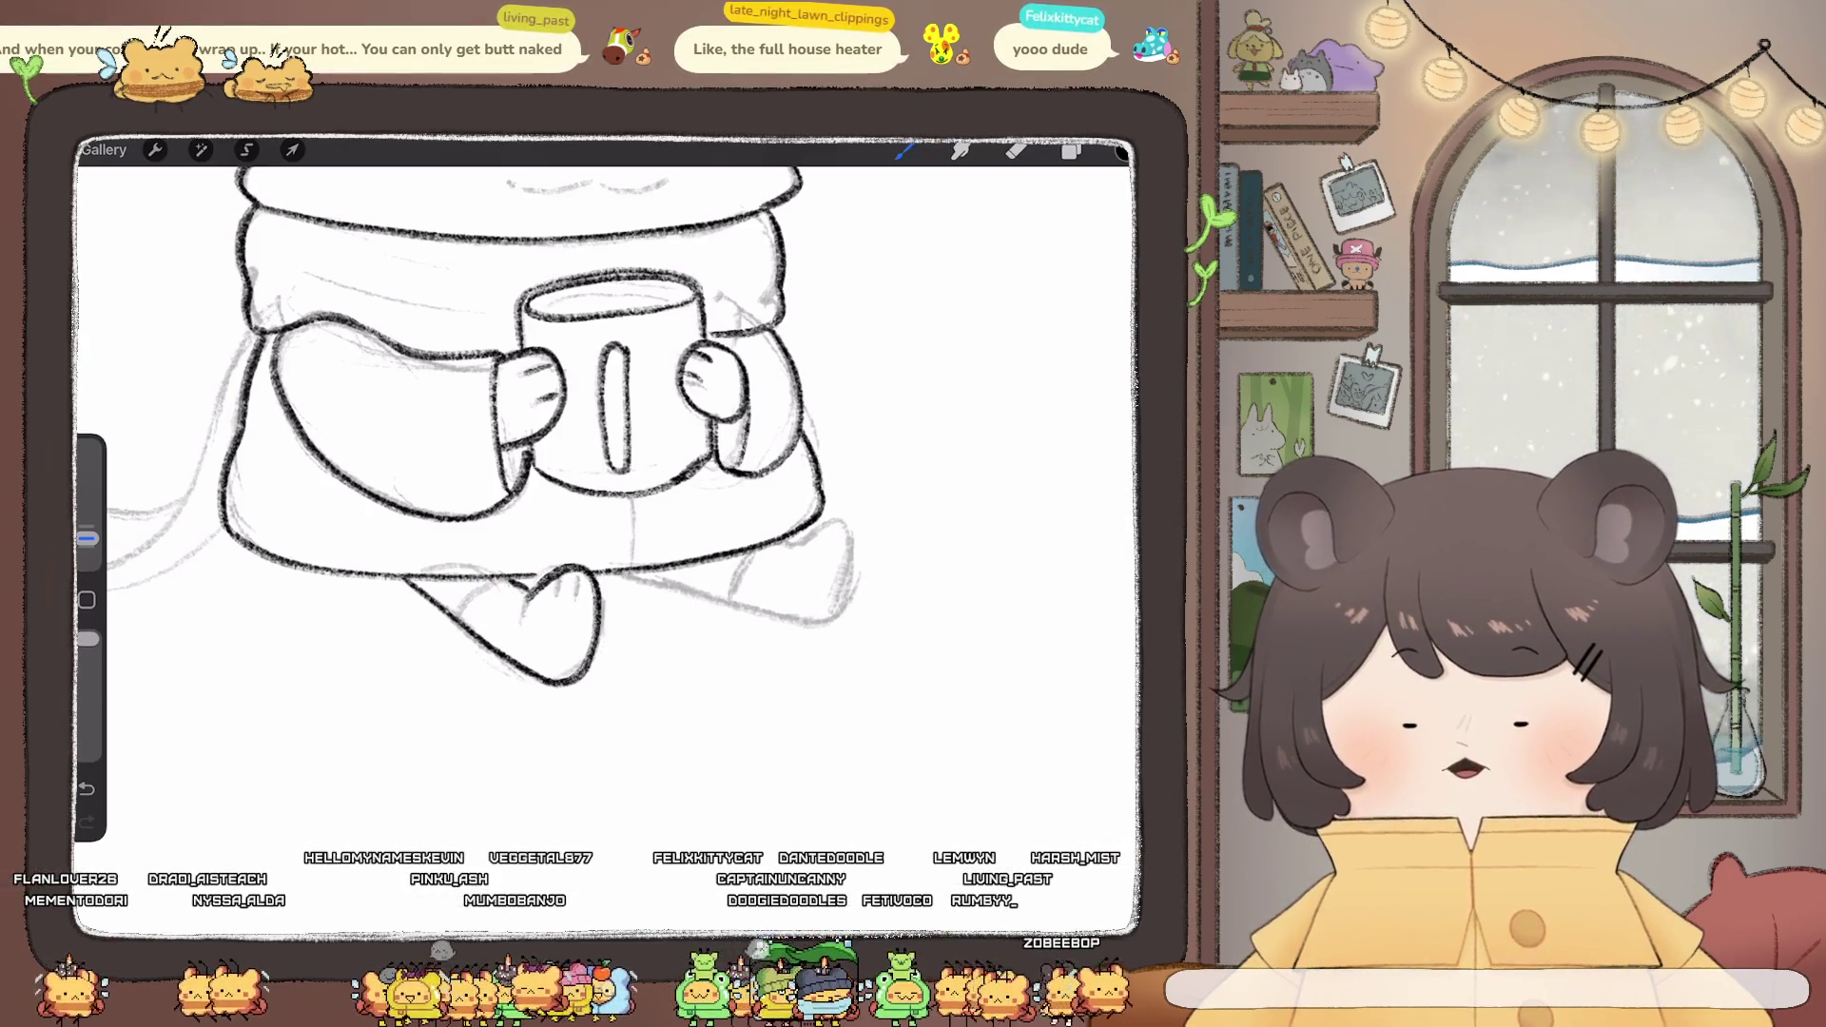
pyautogui.hscroll(3, 475, 428)
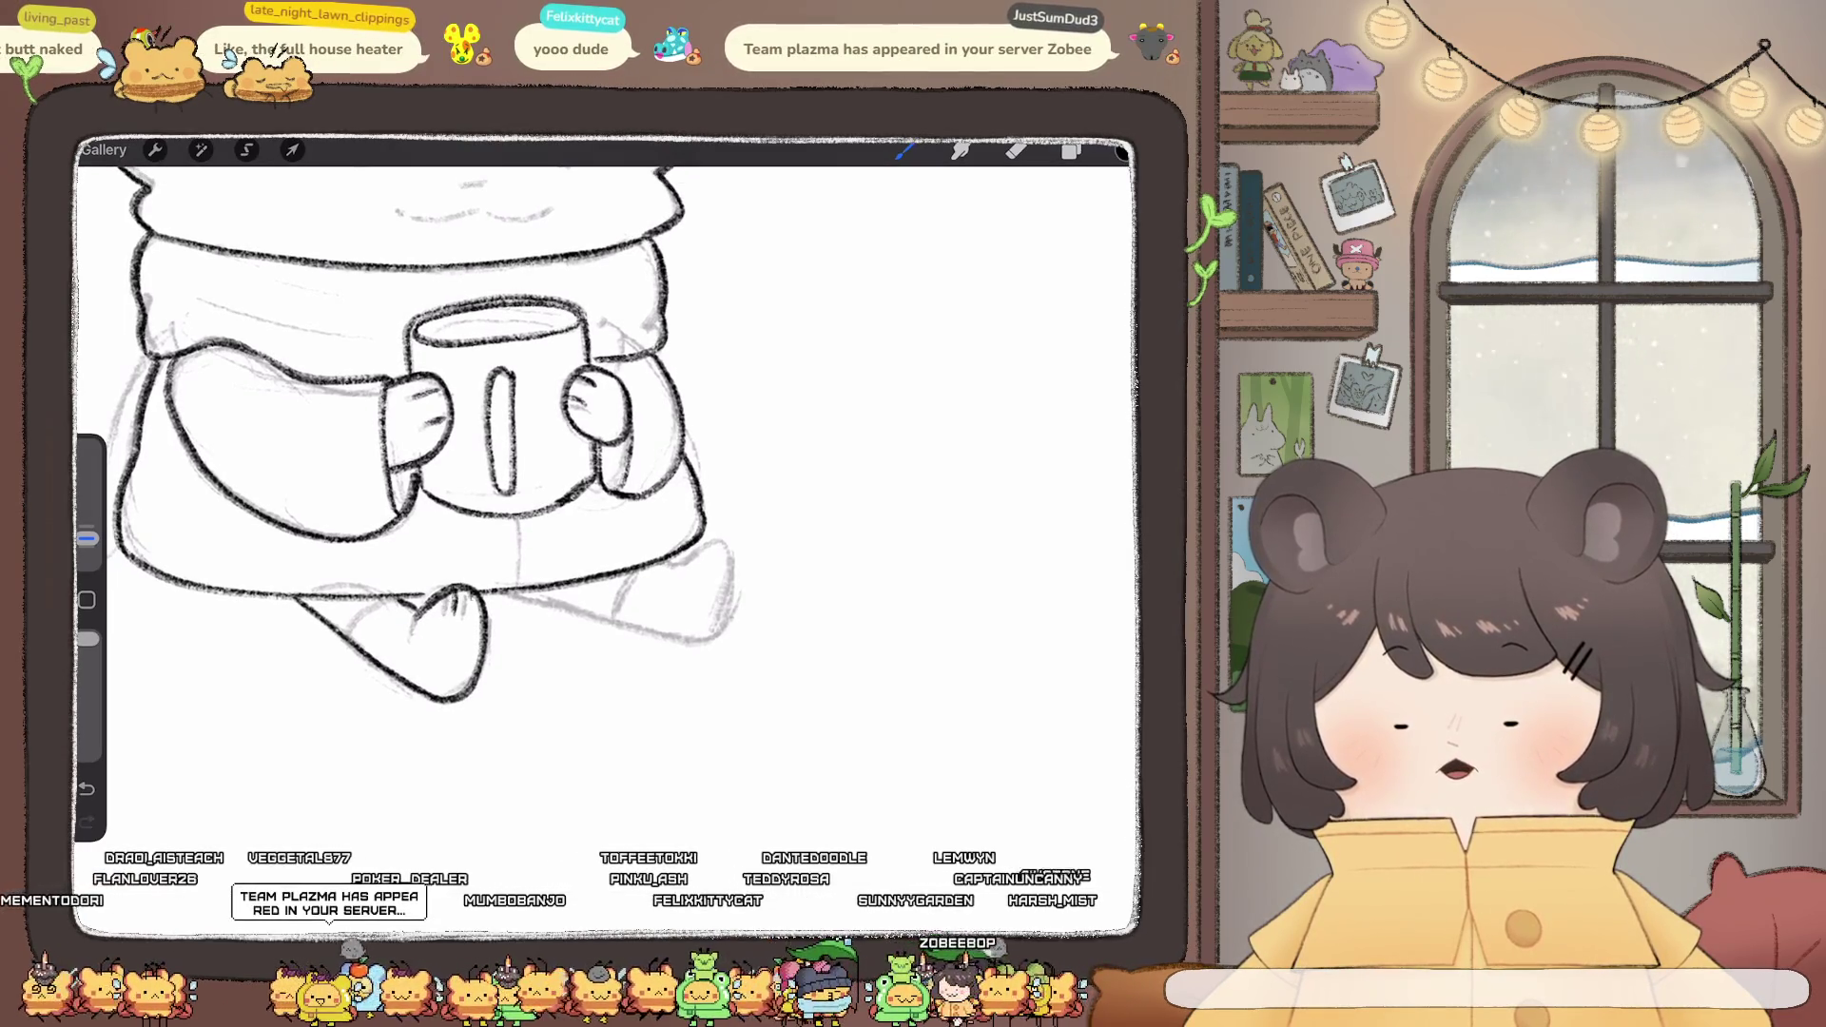
pyautogui.moveTo(520, 595); pyautogui.dragTo(694, 642)
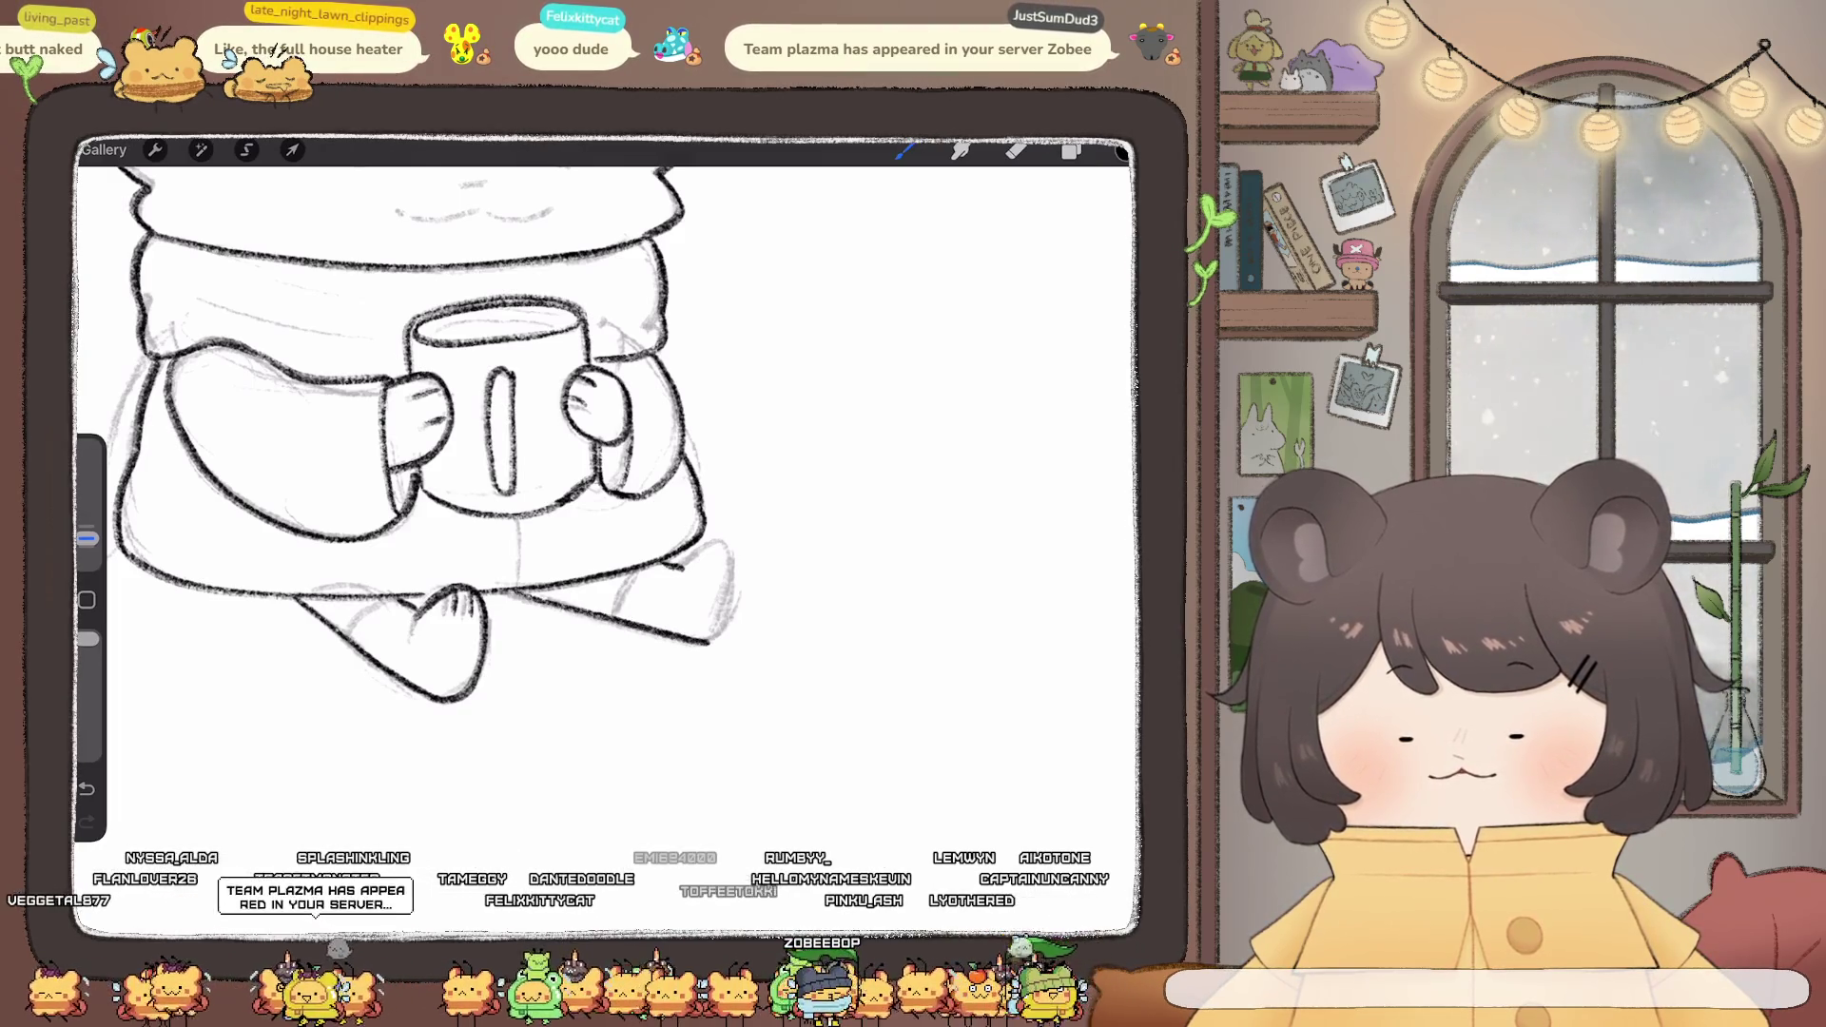
pyautogui.moveTo(701, 552)
pyautogui.mouseDown()
pyautogui.moveTo(731, 542)
pyautogui.moveTo(739, 582)
pyautogui.moveTo(712, 642)
pyautogui.mouseUp()
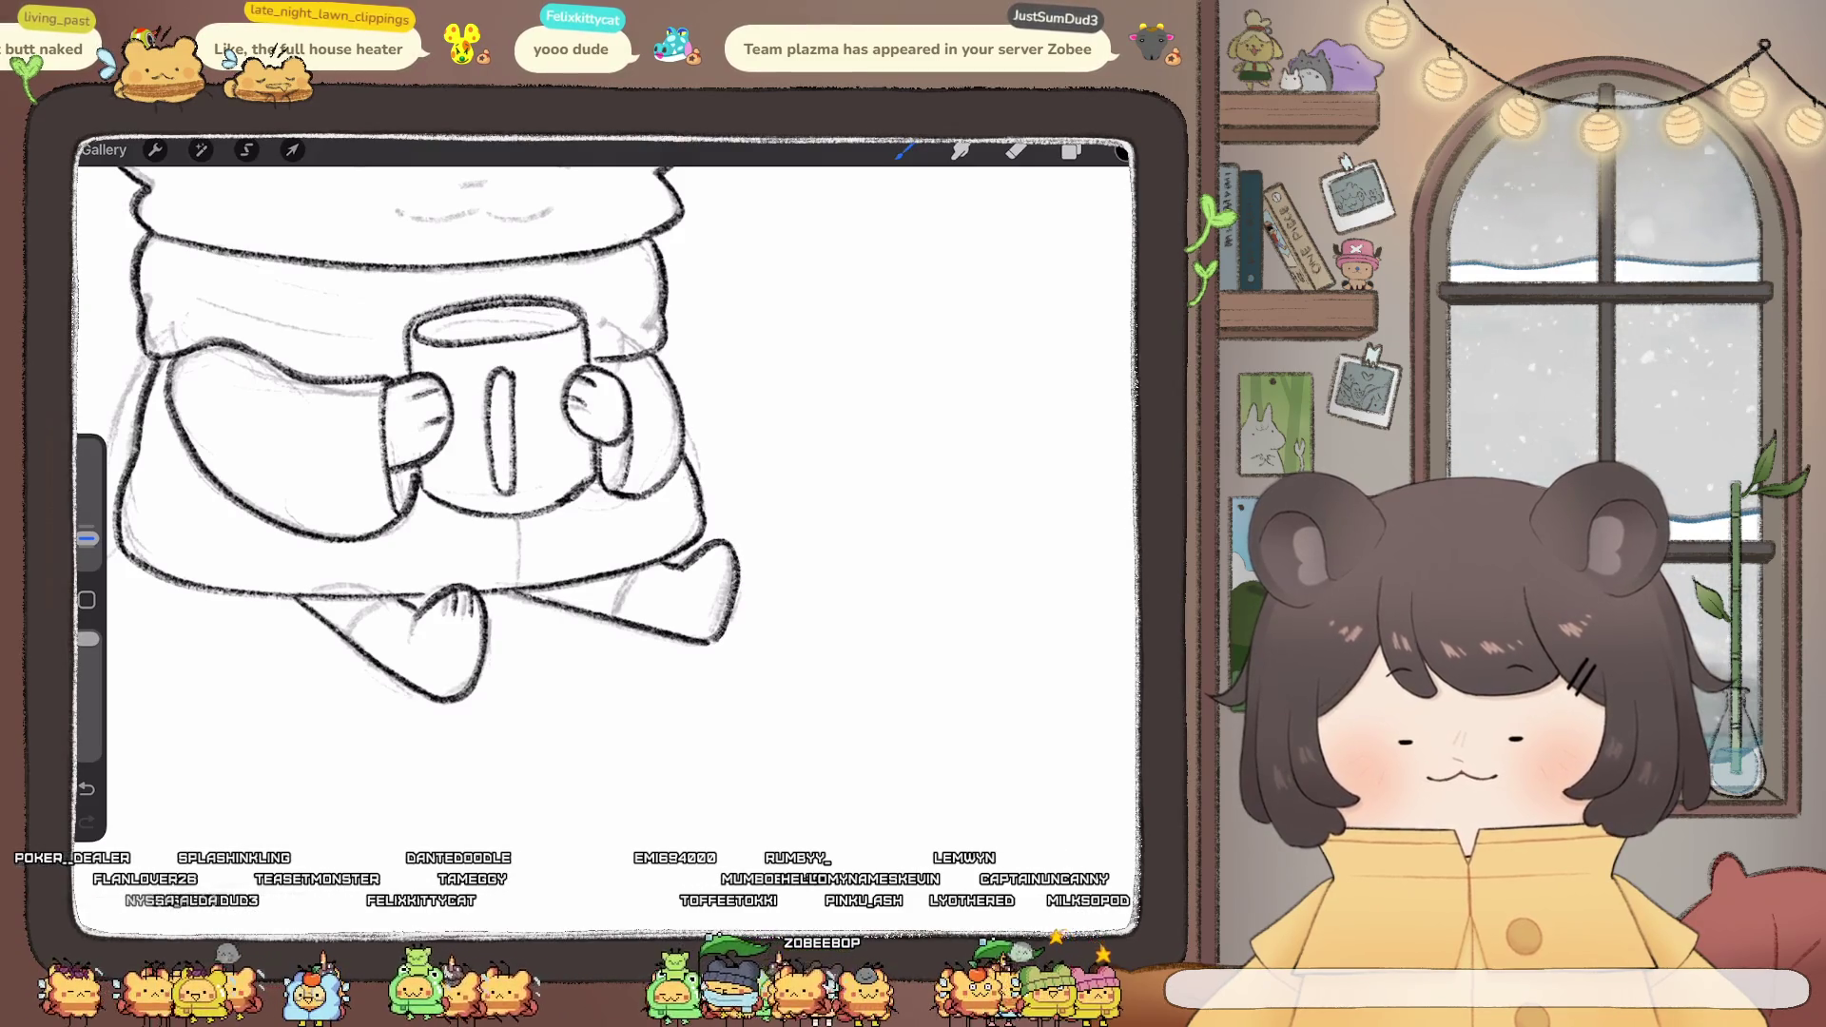
pyautogui.moveTo(713, 547); pyautogui.dragTo(720, 563)
pyautogui.hotkey('ctrl', 'z')
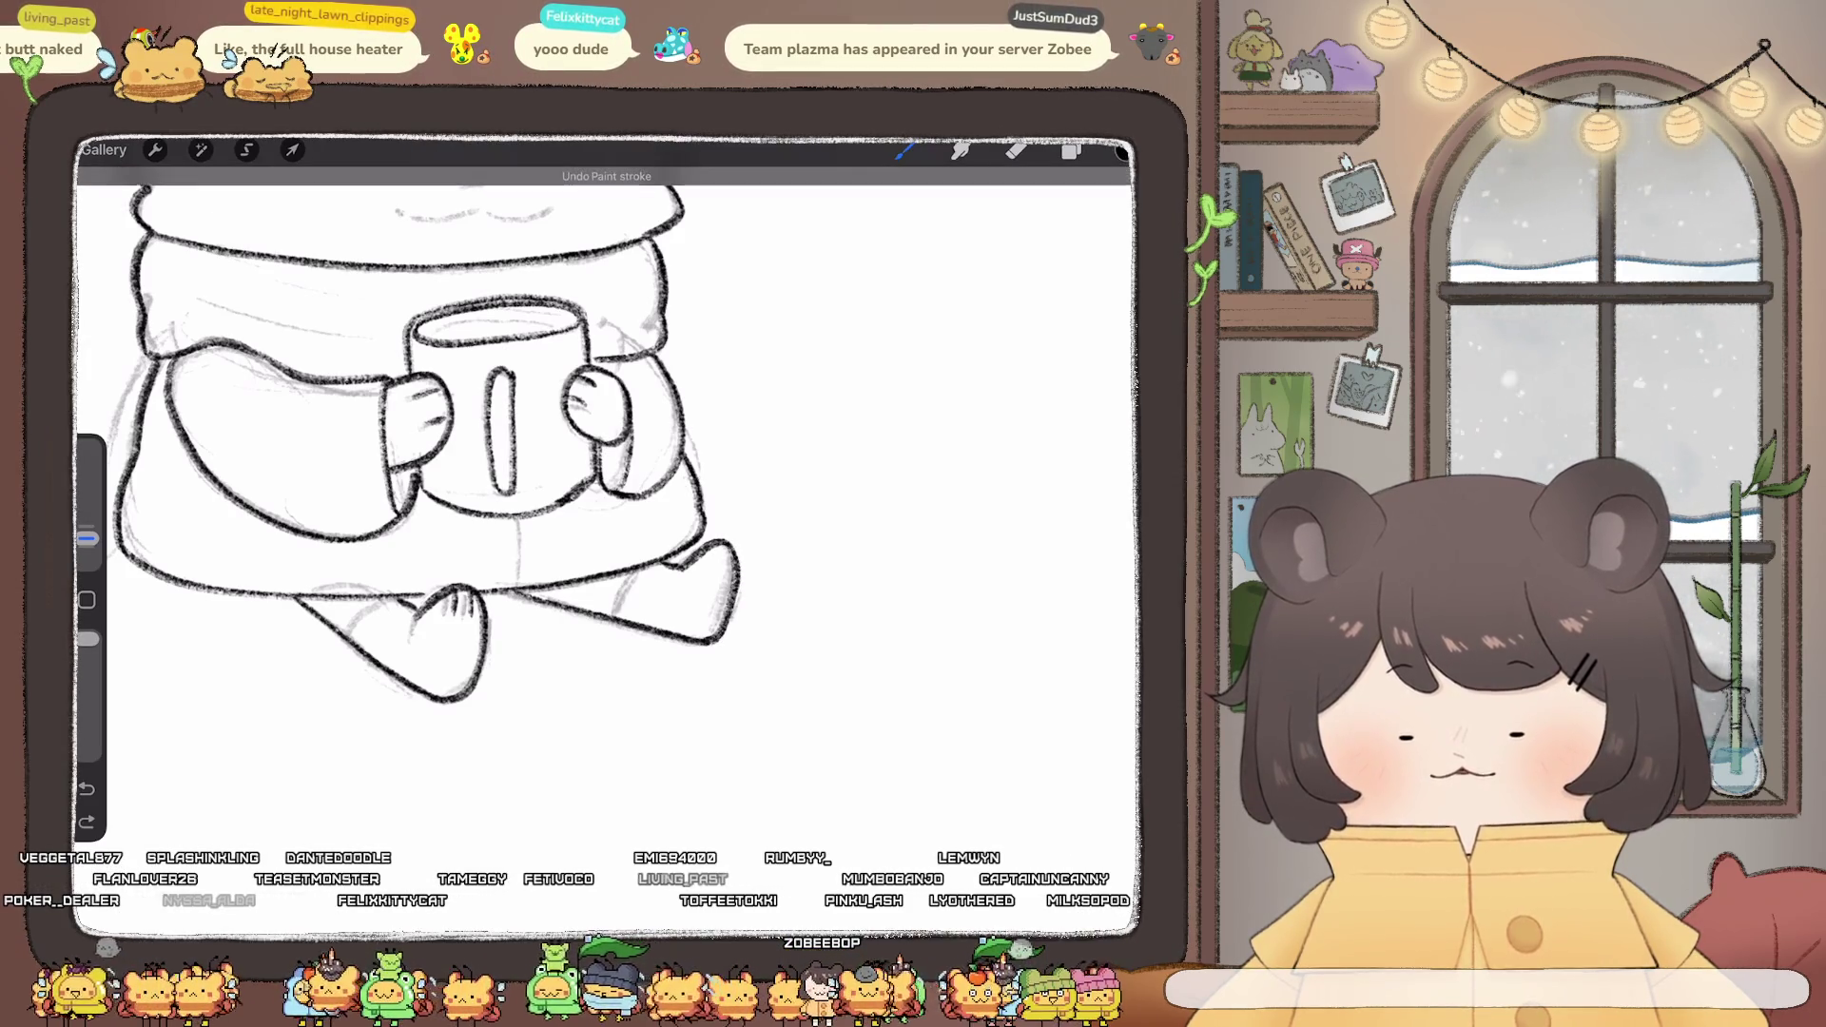
pyautogui.scroll(-5, 589, 476)
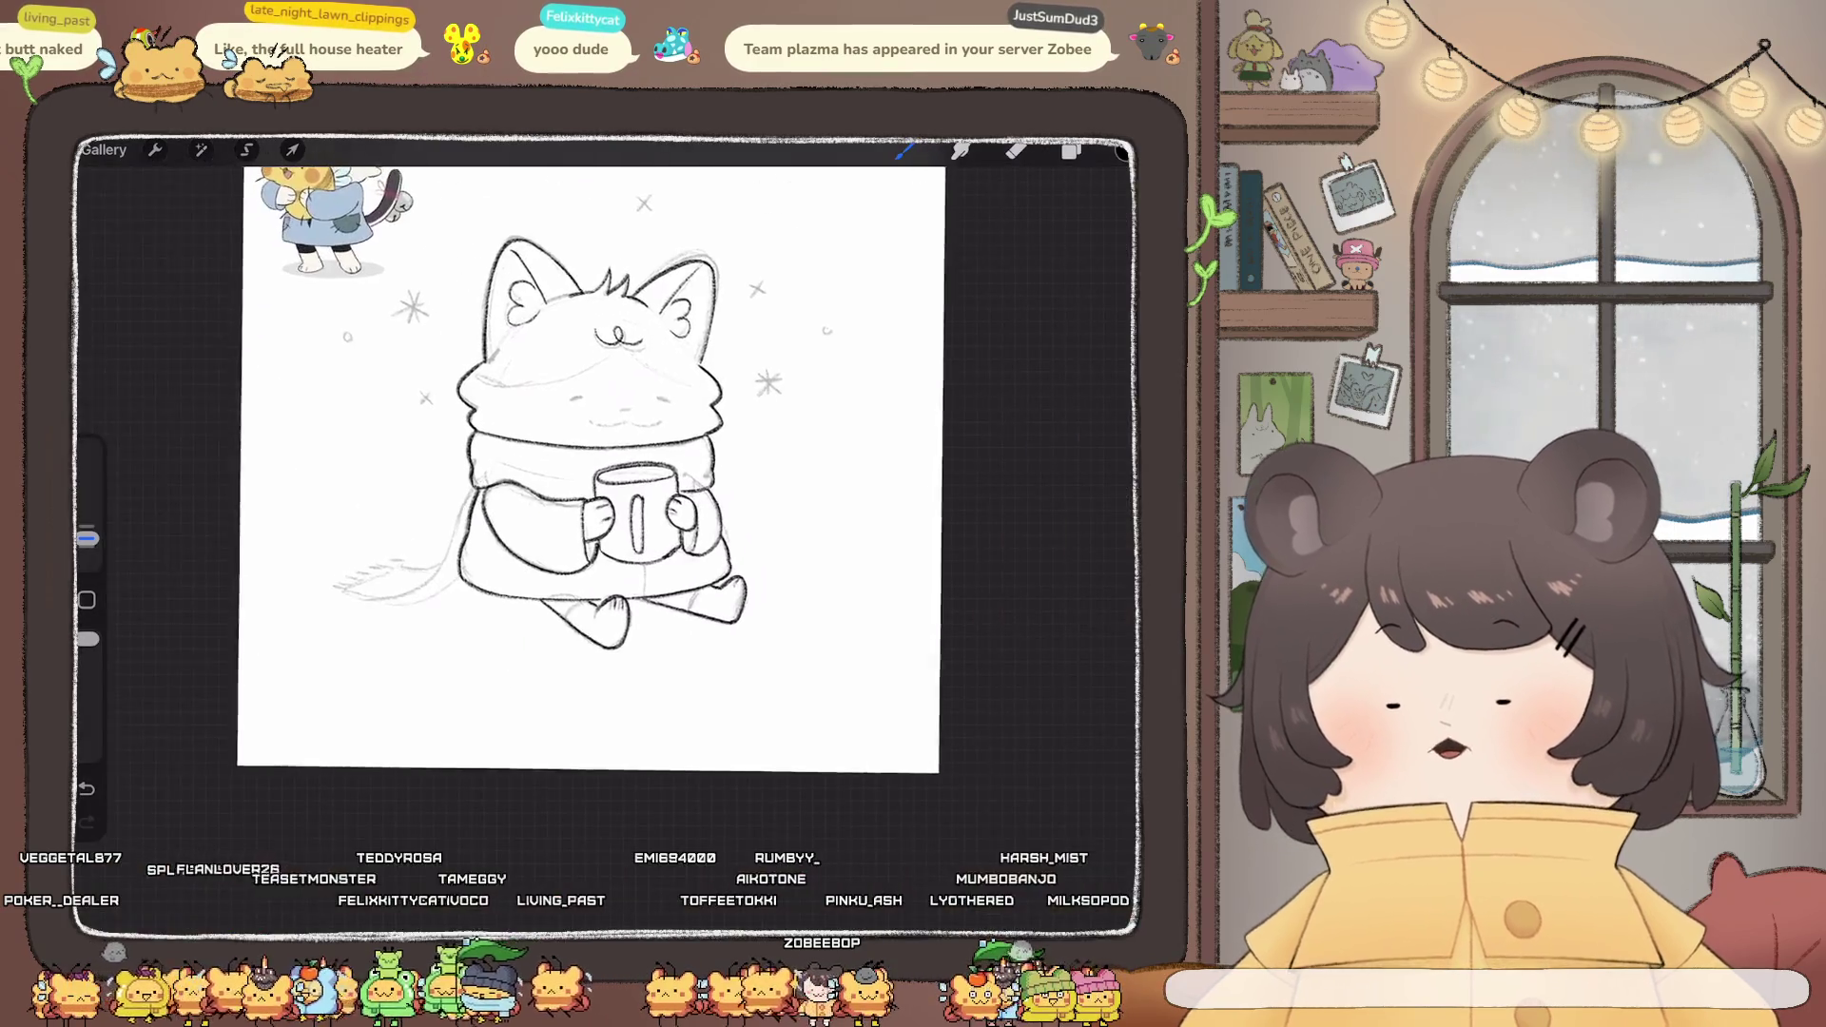
# - Undo the last stroke and add a short dark curve along the lower foot's left edge
pyautogui.hotkey('ctrl', 'z')
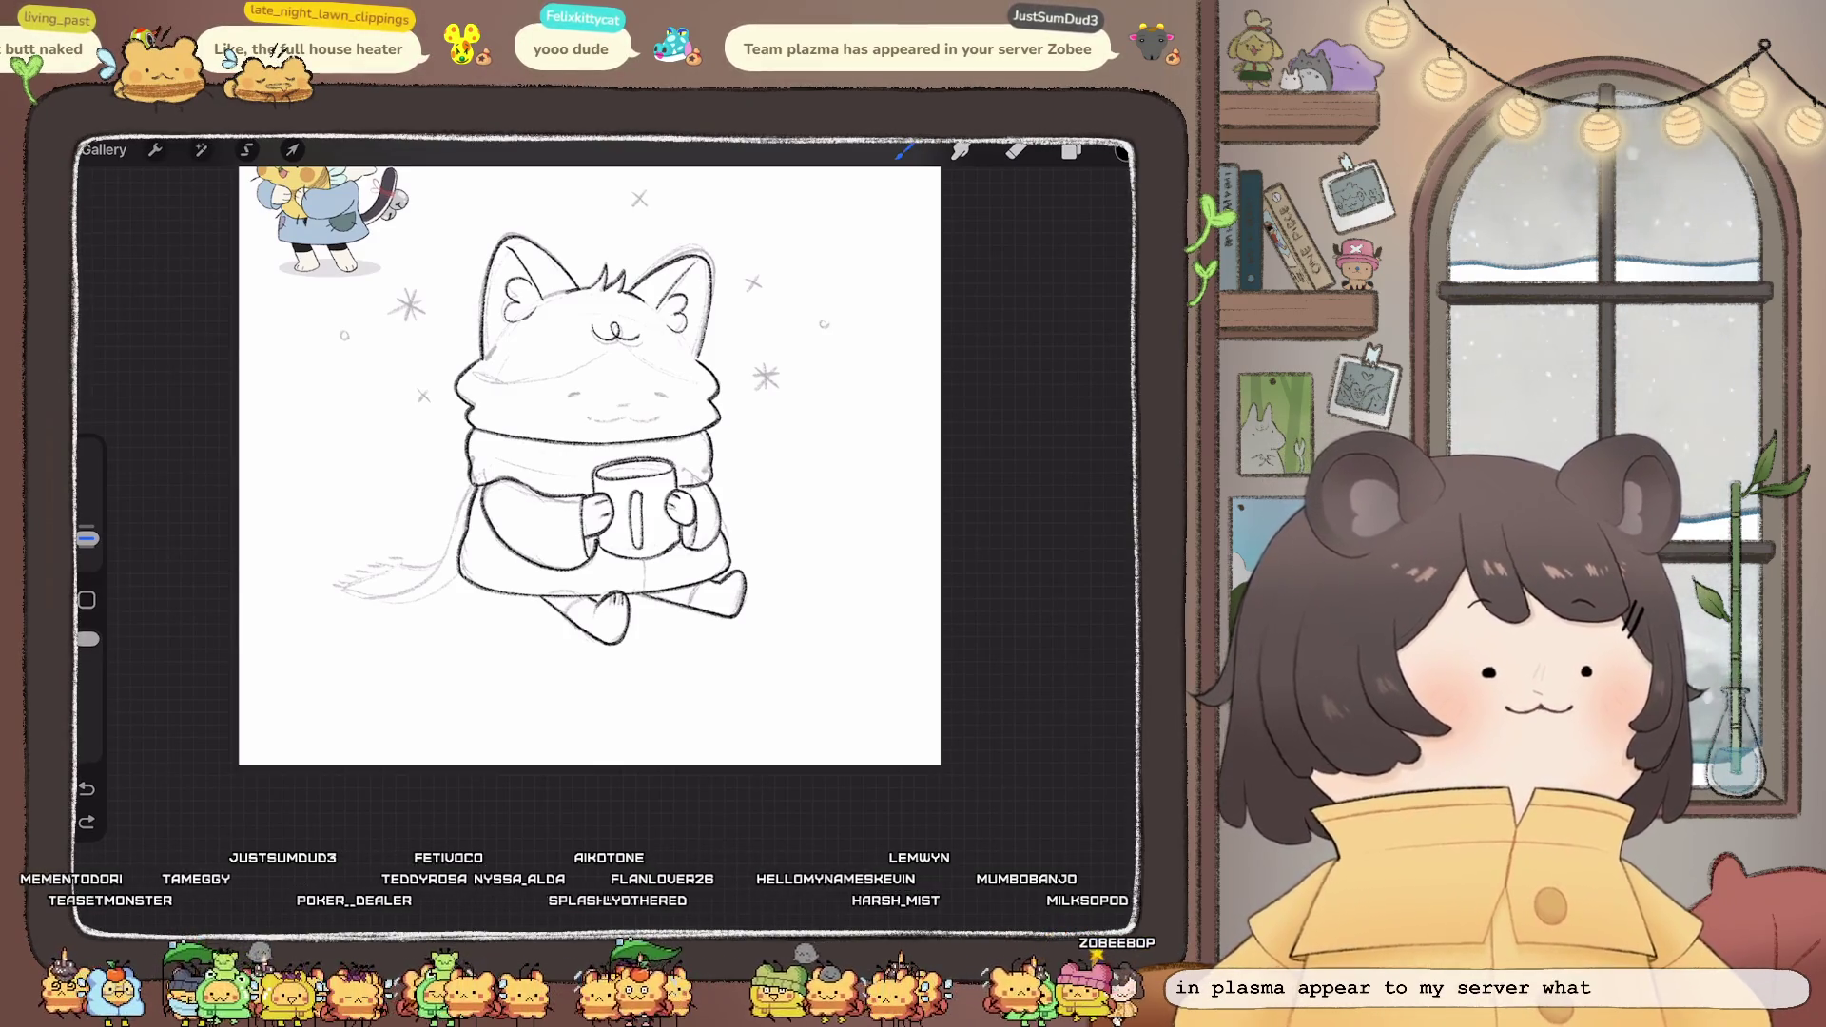
pyautogui.scroll(5, 590, 456)
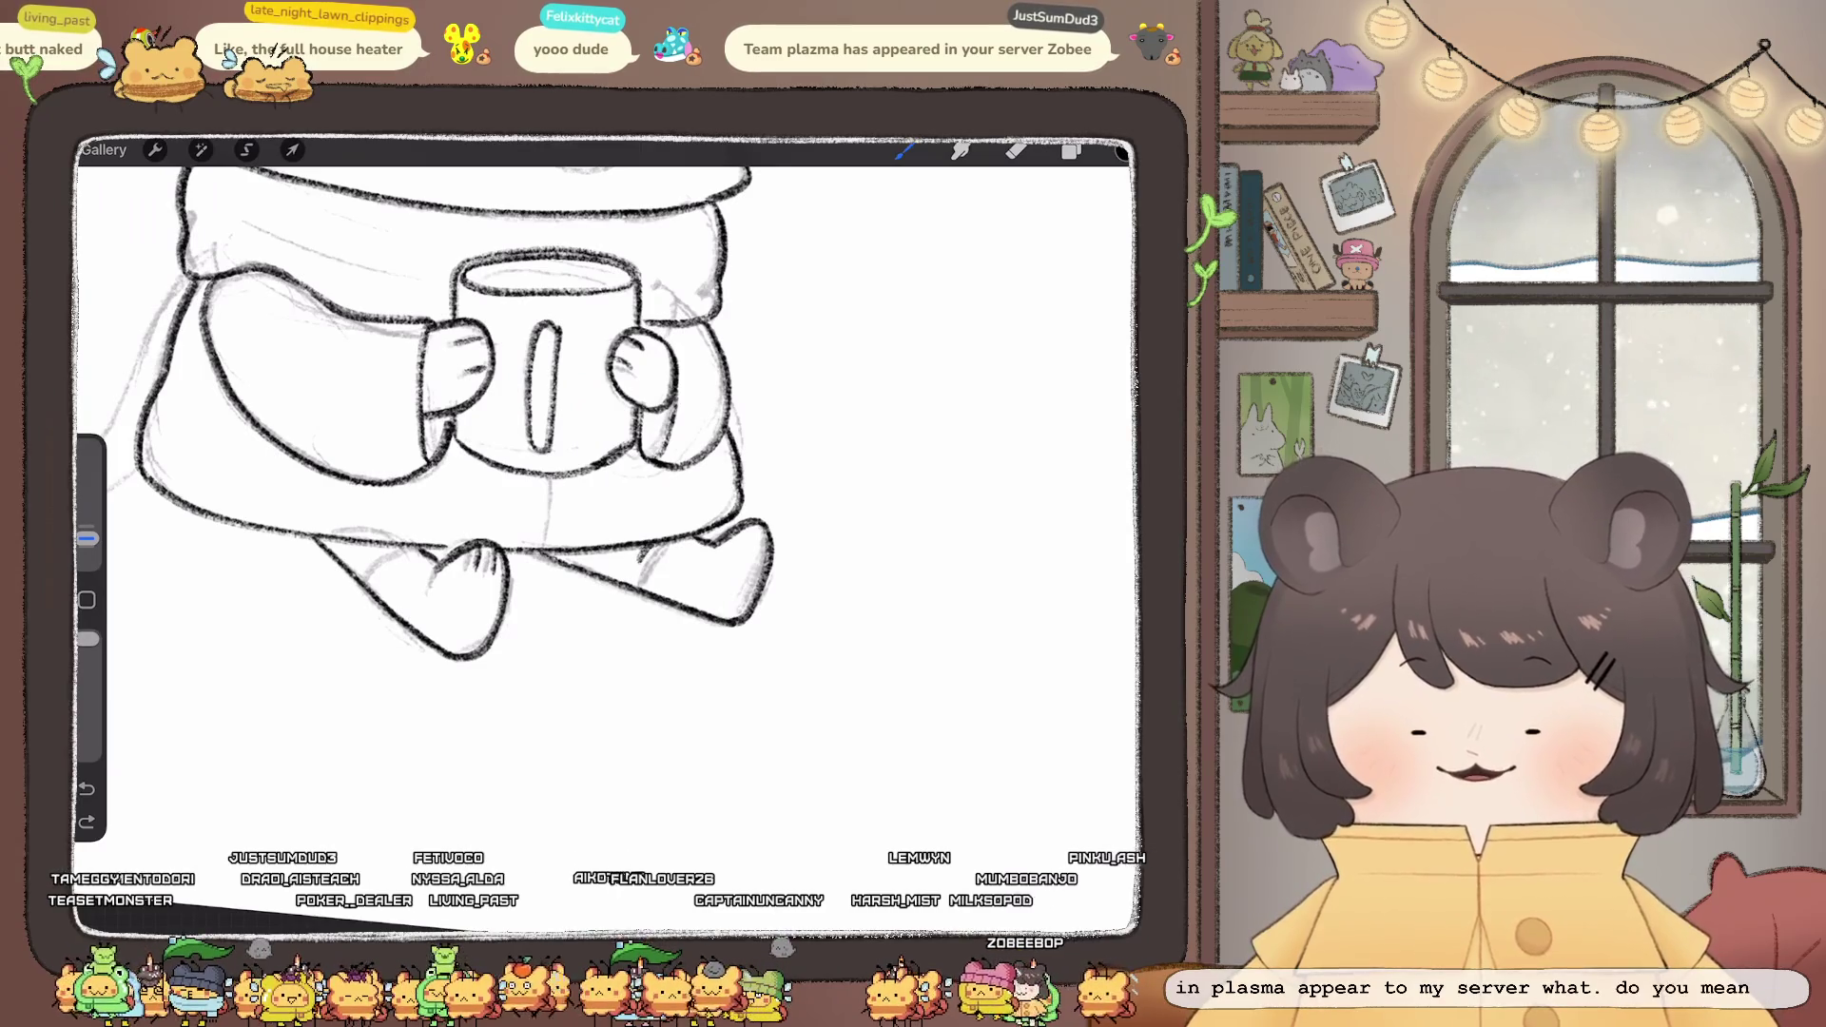
pyautogui.scroll(3, 499, 434)
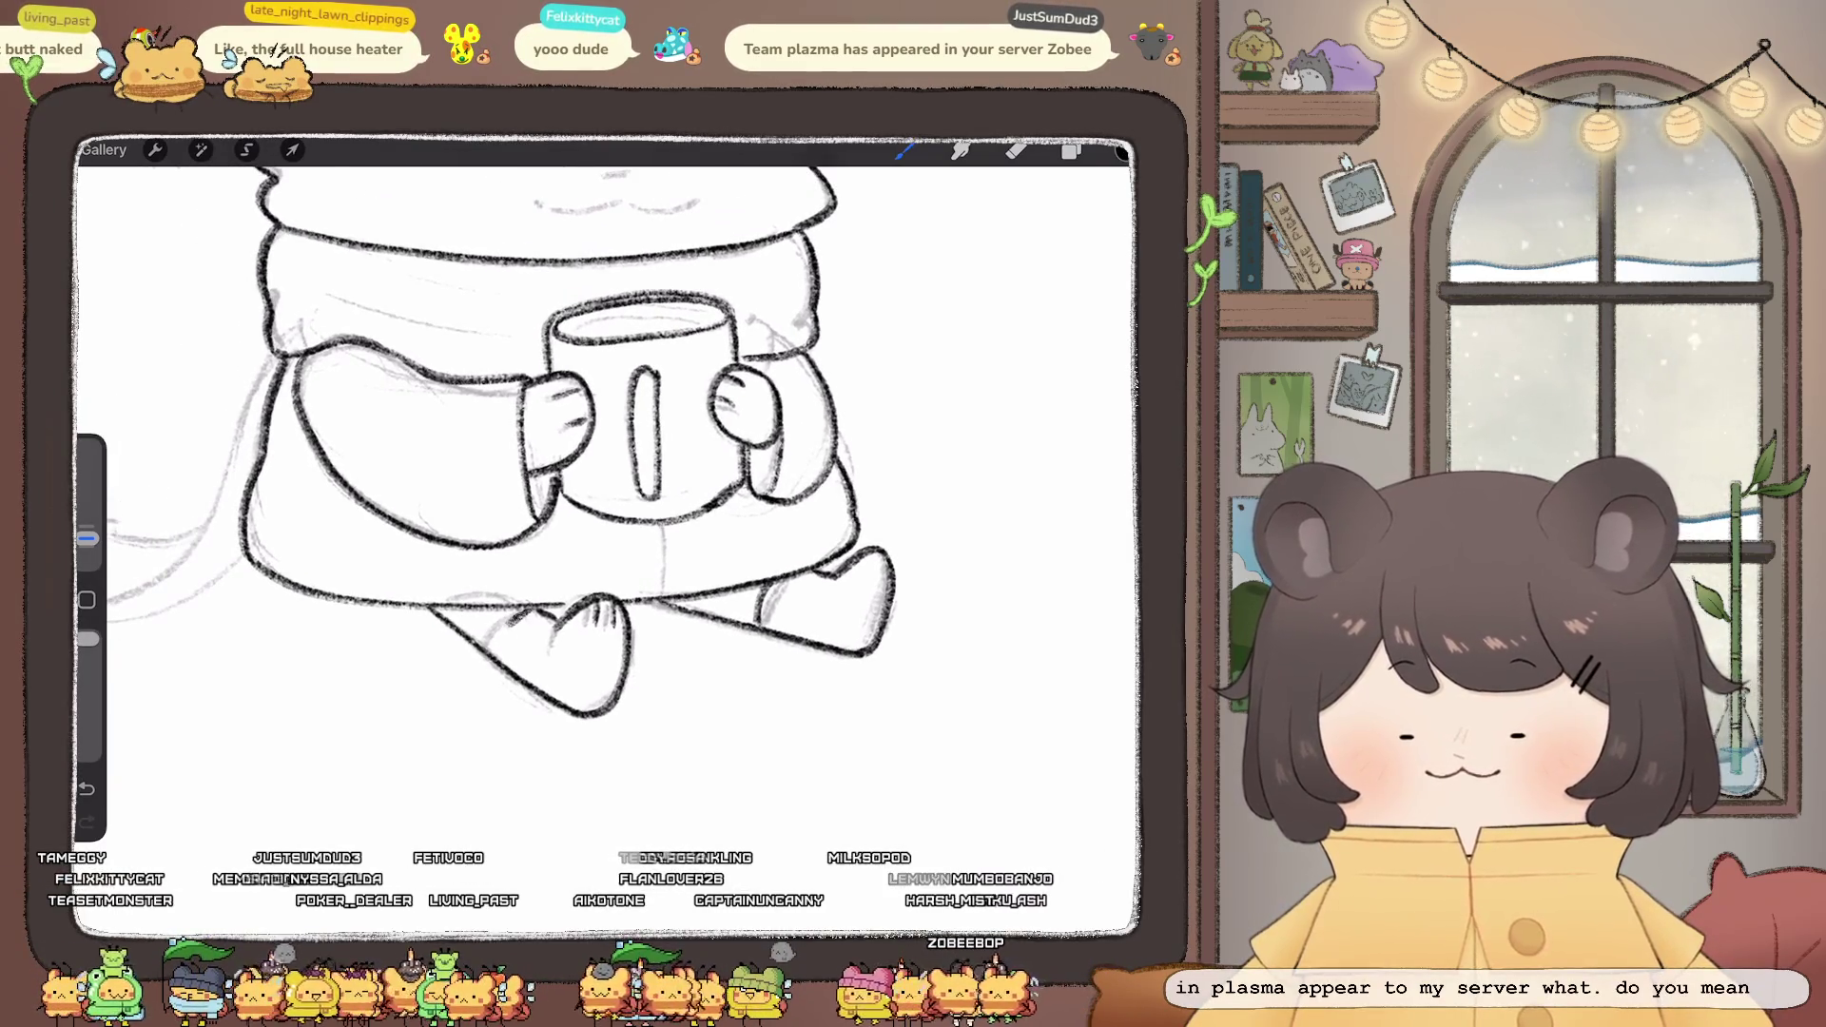
pyautogui.moveTo(519, 618); pyautogui.dragTo(502, 658)
pyautogui.scroll(-5, 589, 475)
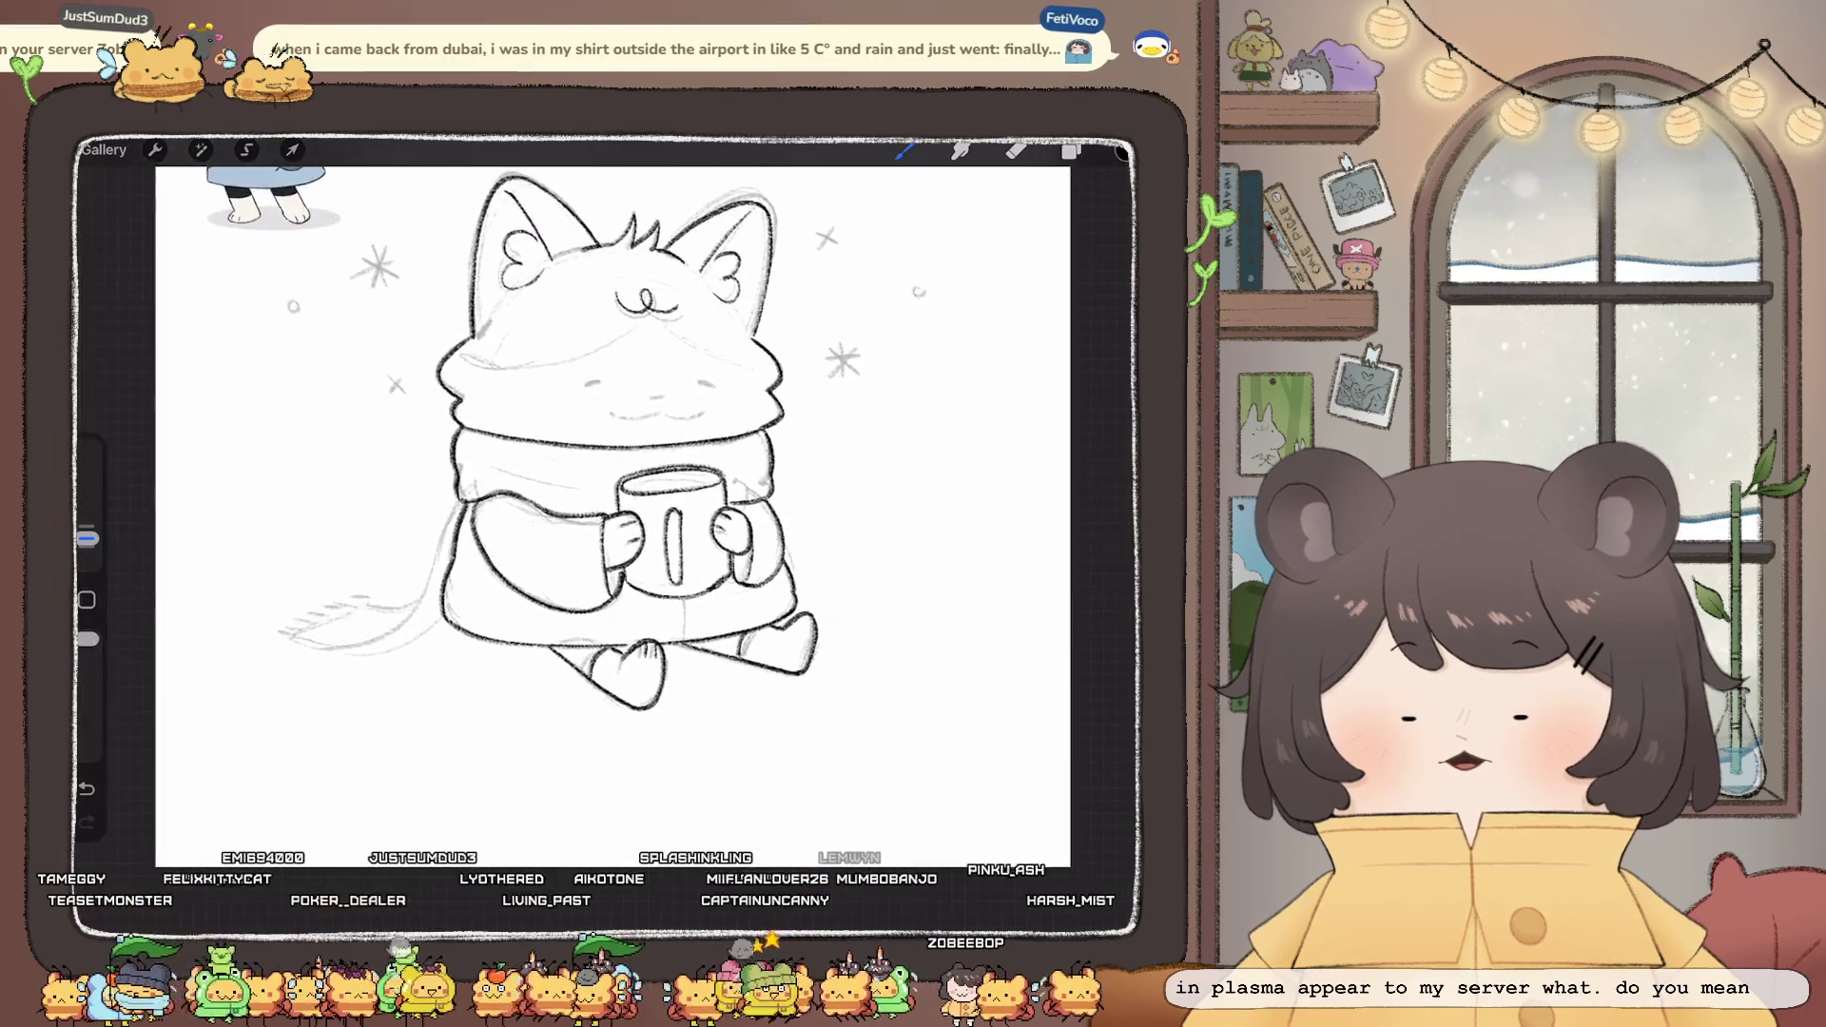
pyautogui.scroll(5, 571, 428)
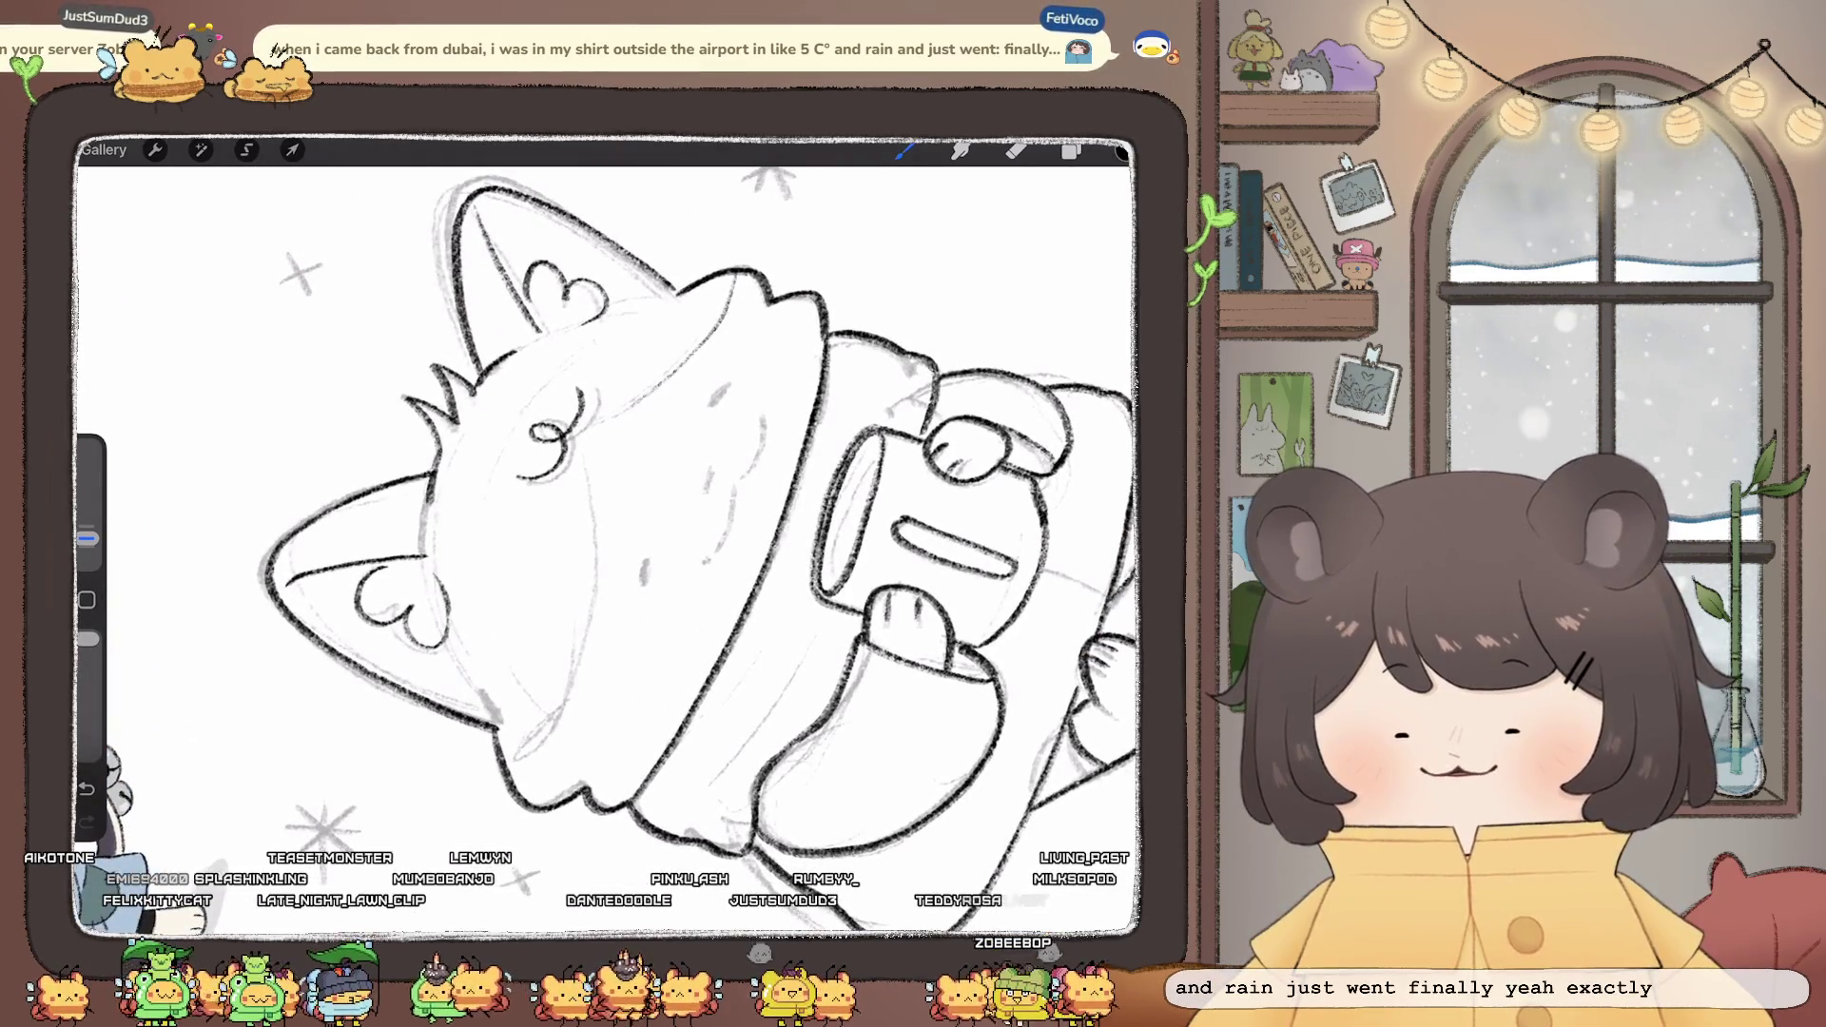
# - Ink the cat's closed eyes, undoing a stray body line and an overly heavy eye fill
pyautogui.hotkey('ctrl', 'z')
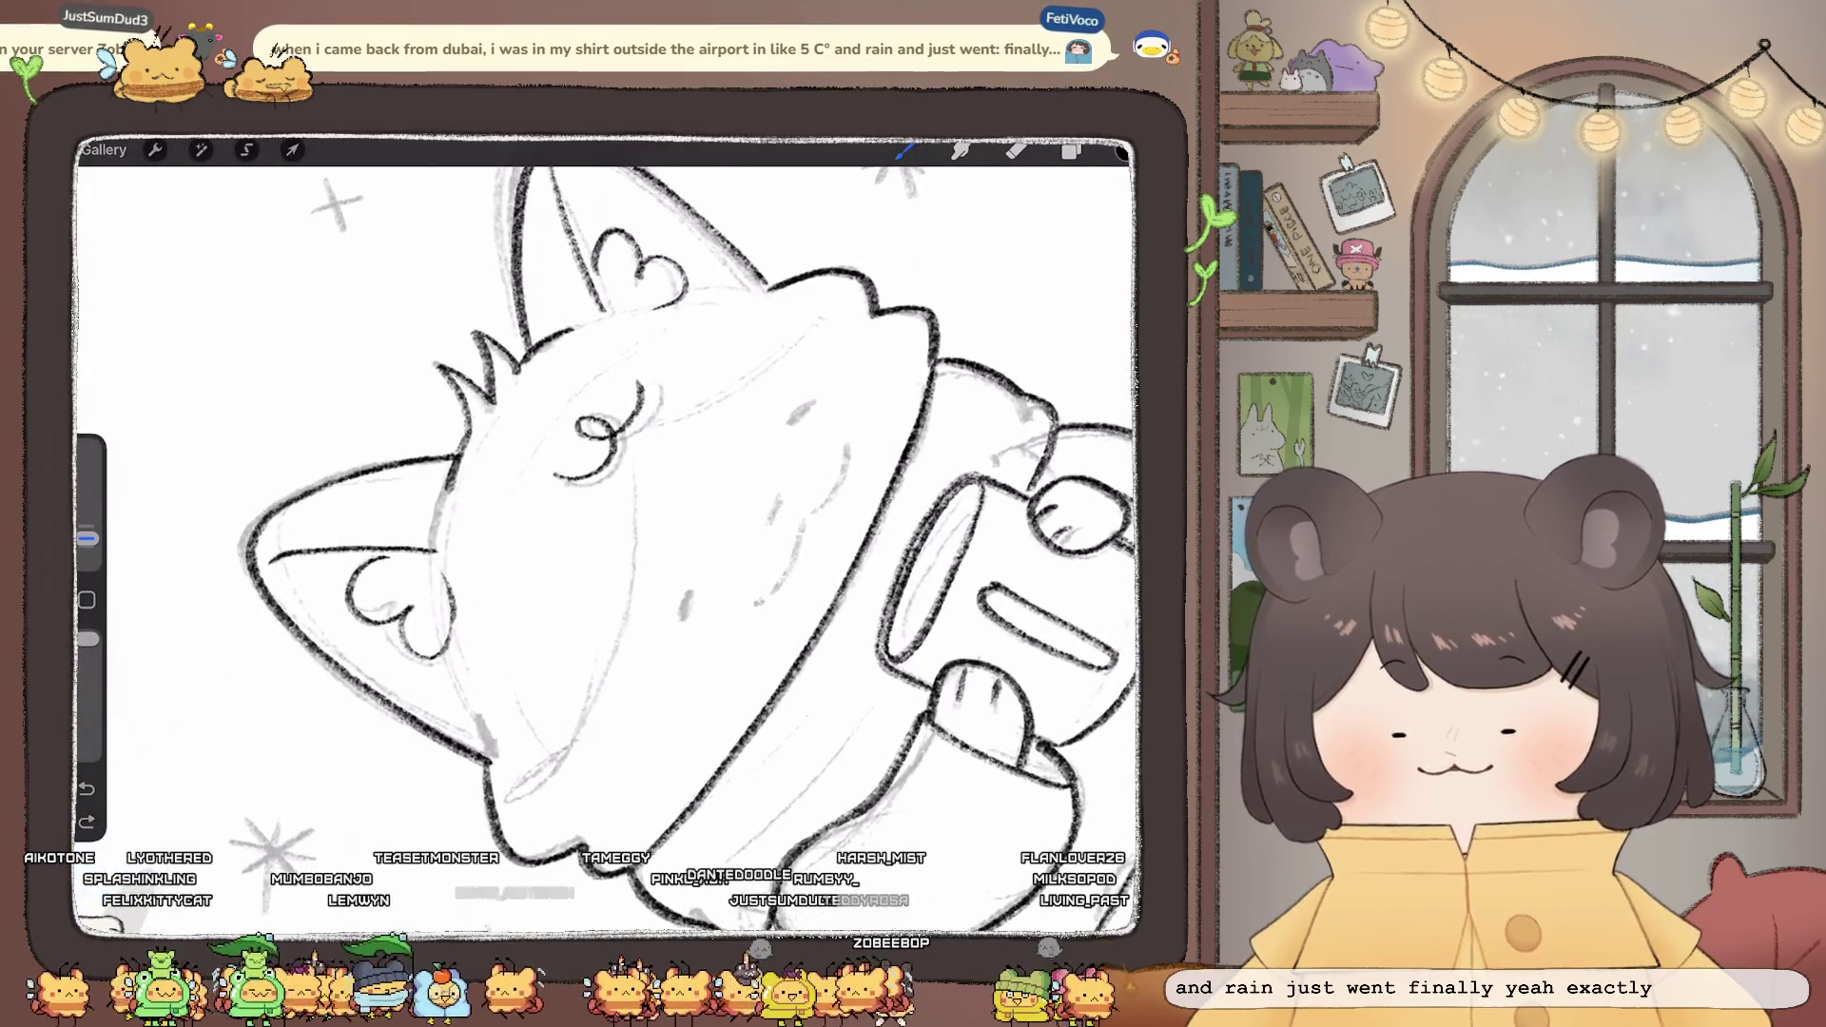
pyautogui.moveTo(699, 417); pyautogui.dragTo(630, 443)
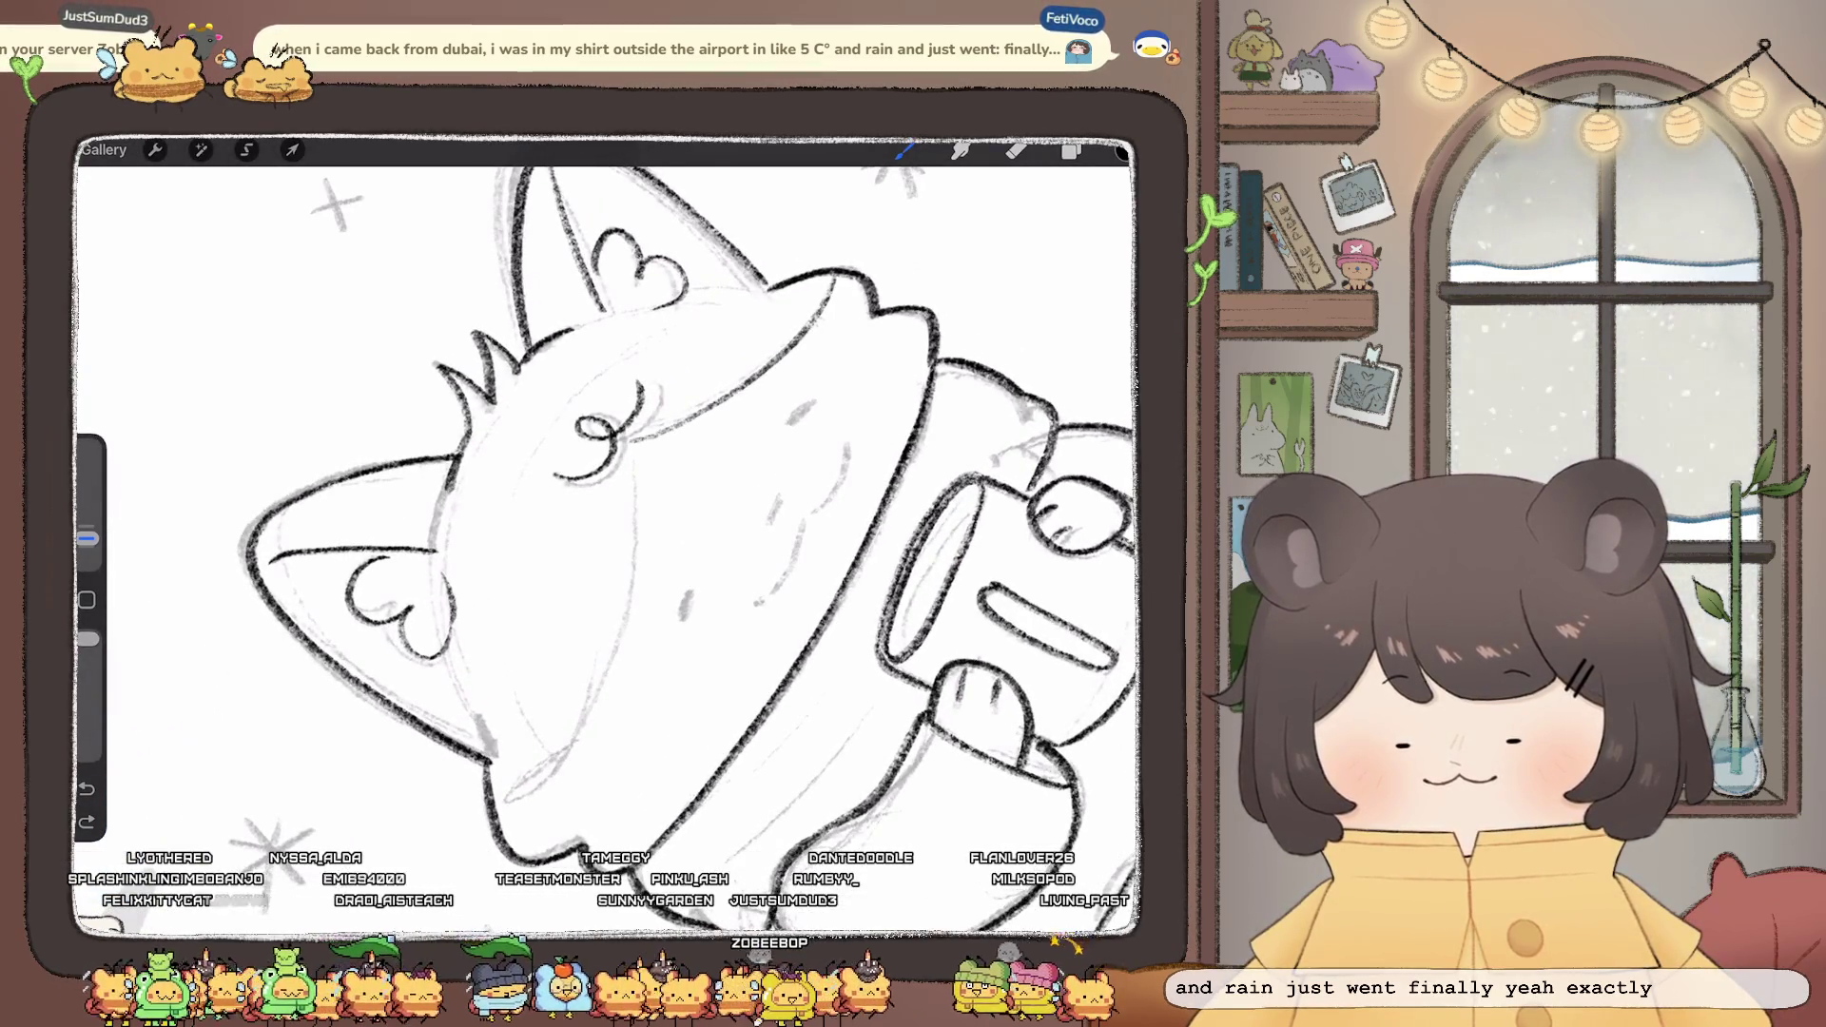
pyautogui.moveTo(625, 529); pyautogui.dragTo(554, 717)
pyautogui.hotkey('ctrl', 'z')
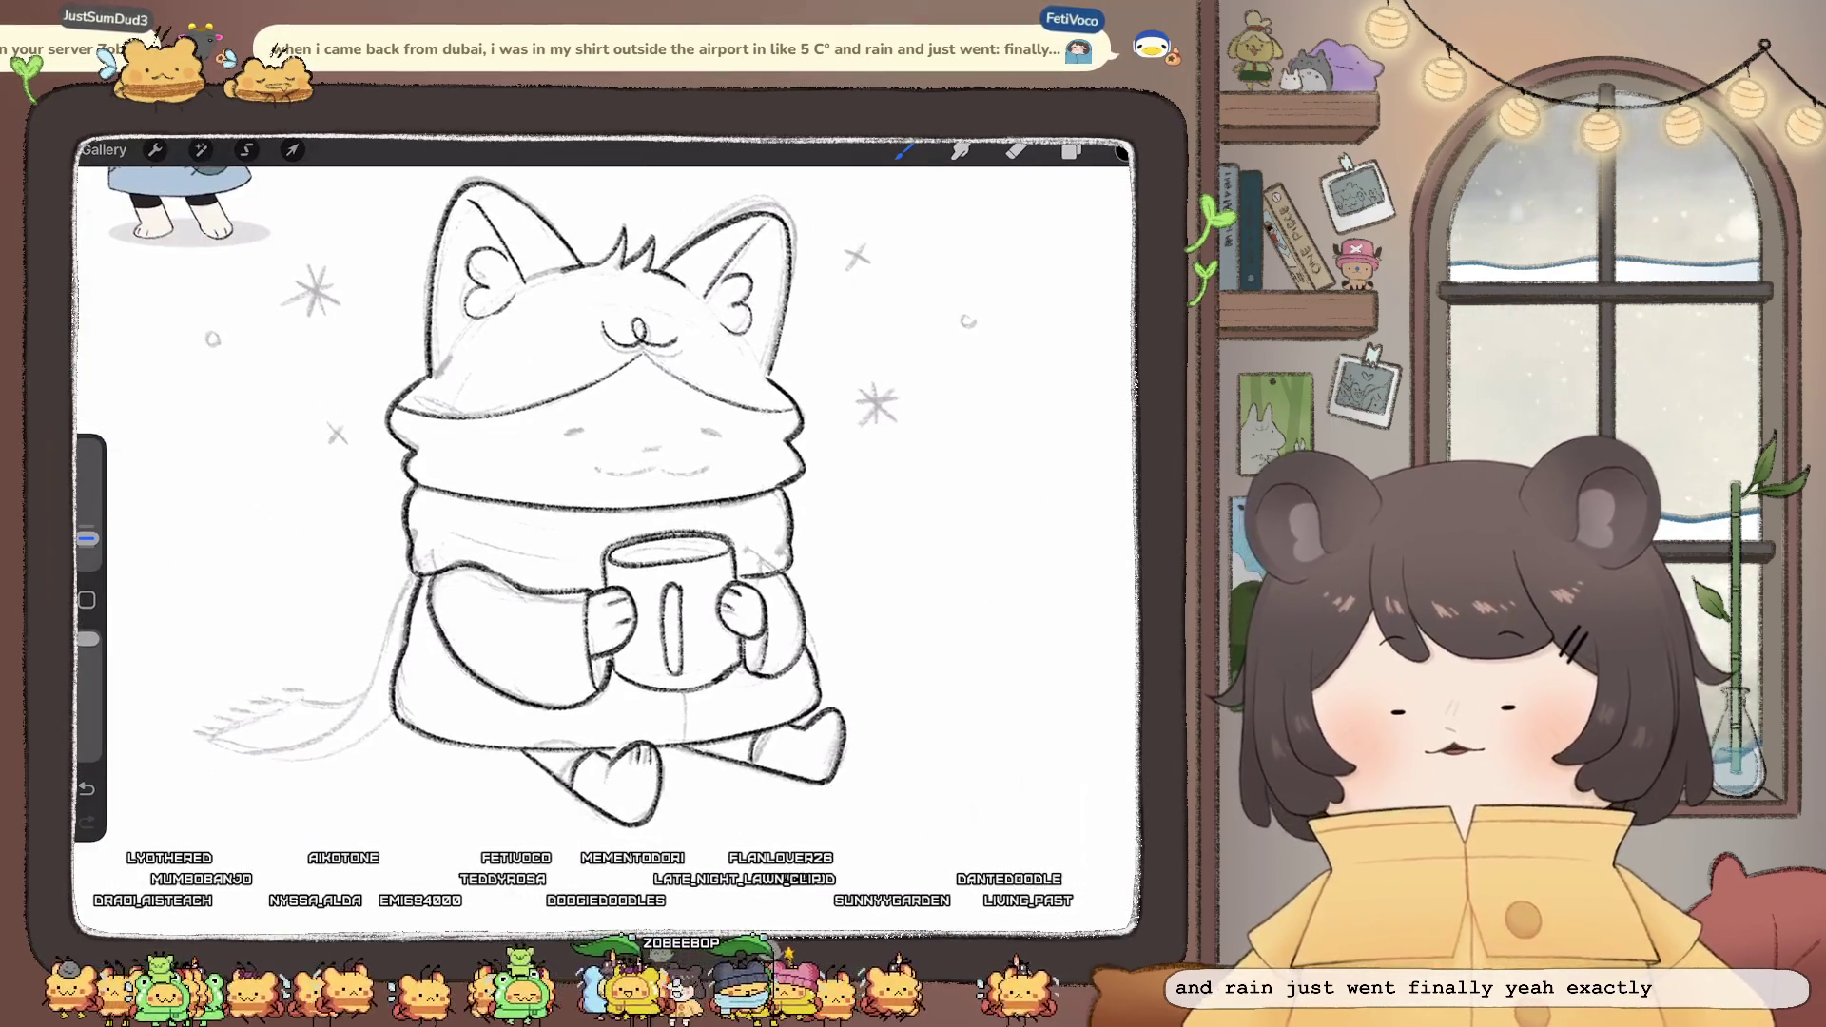
pyautogui.moveTo(510, 479); pyautogui.dragTo(536, 487)
pyautogui.hotkey('ctrl', 'z')
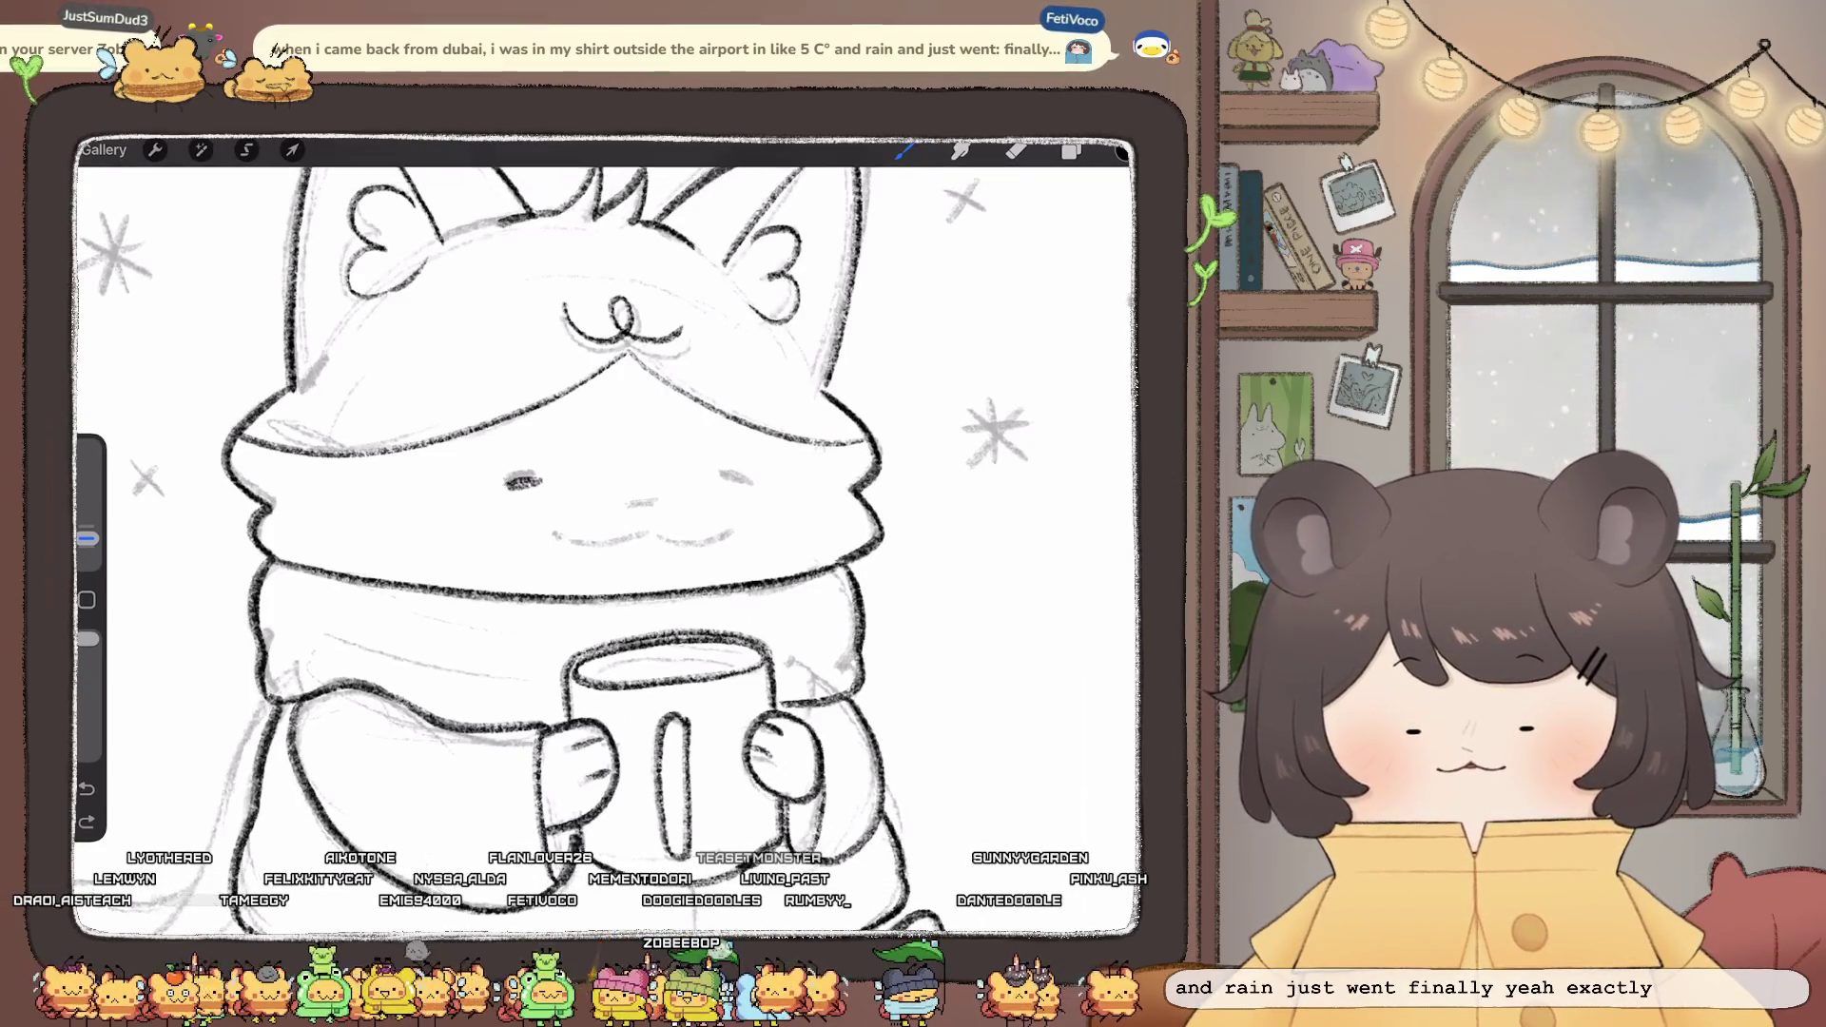
pyautogui.moveTo(721, 476); pyautogui.dragTo(753, 482)
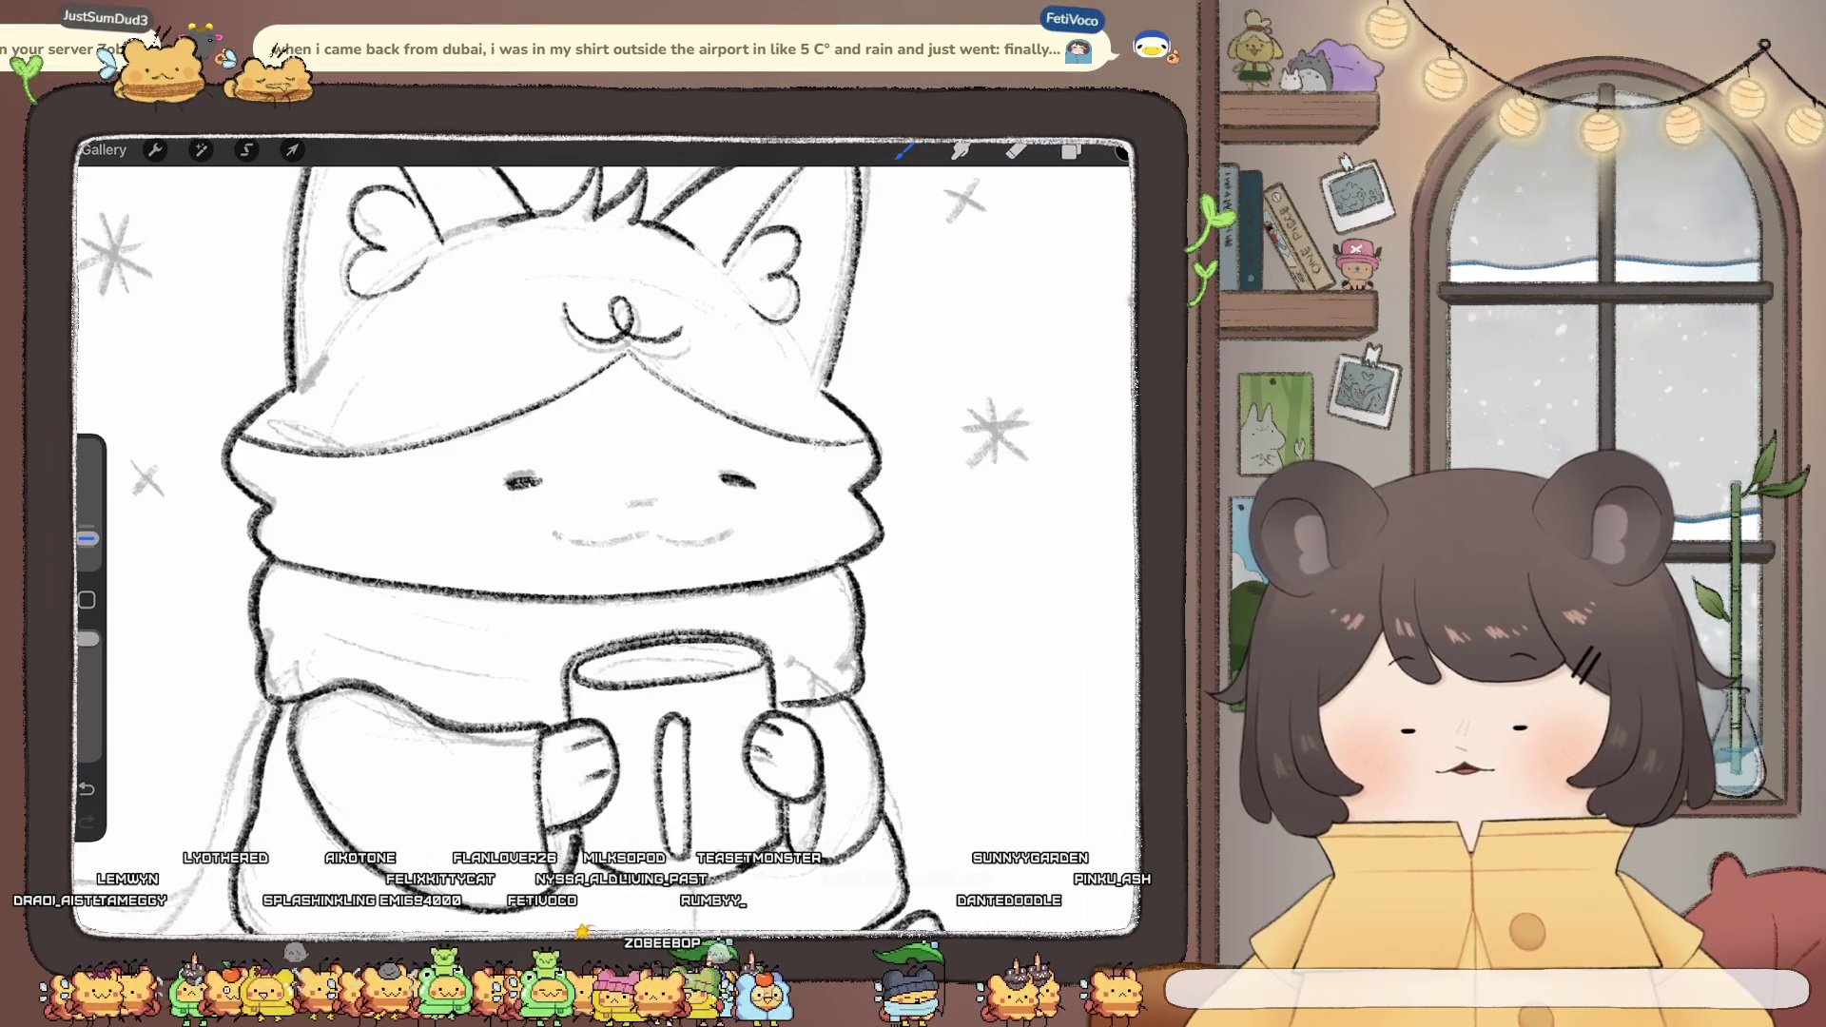
# - Add blush strokes on both cheeks and darken the mouth, undoing the tongue stroke
pyautogui.moveTo(455, 514); pyautogui.dragTo(466, 498)
pyautogui.moveTo(468, 517)
pyautogui.mouseDown()
pyautogui.moveTo(478, 501)
pyautogui.moveTo(445, 499)
pyautogui.mouseUp()
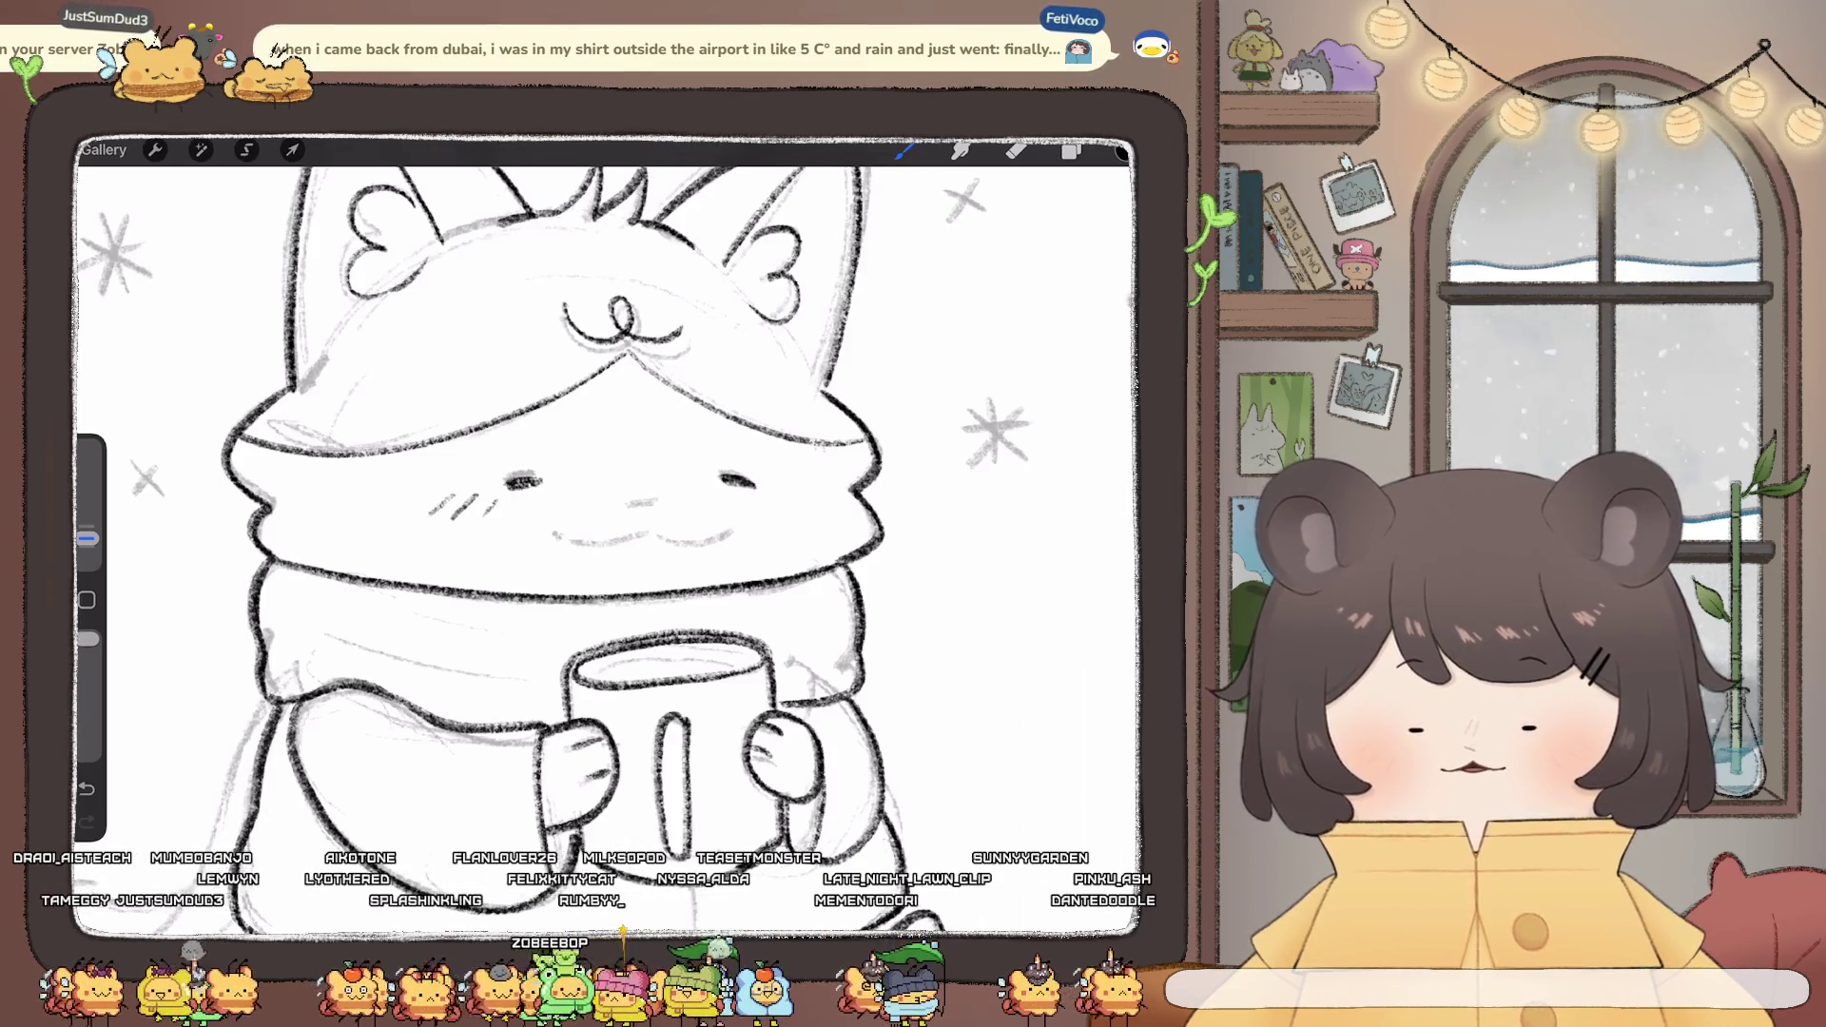
pyautogui.moveTo(777, 502); pyautogui.dragTo(789, 486)
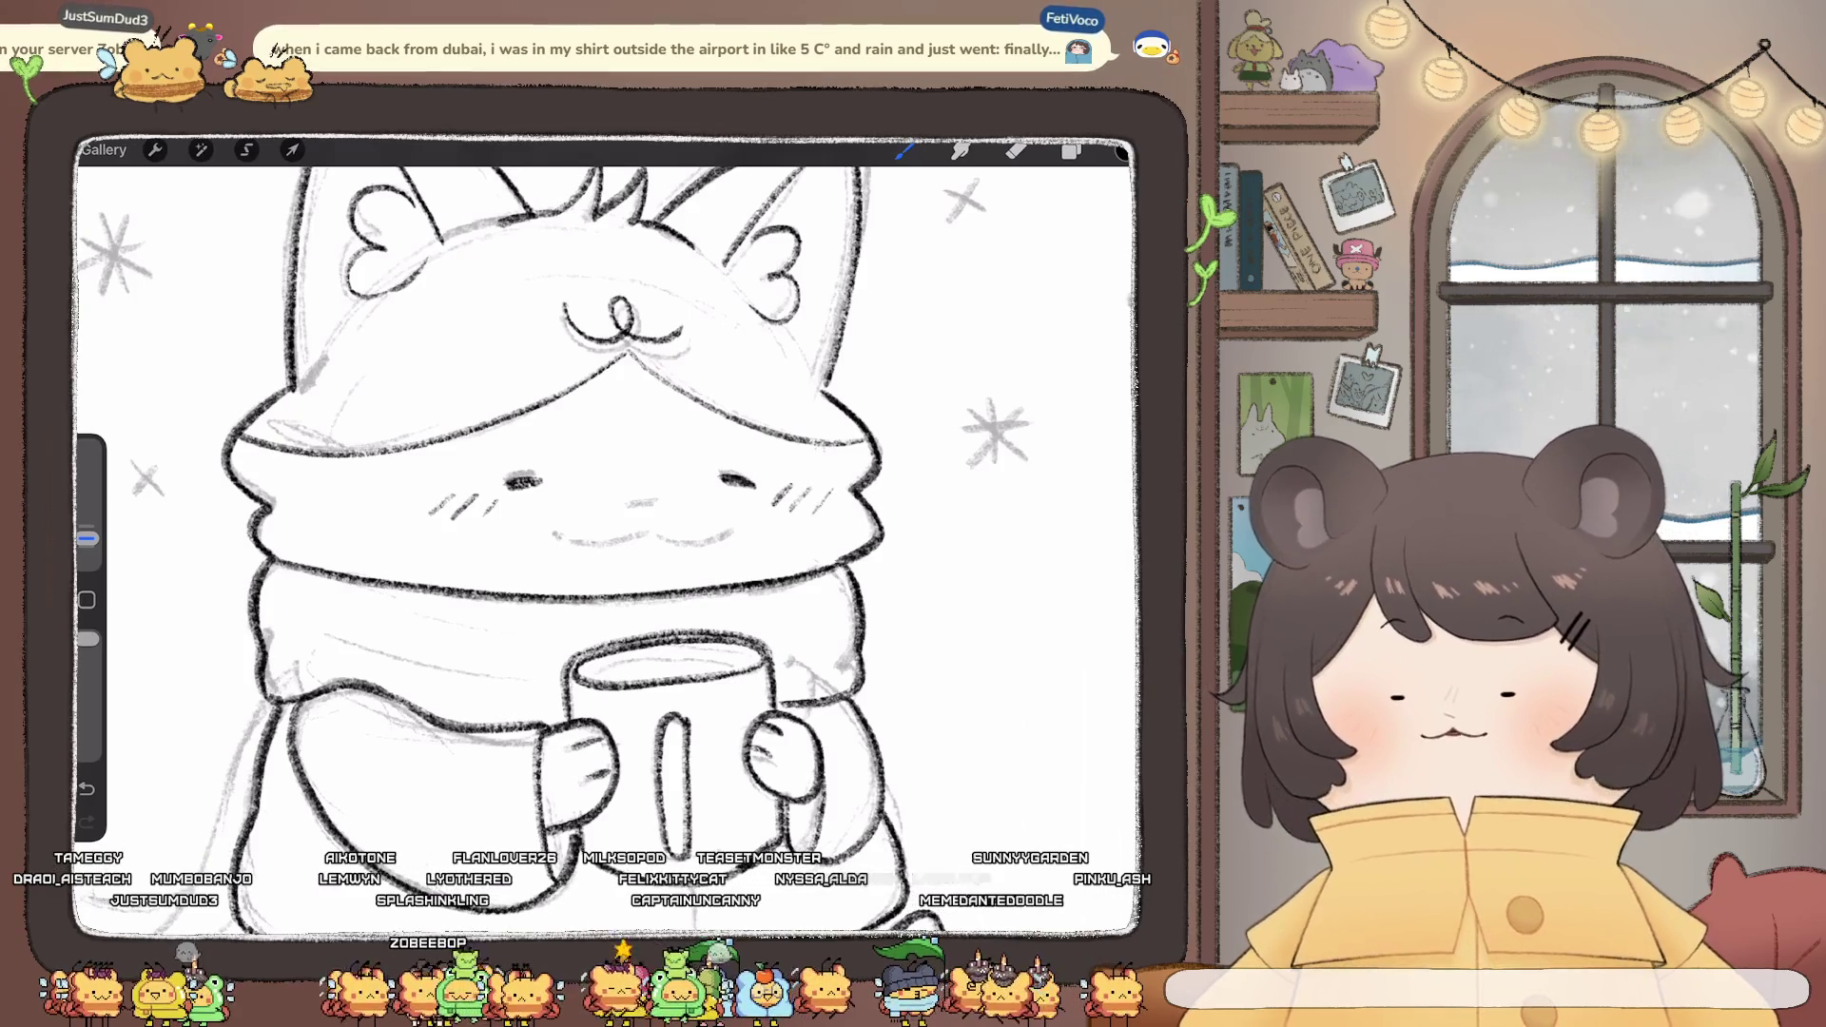
pyautogui.moveTo(629, 504); pyautogui.dragTo(657, 500)
pyautogui.moveTo(554, 540); pyautogui.dragTo(725, 532)
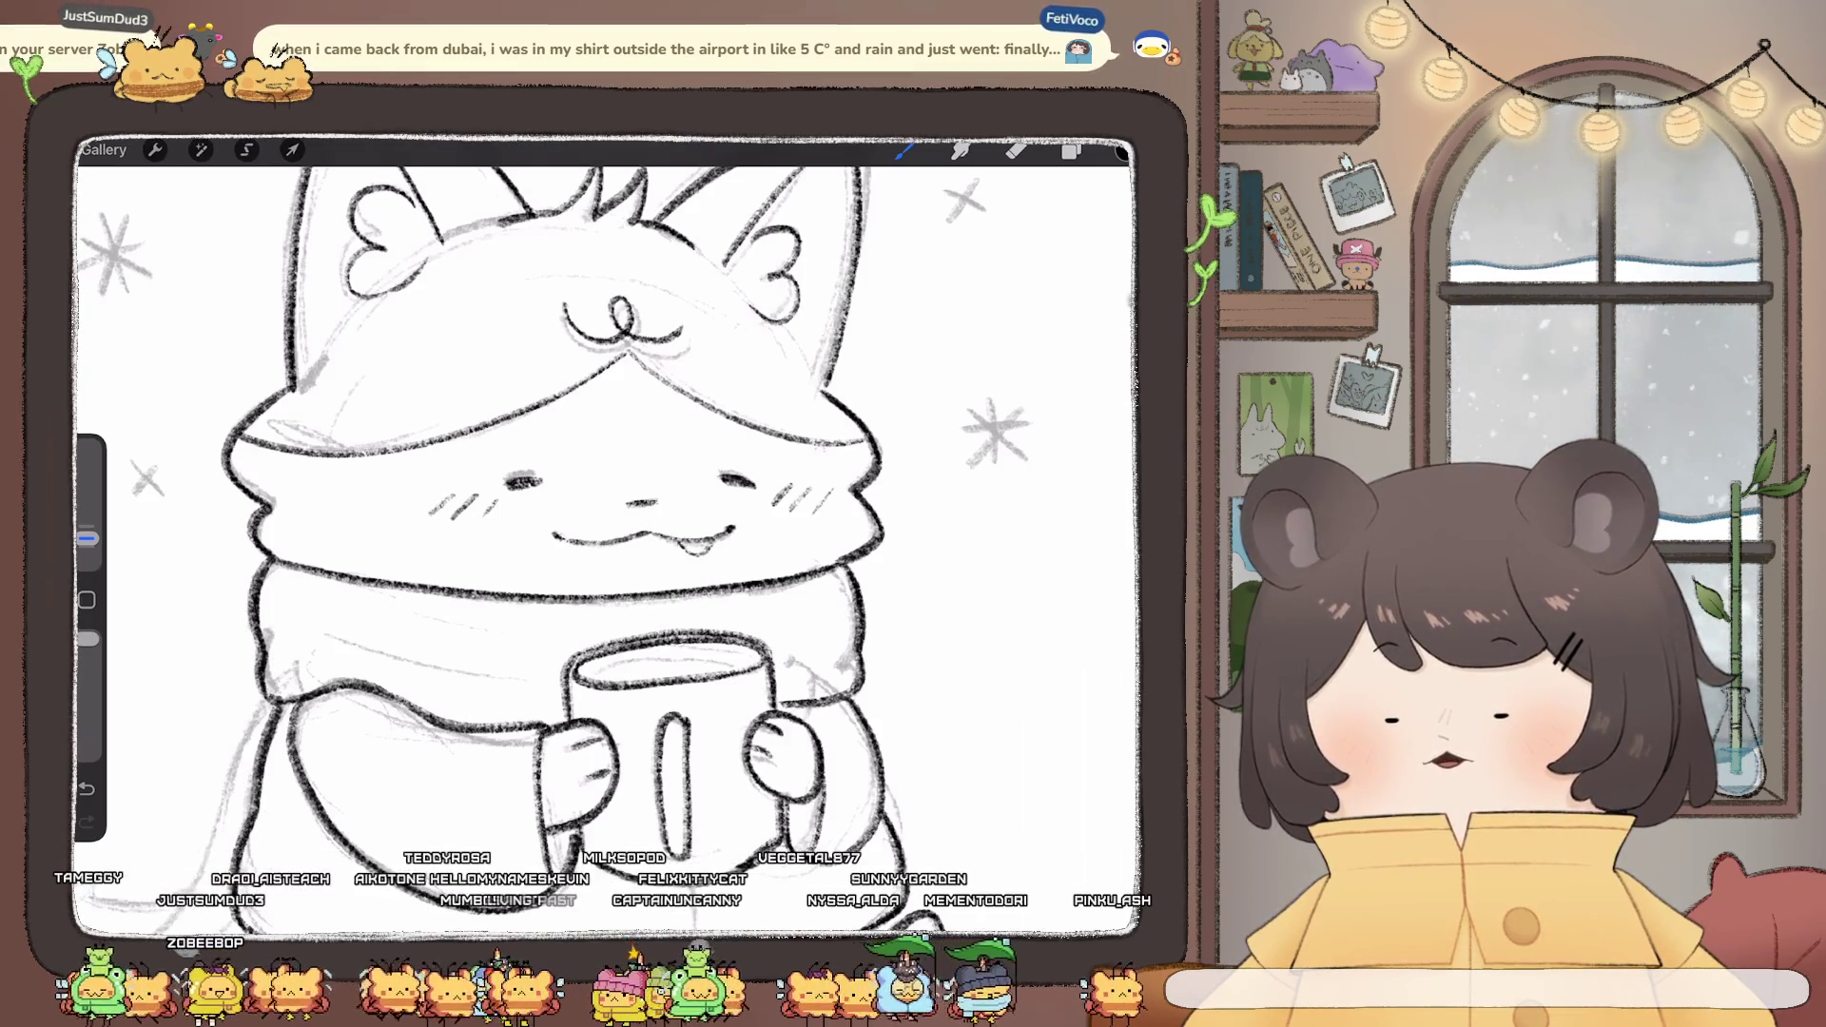
pyautogui.scroll(-3, 609, 533)
pyautogui.hotkey('ctrl', 'z')
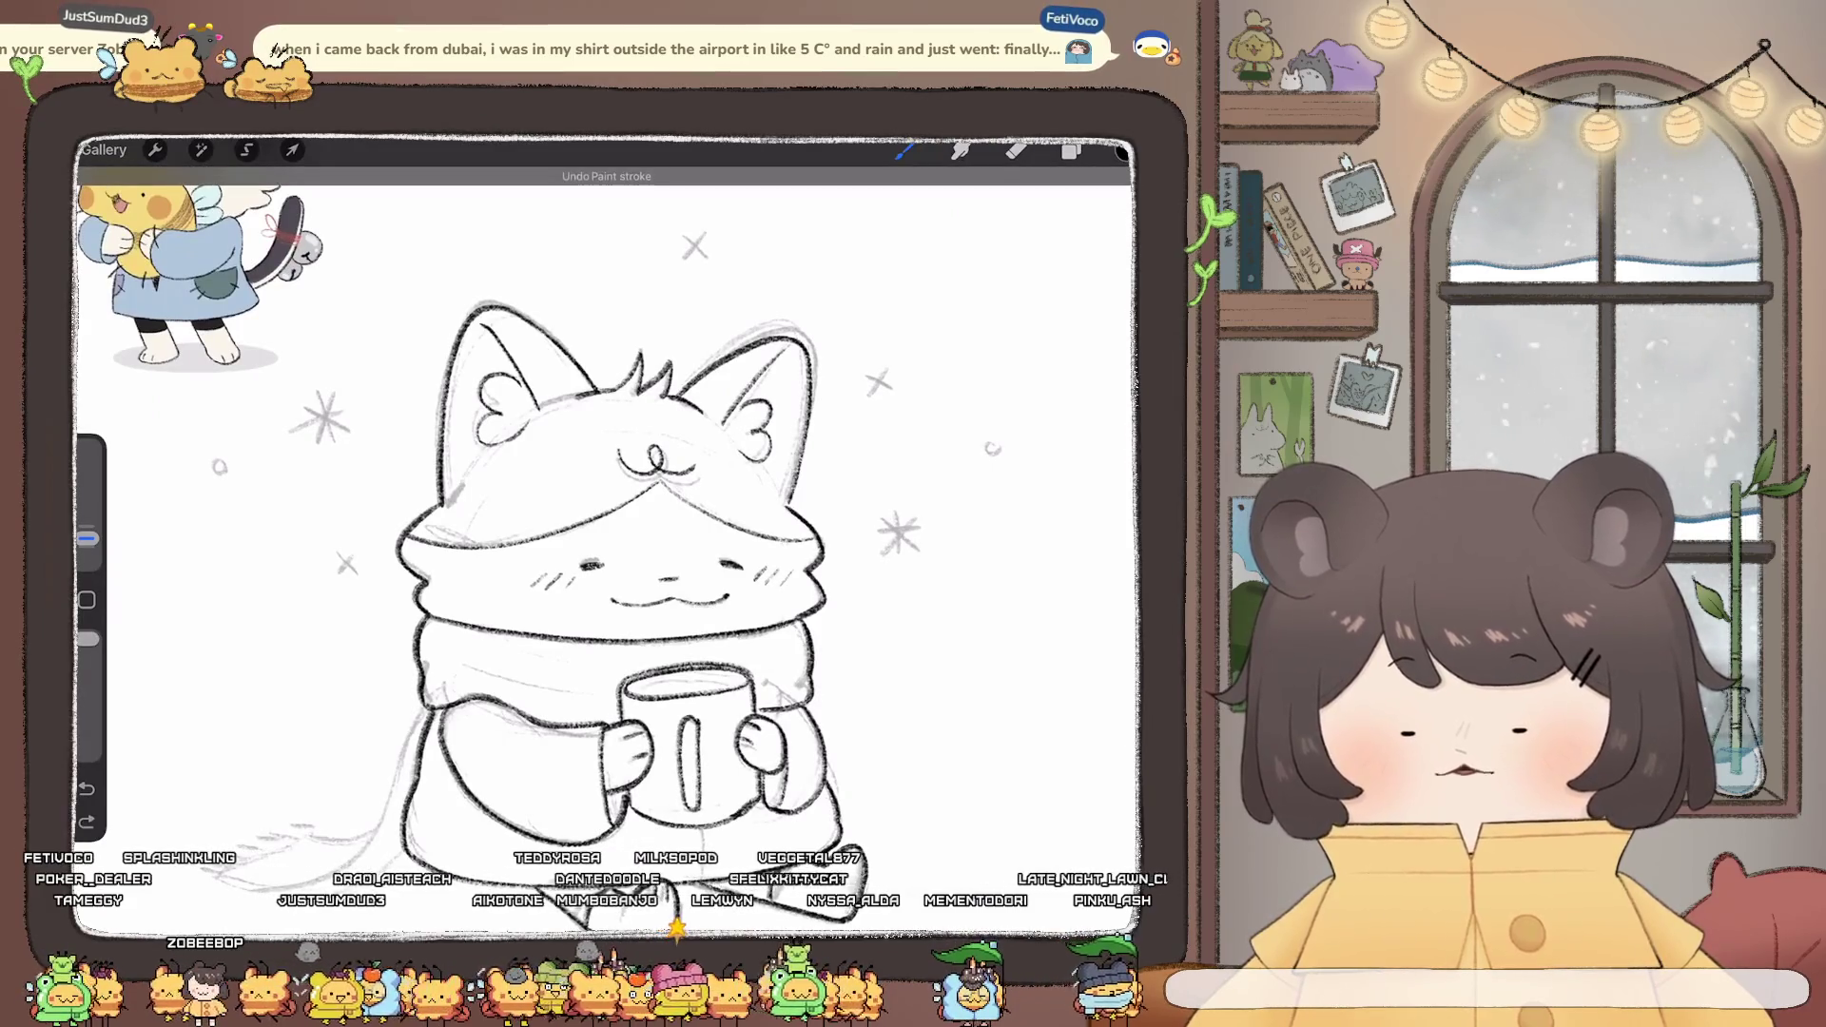
# - Restore the tongue under the mouth and darken the line on the cat's left side
pyautogui.moveTo(687, 603); pyautogui.dragTo(711, 611)
pyautogui.scroll(-3, 684, 561)
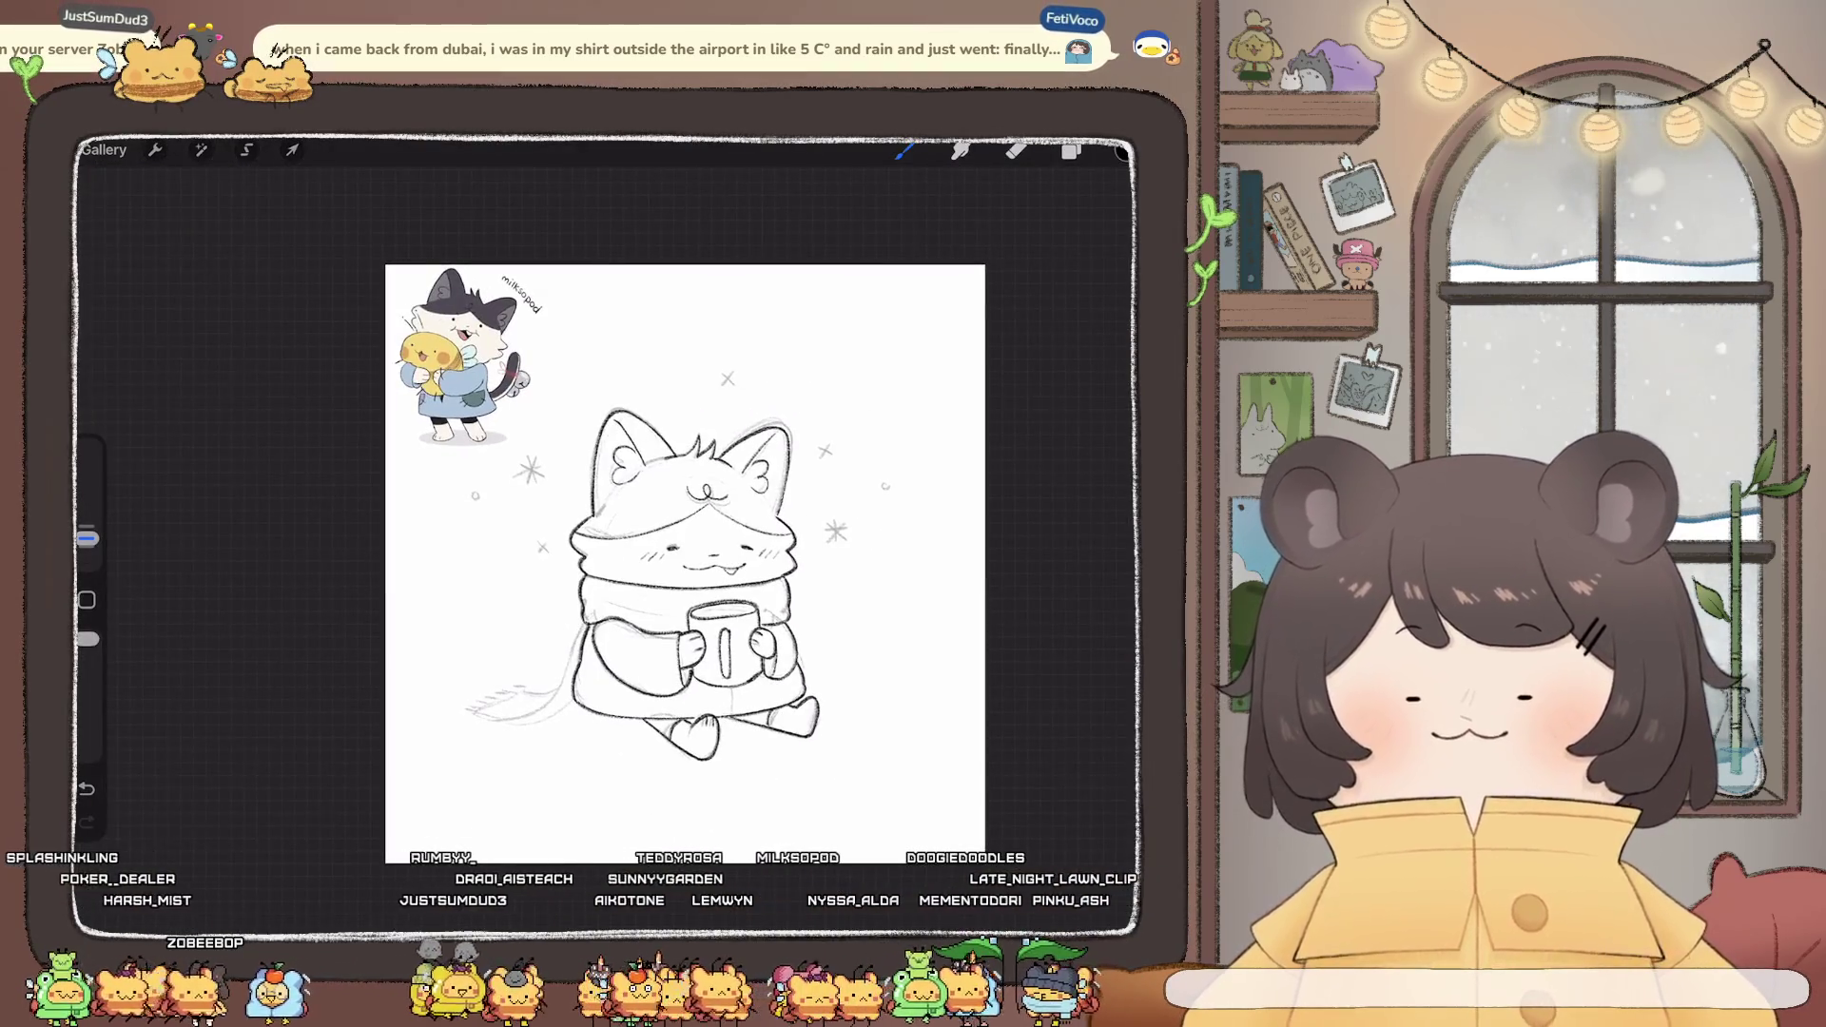
pyautogui.scroll(3, 695, 571)
pyautogui.moveTo(471, 514)
pyautogui.mouseDown()
pyautogui.moveTo(449, 589)
pyautogui.moveTo(337, 683)
pyautogui.moveTo(371, 687)
pyautogui.moveTo(396, 638)
pyautogui.moveTo(274, 670)
pyautogui.moveTo(386, 638)
pyautogui.mouseUp()
# - Hatch the scarf's trailing tip with dark strokes, trying and removing a curved tail
pyautogui.scroll(5, 285, 666)
pyautogui.moveTo(428, 661)
pyautogui.mouseDown()
pyautogui.moveTo(405, 637)
pyautogui.moveTo(439, 636)
pyautogui.mouseUp()
pyautogui.moveTo(476, 654)
pyautogui.mouseDown()
pyautogui.moveTo(456, 634)
pyautogui.moveTo(485, 632)
pyautogui.mouseUp()
pyautogui.moveTo(521, 653); pyautogui.dragTo(504, 632)
pyautogui.scroll(-10, 608, 476)
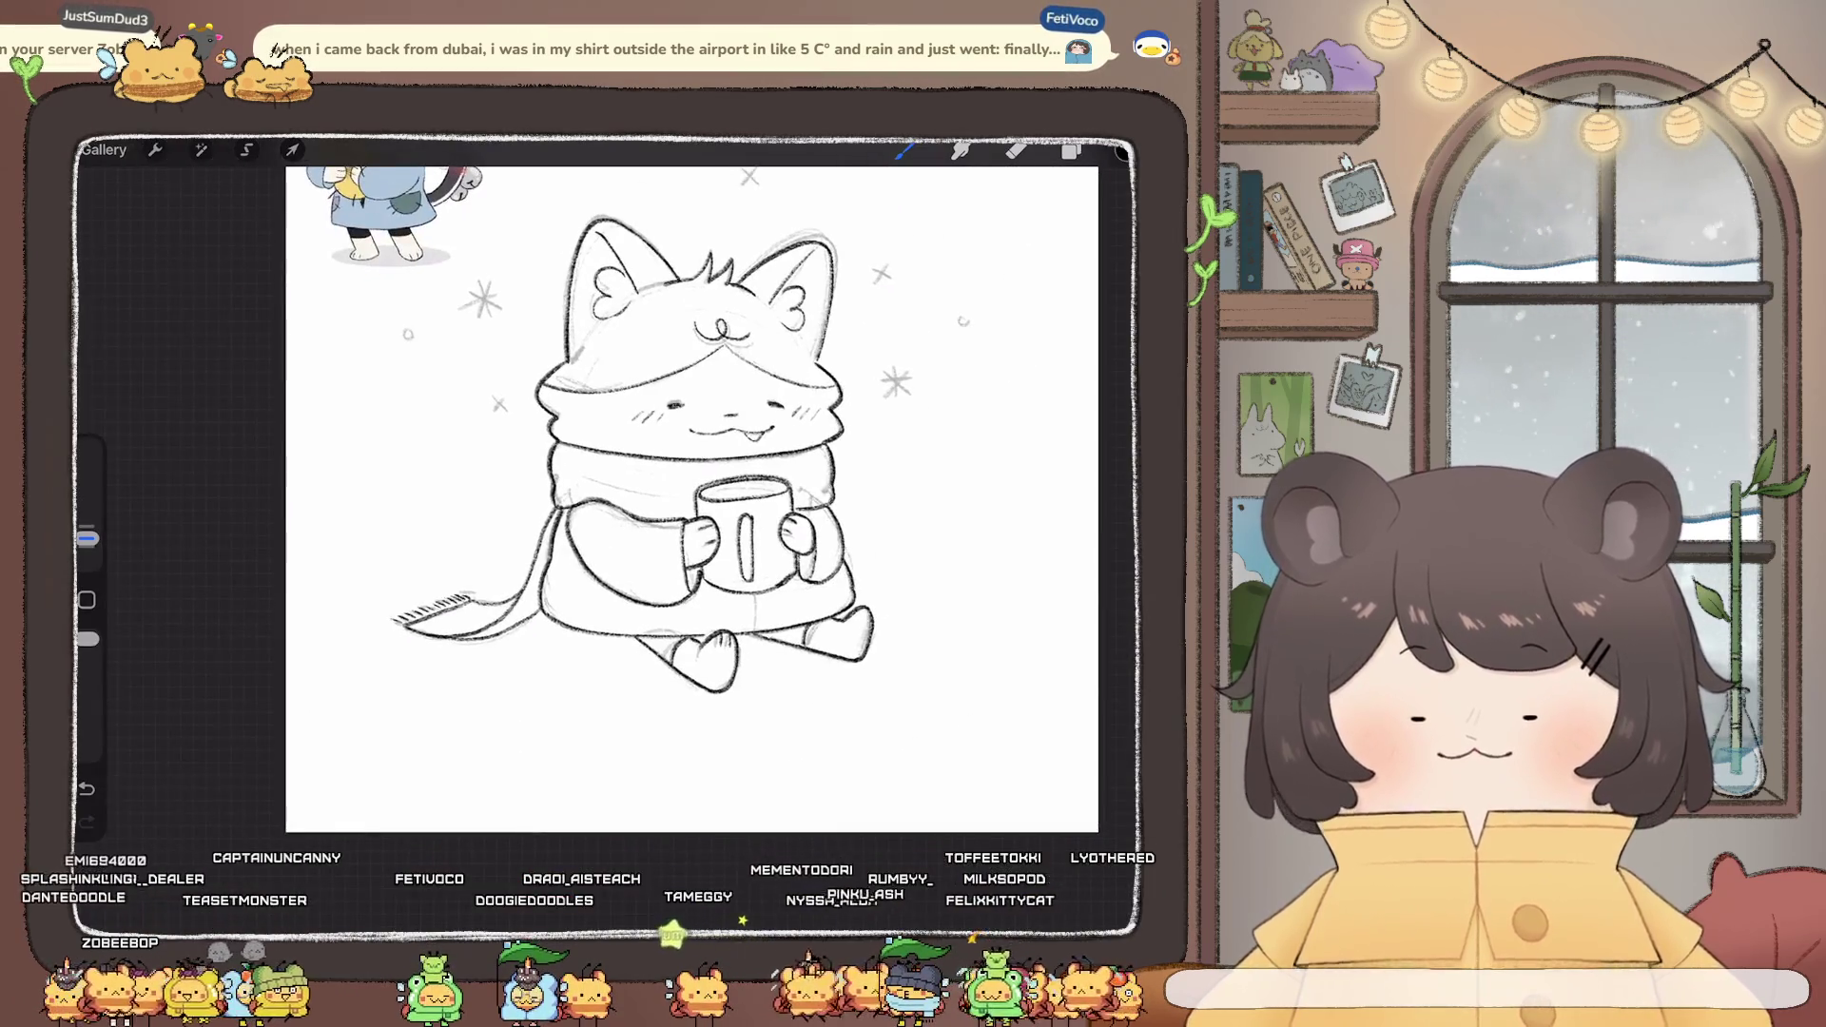
pyautogui.scroll(5, 609, 475)
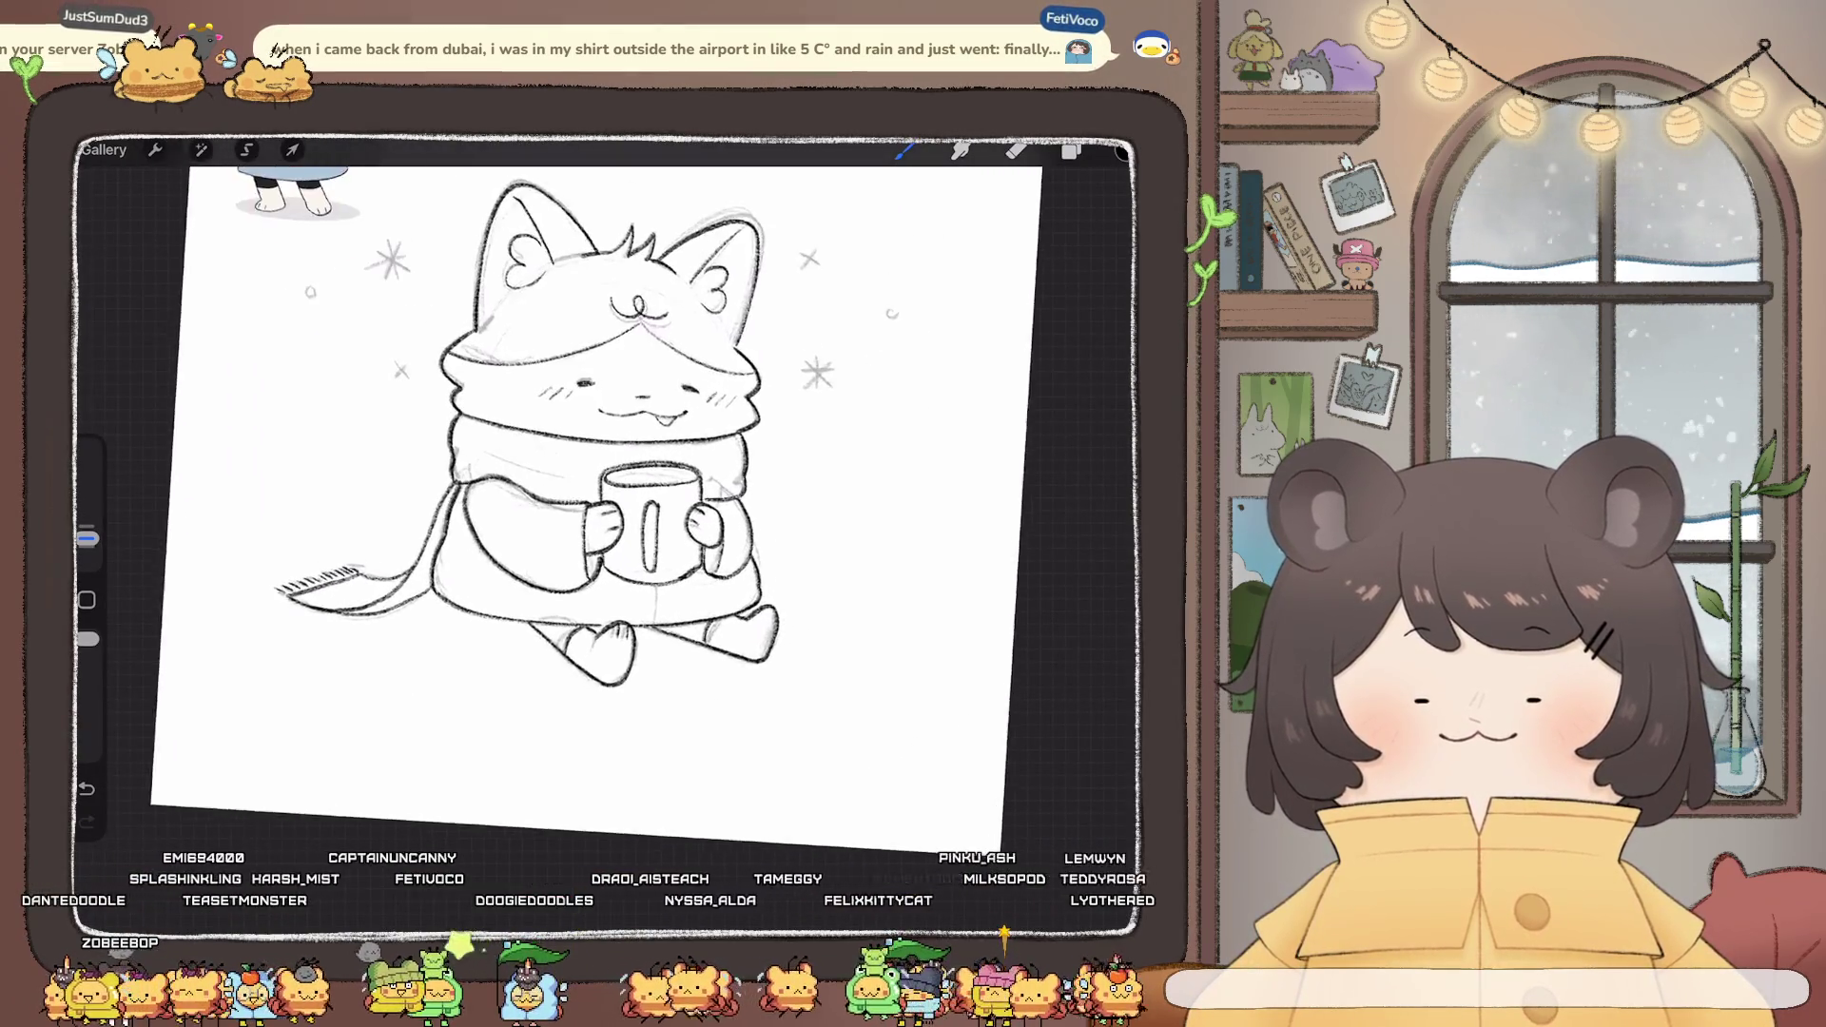
pyautogui.hotkey('ctrl', 'z')
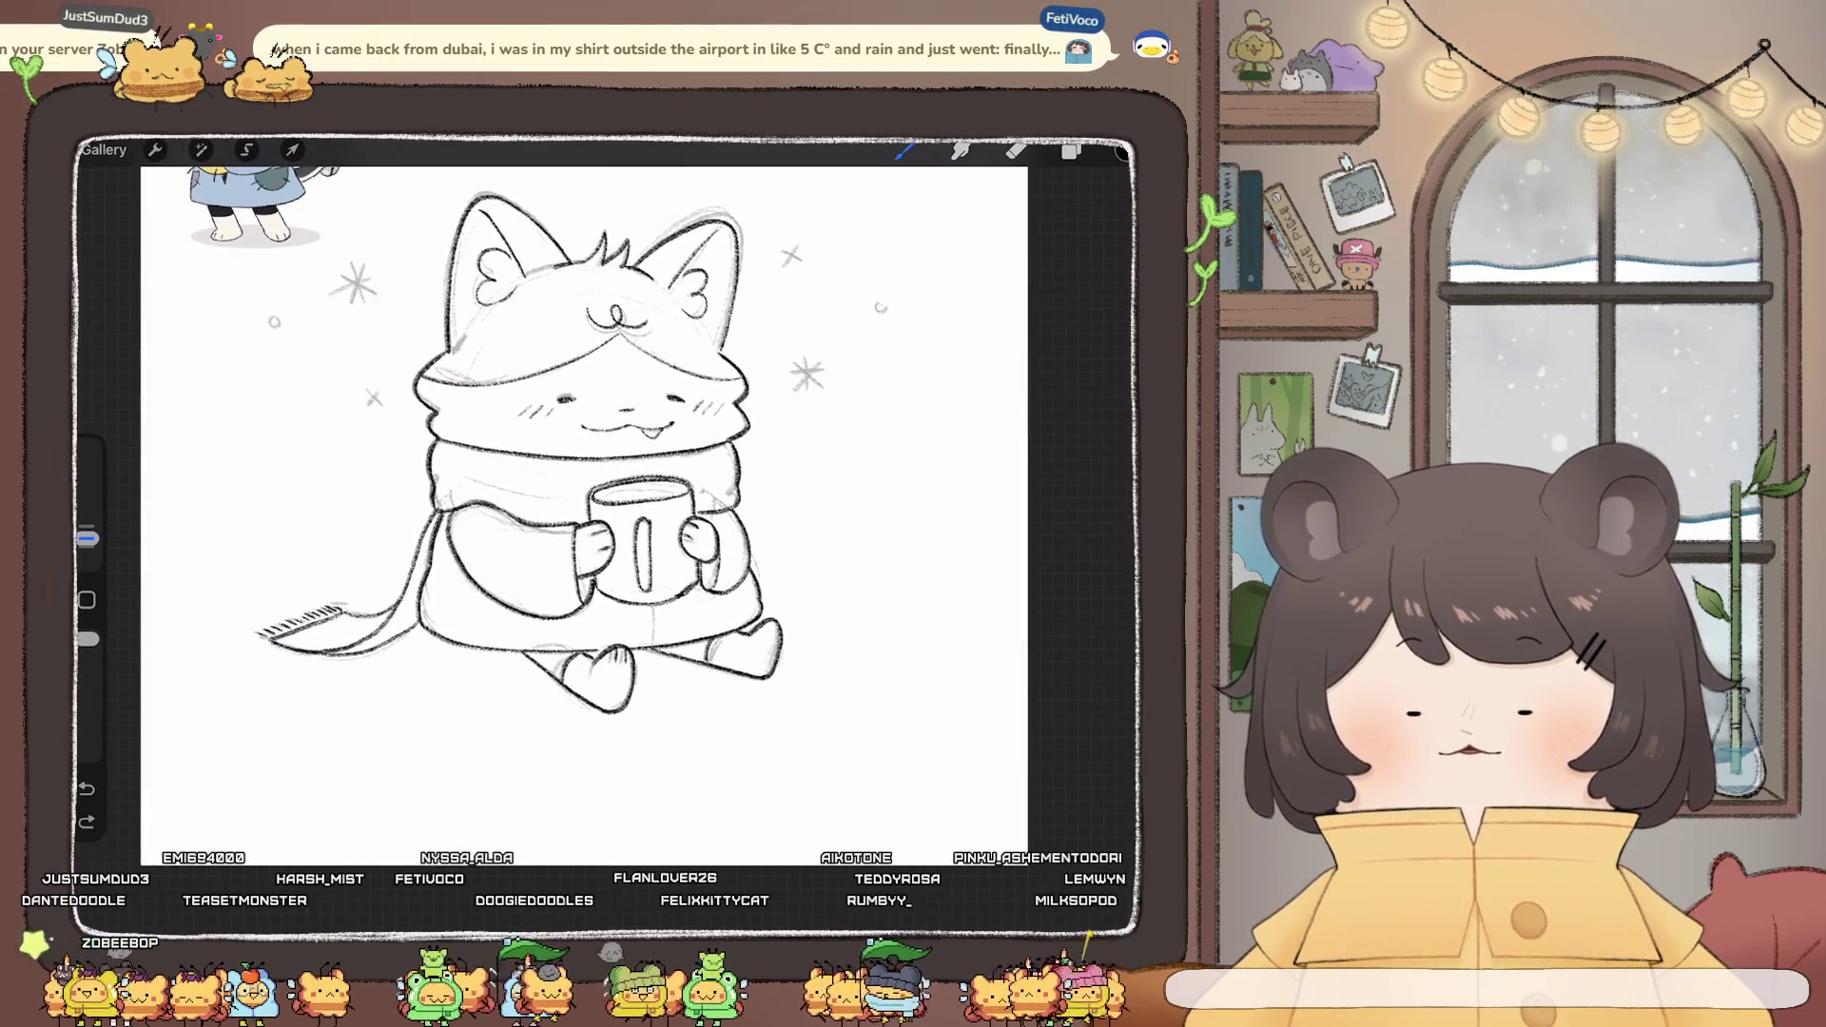
pyautogui.moveTo(757, 569); pyautogui.dragTo(804, 423)
pyautogui.hotkey('ctrl', 'z')
# - Add a short stroke near the mug and ink the snowflake beside the head boldly
pyautogui.scroll(2, 585, 514)
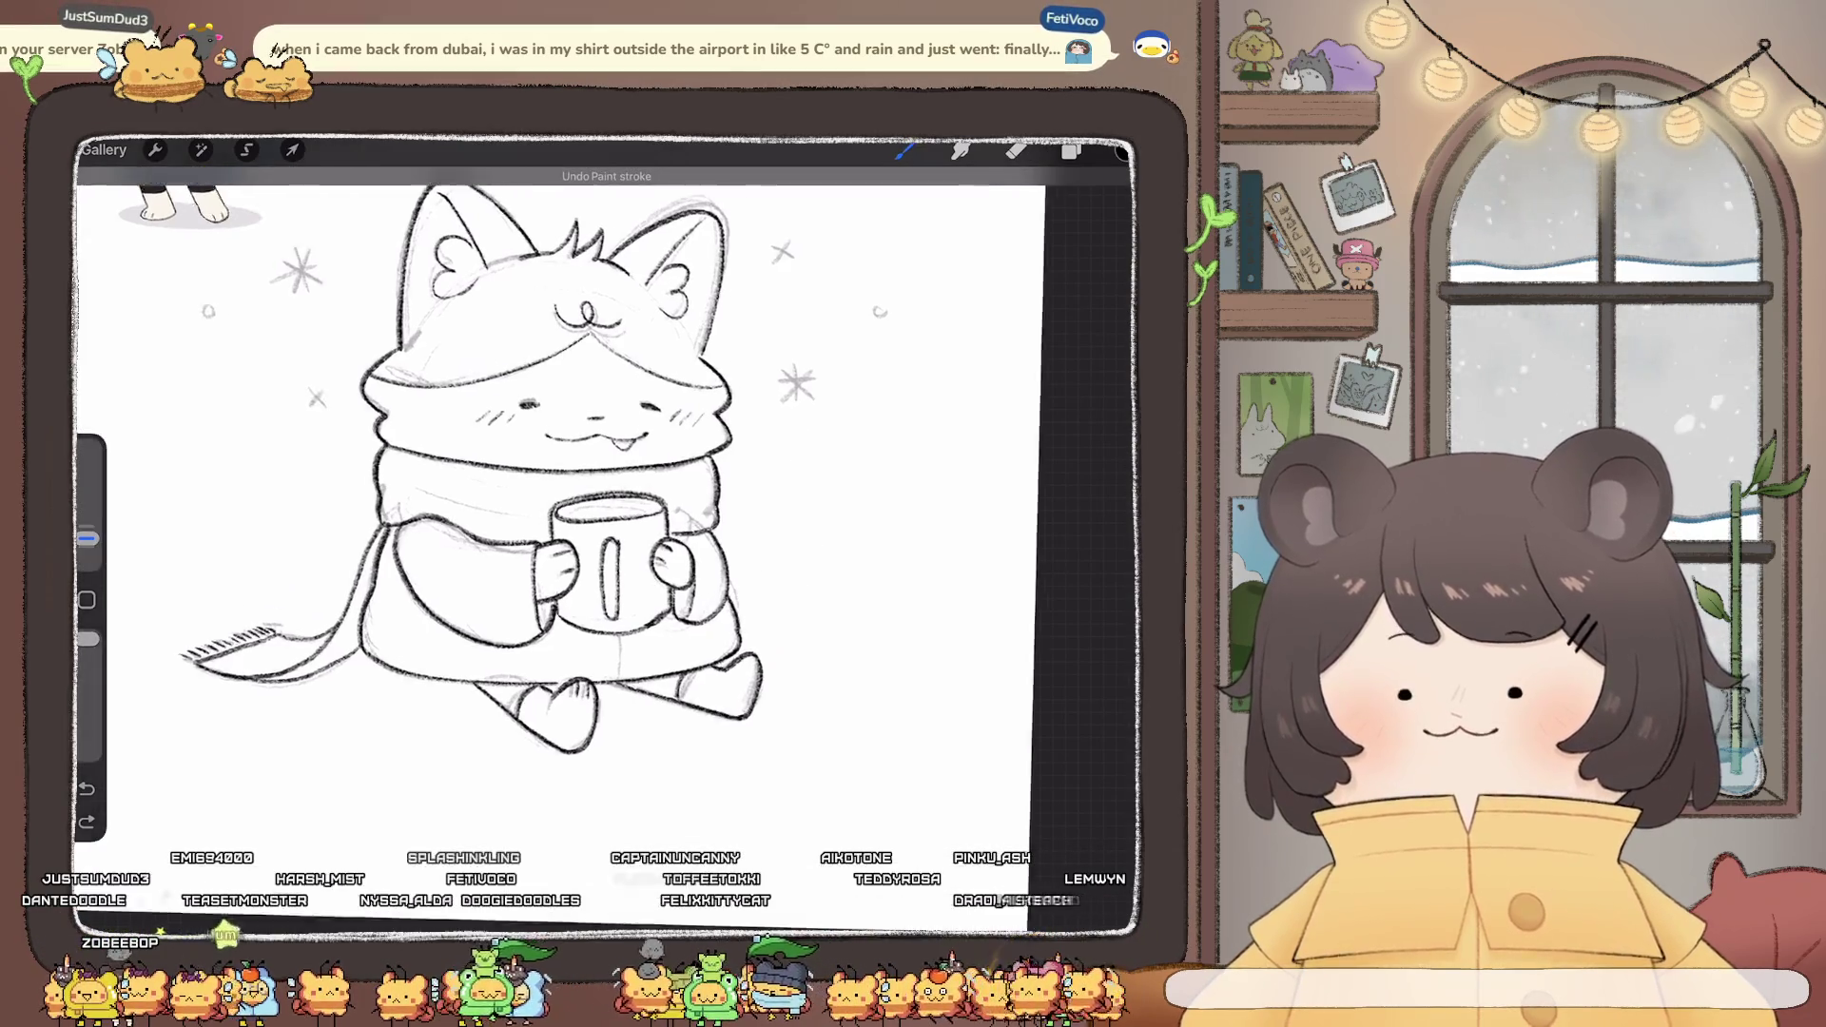
pyautogui.scroll(3, 585, 514)
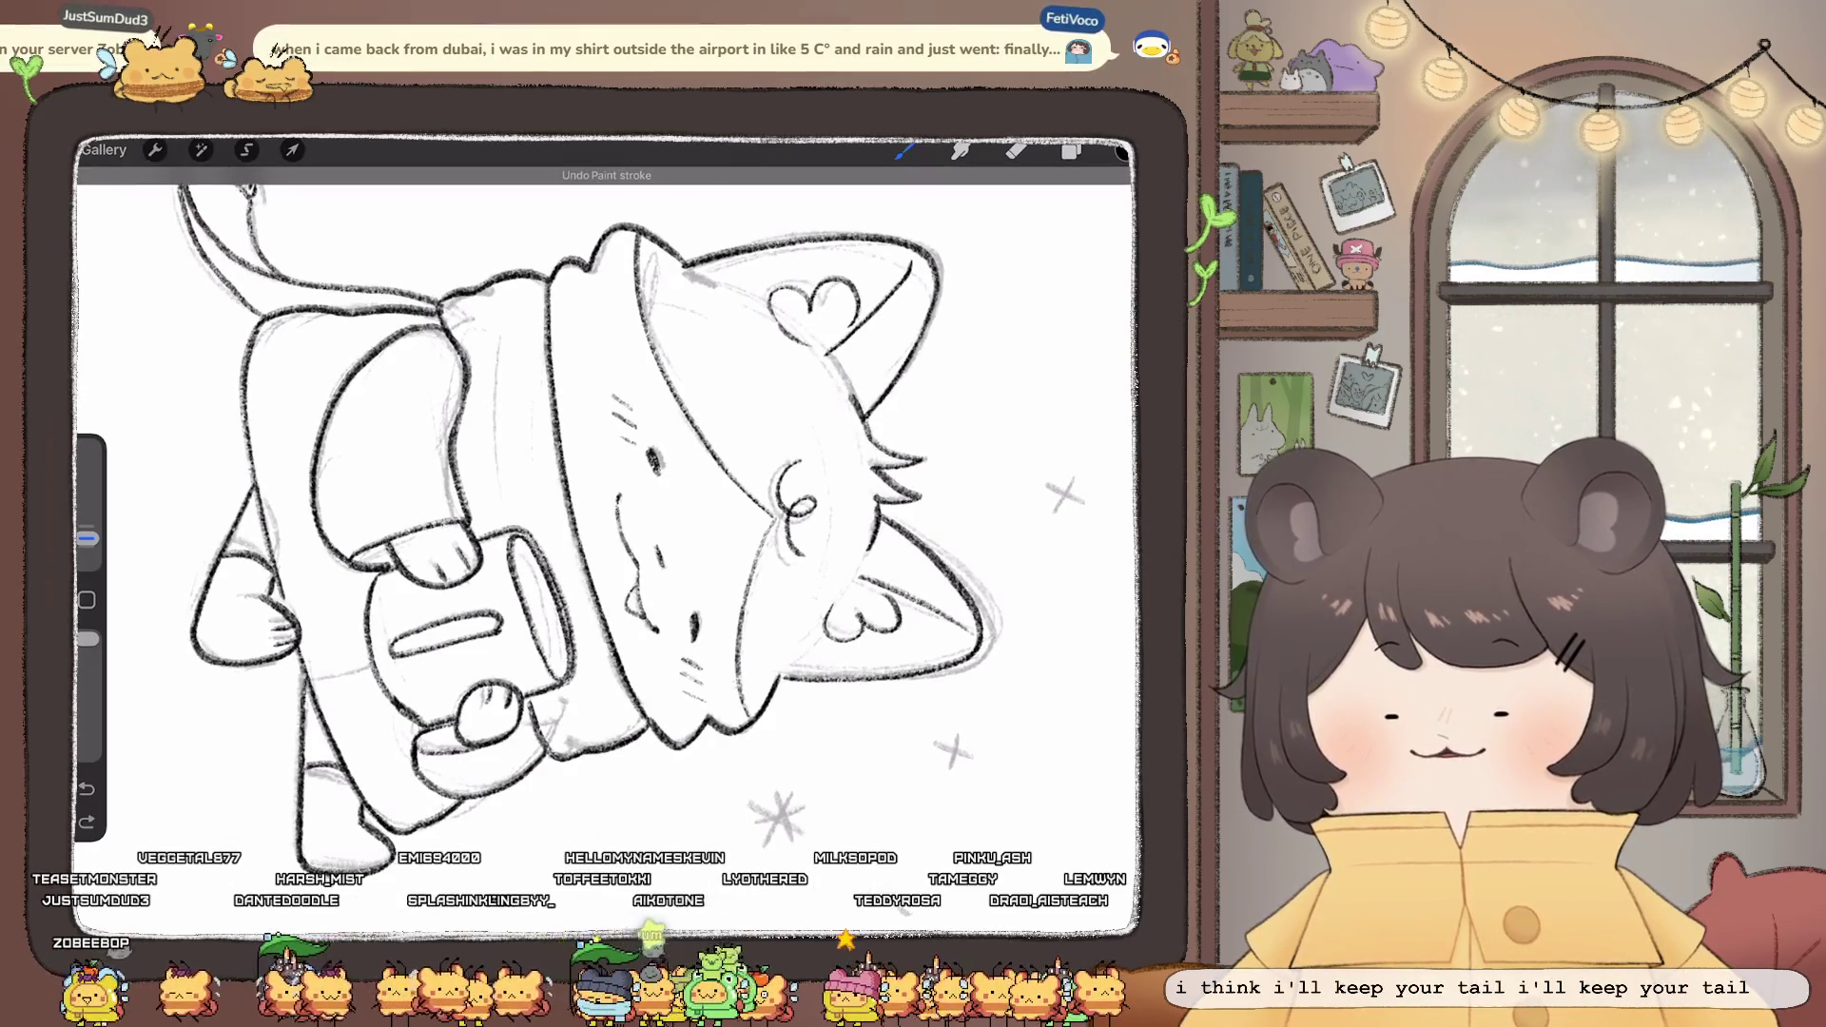
pyautogui.moveTo(498, 448); pyautogui.dragTo(497, 510)
pyautogui.scroll(-5, 609, 533)
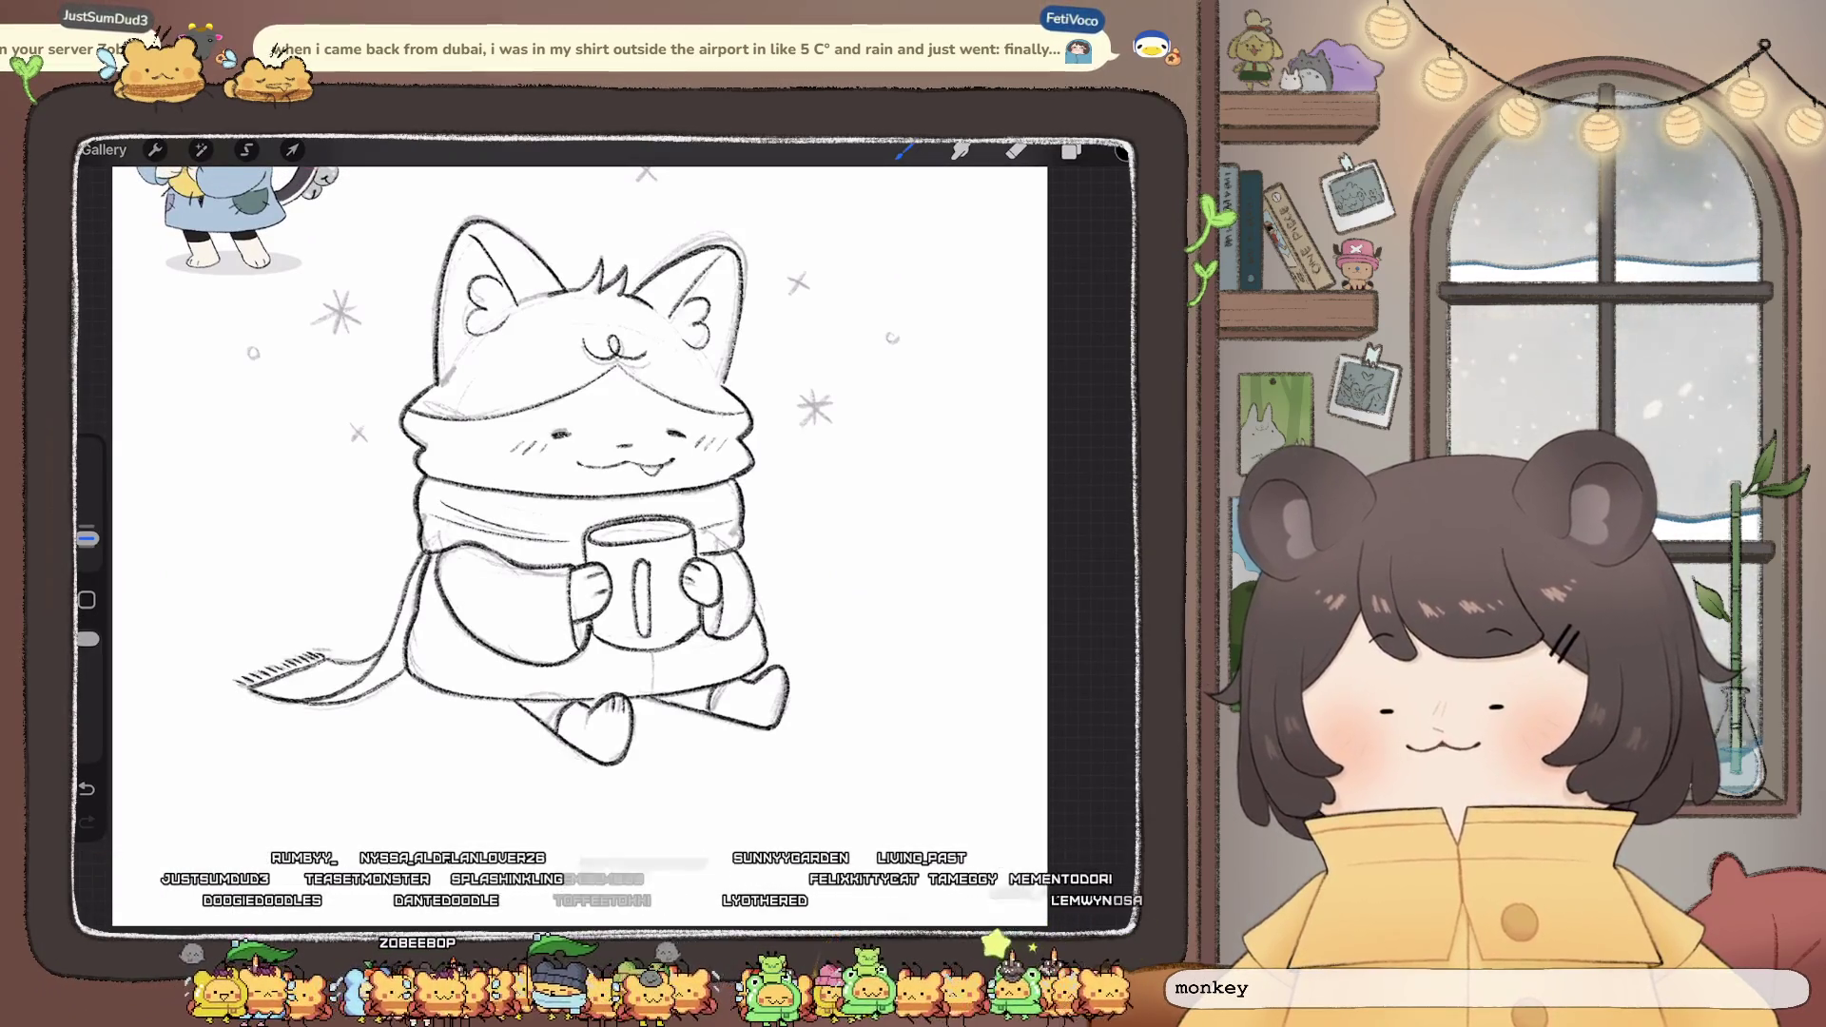
pyautogui.scroll(3, 466, 547)
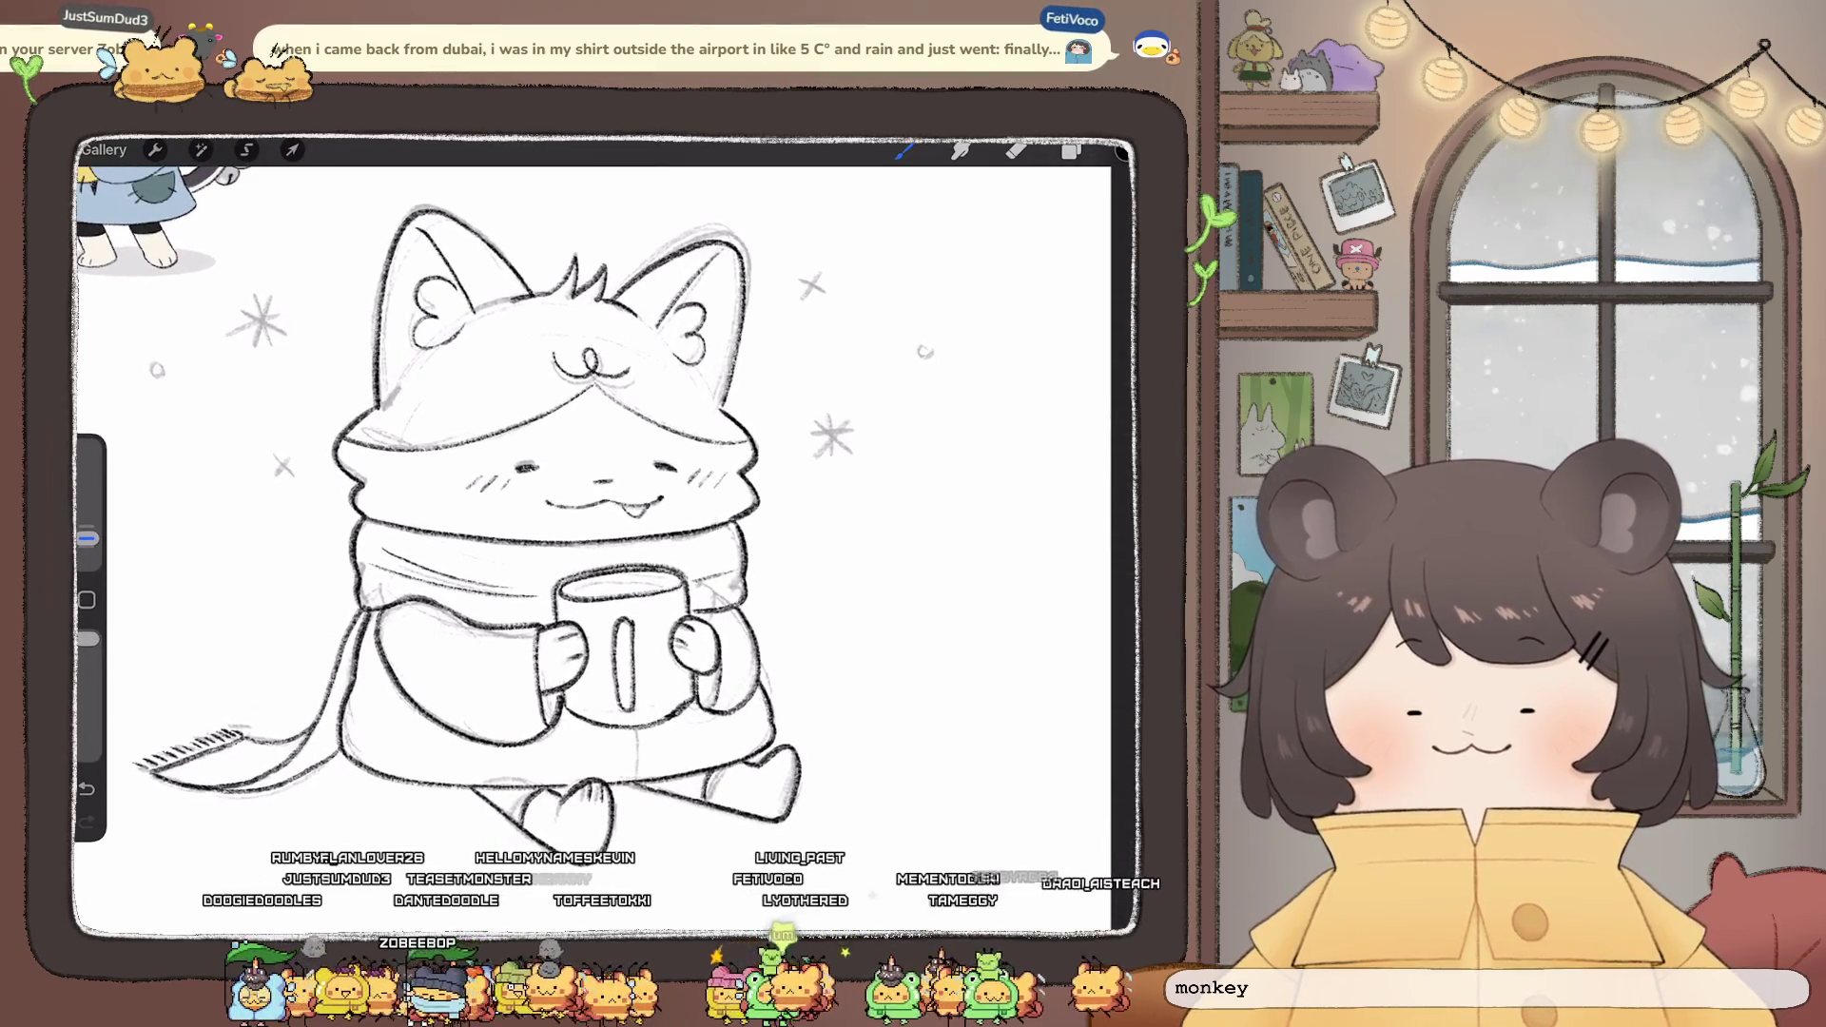
pyautogui.moveTo(846, 422); pyautogui.dragTo(814, 457)
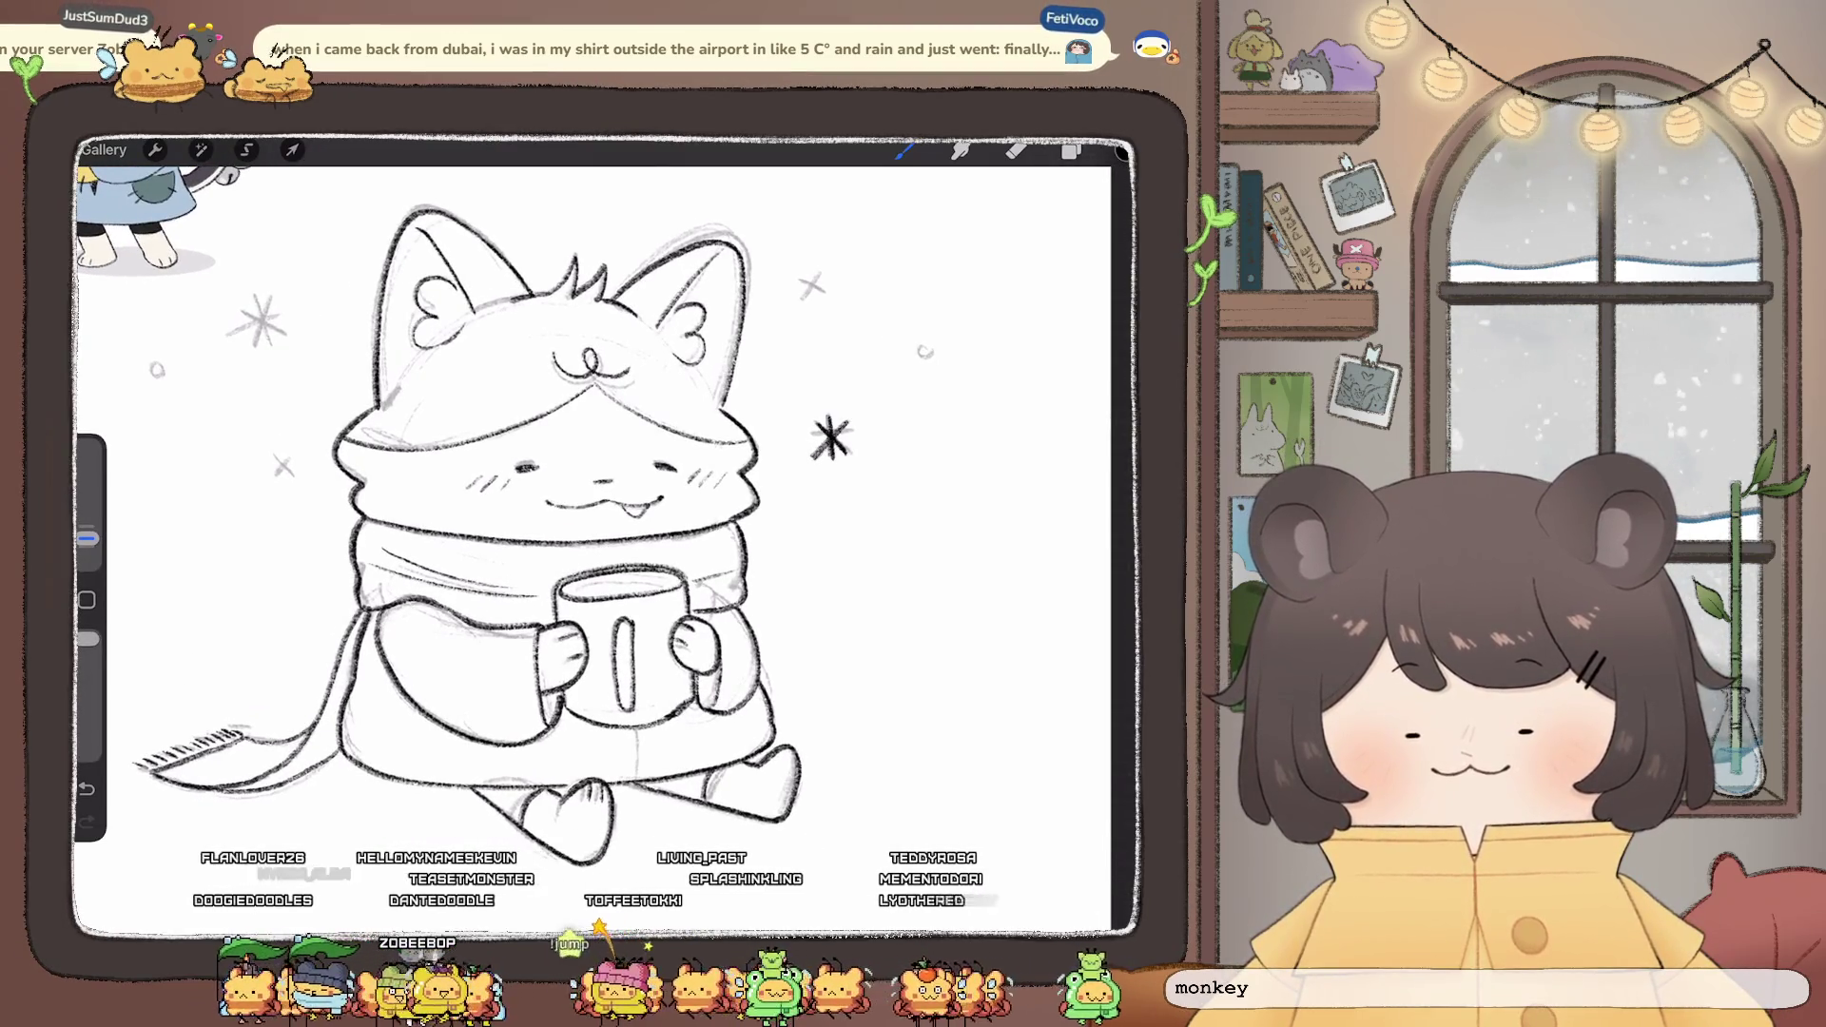
pyautogui.scroll(3, 590, 495)
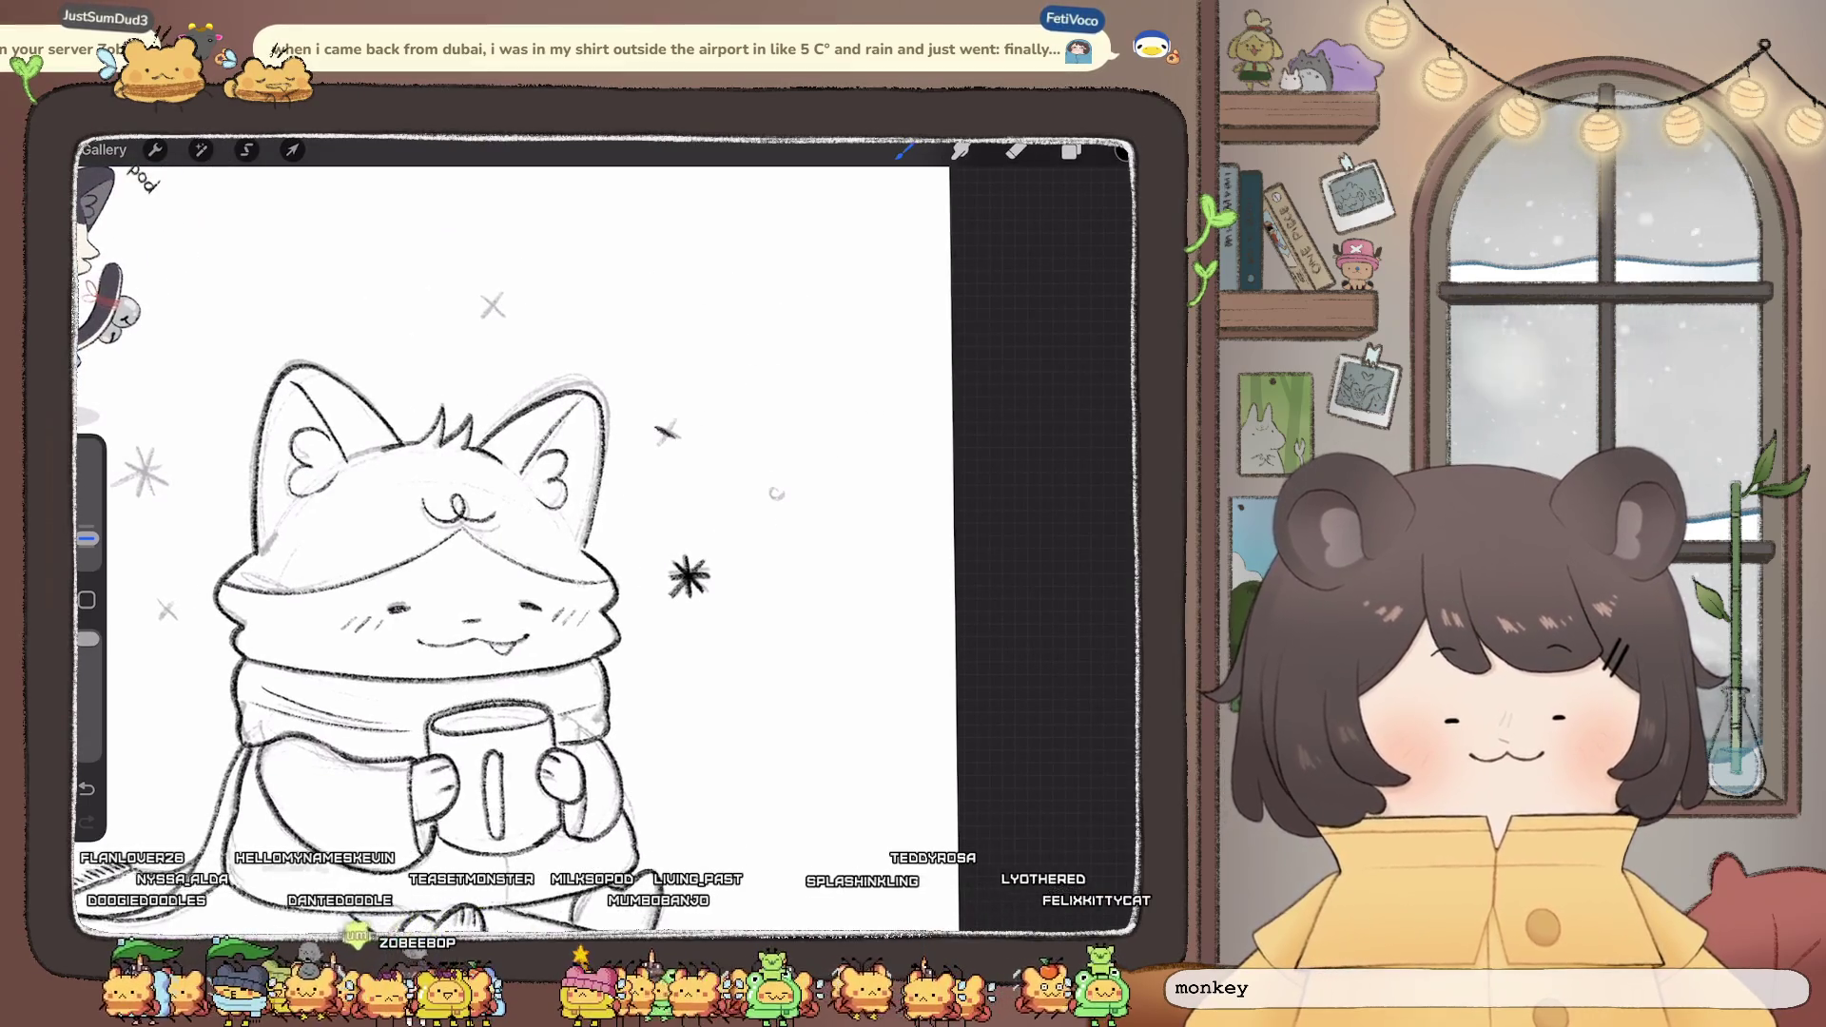
# - Darken the faint snowflakes into bold X marks, a heavy star and solid small circles
pyautogui.moveTo(676, 421); pyautogui.dragTo(660, 444)
pyautogui.moveTo(780, 488); pyautogui.dragTo(774, 499)
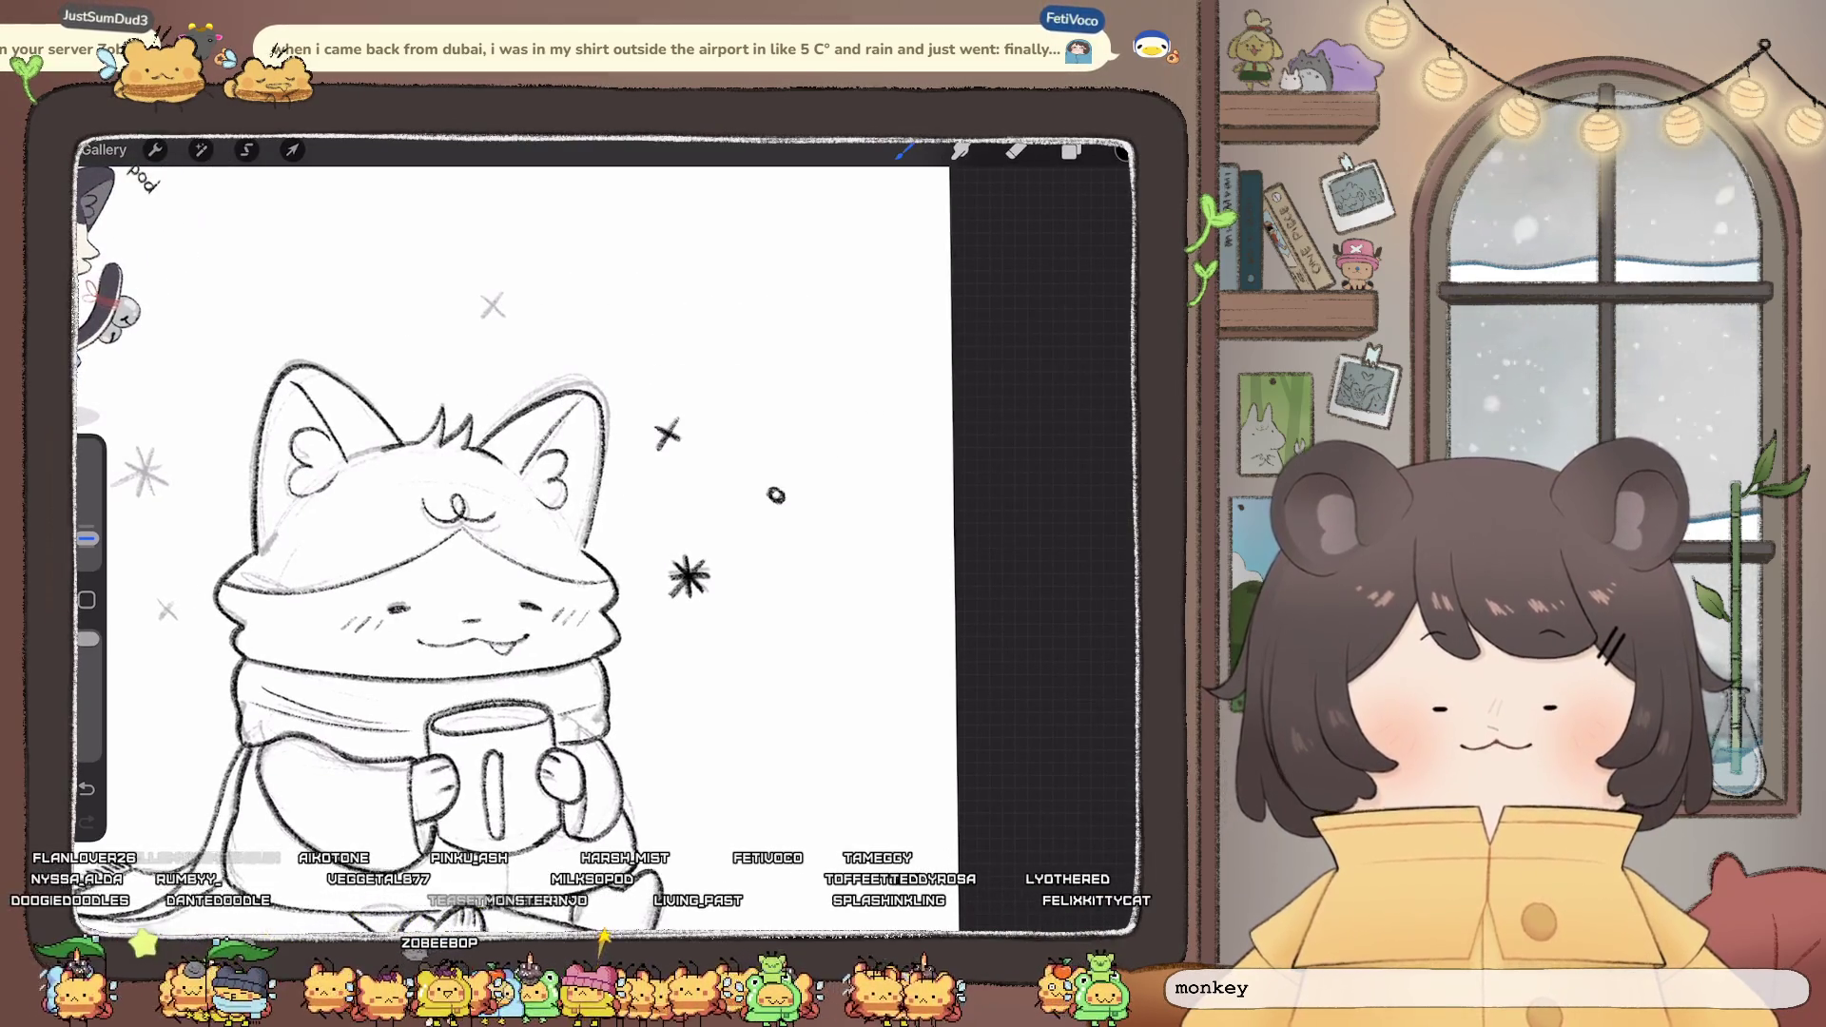
pyautogui.hscroll(-3, 609, 533)
pyautogui.moveTo(687, 400); pyautogui.dragTo(708, 421)
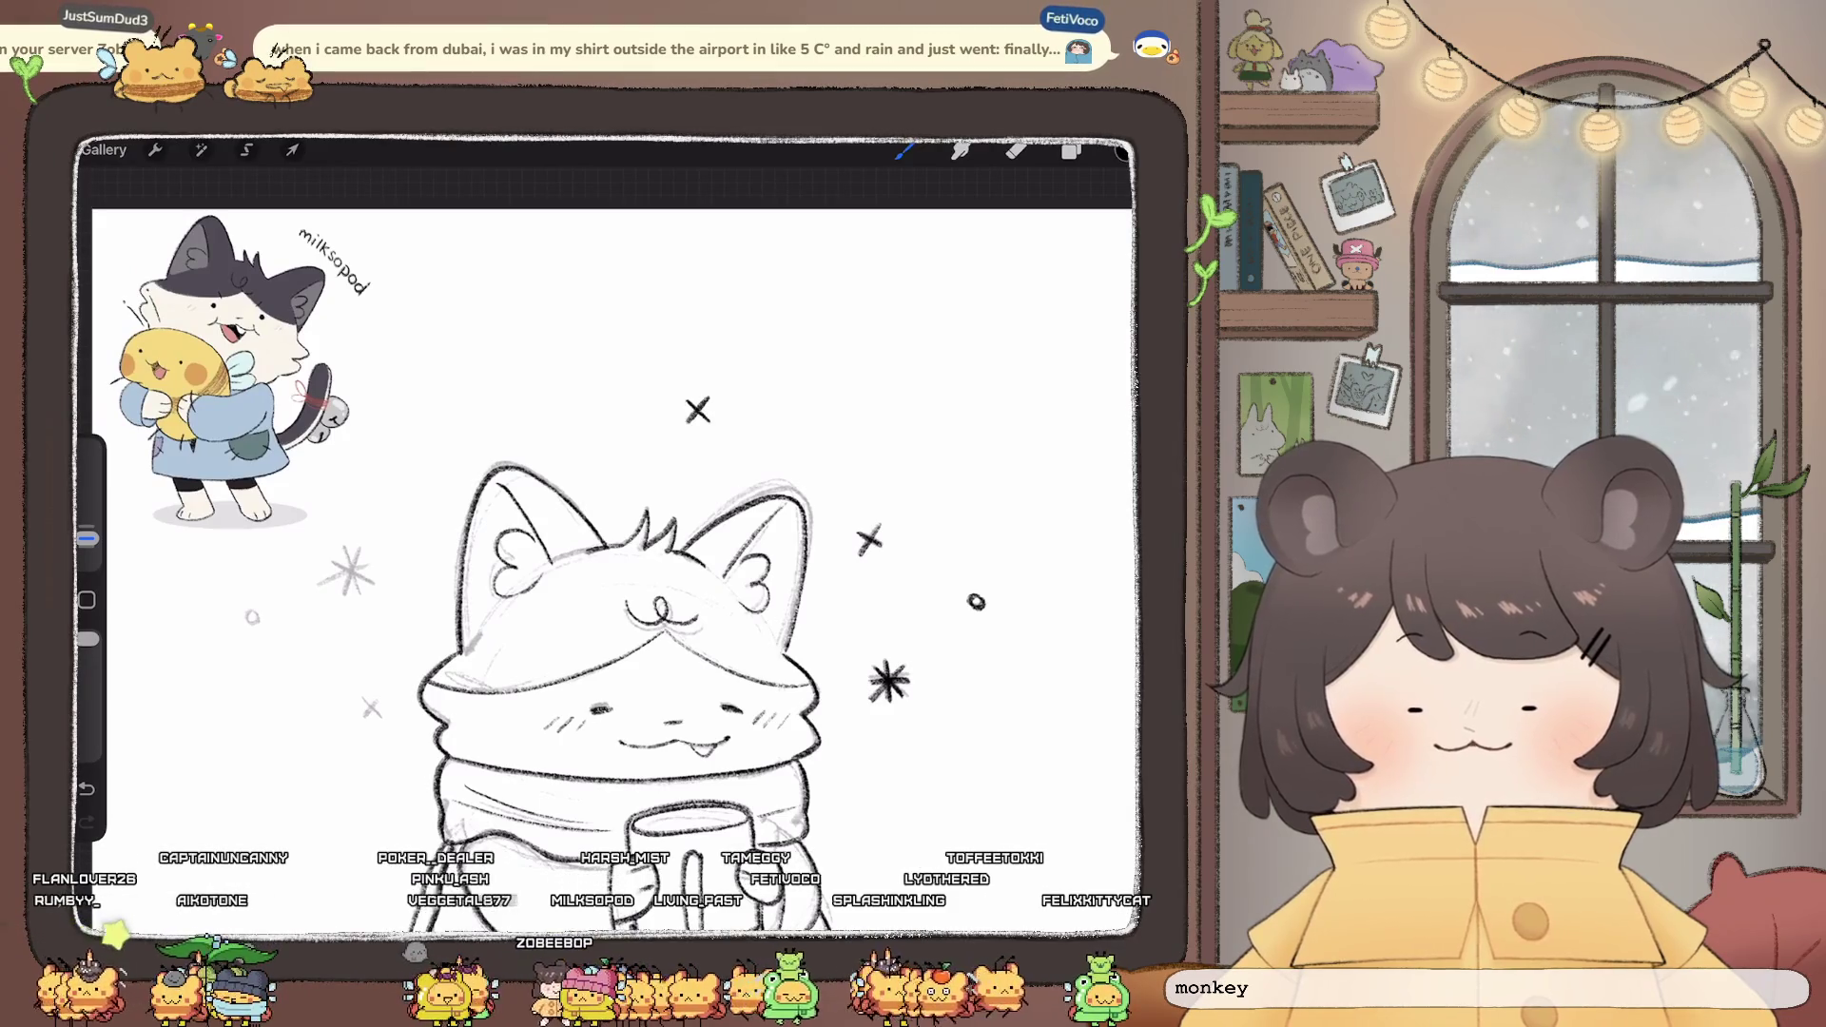
pyautogui.moveTo(356, 550); pyautogui.dragTo(344, 593)
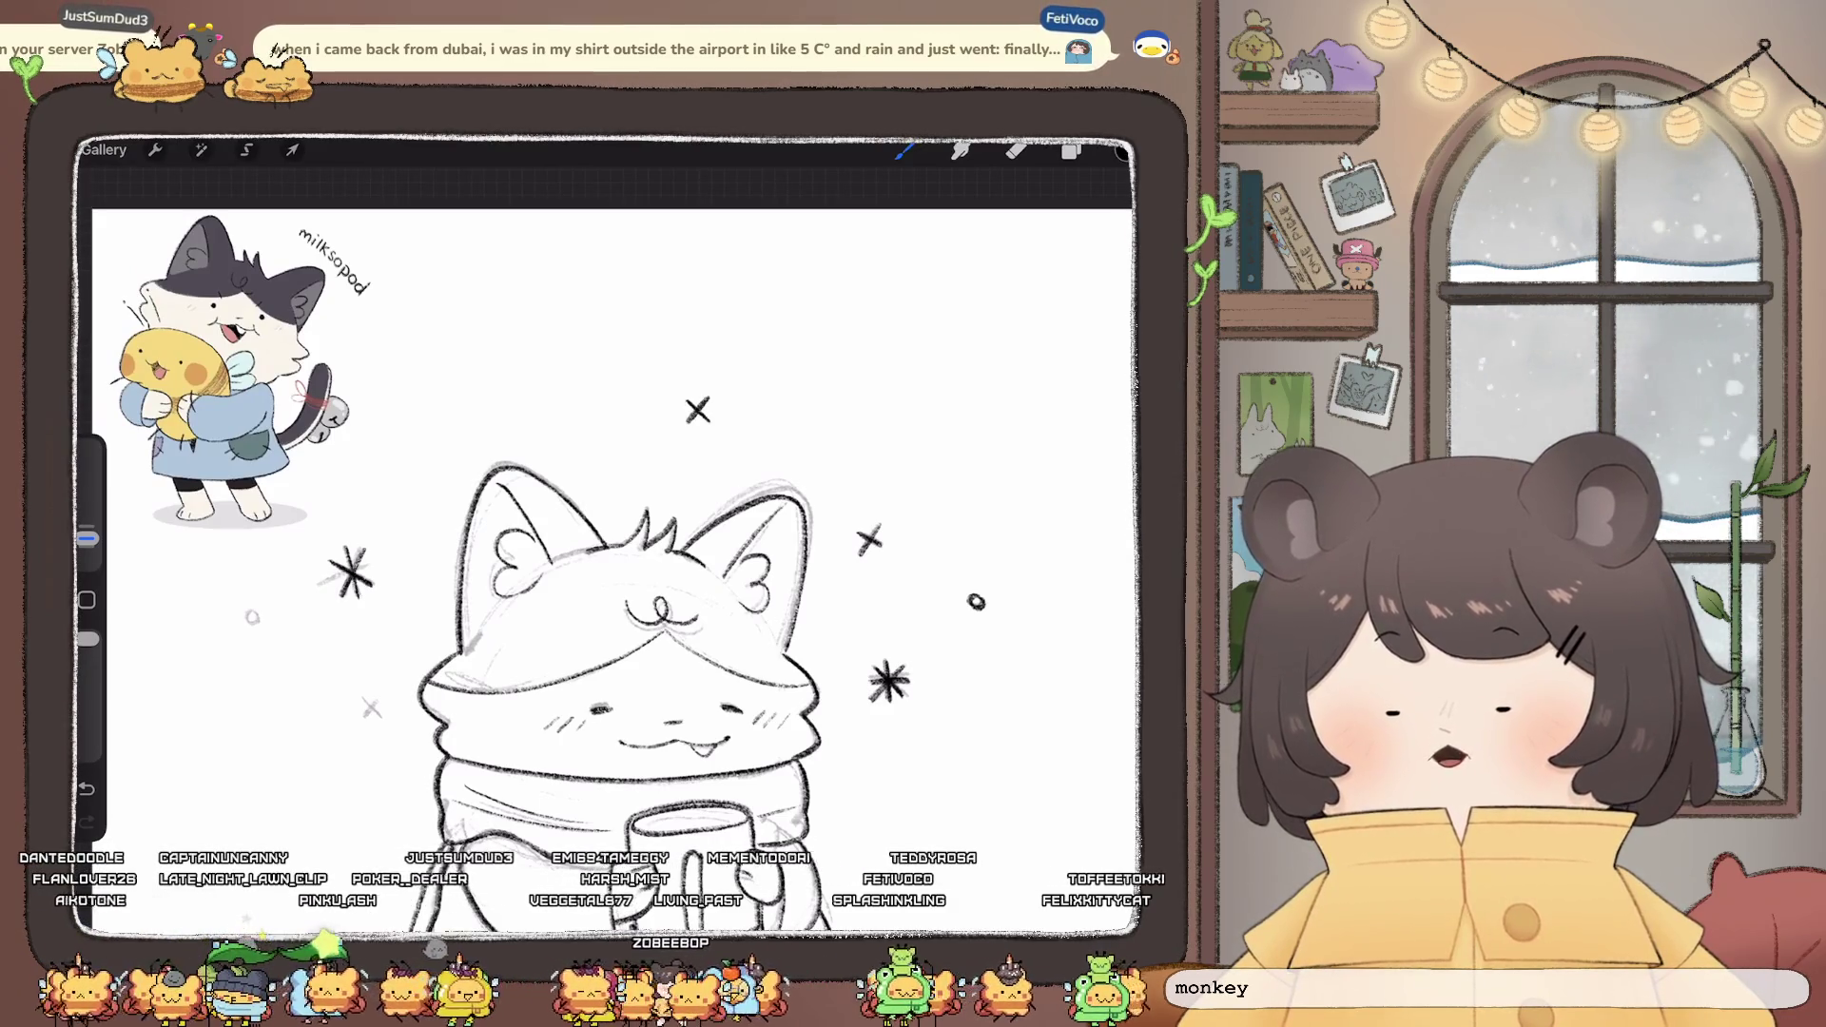
pyautogui.moveTo(609, 571); pyautogui.dragTo(828, 565)
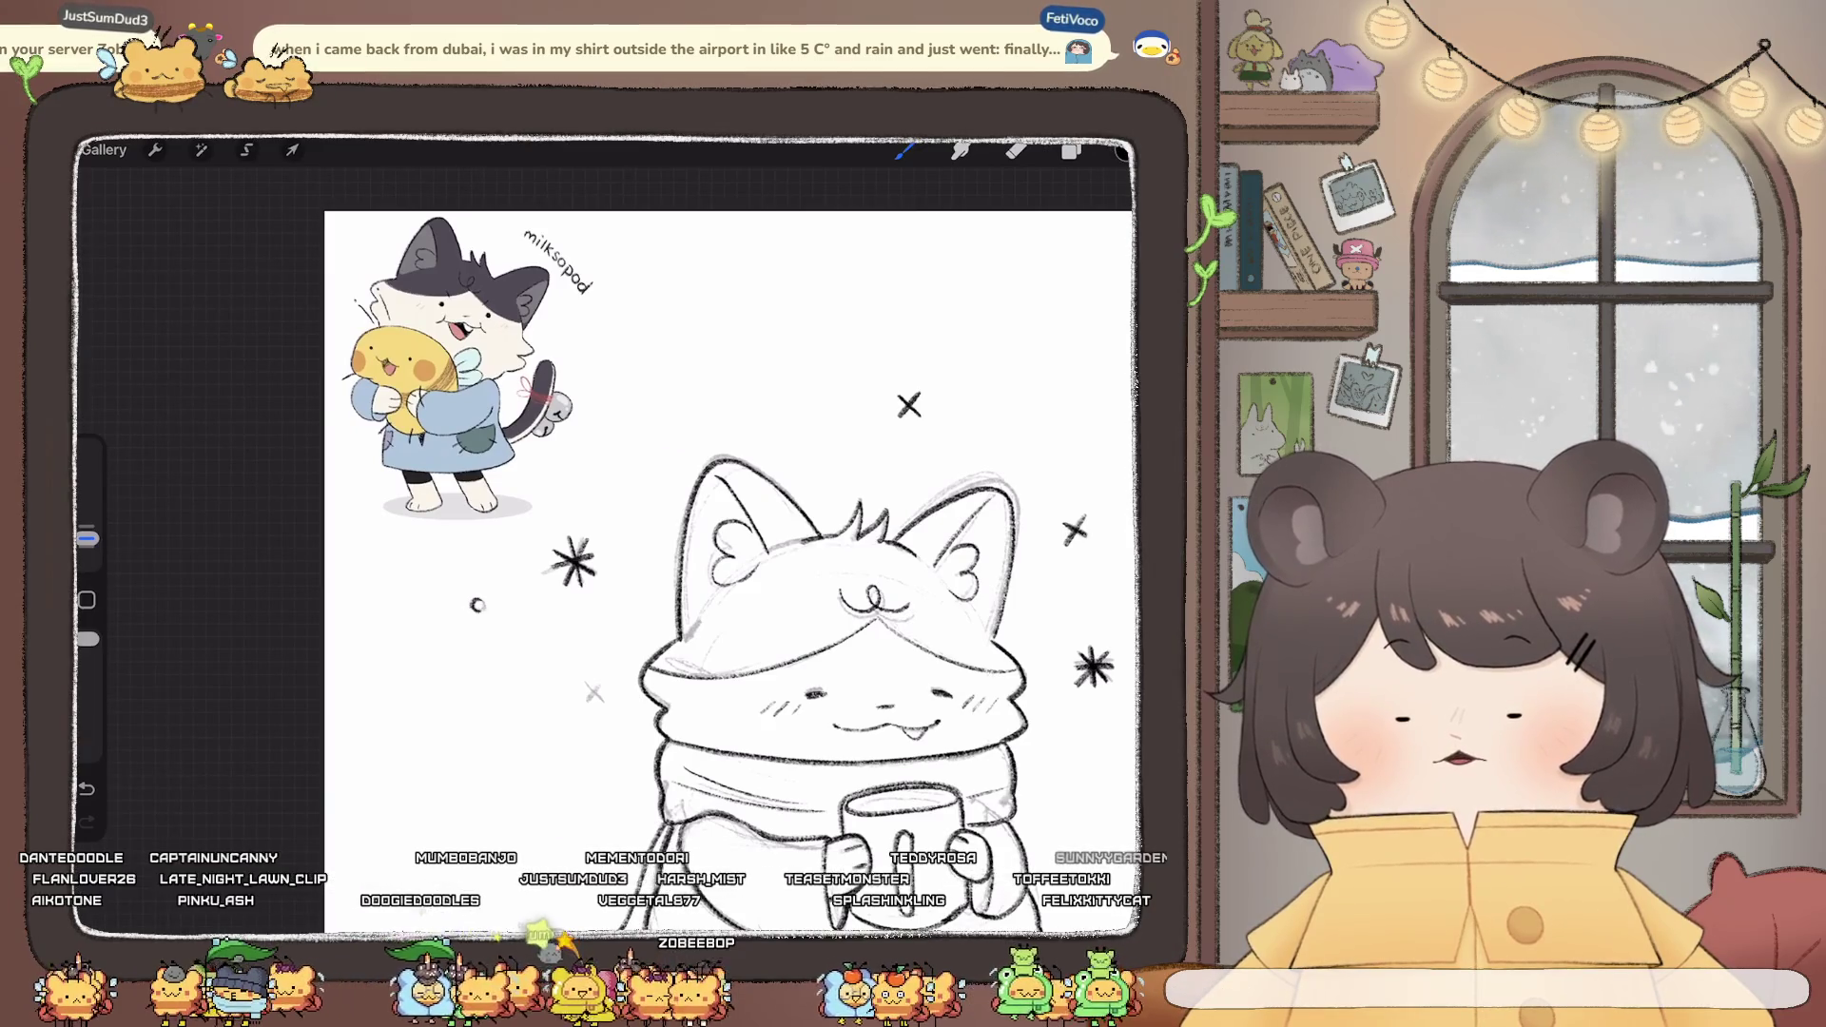
pyautogui.moveTo(472, 601); pyautogui.dragTo(476, 601)
pyautogui.moveTo(885, 709)
pyautogui.mouseDown()
pyautogui.moveTo(877, 674)
pyautogui.moveTo(653, 551)
pyautogui.moveTo(623, 561)
pyautogui.moveTo(635, 575)
pyautogui.mouseUp()
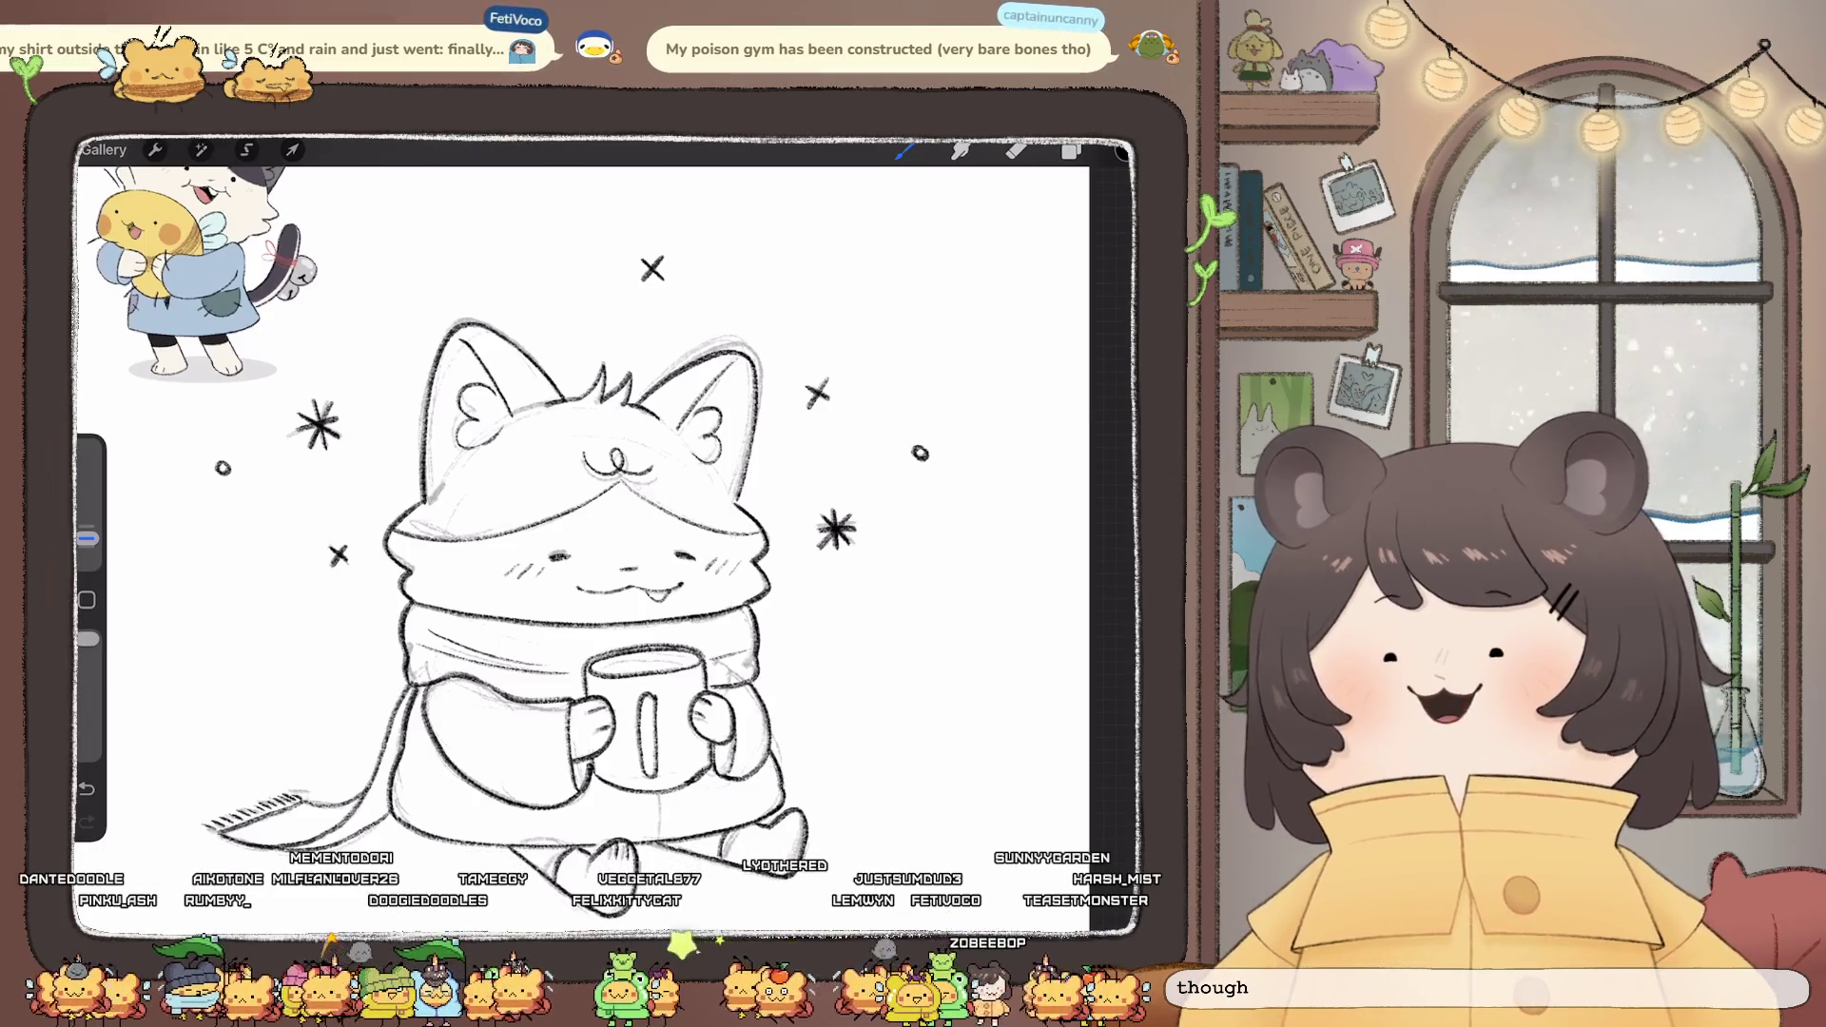
pyautogui.scroll(-3, 590, 533)
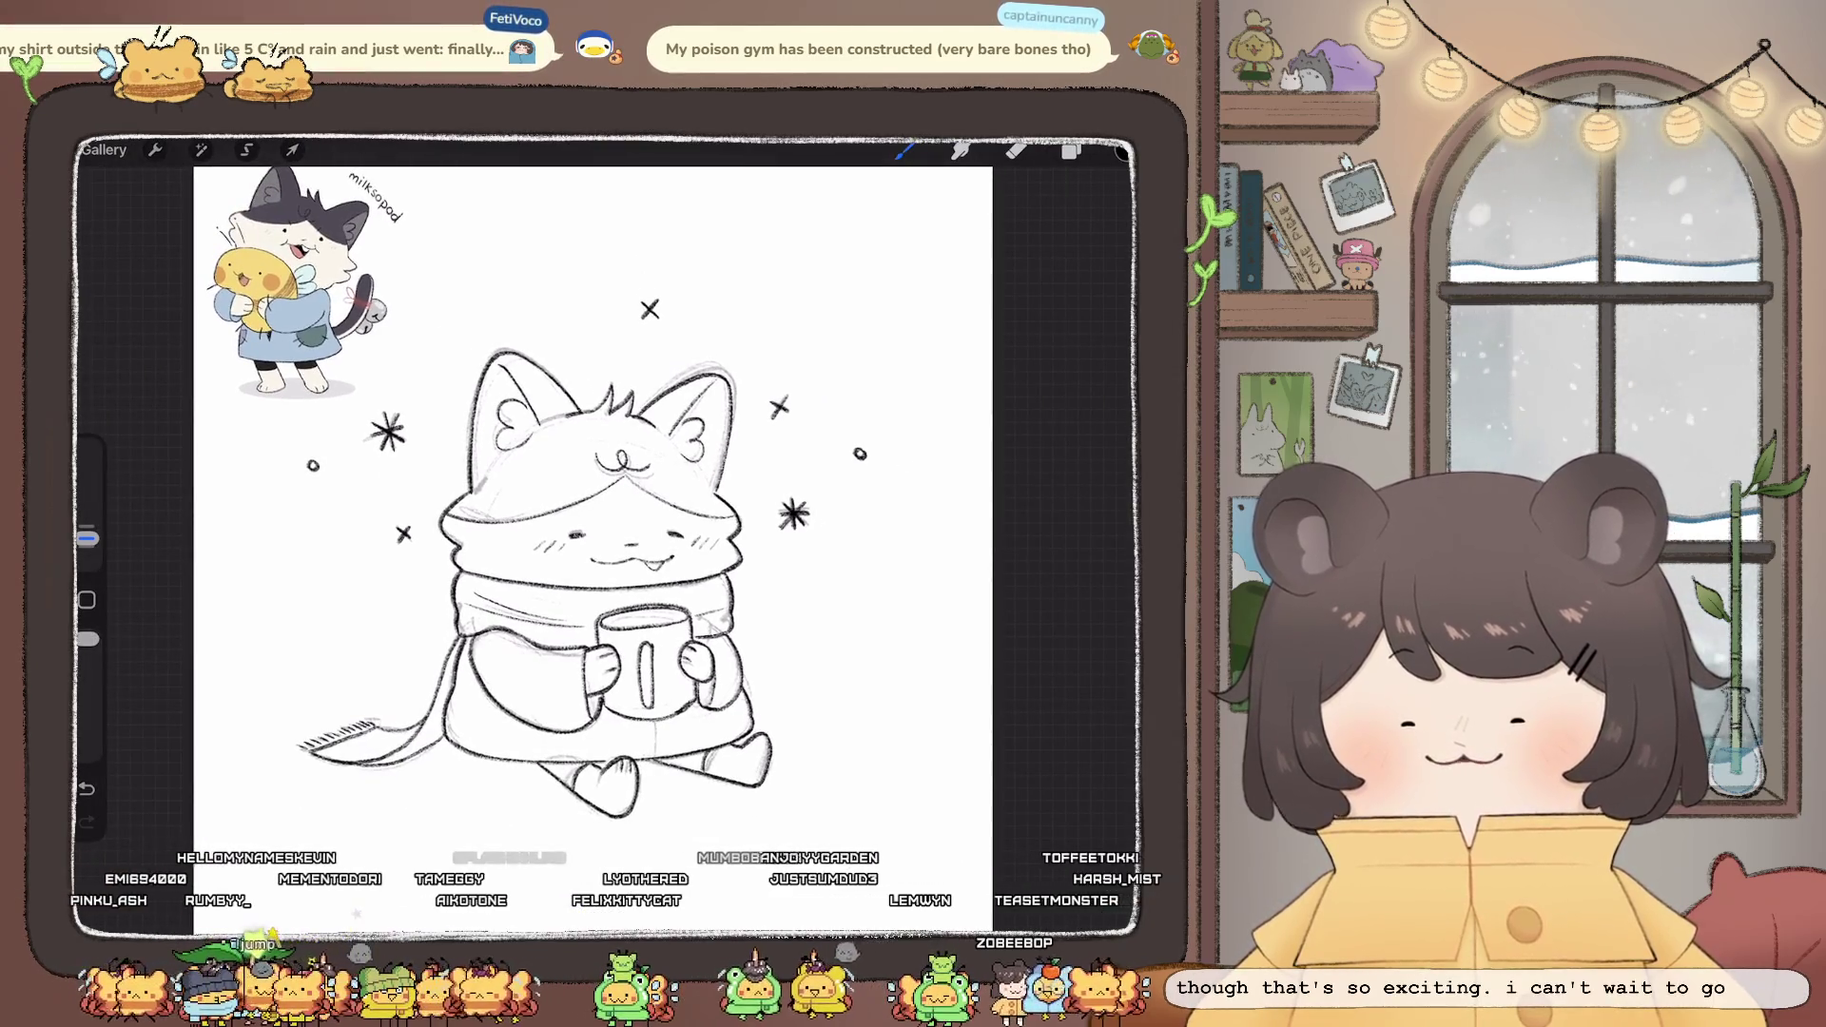
pyautogui.scroll(5, 618, 457)
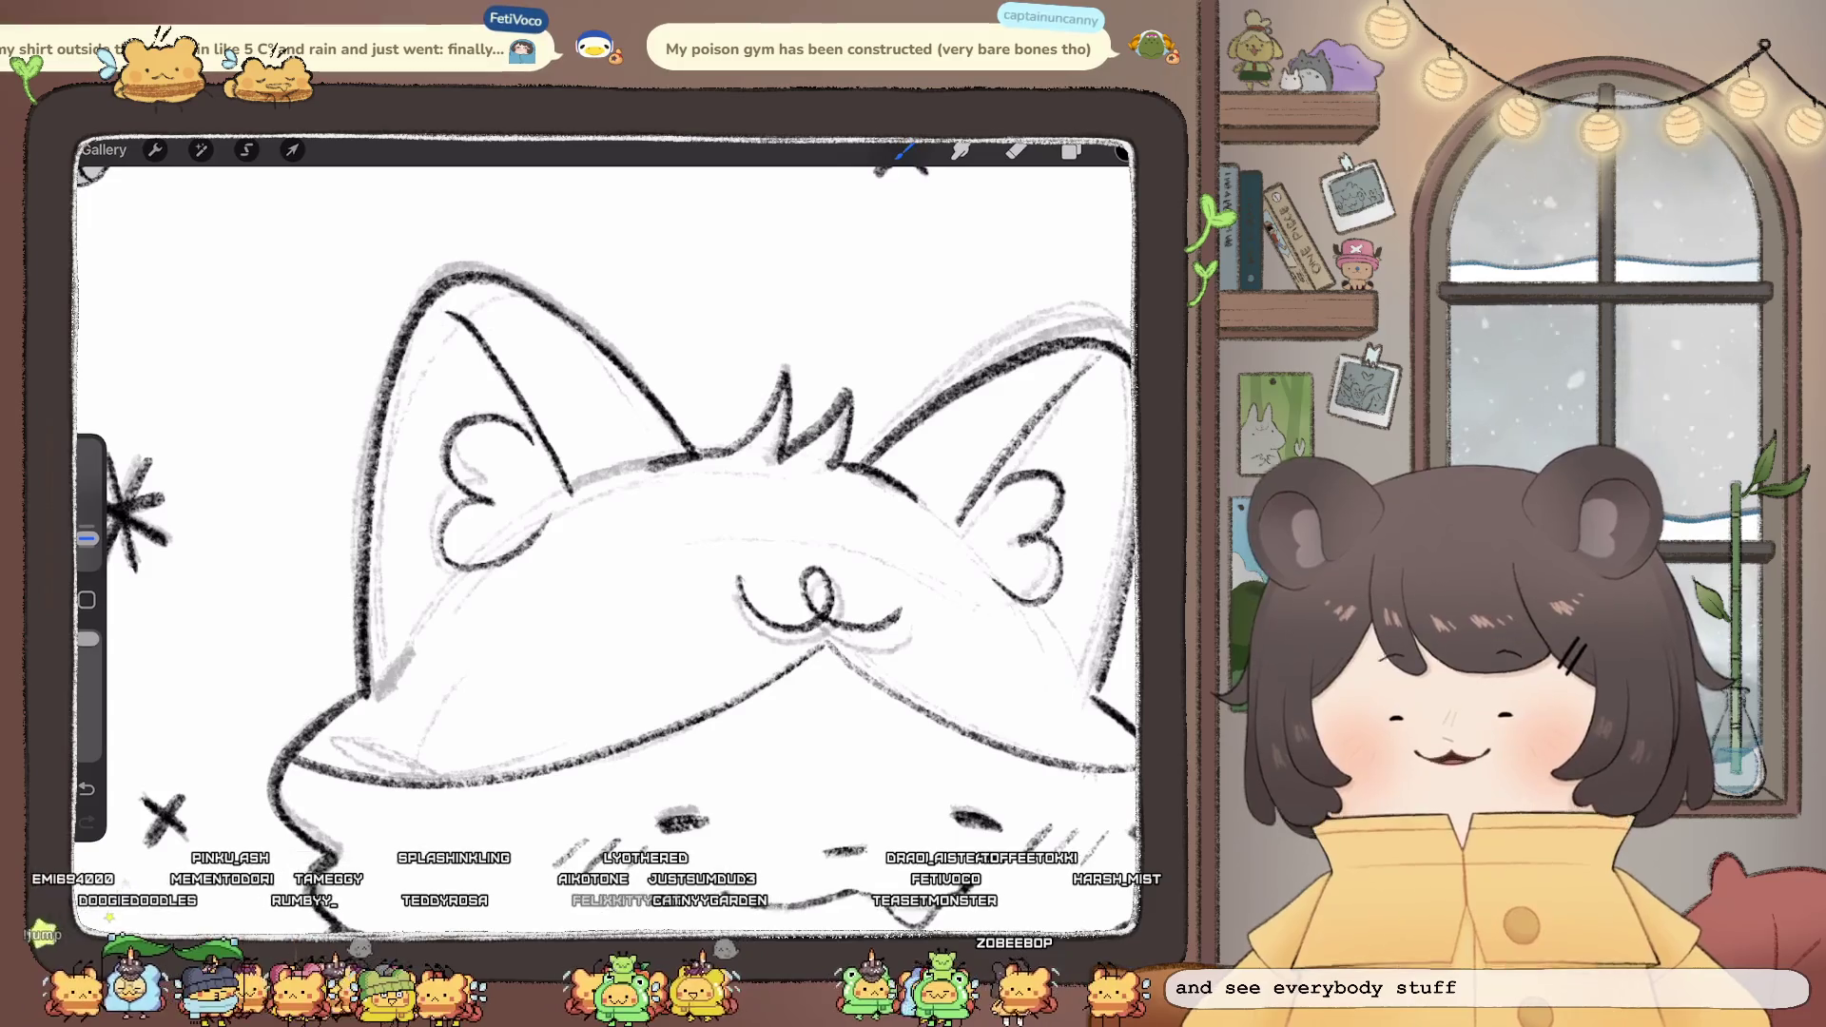
pyautogui.scroll(-5, 609, 533)
pyautogui.scroll(4, 590, 533)
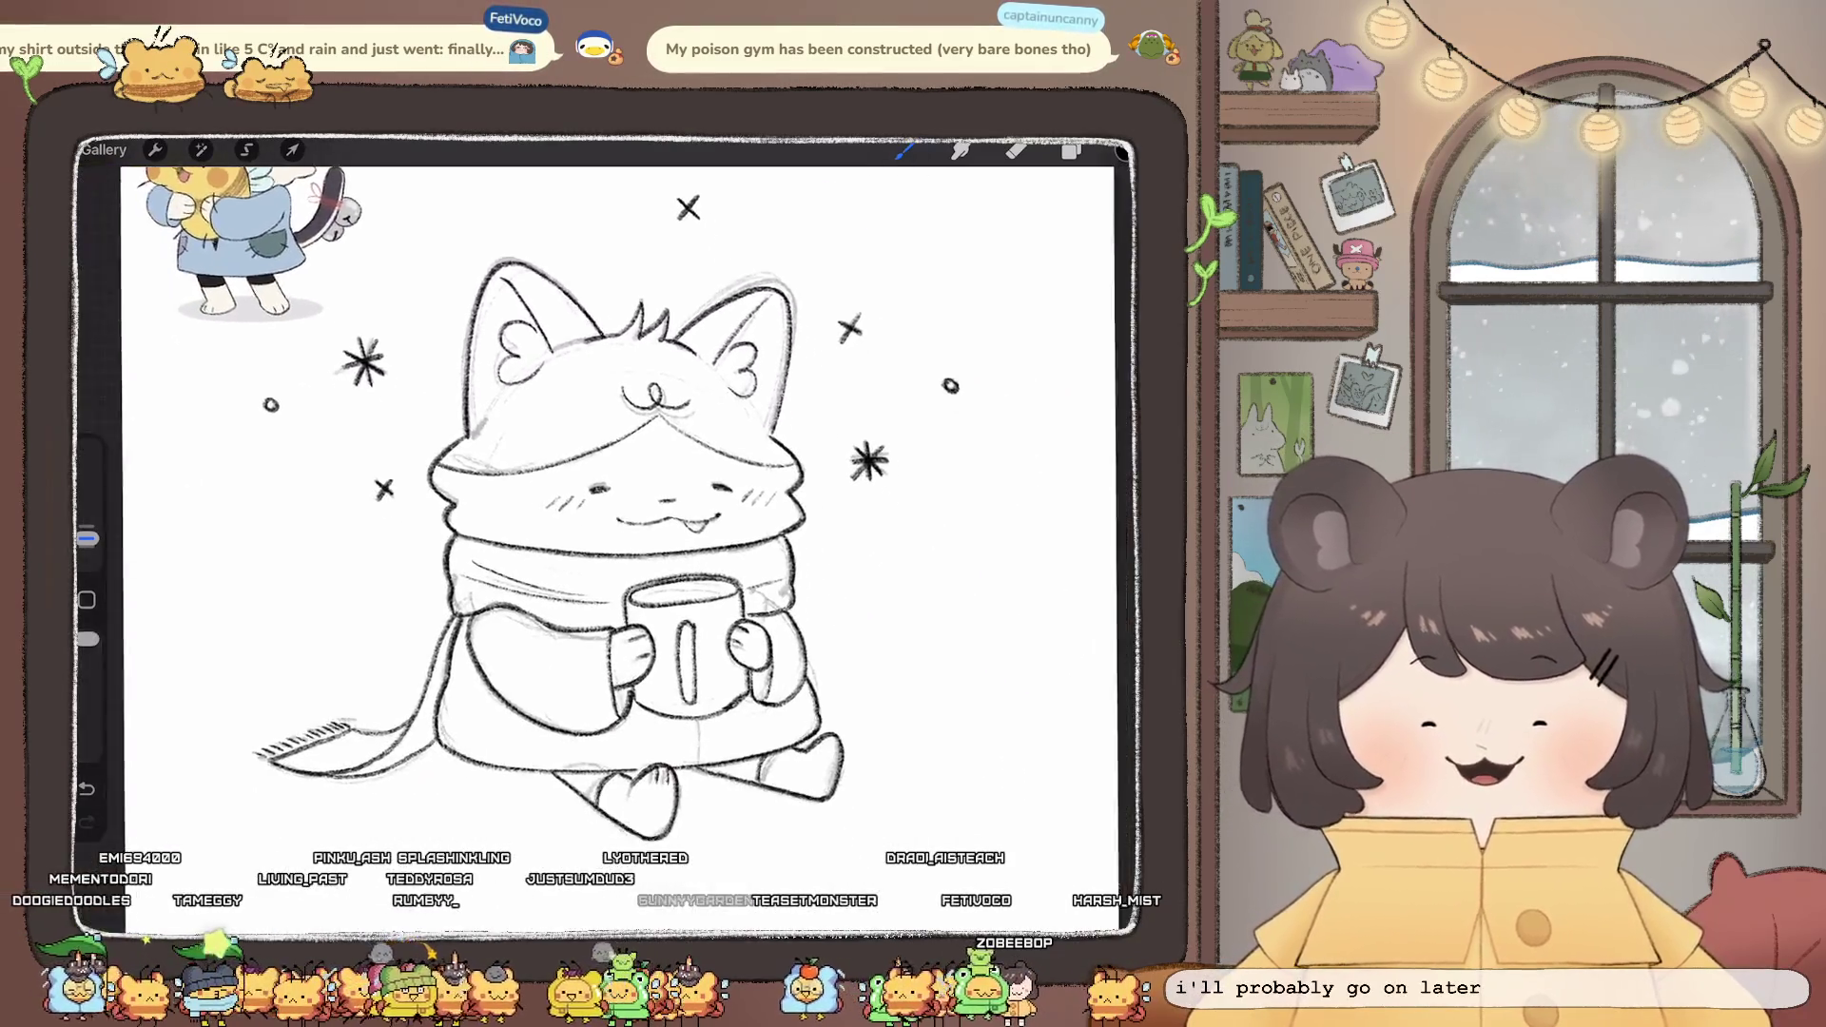
pyautogui.click(201, 149)
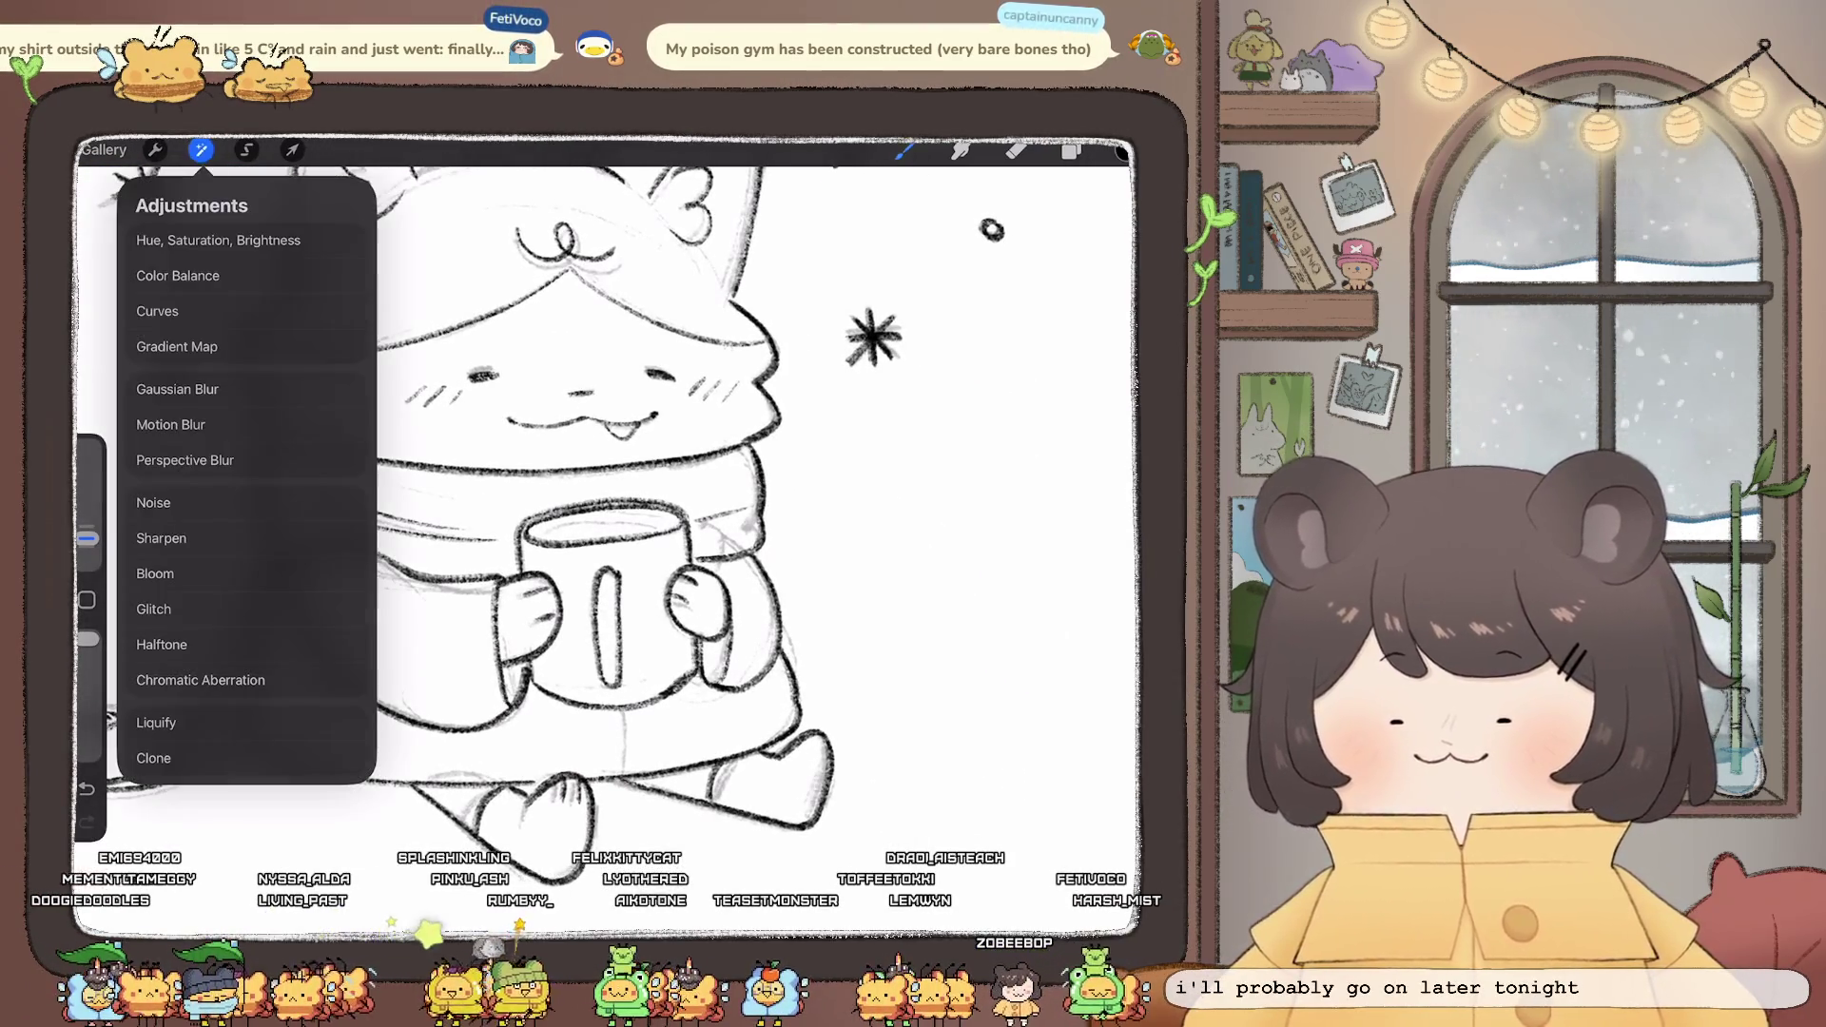
# - Use Liquify to nudge the mug's rim and bottom into shape
pyautogui.click(157, 717)
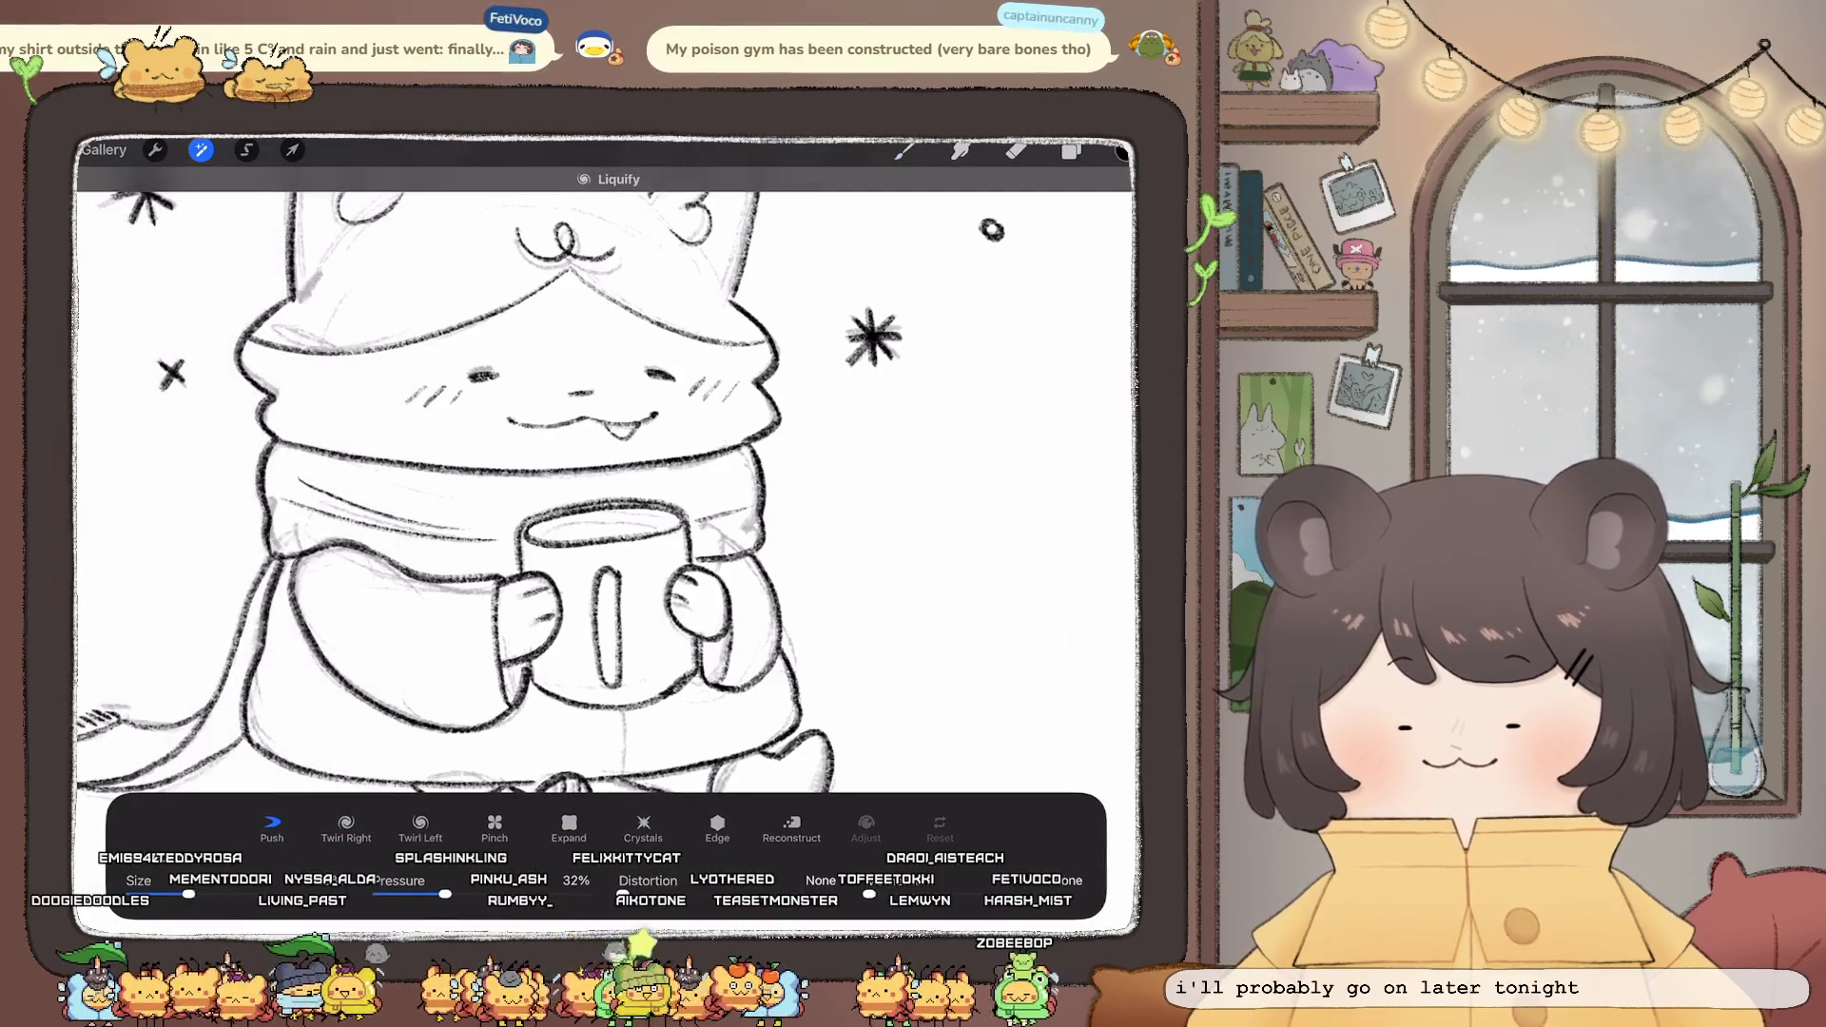
pyautogui.moveTo(589, 514)
pyautogui.mouseDown()
pyautogui.moveTo(619, 537)
pyautogui.moveTo(666, 509)
pyautogui.moveTo(695, 552)
pyautogui.mouseUp()
pyautogui.moveTo(600, 680)
pyautogui.mouseDown()
pyautogui.moveTo(647, 699)
pyautogui.moveTo(618, 704)
pyautogui.mouseUp()
pyautogui.scroll(-5, 570, 475)
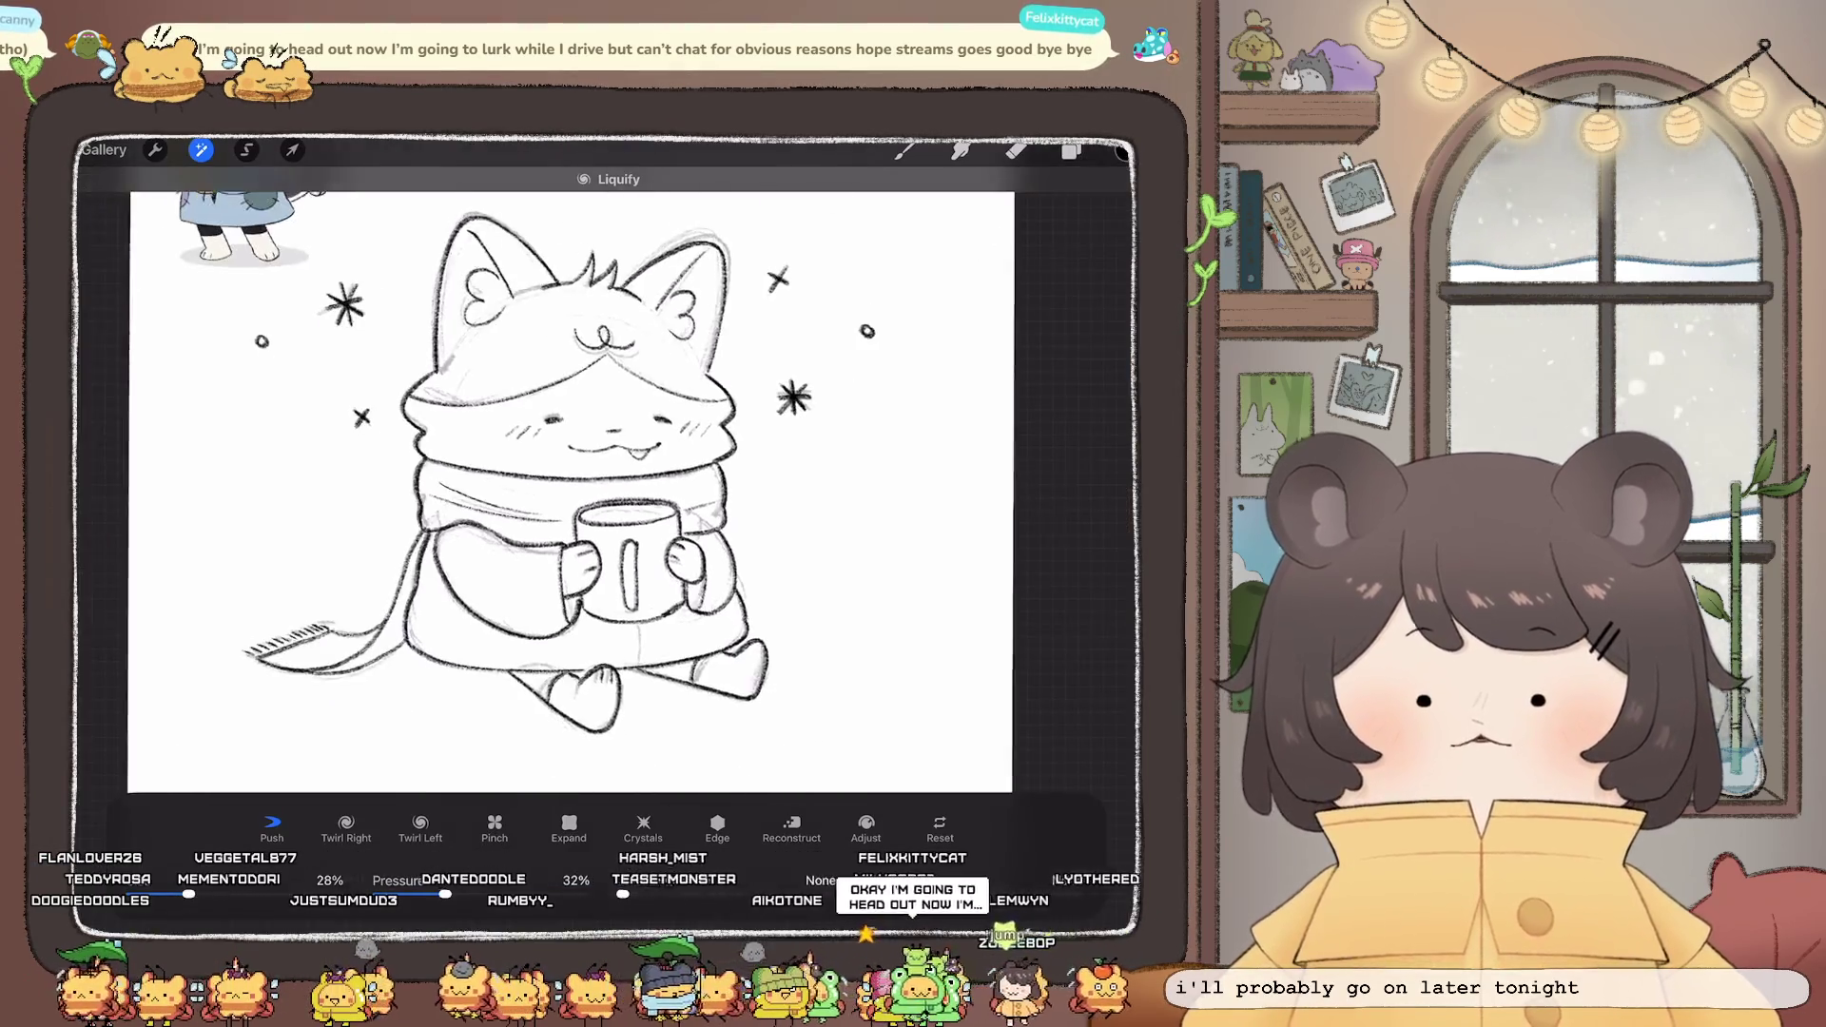
pyautogui.click(904, 149)
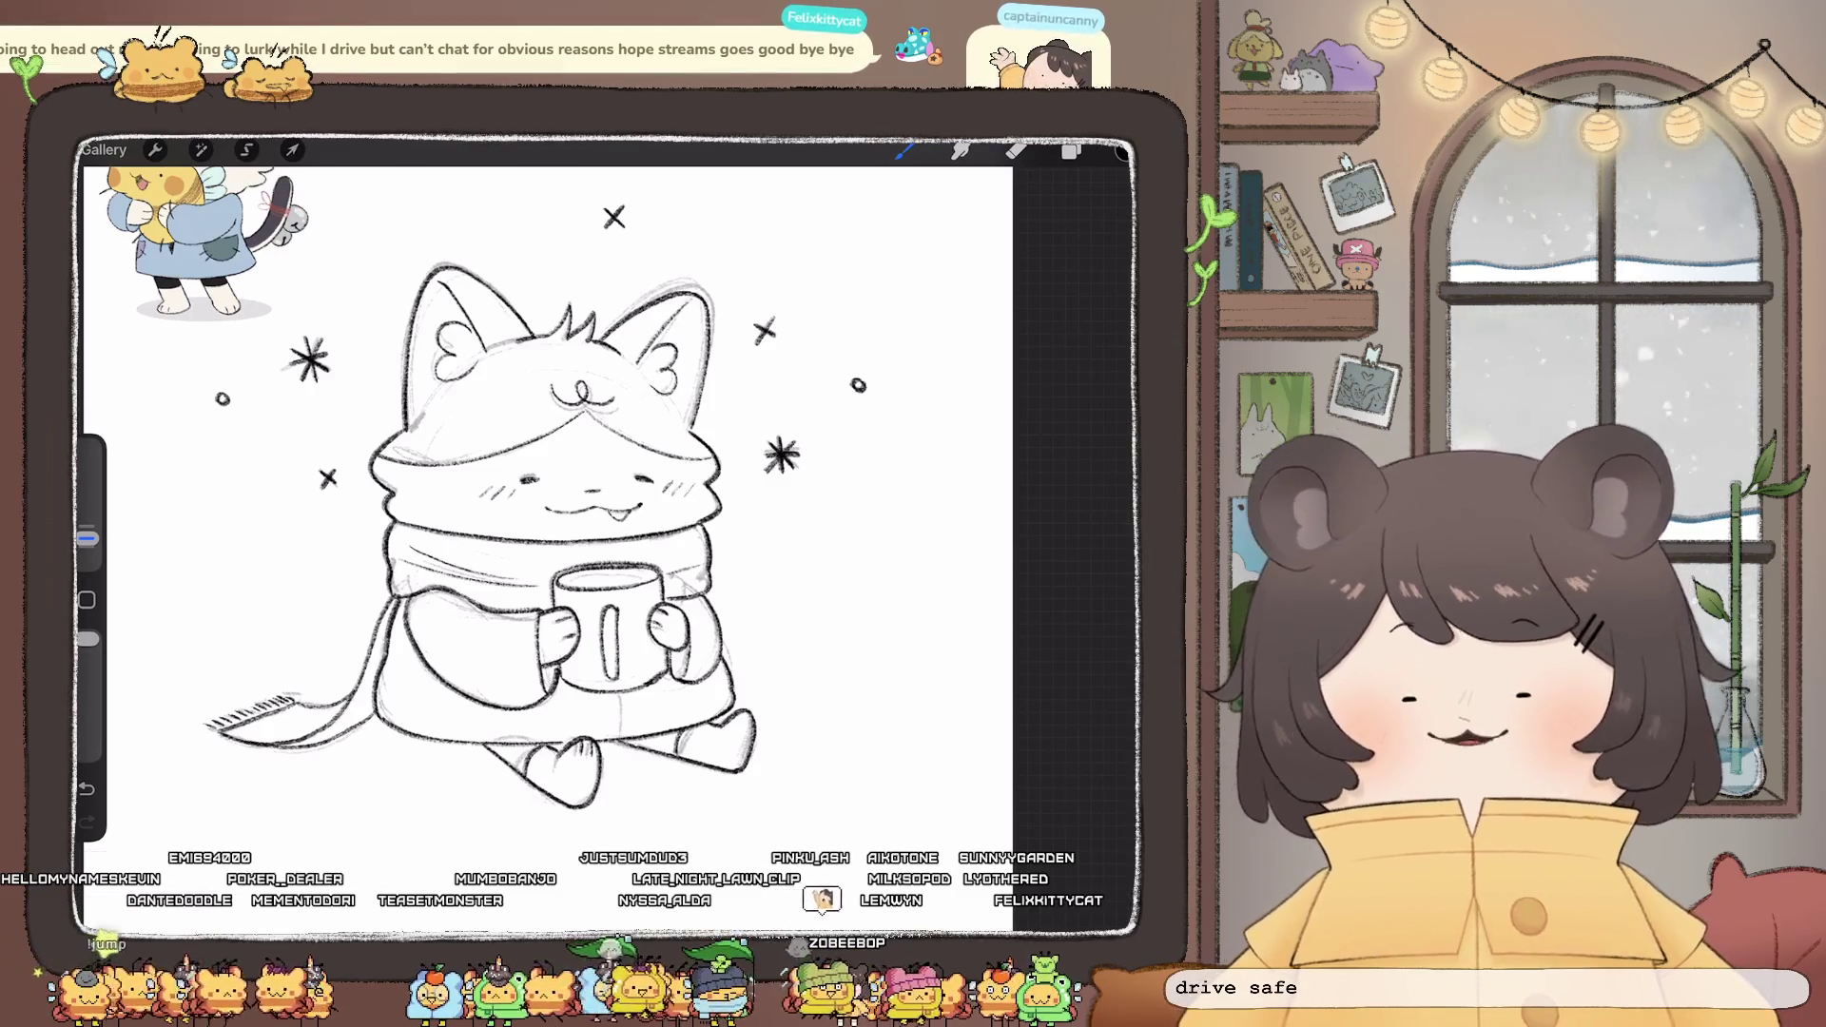
# - Hide the faint sketch on Layer 22 and warp the drawing again with Liquify
pyautogui.scroll(-3, 548, 494)
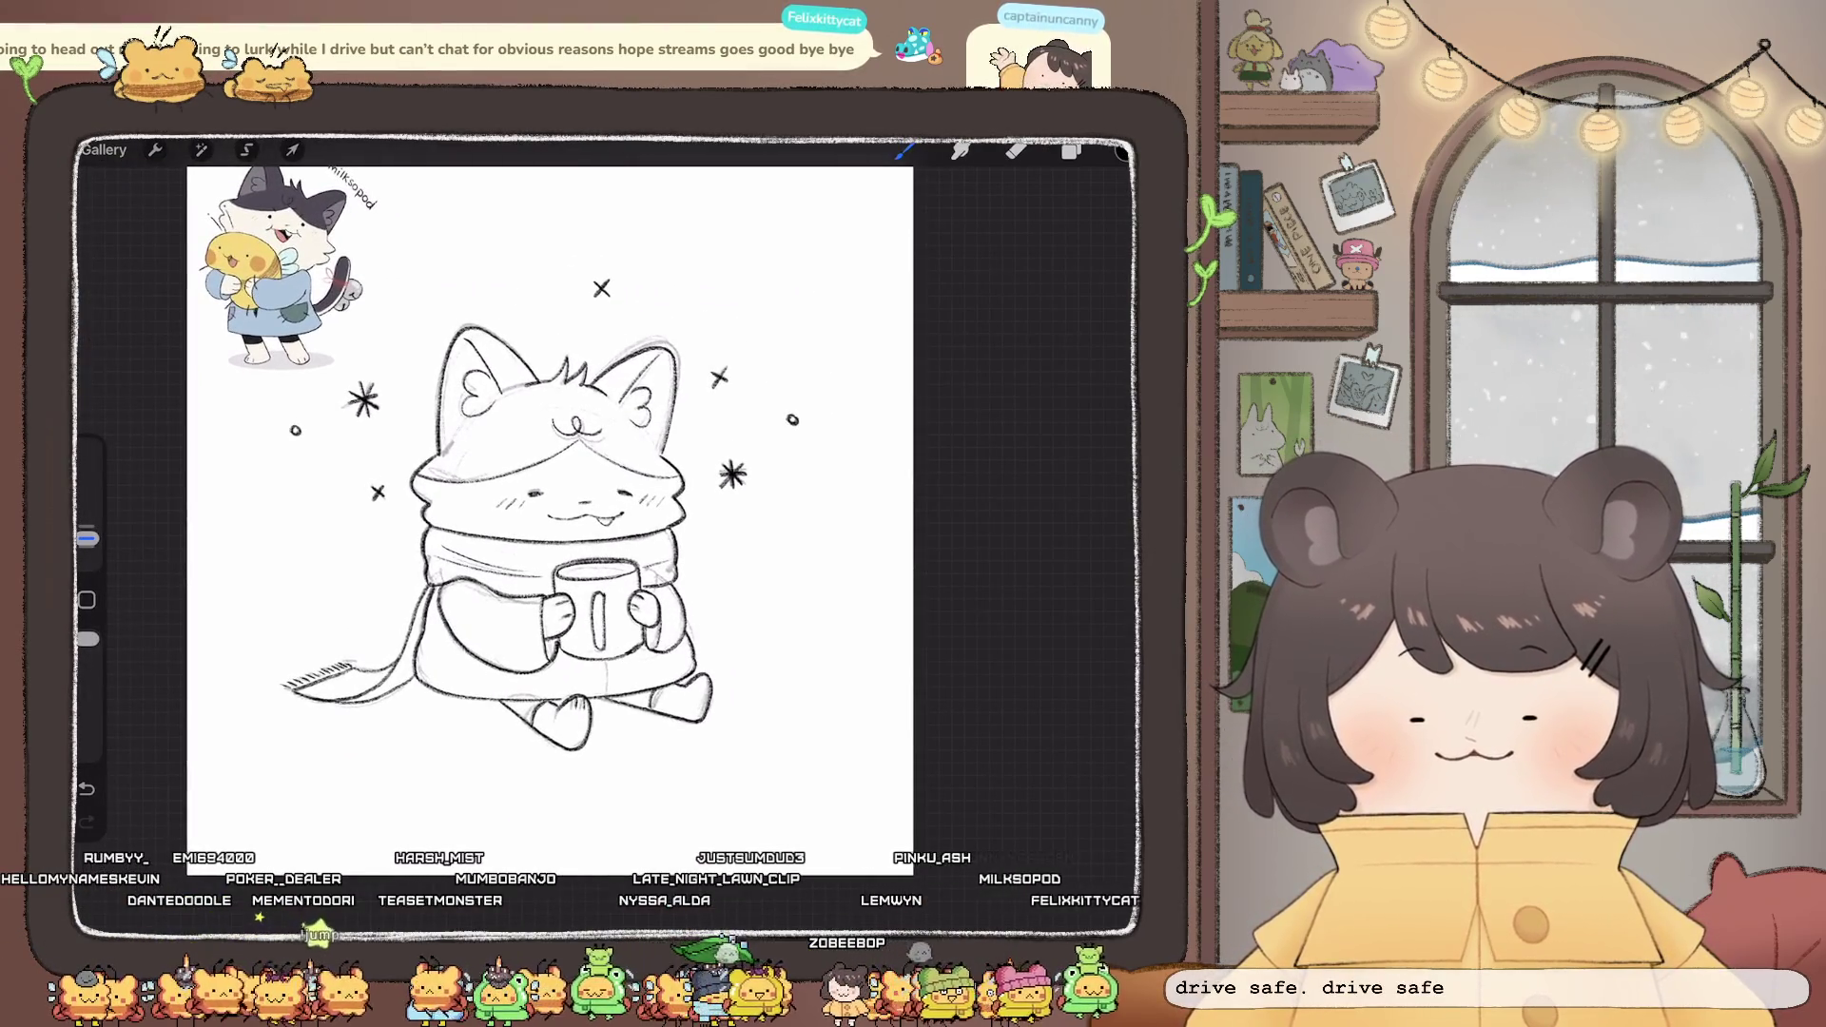
pyautogui.click(1071, 150)
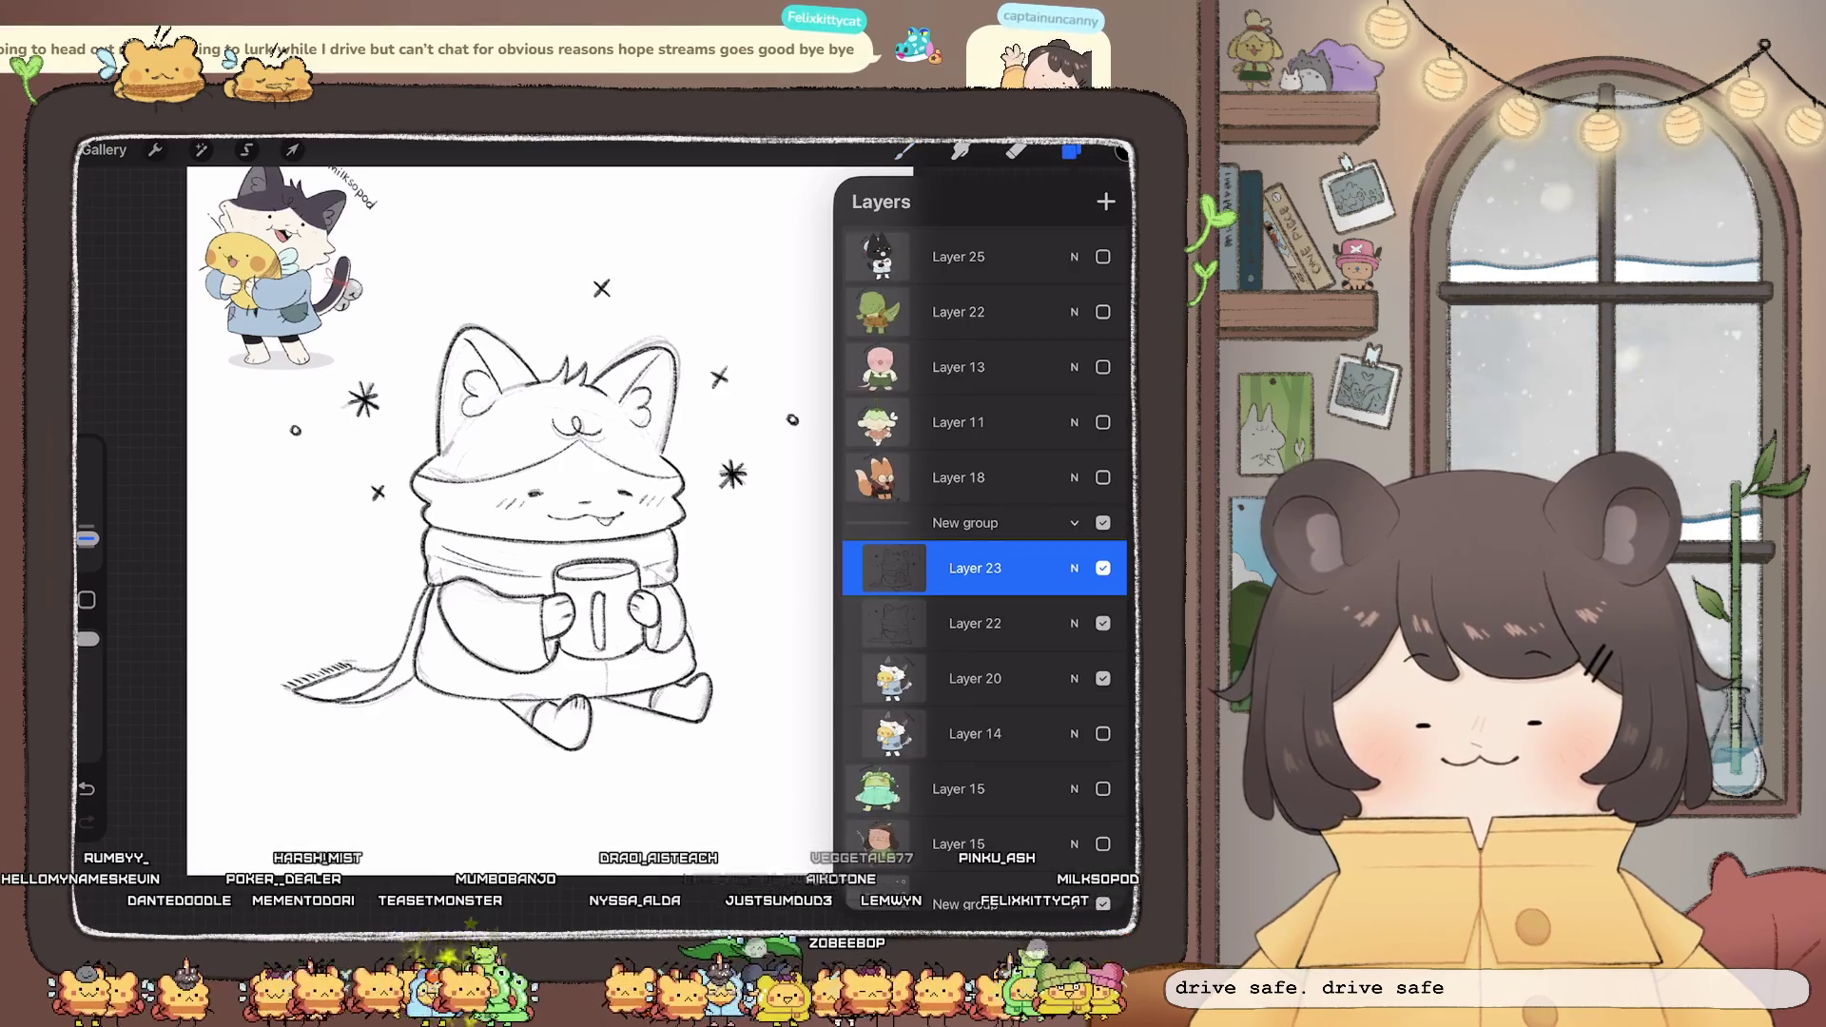
pyautogui.click(1103, 623)
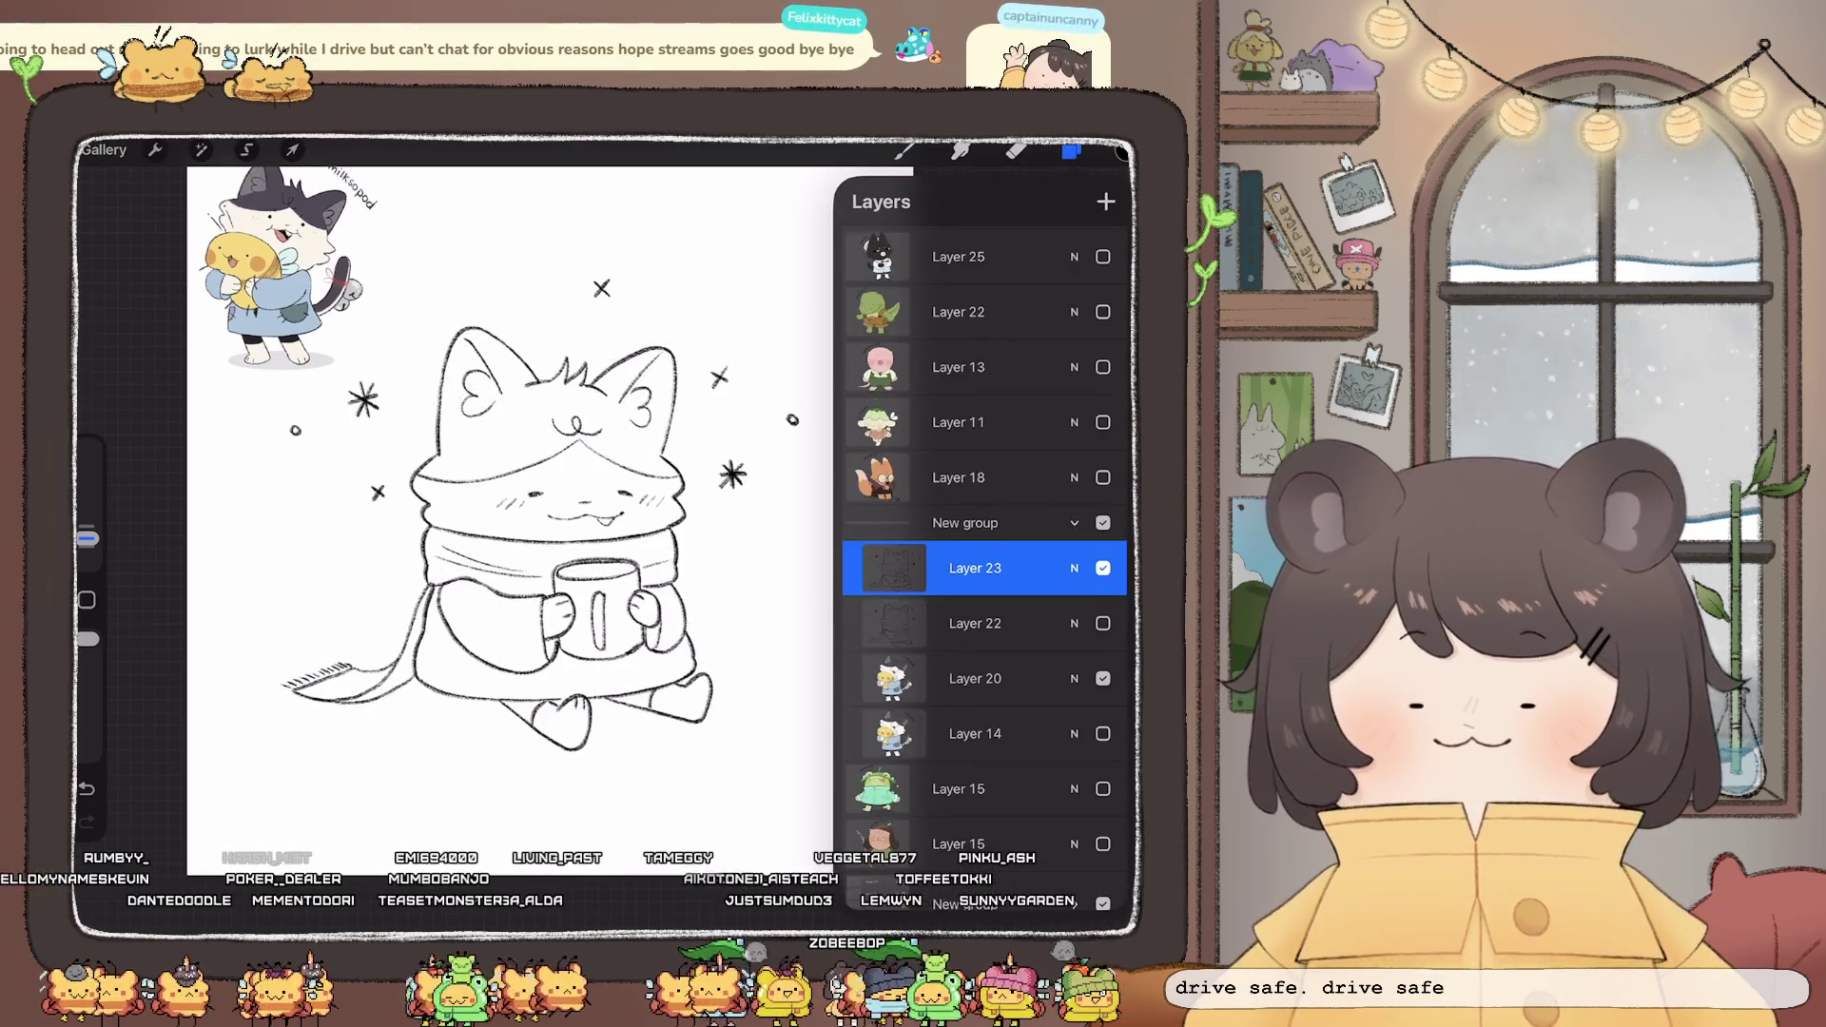
pyautogui.scroll(3, 547, 494)
pyautogui.click(200, 150)
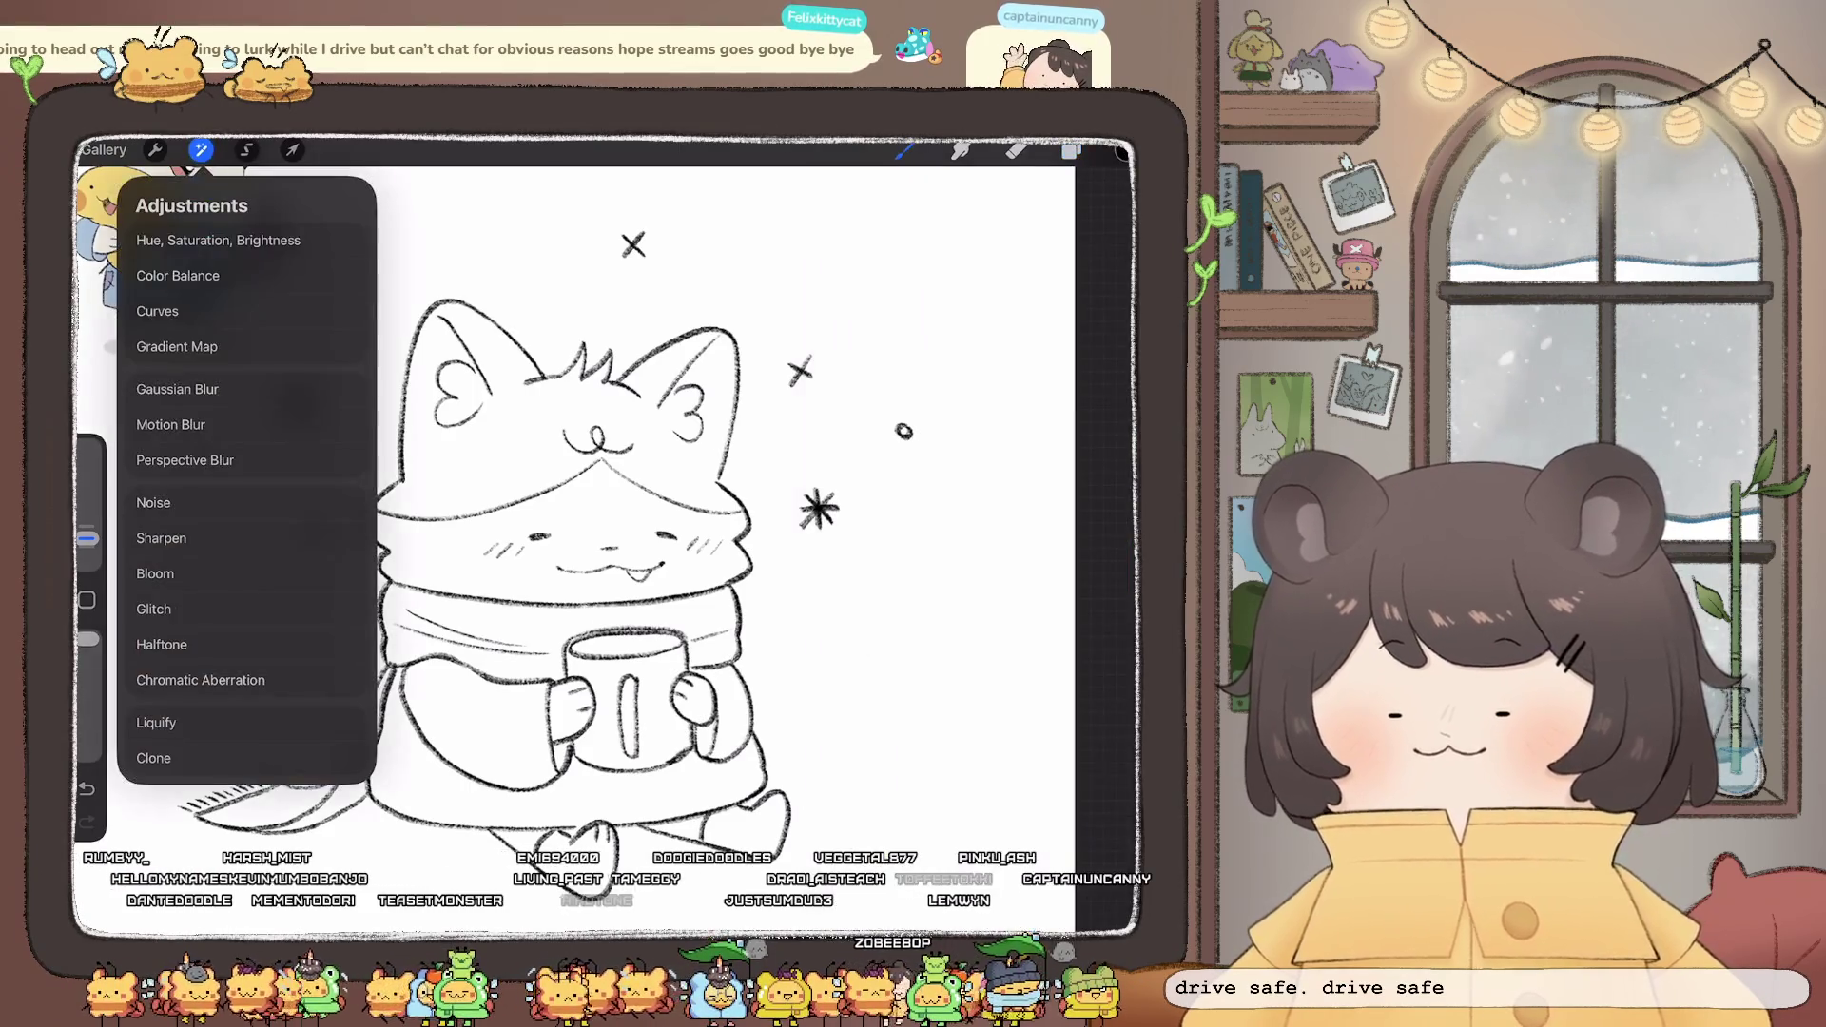
pyautogui.click(156, 723)
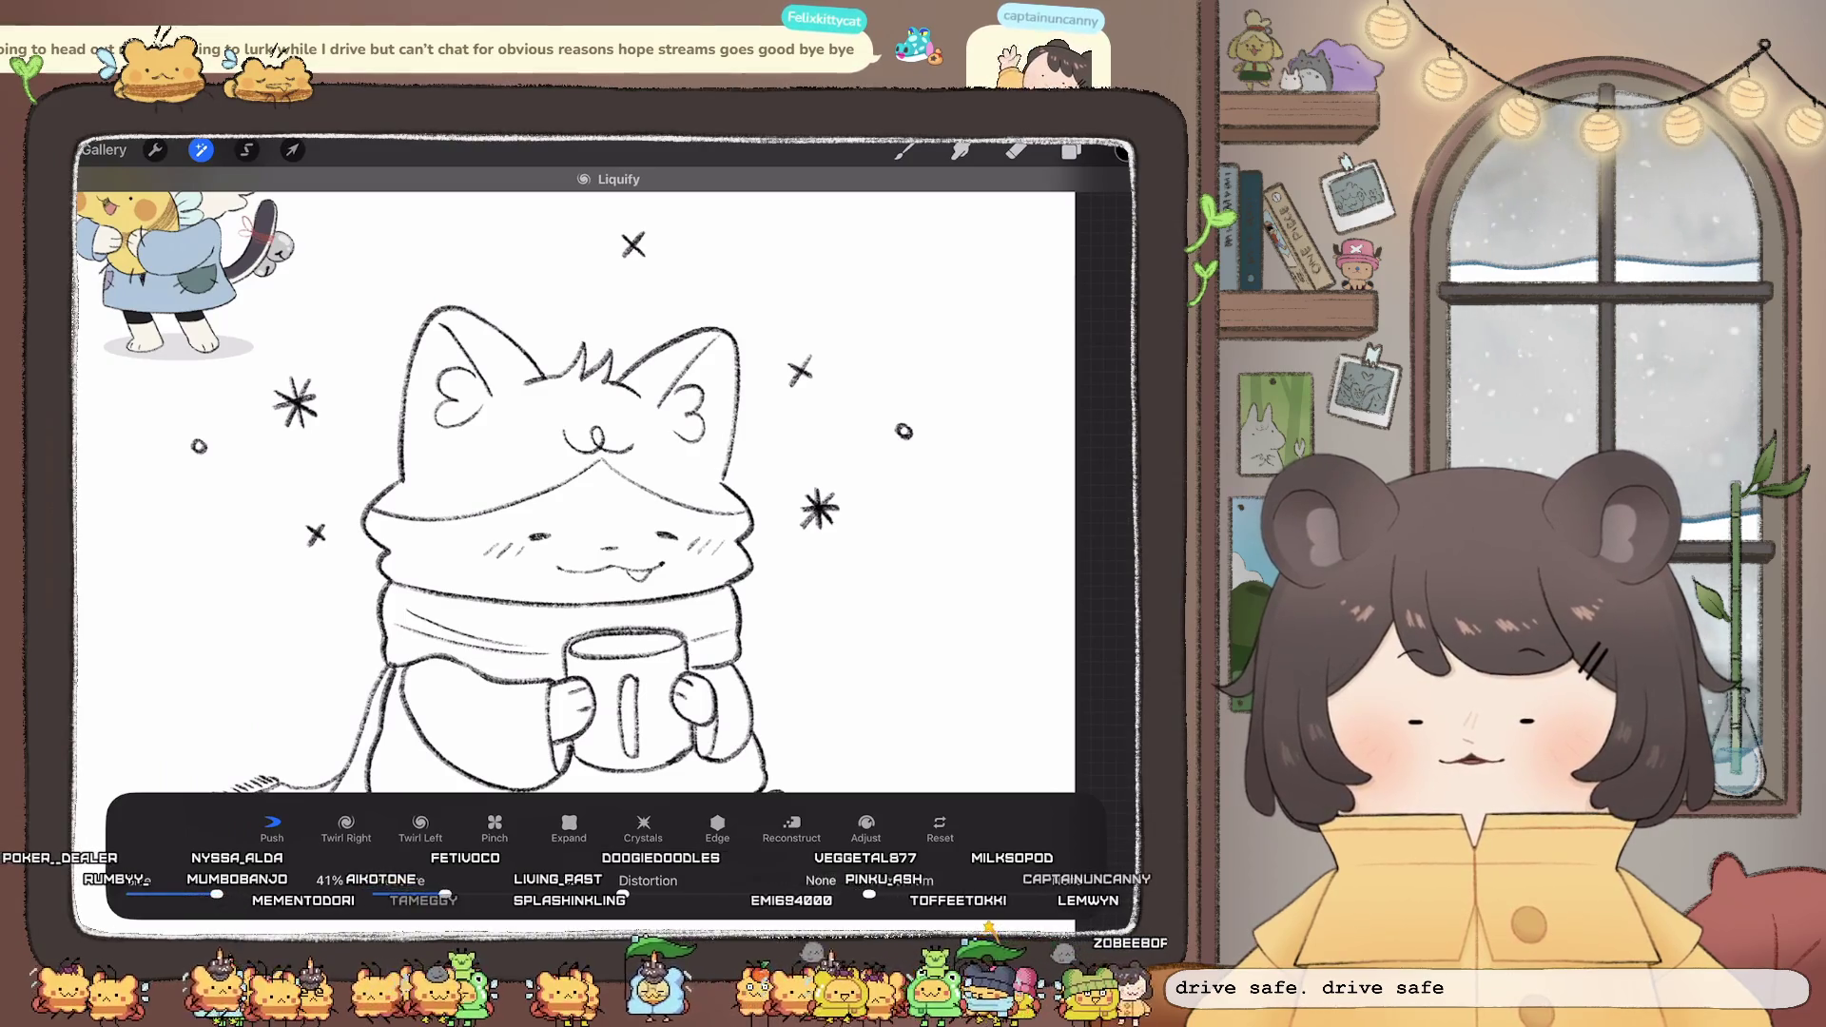
pyautogui.click(1071, 150)
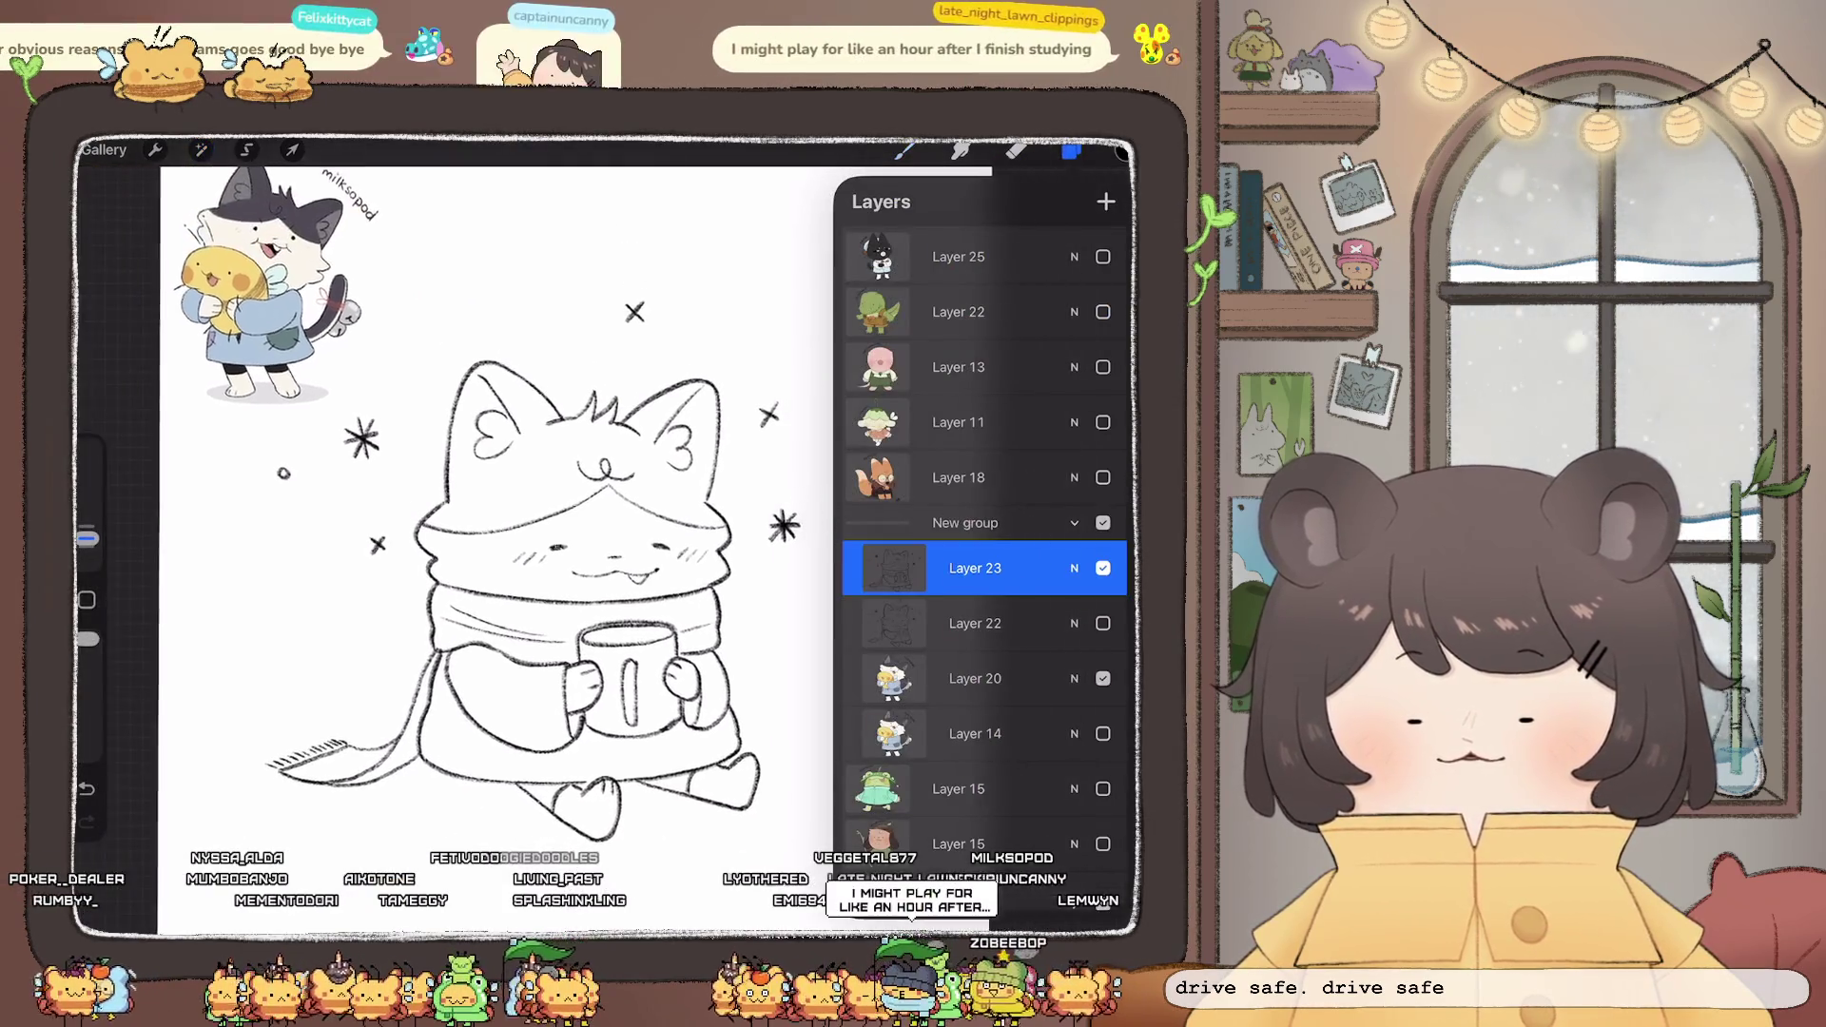
# - Keep Layer 23 as the working layer, undo a stray stroke, and draw the coat line below the mug
pyautogui.scroll(3, 656, 799)
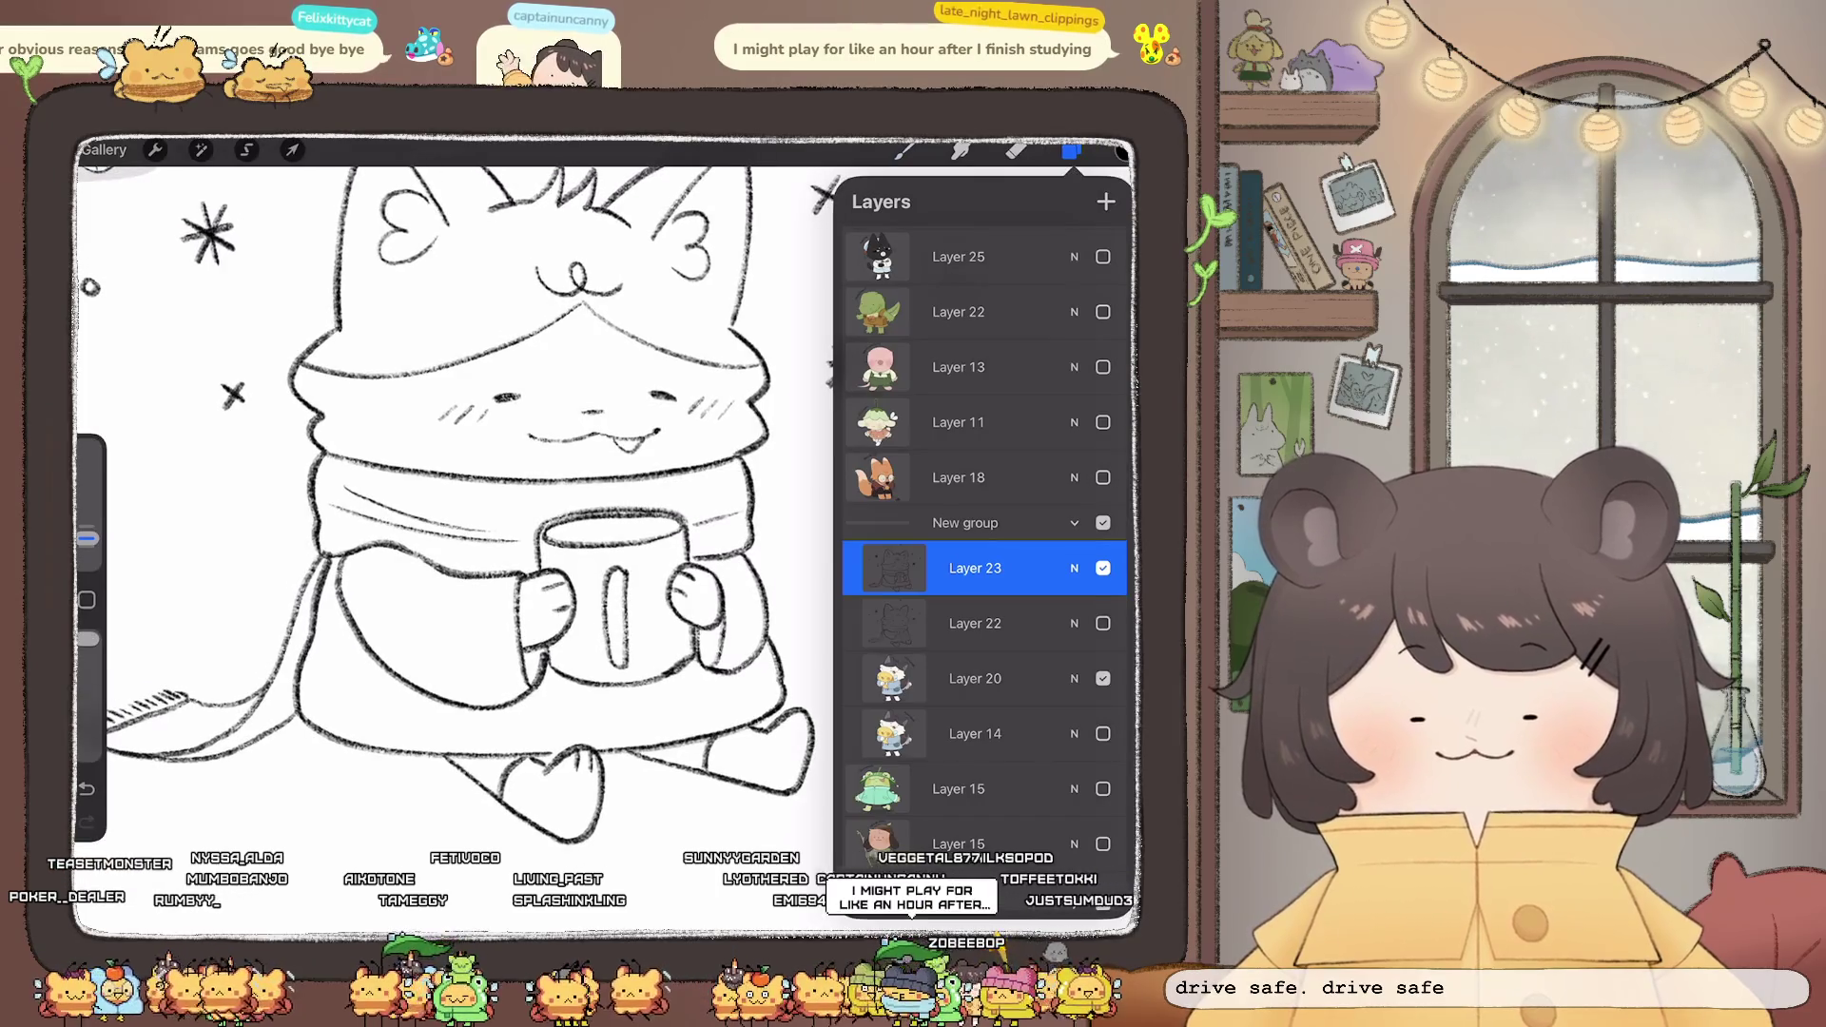
pyautogui.click(975, 623)
pyautogui.click(975, 568)
pyautogui.click(903, 151)
pyautogui.click(904, 150)
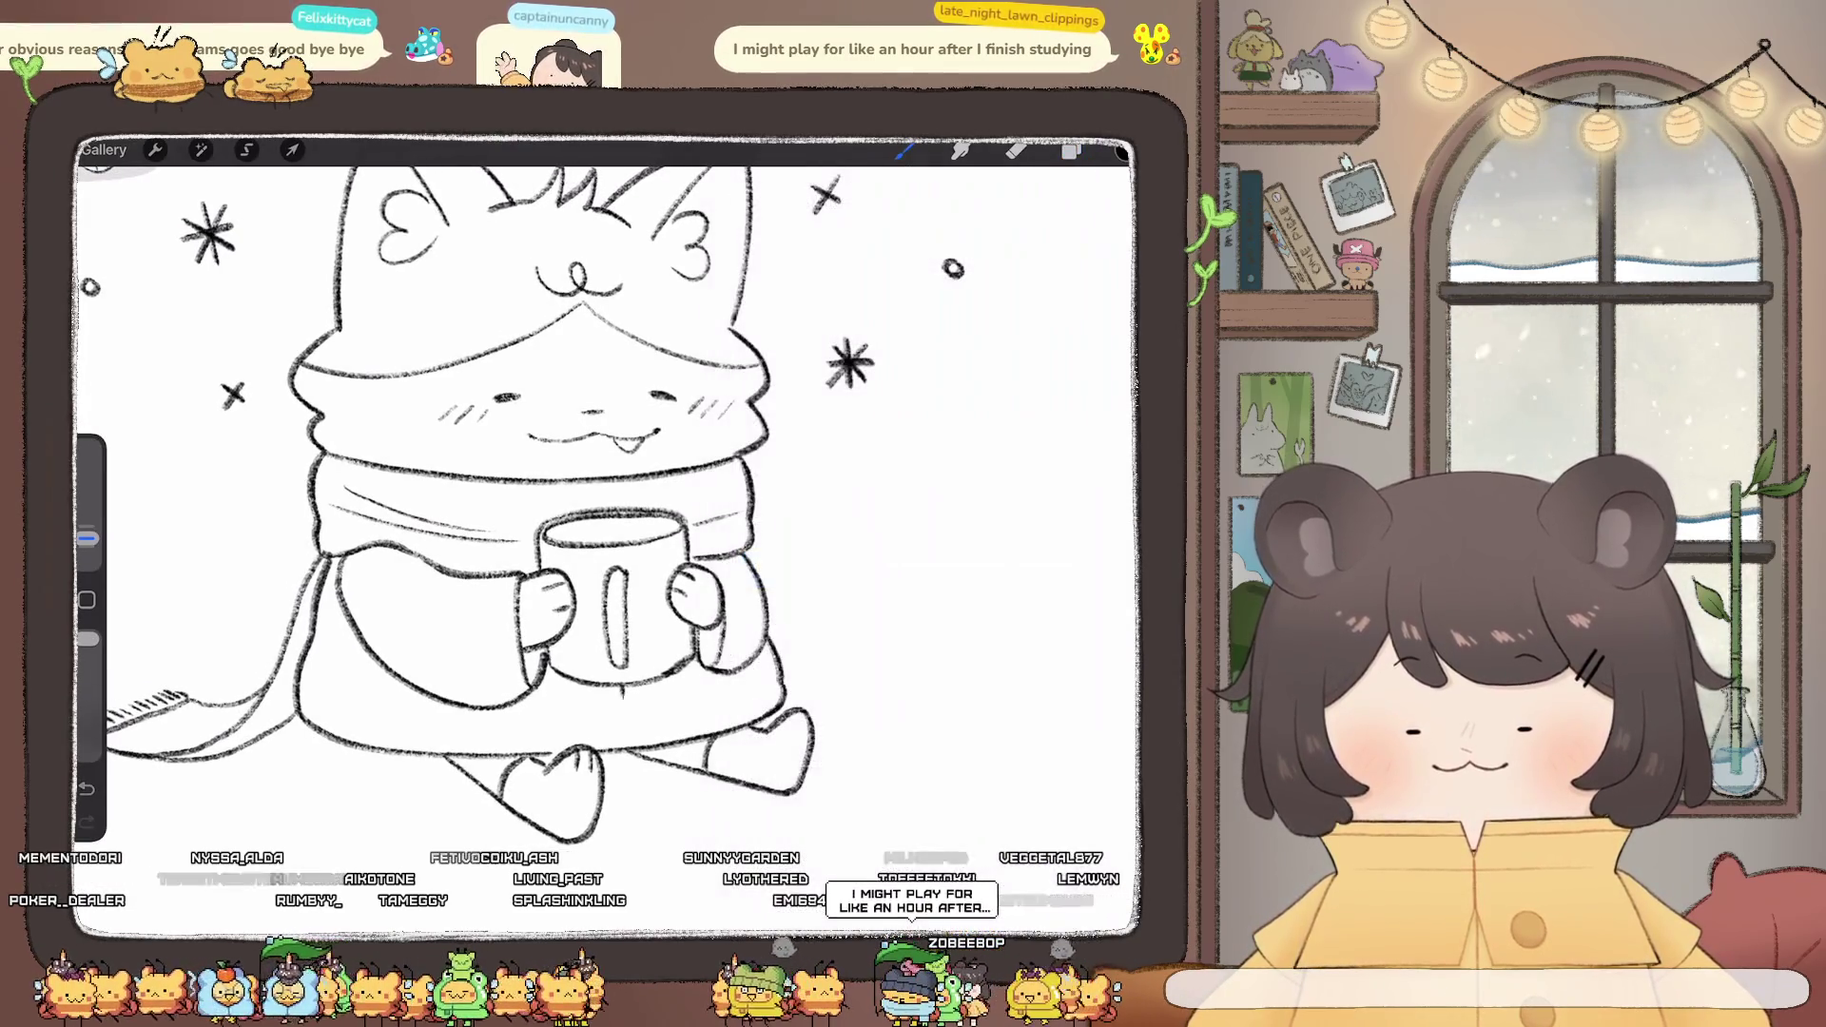
pyautogui.hotkey('ctrl', 'z')
pyautogui.moveTo(615, 695); pyautogui.dragTo(615, 750)
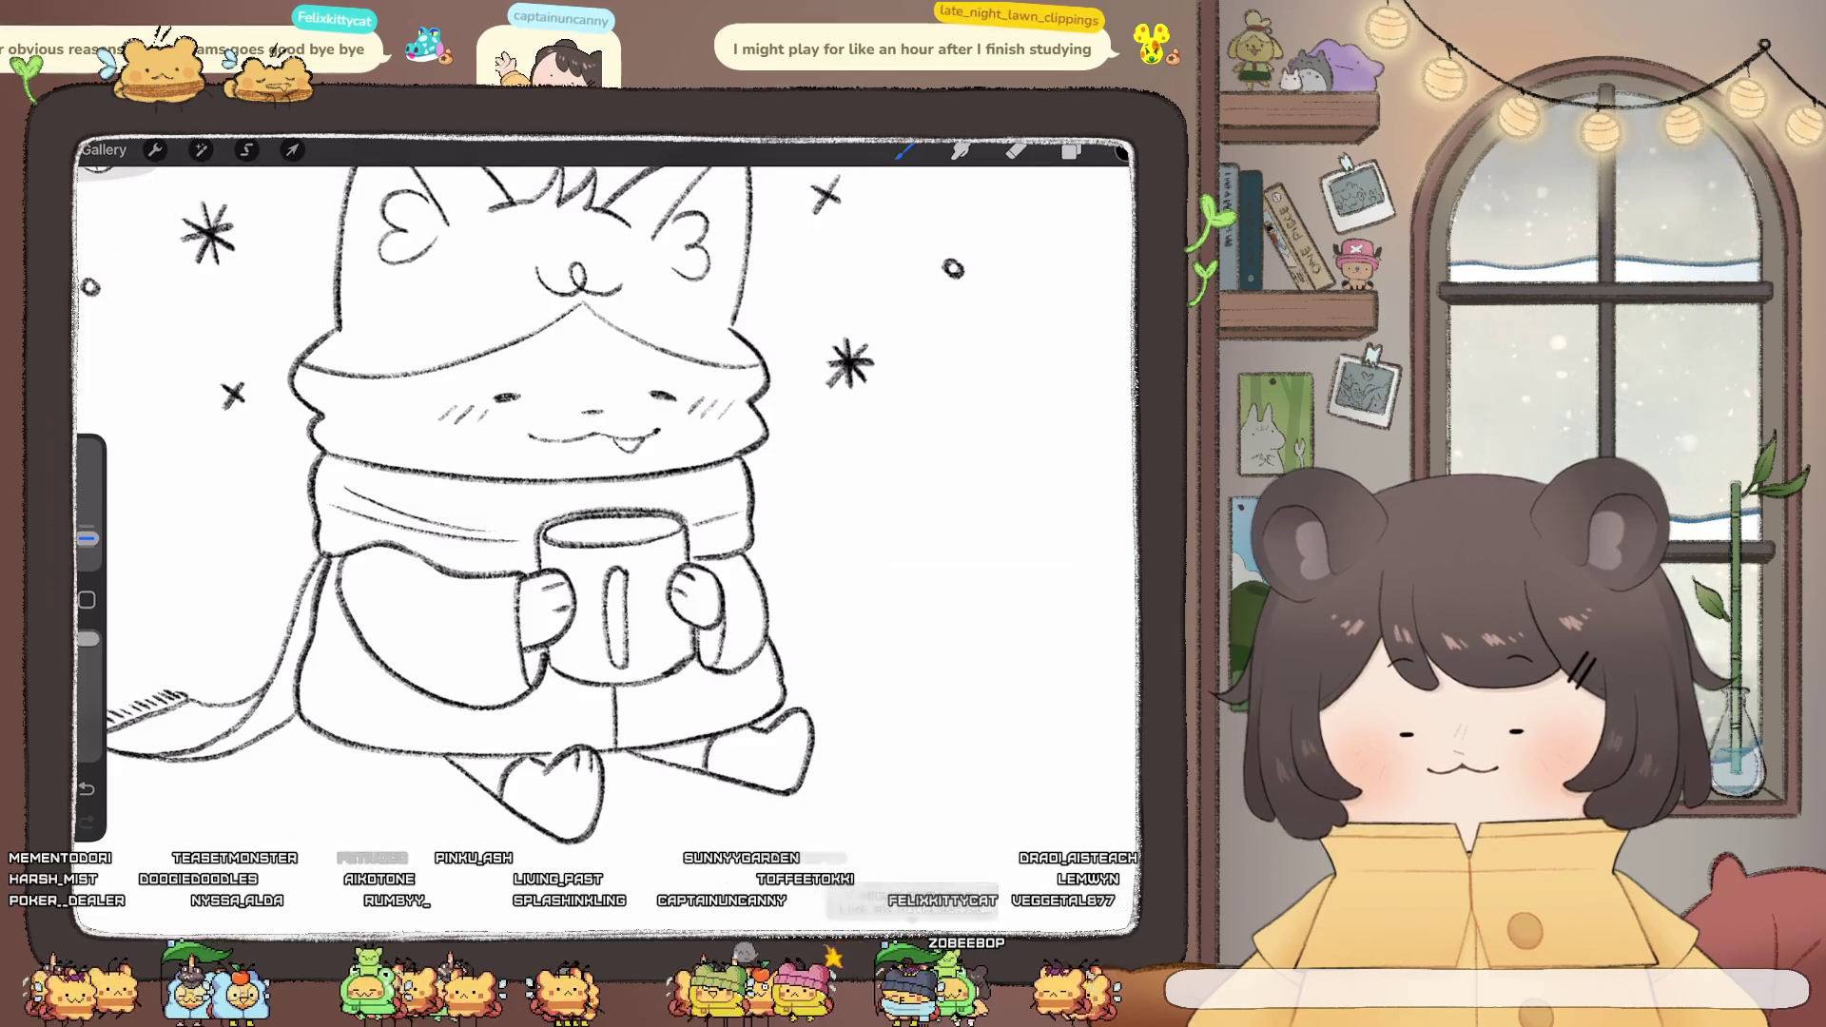
pyautogui.scroll(-5, 609, 532)
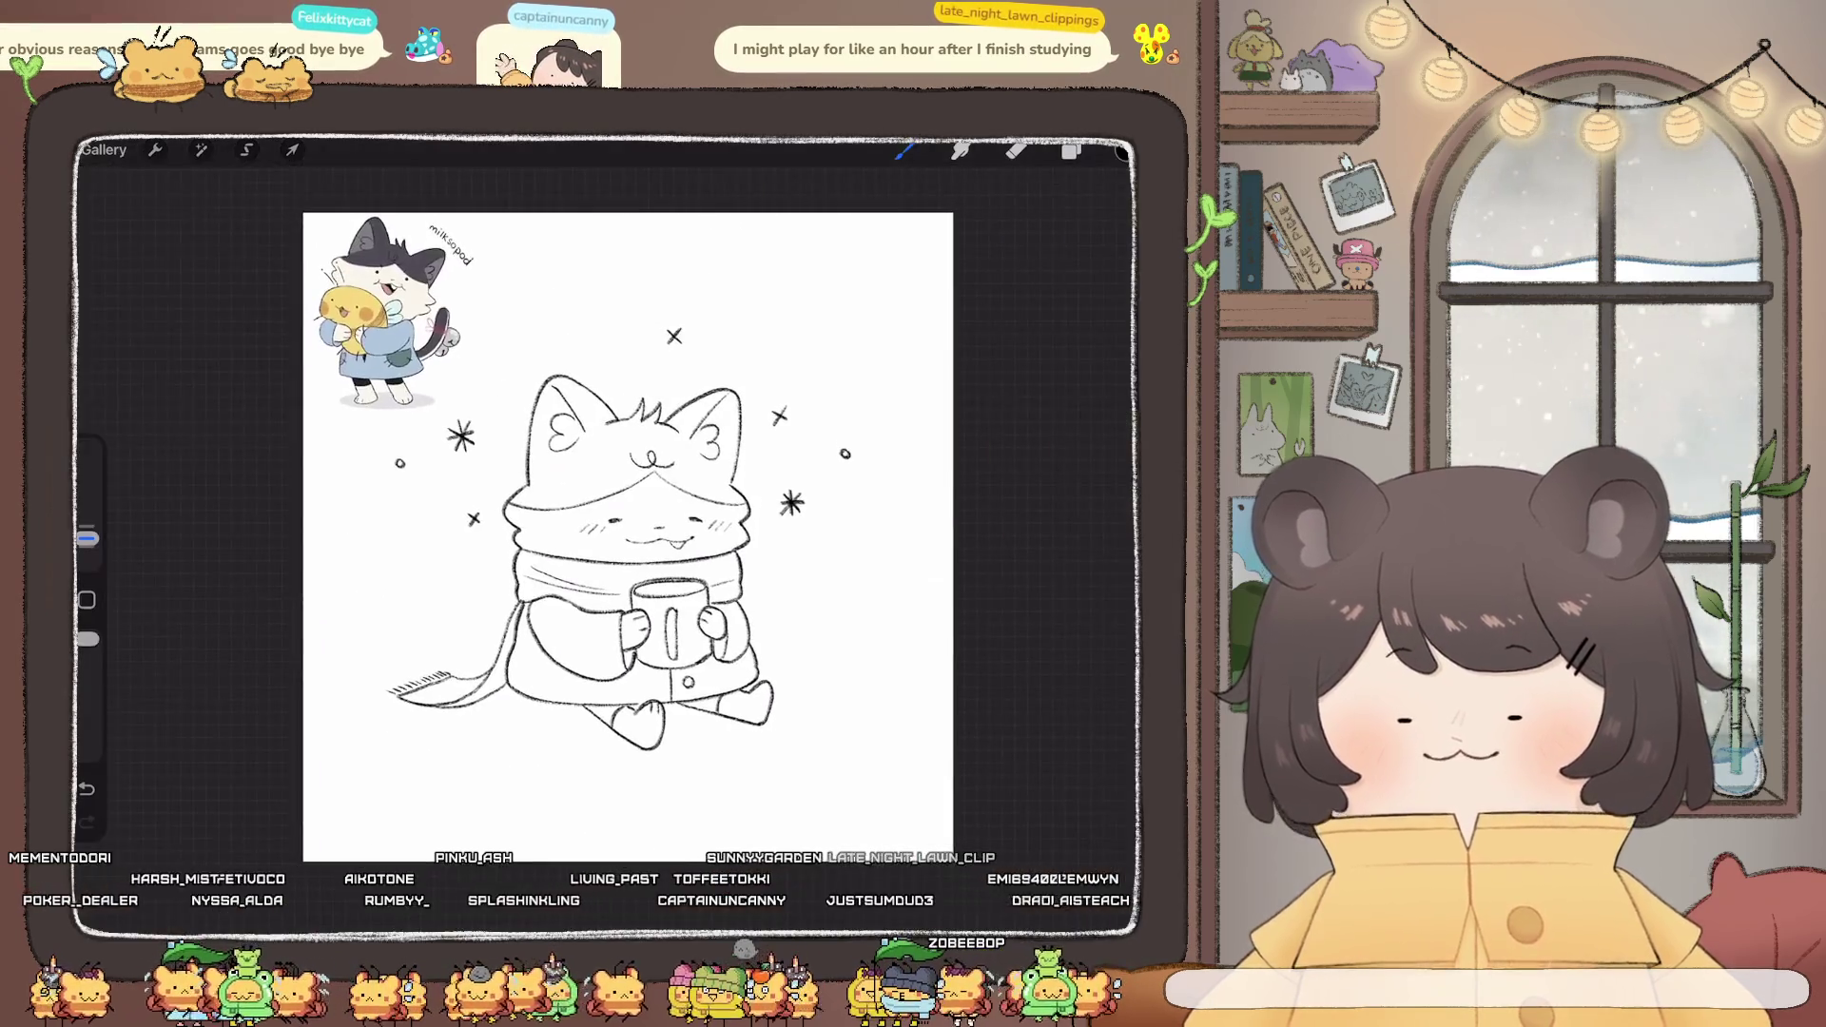
# - Add a new empty Layer 24 next to lineart Layer 23 in the group
pyautogui.scroll(3, 761, 618)
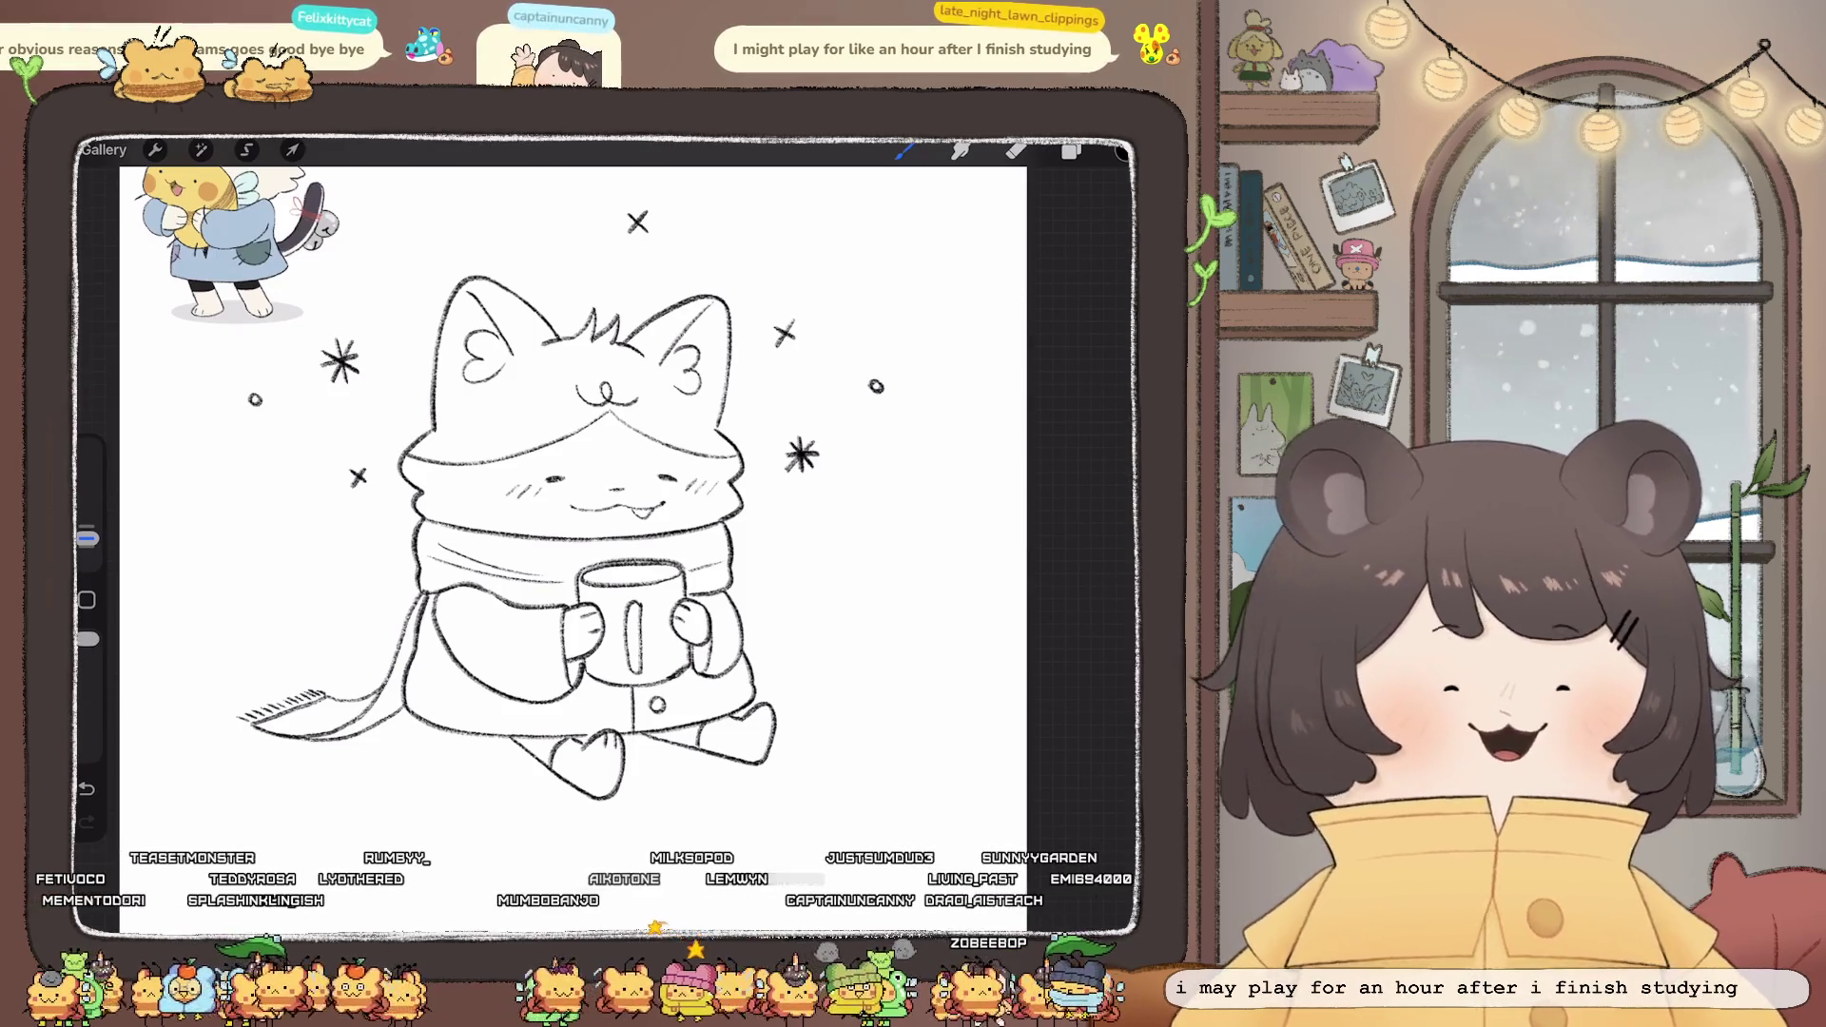
pyautogui.scroll(5, 618, 533)
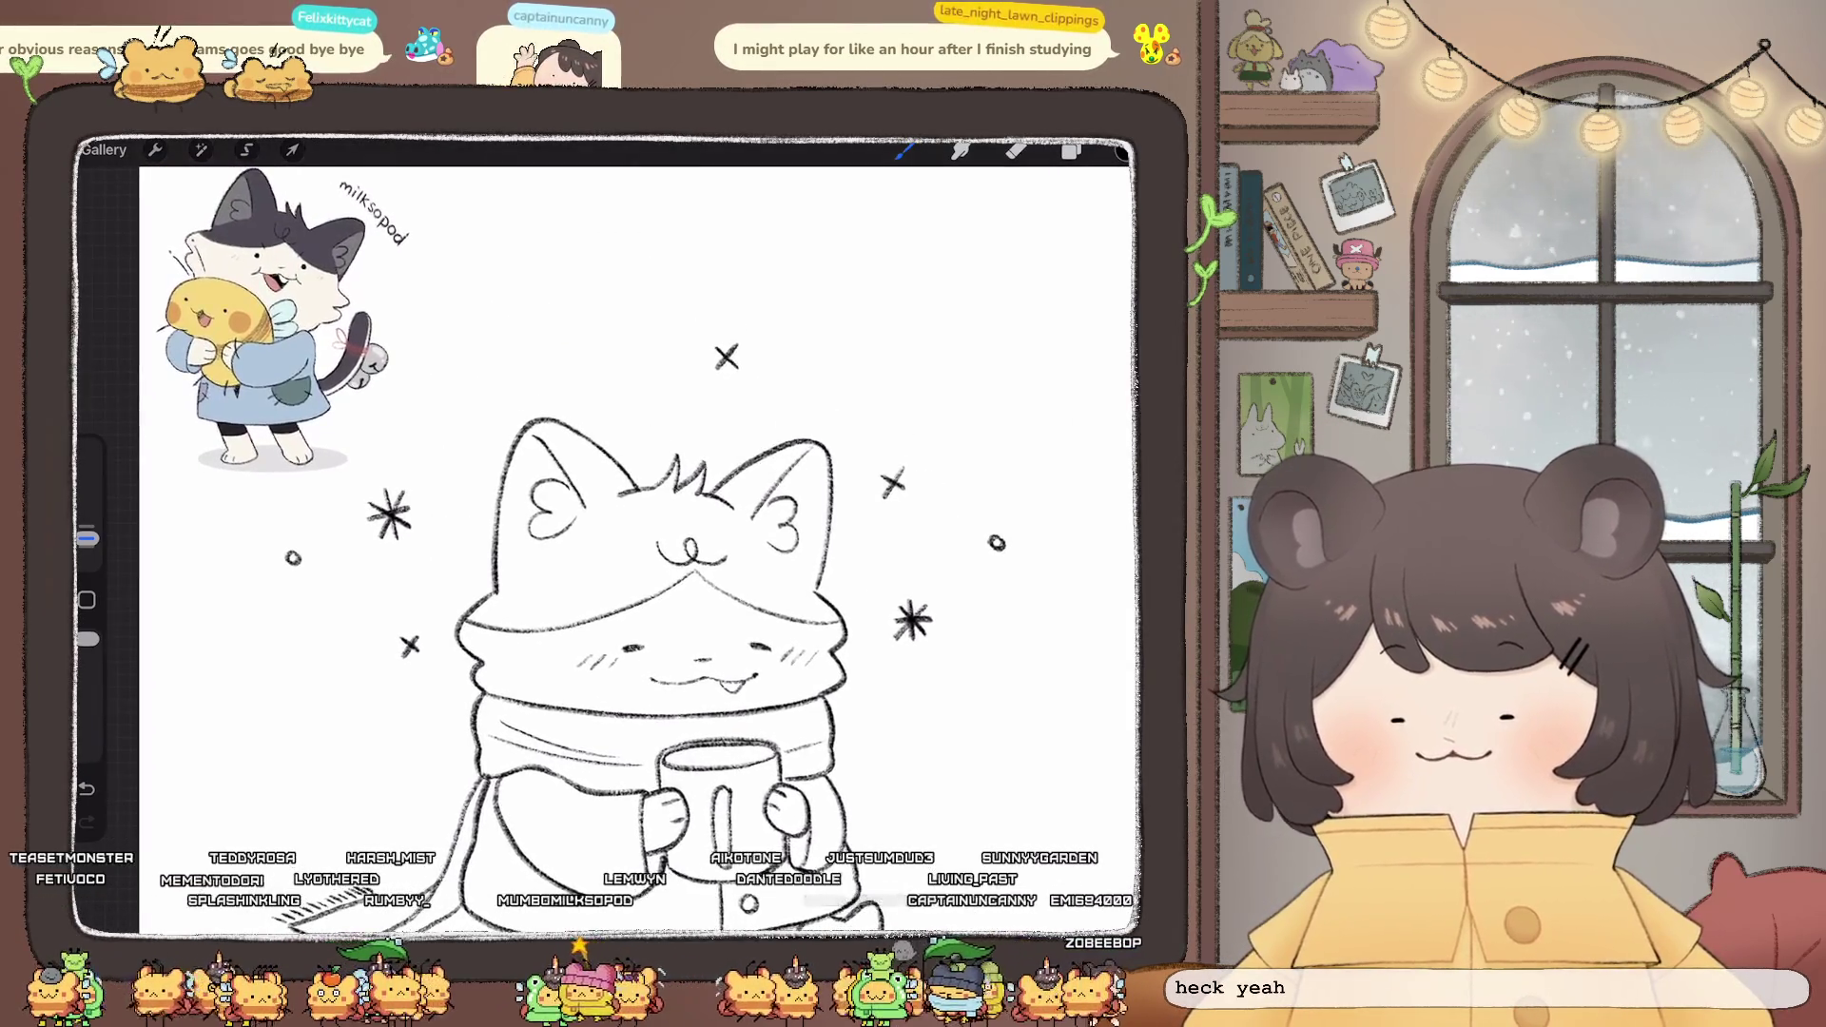
pyautogui.scroll(5, 856, 714)
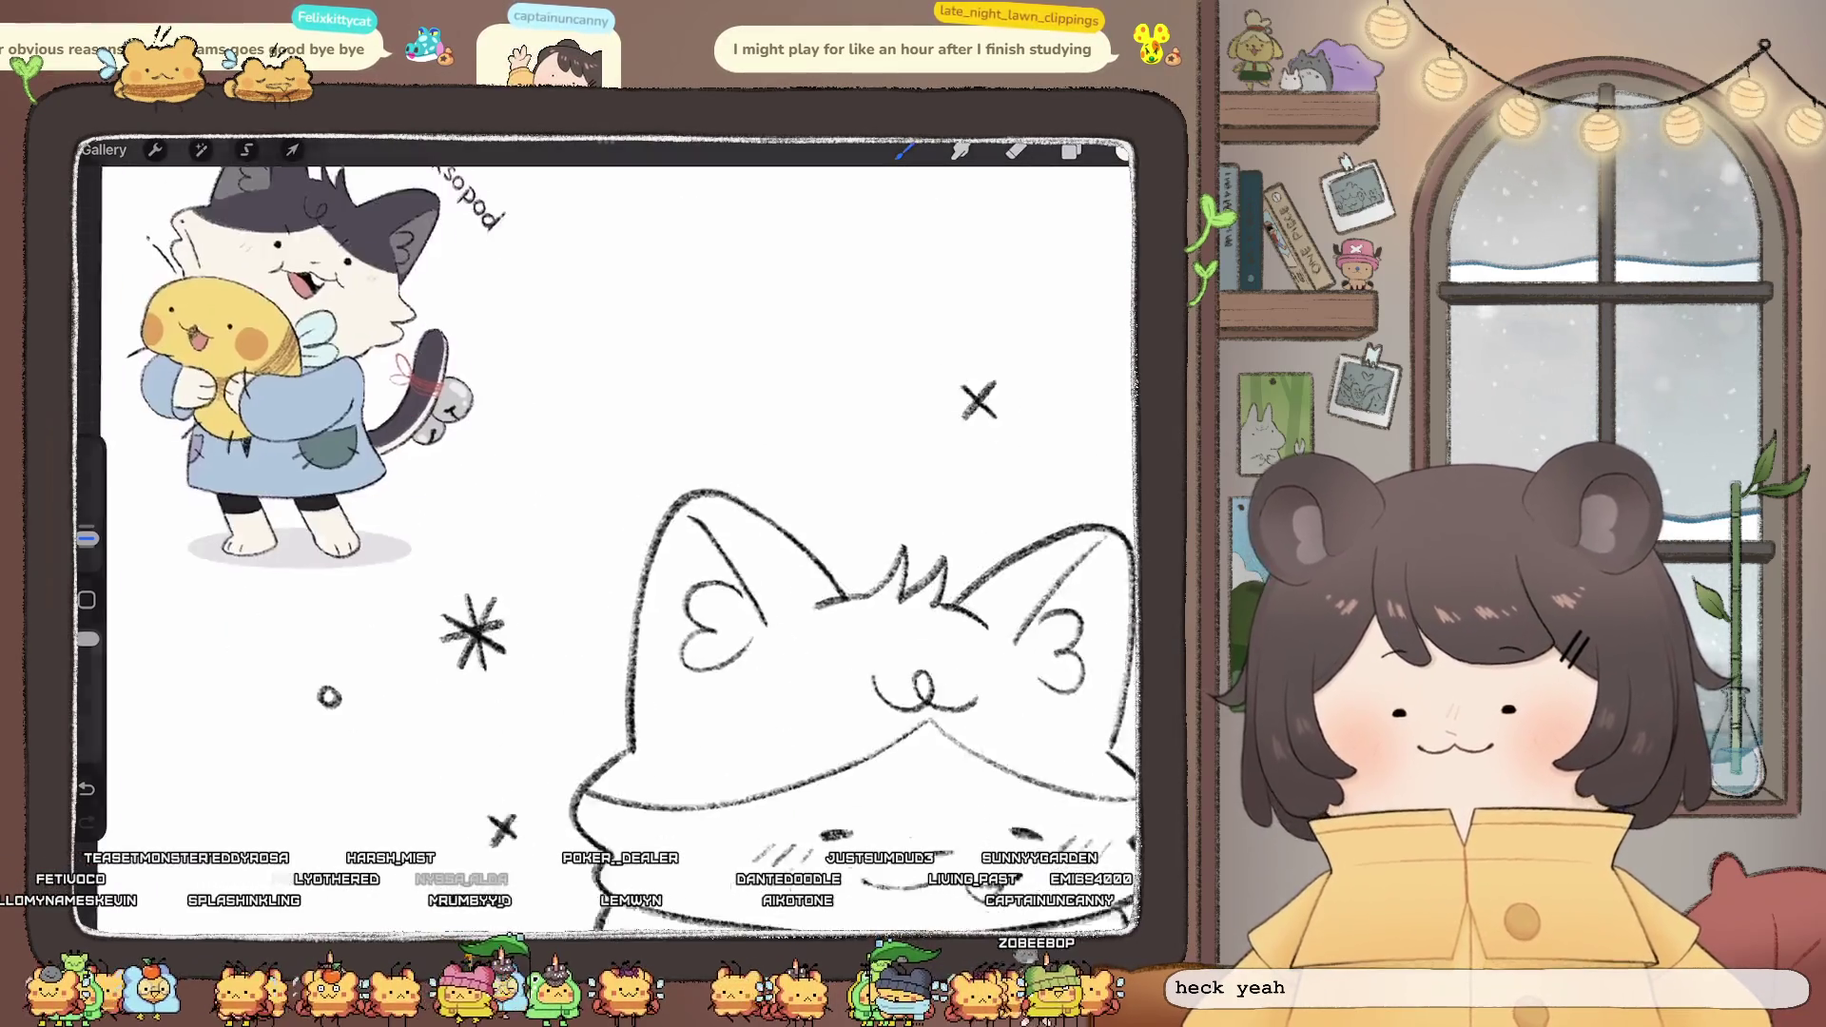
pyautogui.scroll(-5, 618, 533)
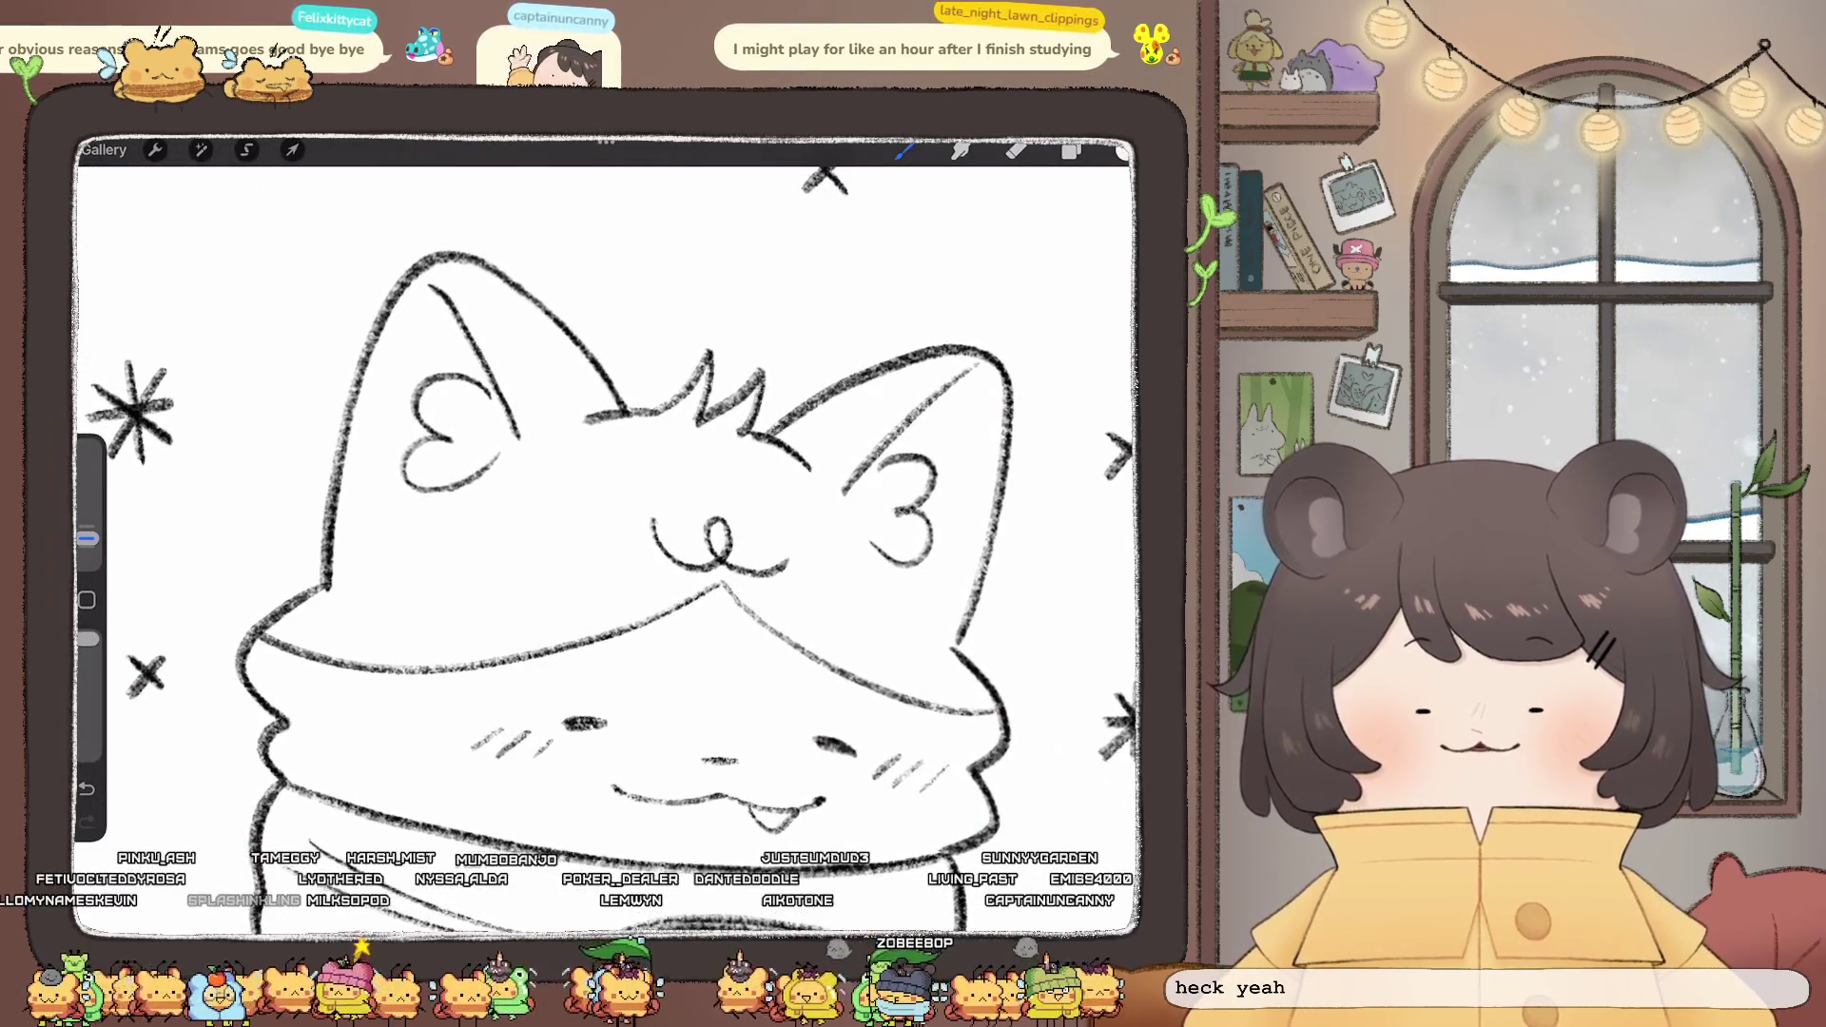
pyautogui.click(1071, 151)
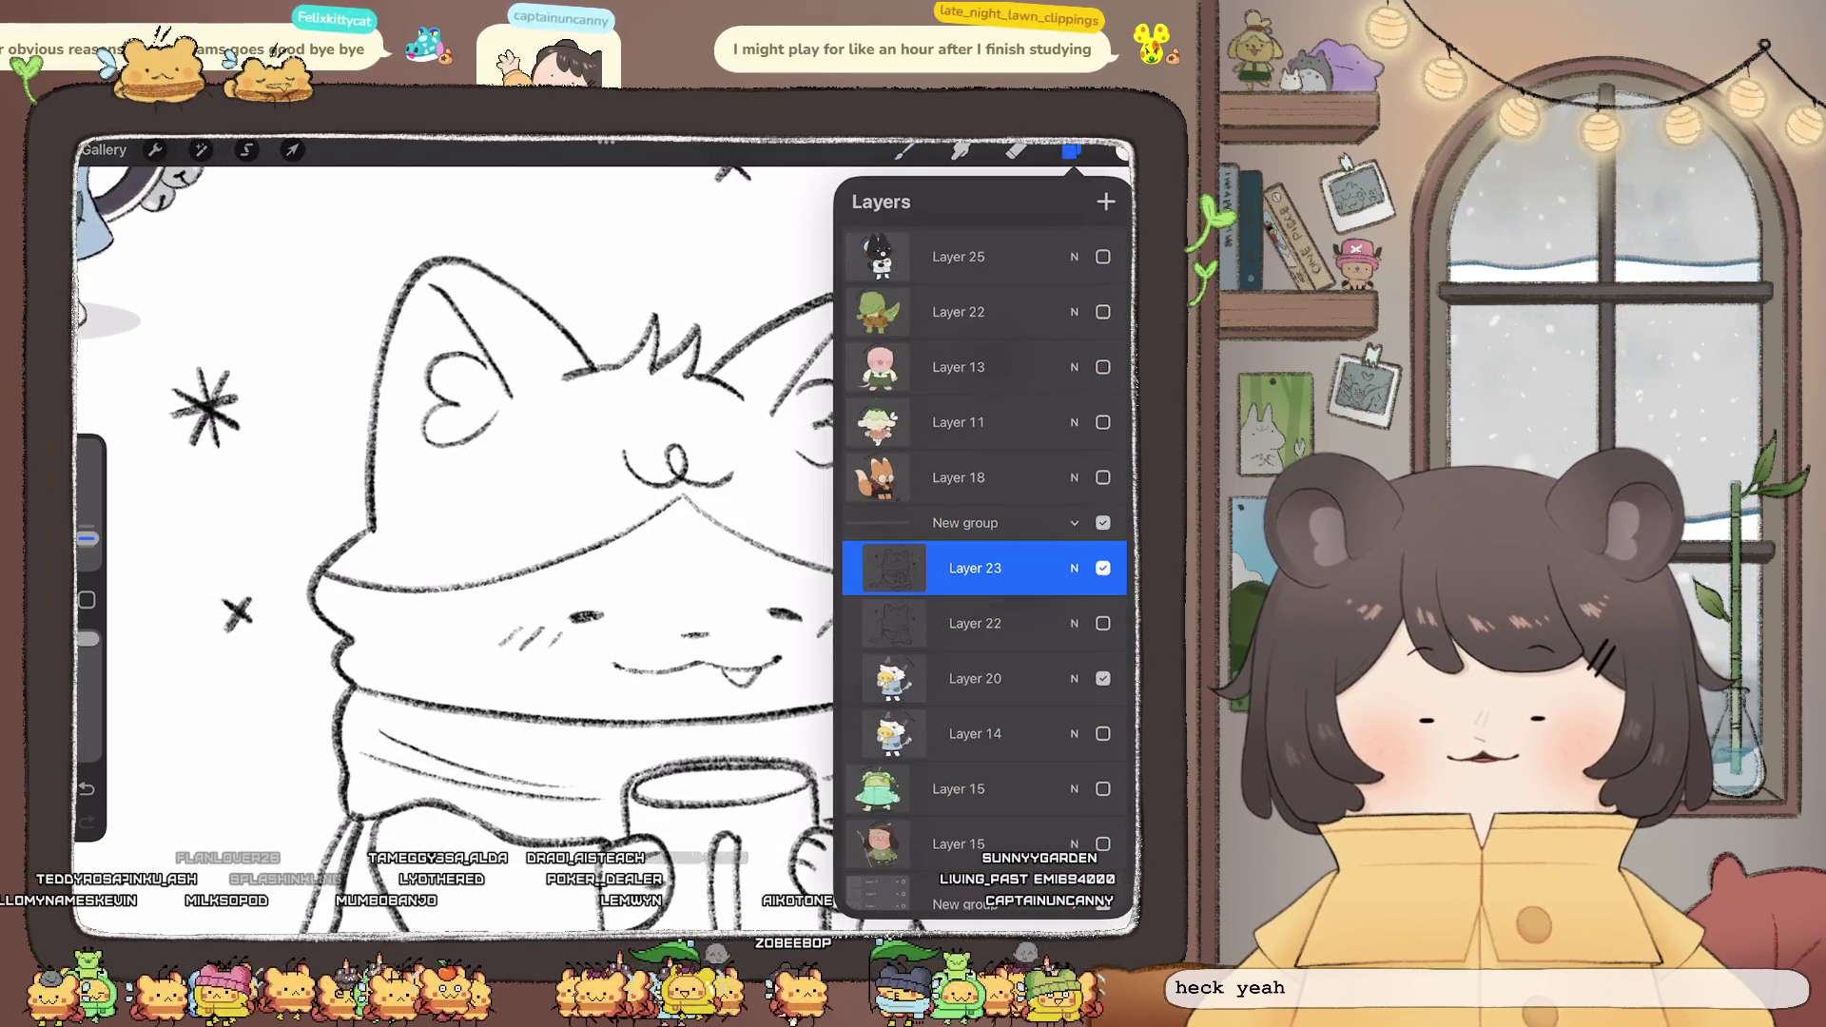
pyautogui.click(1106, 202)
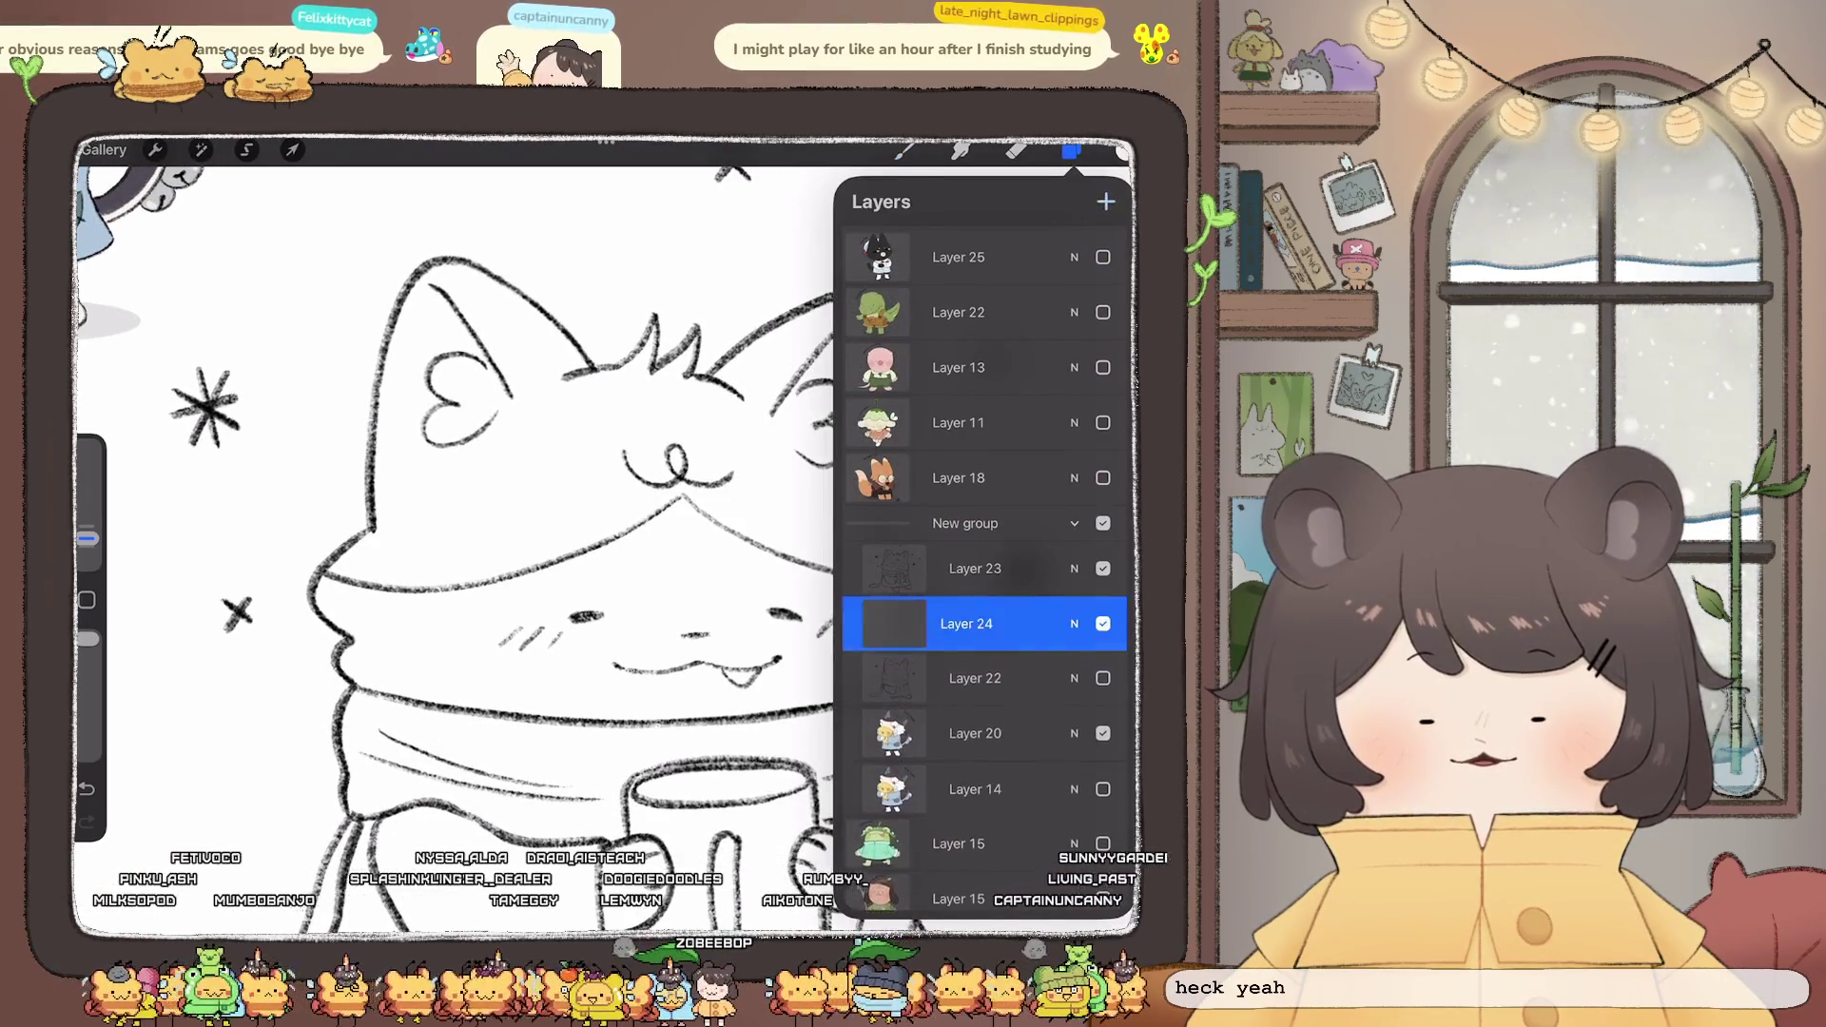
# - Switch to a different brush and ColorDrop beige into the cat's face
pyautogui.click(905, 150)
pyautogui.click(970, 466)
pyautogui.click(904, 150)
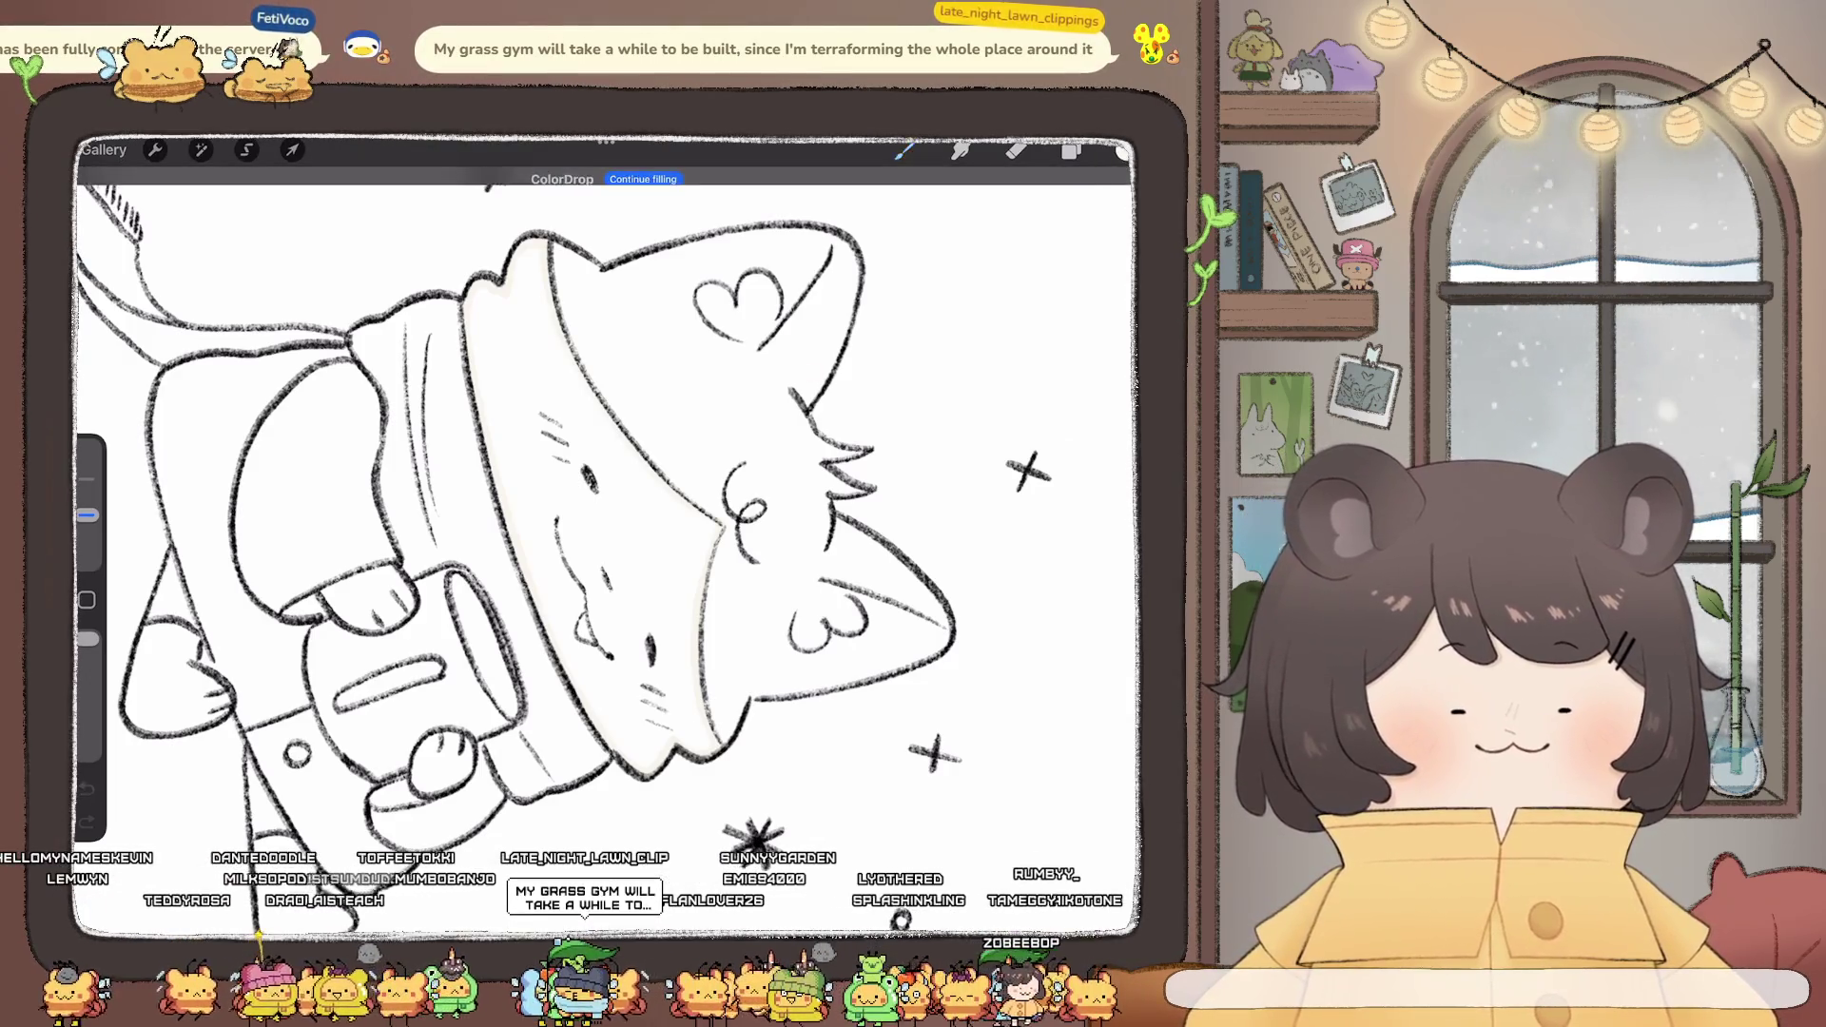
pyautogui.moveTo(1121, 150); pyautogui.dragTo(618, 571)
# - Fill both hands holding the mug with cream, continuing the fill for the second
pyautogui.scroll(-5, 608, 533)
pyautogui.scroll(3, 608, 533)
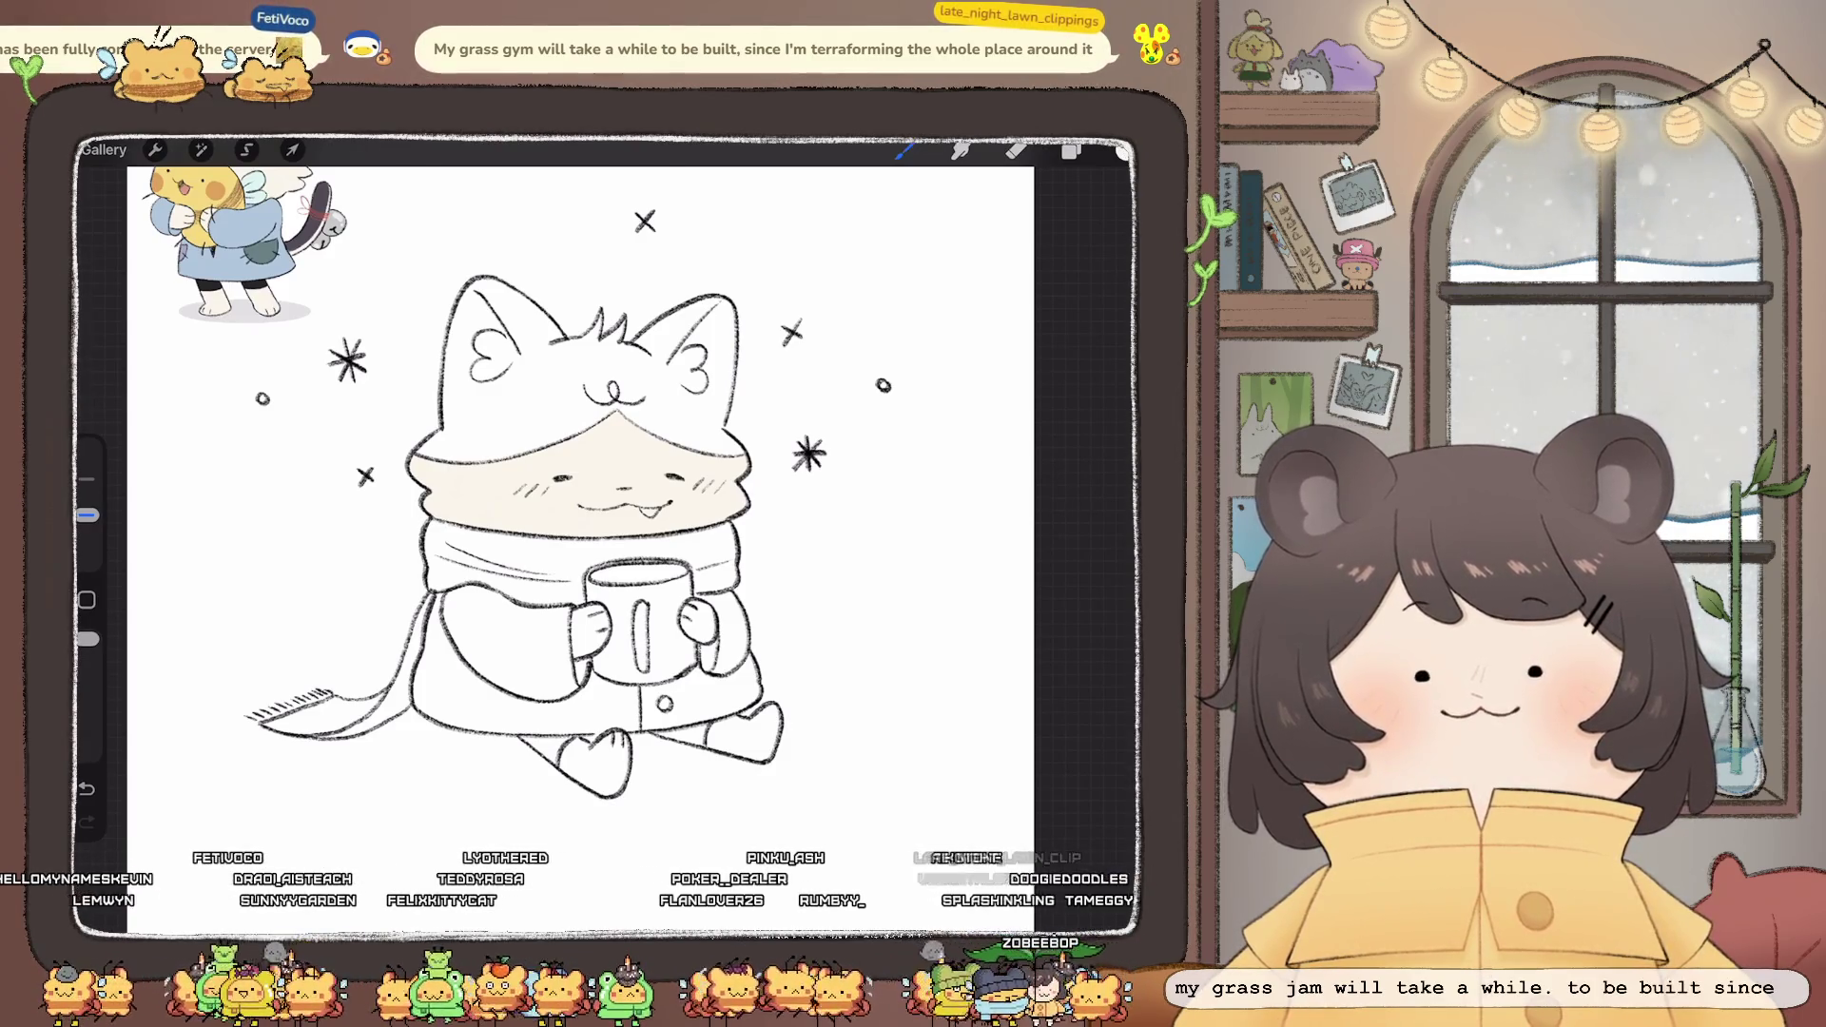
pyautogui.scroll(5, 571, 533)
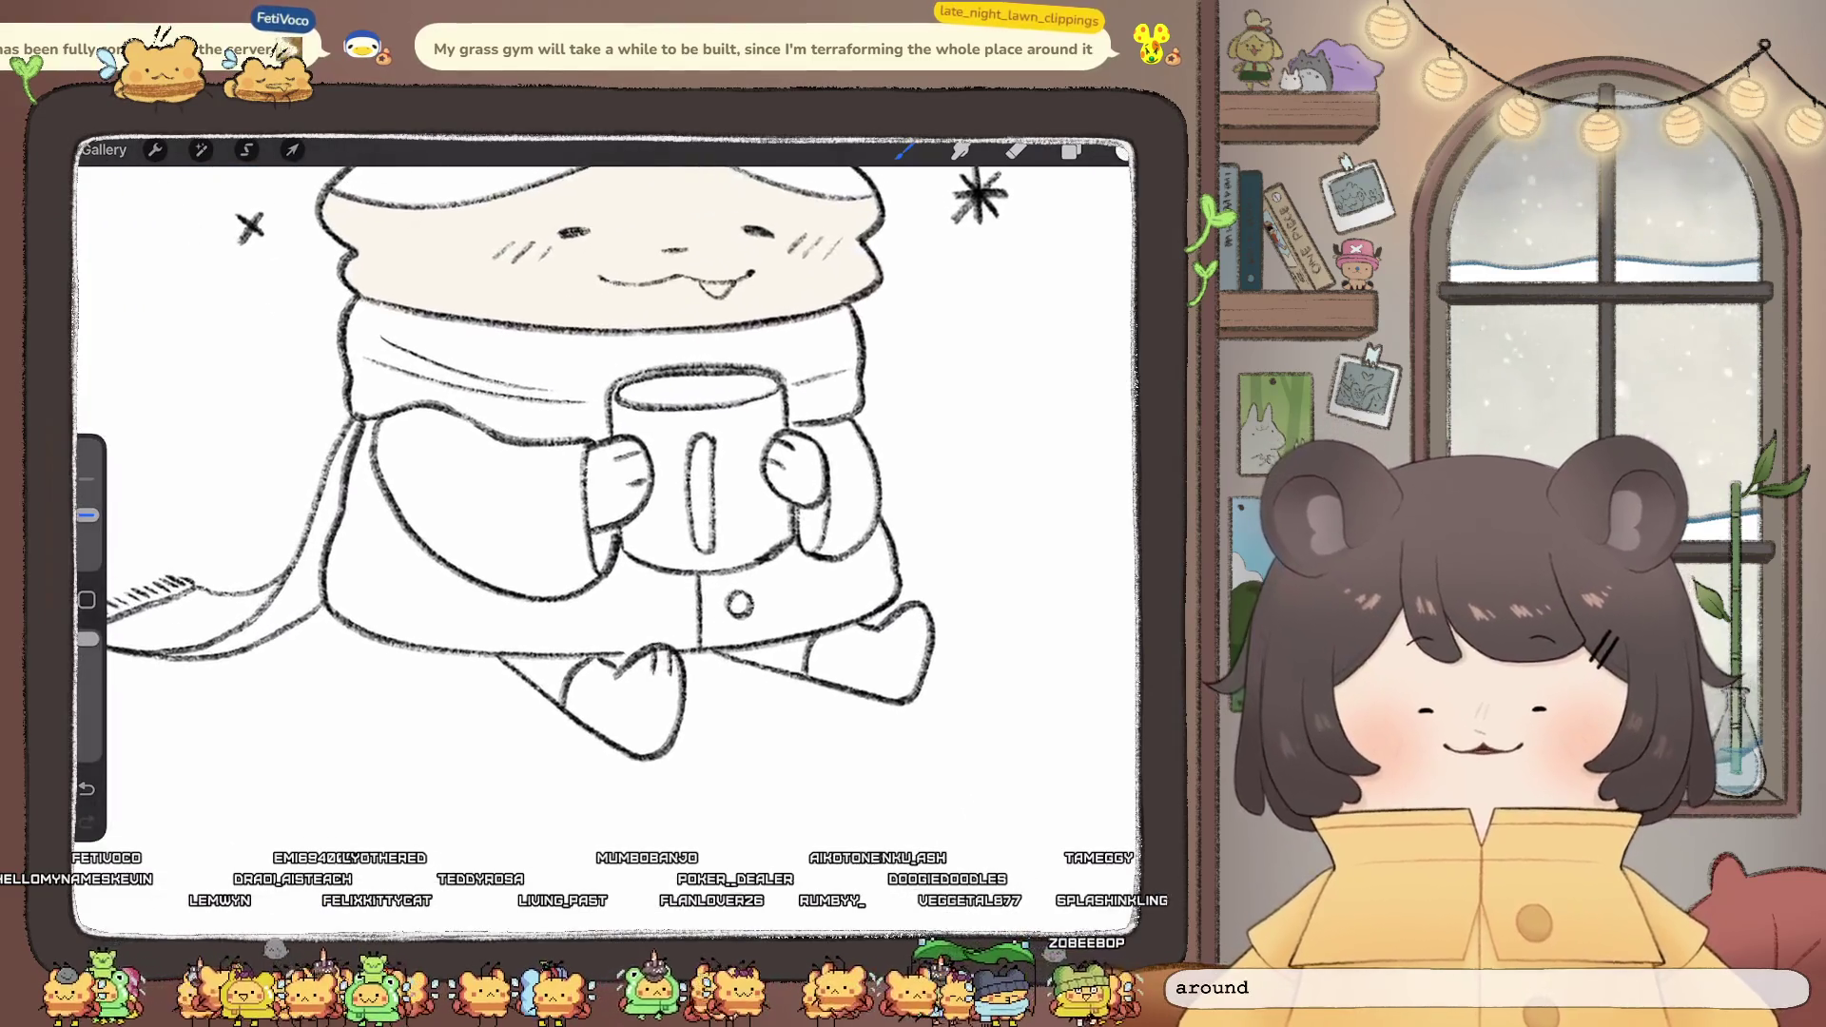
pyautogui.scroll(3, 719, 453)
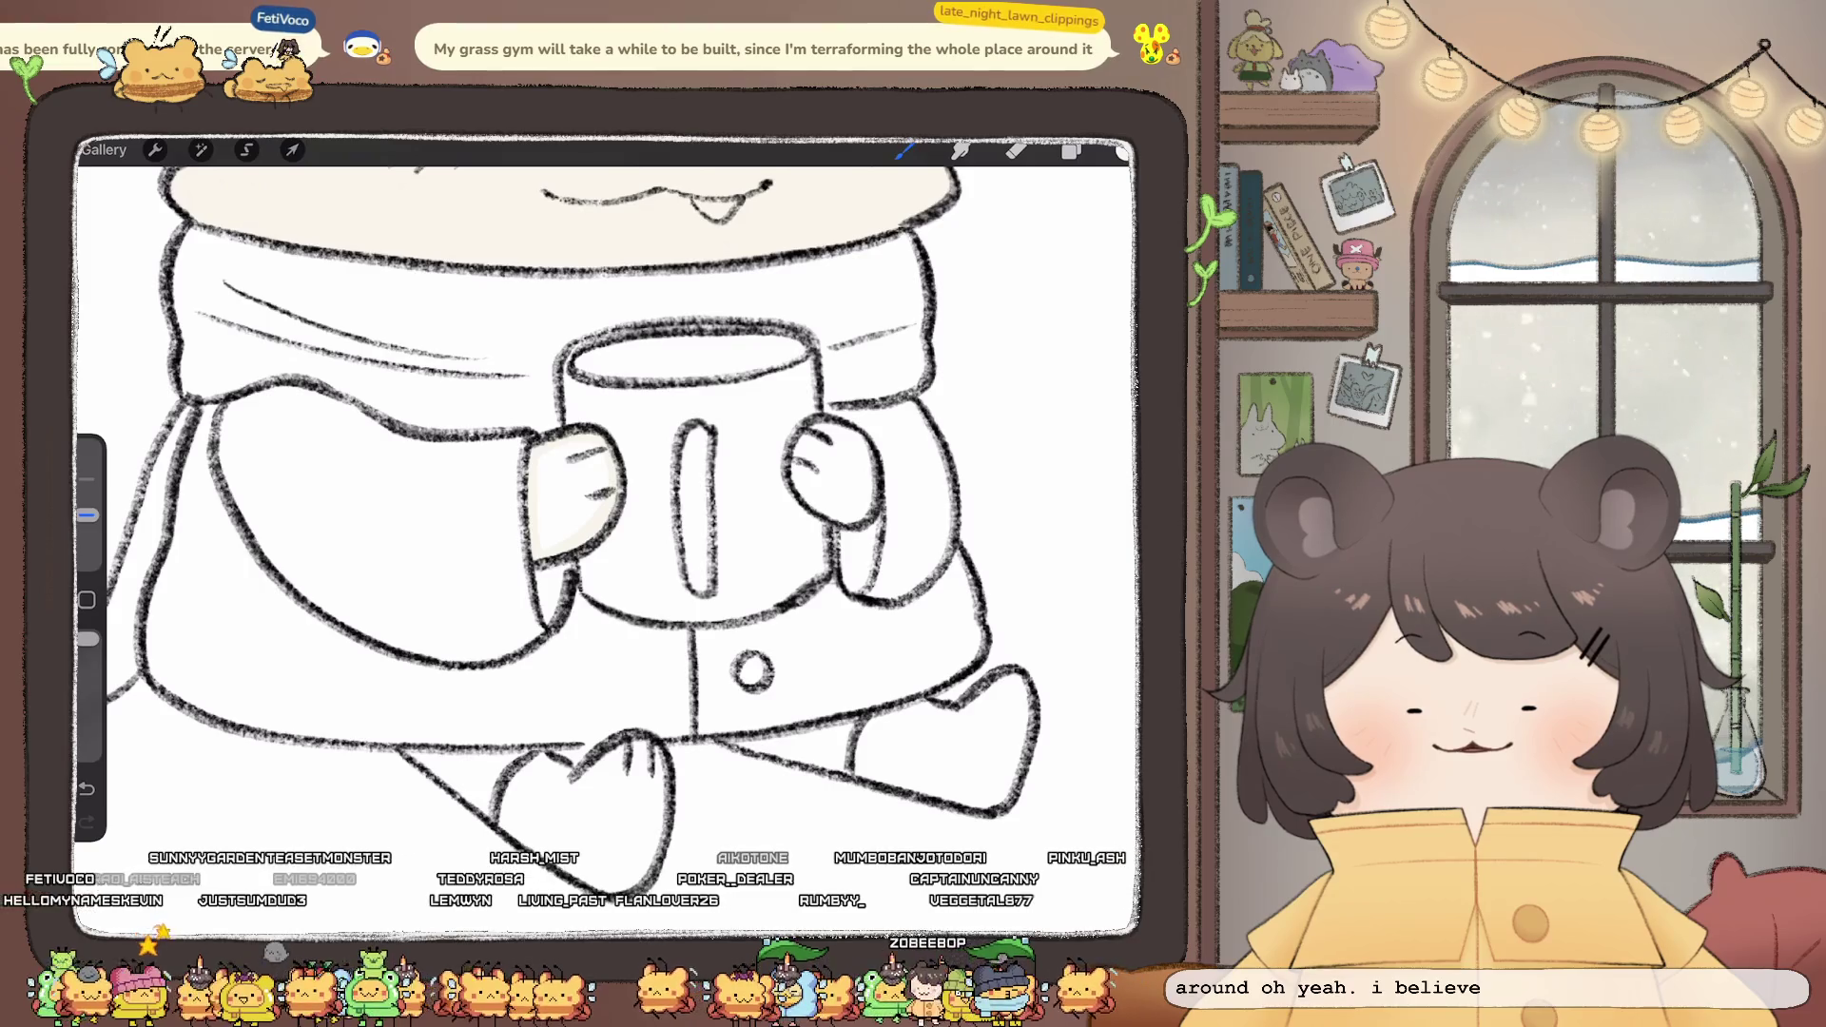
pyautogui.moveTo(1121, 150); pyautogui.dragTo(576, 495)
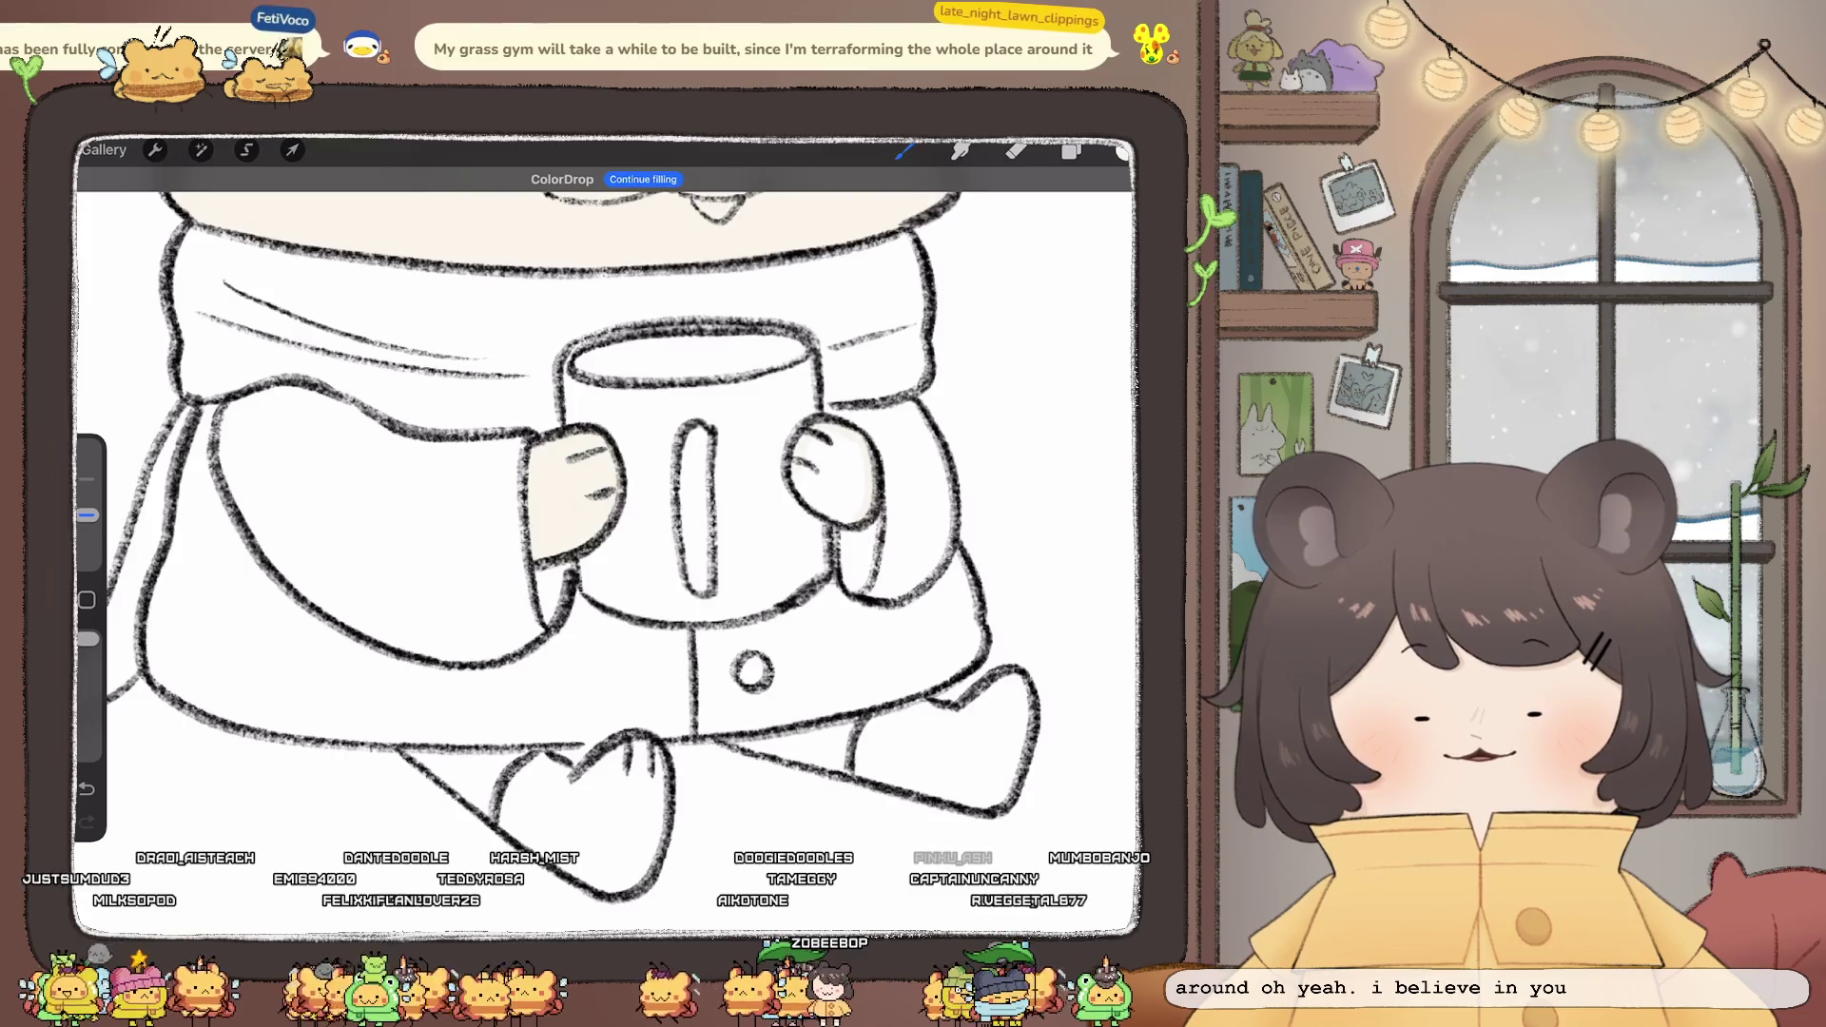
pyautogui.click(832, 475)
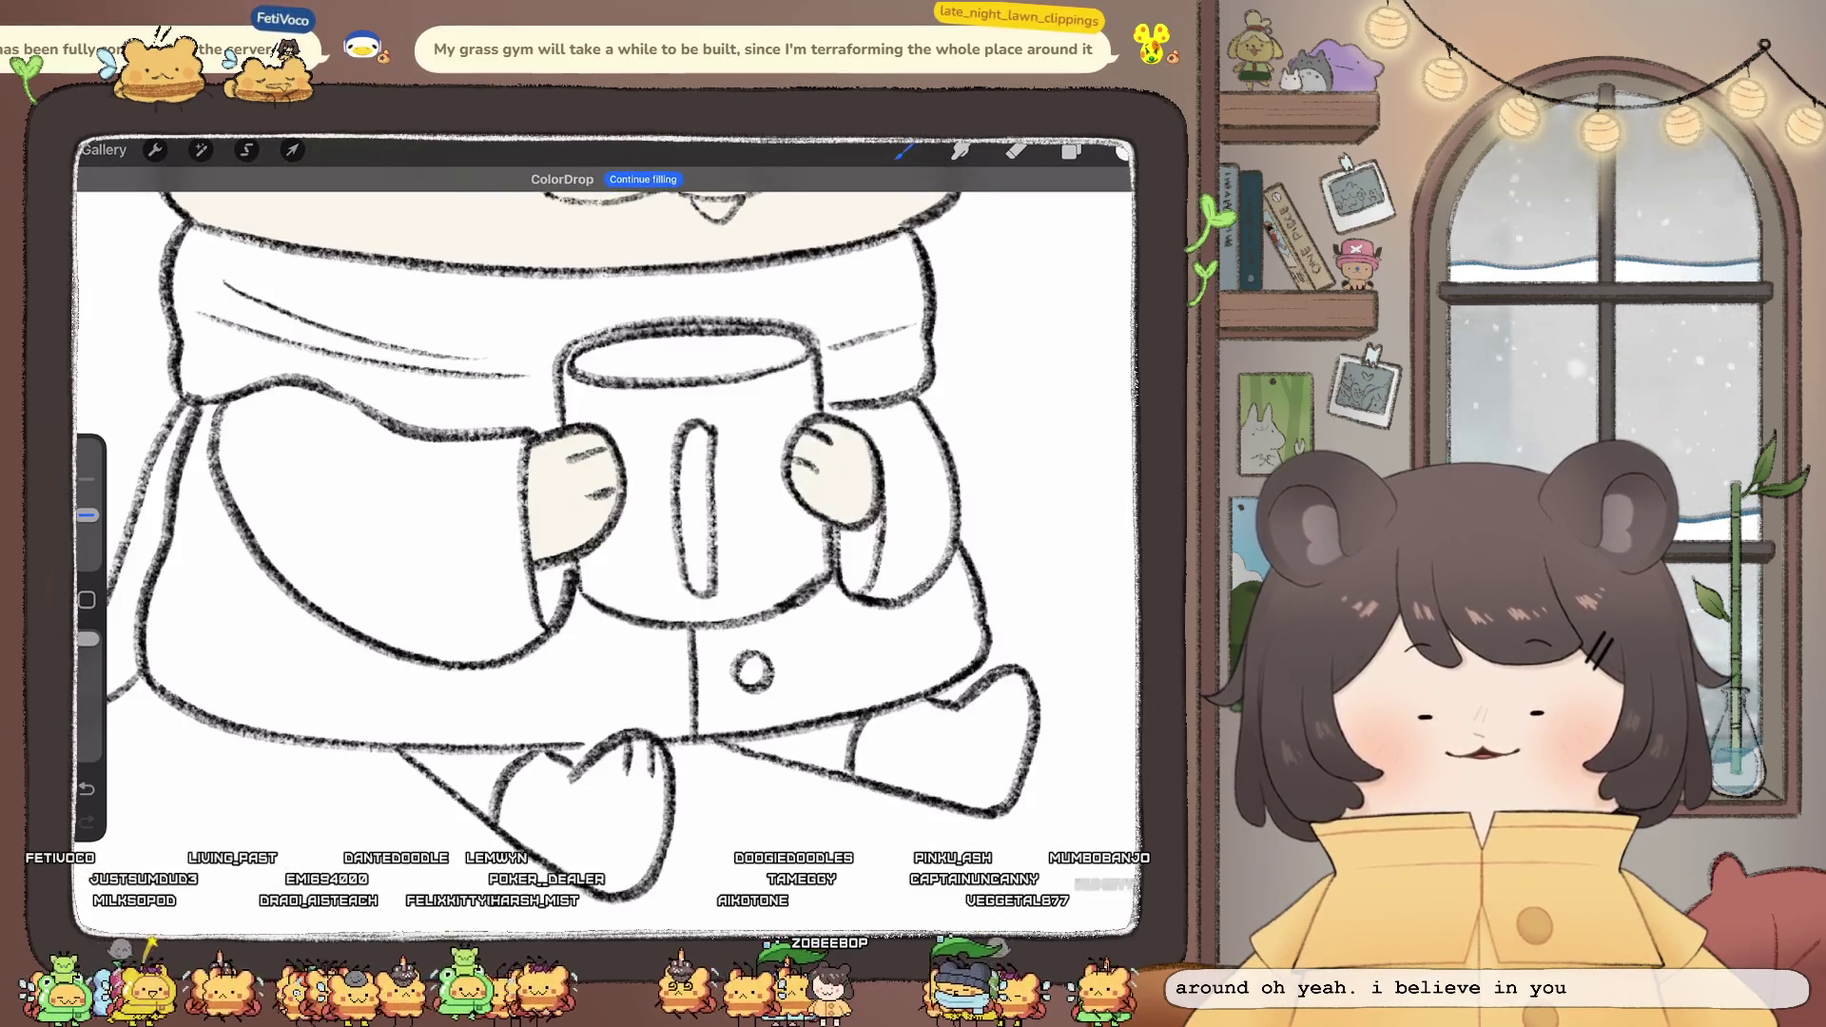
# - On Layer 23, erase part of the right hand's outline and redraw it gap-free
pyautogui.click(1071, 150)
pyautogui.click(975, 512)
pyautogui.click(1121, 150)
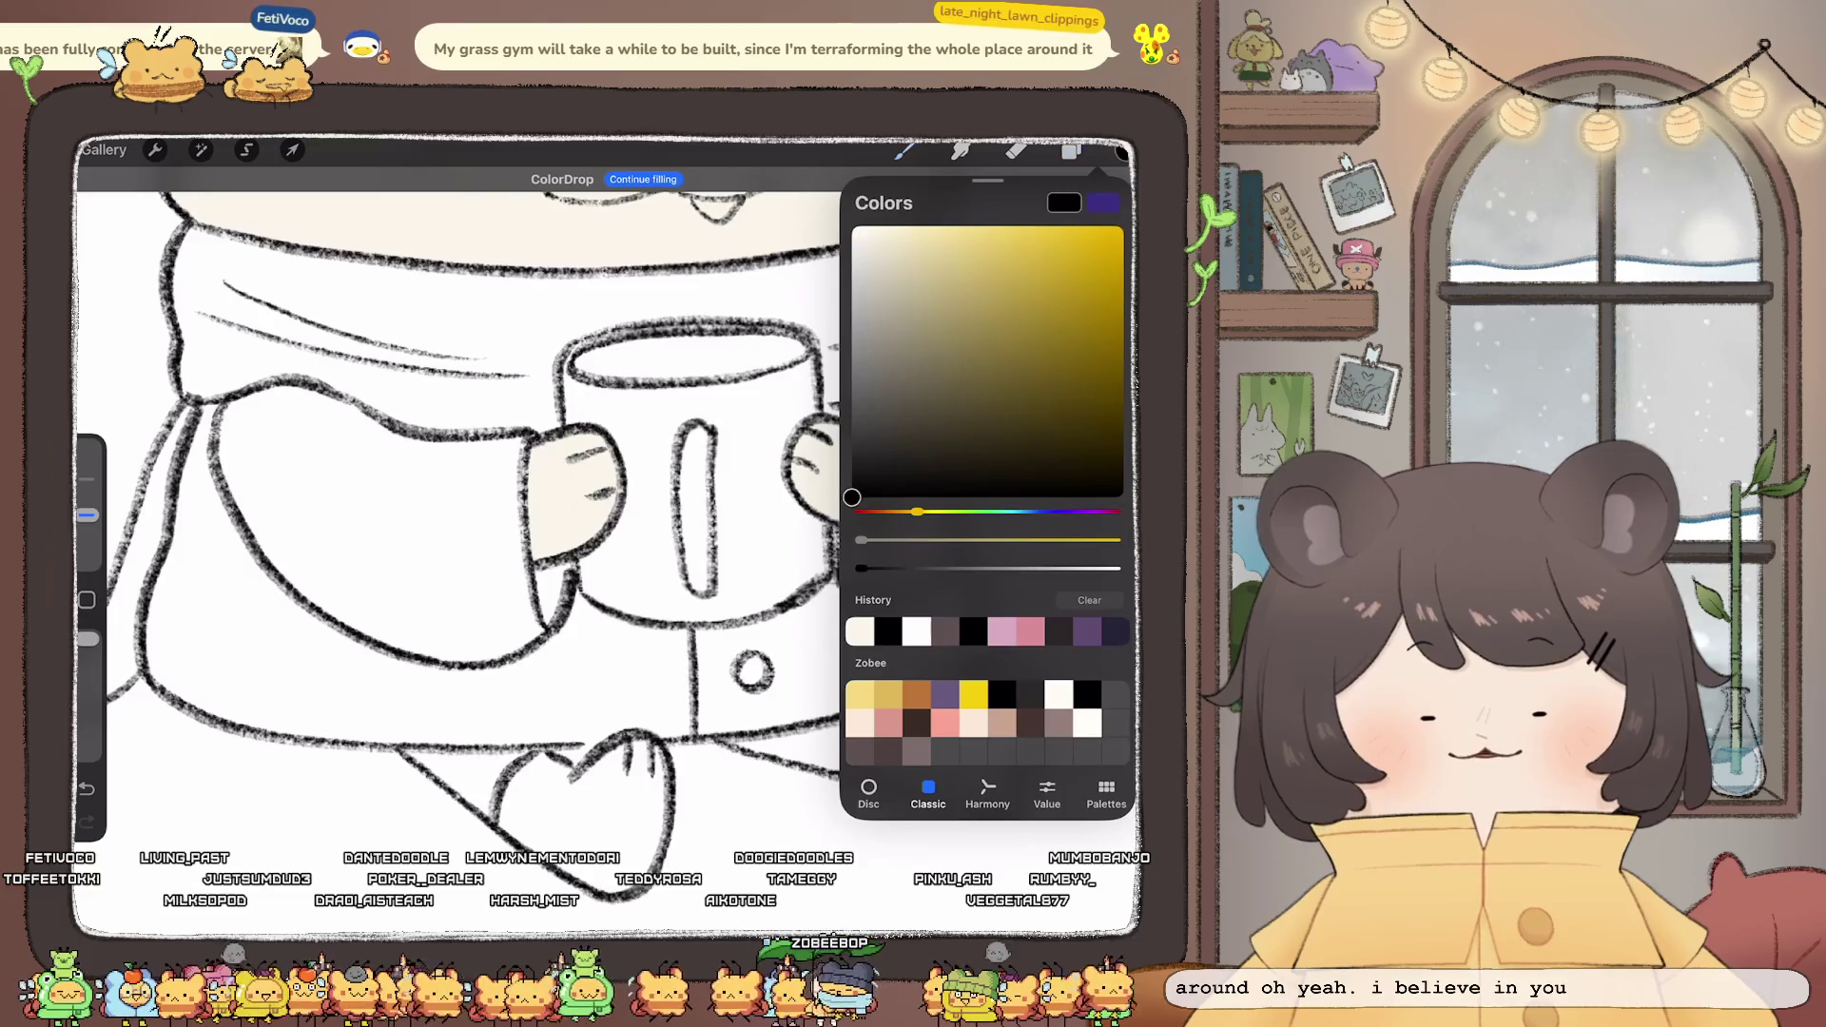
pyautogui.click(904, 150)
pyautogui.click(971, 535)
pyautogui.click(1016, 150)
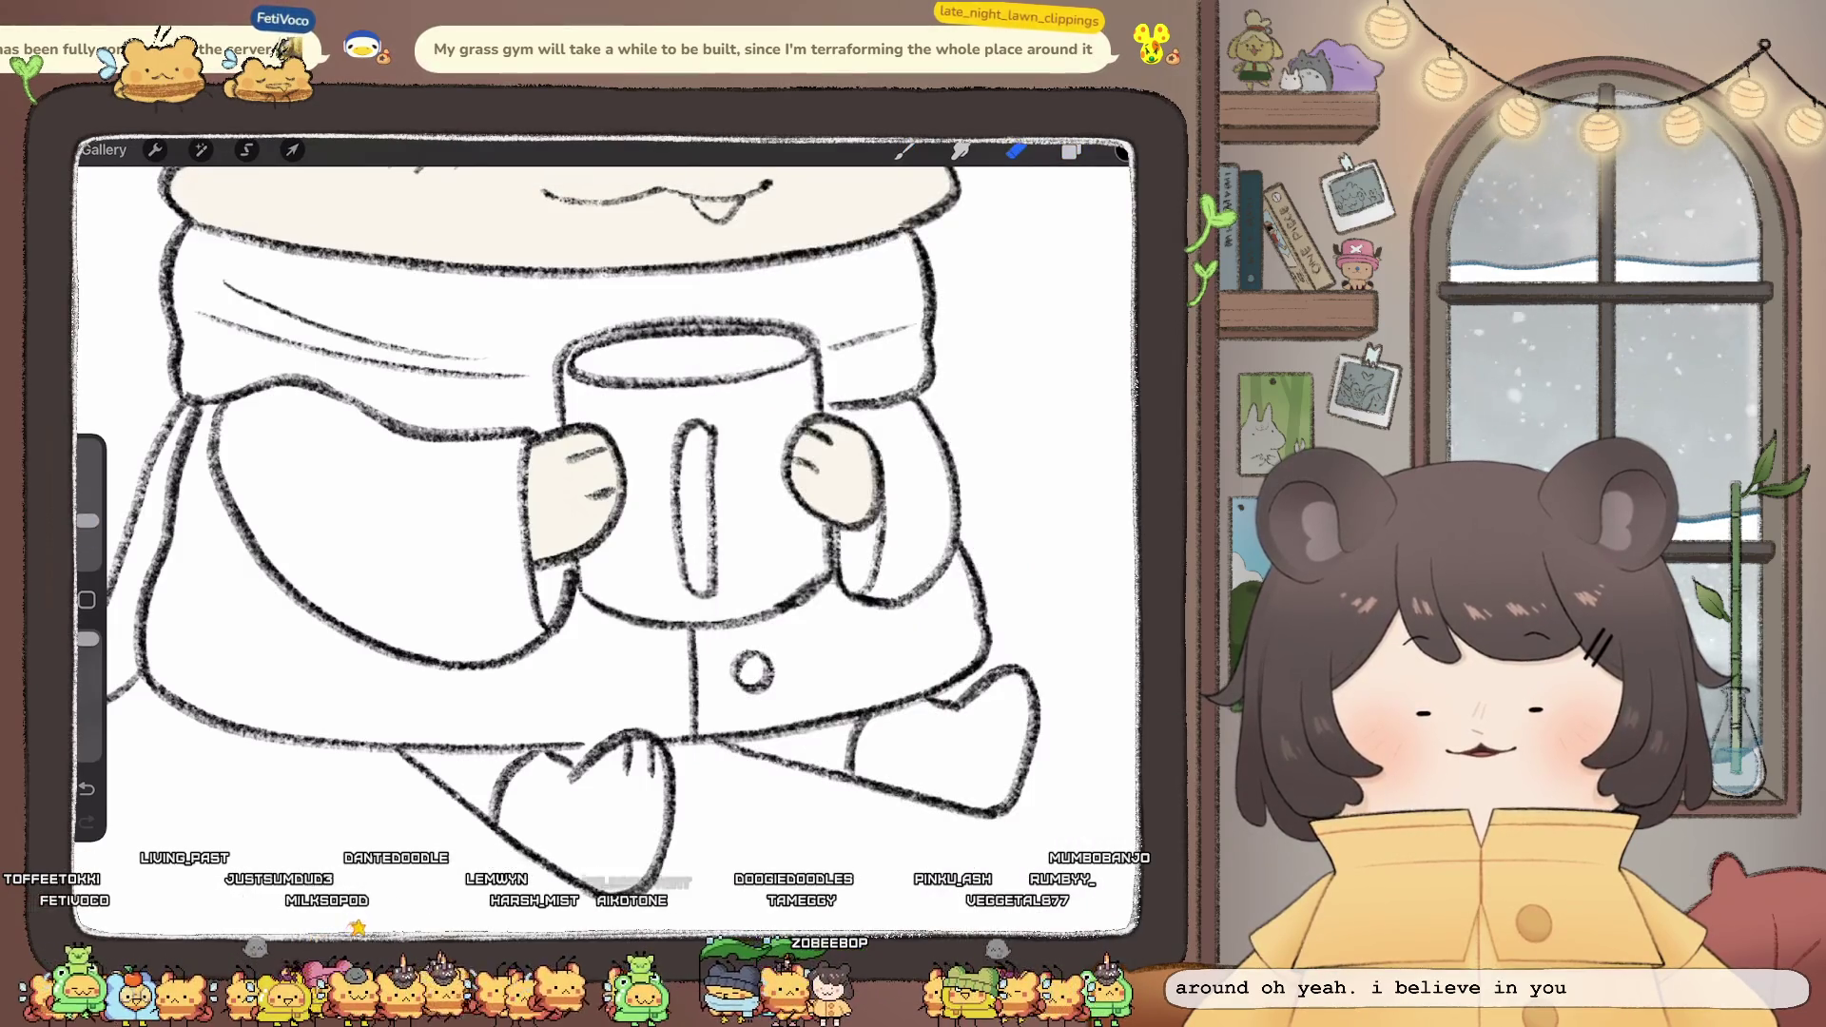
pyautogui.moveTo(879, 475); pyautogui.dragTo(871, 528)
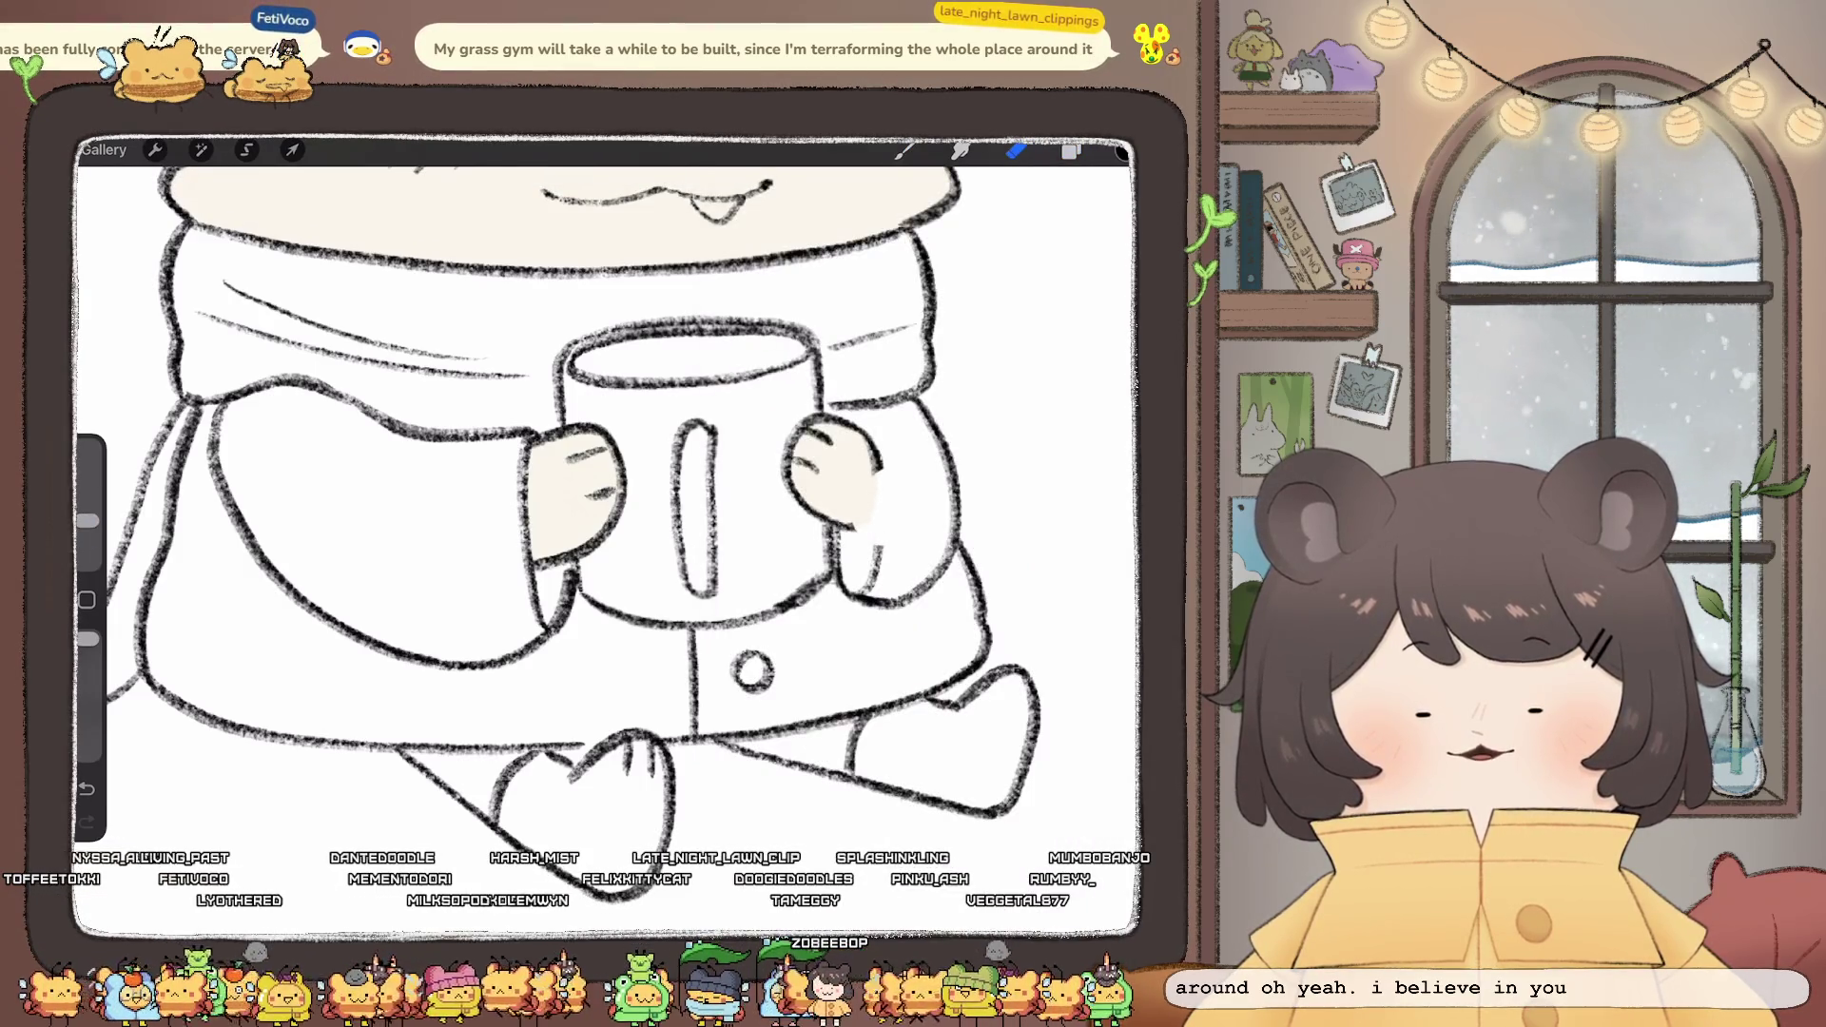
pyautogui.click(903, 150)
pyautogui.moveTo(843, 522); pyautogui.dragTo(868, 533)
pyautogui.moveTo(877, 460); pyautogui.dragTo(874, 579)
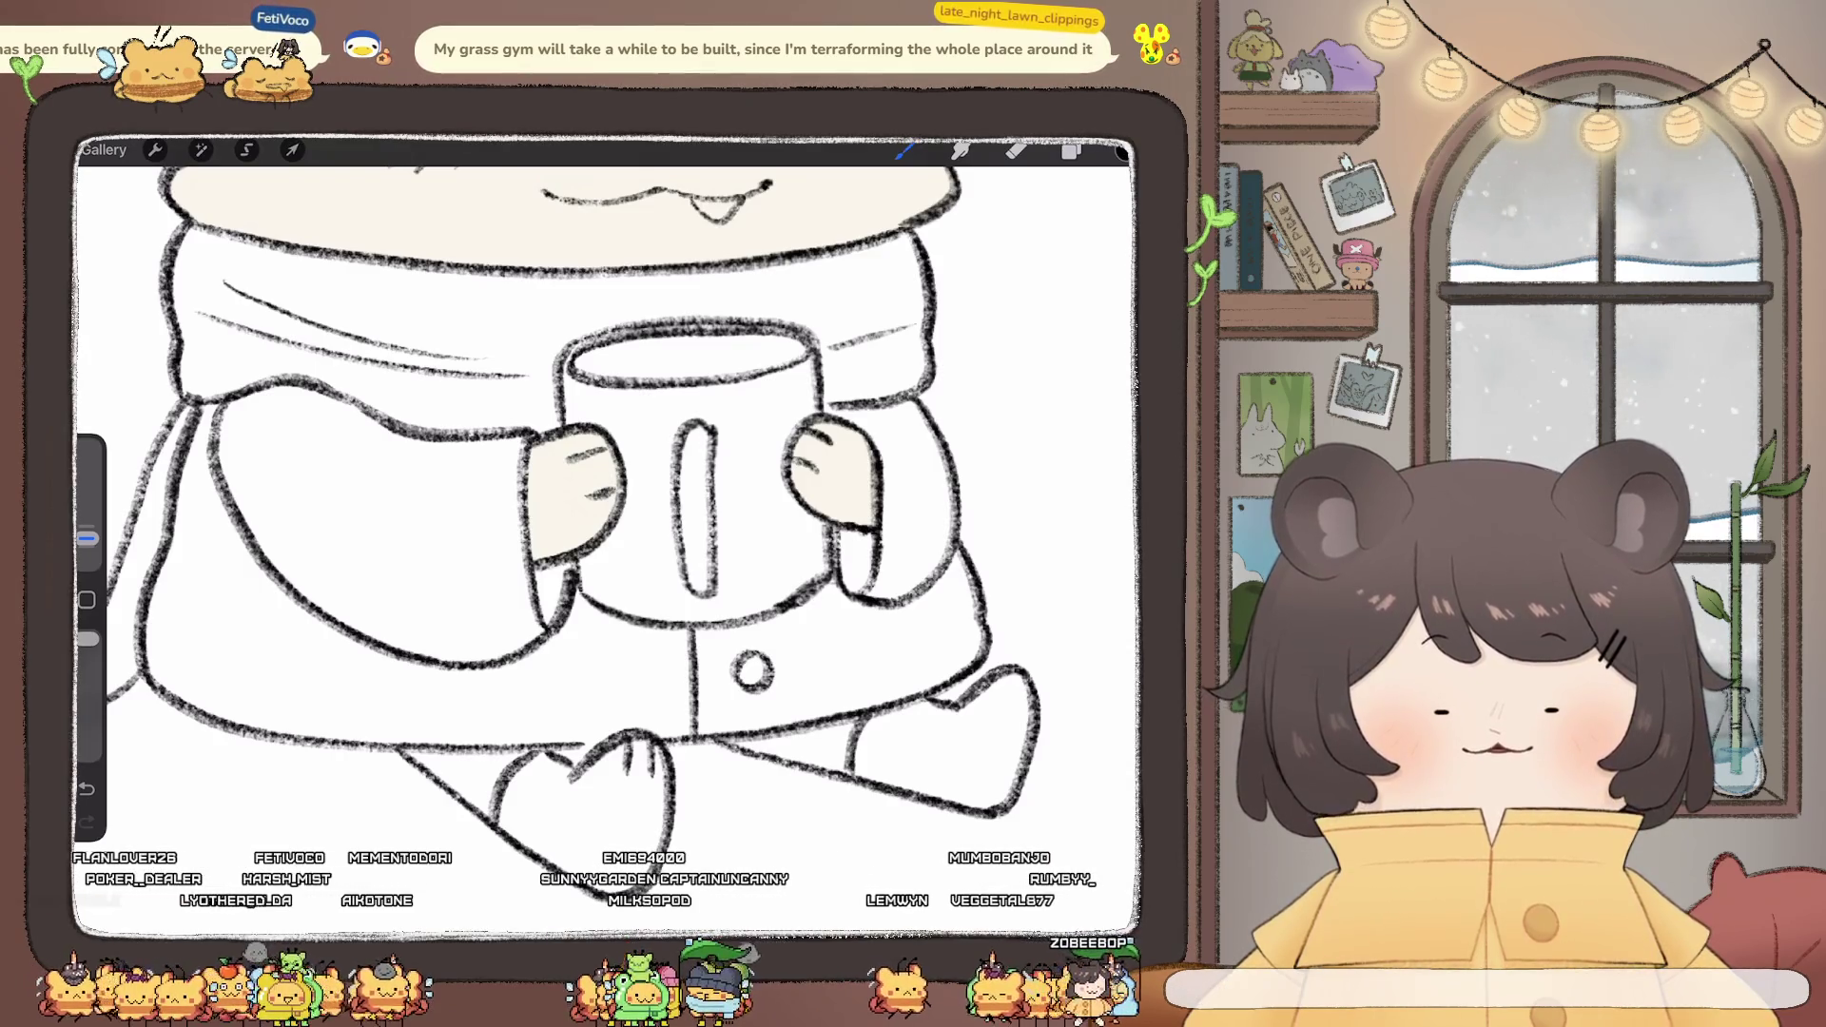
# - Choose the Monoline brush and set its size
pyautogui.click(1071, 150)
pyautogui.click(903, 151)
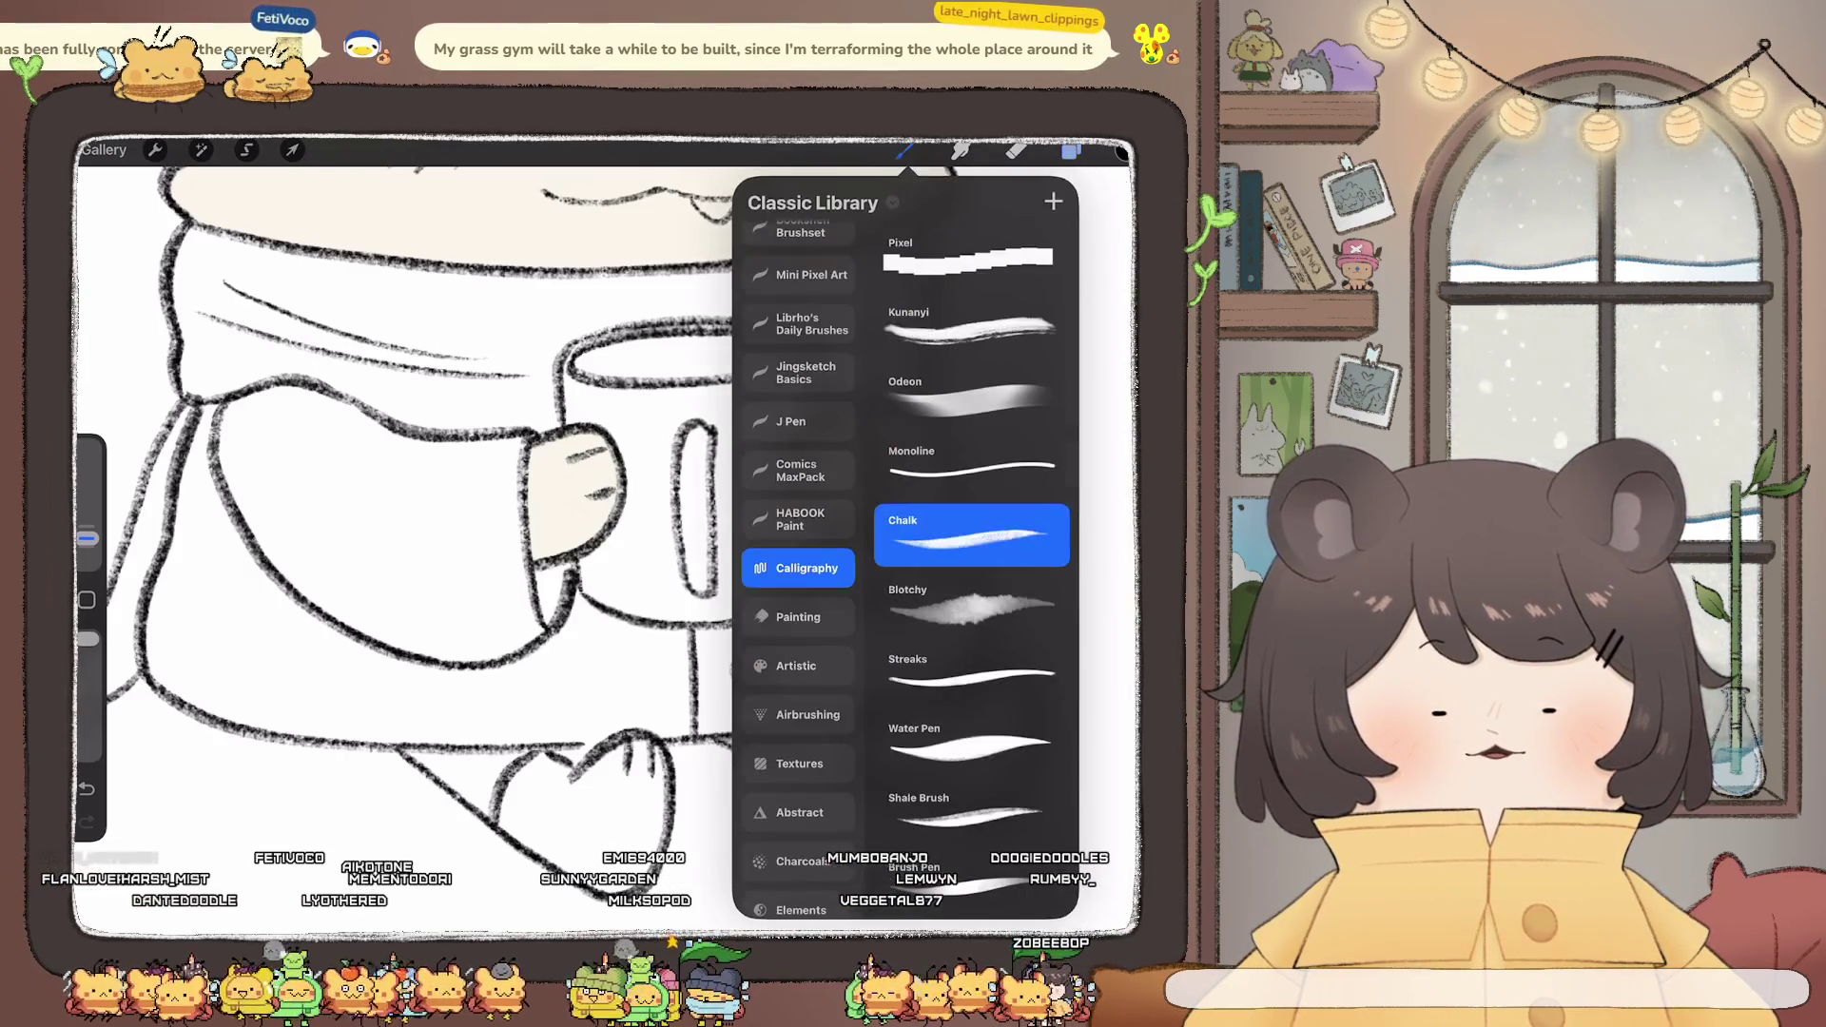
pyautogui.click(971, 466)
pyautogui.click(904, 150)
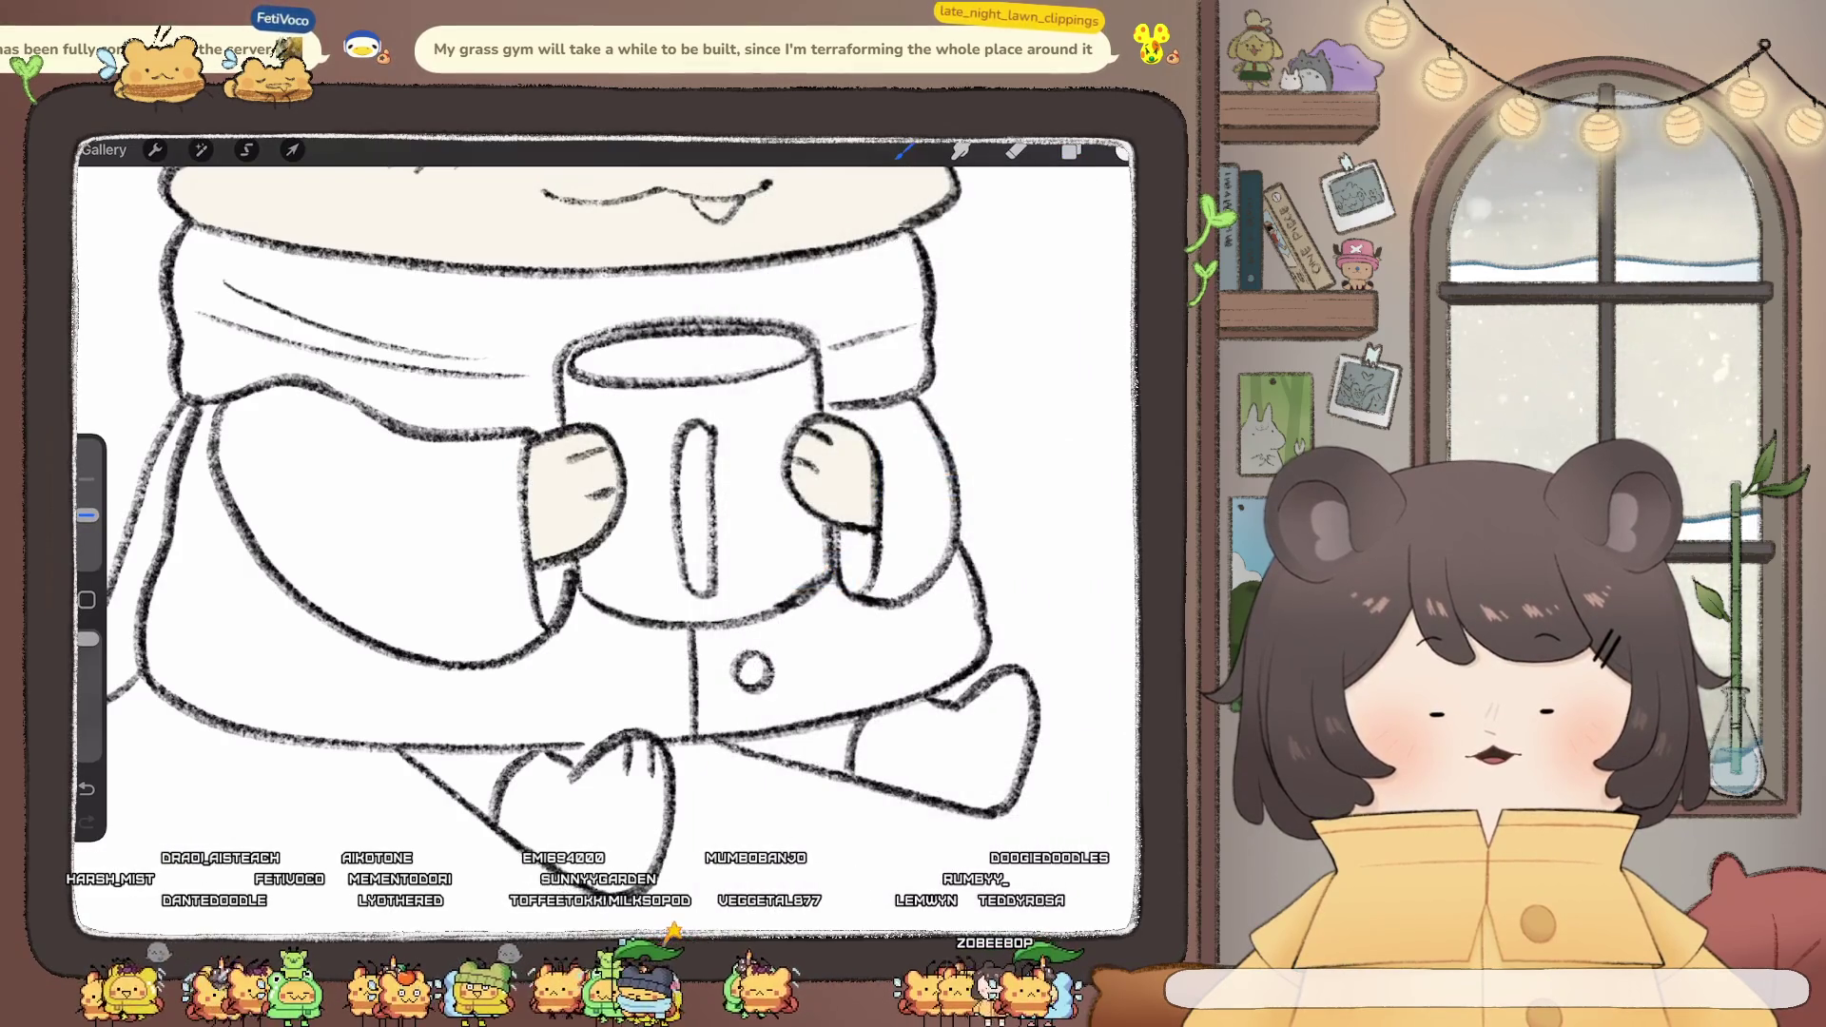
pyautogui.scroll(-5, 609, 532)
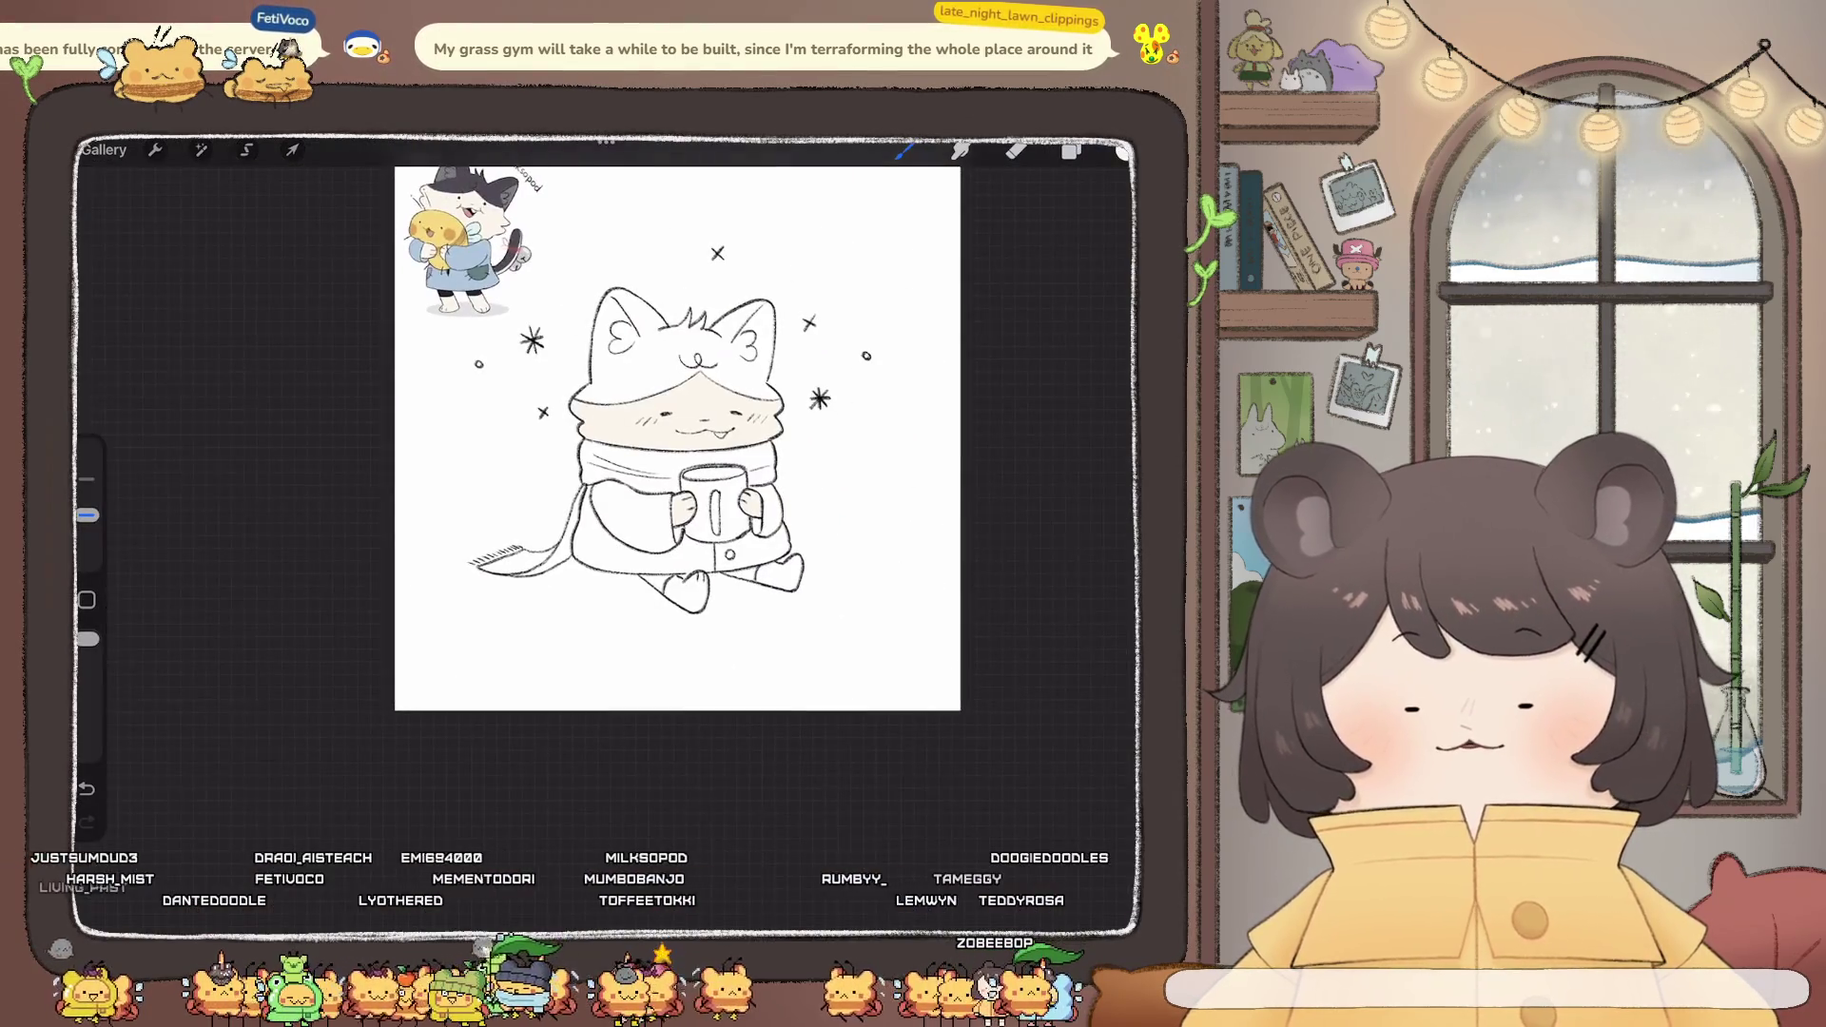
# - ColorDrop cream into the right and left feet, refilling the left for solid coverage
pyautogui.scroll(5, 608, 475)
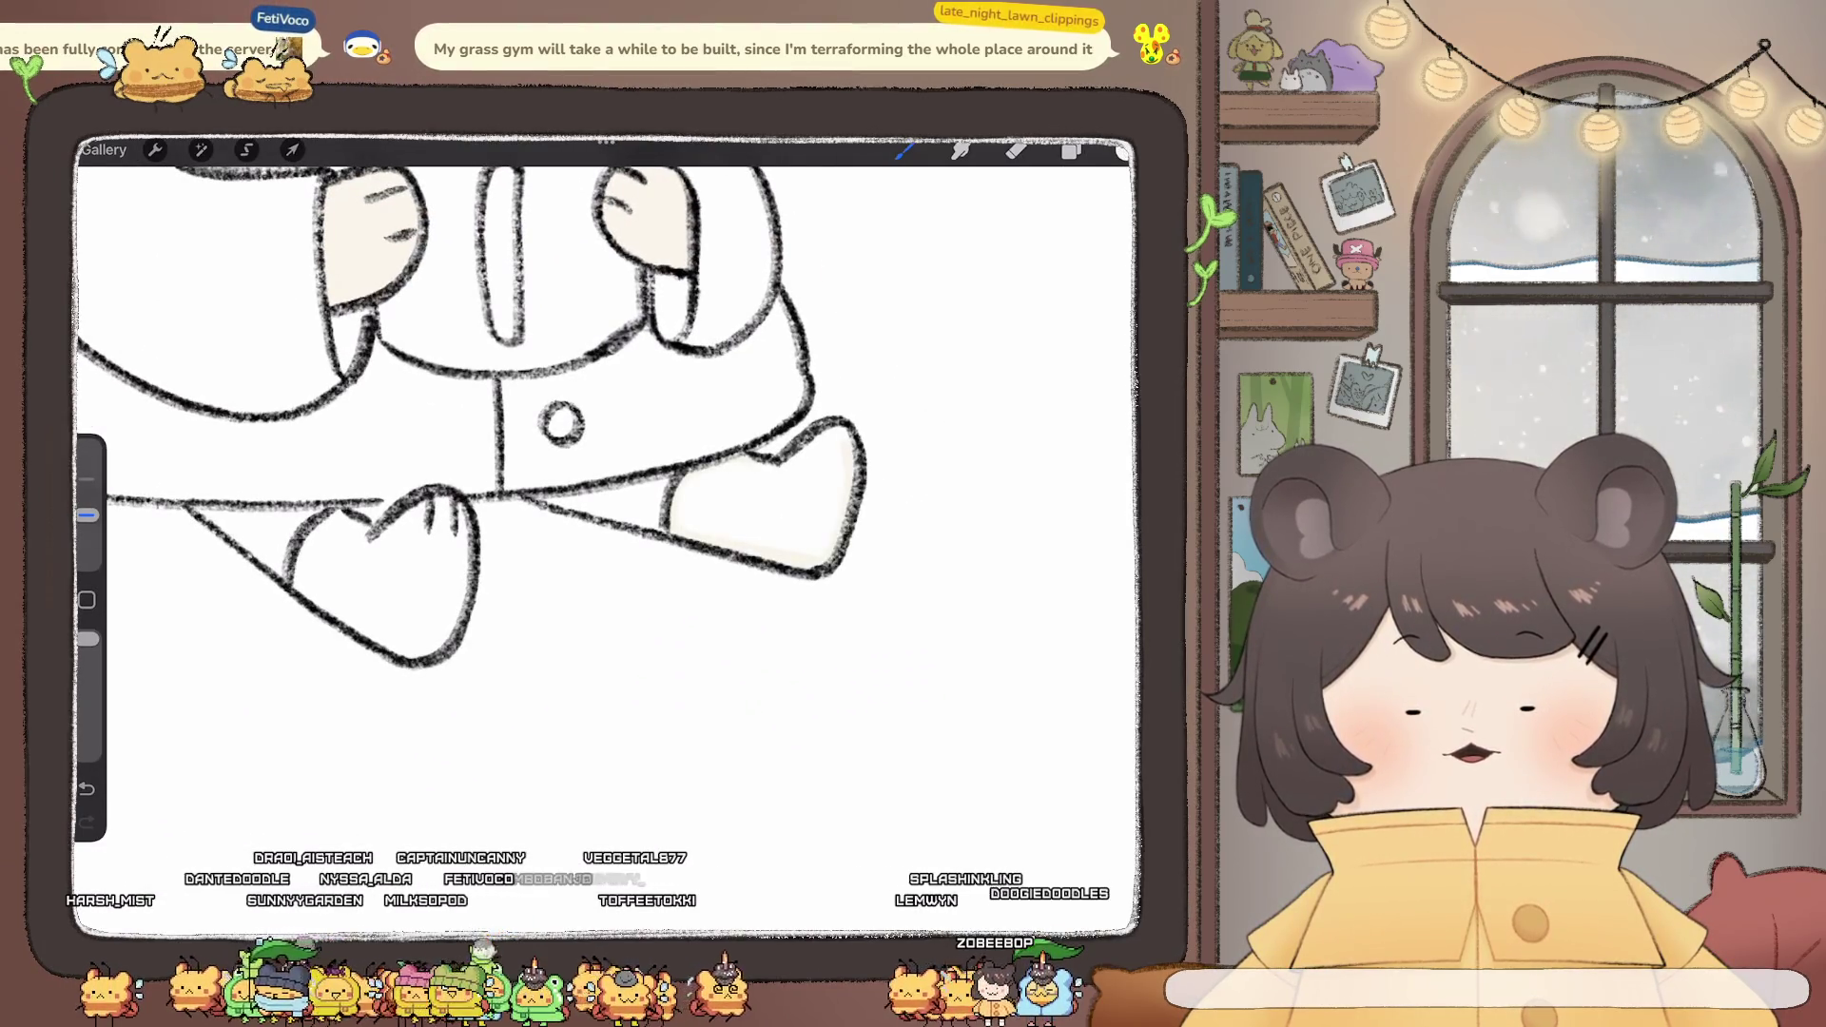
pyautogui.moveTo(1122, 150); pyautogui.dragTo(761, 505)
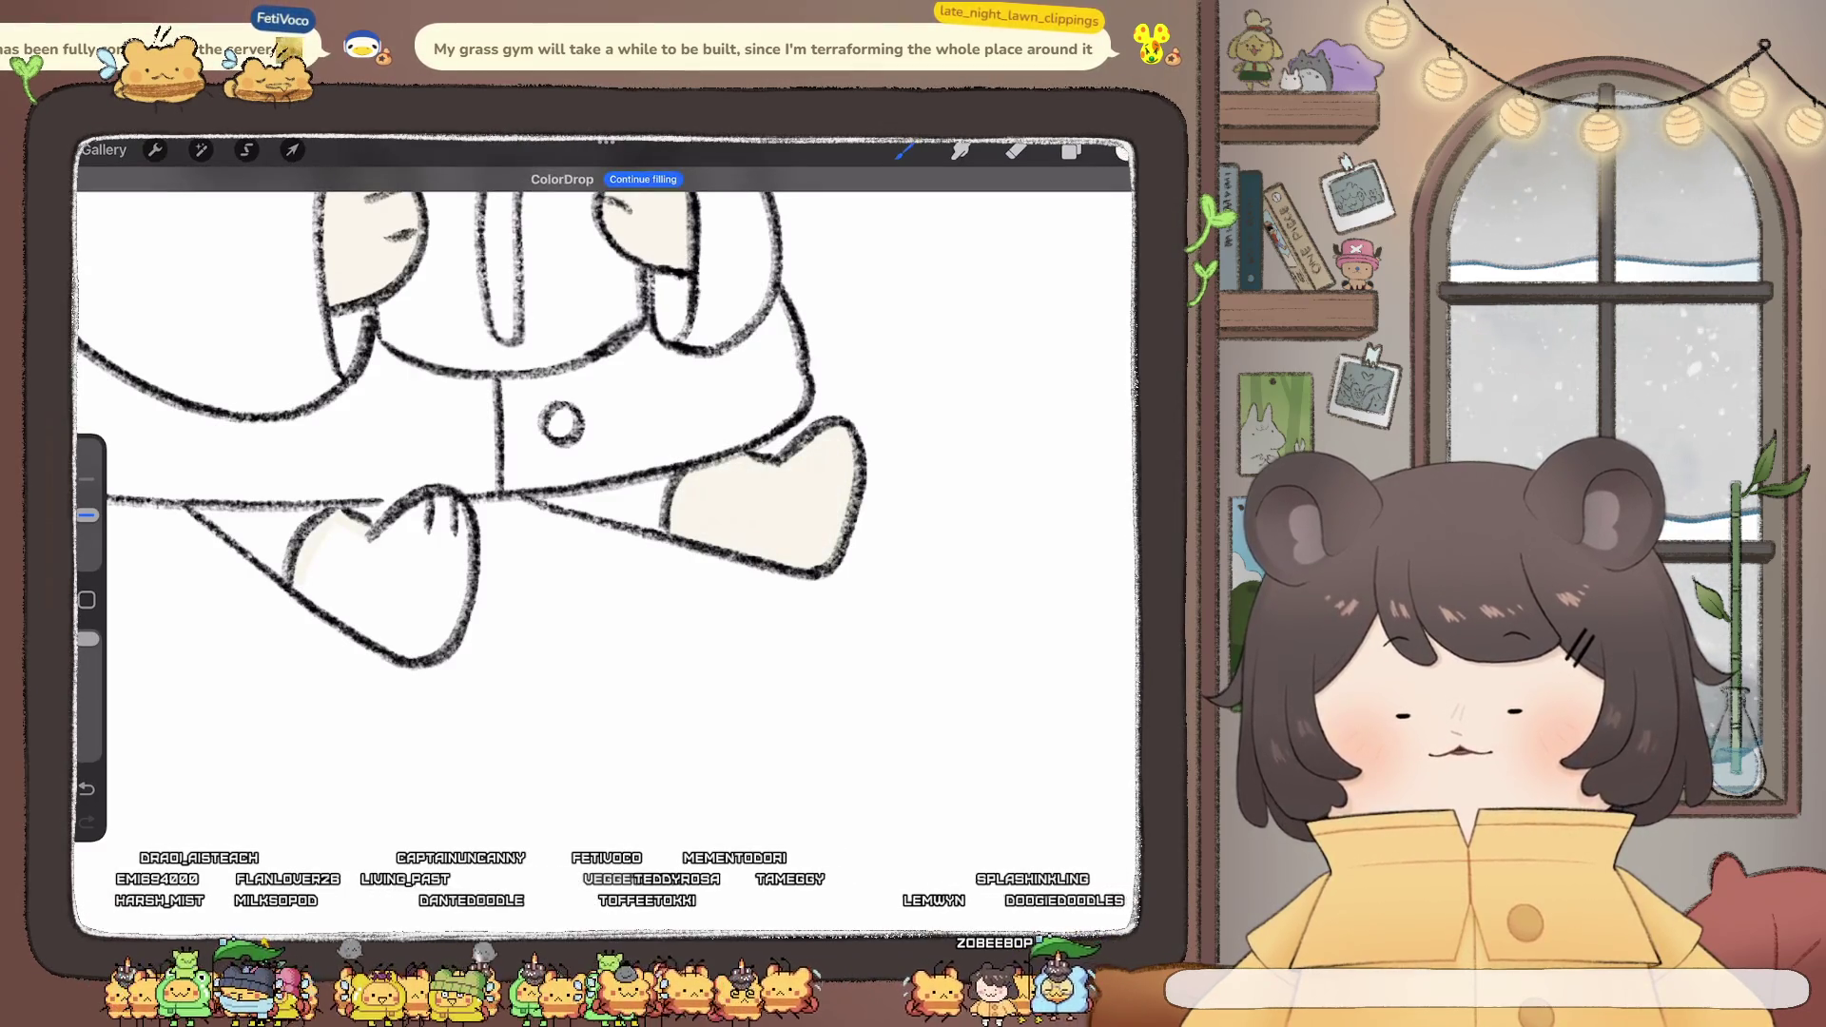
pyautogui.moveTo(1122, 150); pyautogui.dragTo(333, 561)
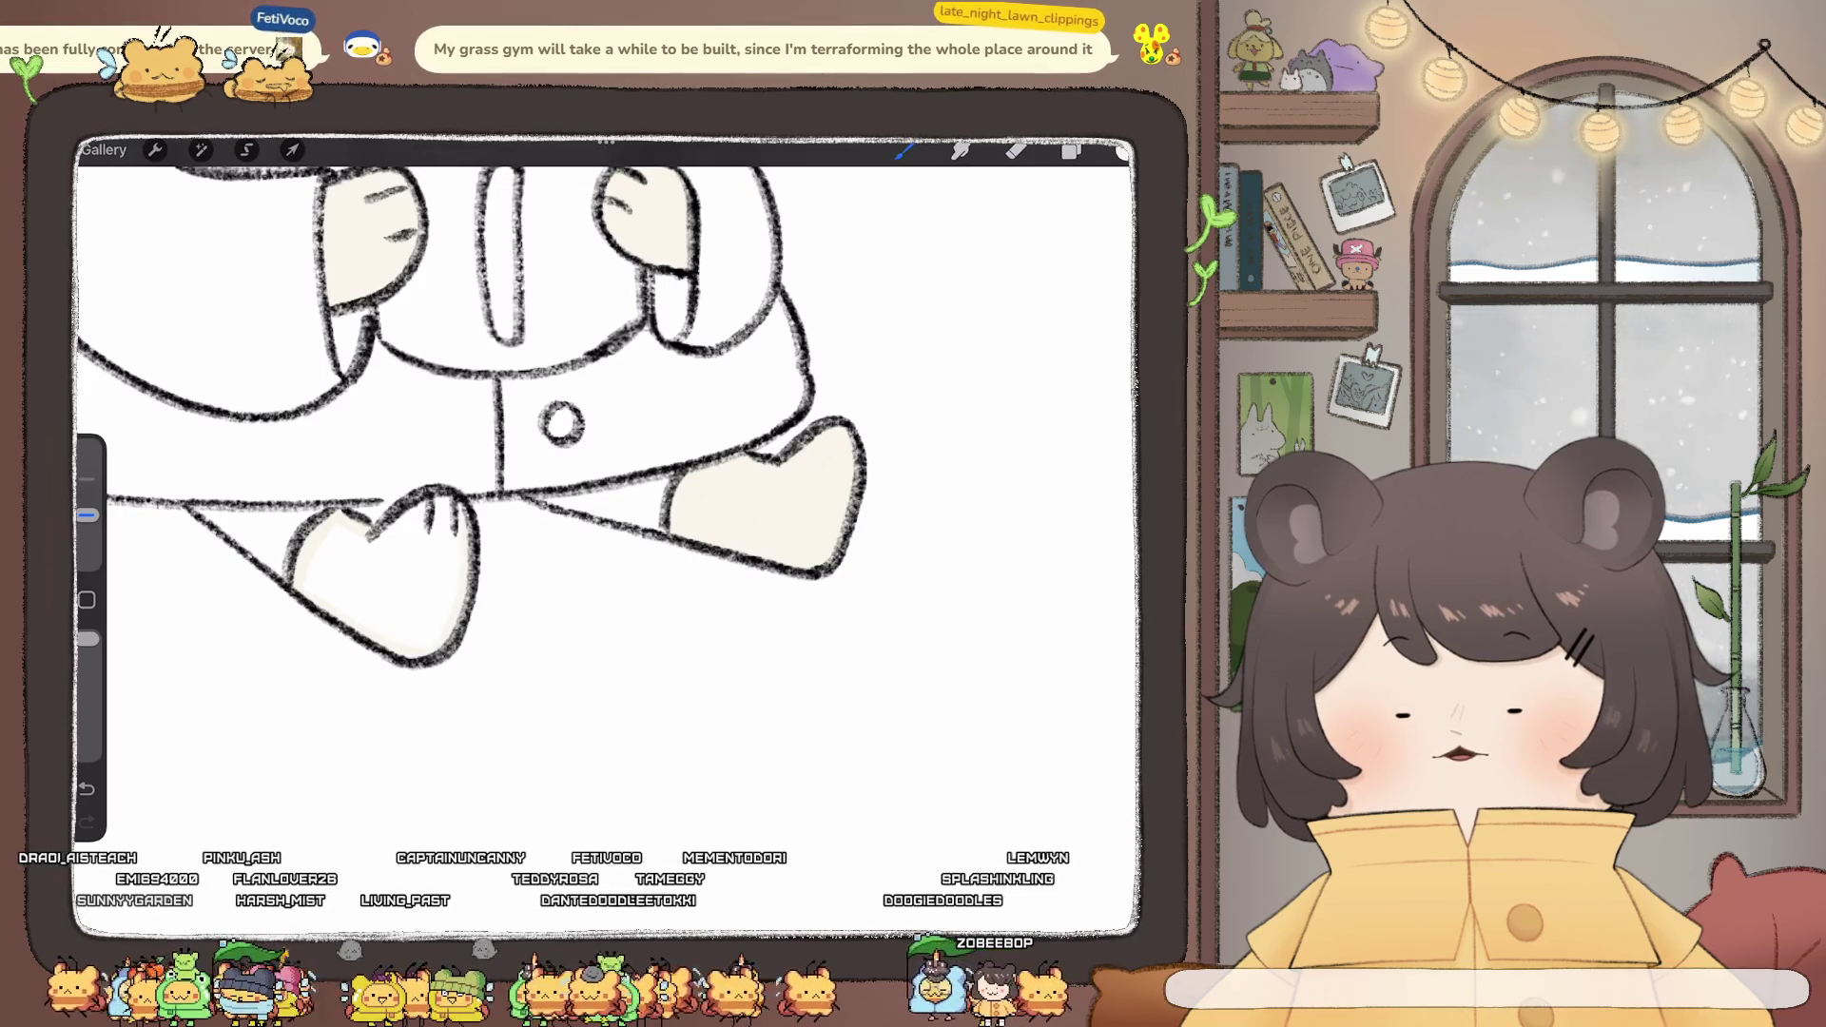
pyautogui.moveTo(1123, 150); pyautogui.dragTo(381, 580)
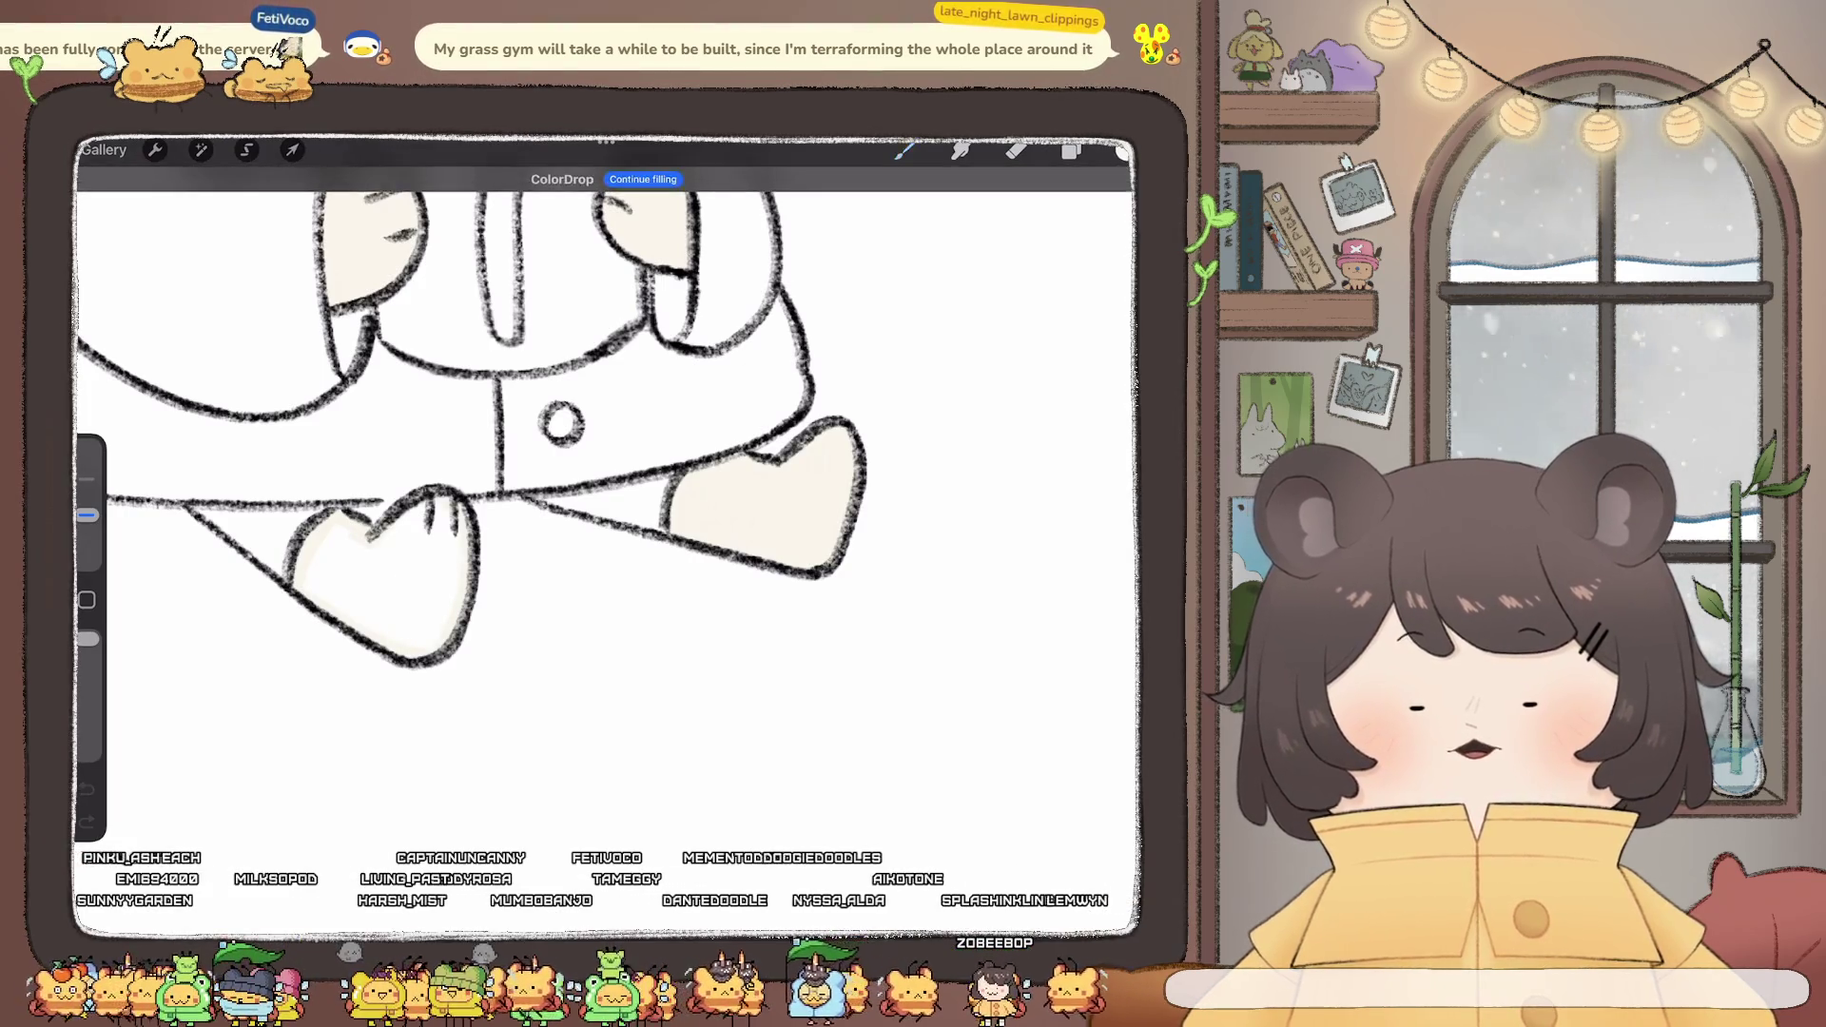
pyautogui.scroll(-5, 609, 533)
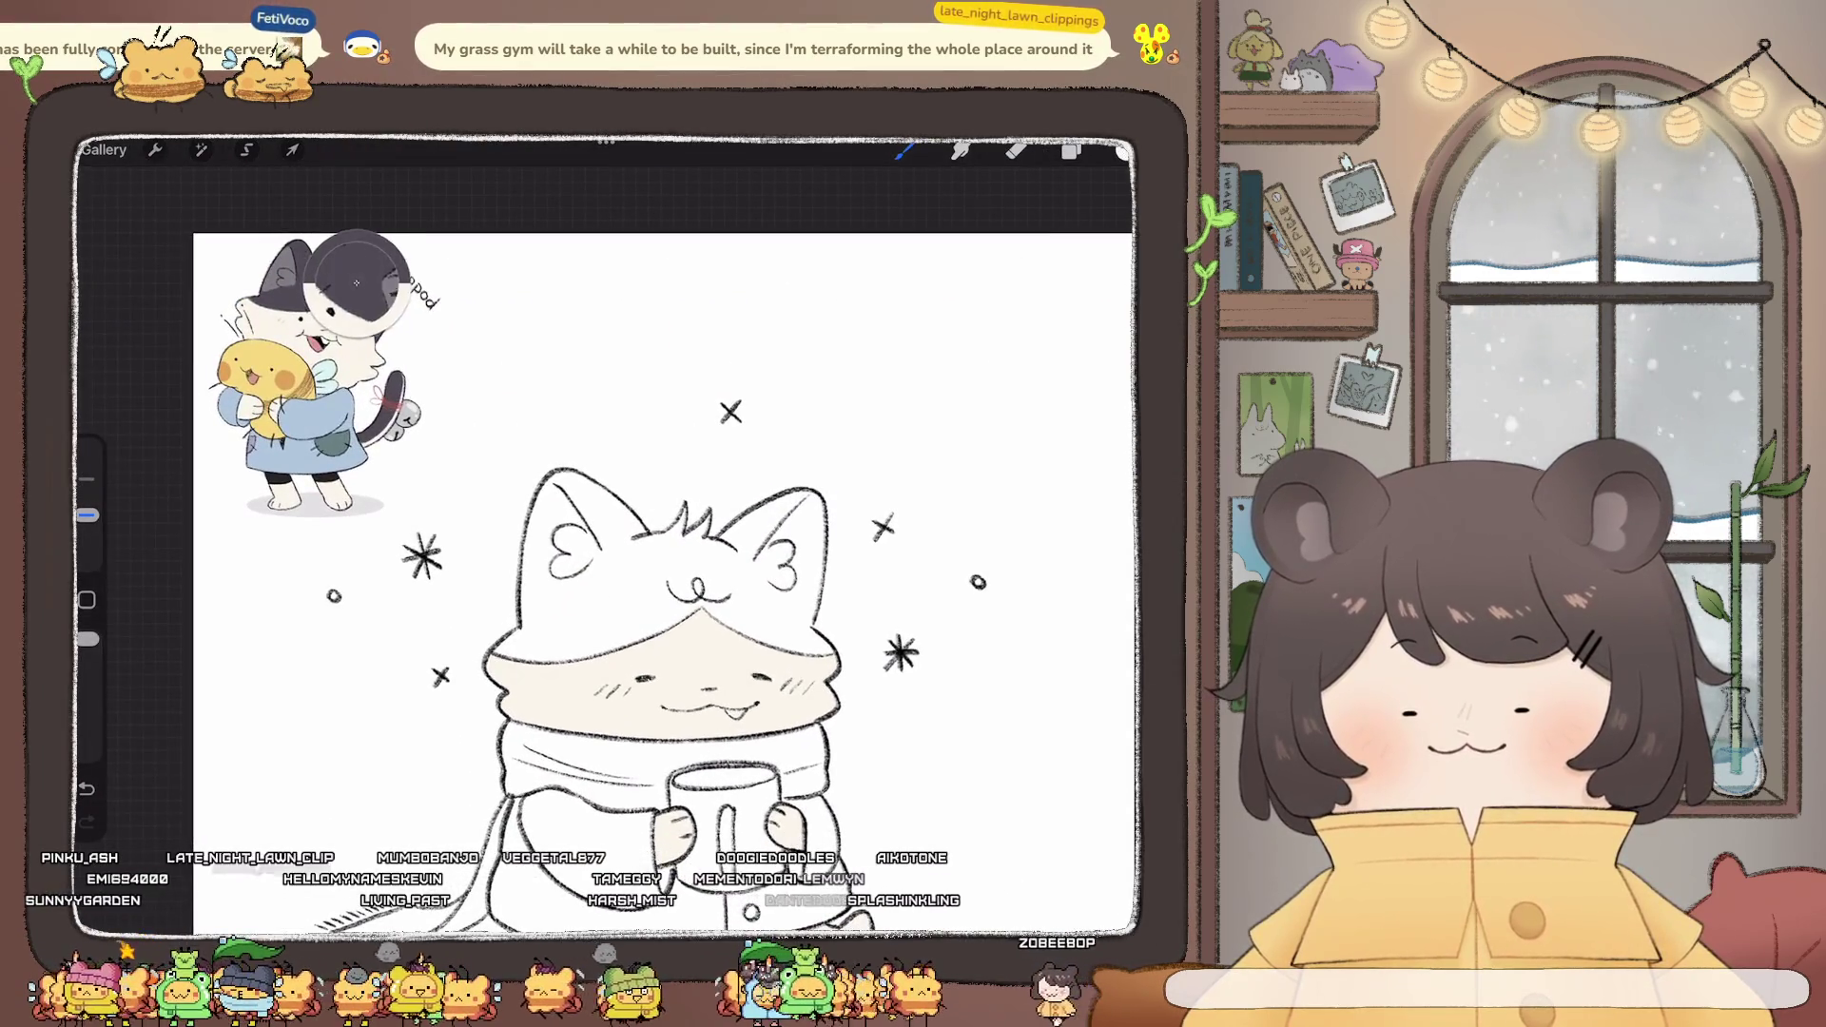
pyautogui.scroll(5, 609, 571)
pyautogui.click(1071, 151)
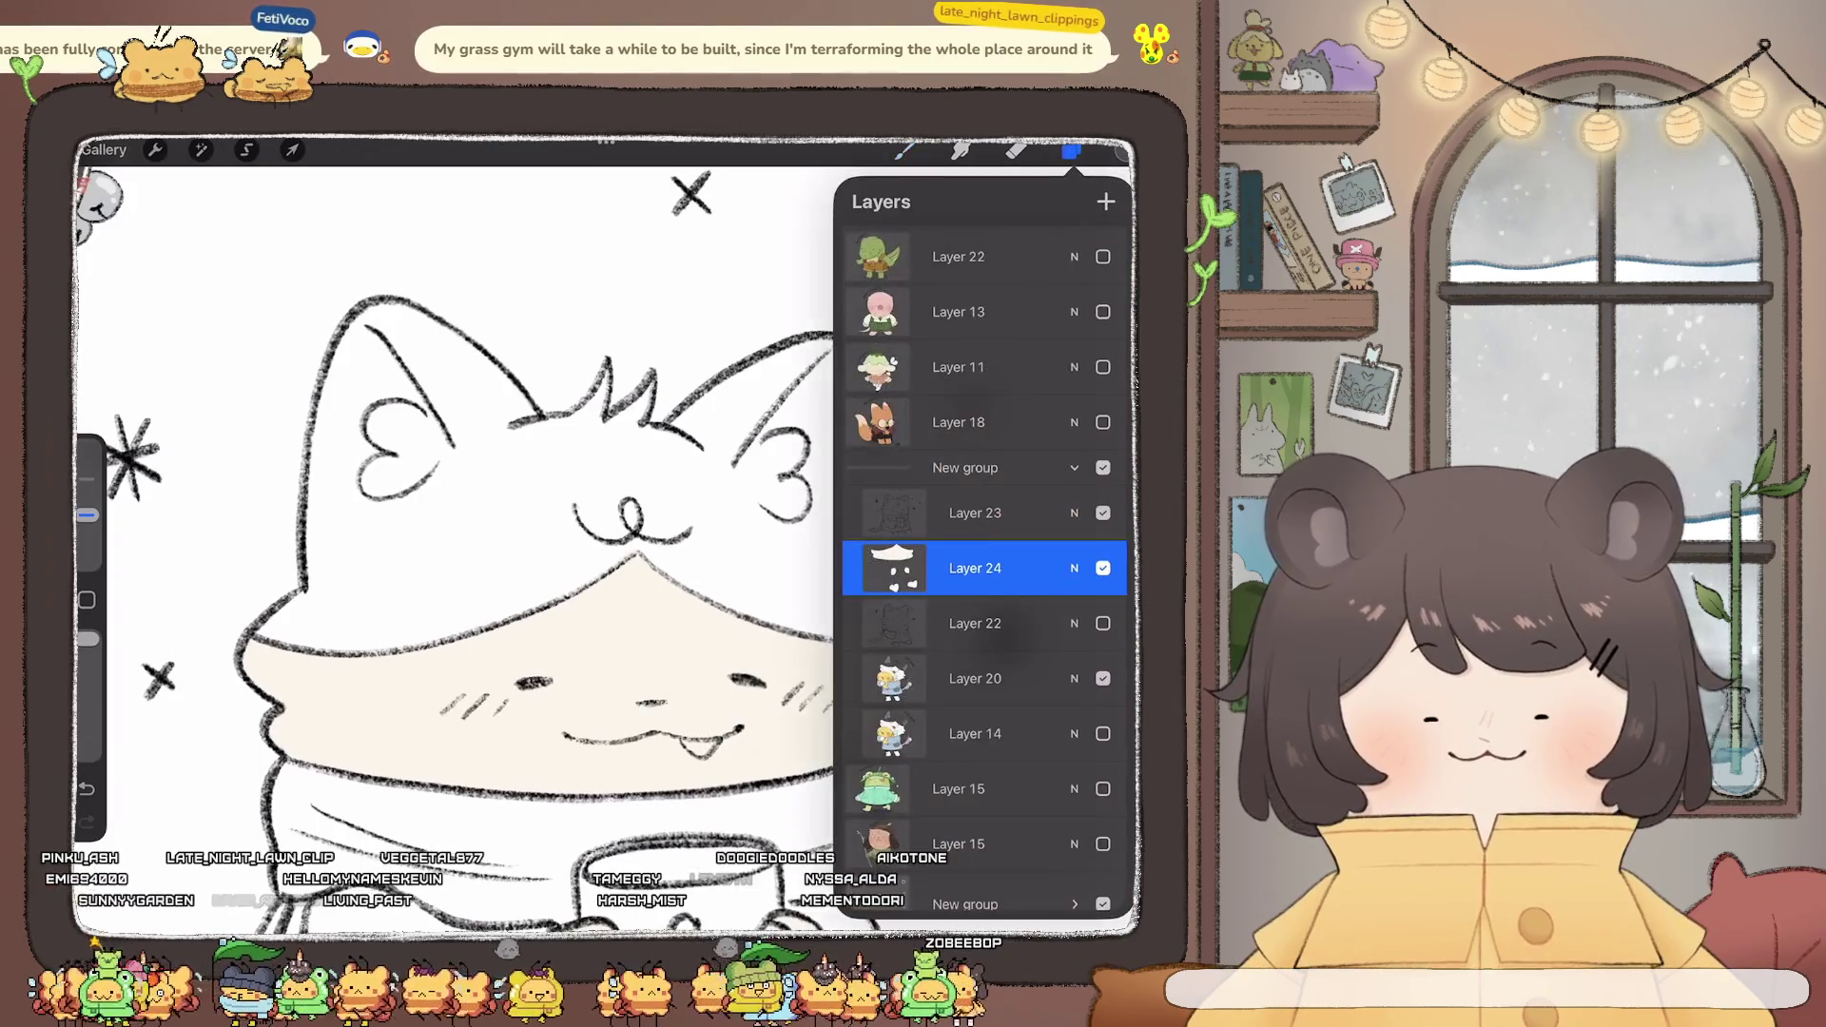
pyautogui.scroll(3, 609, 547)
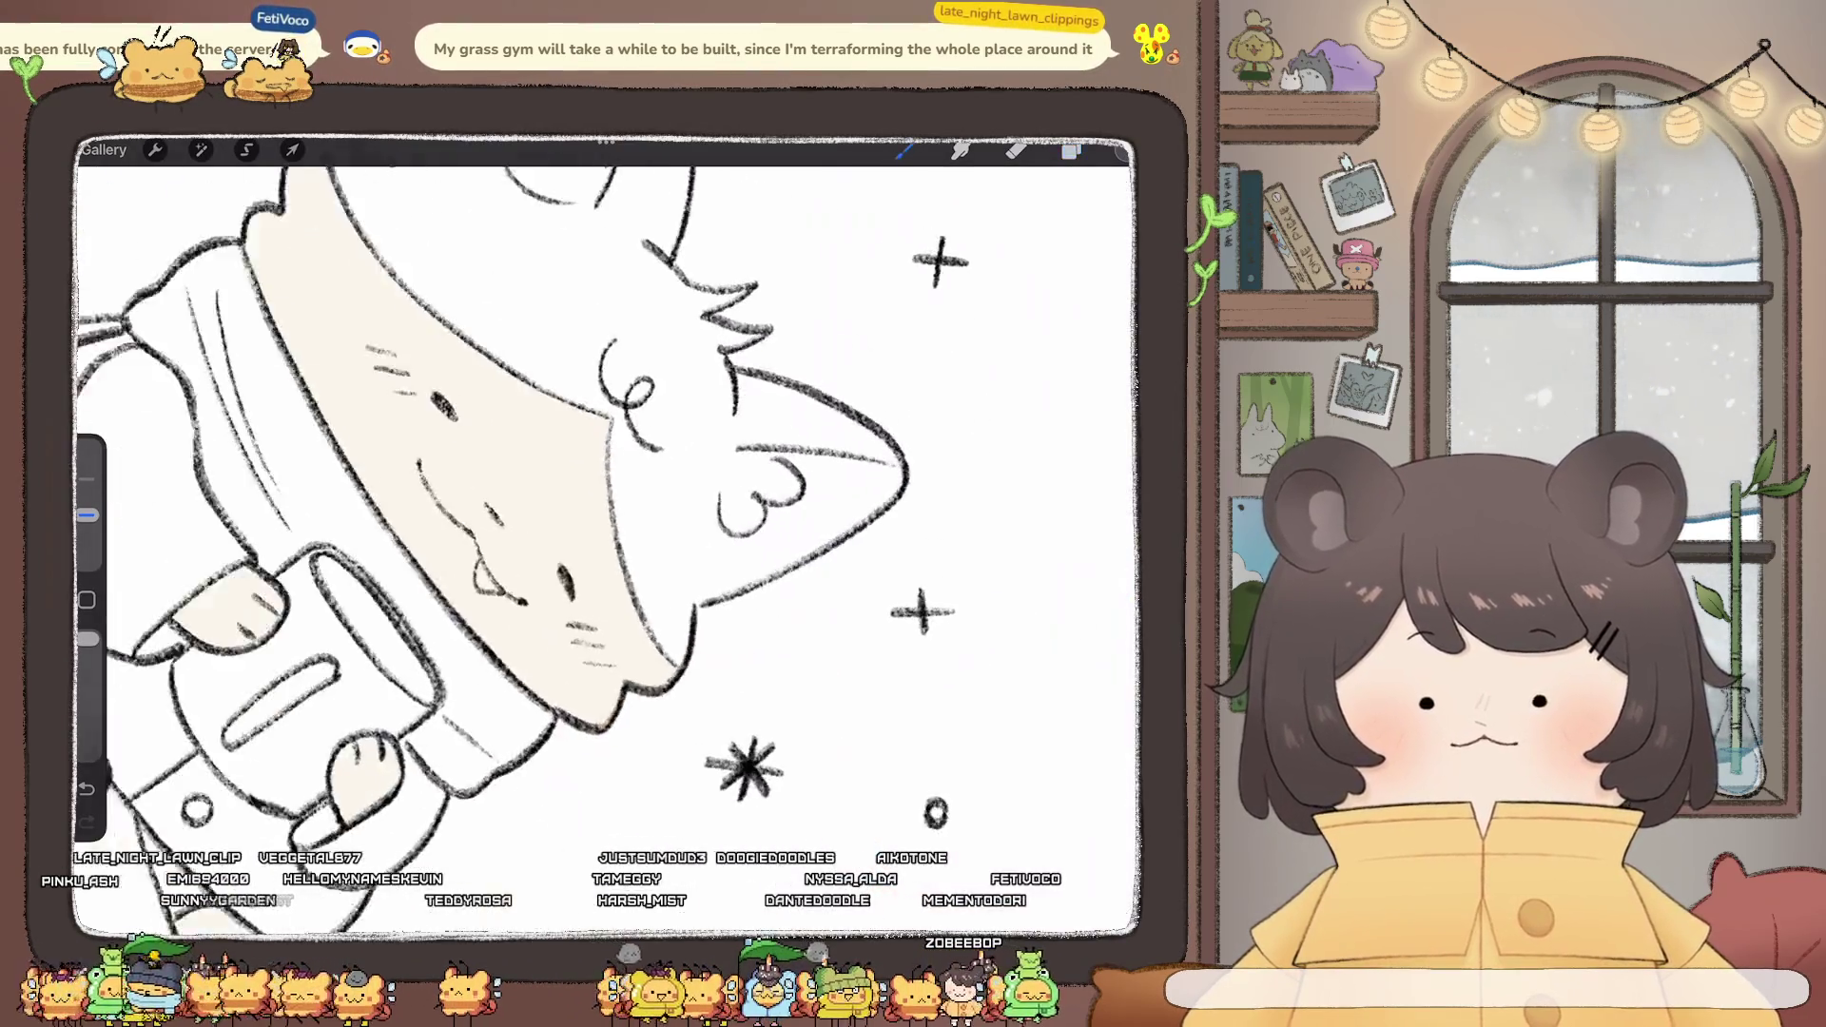
# - Trace the hood's edge beside the face and snout, undoing one stray stroke
pyautogui.moveTo(587, 373); pyautogui.dragTo(540, 500)
pyautogui.moveTo(536, 594); pyautogui.dragTo(550, 658)
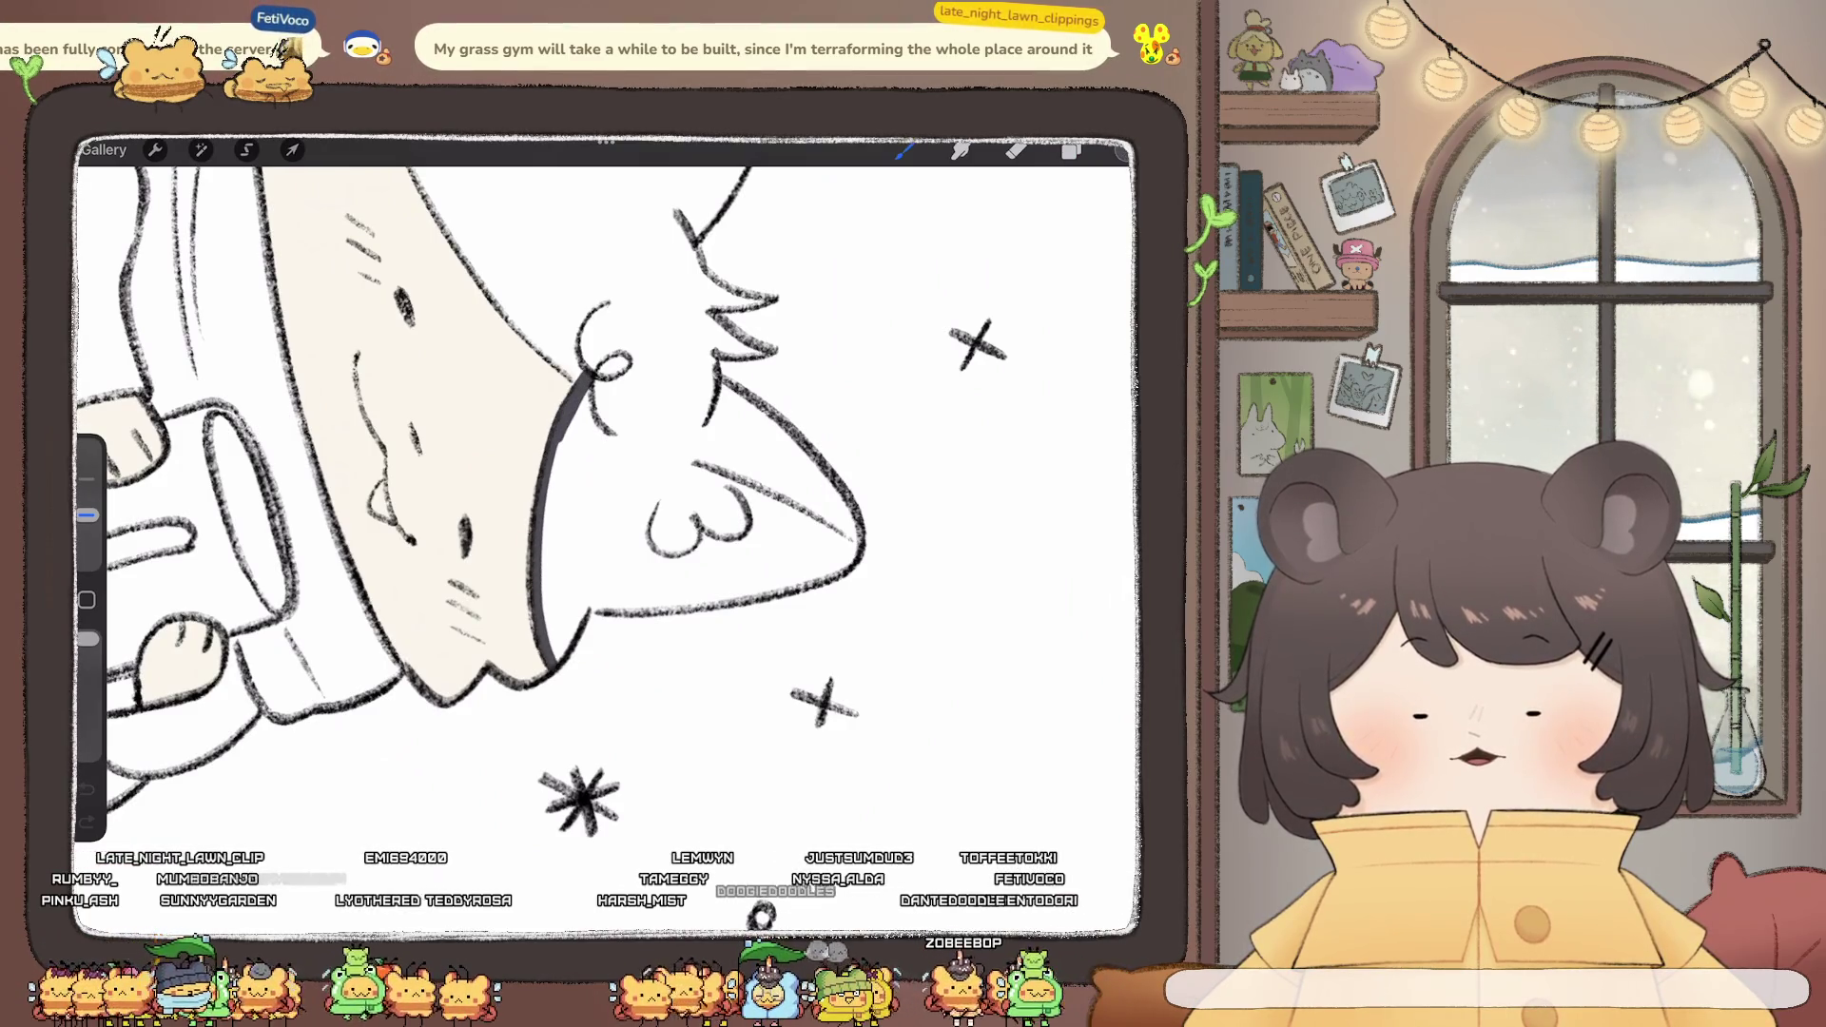
pyautogui.moveTo(532, 593); pyautogui.dragTo(528, 635)
pyautogui.hotkey('ctrl', 'z')
pyautogui.hotkey('ctrl', 'z')
pyautogui.hotkey('ctrl', 'z')
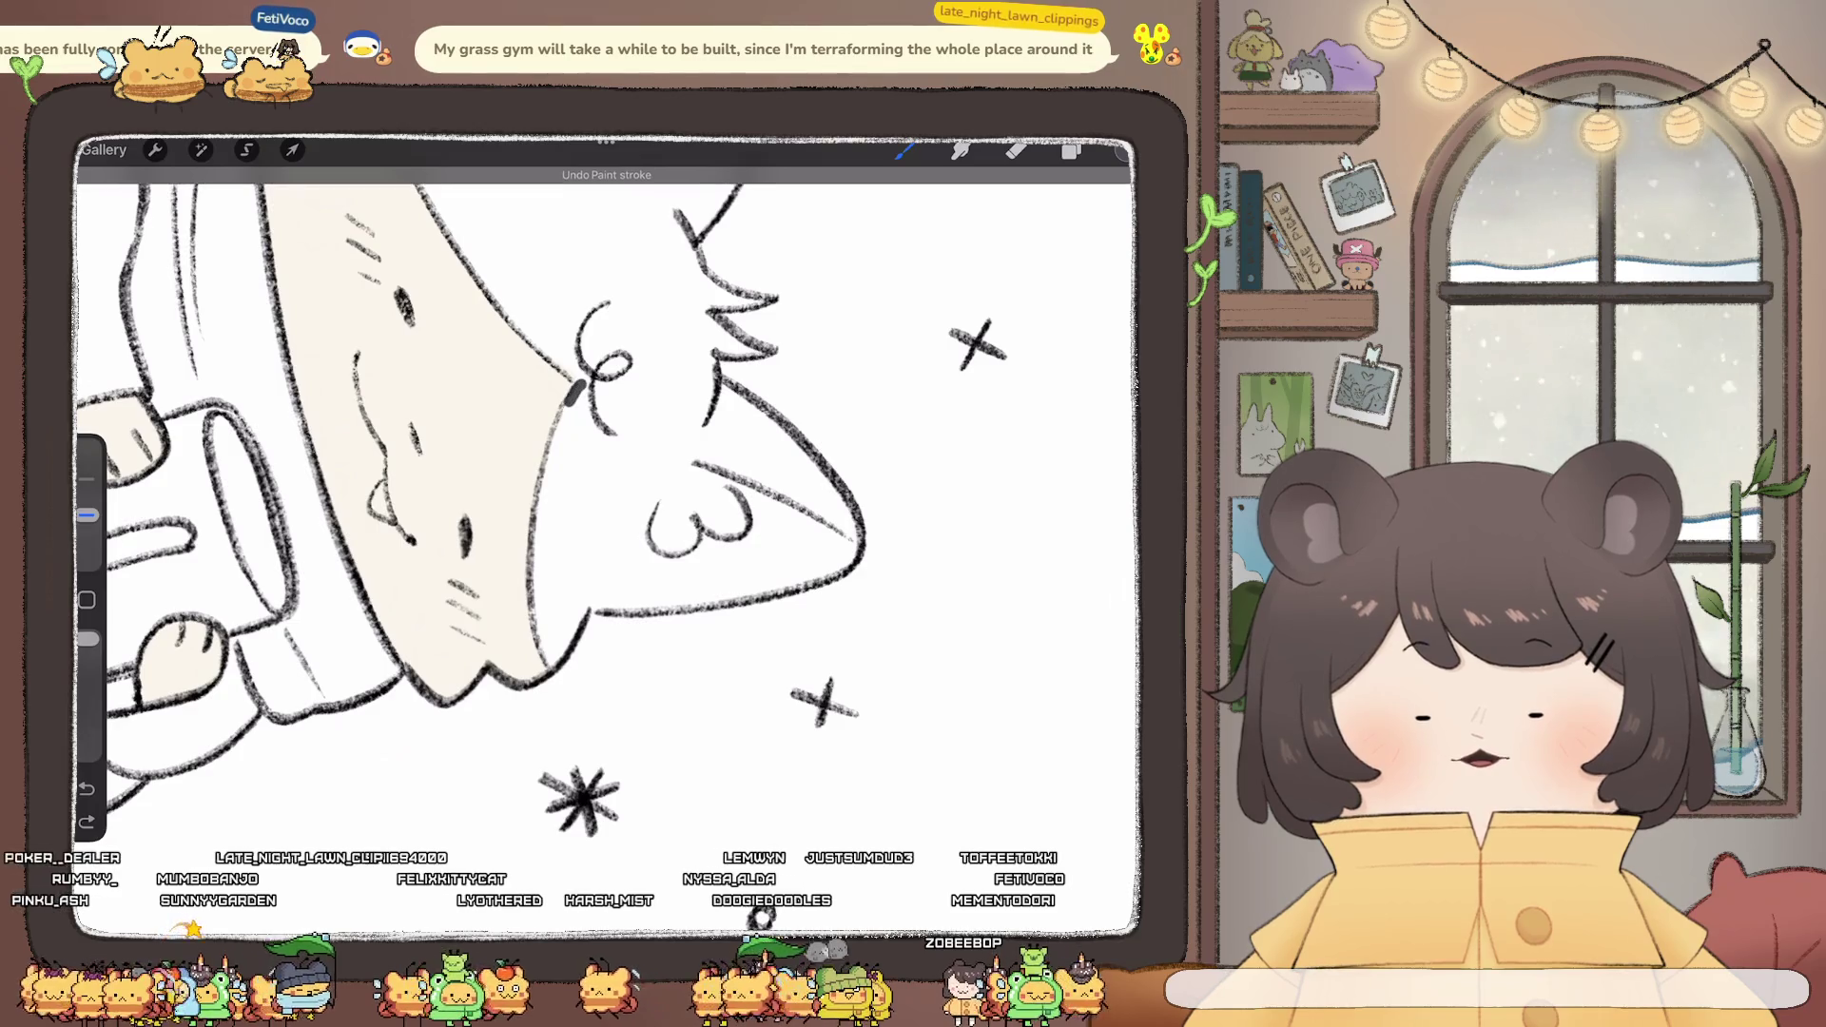
pyautogui.moveTo(535, 553); pyautogui.dragTo(544, 652)
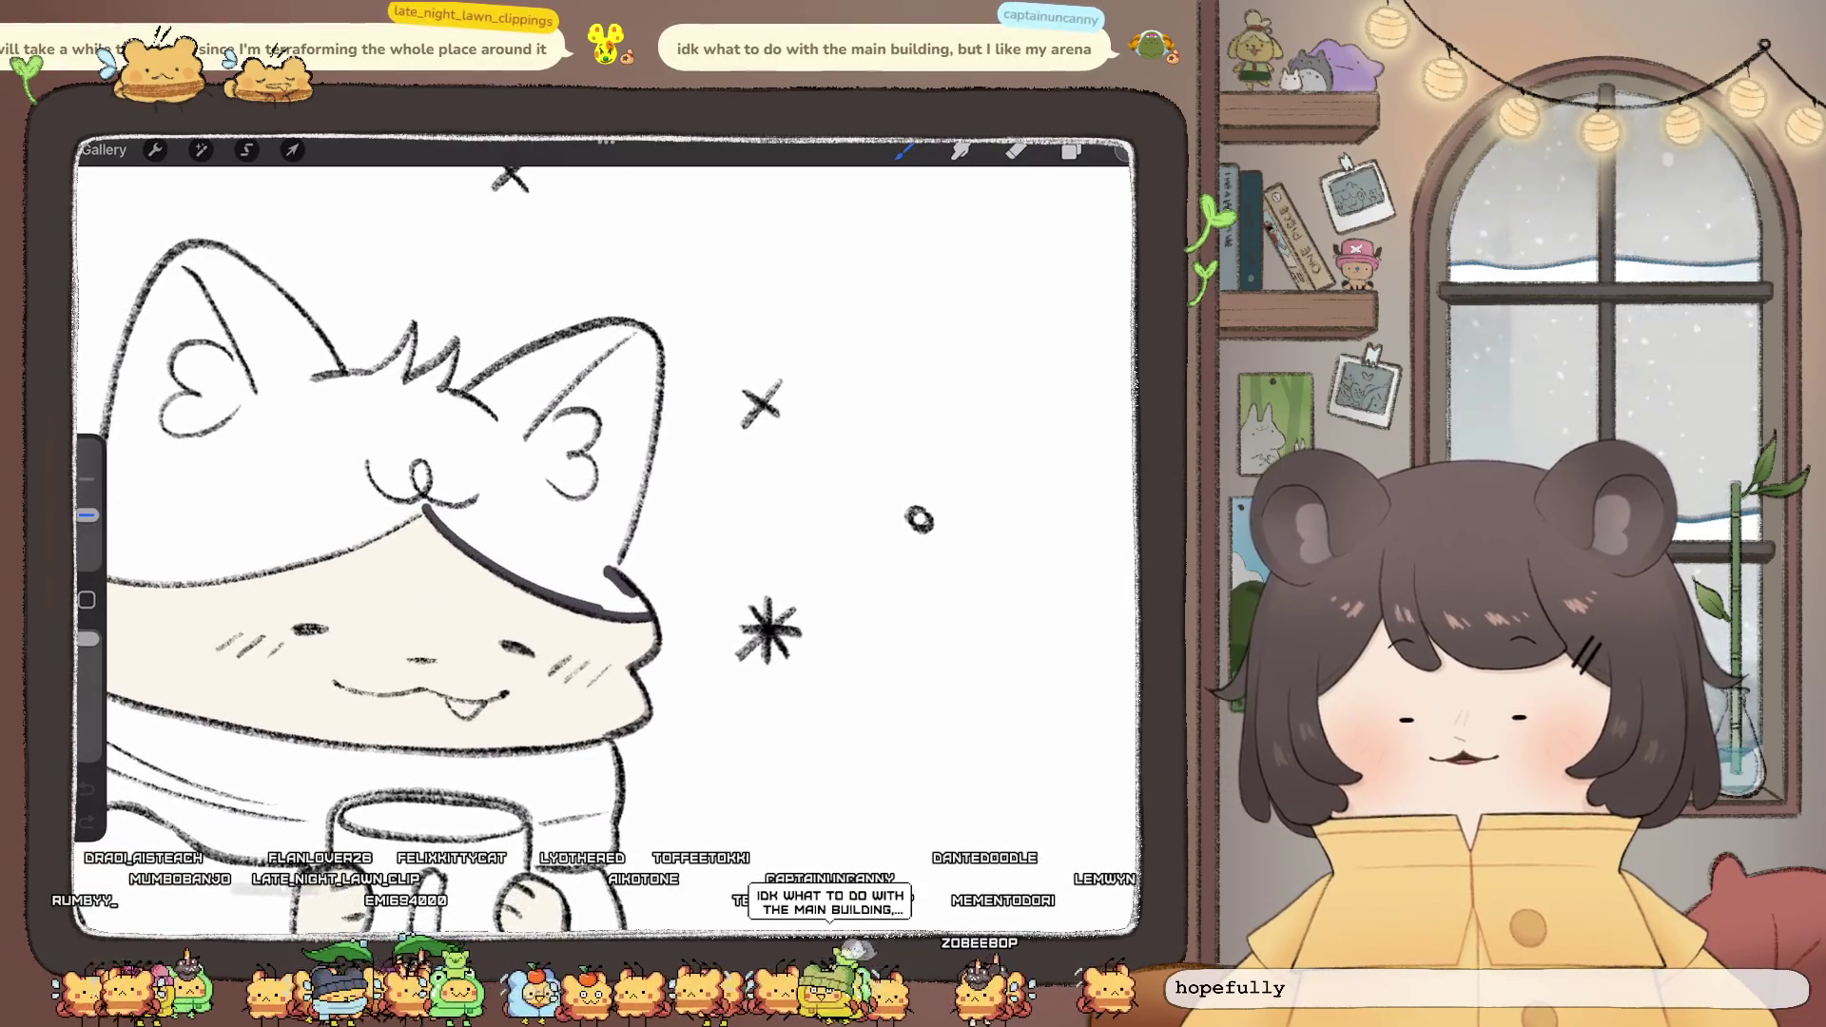
pyautogui.moveTo(628, 594); pyautogui.dragTo(651, 613)
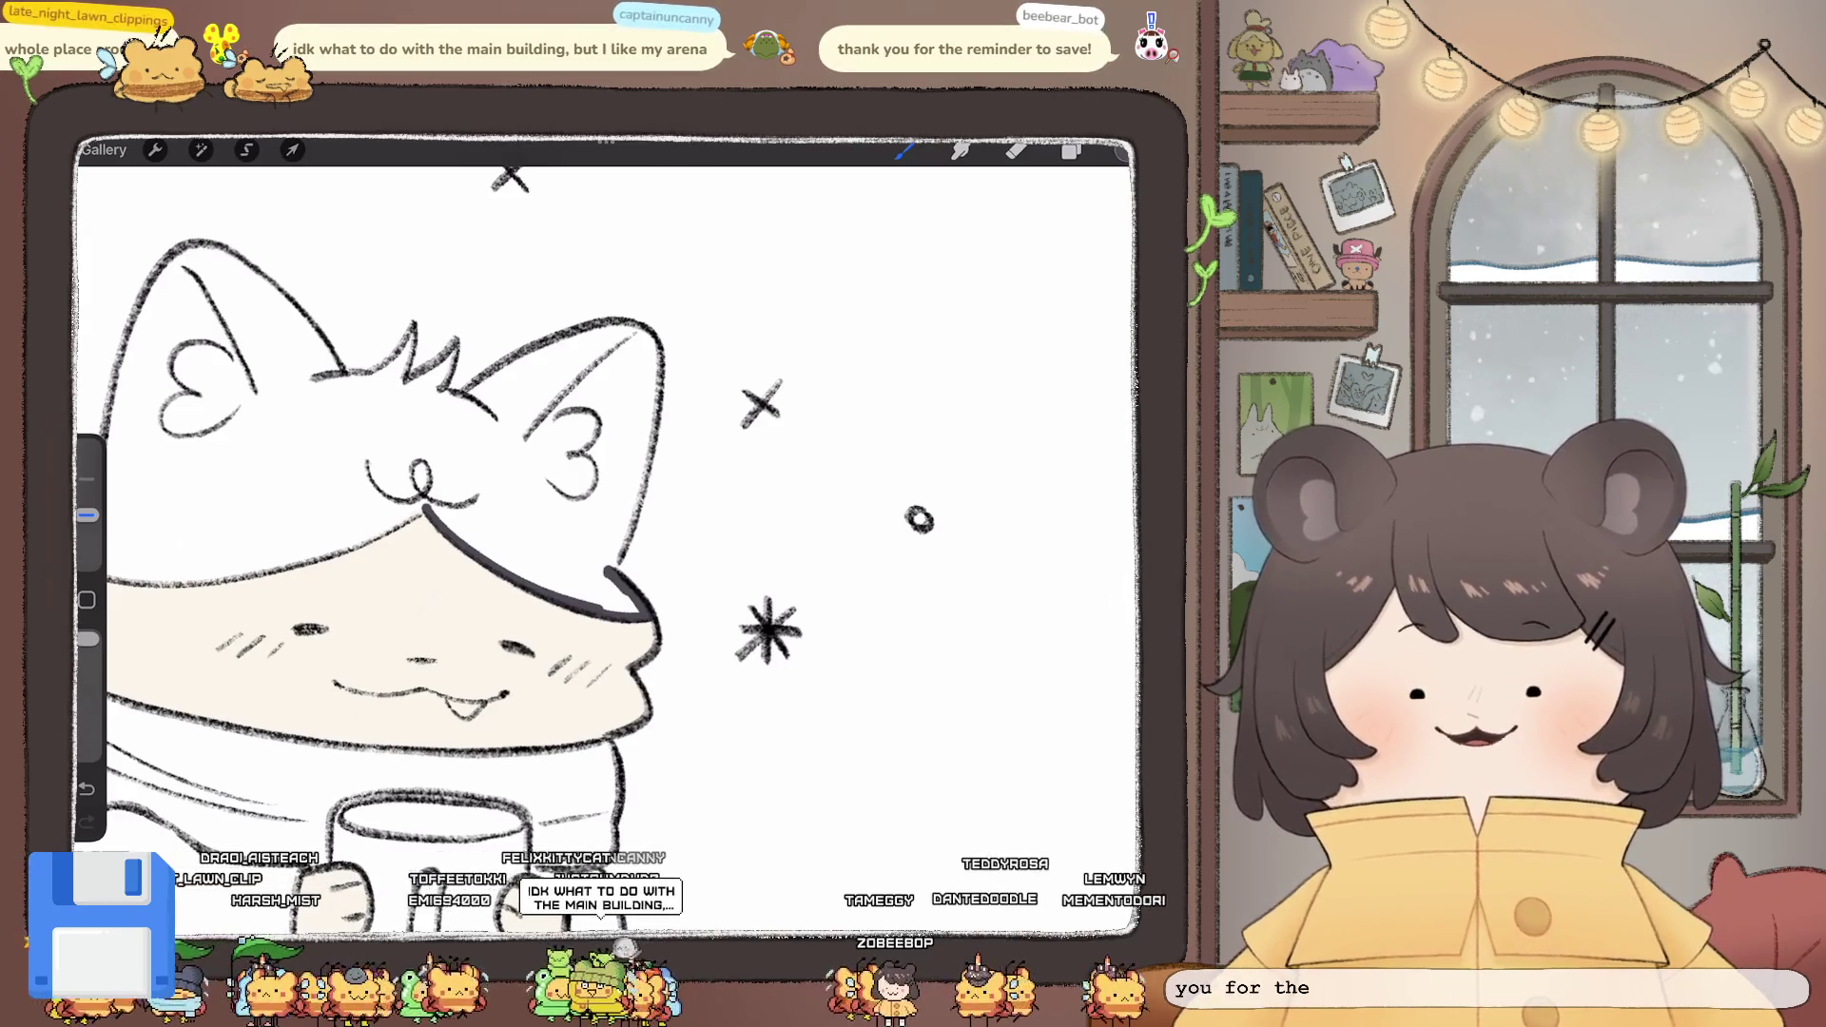
pyautogui.moveTo(618, 548); pyautogui.dragTo(626, 518)
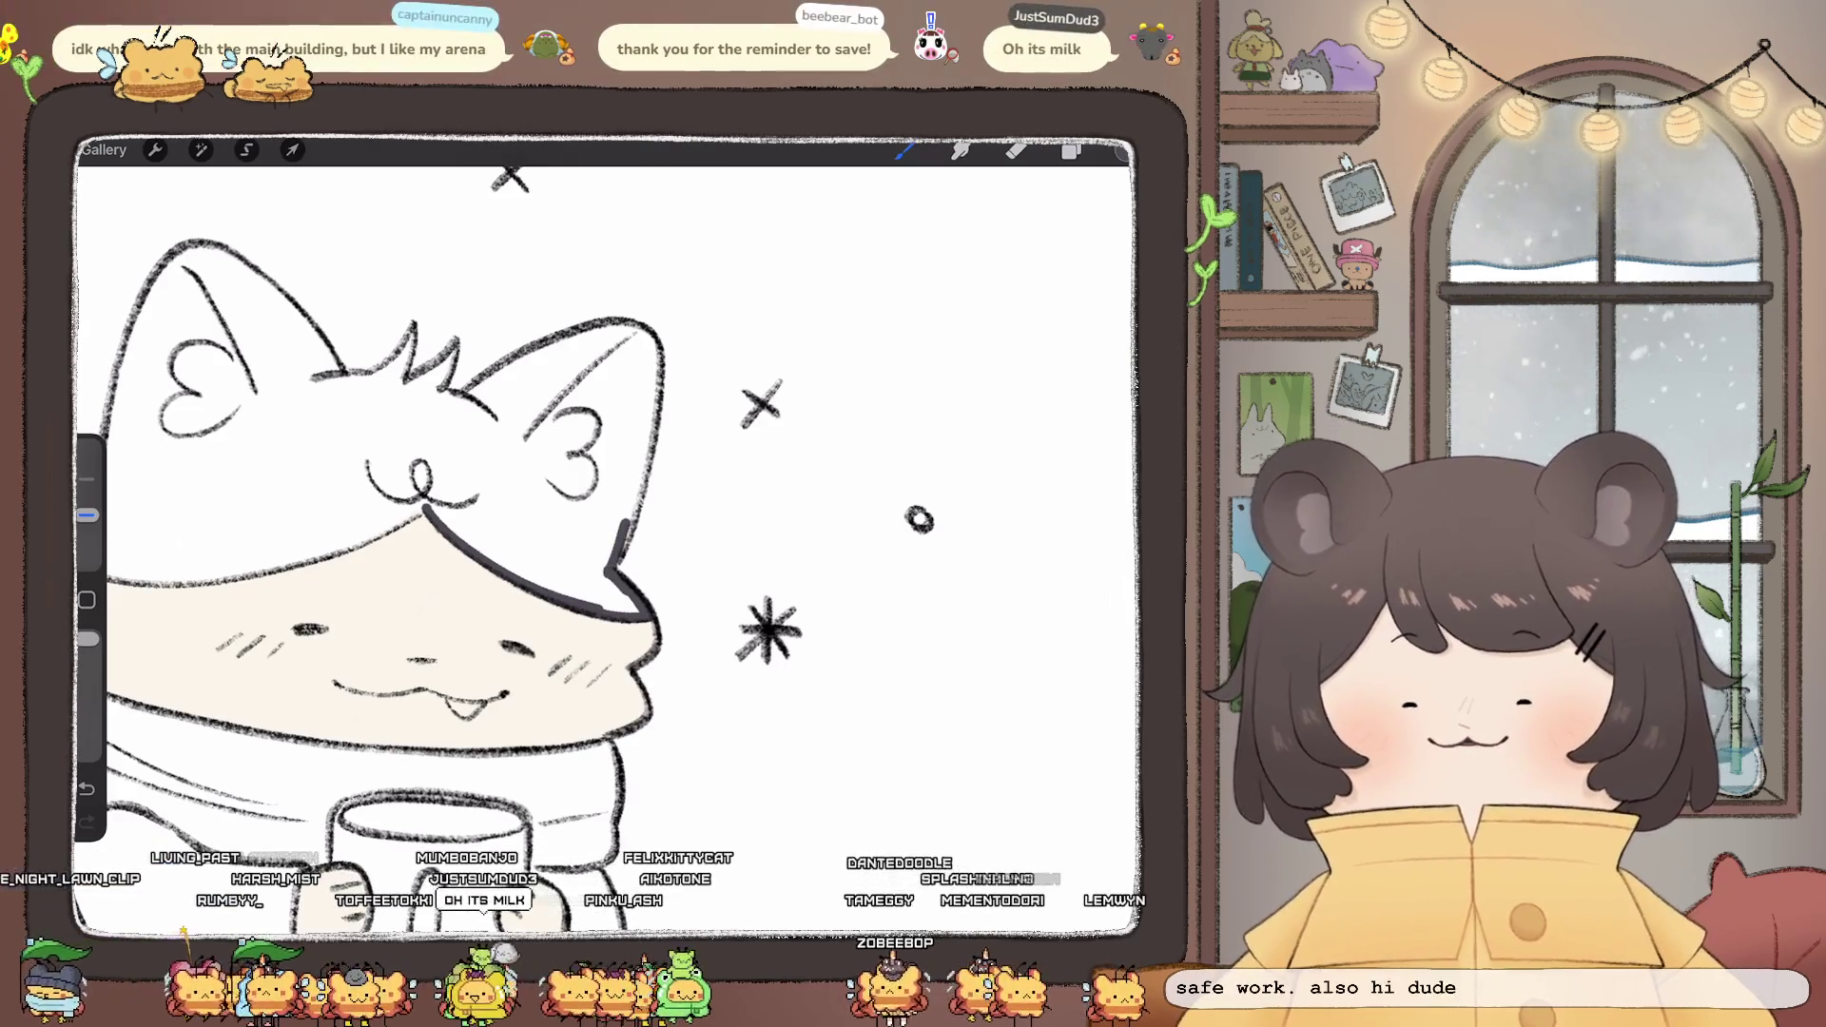
# - Outline the cat ear, the crown and the left side of the hood
pyautogui.moveTo(545, 352)
pyautogui.mouseDown()
pyautogui.moveTo(590, 327)
pyautogui.moveTo(660, 362)
pyautogui.moveTo(630, 524)
pyautogui.mouseUp()
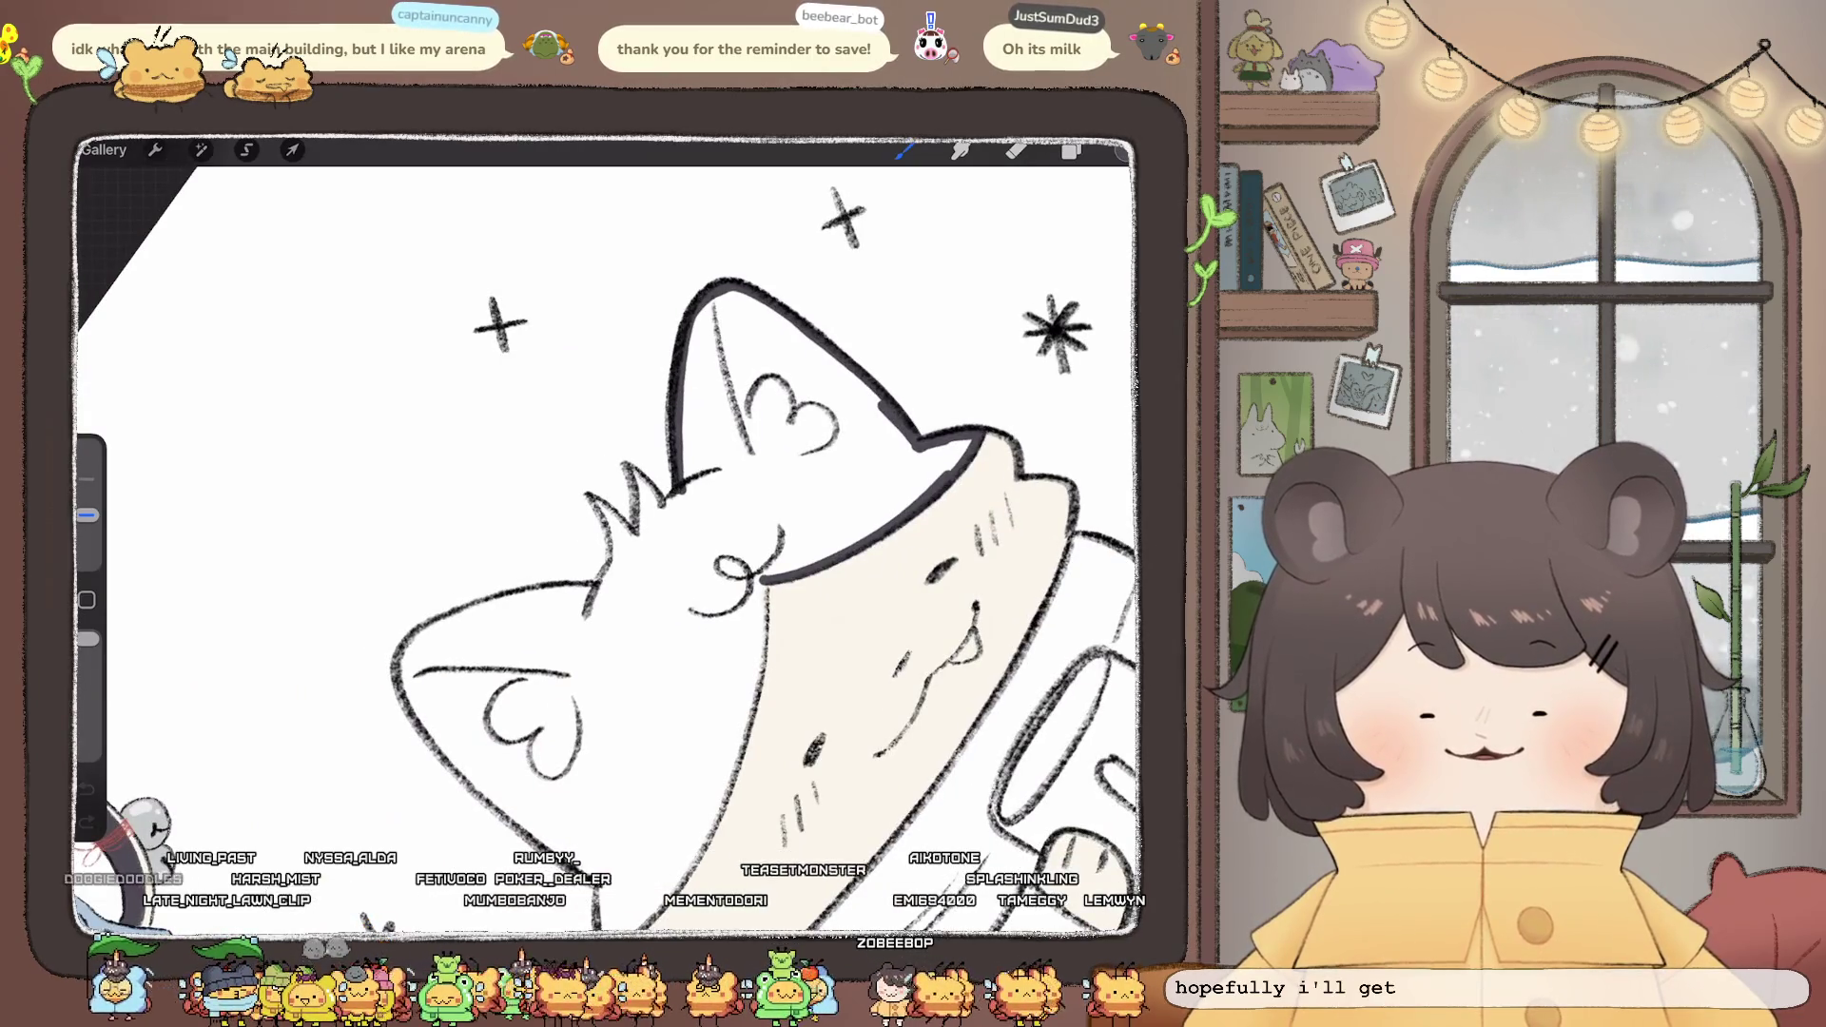
pyautogui.moveTo(644, 503)
pyautogui.mouseDown()
pyautogui.moveTo(629, 543)
pyautogui.moveTo(612, 526)
pyautogui.mouseUp()
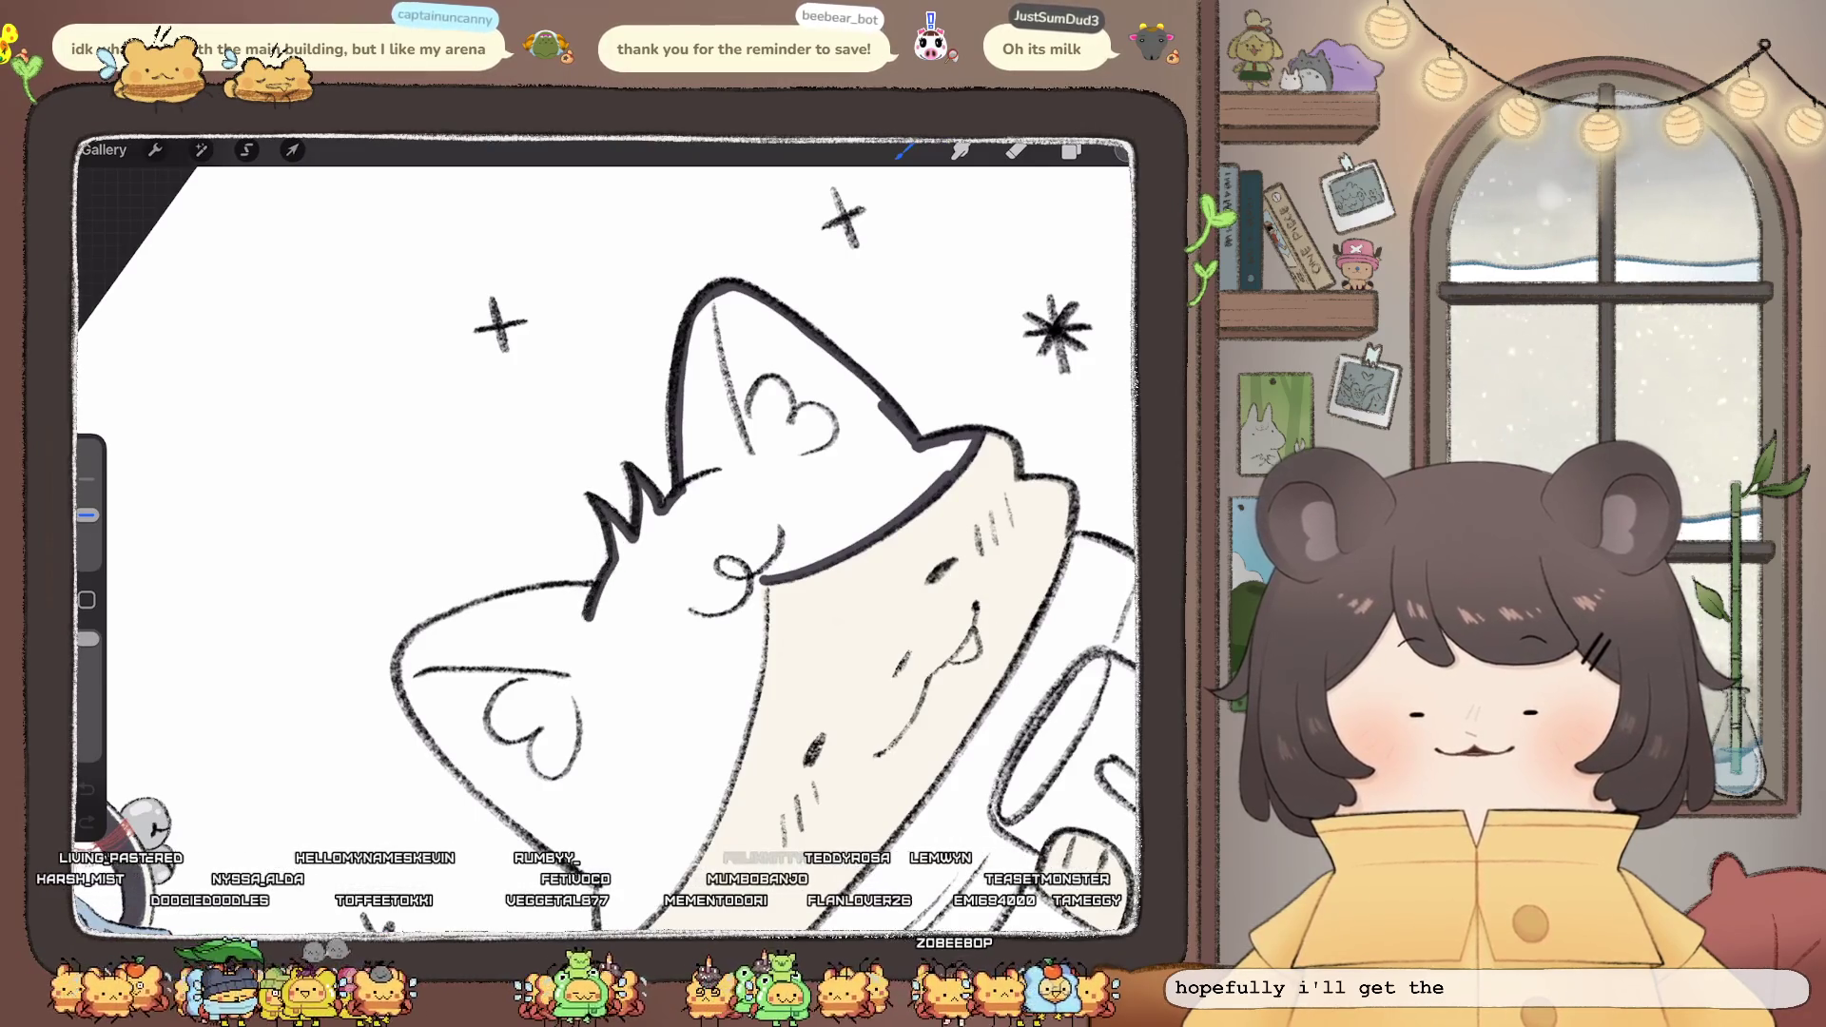
pyautogui.moveTo(582, 608); pyautogui.dragTo(597, 625)
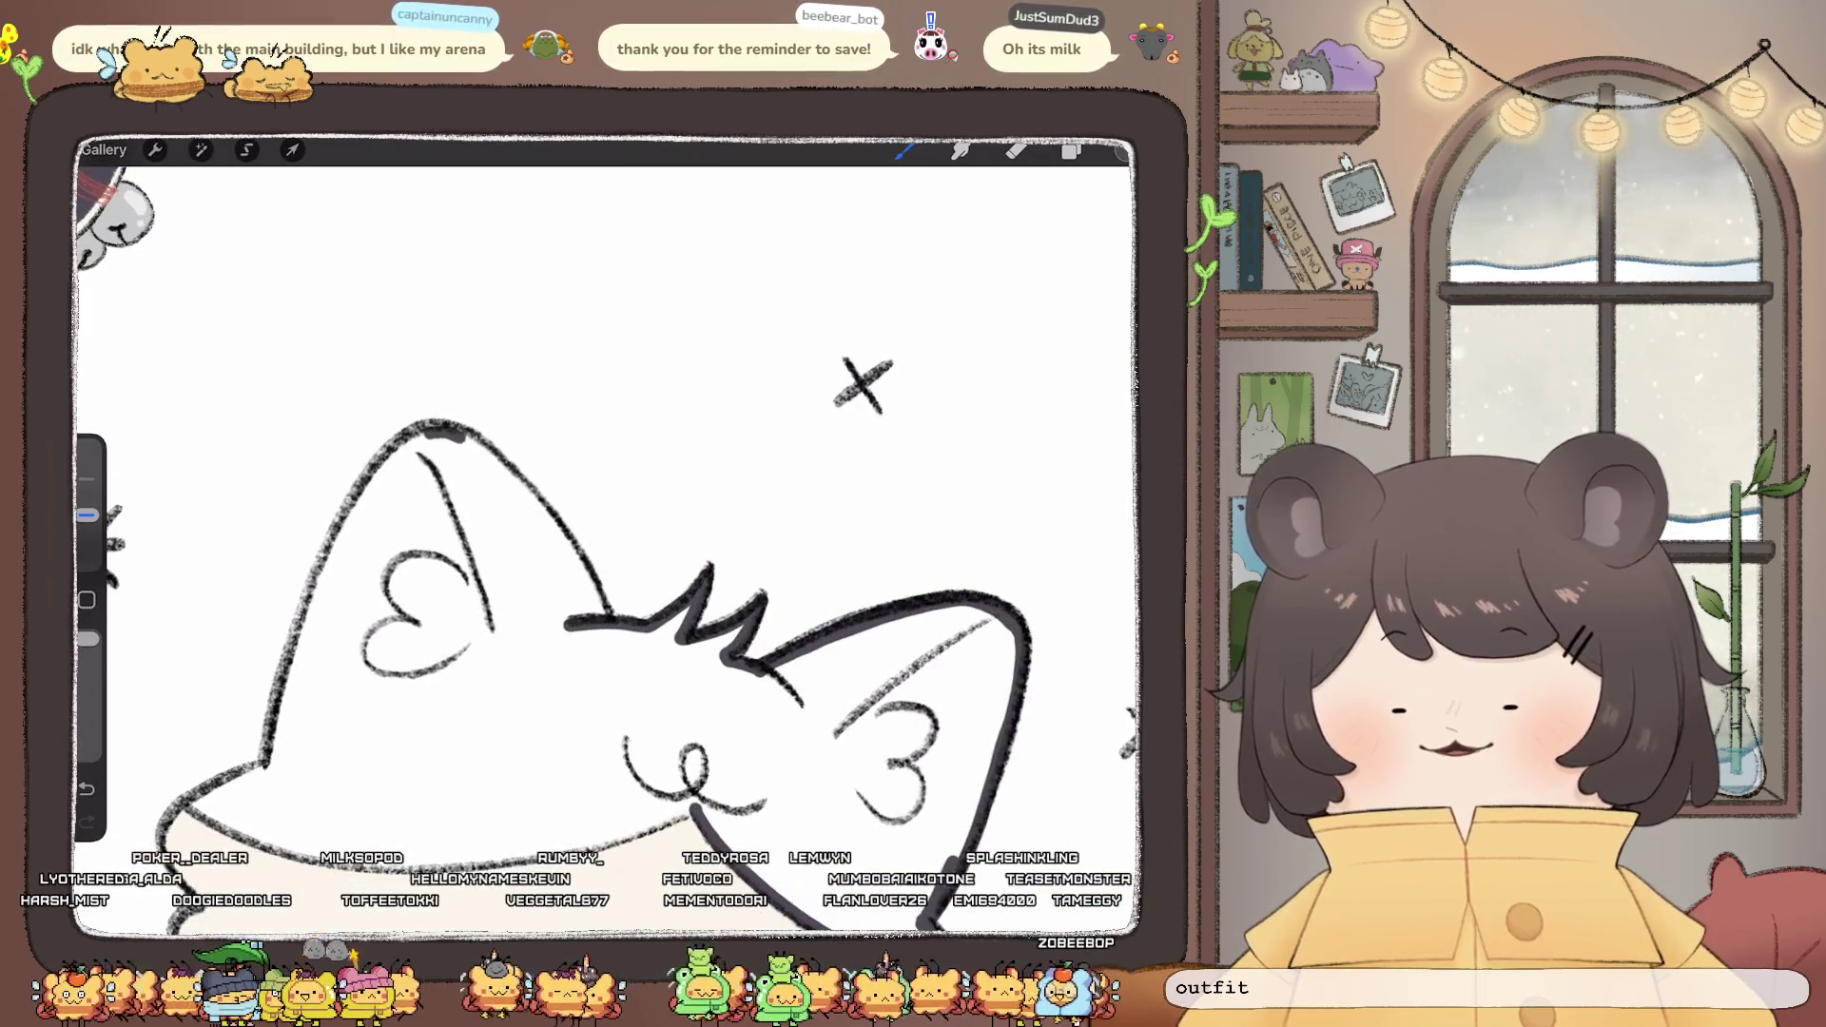
pyautogui.moveTo(457, 436); pyautogui.dragTo(500, 470)
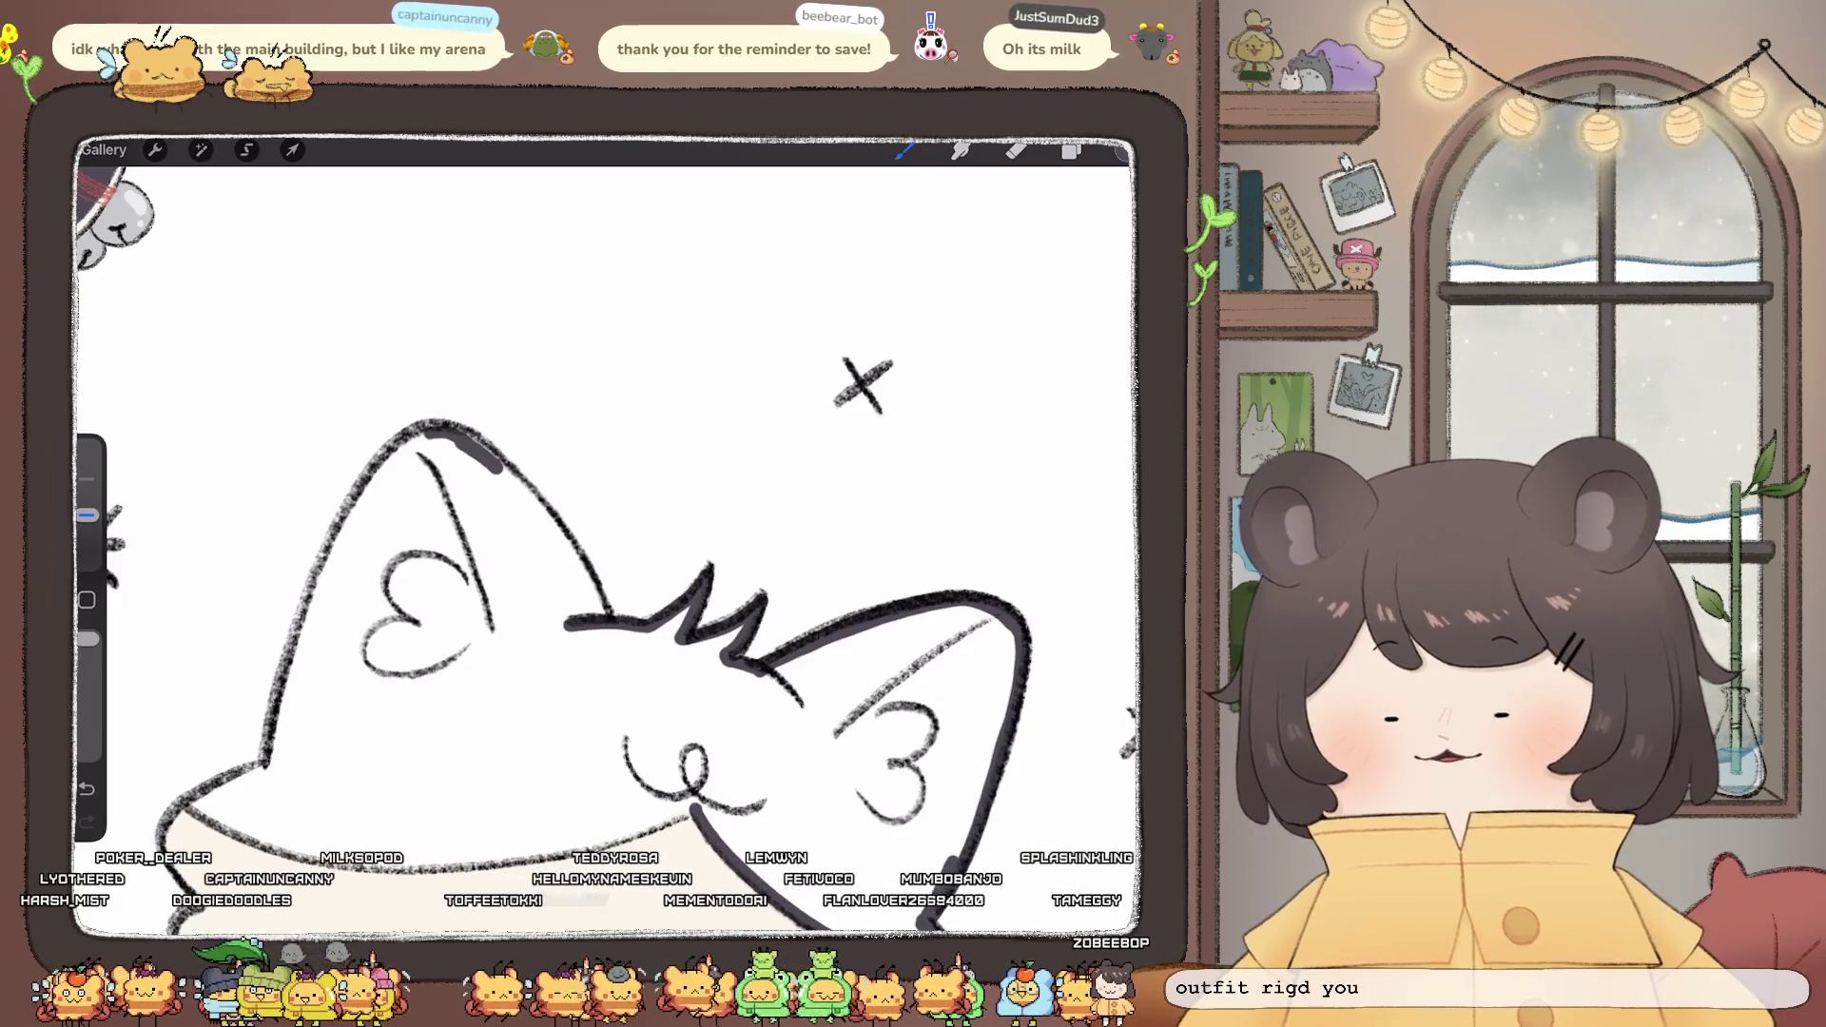
pyautogui.moveTo(539, 518); pyautogui.dragTo(577, 559)
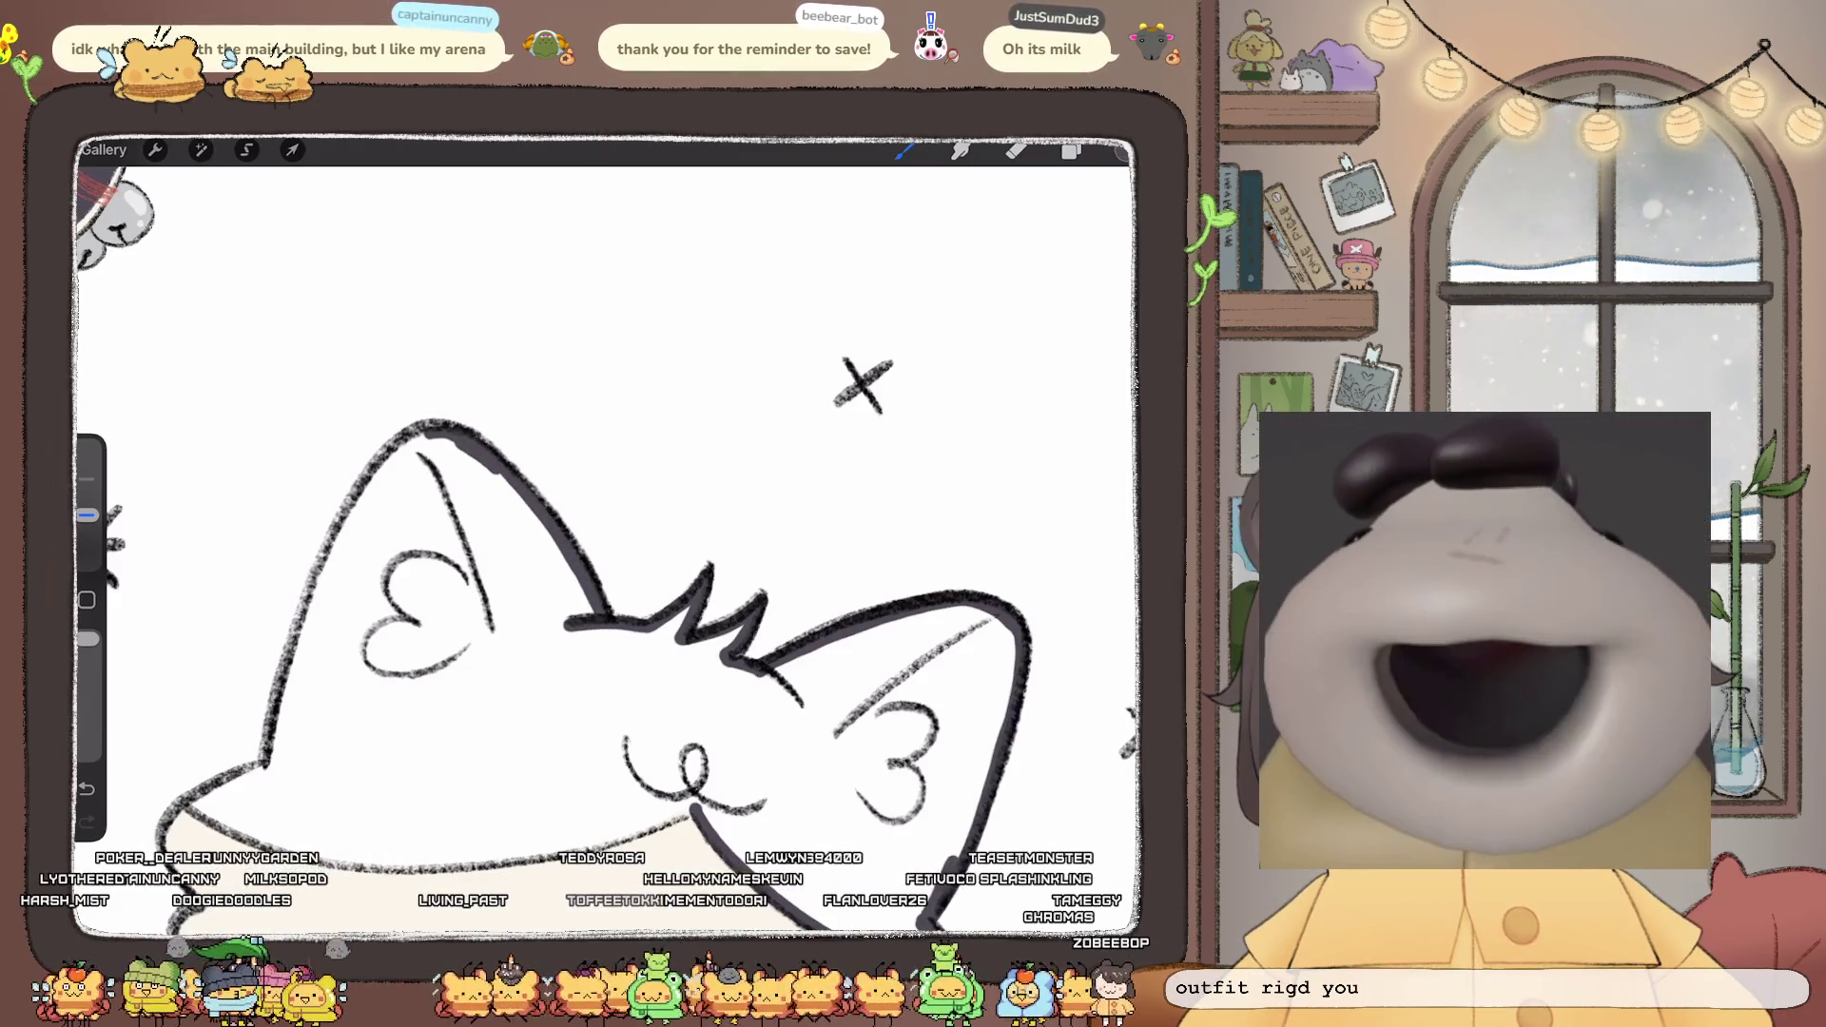
pyautogui.moveTo(608, 533); pyautogui.dragTo(770, 466)
pyautogui.moveTo(614, 376)
pyautogui.mouseDown()
pyautogui.moveTo(561, 432)
pyautogui.moveTo(500, 570)
pyautogui.moveTo(481, 680)
pyautogui.mouseUp()
# - Close the remaining gaps along the face and fill the hood dark purple
pyautogui.moveTo(609, 533); pyautogui.dragTo(684, 371)
pyautogui.moveTo(580, 594); pyautogui.dragTo(607, 680)
pyautogui.moveTo(609, 533)
pyautogui.mouseDown()
pyautogui.moveTo(666, 457)
pyautogui.moveTo(609, 552)
pyautogui.mouseUp()
pyautogui.moveTo(656, 353)
pyautogui.mouseDown()
pyautogui.moveTo(659, 438)
pyautogui.moveTo(599, 722)
pyautogui.mouseUp()
pyautogui.moveTo(1123, 150)
pyautogui.mouseDown()
pyautogui.moveTo(545, 552)
pyautogui.moveTo(590, 514)
pyautogui.moveTo(571, 495)
pyautogui.mouseUp()
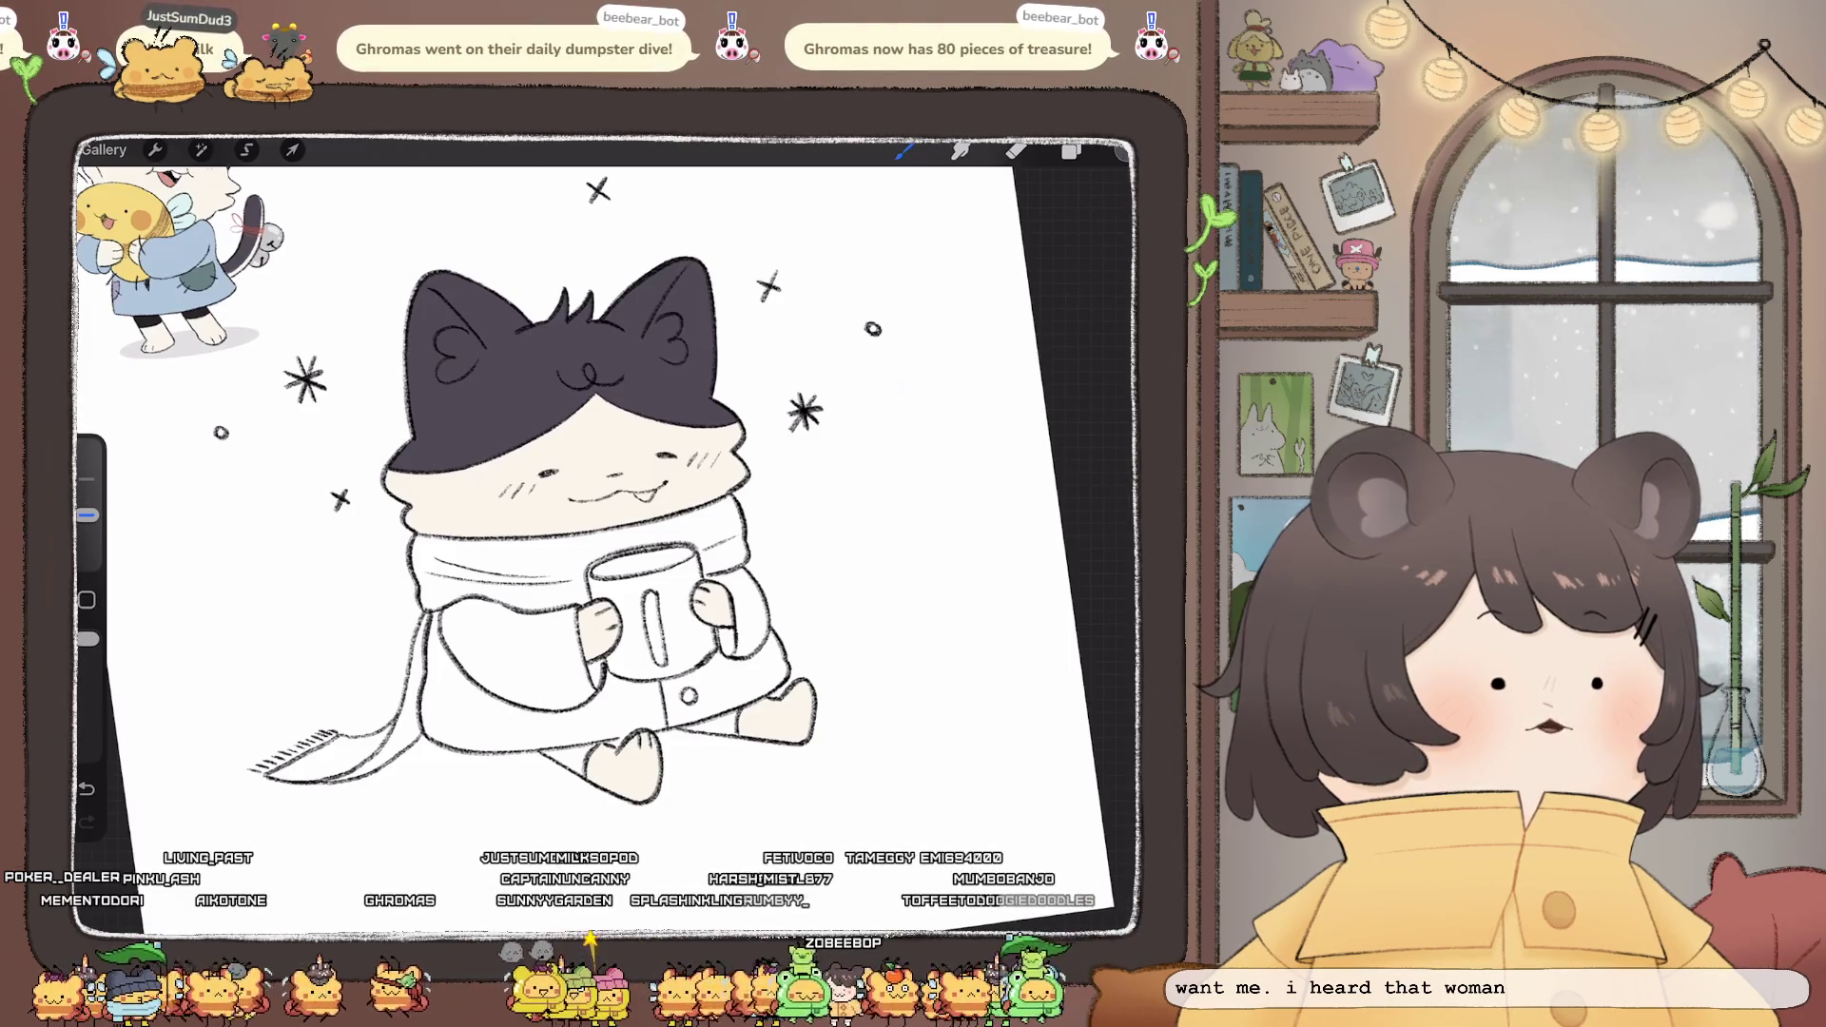
# - Zoom in on the feet, outline the left leg triangle and fill it black
pyautogui.scroll(-3, 590, 495)
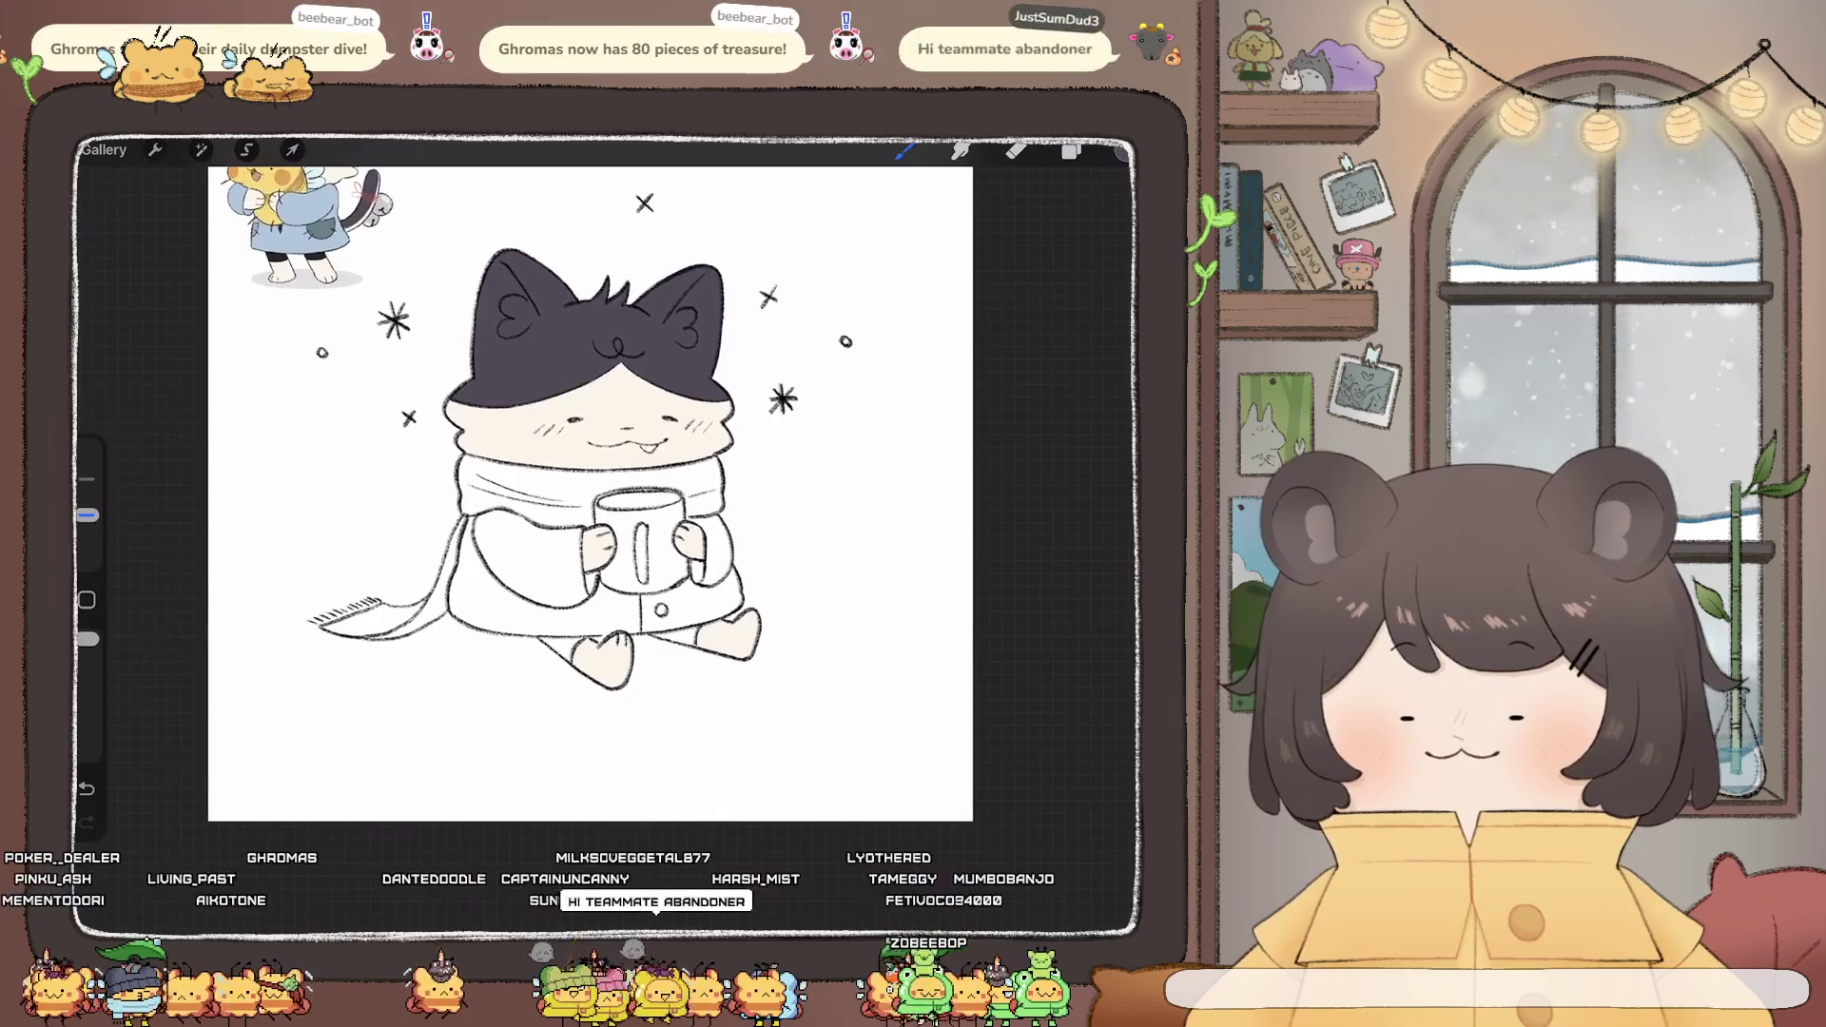
pyautogui.scroll(5, 609, 532)
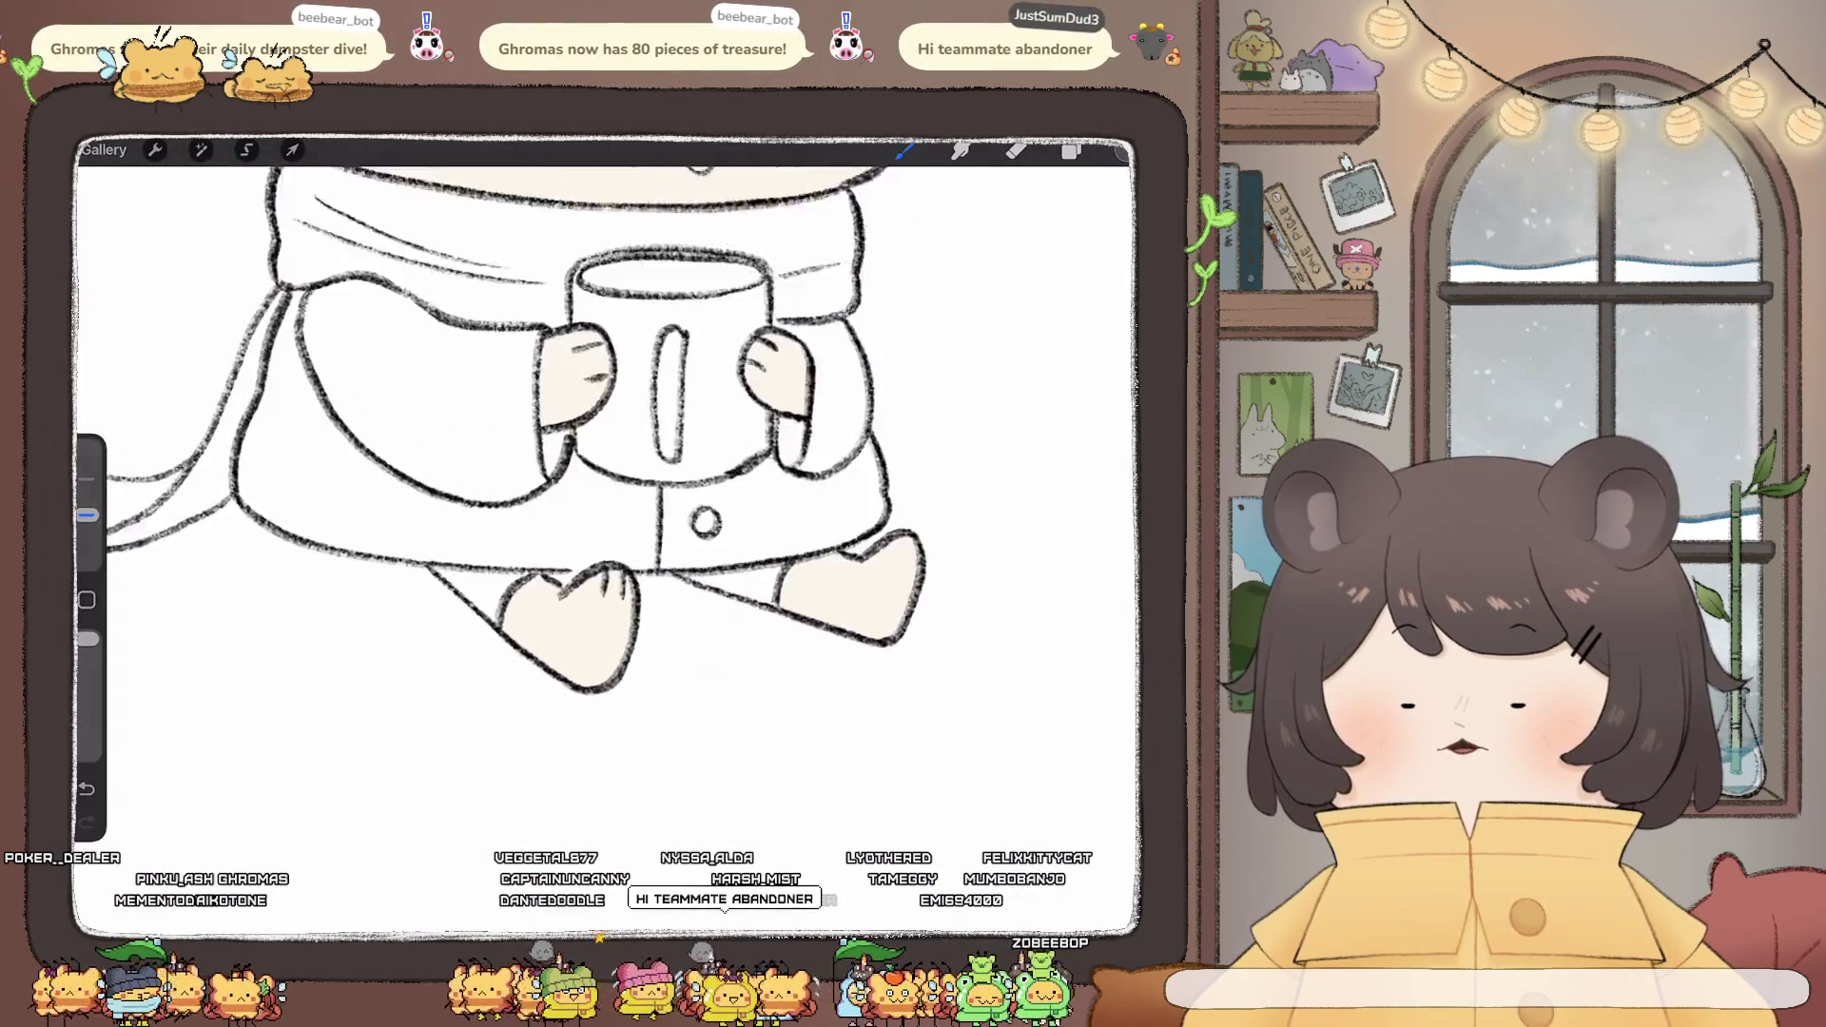
pyautogui.scroll(-5, 609, 533)
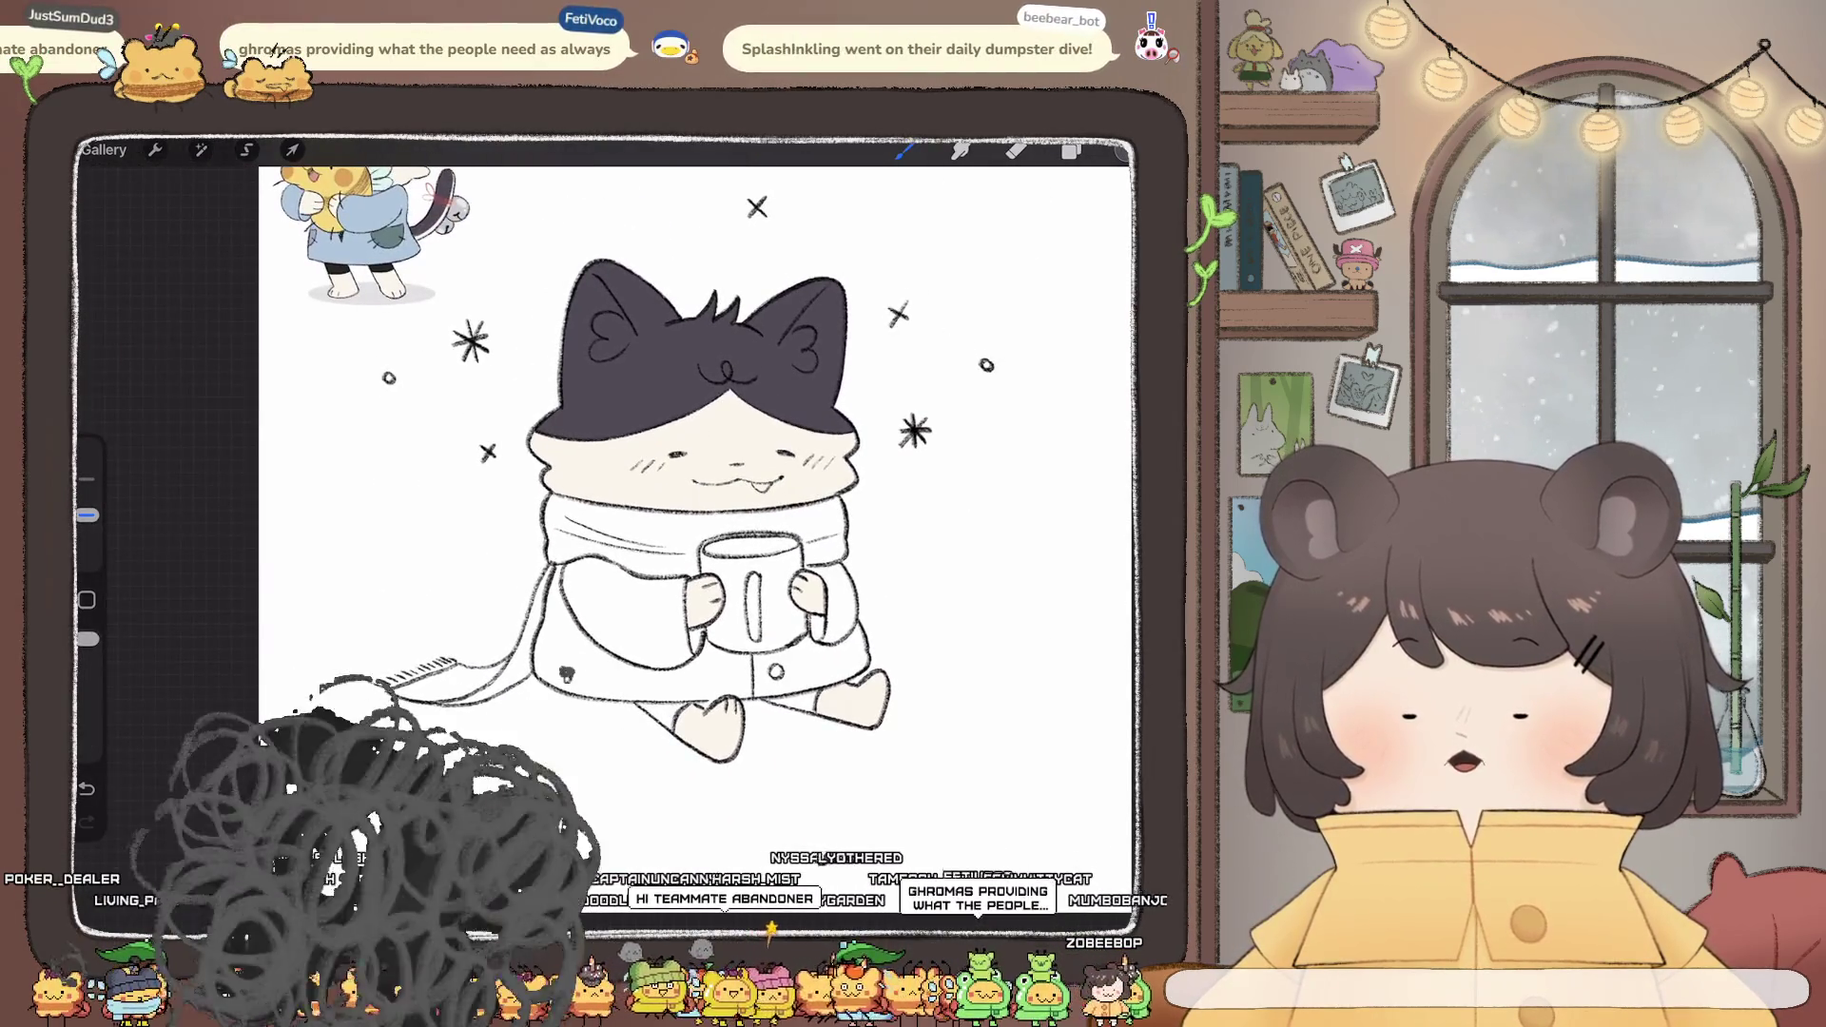
pyautogui.scroll(4, 428, 362)
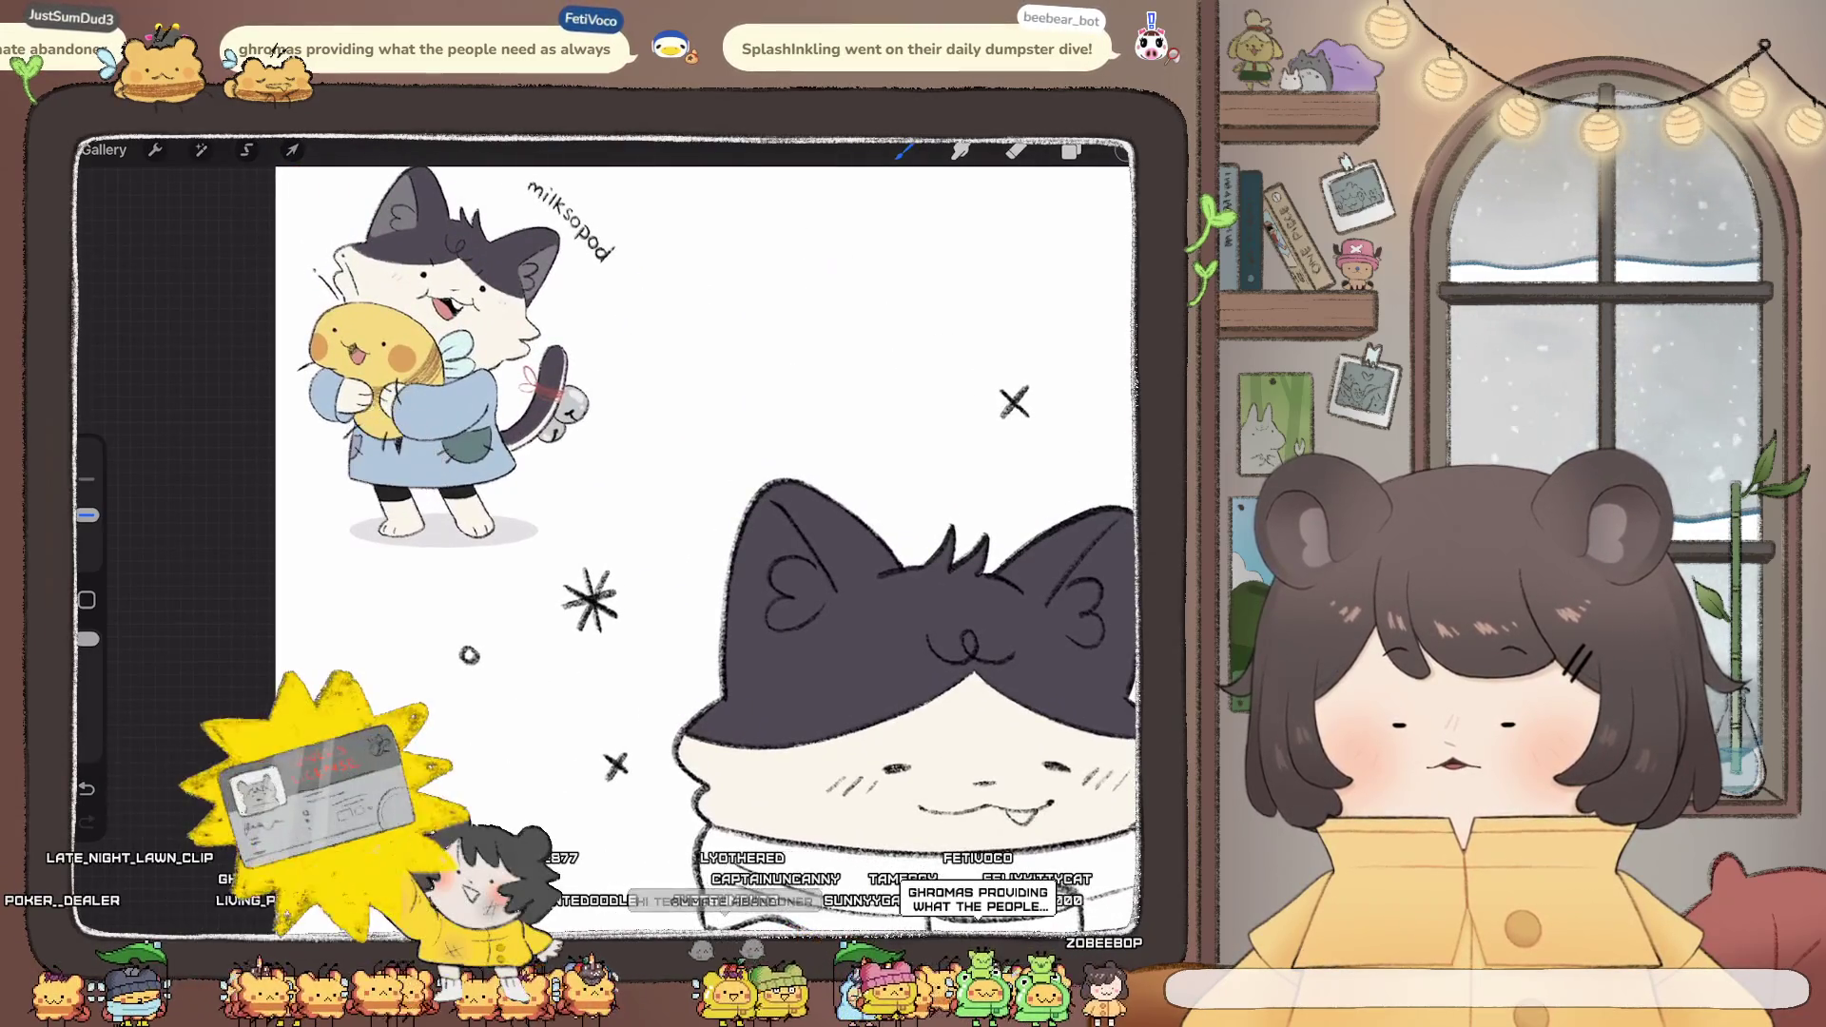
pyautogui.scroll(5, 609, 533)
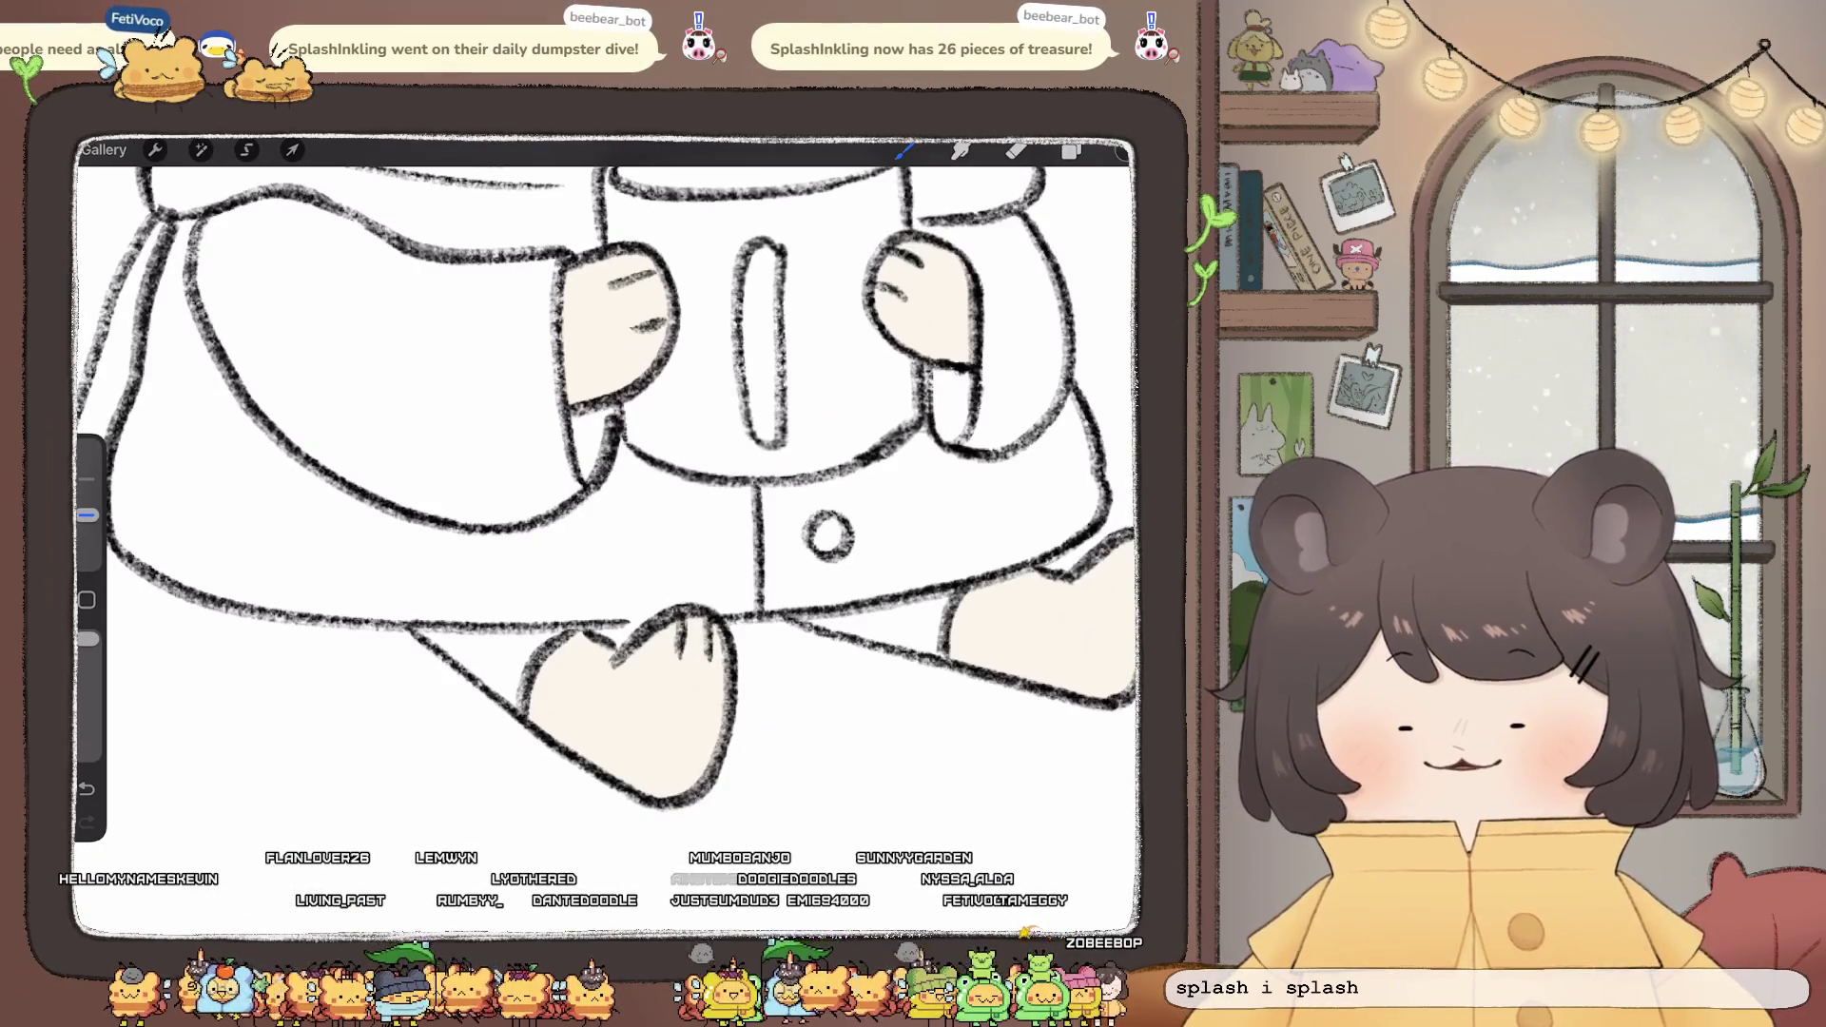
pyautogui.moveTo(569, 631); pyautogui.dragTo(516, 713)
pyautogui.moveTo(415, 628); pyautogui.dragTo(518, 711)
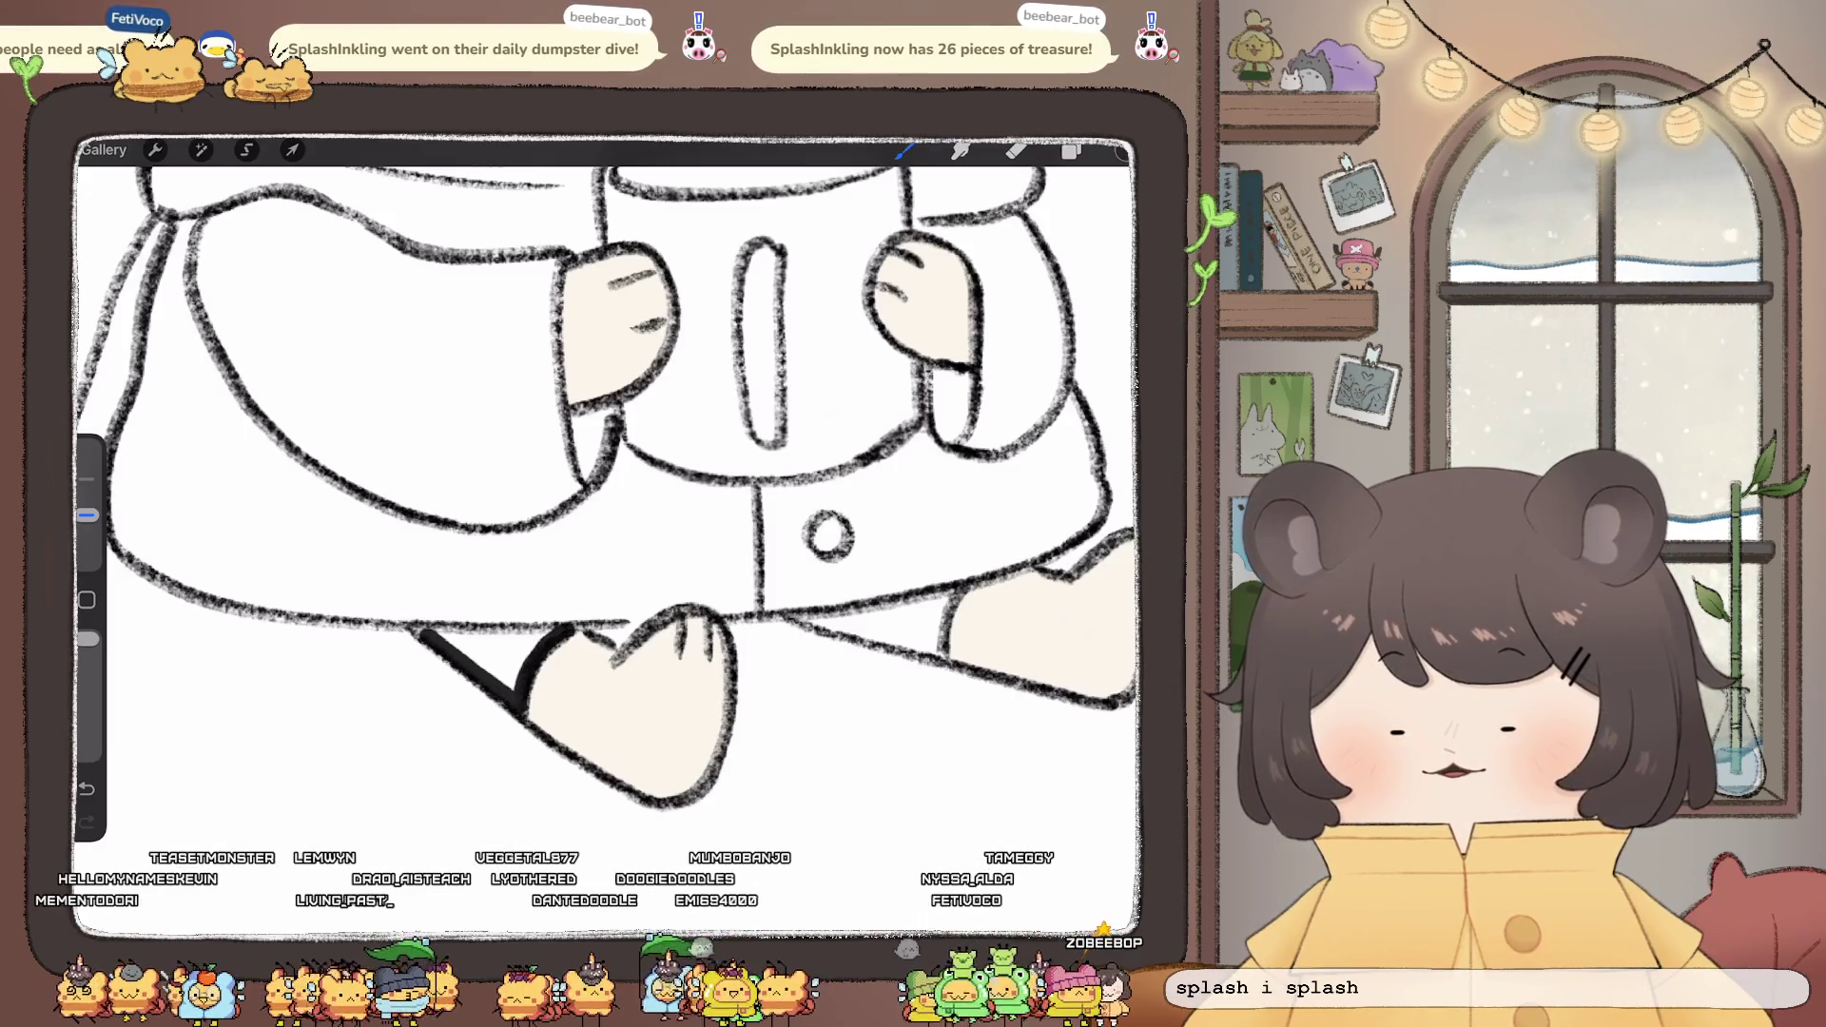
pyautogui.moveTo(415, 627); pyautogui.dragTo(570, 629)
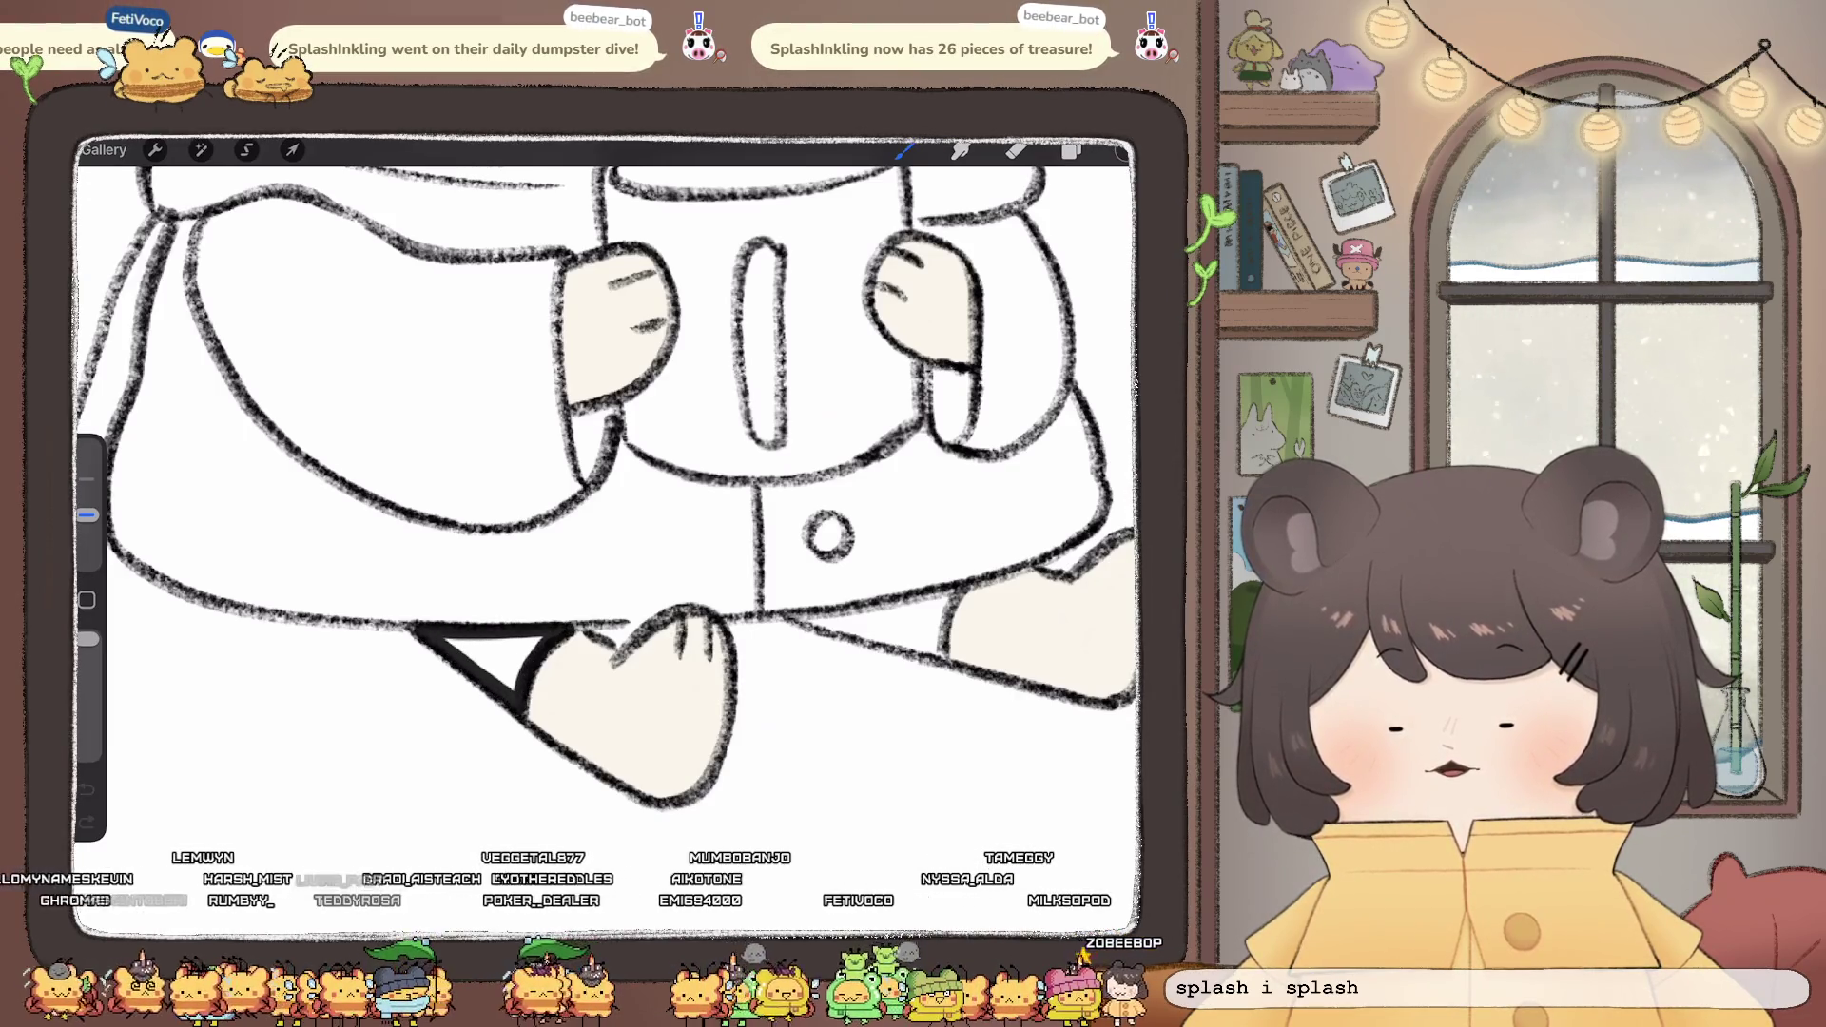
pyautogui.moveTo(1072, 151); pyautogui.dragTo(471, 652)
pyautogui.moveTo(761, 475); pyautogui.dragTo(496, 428)
# - Outline the right leg between the coat and foot and fill it black
pyautogui.moveTo(693, 539)
pyautogui.mouseDown()
pyautogui.moveTo(675, 585)
pyautogui.moveTo(524, 568)
pyautogui.mouseUp()
pyautogui.moveTo(700, 539); pyautogui.dragTo(528, 568)
pyautogui.moveTo(1122, 151); pyautogui.dragTo(608, 561)
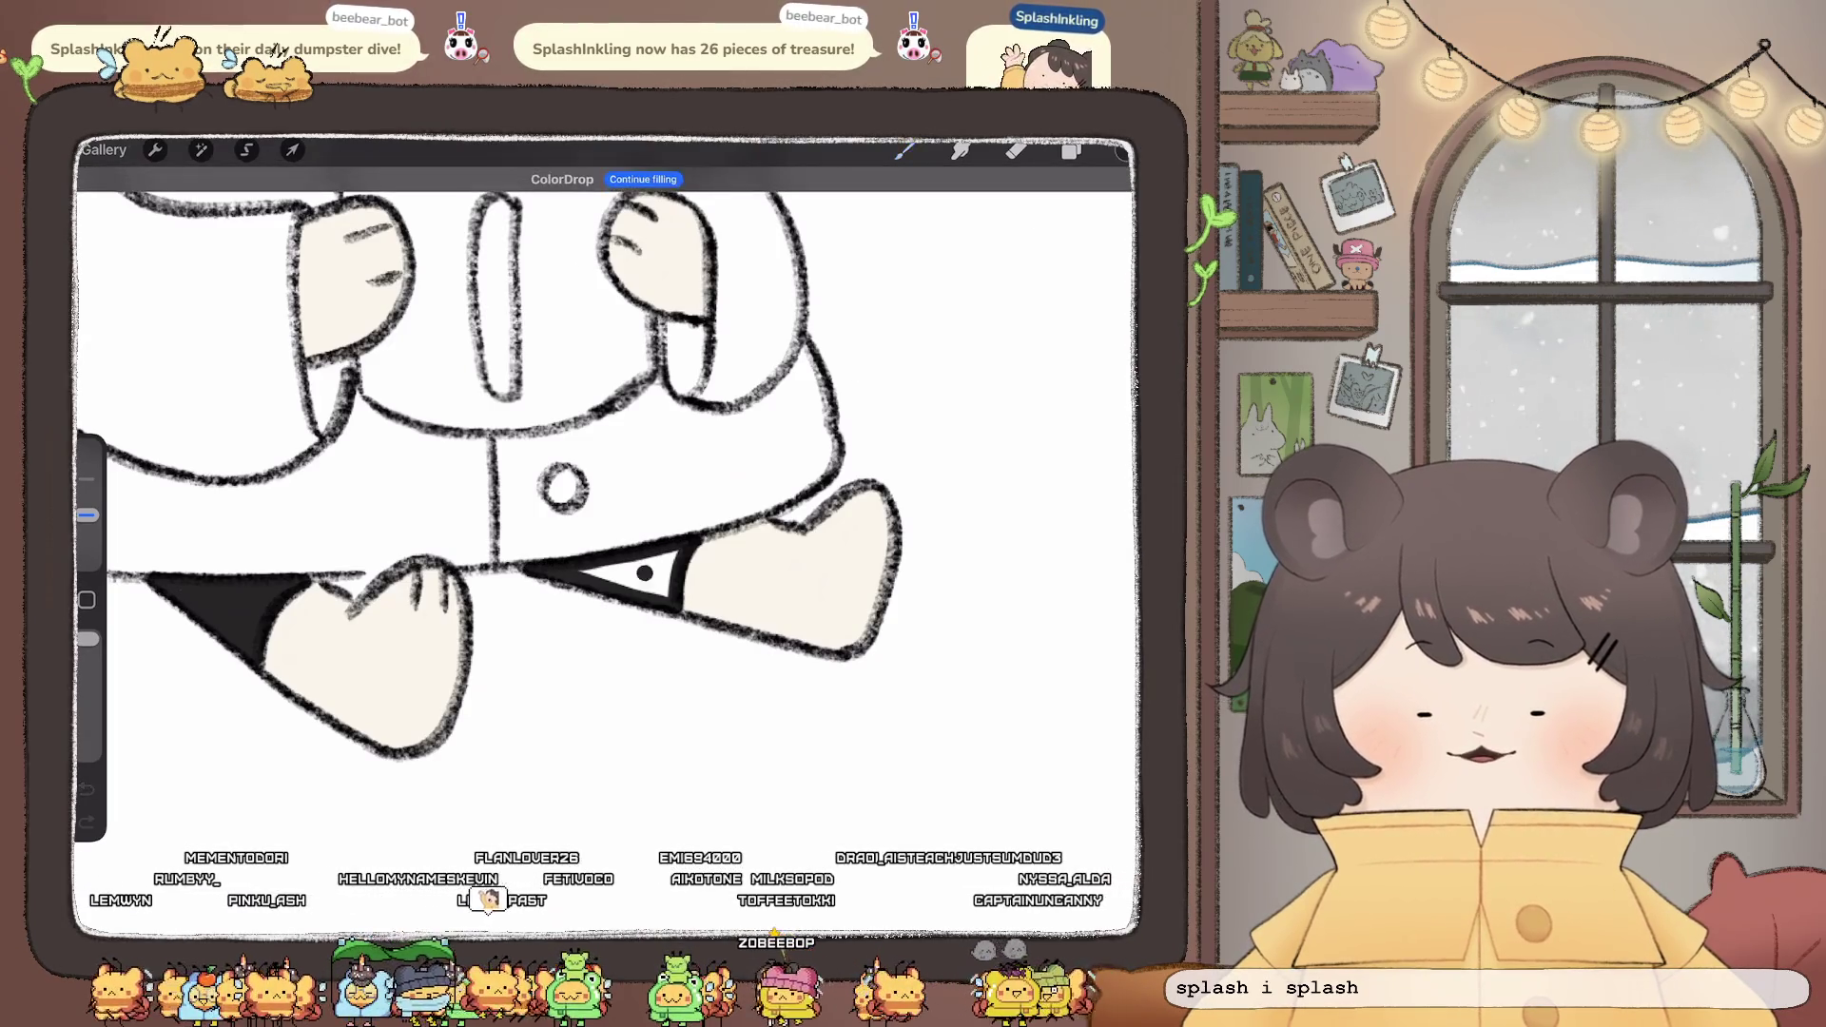
pyautogui.click(628, 571)
pyautogui.scroll(-5, 609, 475)
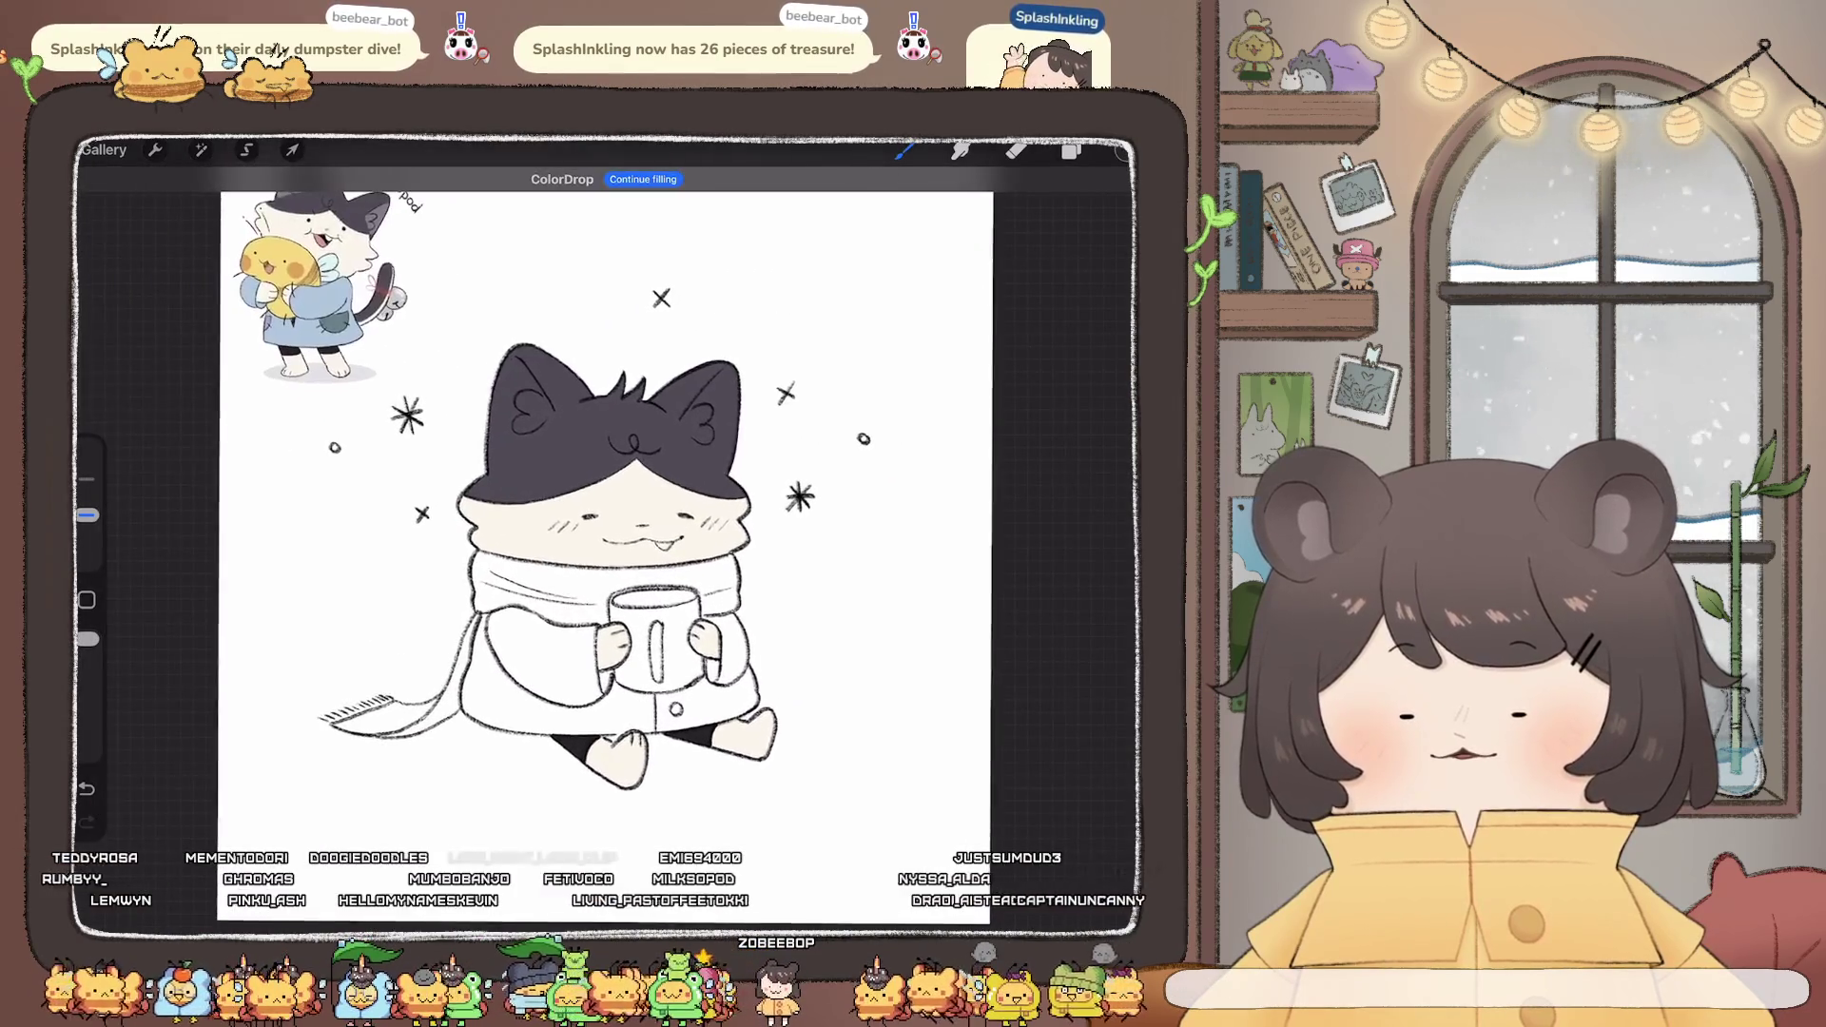
pyautogui.scroll(5, 718, 699)
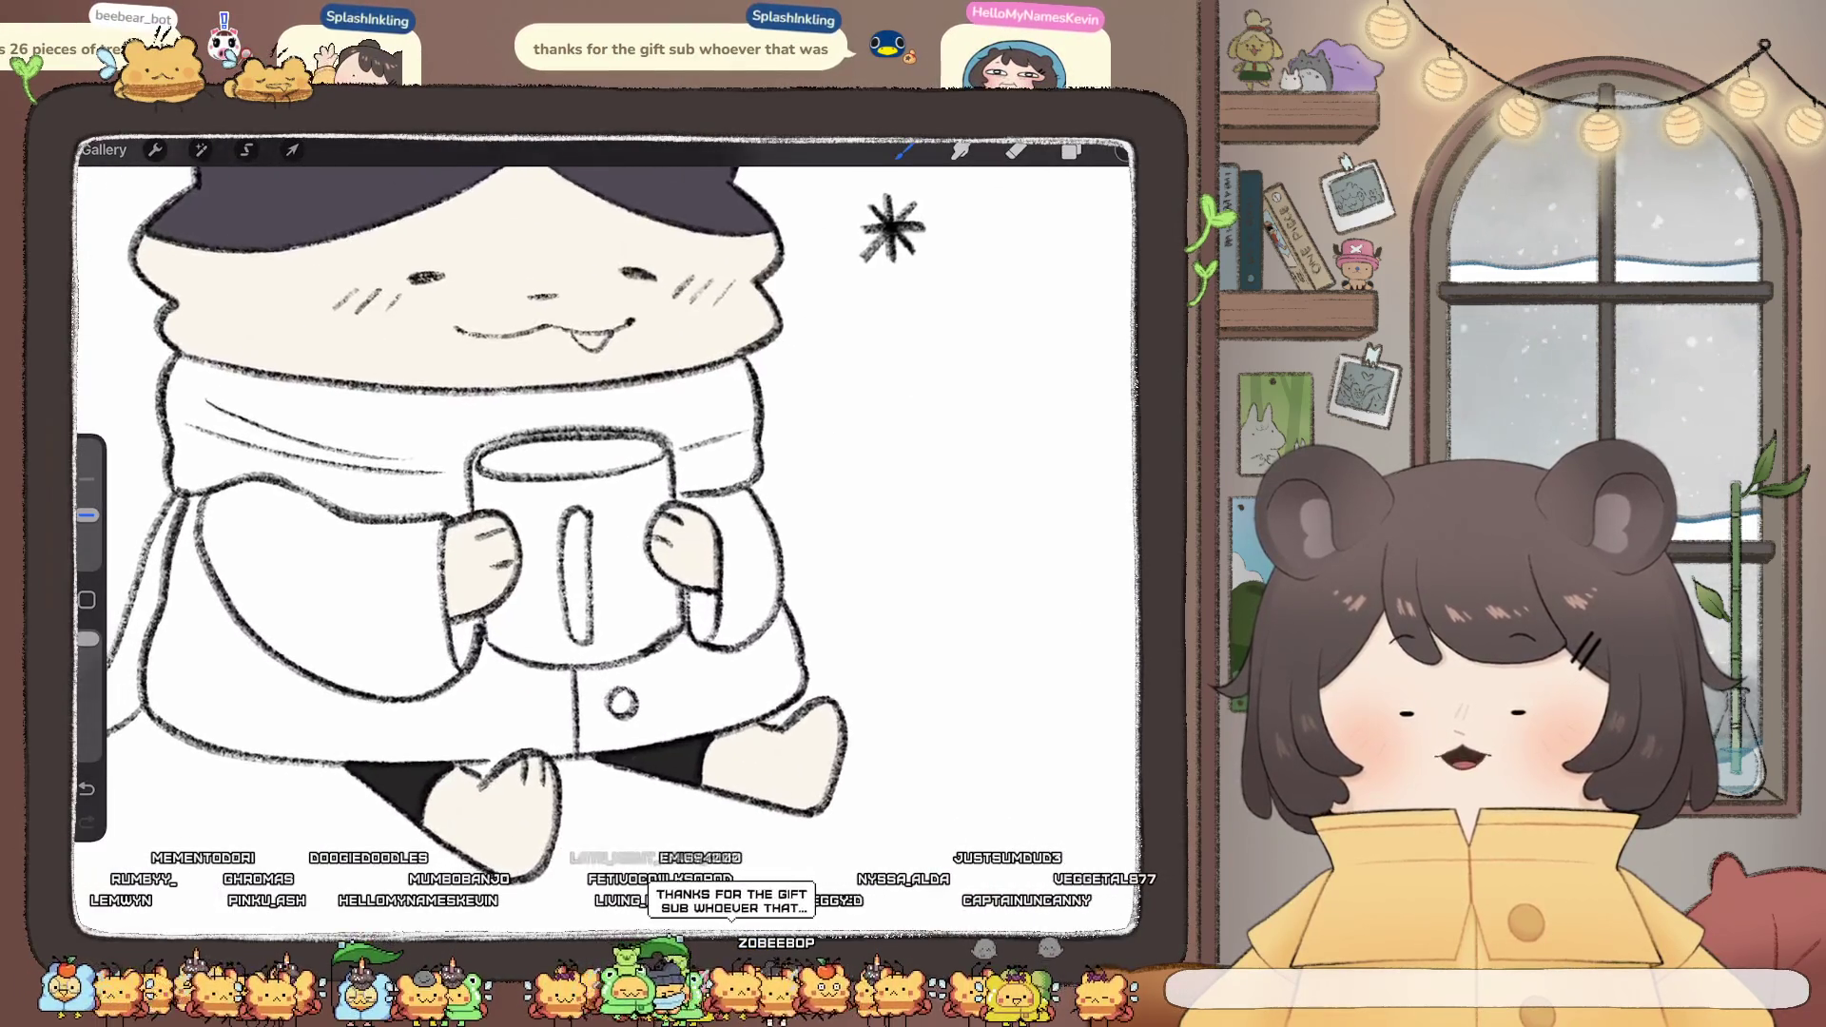
# - Choose a dark red brush colour
pyautogui.scroll(-1, 609, 475)
pyautogui.click(1071, 150)
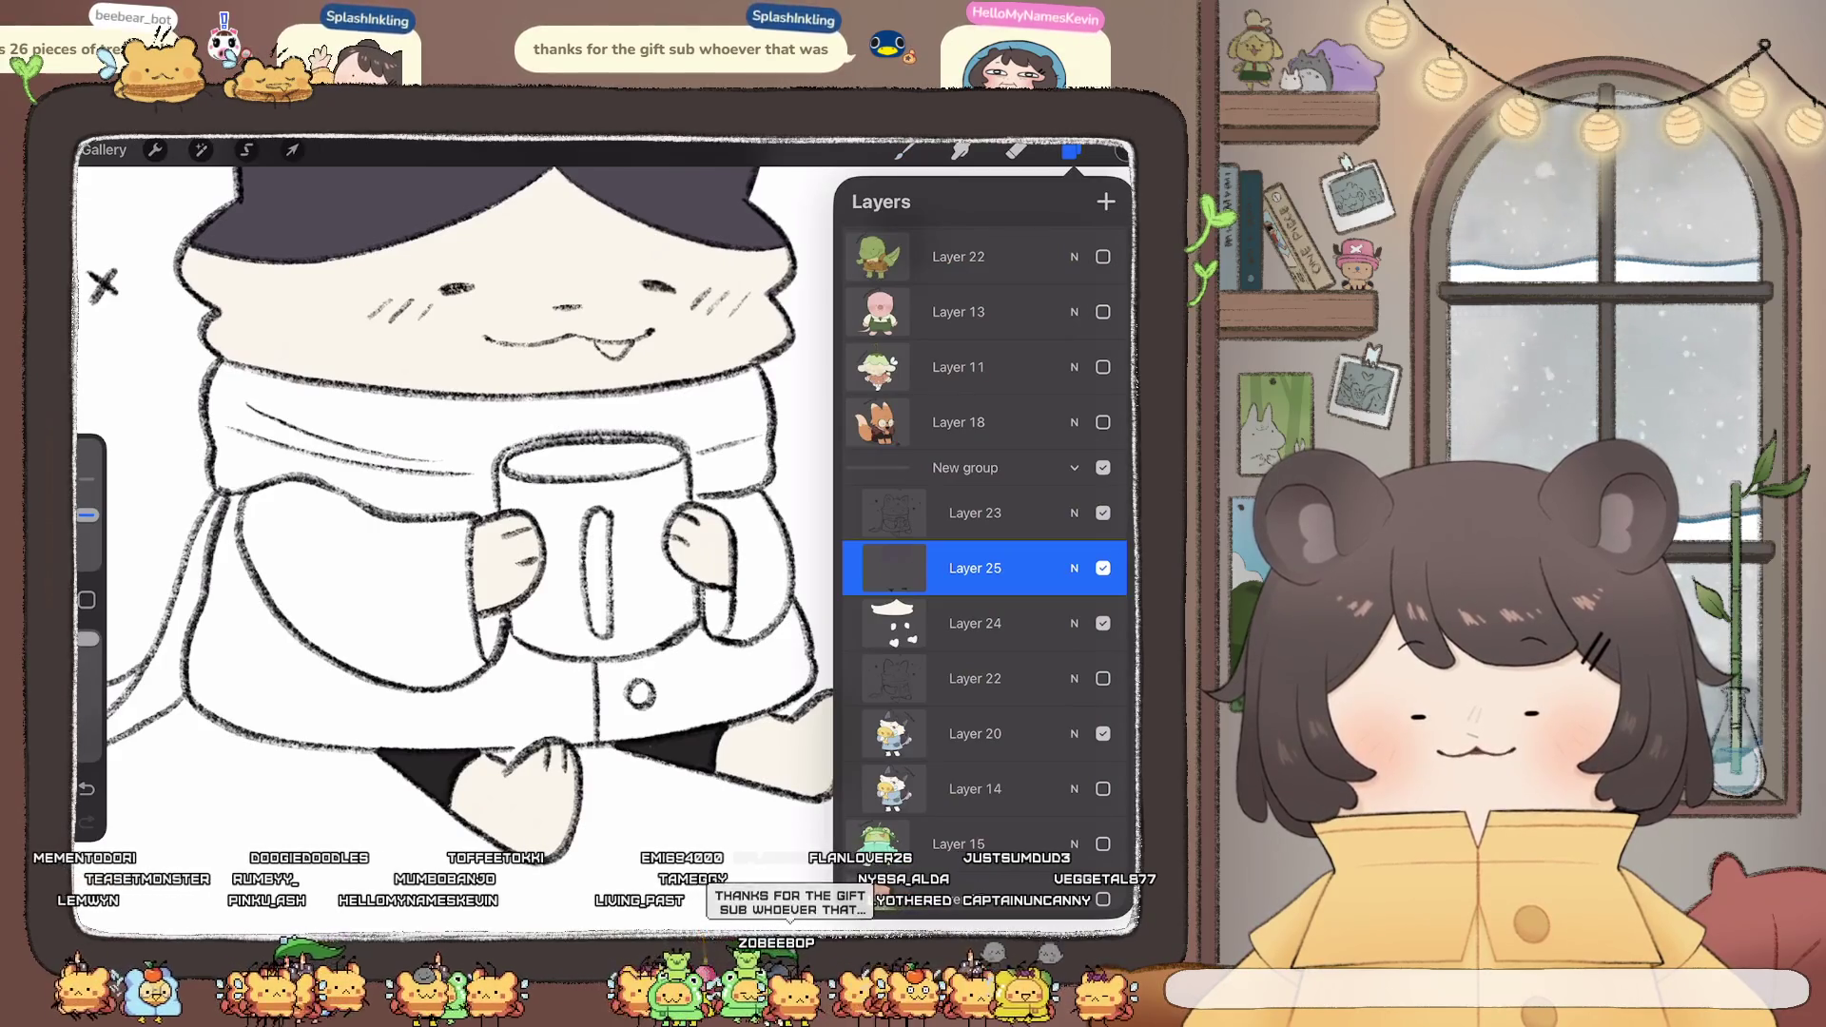
pyautogui.click(1121, 152)
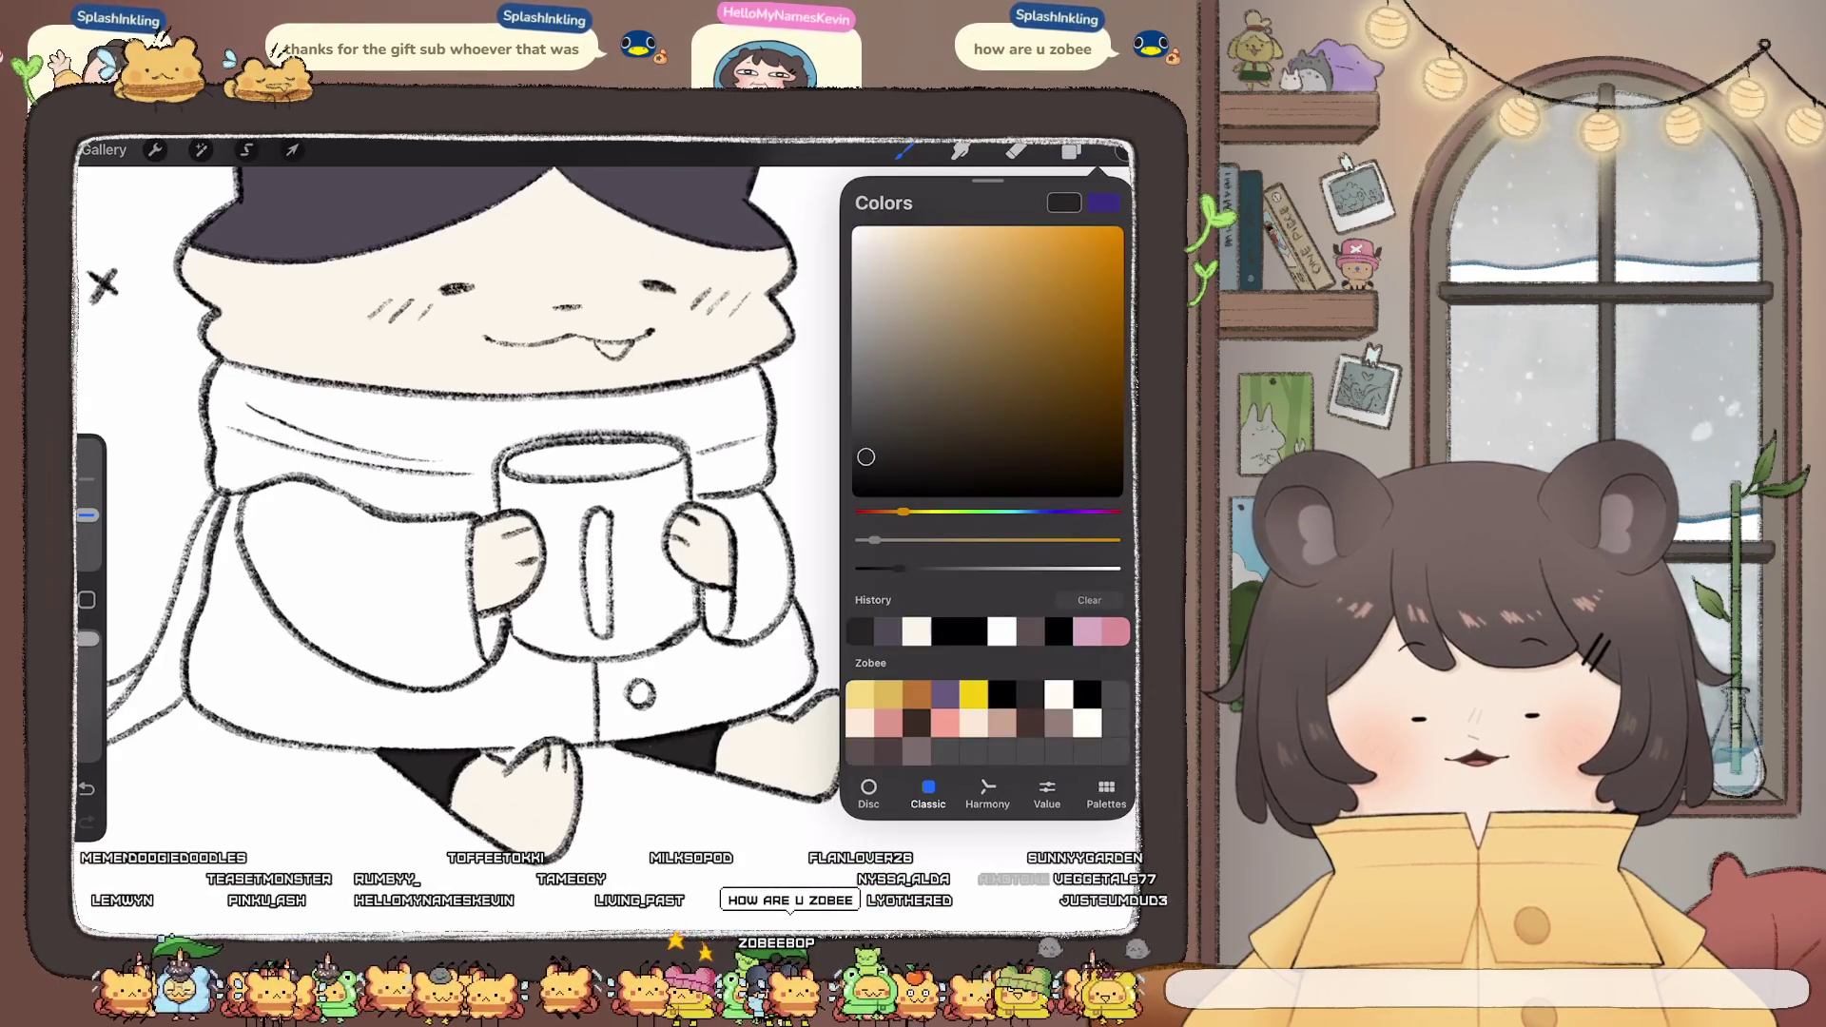
pyautogui.click(875, 512)
pyautogui.moveTo(1033, 349); pyautogui.dragTo(1051, 335)
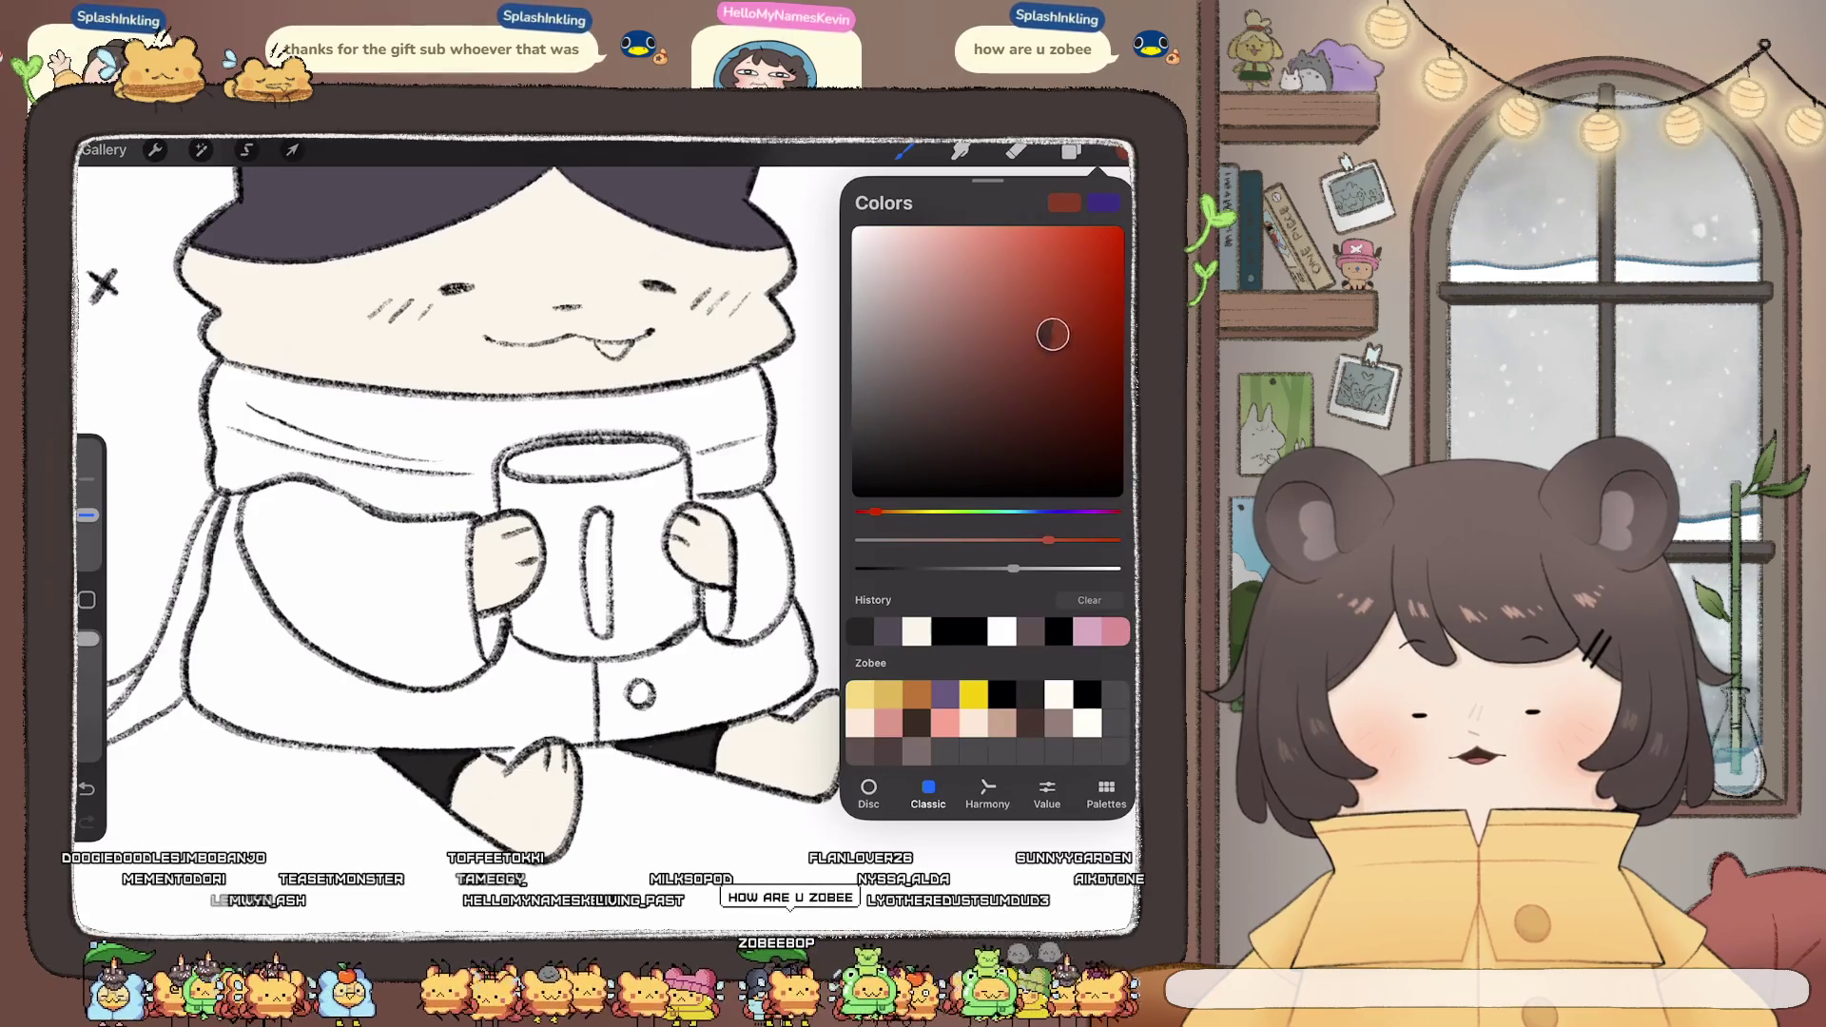
pyautogui.click(514, 456)
# - Outline the mug's rim and sides in dark red and fill it
pyautogui.moveTo(517, 453)
pyautogui.mouseDown()
pyautogui.moveTo(499, 476)
pyautogui.moveTo(549, 567)
pyautogui.moveTo(514, 631)
pyautogui.moveTo(612, 655)
pyautogui.moveTo(689, 626)
pyautogui.mouseUp()
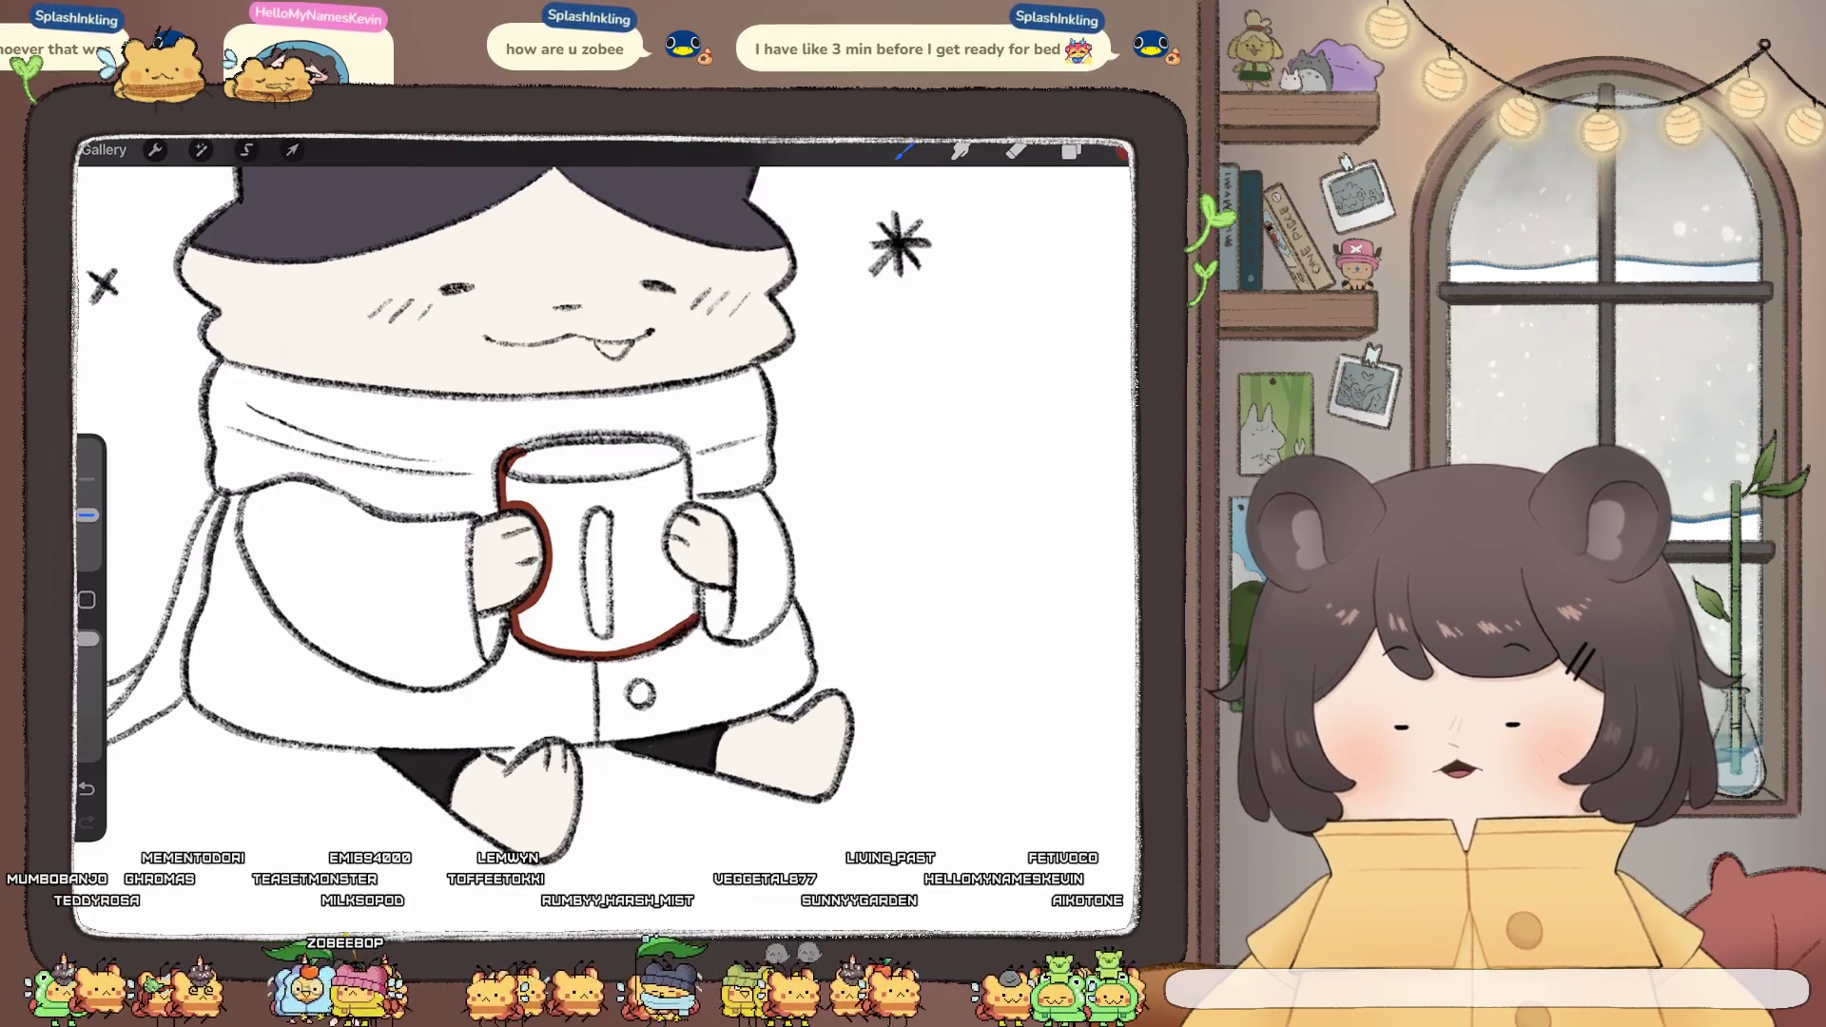
pyautogui.moveTo(663, 552); pyautogui.dragTo(678, 578)
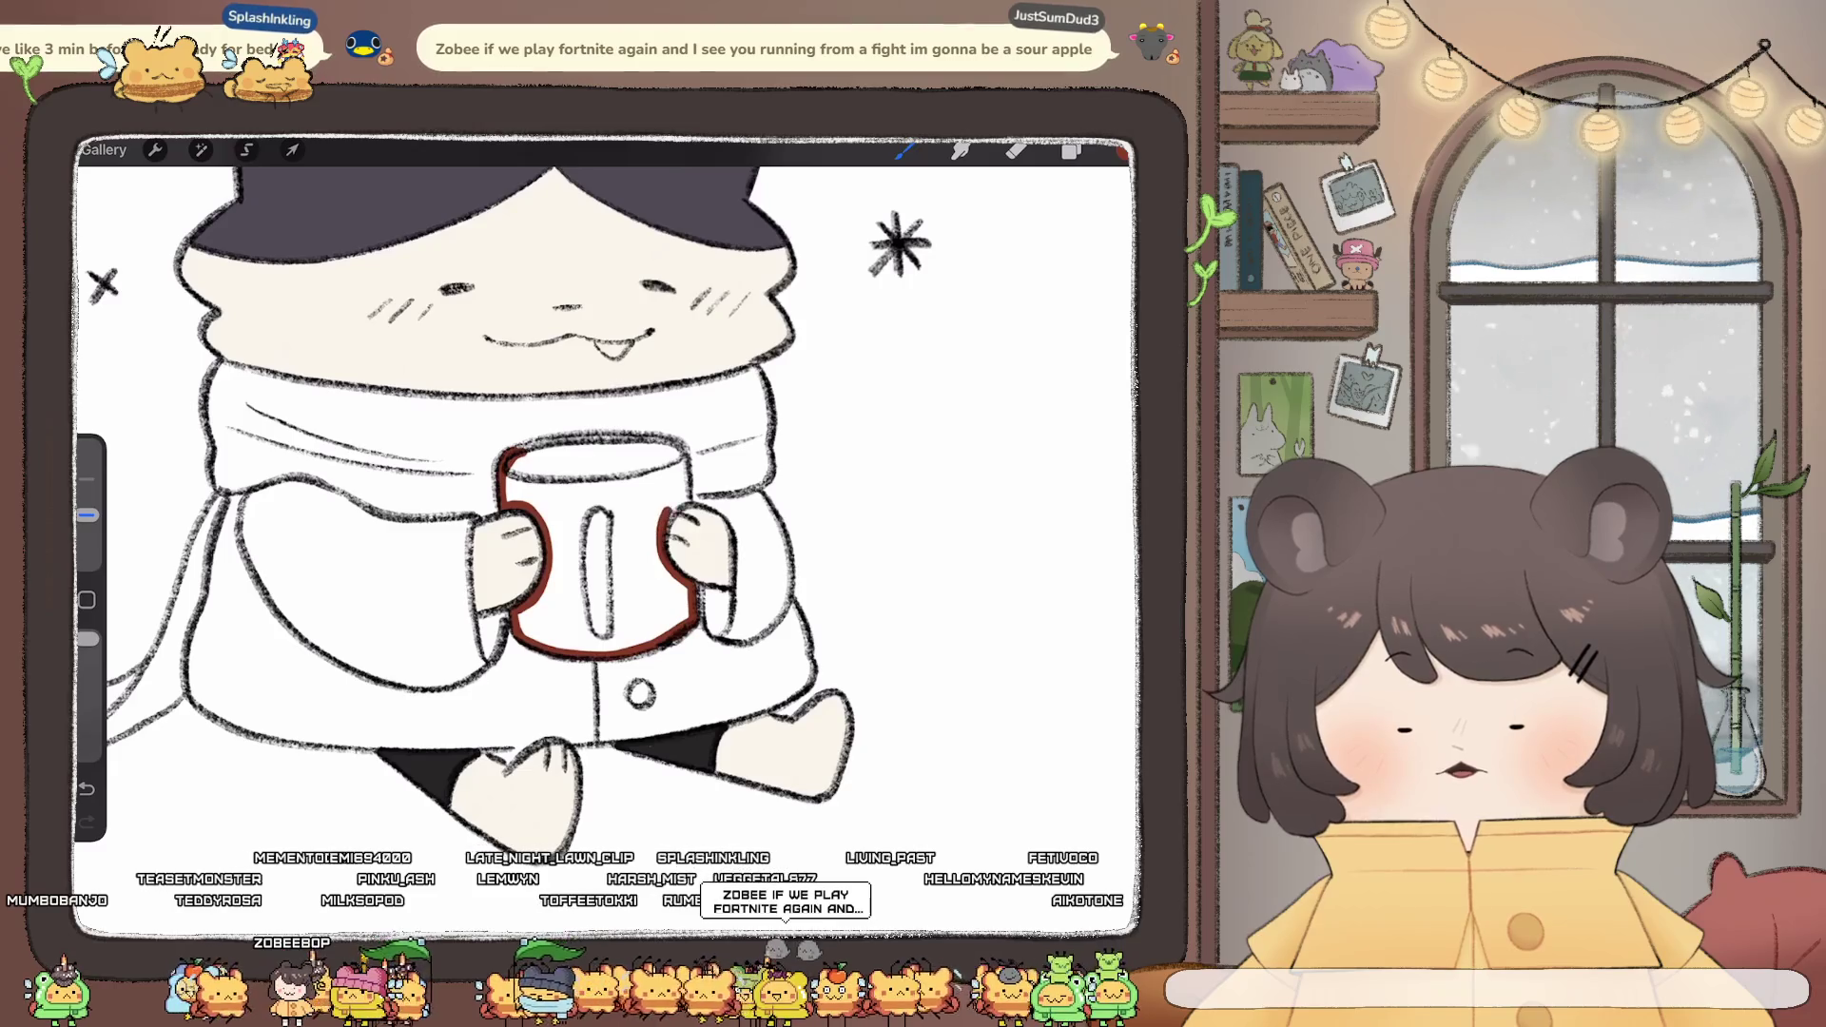
pyautogui.moveTo(668, 517); pyautogui.dragTo(681, 497)
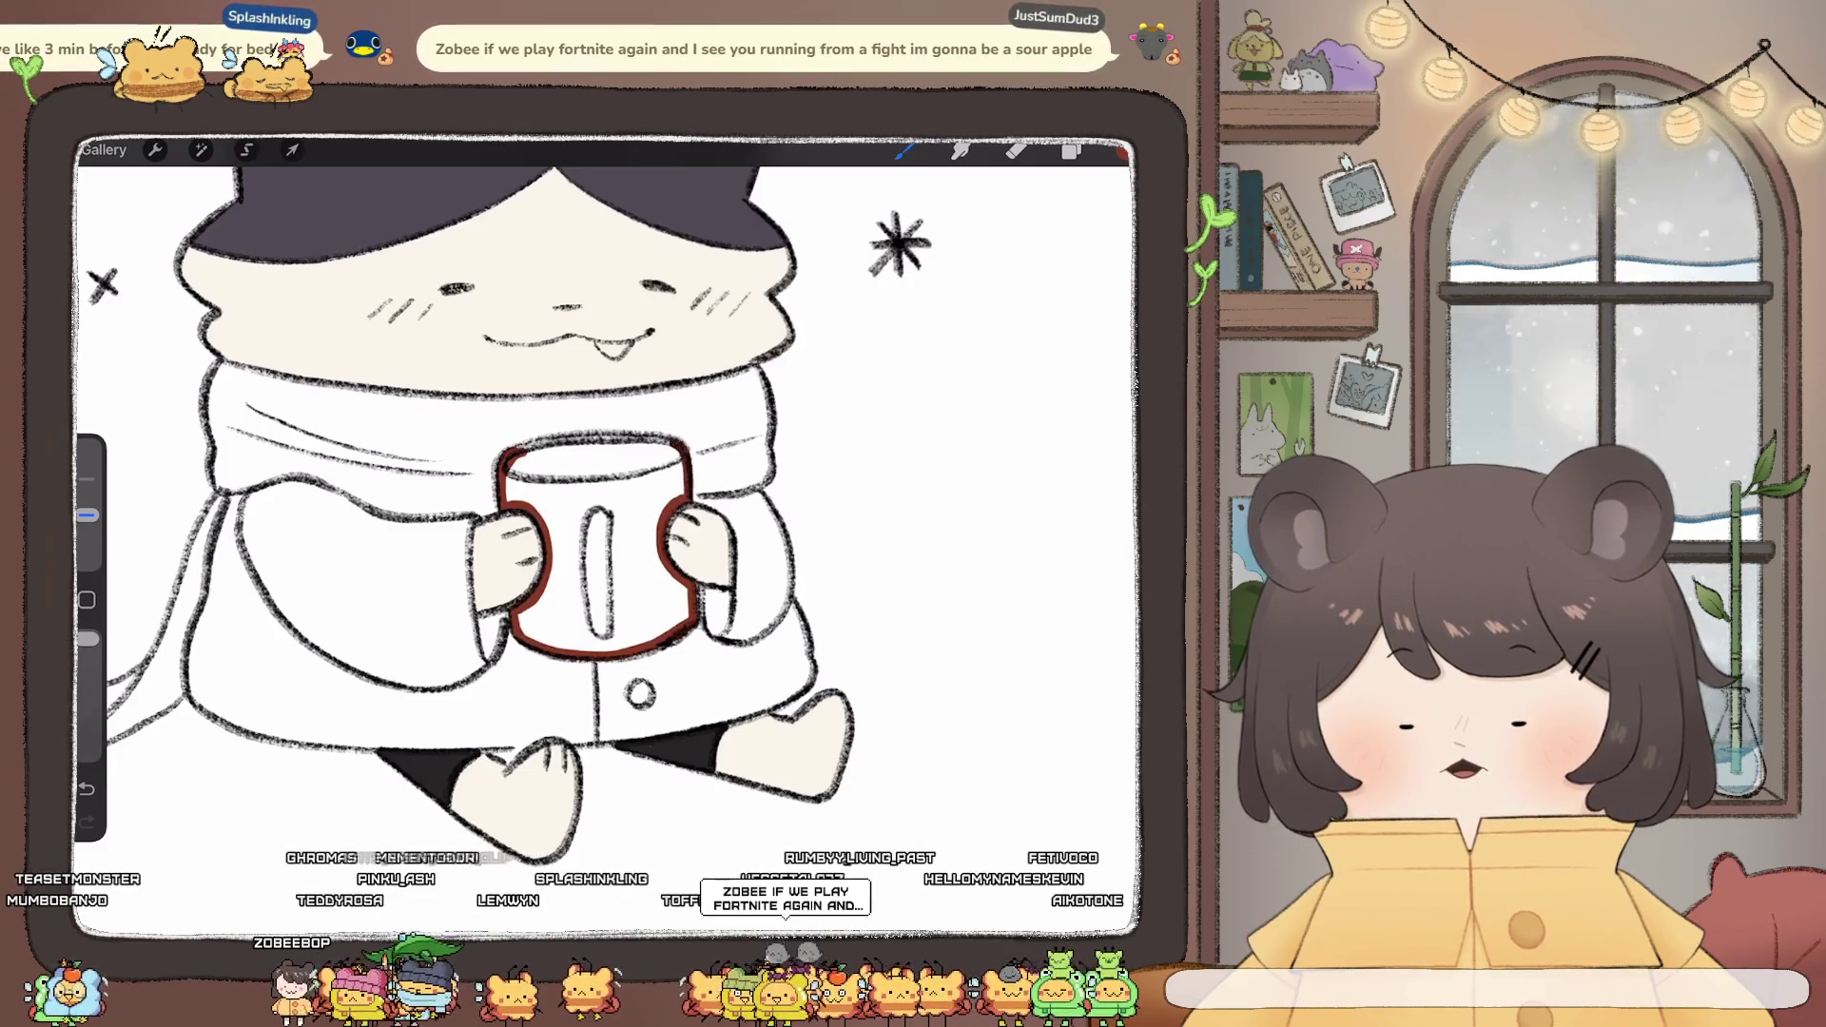
pyautogui.moveTo(653, 435); pyautogui.dragTo(675, 445)
pyautogui.moveTo(541, 440); pyautogui.dragTo(567, 436)
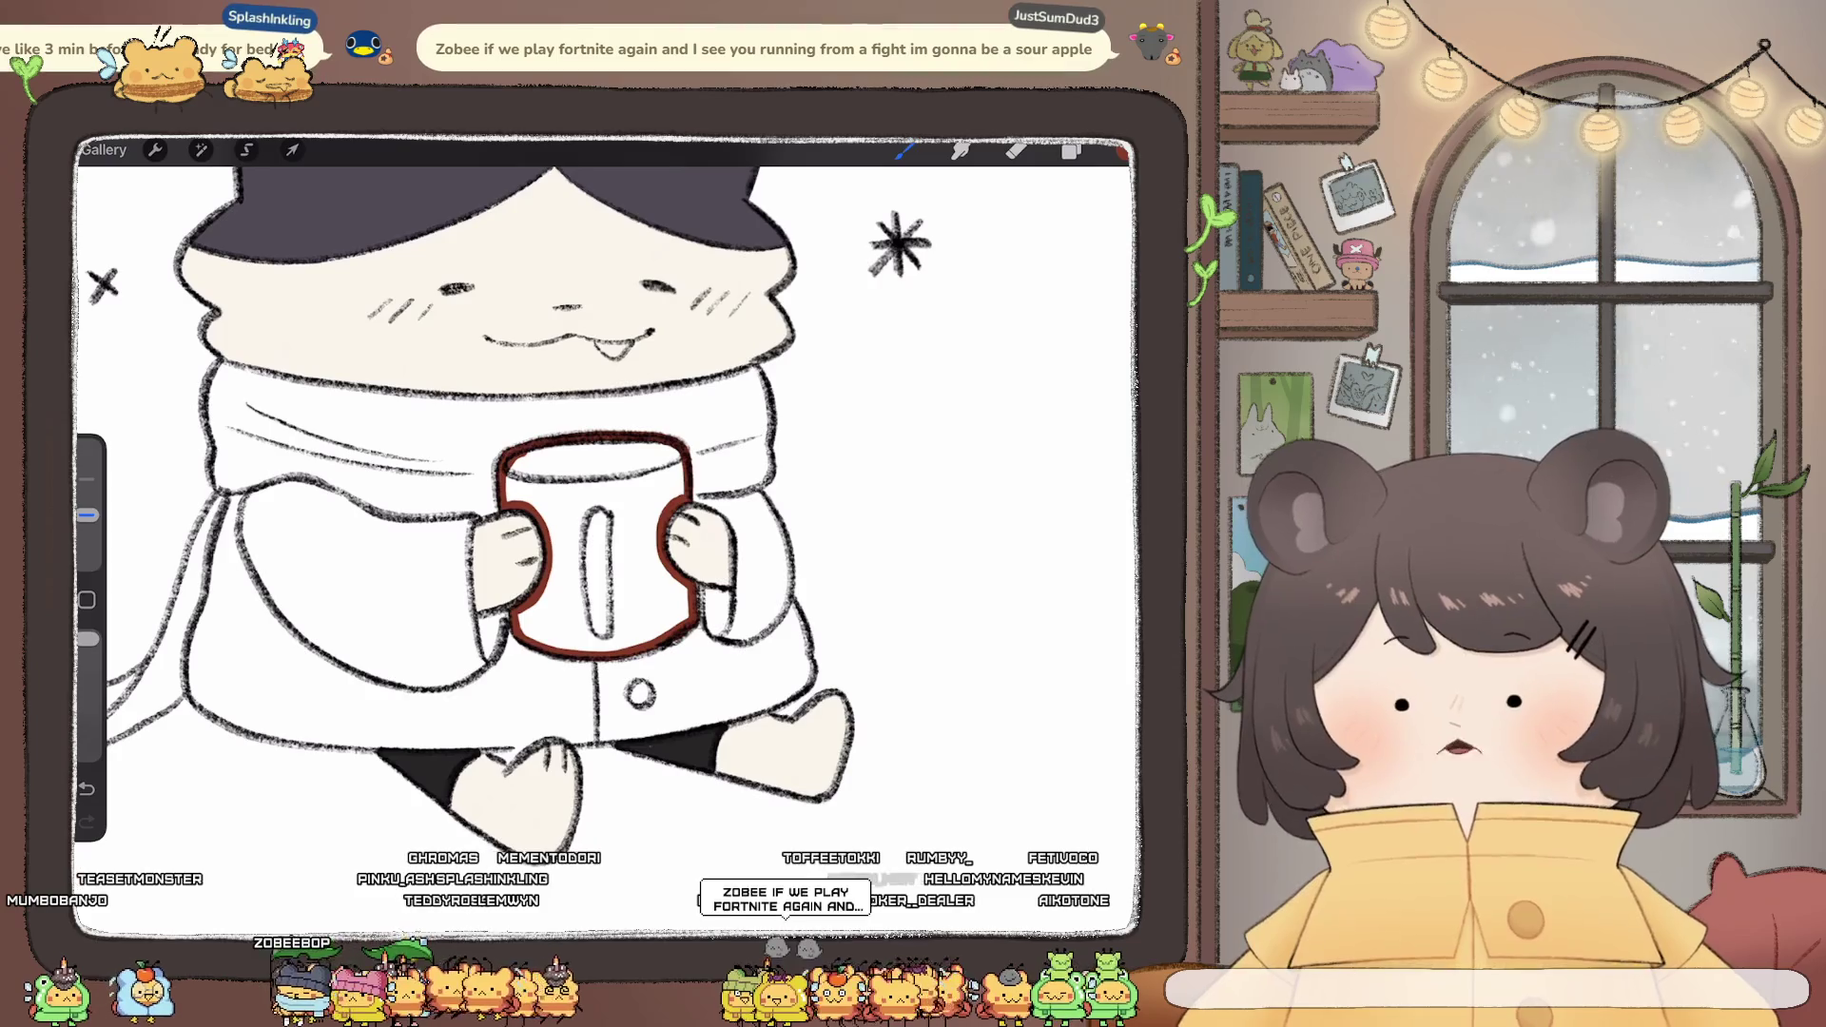
pyautogui.moveTo(1122, 153); pyautogui.dragTo(594, 543)
# - Add a new empty layer, Layer 27, for the coat colour
pyautogui.scroll(-3, 609, 494)
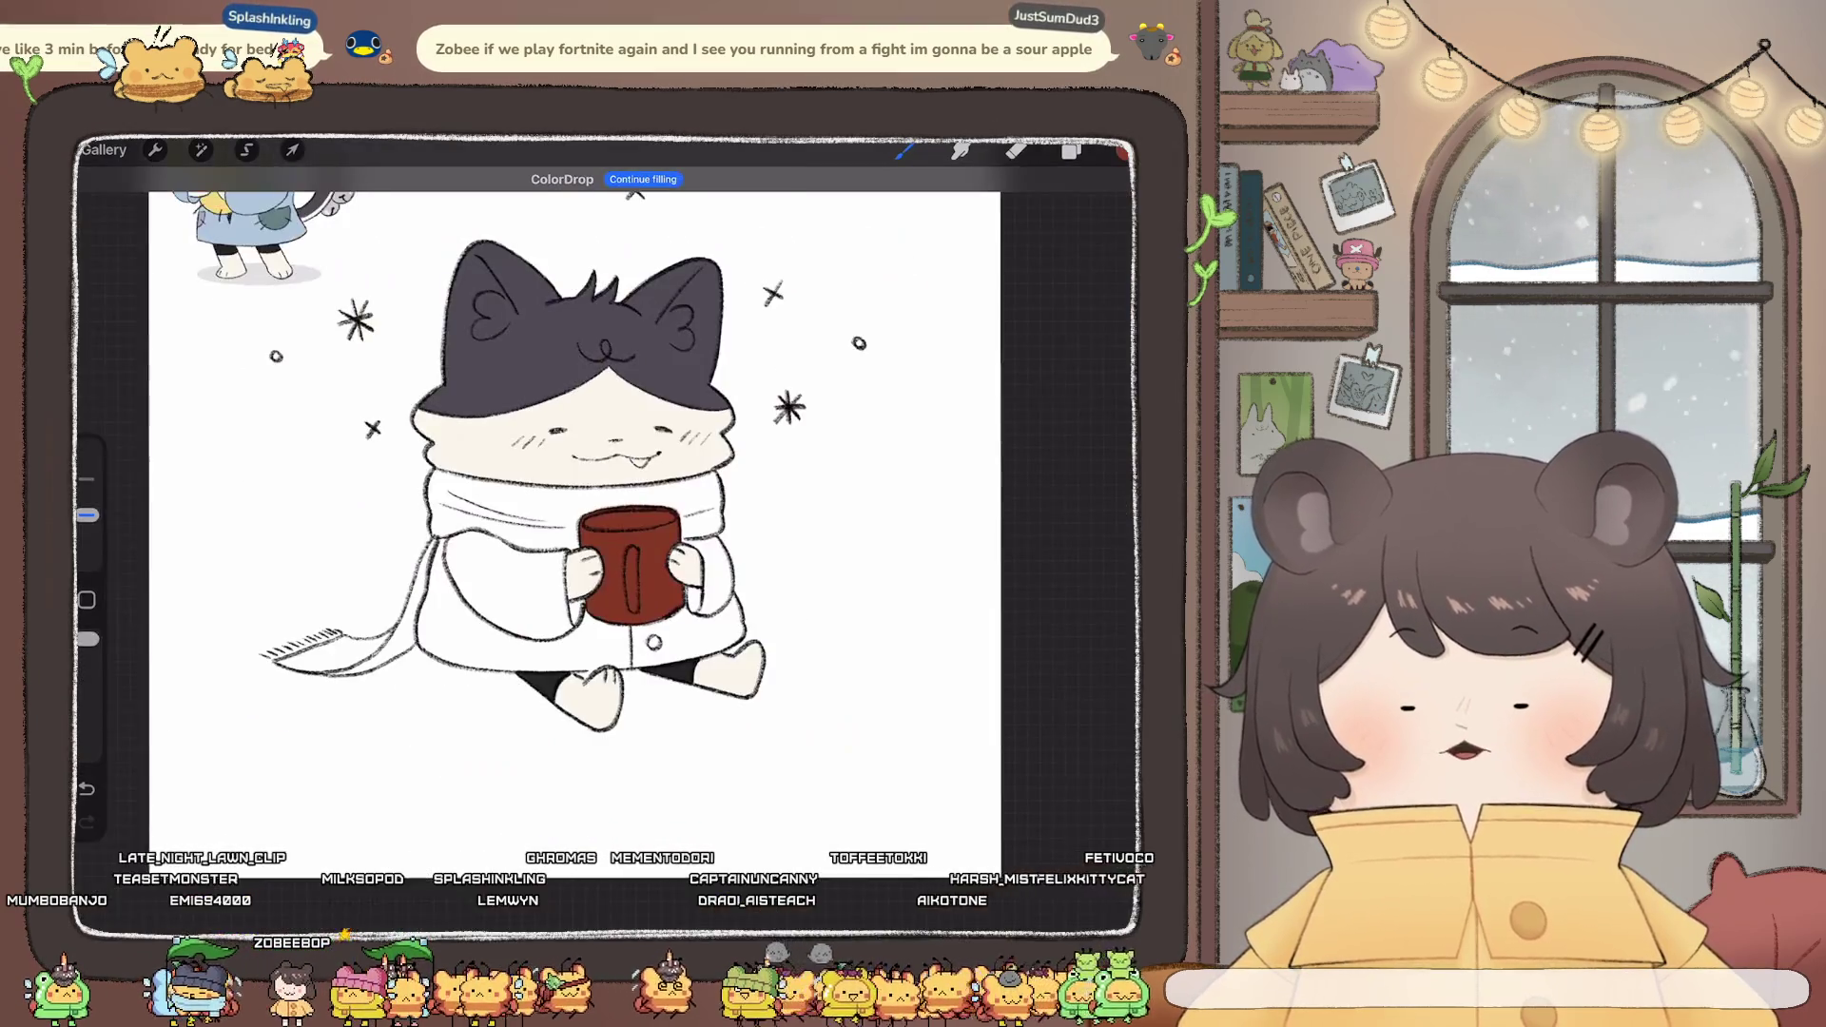
pyautogui.scroll(2, 590, 494)
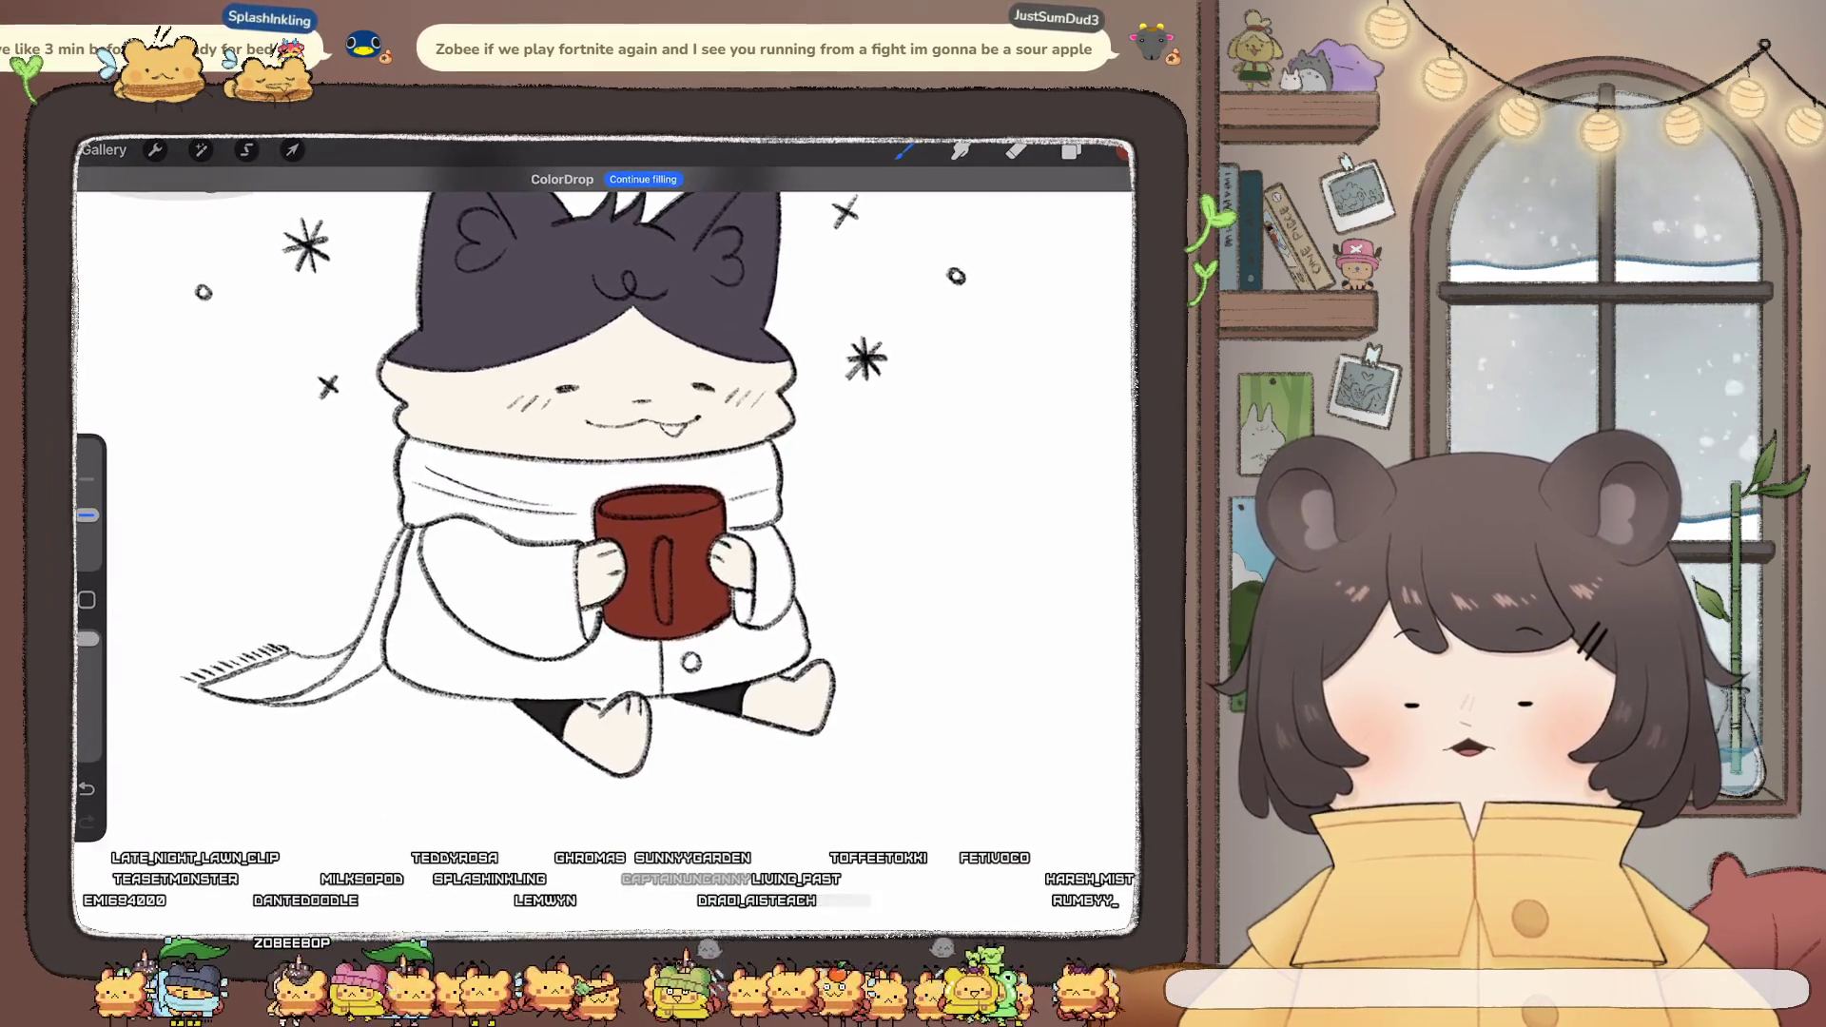
pyautogui.click(1071, 150)
pyautogui.click(1105, 201)
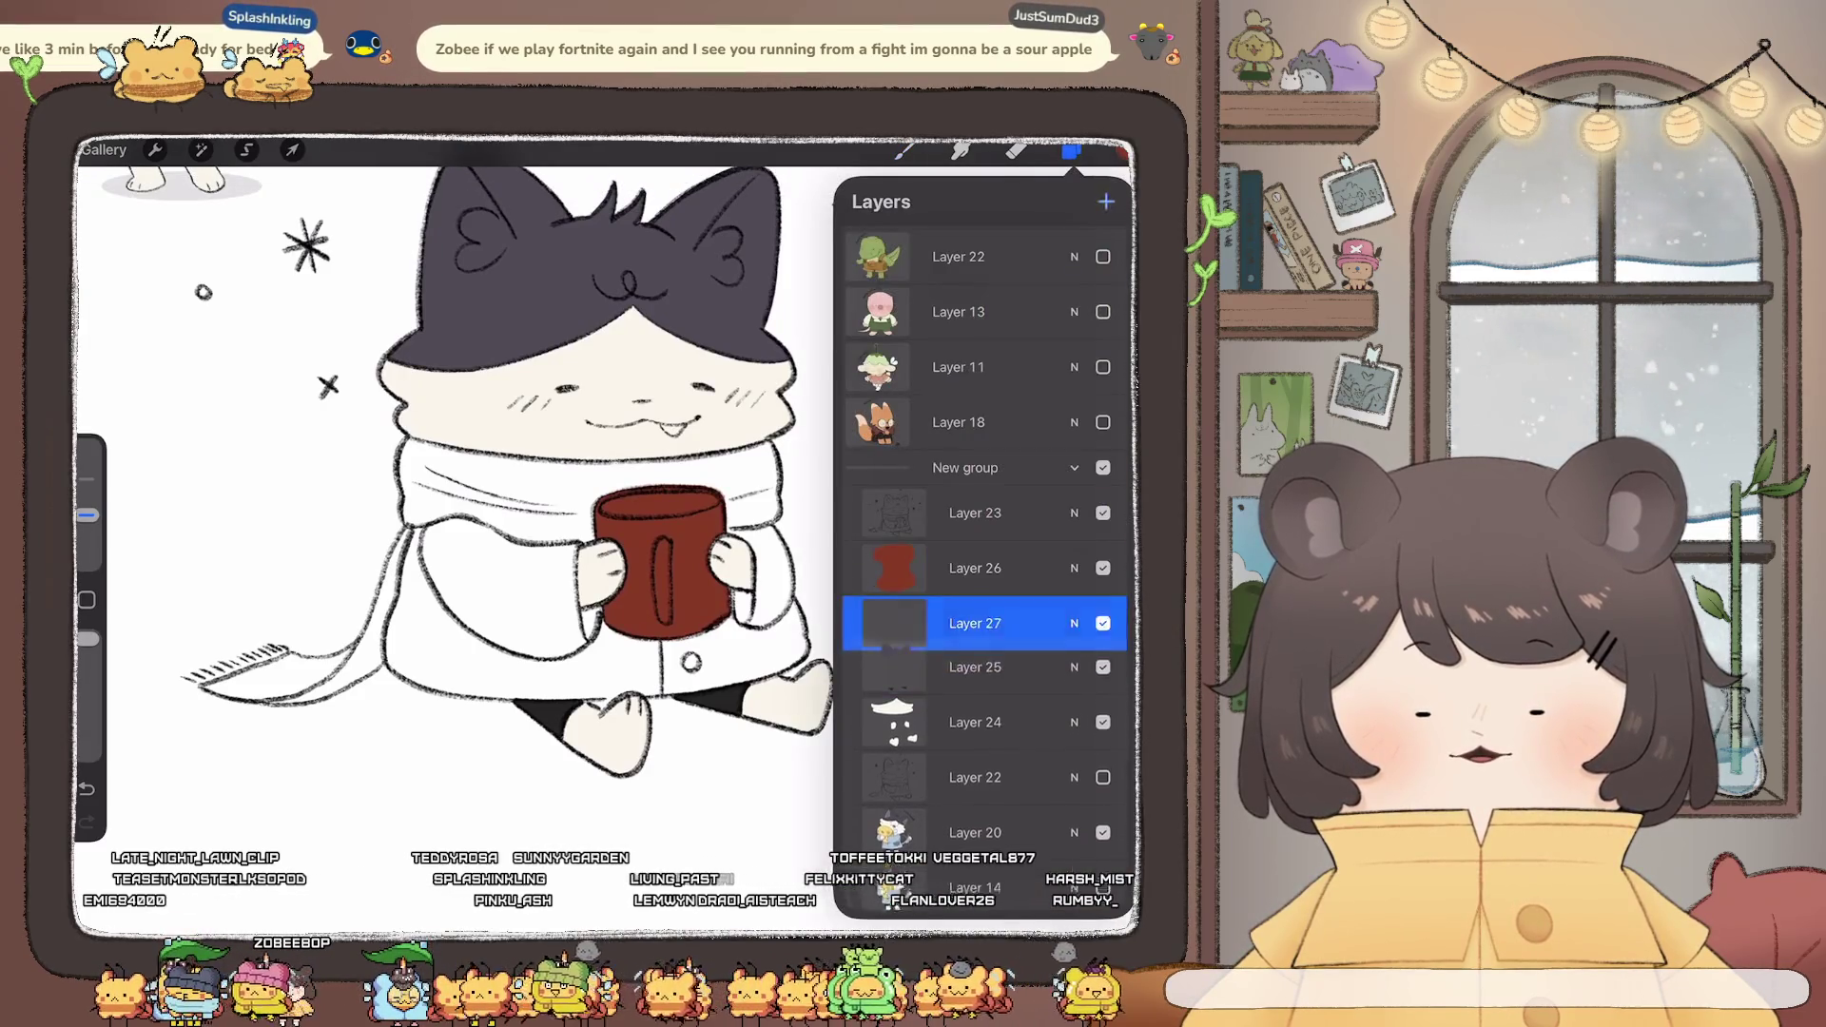
# - Choose a light blue brush colour
pyautogui.click(1122, 152)
pyautogui.scroll(-2, 589, 495)
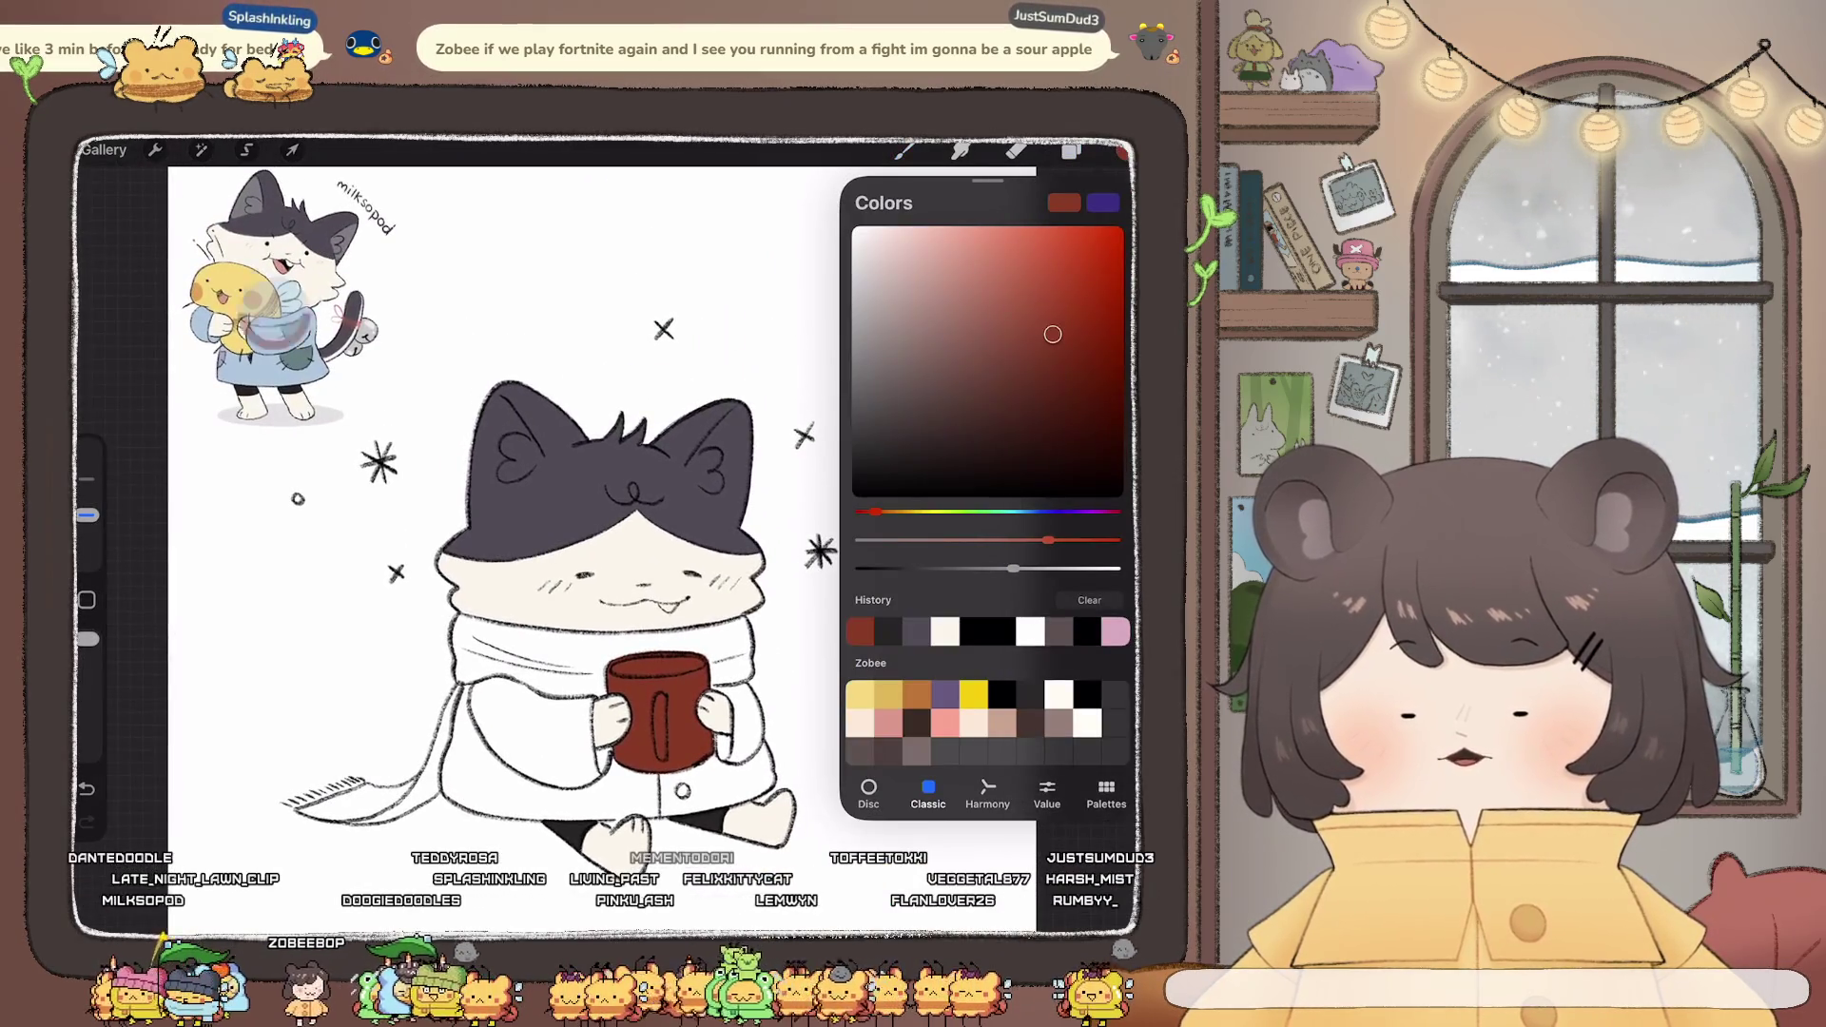
pyautogui.click(1023, 512)
pyautogui.click(916, 268)
pyautogui.scroll(3, 476, 476)
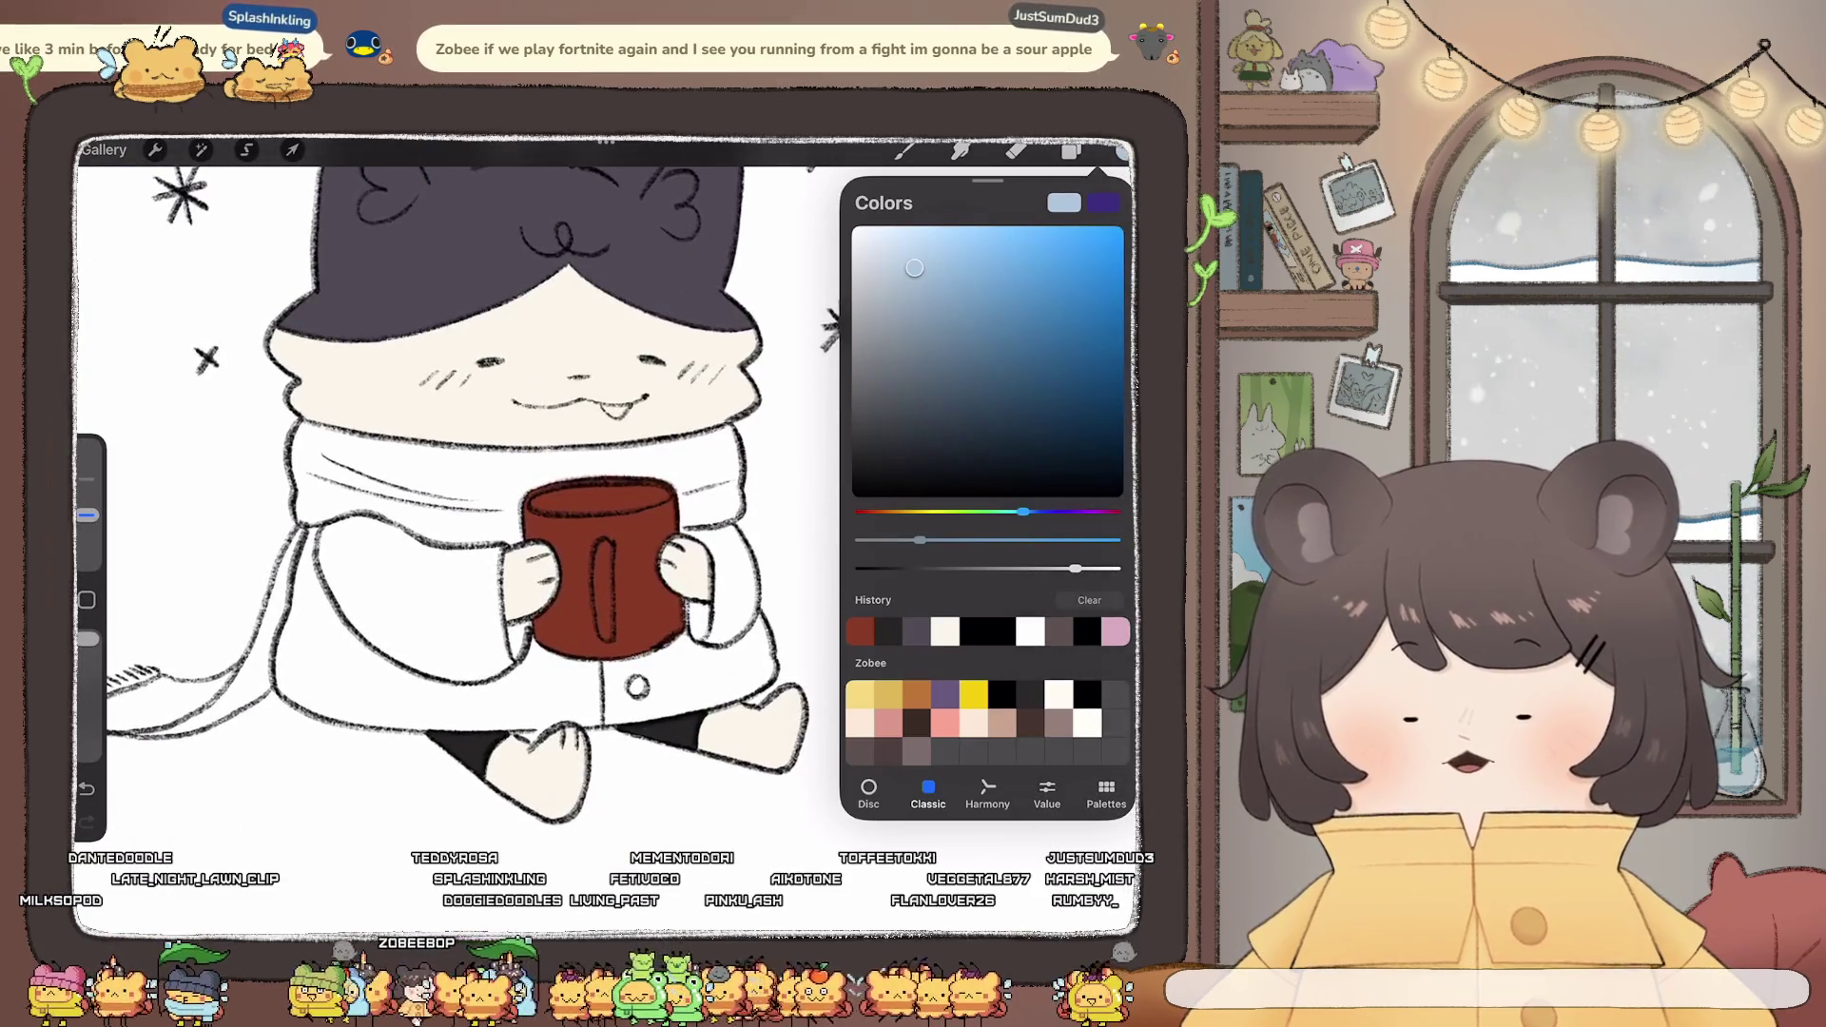
pyautogui.scroll(3, 609, 494)
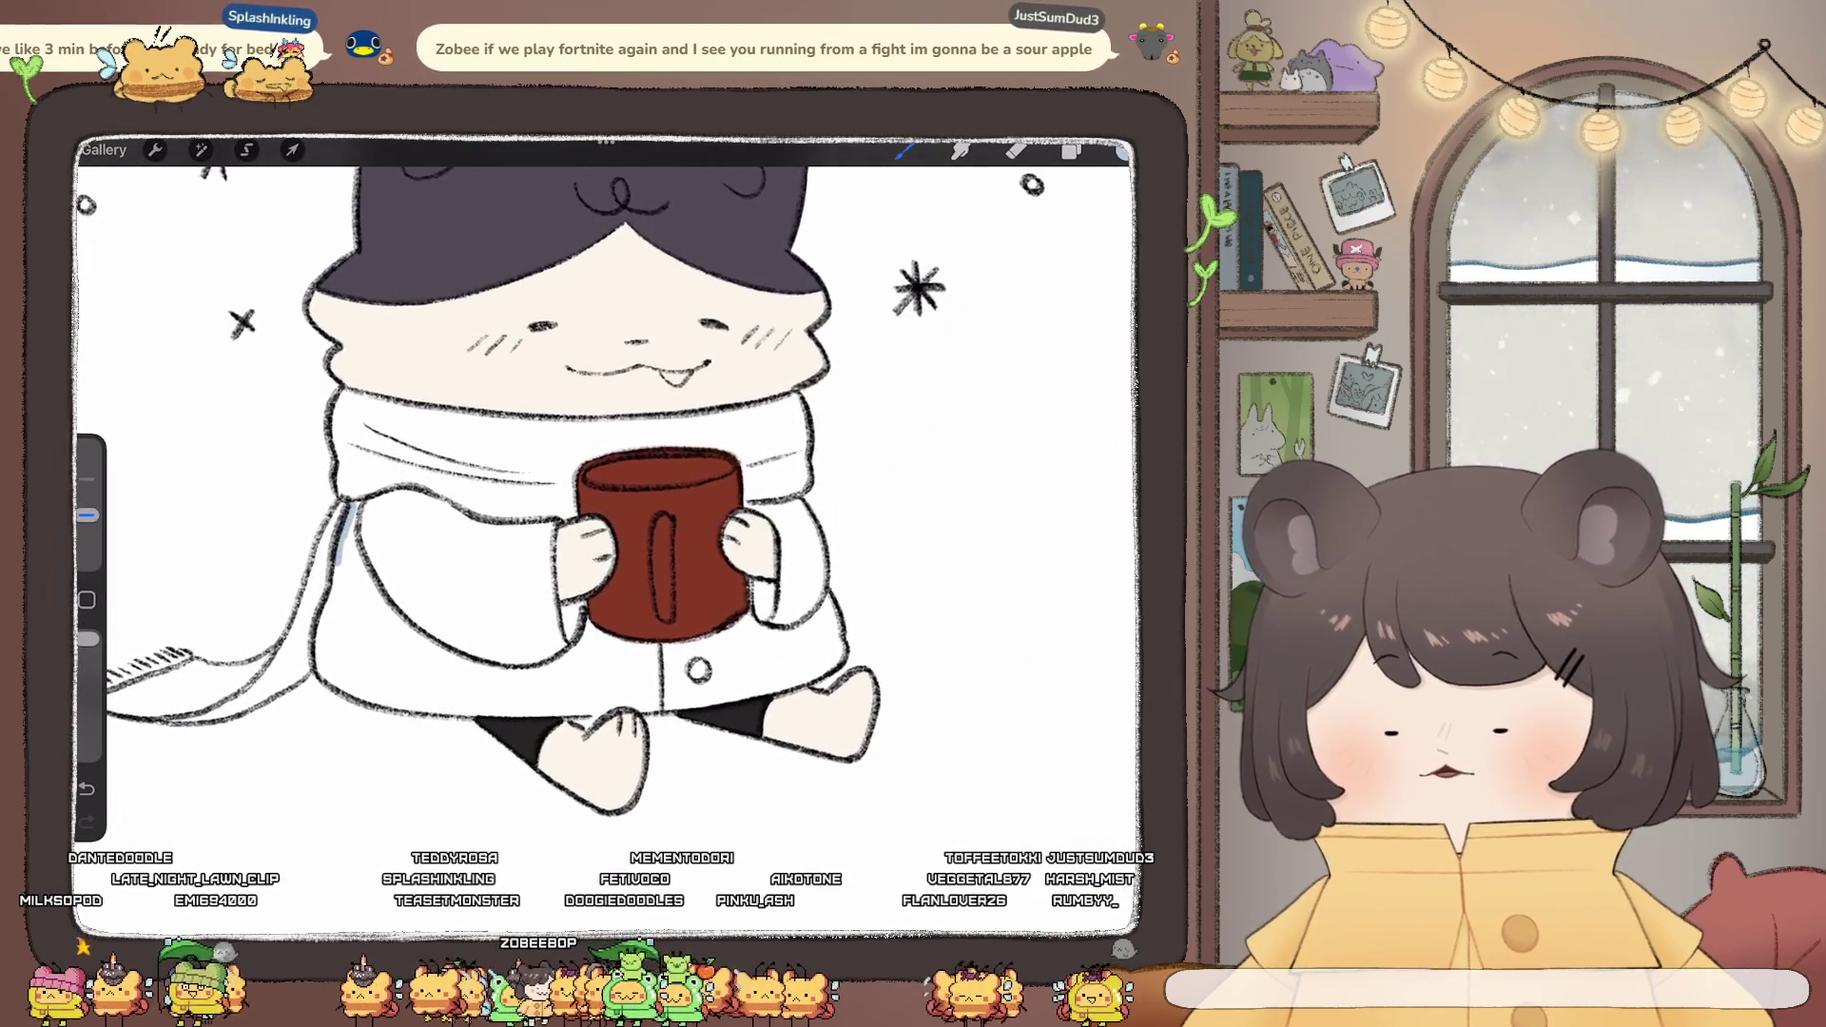
# - Trace the coat's left, right and lower edges and fill it light blue
pyautogui.moveTo(340, 563); pyautogui.dragTo(327, 603)
pyautogui.moveTo(318, 668); pyautogui.dragTo(360, 699)
pyautogui.moveTo(797, 503)
pyautogui.mouseDown()
pyautogui.moveTo(821, 582)
pyautogui.moveTo(823, 559)
pyautogui.mouseUp()
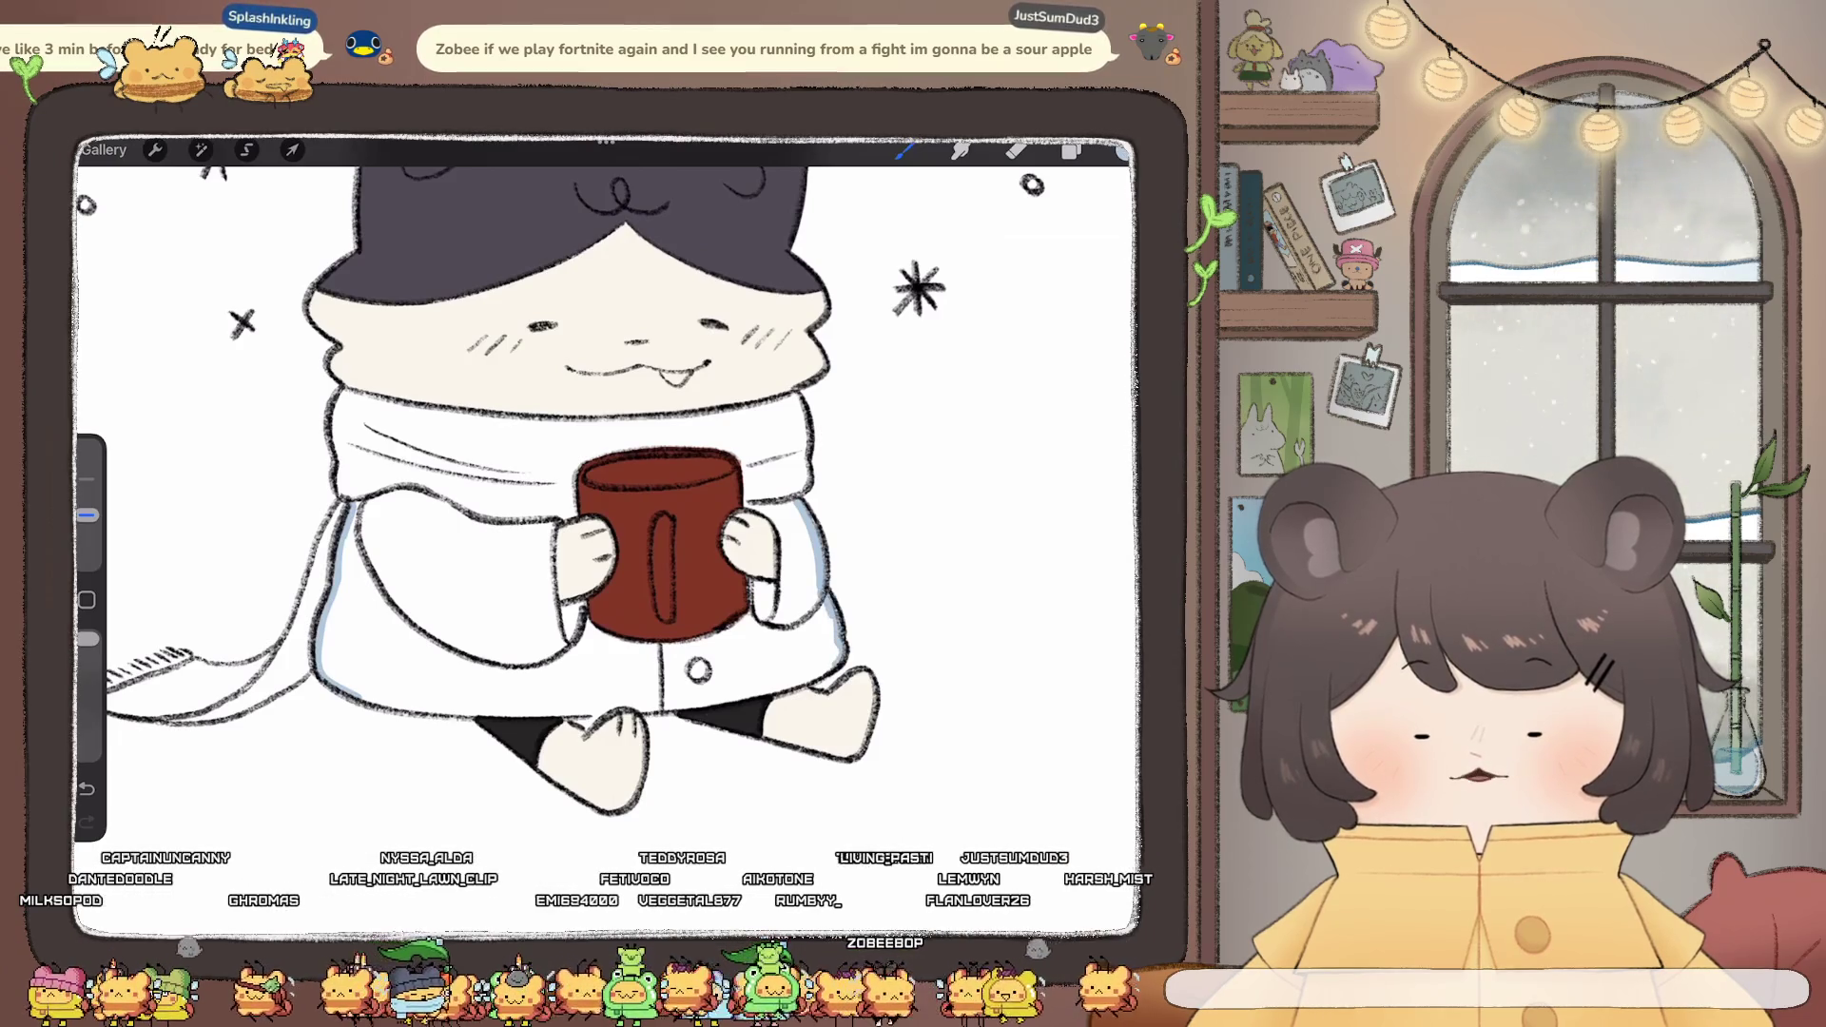
pyautogui.click(1071, 150)
pyautogui.click(1071, 151)
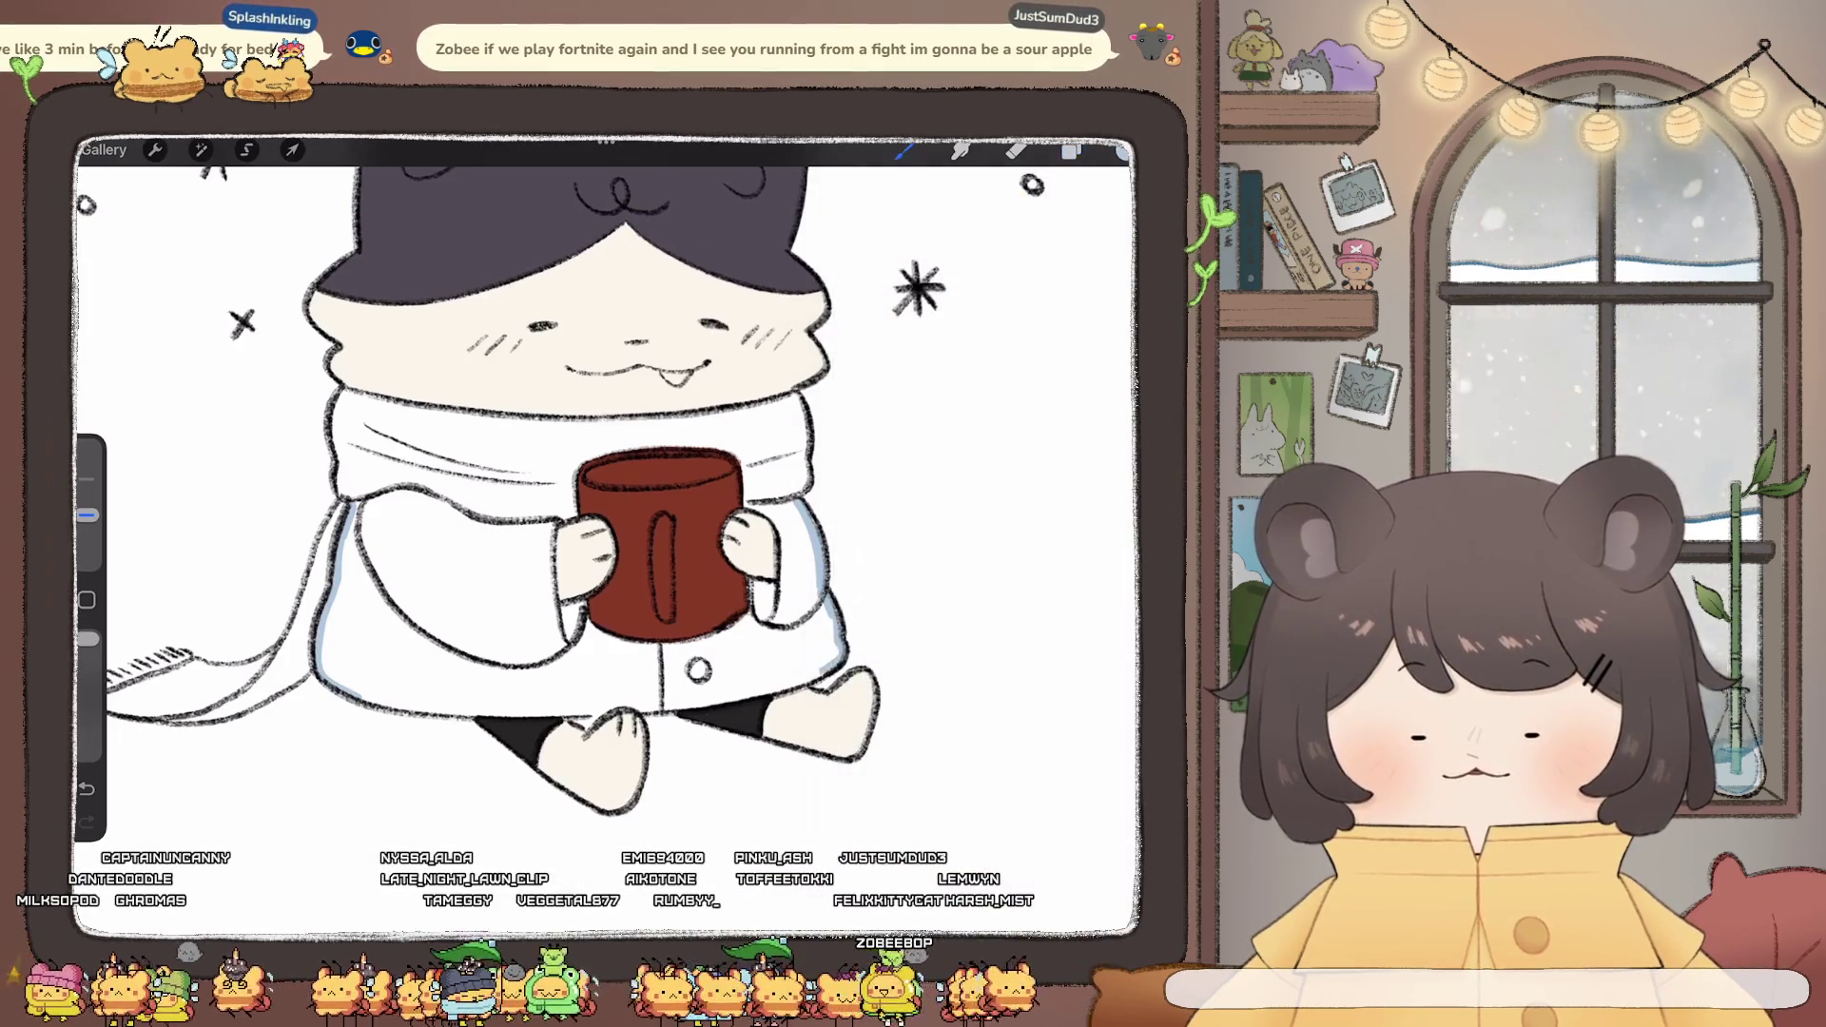
pyautogui.moveTo(823, 670); pyautogui.dragTo(756, 694)
pyautogui.moveTo(636, 709); pyautogui.dragTo(412, 709)
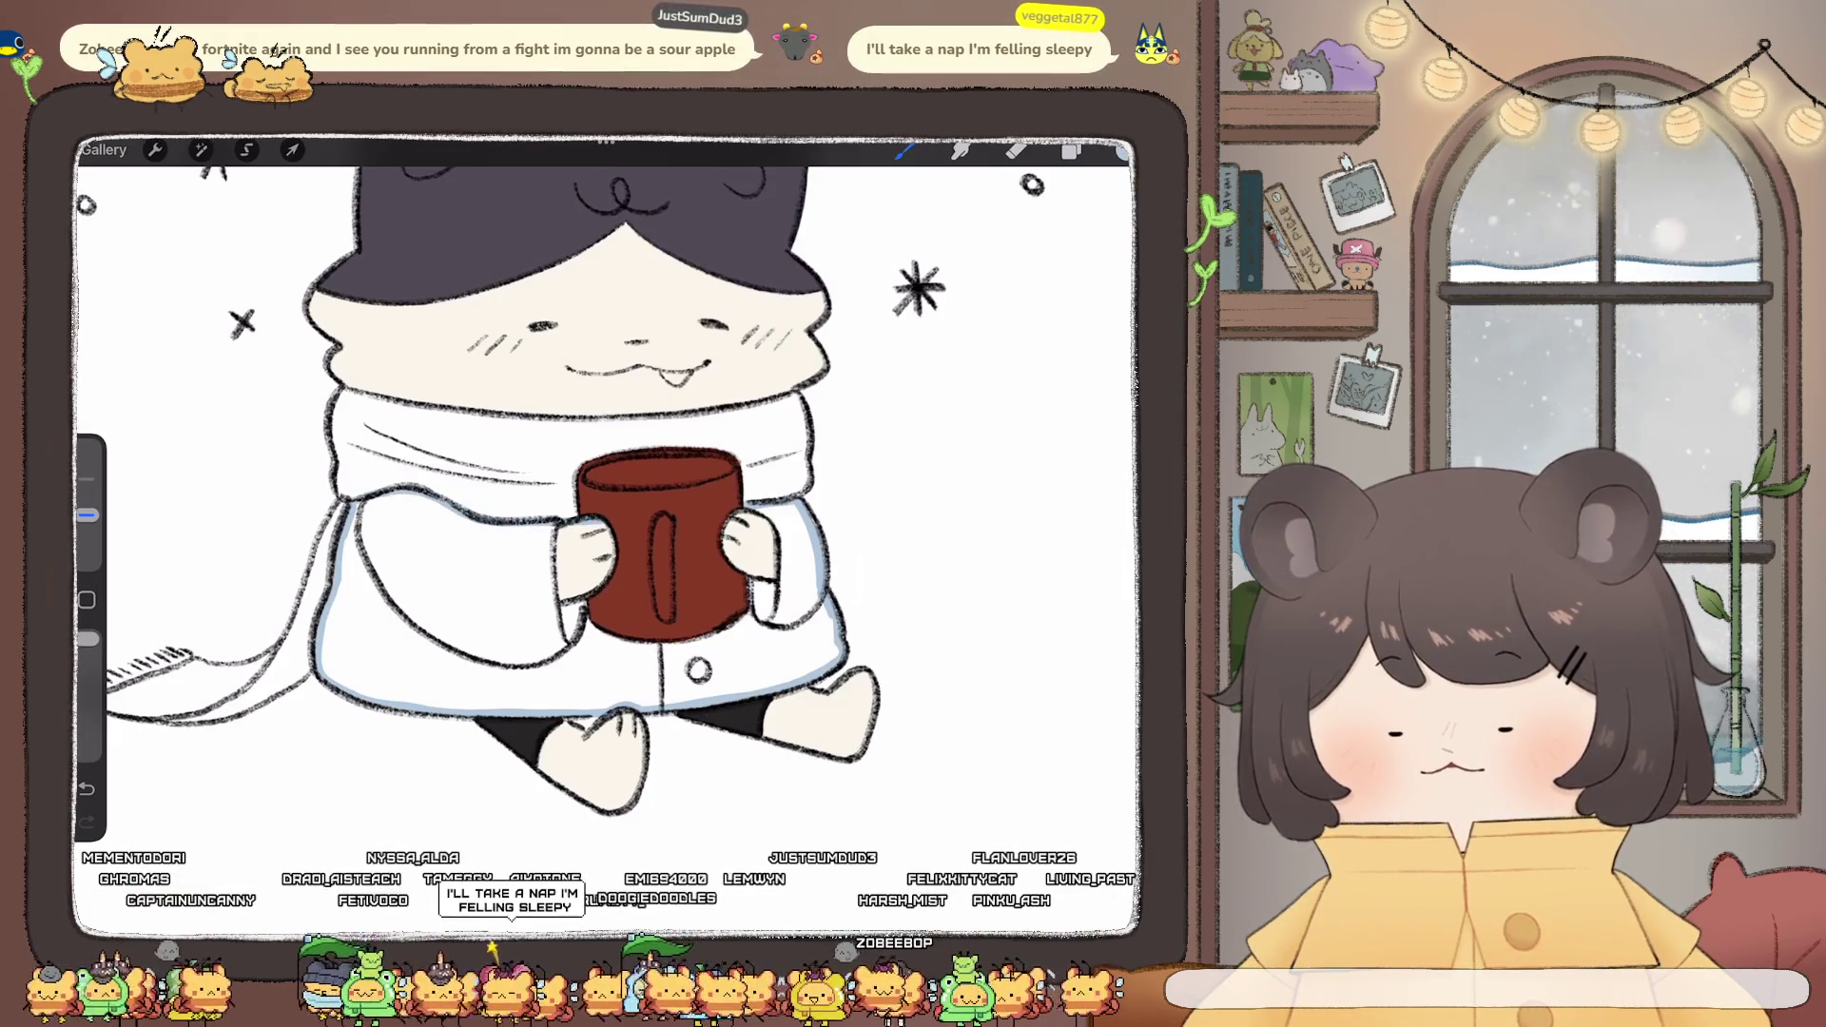
pyautogui.moveTo(1123, 150); pyautogui.dragTo(456, 590)
# - Move Layer 27 below Layer 24 in the layer list
pyautogui.click(1071, 150)
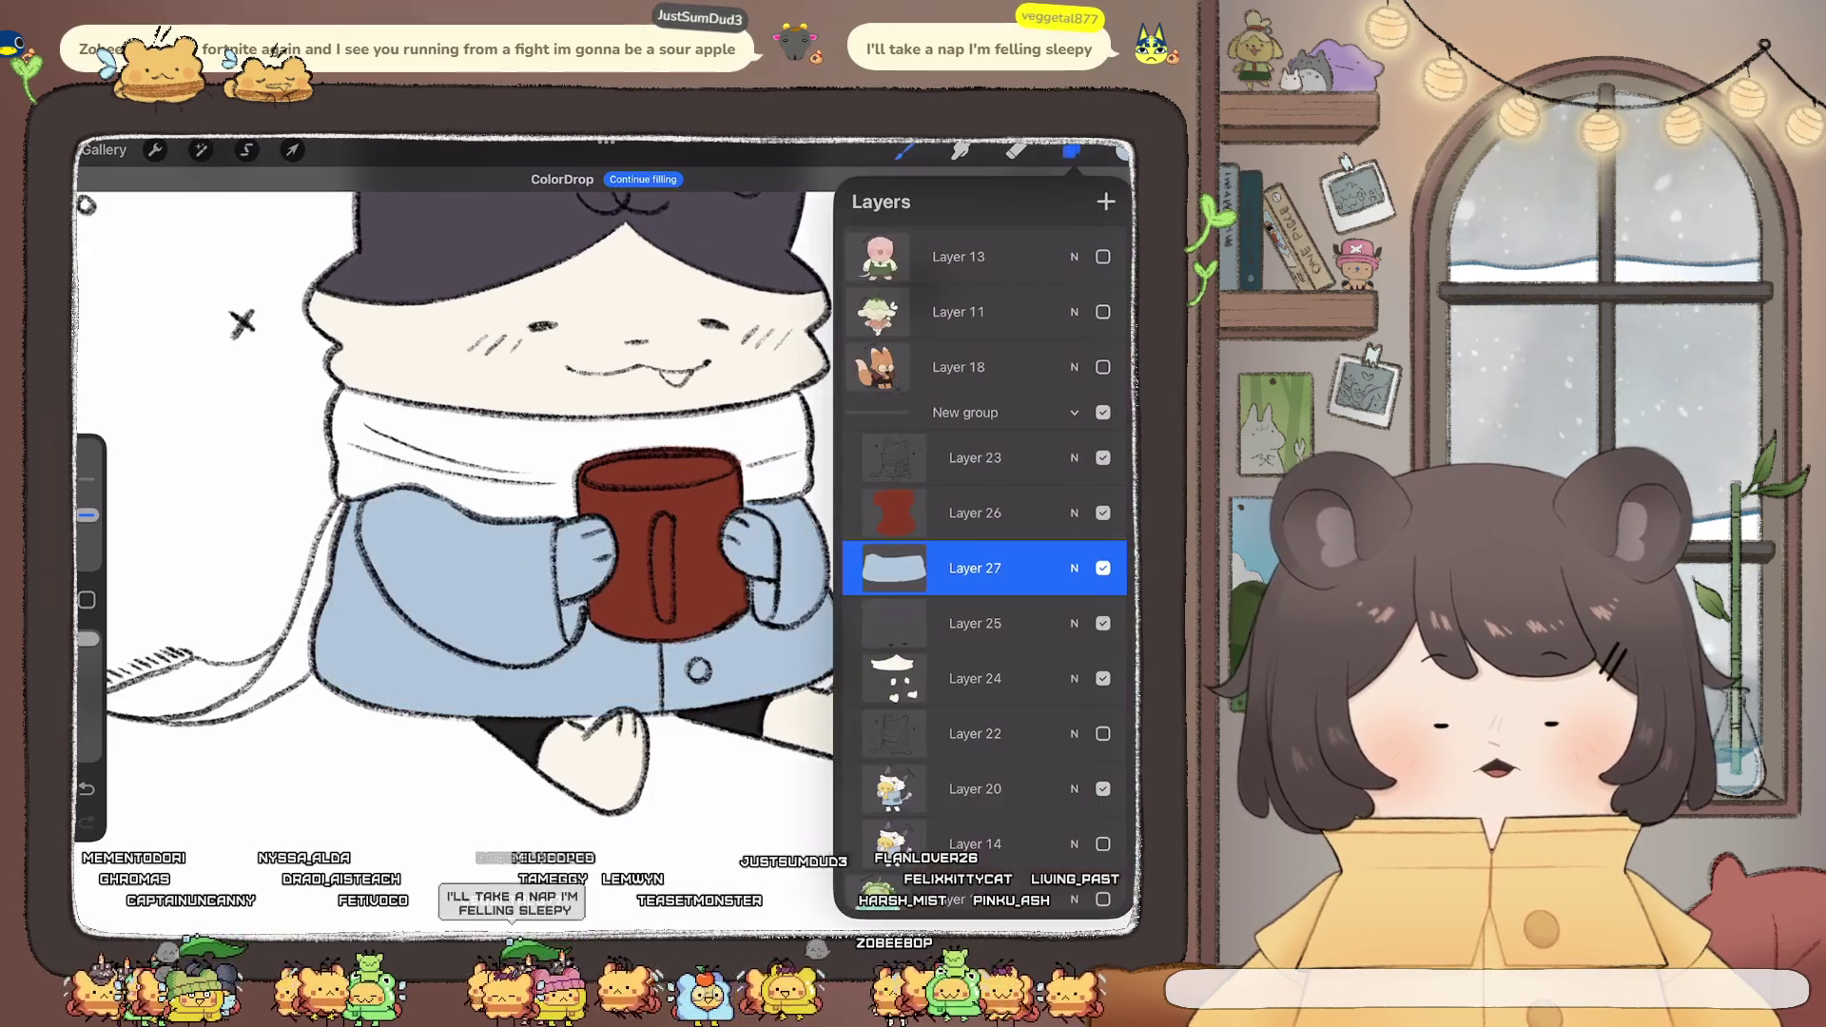
pyautogui.scroll(-2, 984, 570)
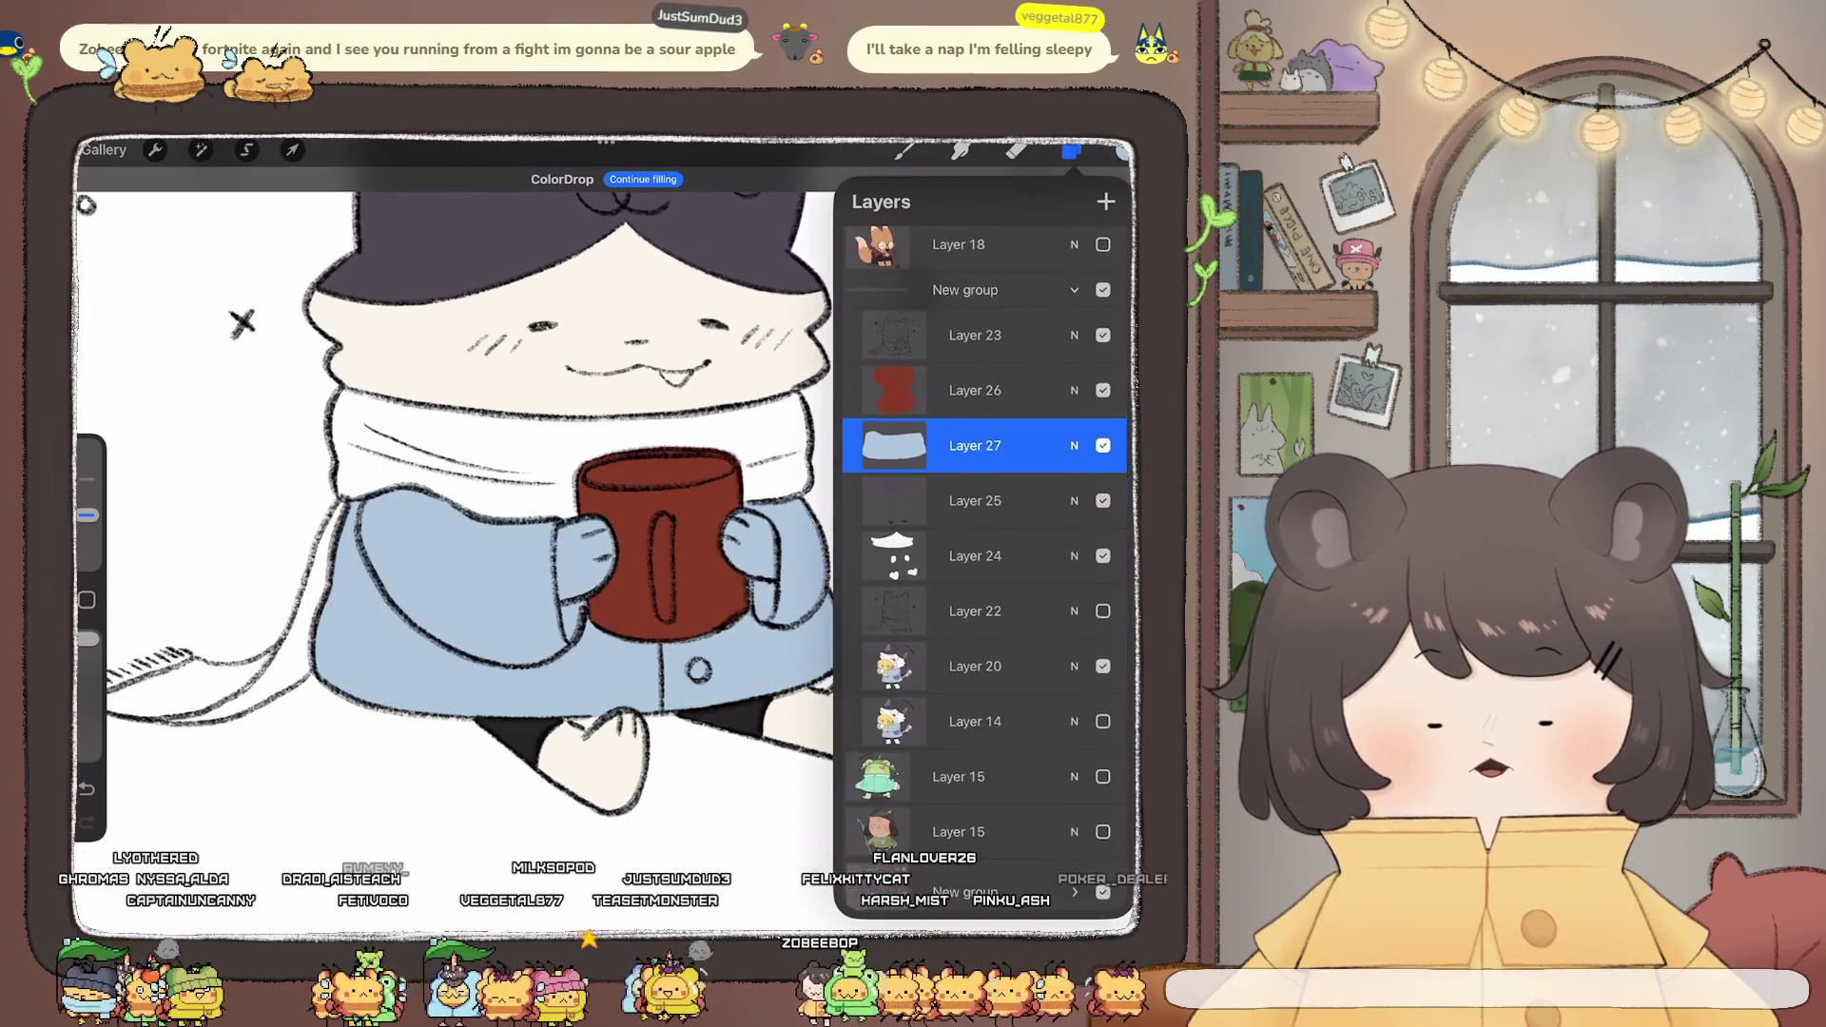
pyautogui.moveTo(975, 437); pyautogui.dragTo(984, 557)
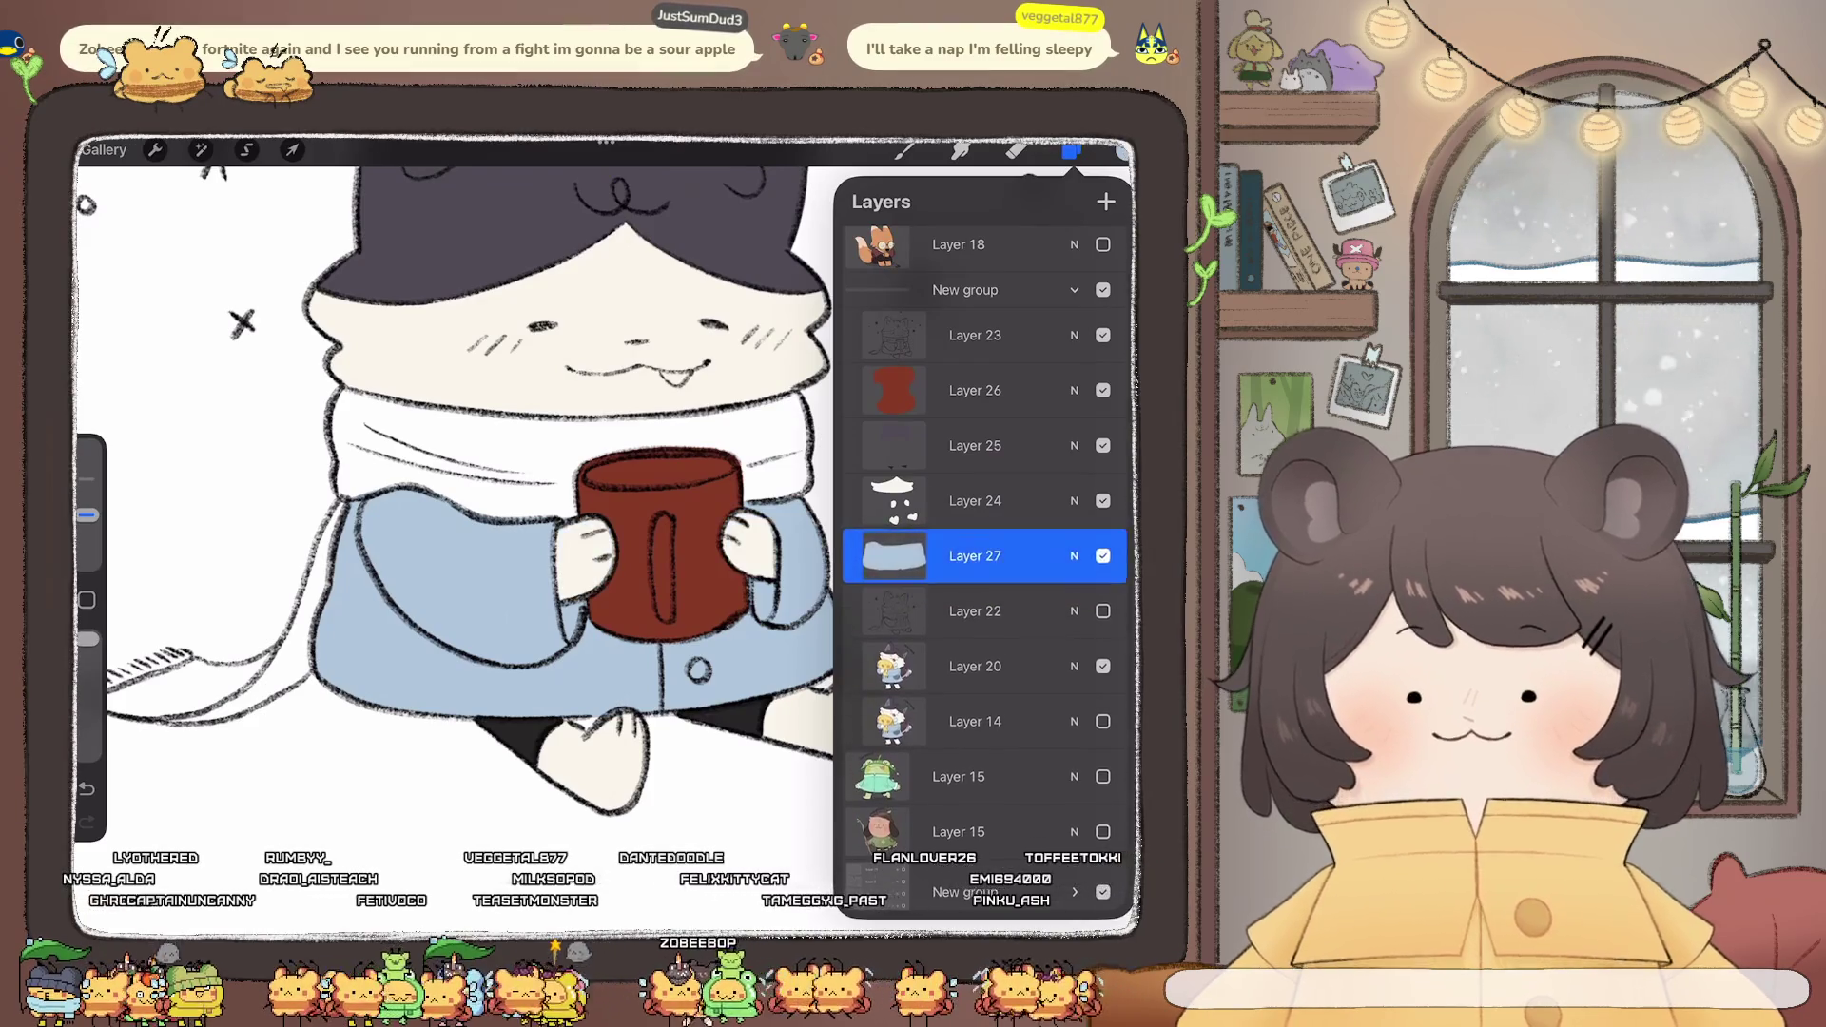
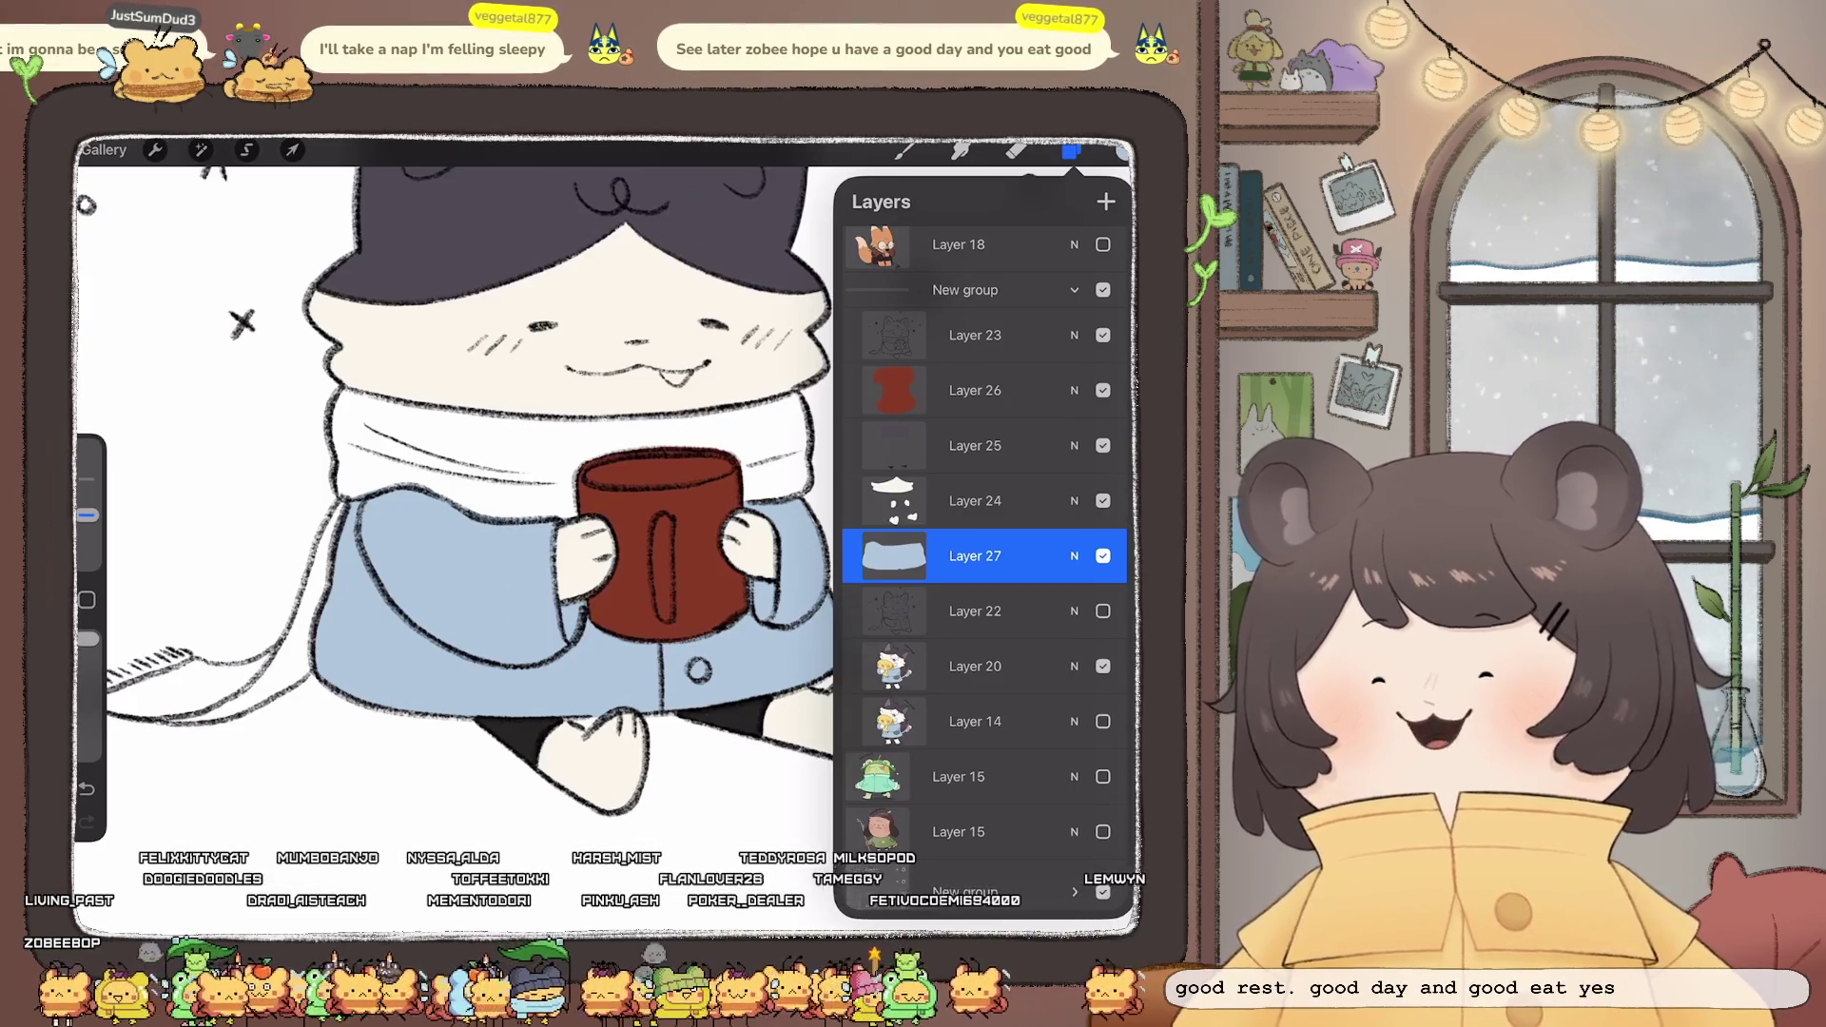
# - Undo the last stray paint stroke
pyautogui.scroll(2, 457, 495)
pyautogui.click(1124, 151)
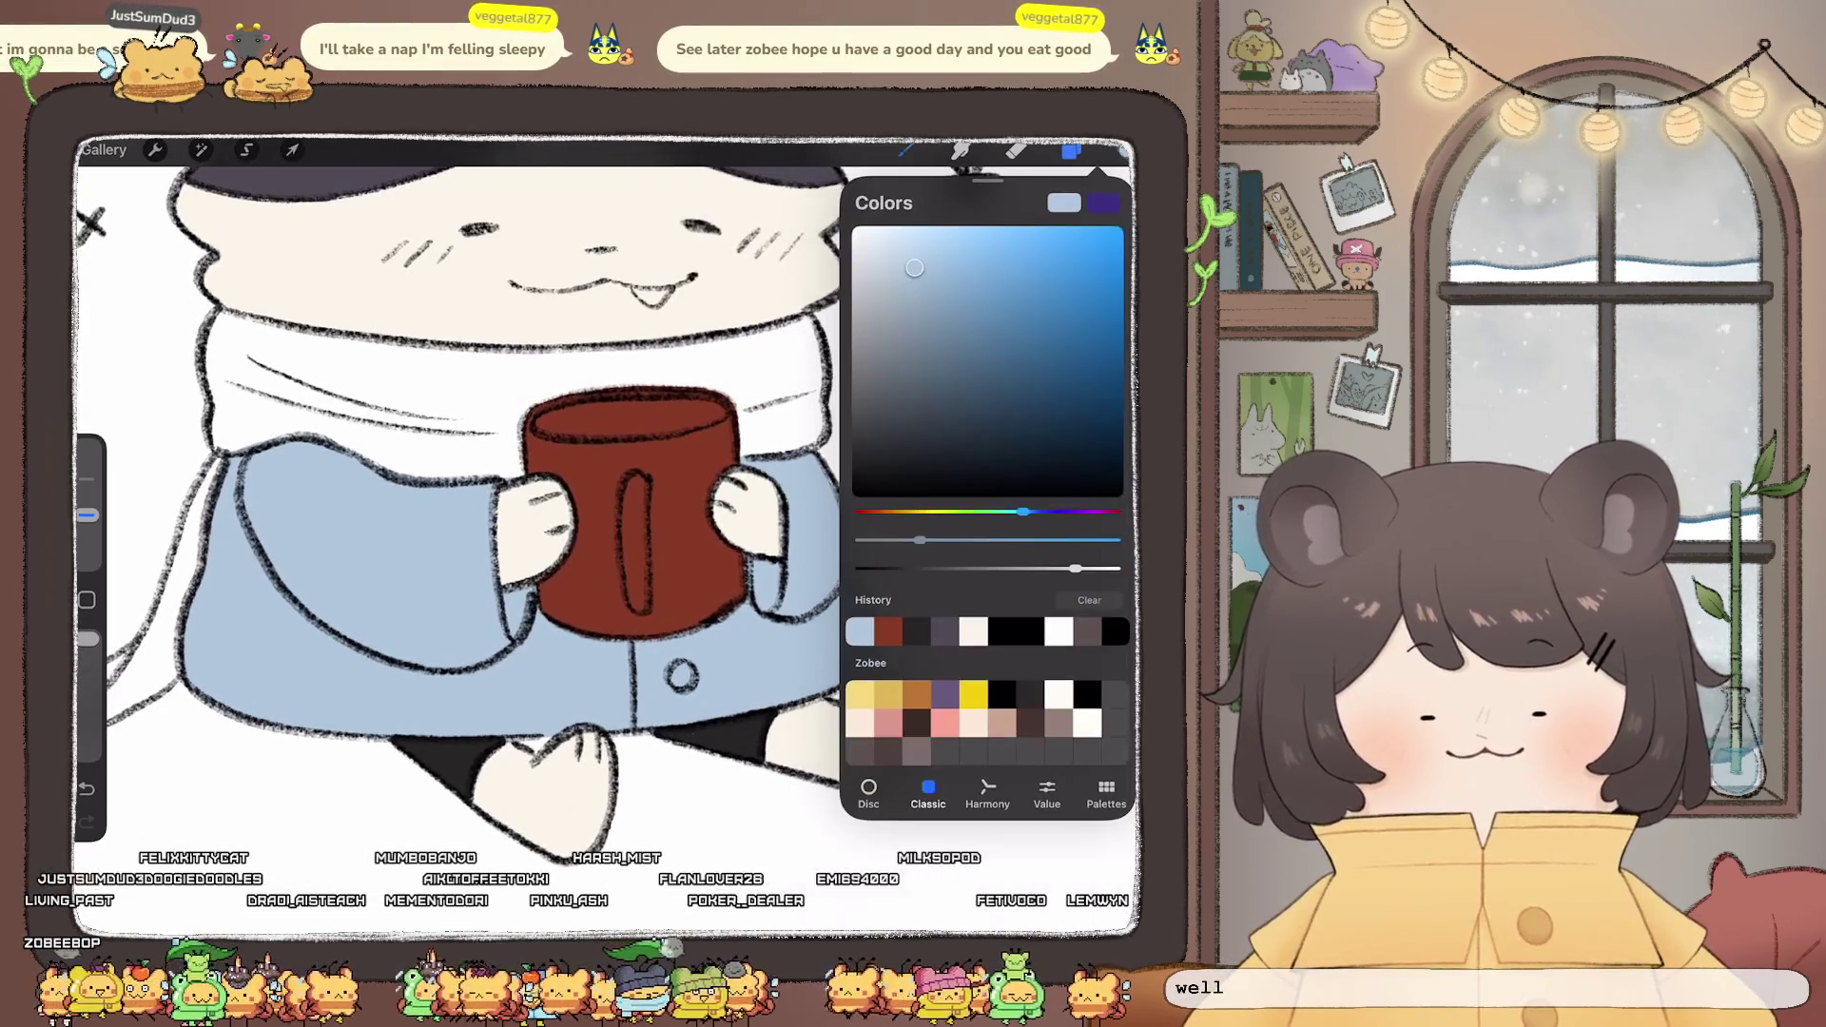
pyautogui.click(1071, 150)
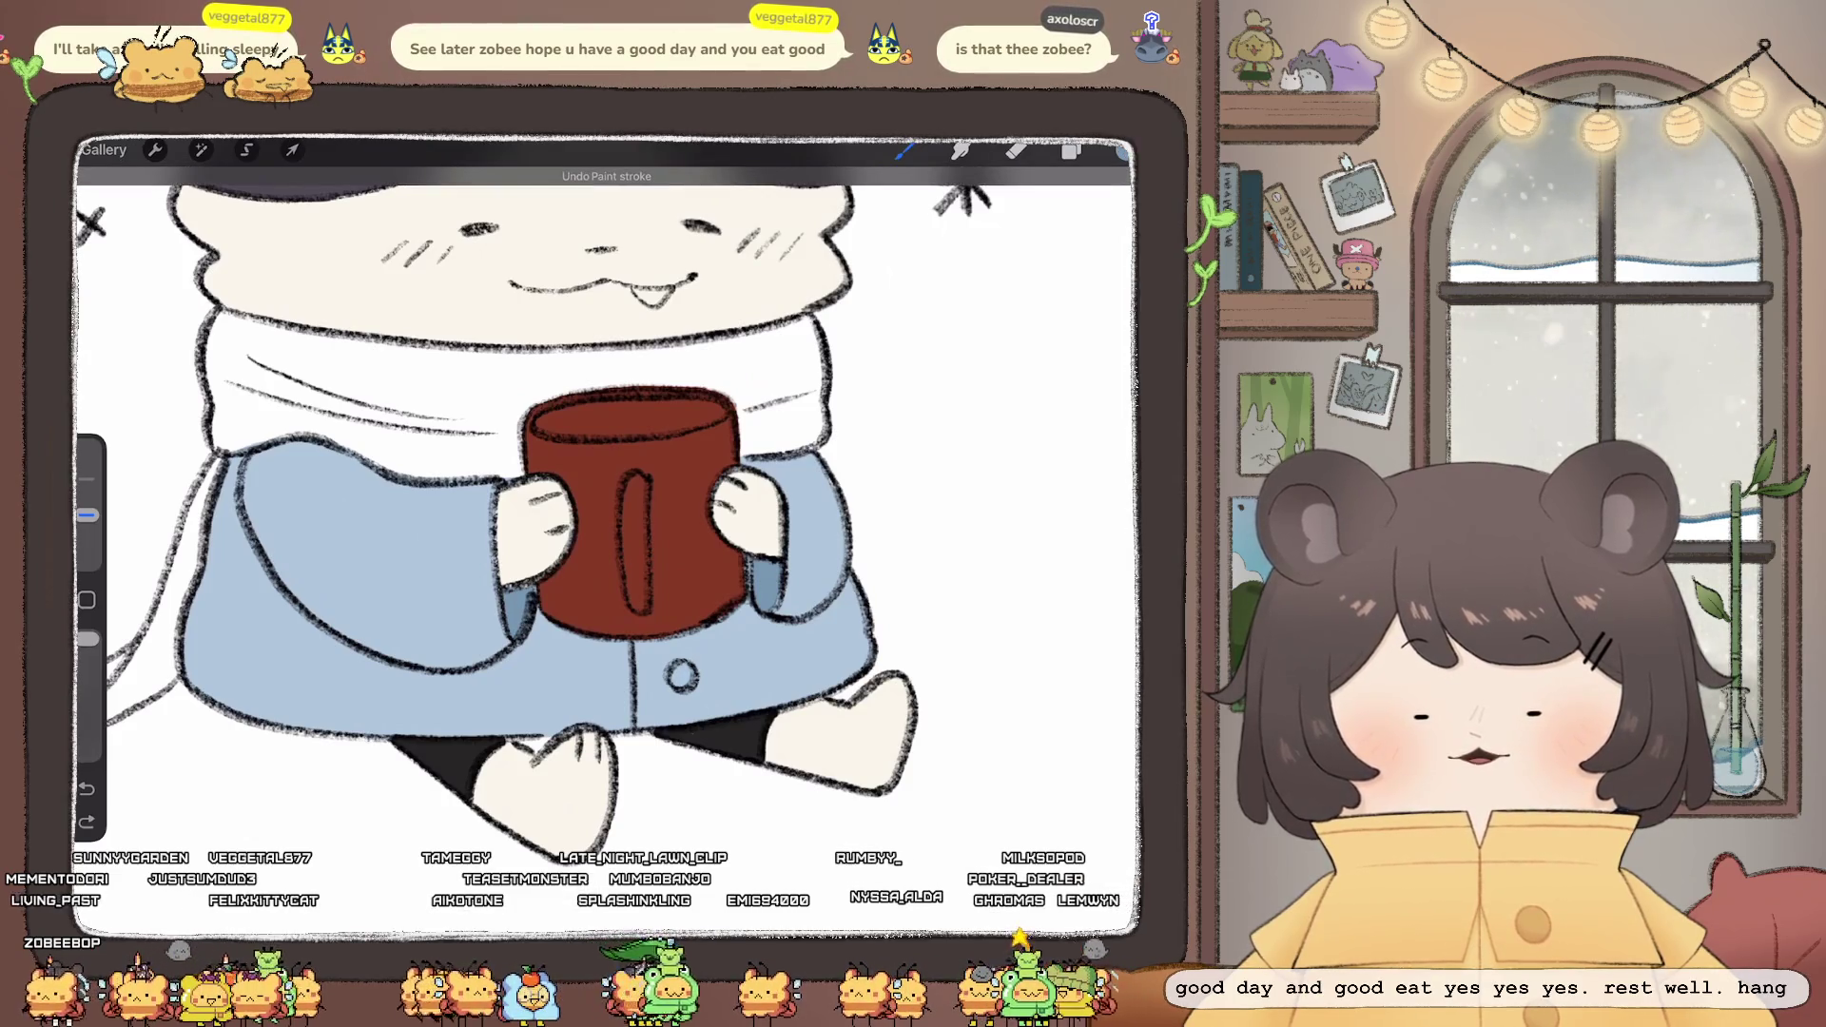
pyautogui.click(1122, 151)
pyautogui.click(1123, 151)
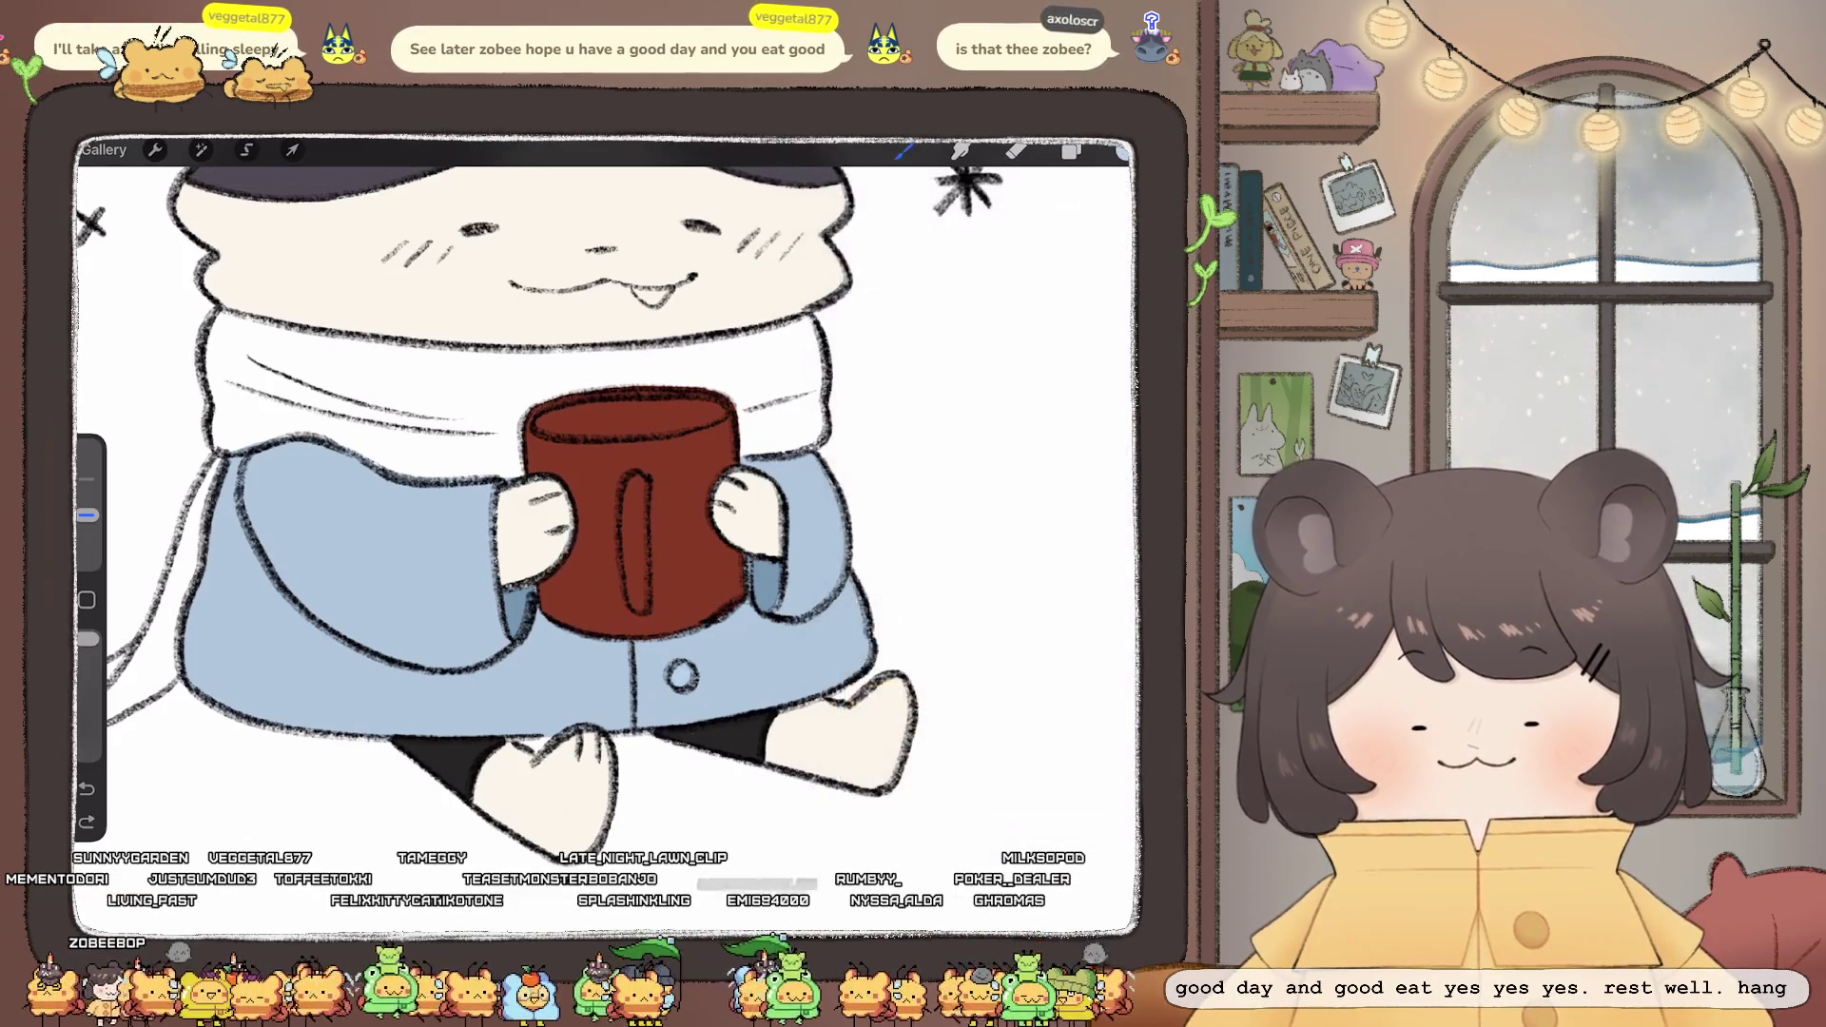
pyautogui.hotkey('ctrl', 'z')
# - Fill the coat button with light blue
pyautogui.click(1123, 151)
pyautogui.click(899, 235)
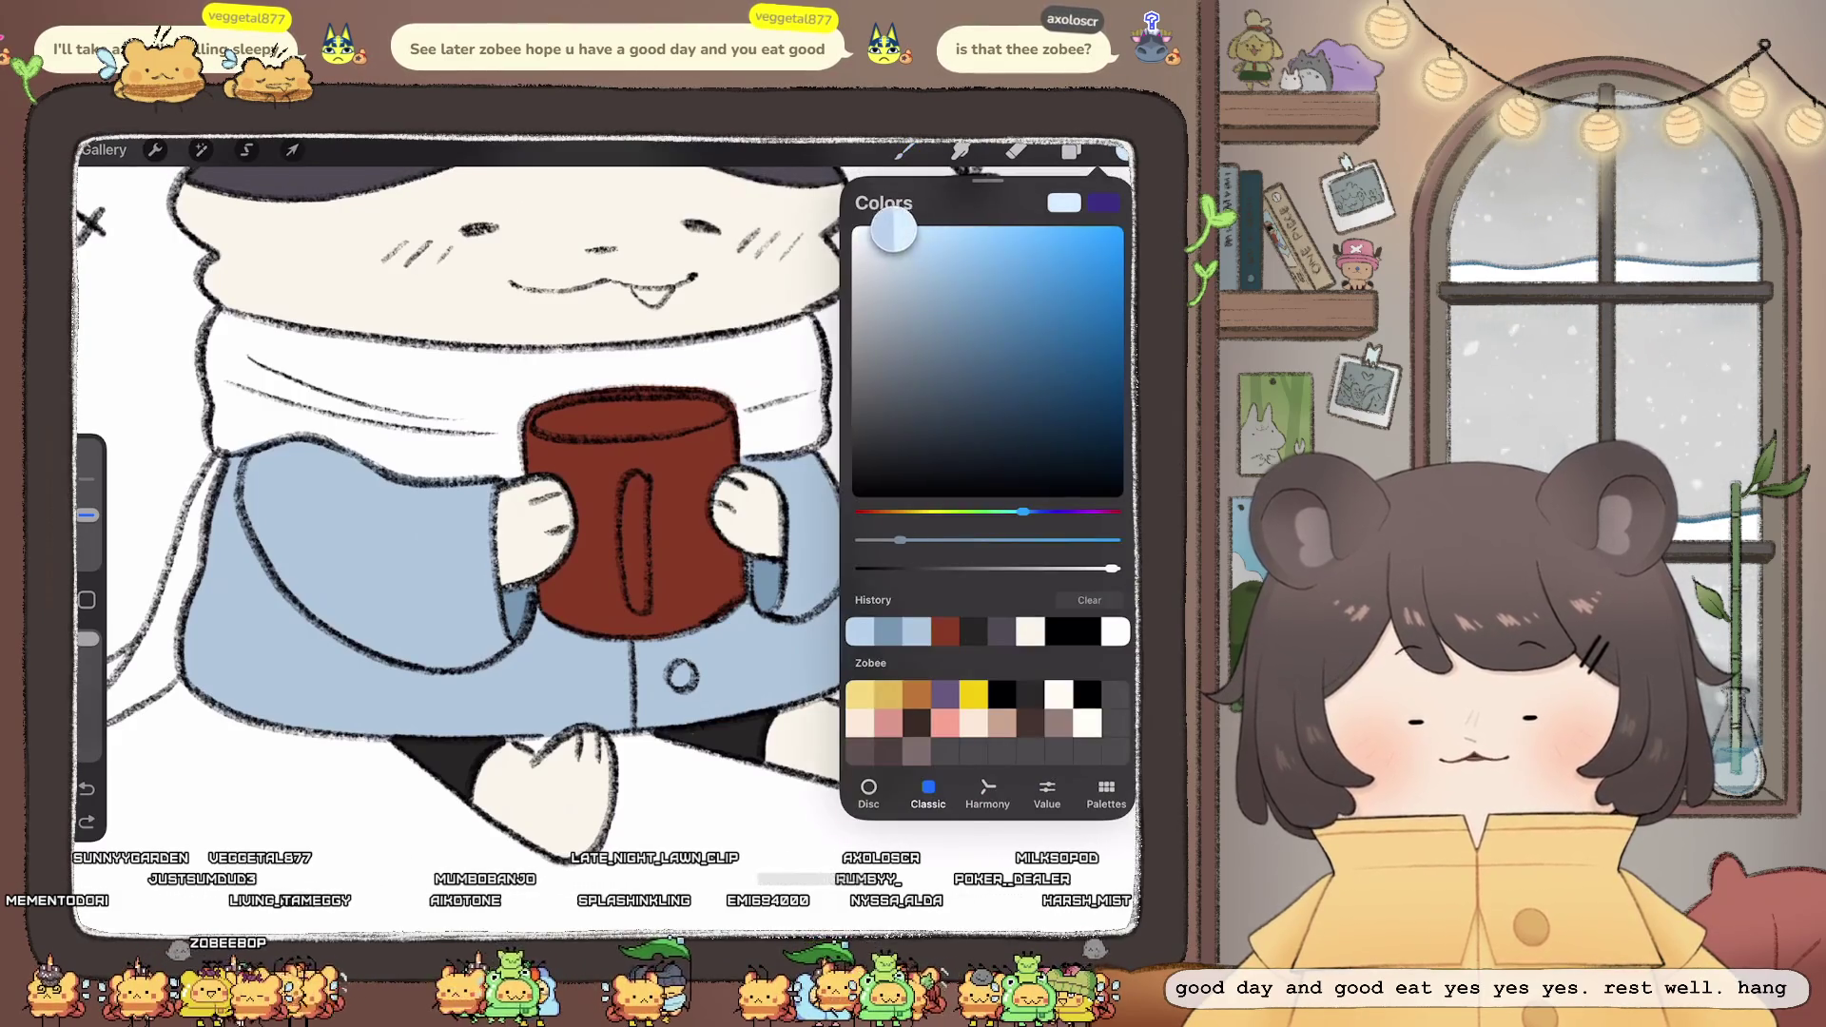
pyautogui.click(1122, 151)
pyautogui.moveTo(1123, 151); pyautogui.dragTo(682, 676)
# - Choose a pale cream colour, shifting the hue toward orange first
pyautogui.scroll(-5, 604, 533)
pyautogui.scroll(3, 604, 533)
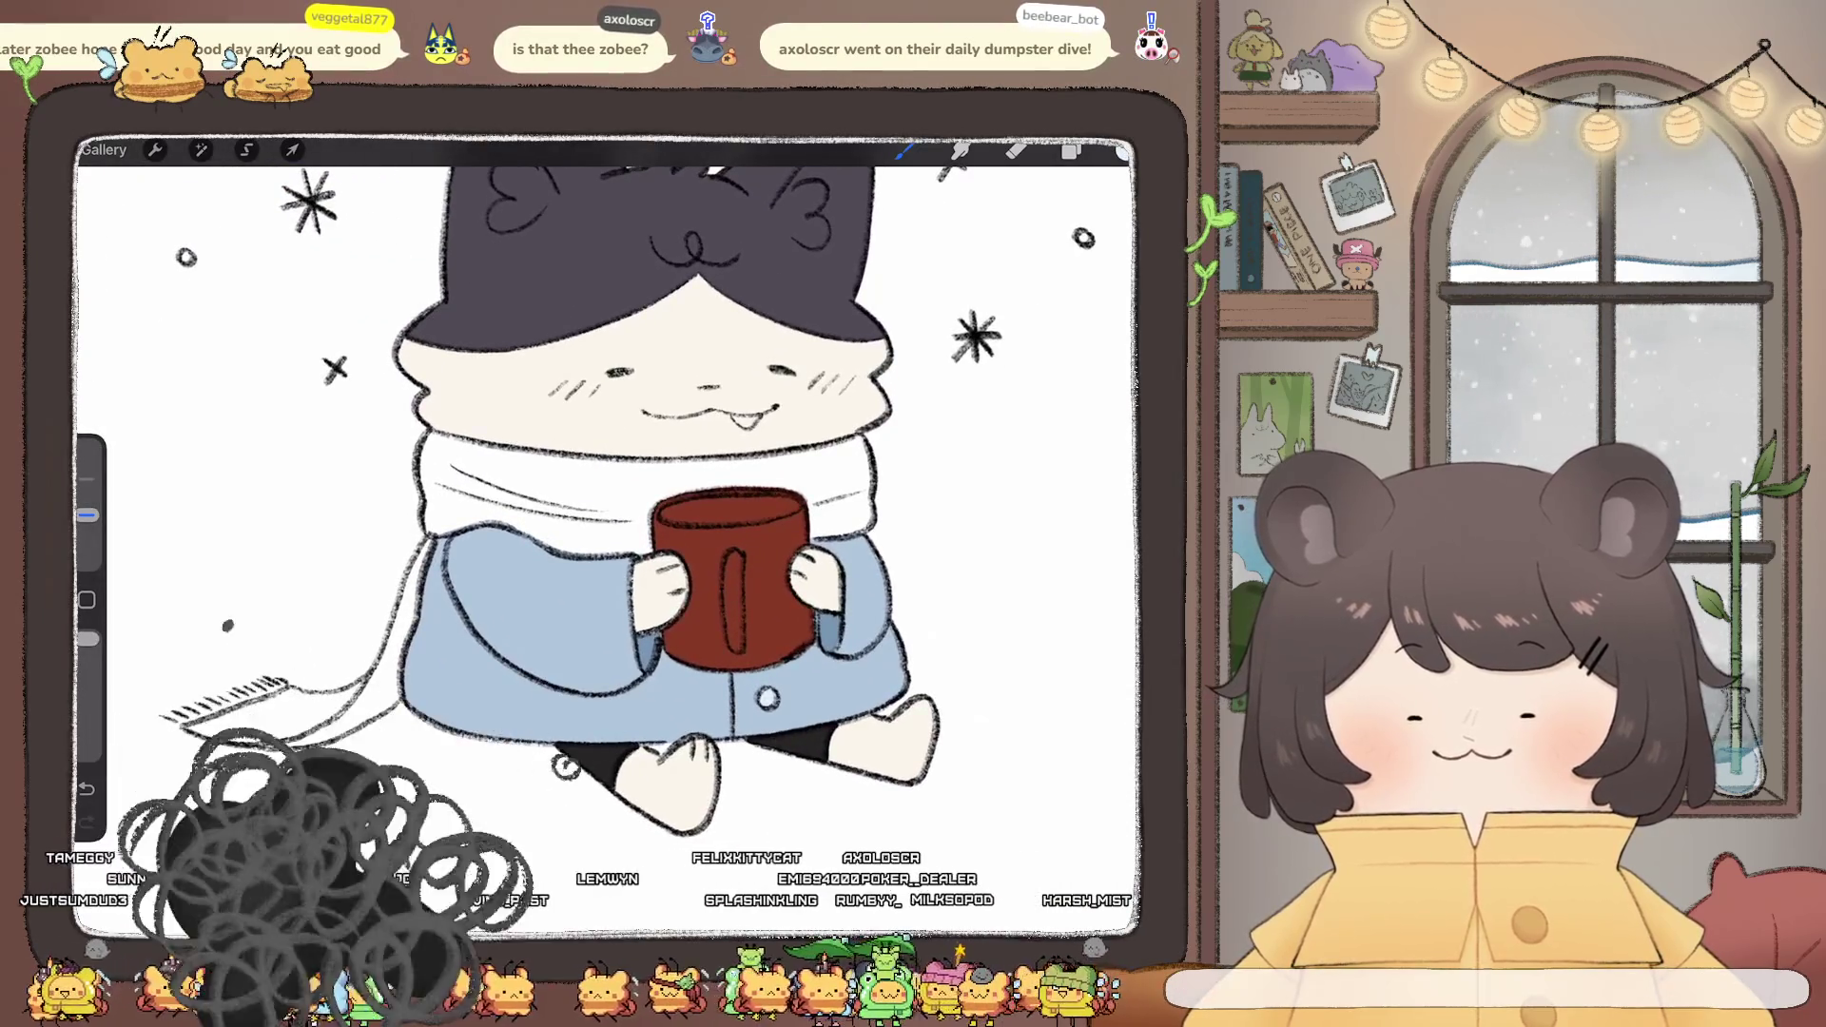
pyautogui.click(1123, 152)
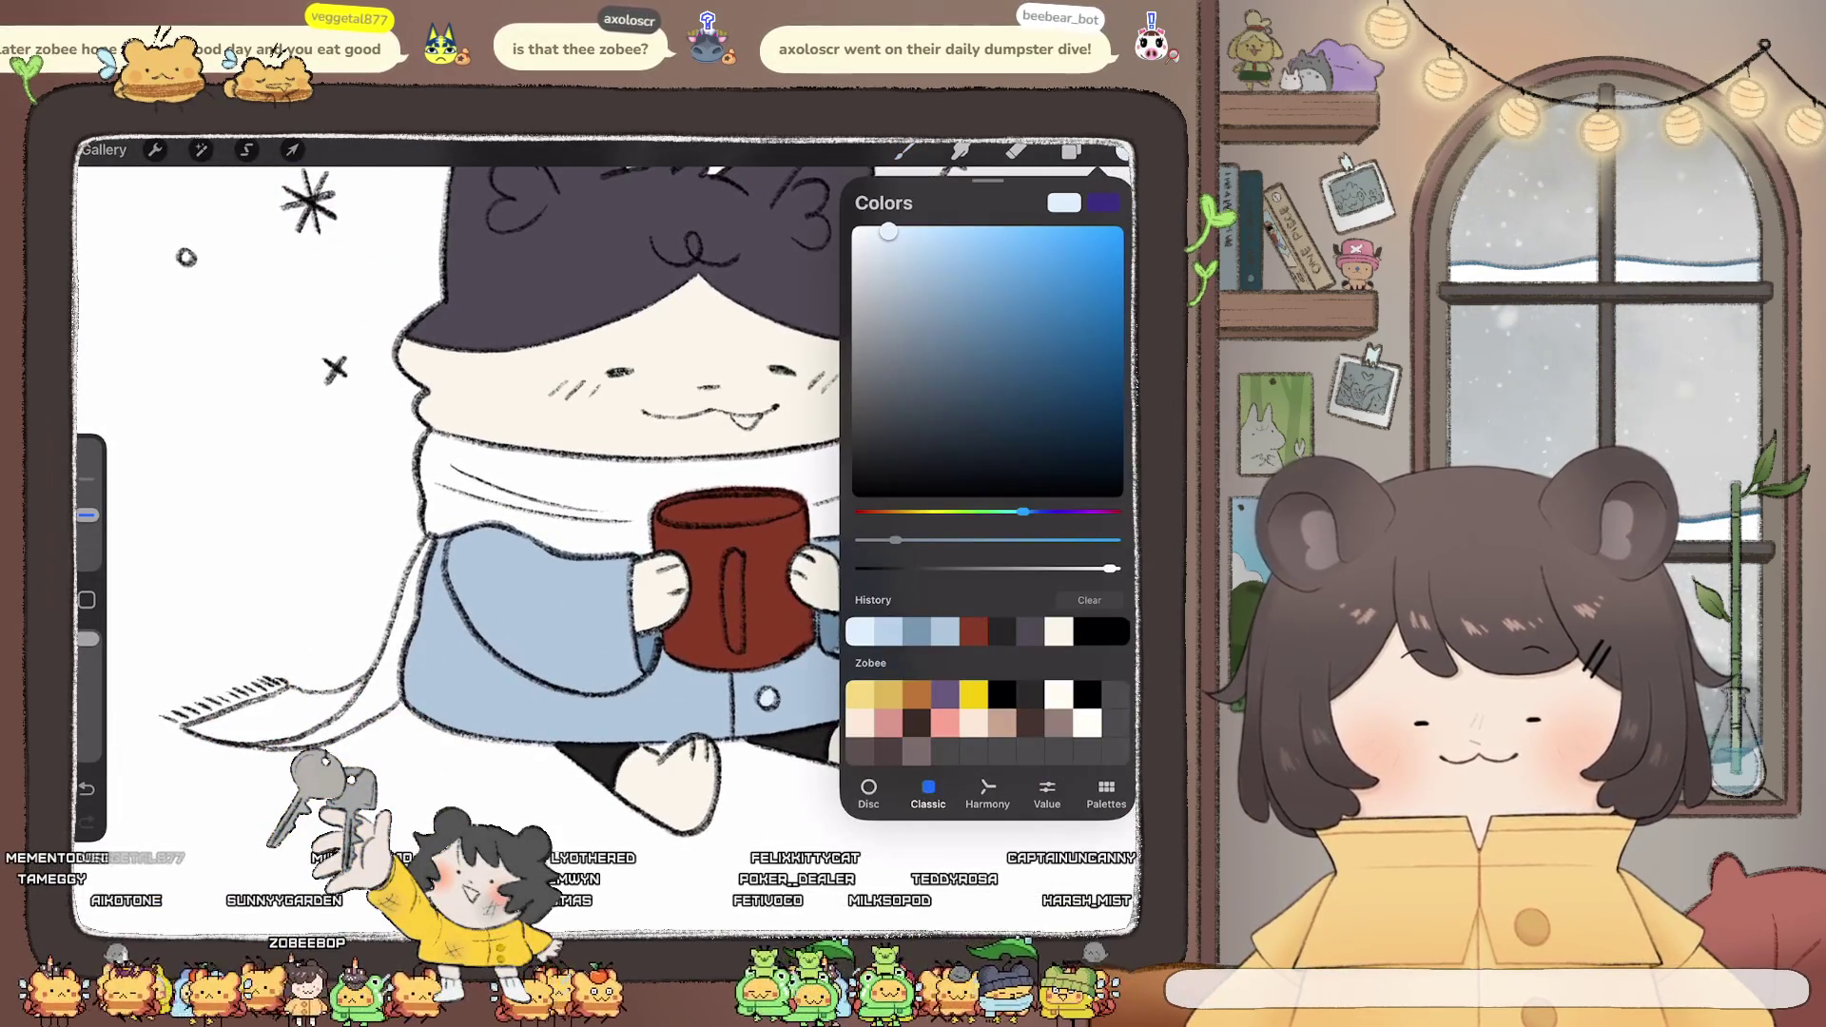
pyautogui.click(1059, 631)
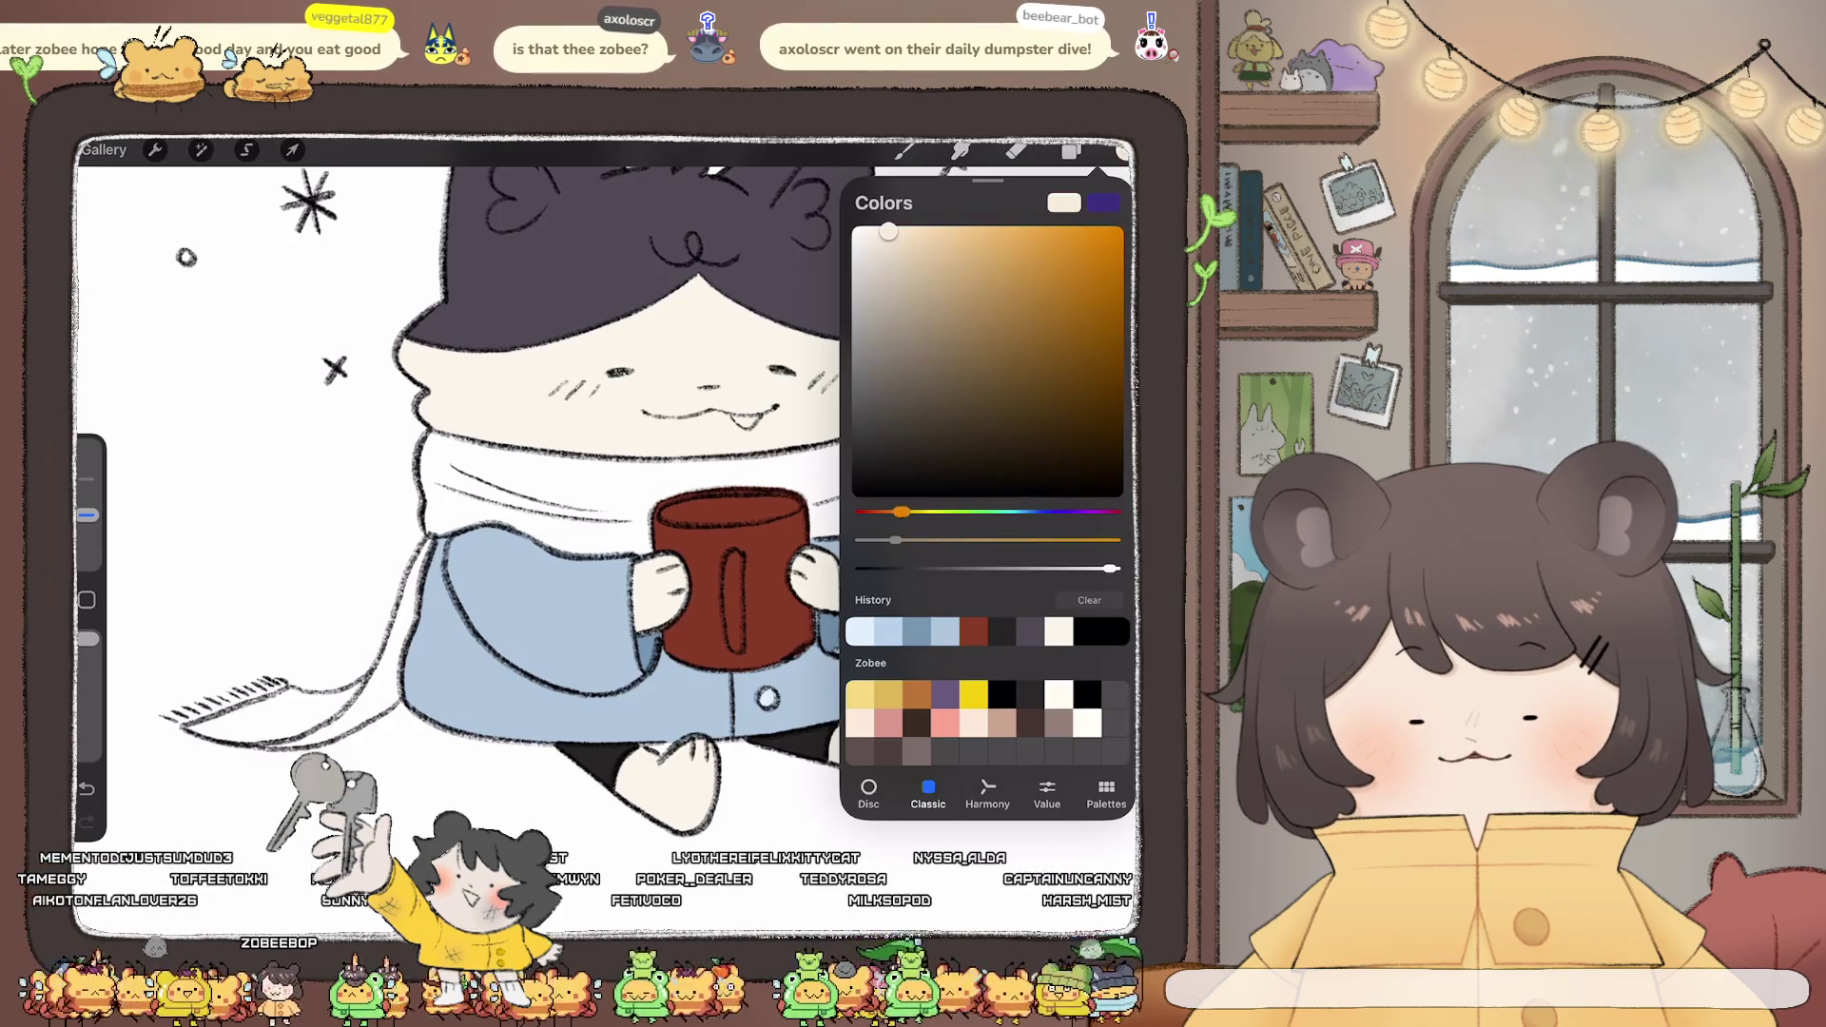
pyautogui.click(863, 245)
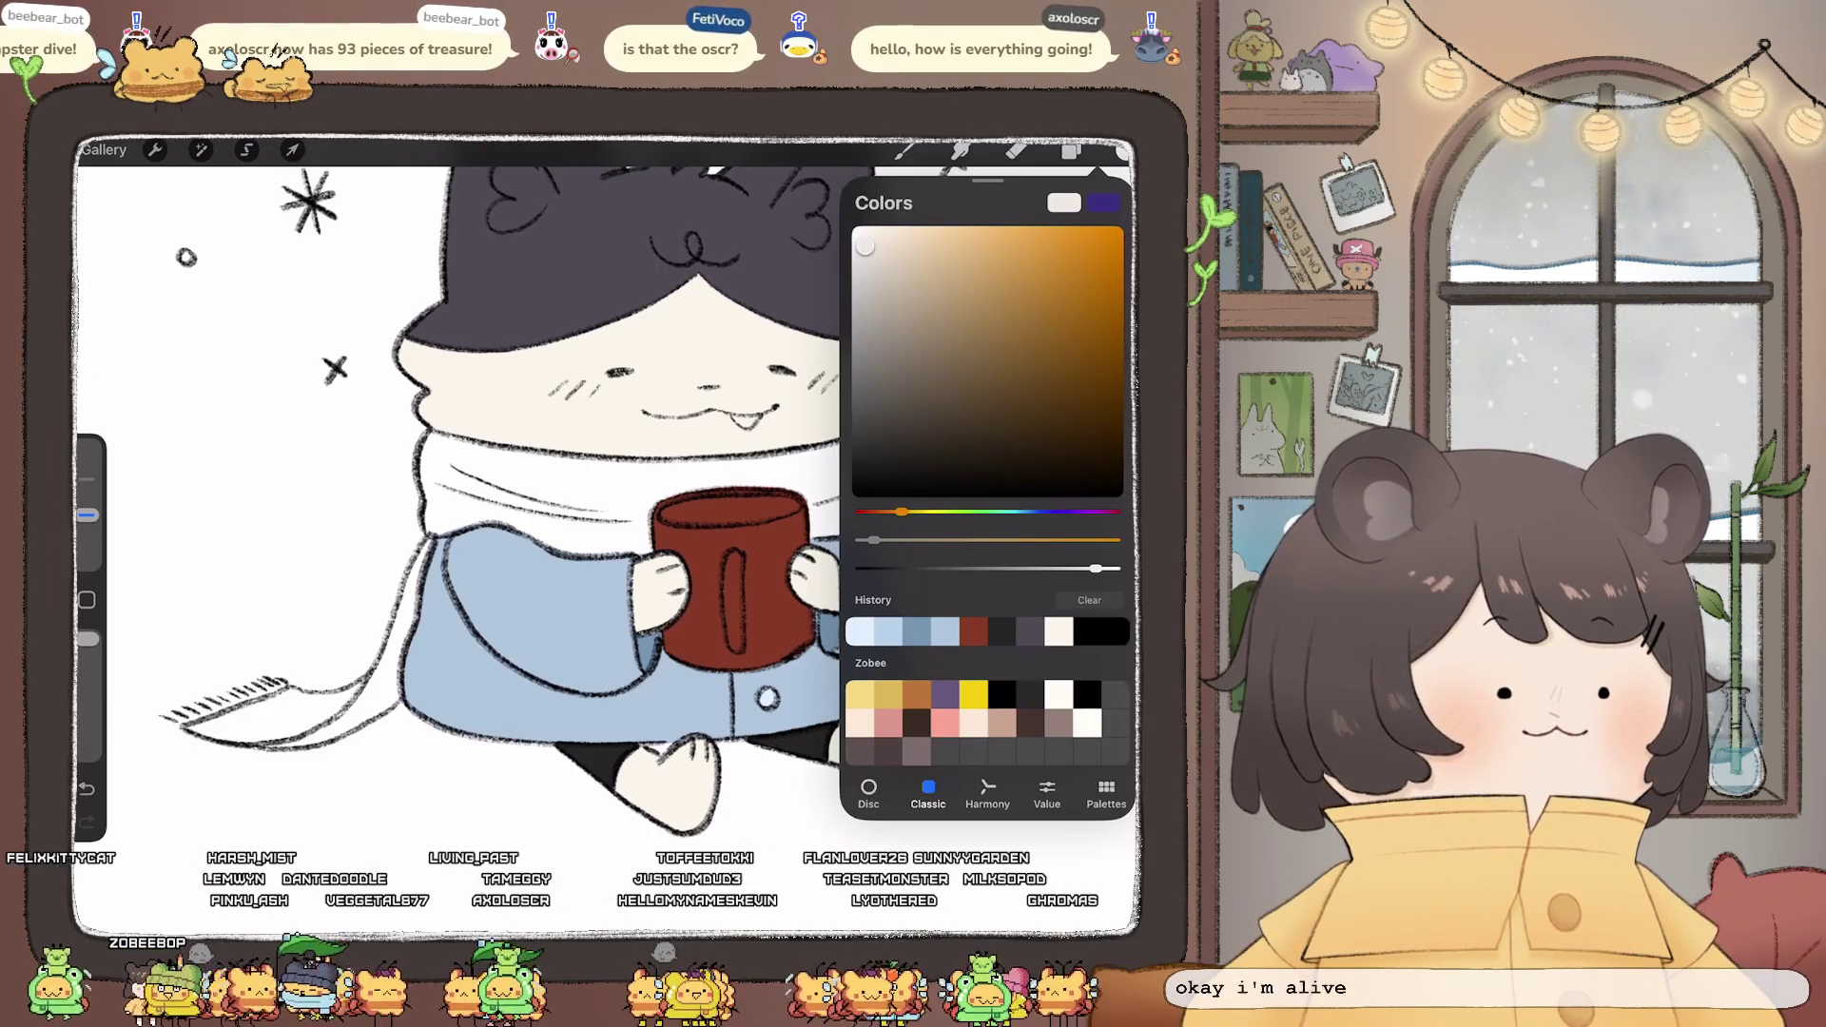
# - Drag the colour picker to a pale yellowish cream shade
pyautogui.moveTo(571, 475); pyautogui.dragTo(476, 466)
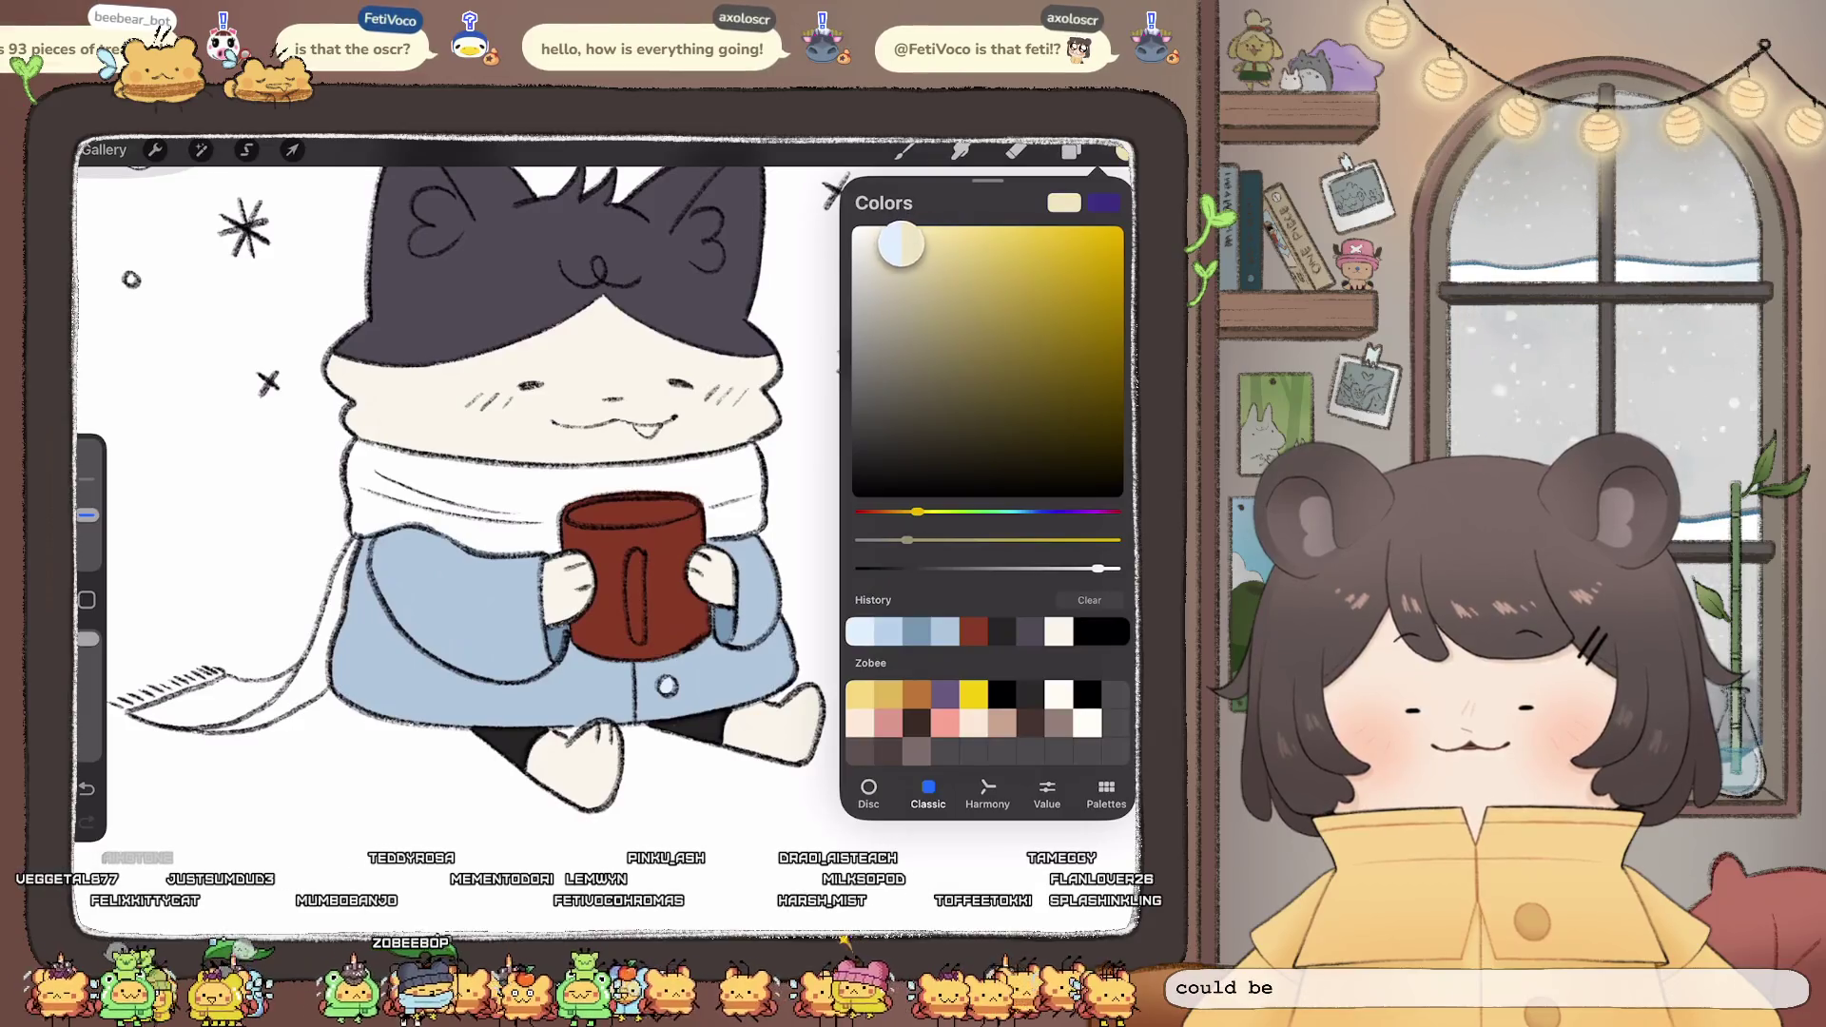
# - Add a new Layer 28 above Layer 22
pyautogui.click(1071, 151)
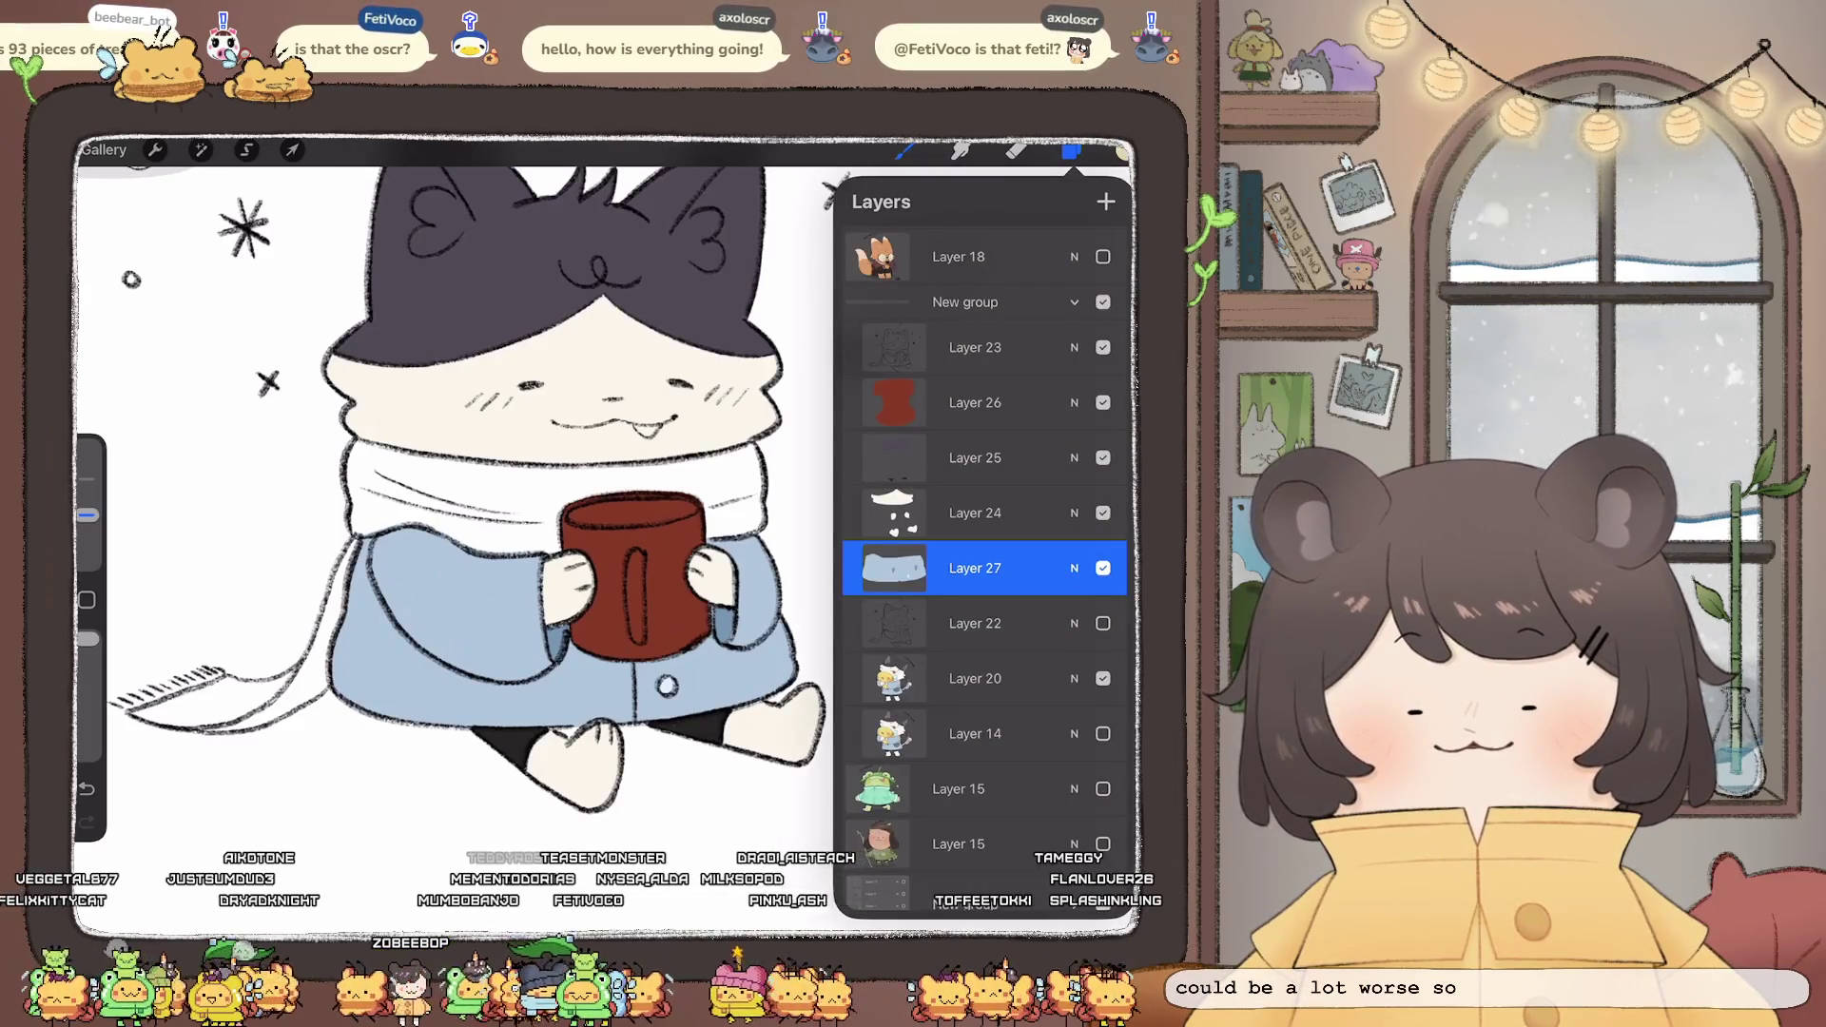
pyautogui.click(1105, 202)
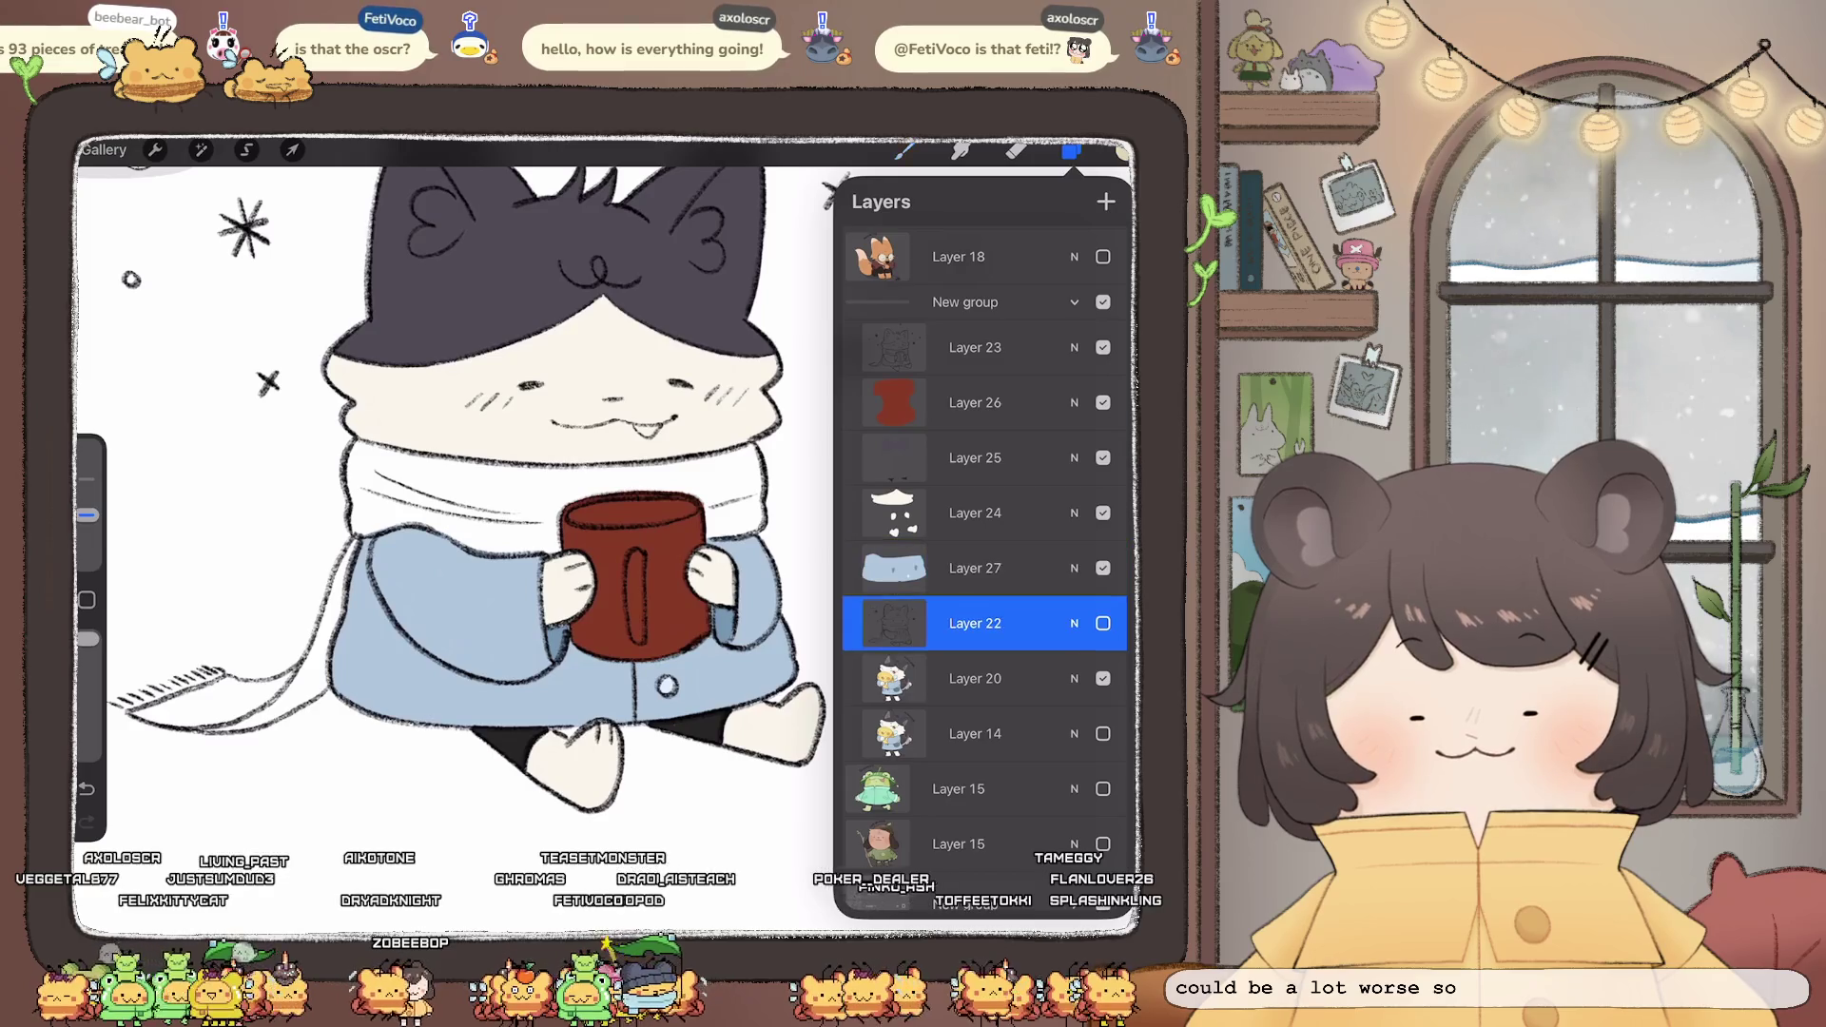
pyautogui.click(1071, 152)
pyautogui.scroll(3, 718, 552)
# - Outline the scarf's edges in cream and fill it with beige
pyautogui.moveTo(778, 402); pyautogui.dragTo(785, 490)
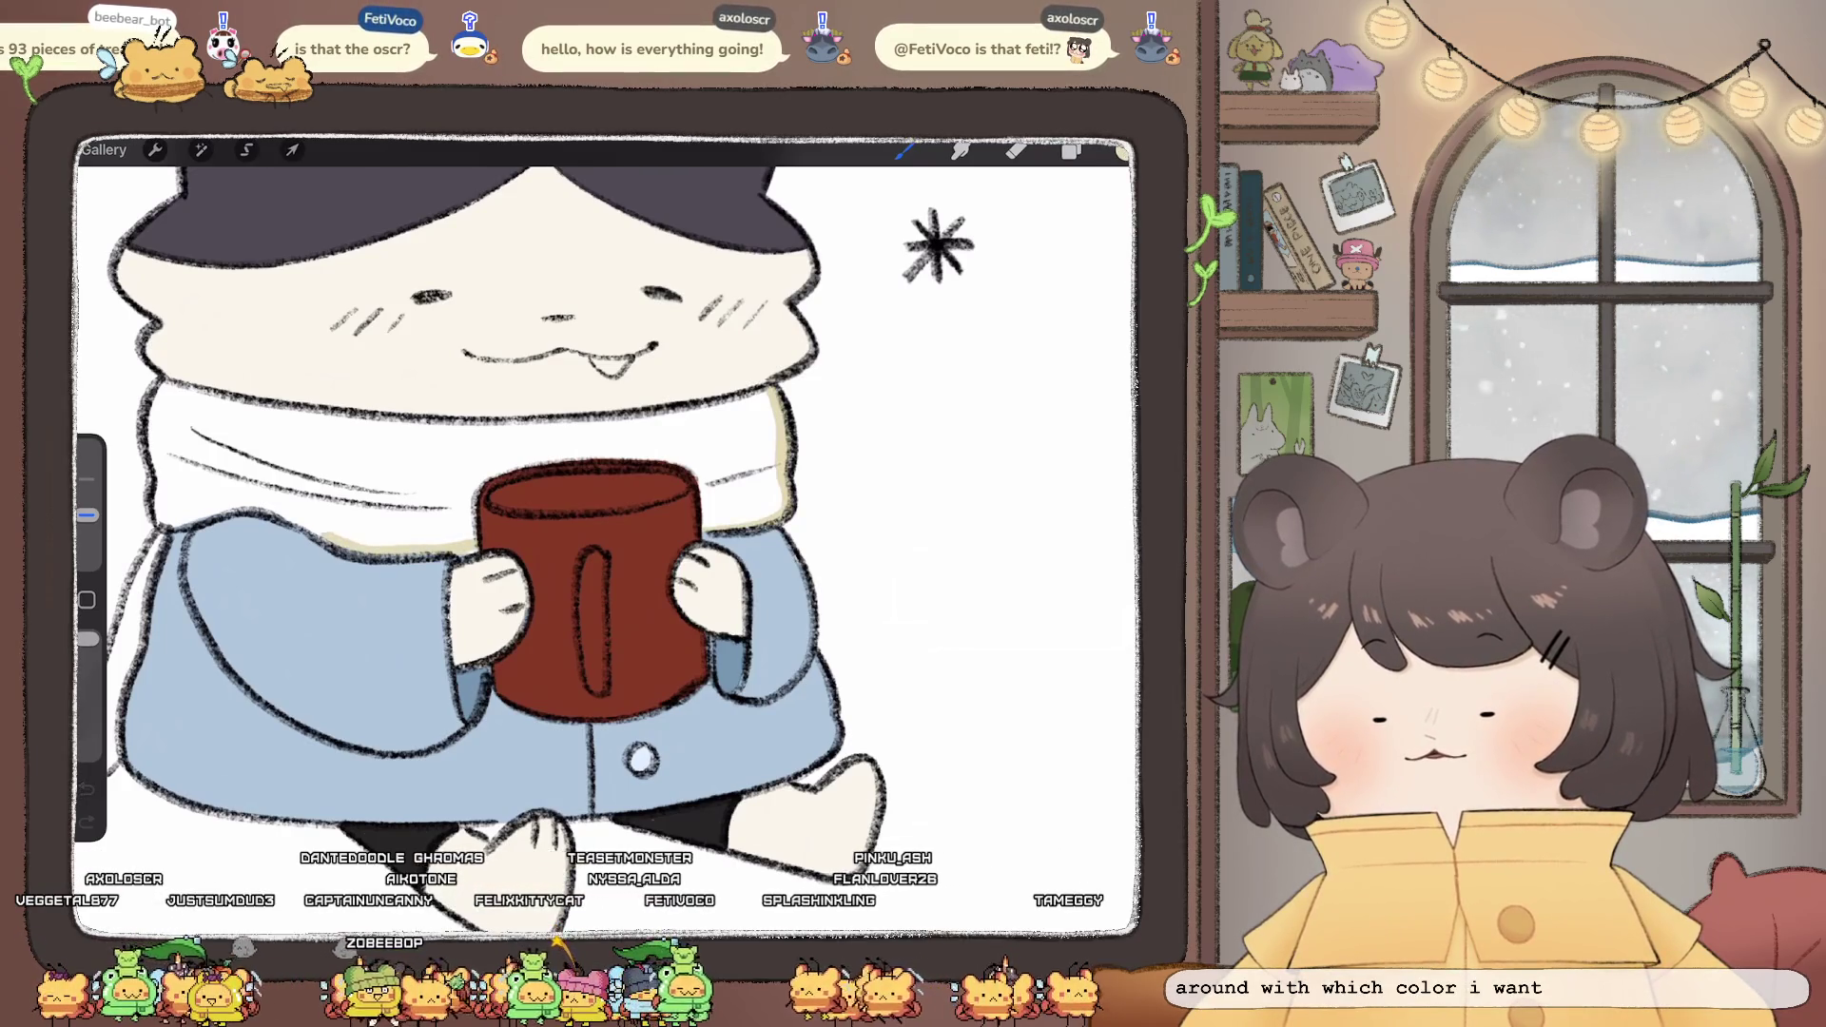
pyautogui.moveTo(210, 514); pyautogui.dragTo(328, 541)
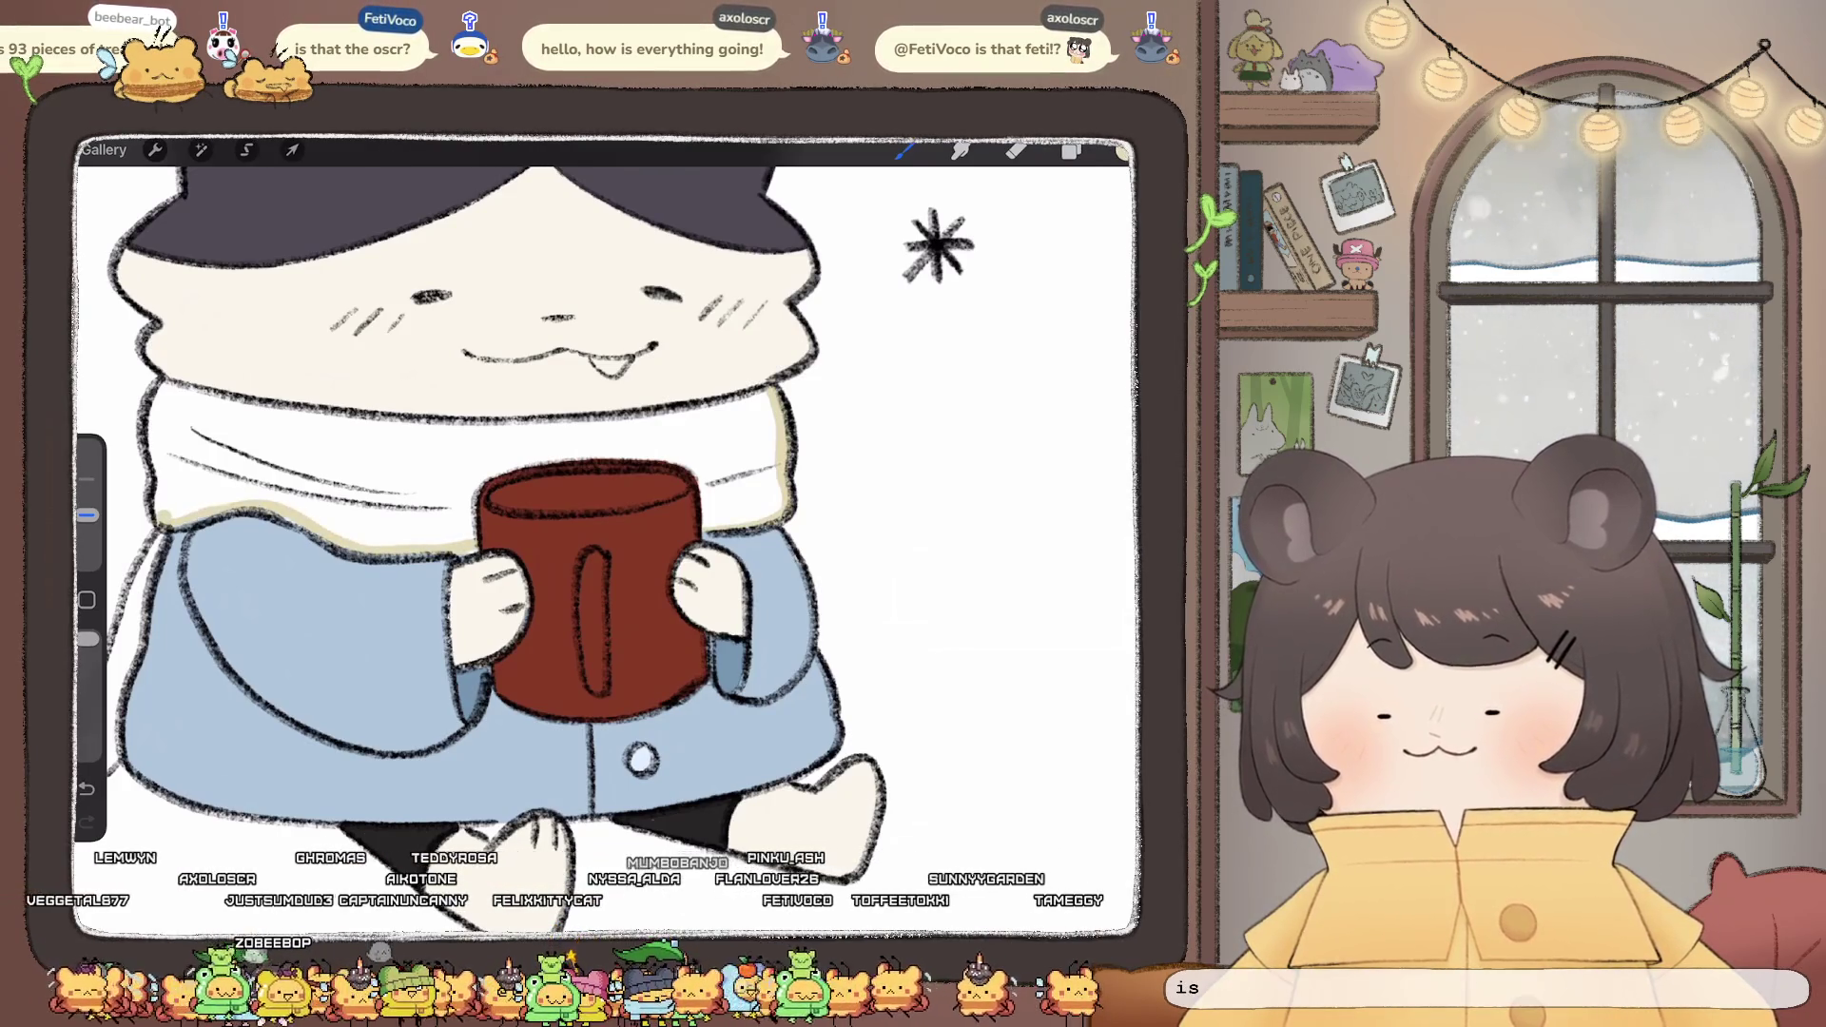
pyautogui.moveTo(157, 474); pyautogui.dragTo(161, 513)
pyautogui.moveTo(589, 590)
pyautogui.mouseDown()
pyautogui.moveTo(735, 335)
pyautogui.moveTo(761, 470)
pyautogui.mouseUp()
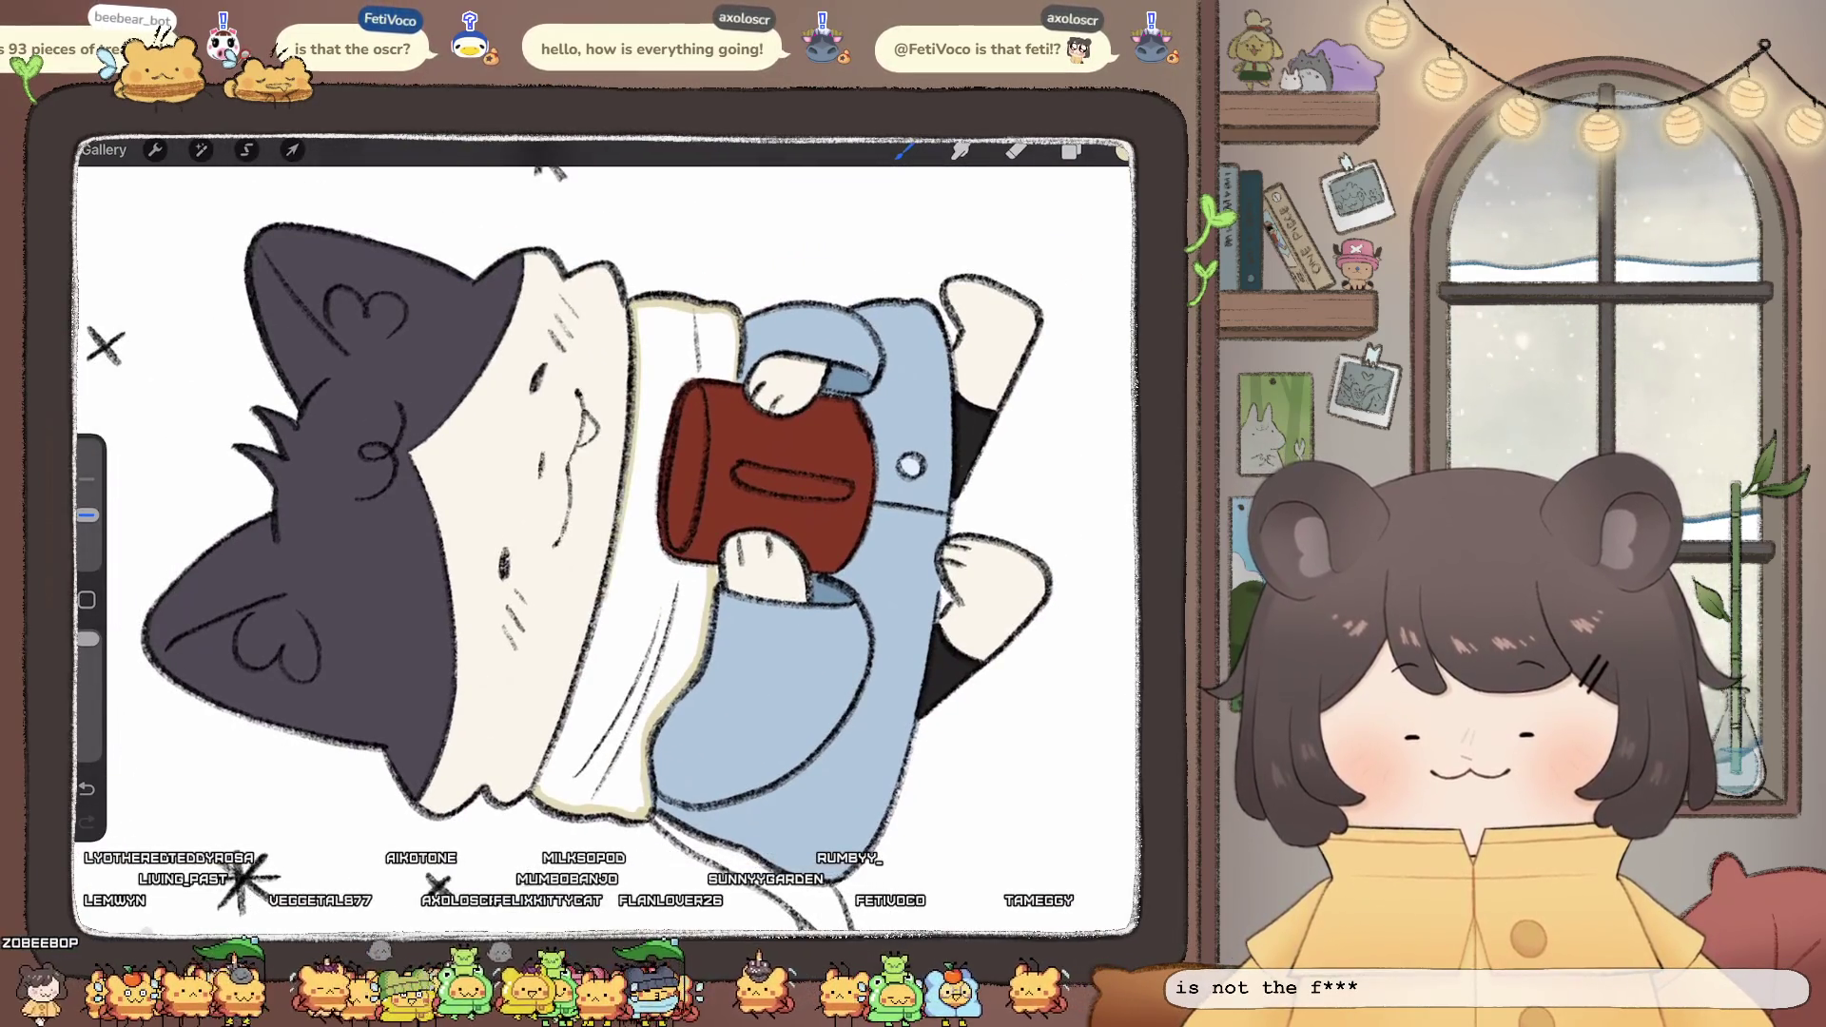
pyautogui.moveTo(1122, 150); pyautogui.dragTo(599, 714)
pyautogui.moveTo(599, 570)
pyautogui.mouseDown()
pyautogui.moveTo(532, 428)
pyautogui.moveTo(574, 497)
pyautogui.moveTo(927, 437)
pyautogui.mouseUp()
# - Touch up the scarf tail's edge and fill its remaining white area beige
pyautogui.moveTo(532, 601)
pyautogui.mouseDown()
pyautogui.moveTo(597, 591)
pyautogui.moveTo(447, 616)
pyautogui.mouseUp()
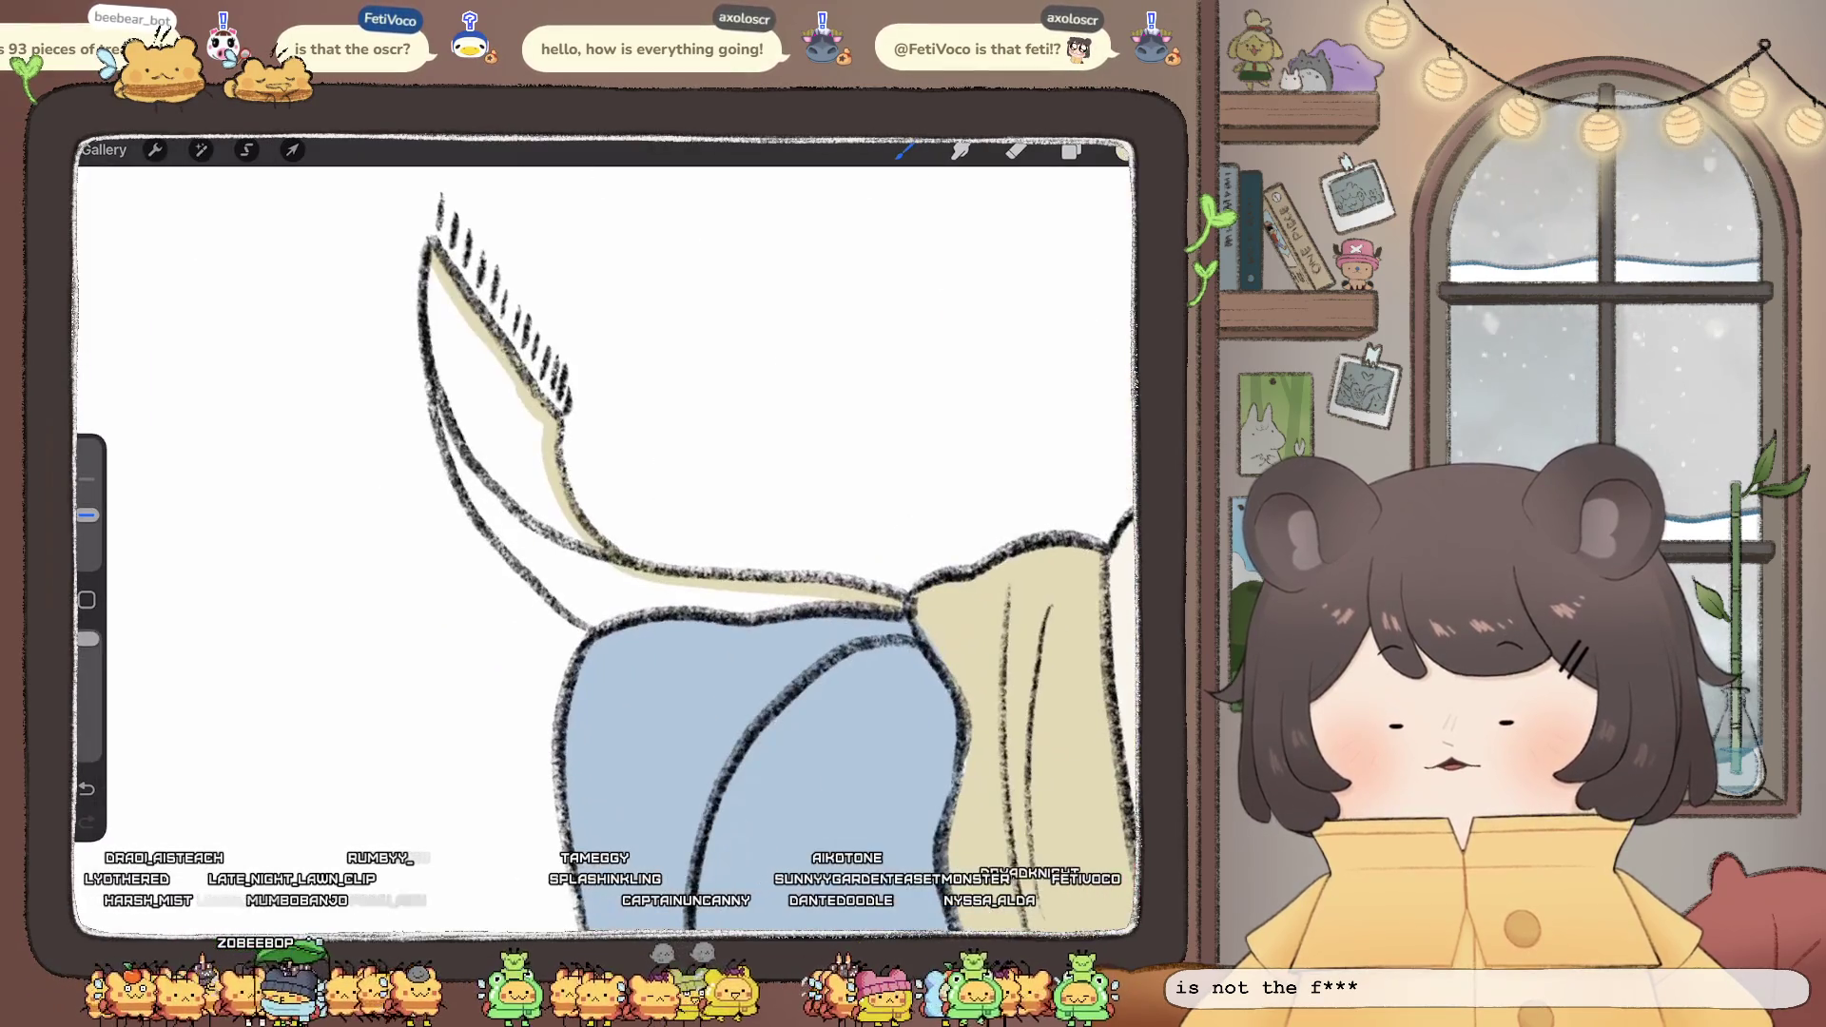
pyautogui.click(1016, 149)
pyautogui.moveTo(457, 457); pyautogui.dragTo(576, 616)
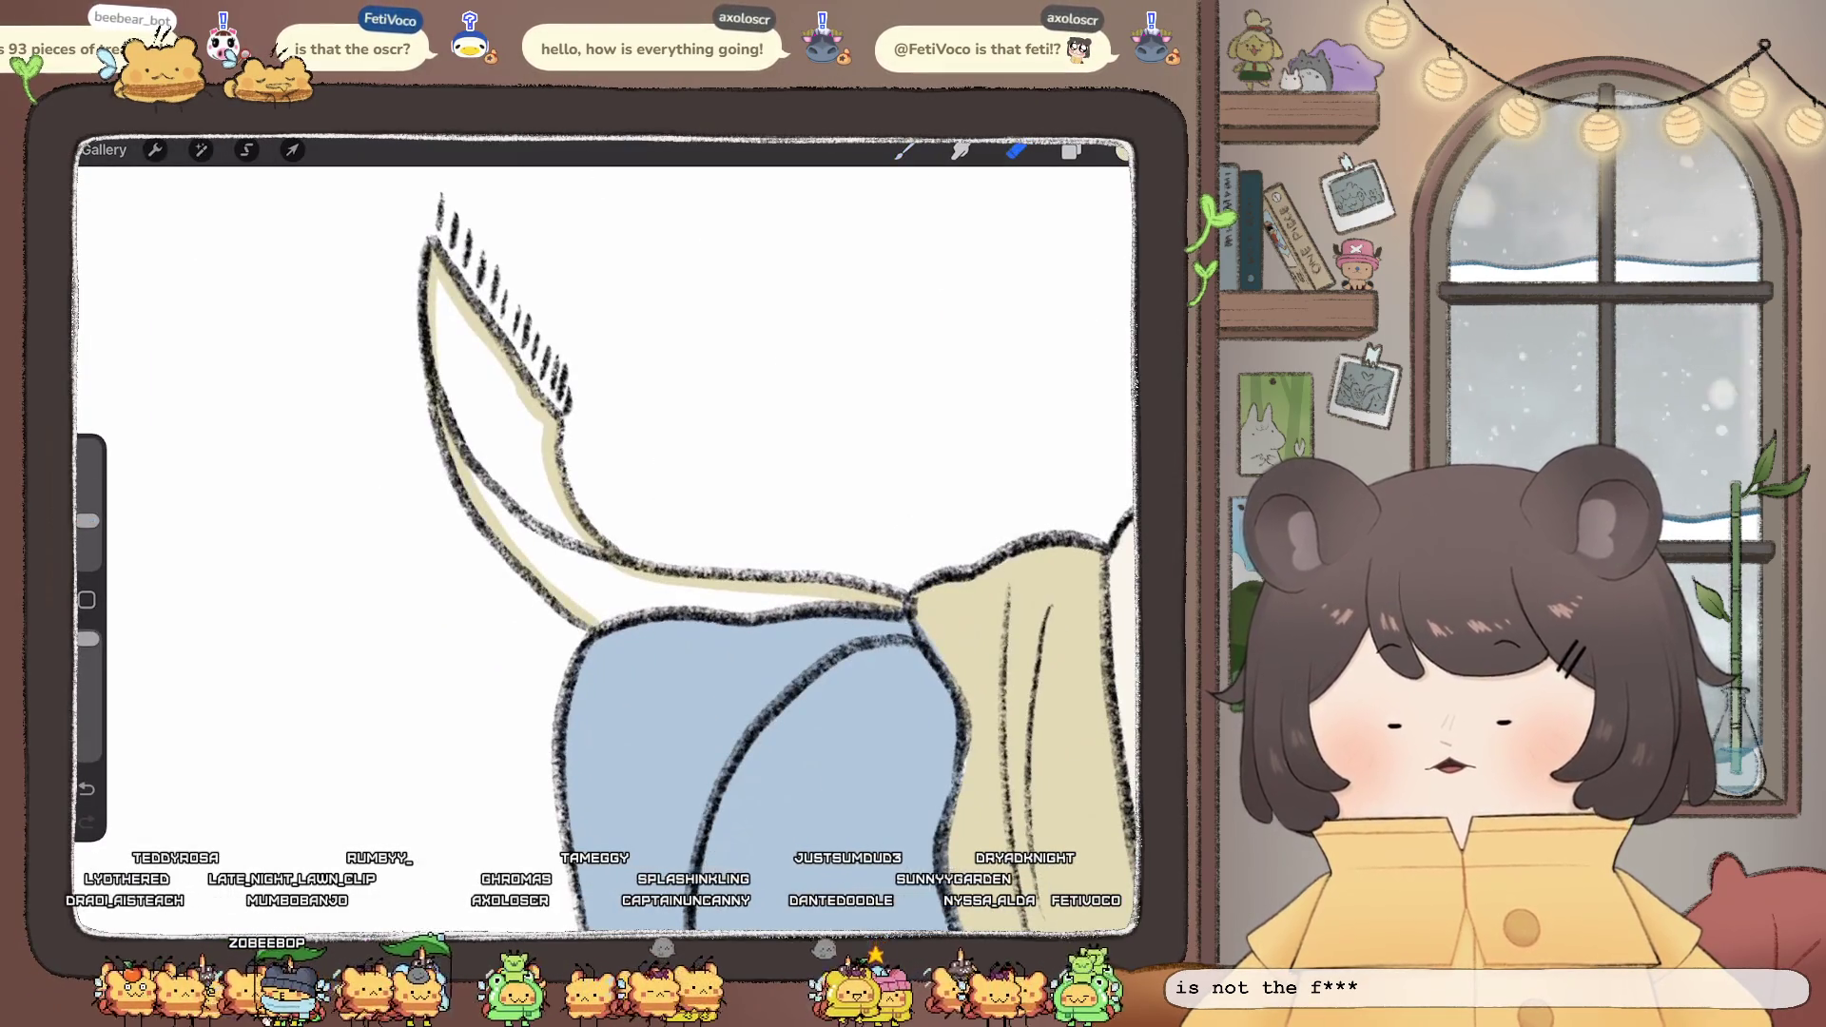
pyautogui.moveTo(666, 570); pyautogui.dragTo(666, 380)
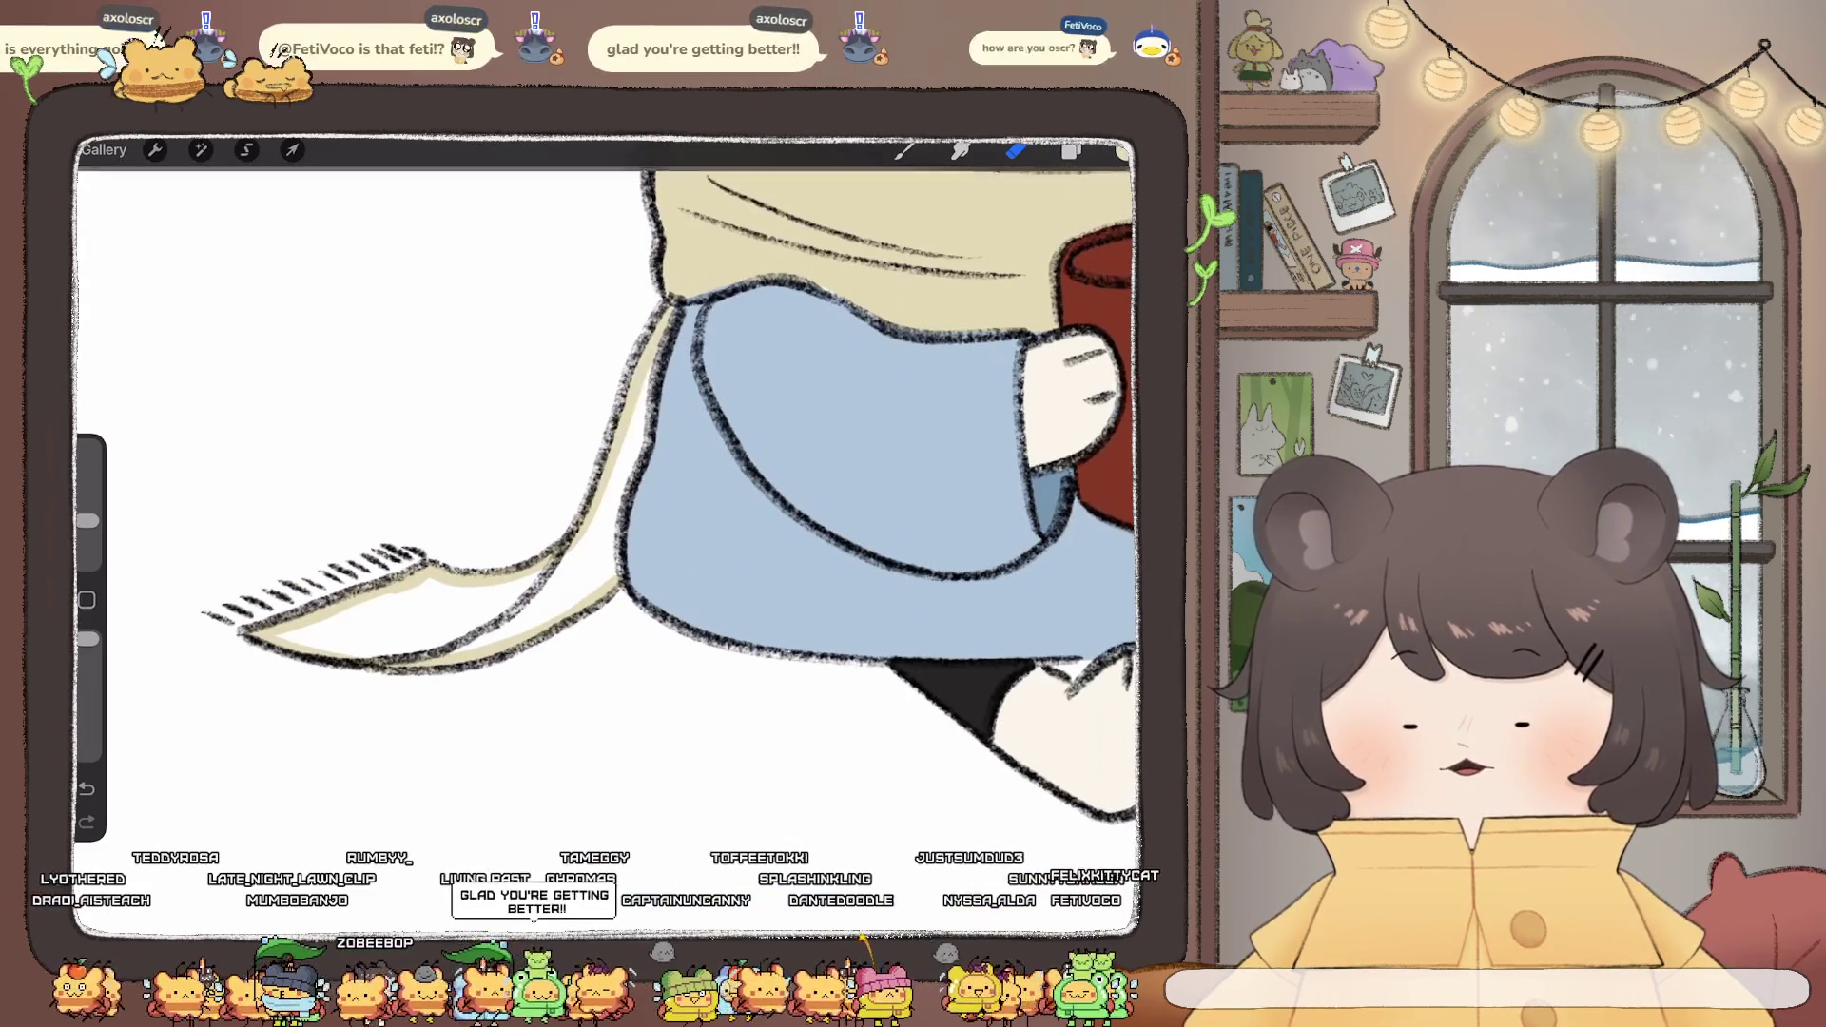
pyautogui.press('b')
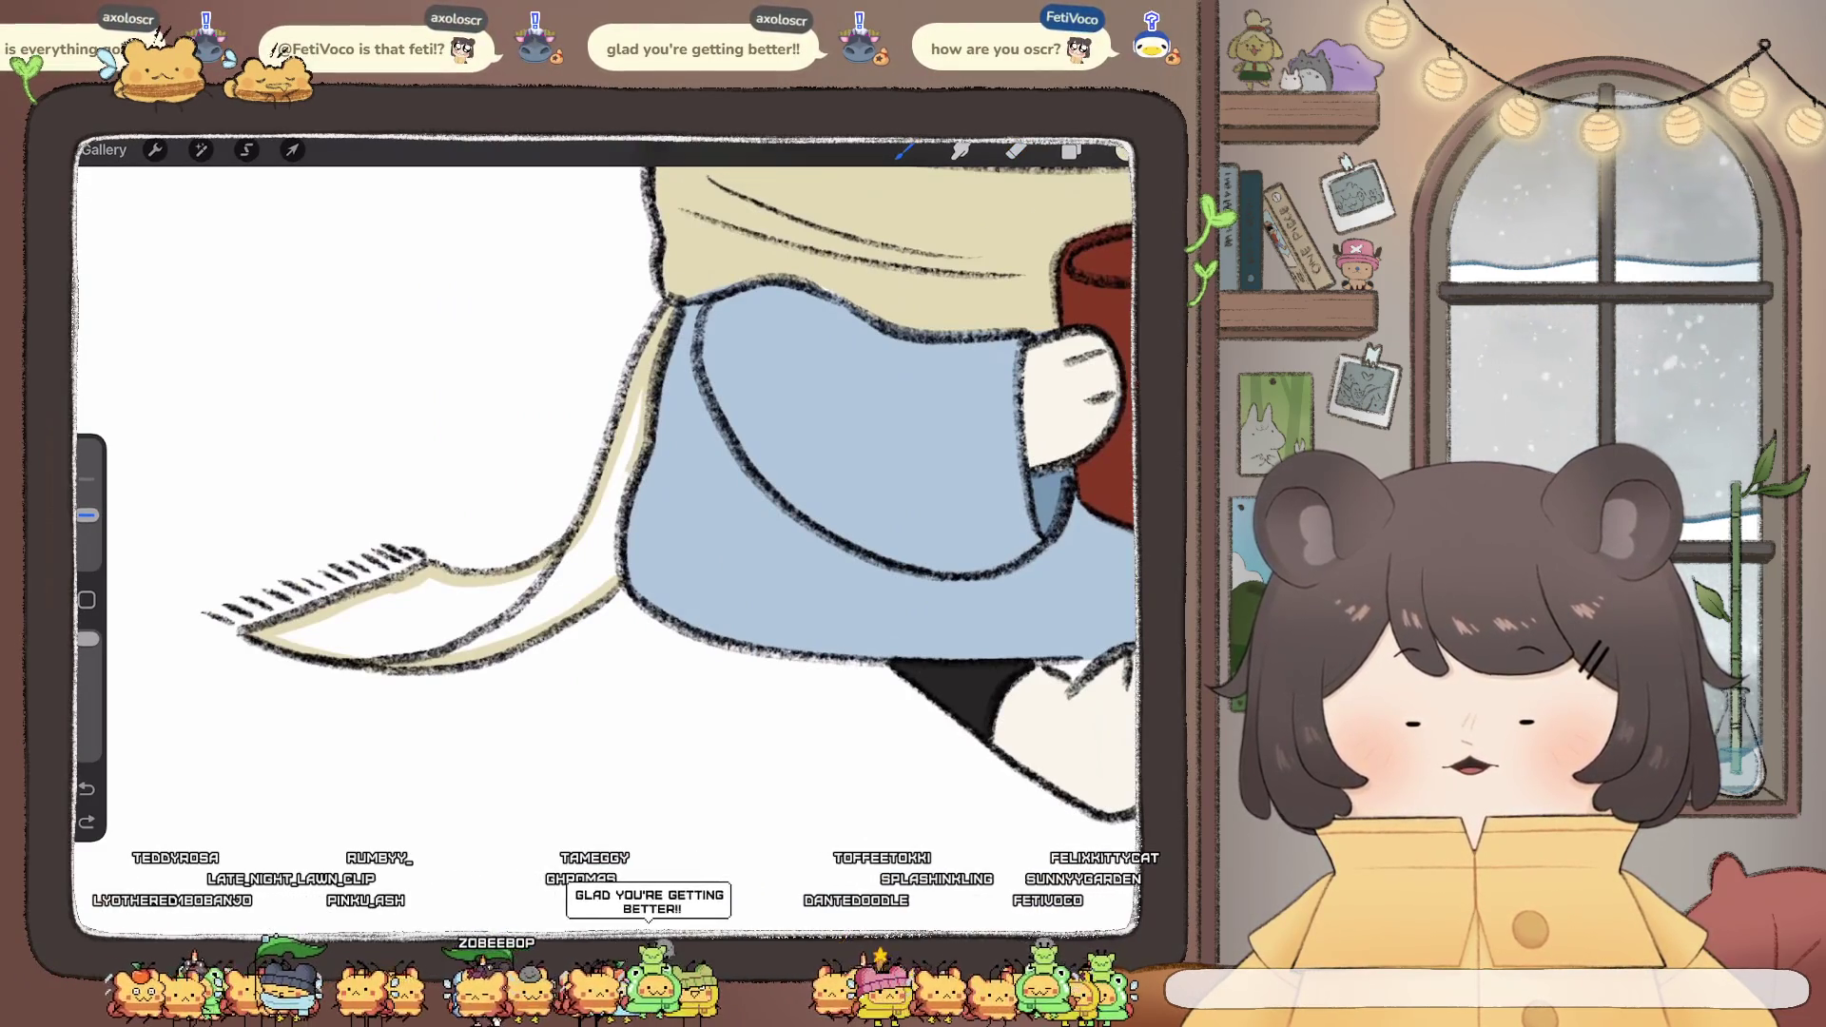
pyautogui.moveTo(1122, 151); pyautogui.dragTo(571, 599)
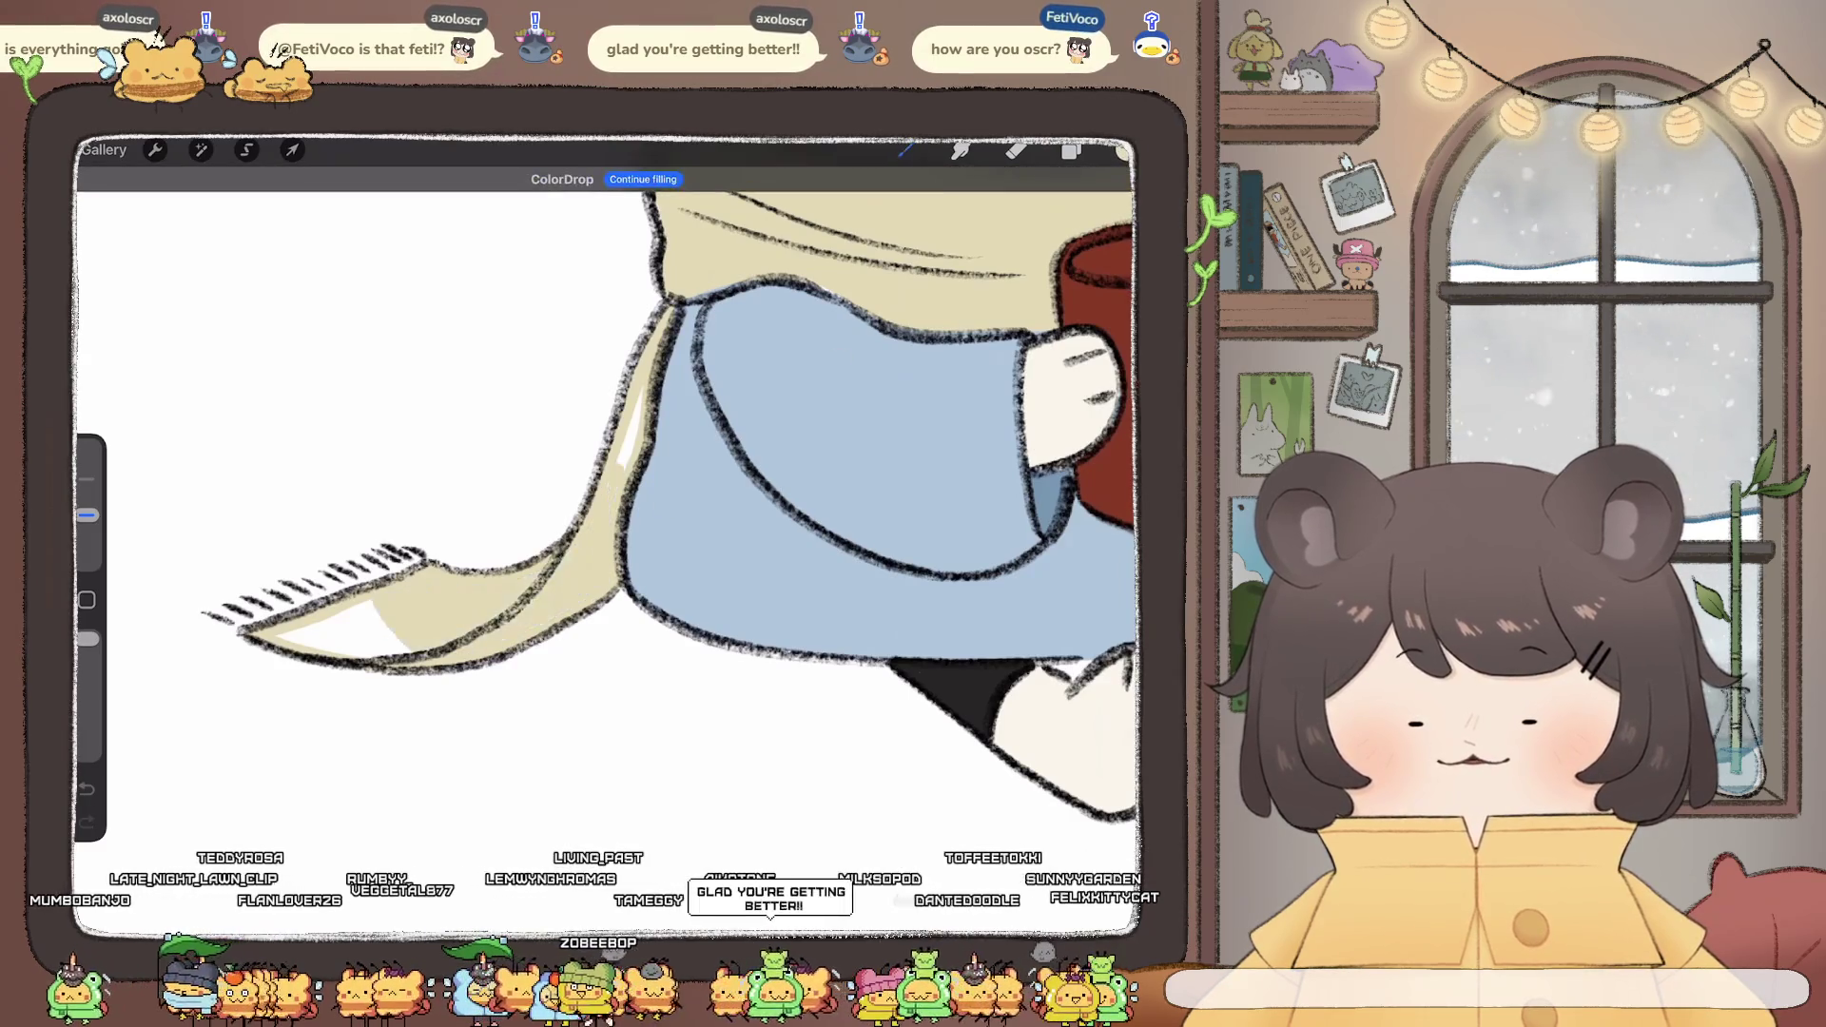
pyautogui.scroll(-5, 608, 476)
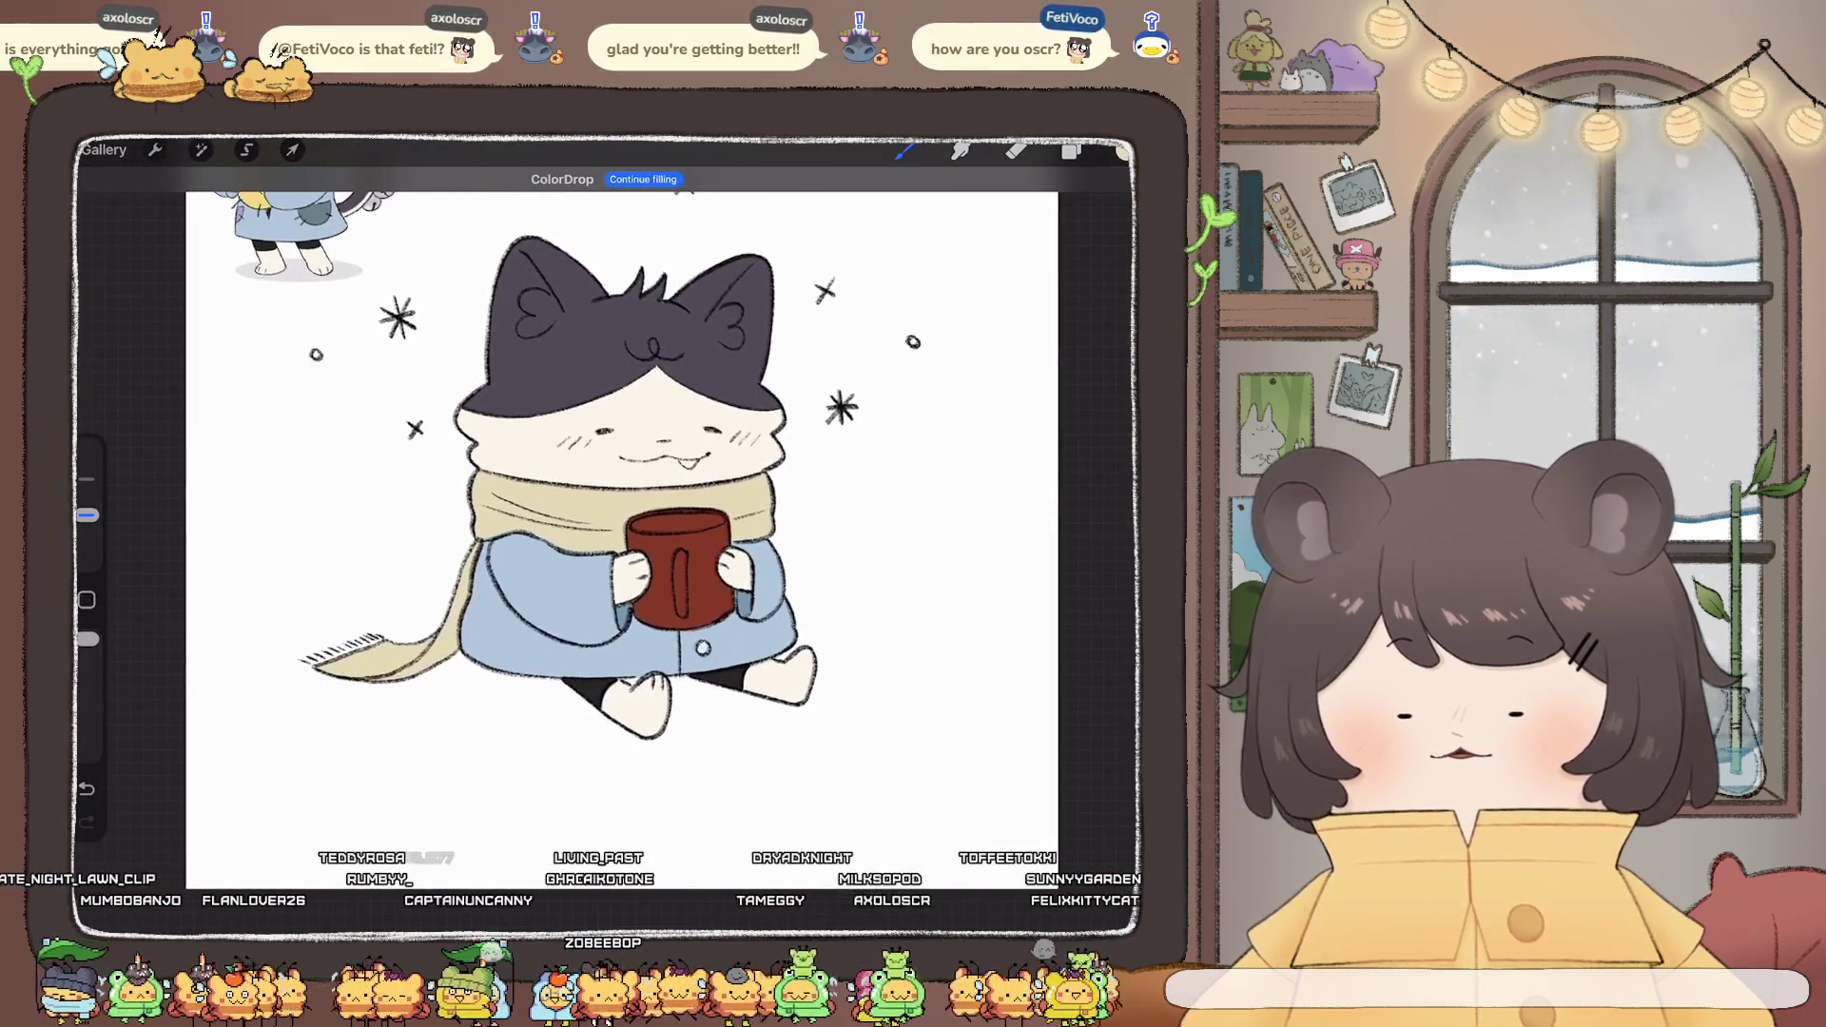
# - Shift the scarf to pink with Hue near 31% and slightly higher Saturation
pyautogui.click(200, 150)
pyautogui.click(218, 240)
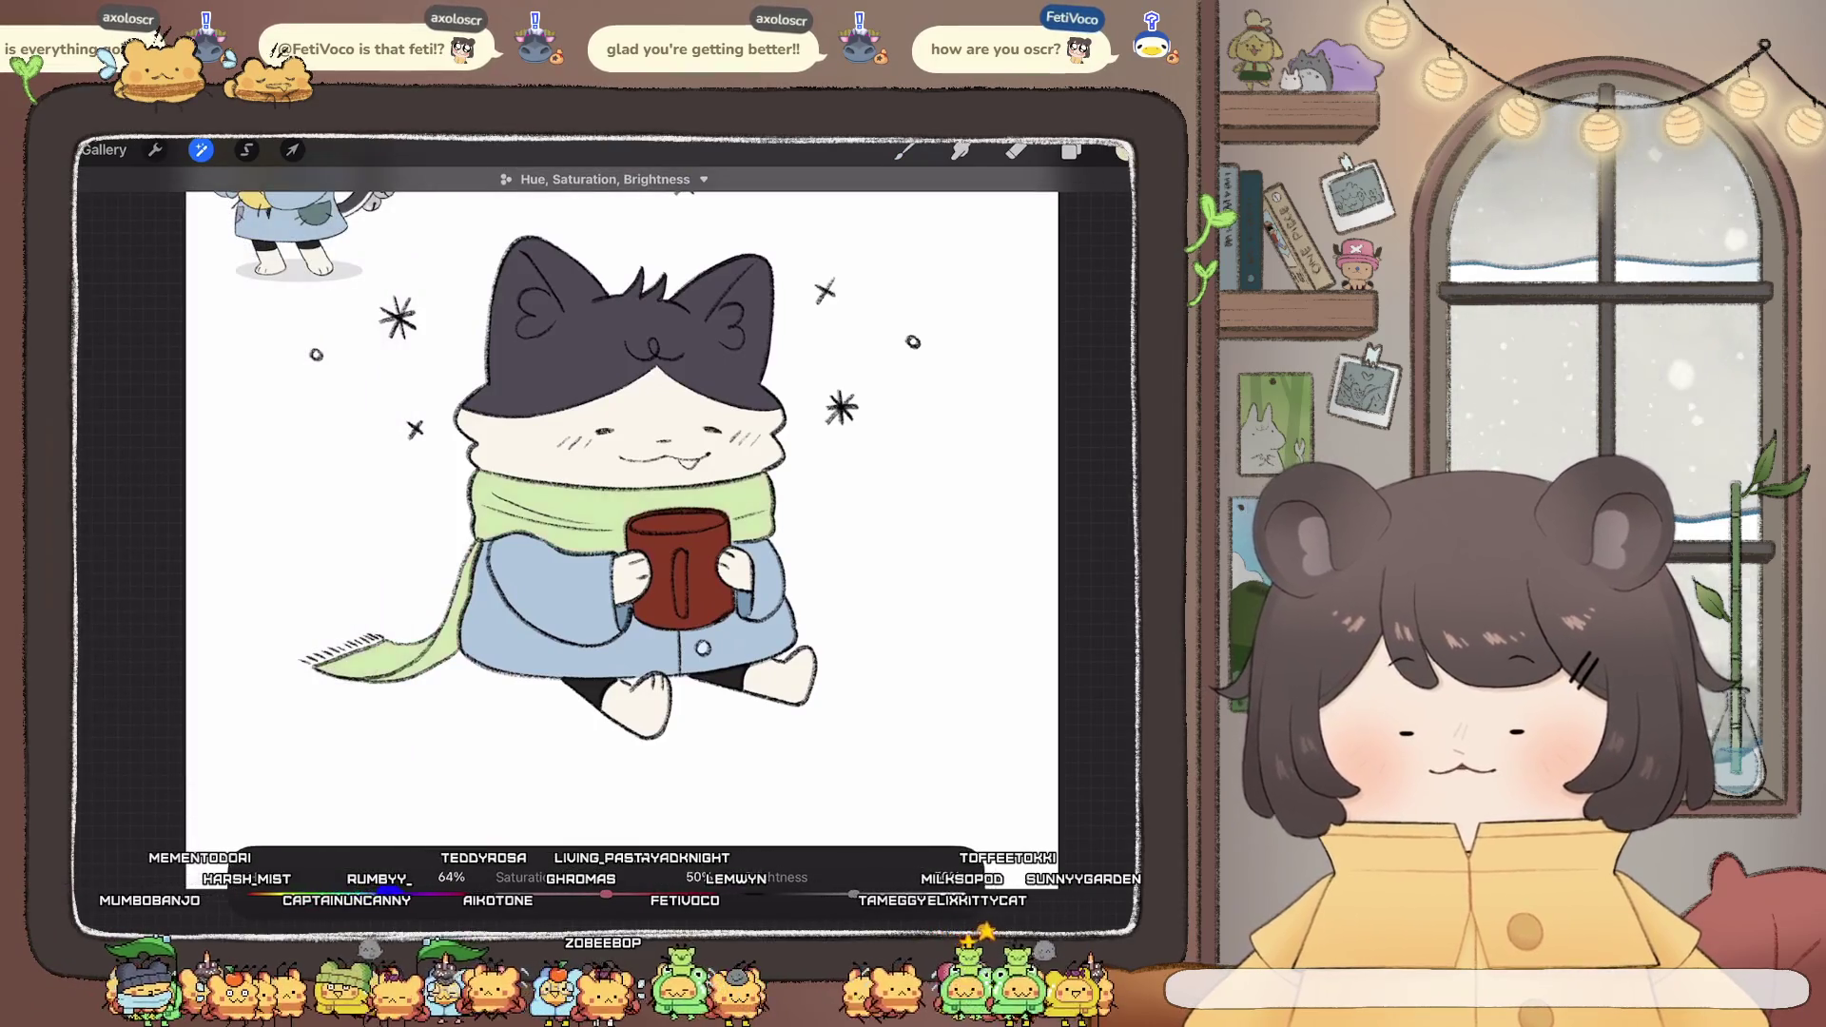
pyautogui.moveTo(390, 894); pyautogui.dragTo(307, 894)
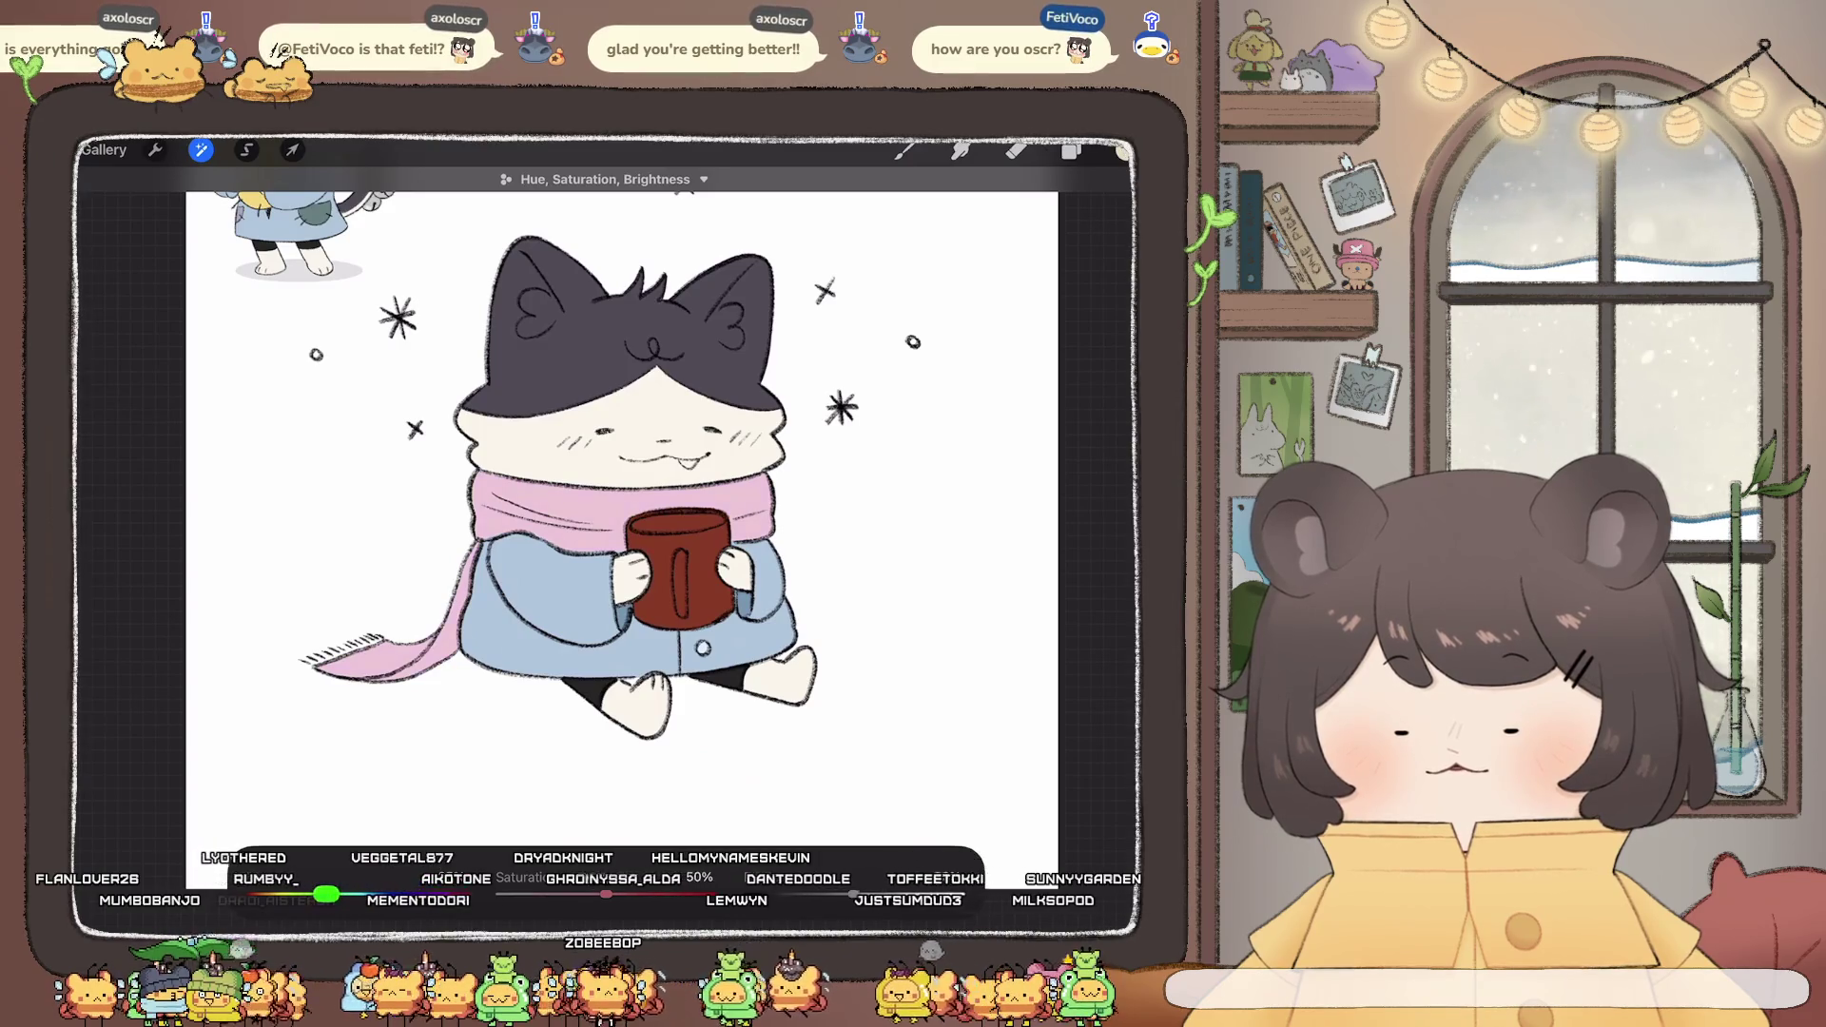
pyautogui.moveTo(610, 894); pyautogui.dragTo(630, 895)
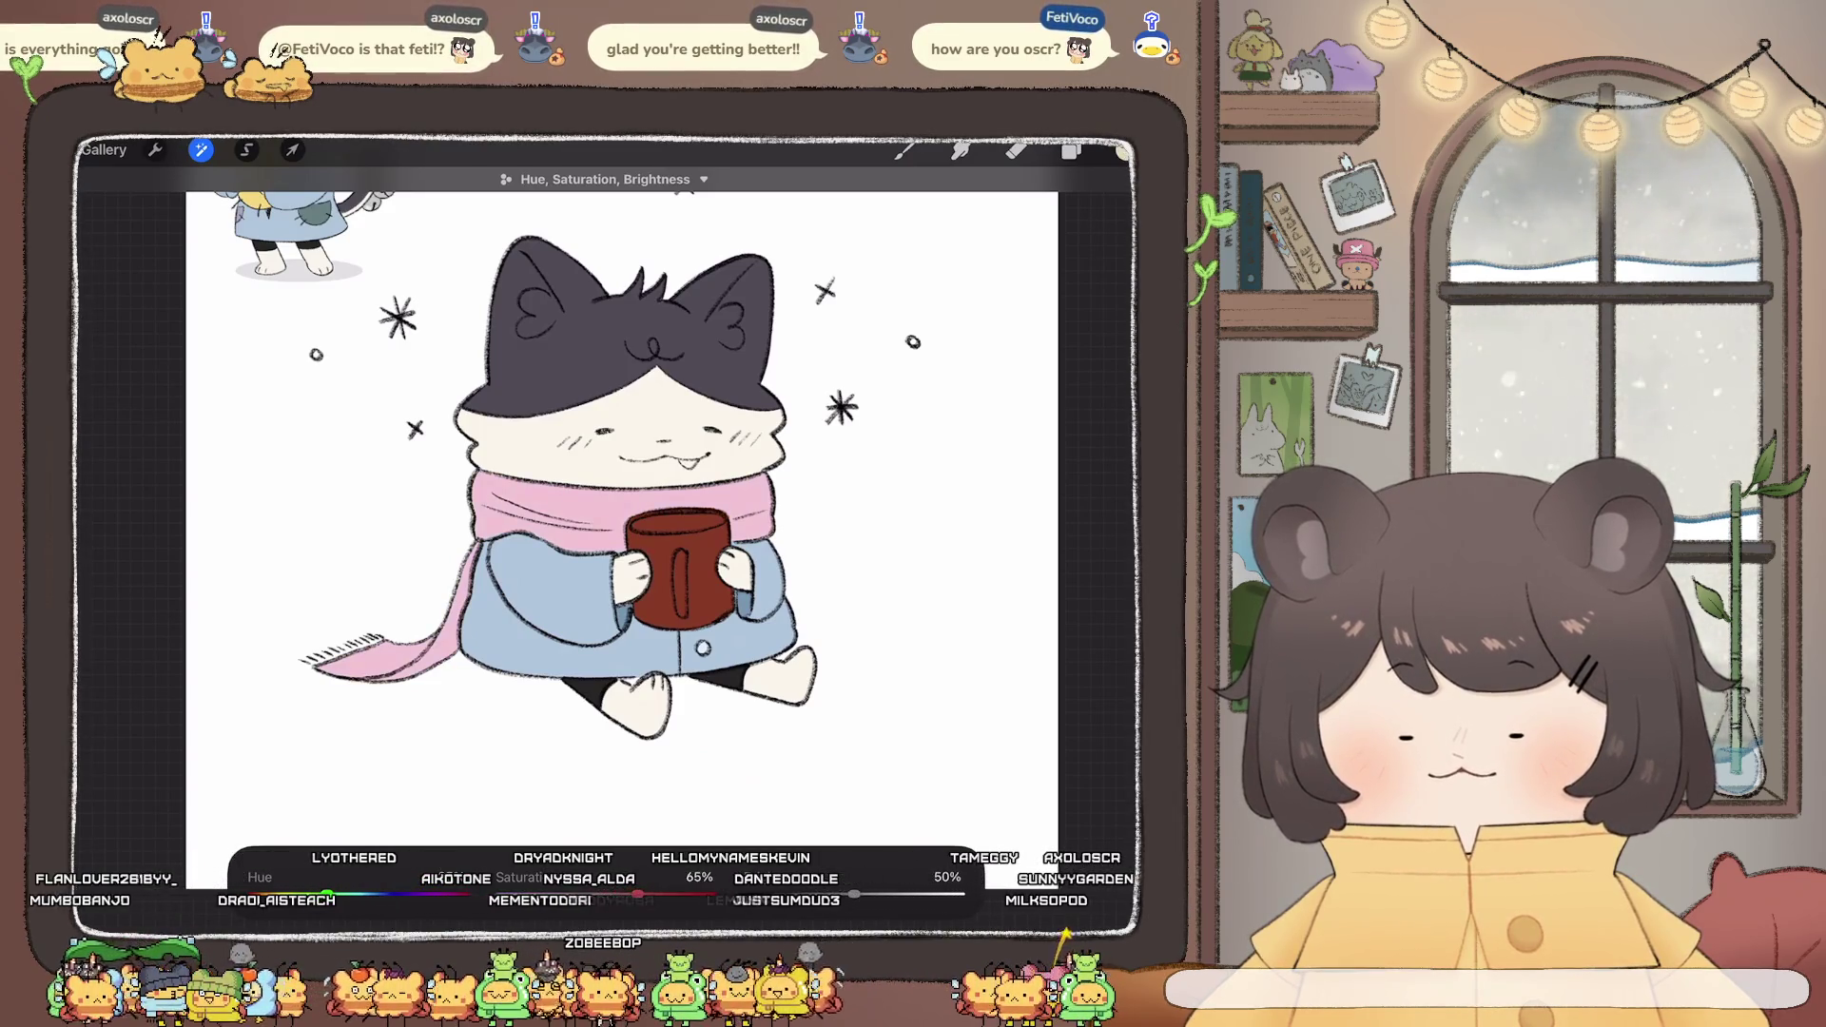
pyautogui.scroll(3, 609, 514)
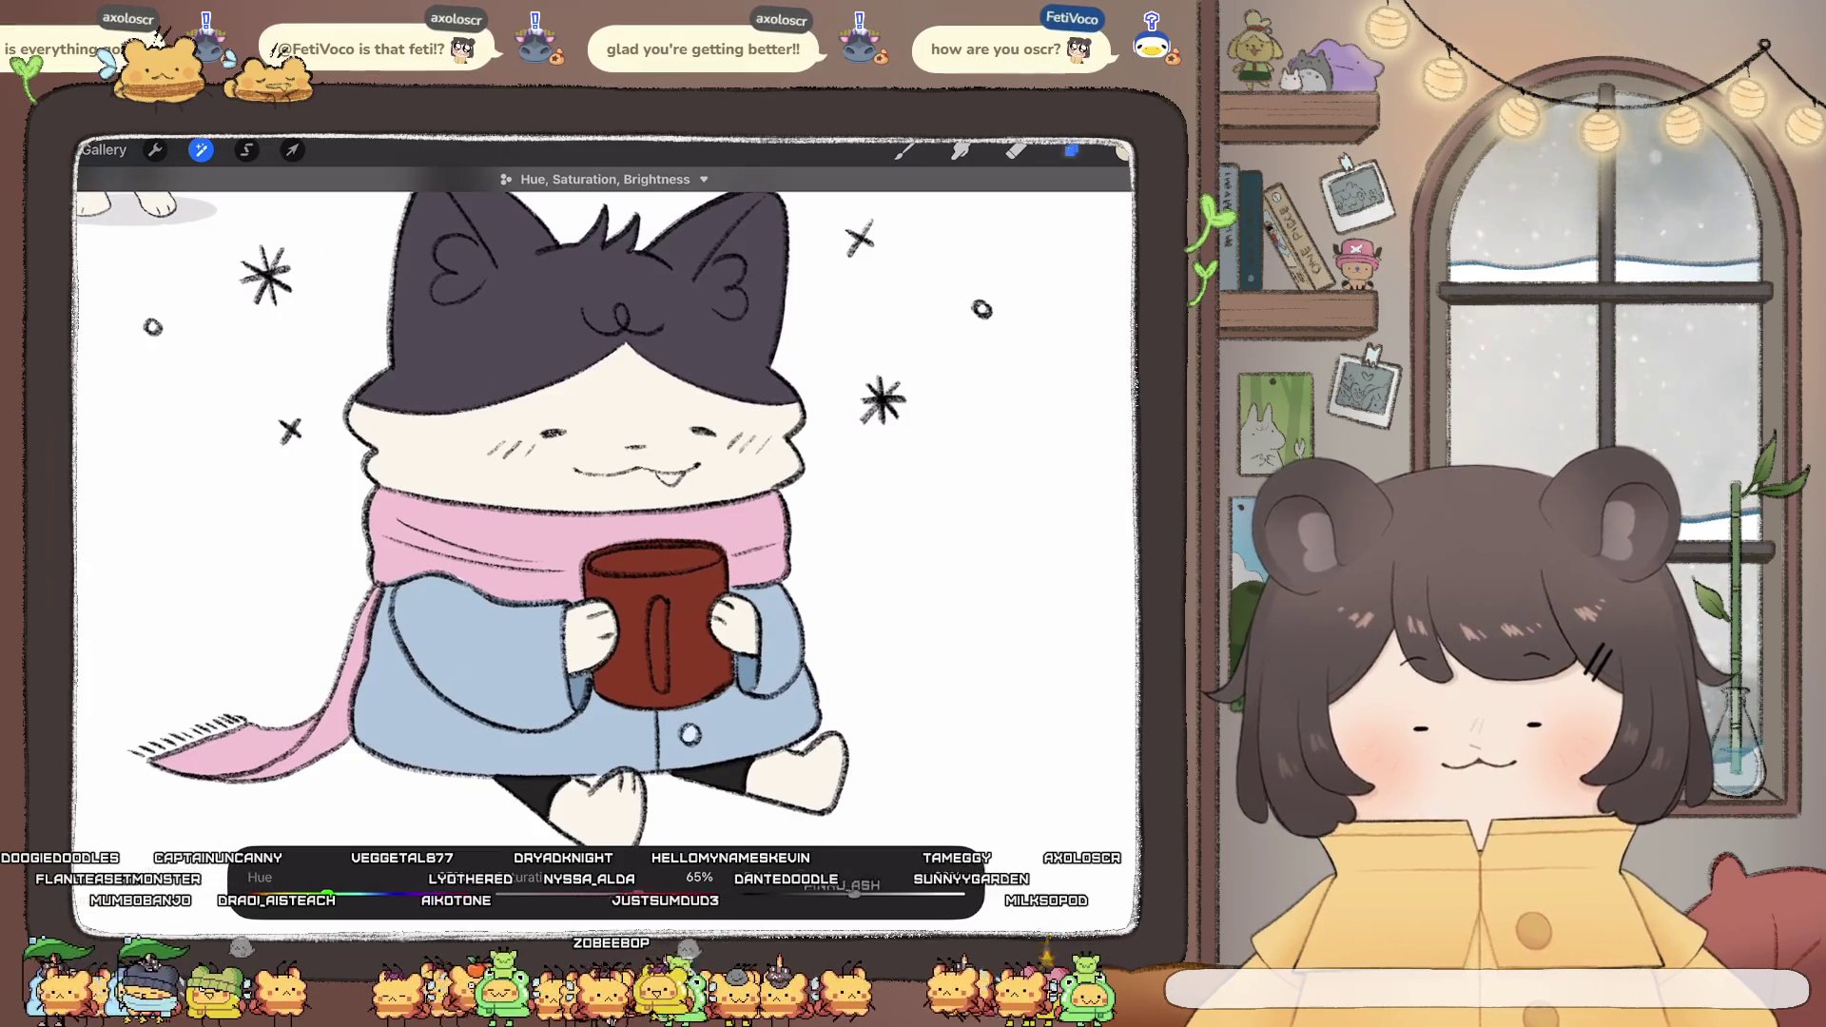
pyautogui.click(1072, 149)
pyautogui.scroll(3, 608, 476)
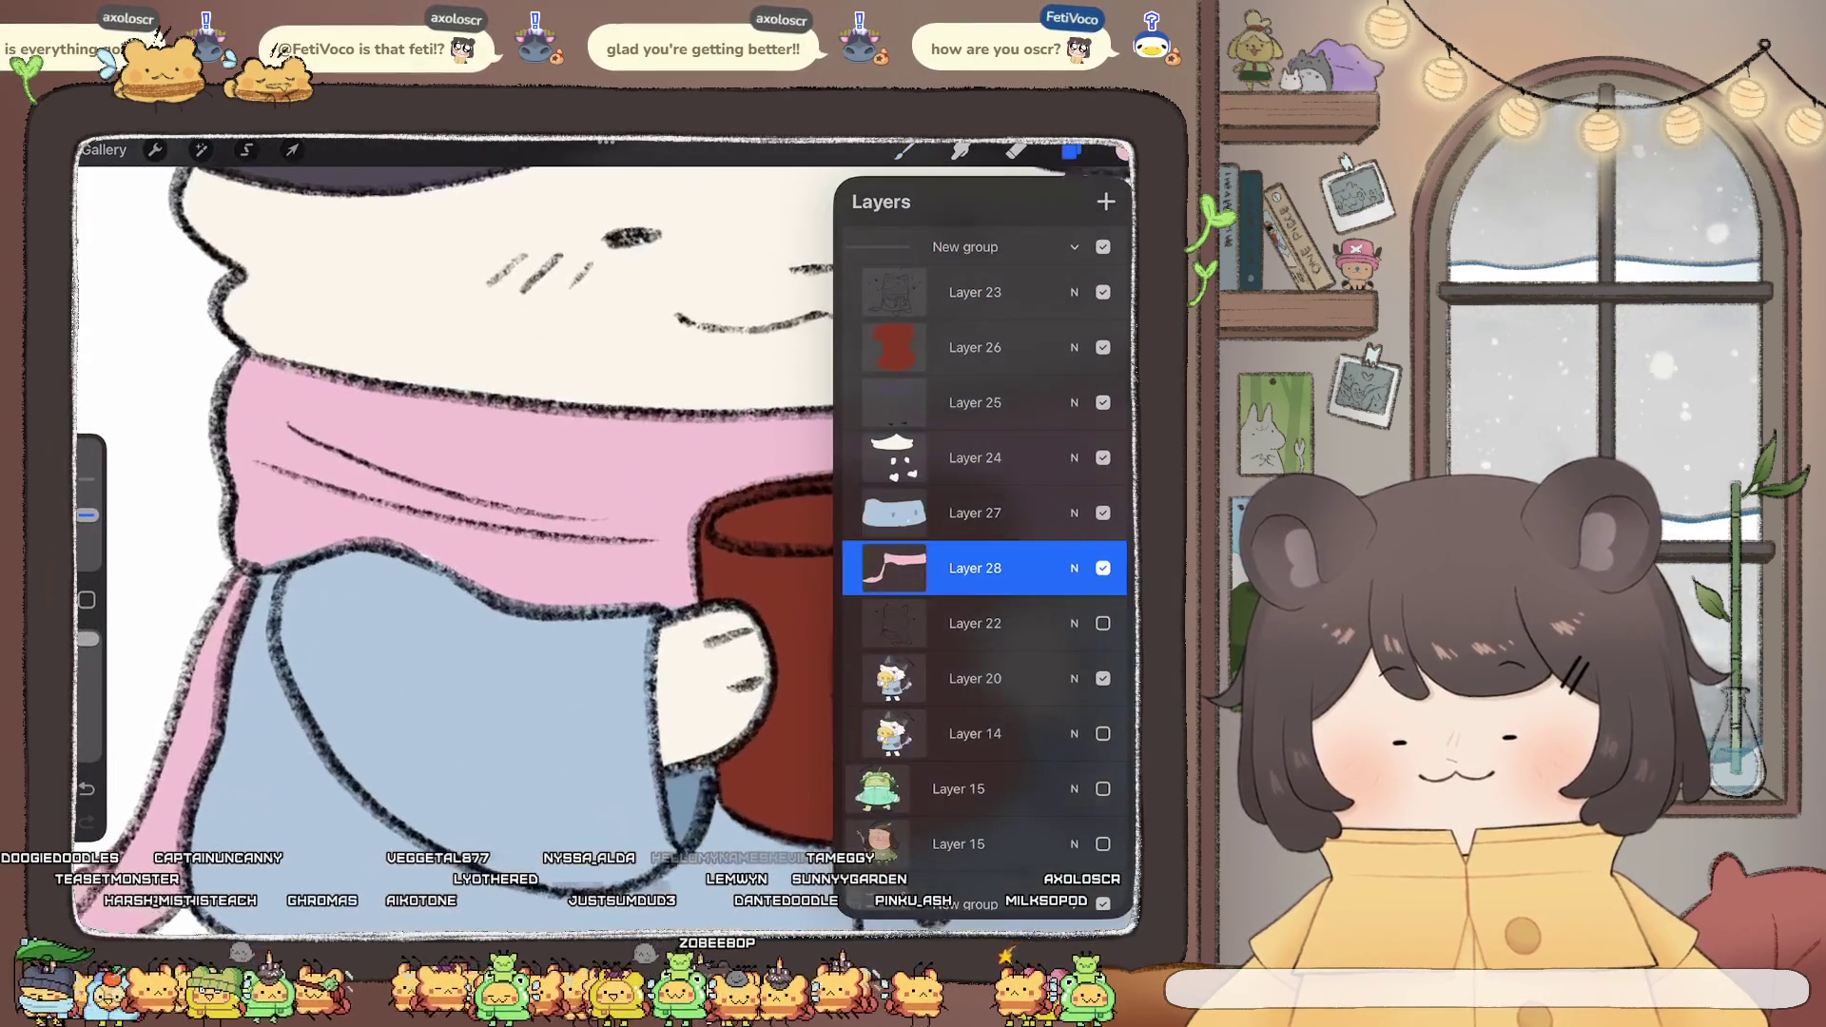
pyautogui.click(1072, 149)
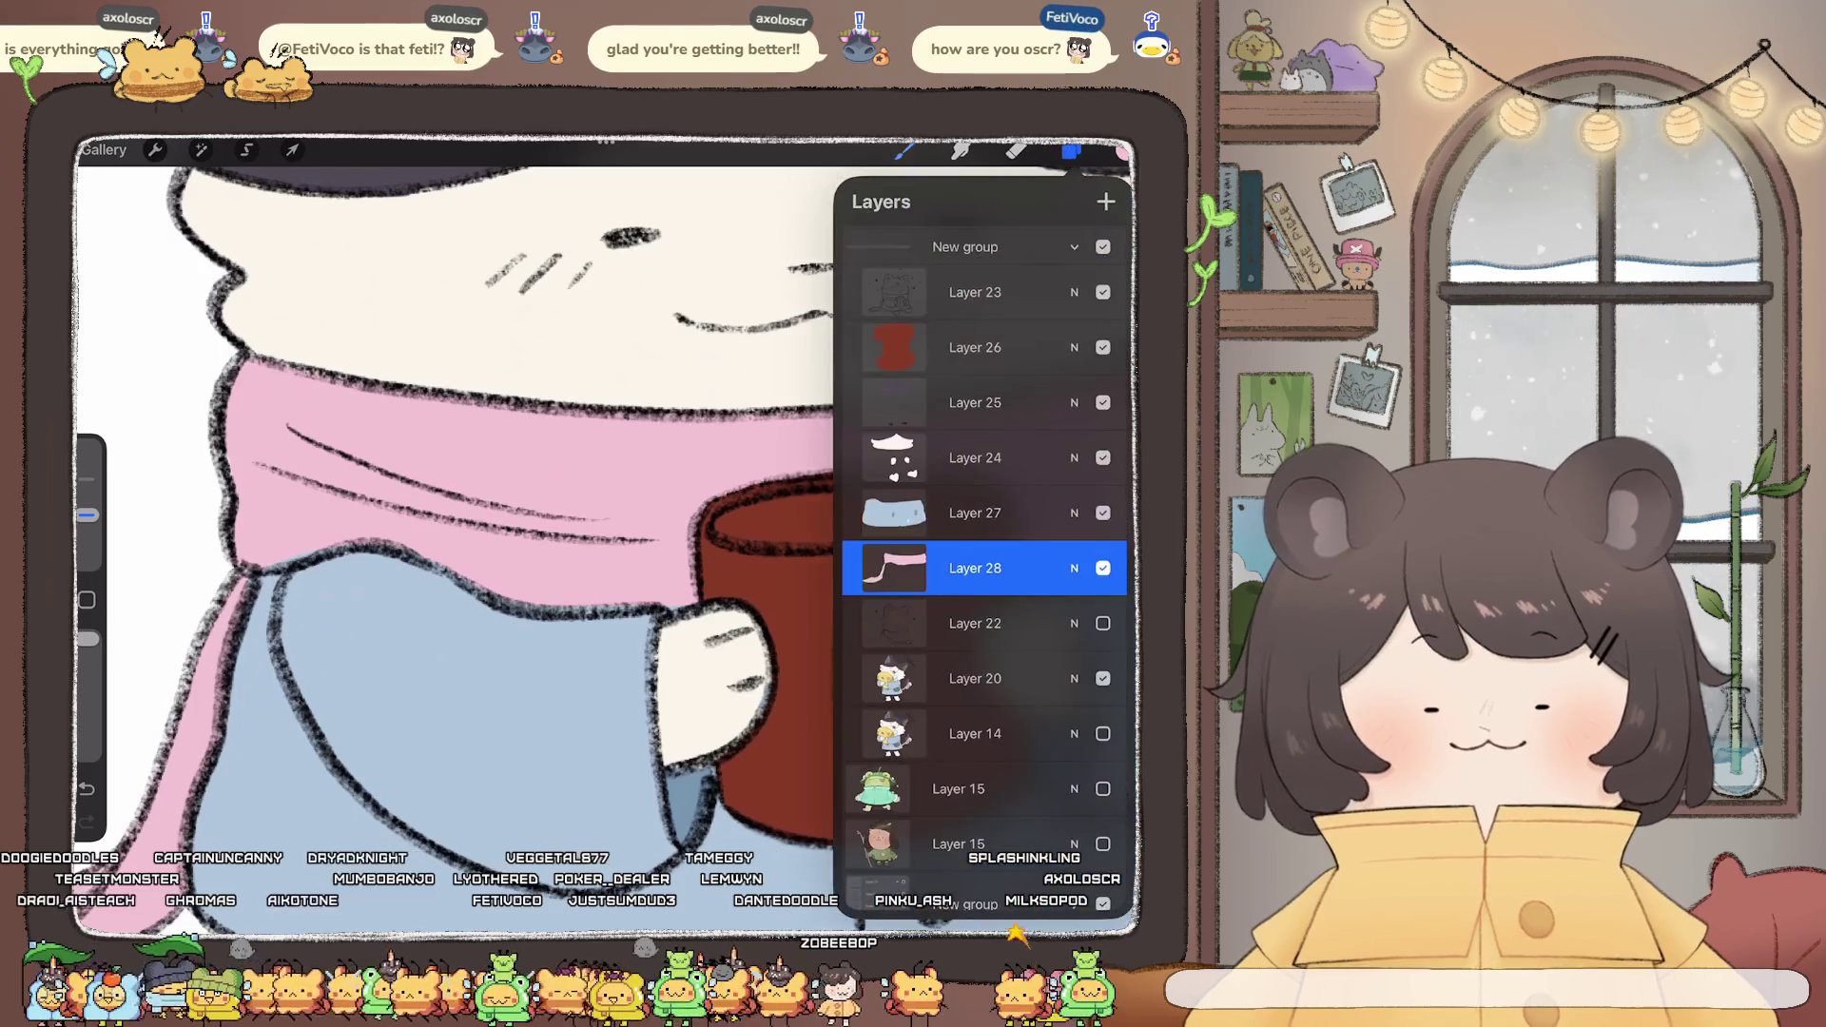
# - Make Layer 25, the cat's dark head fur layer, the working layer
pyautogui.click(975, 513)
pyautogui.click(1016, 149)
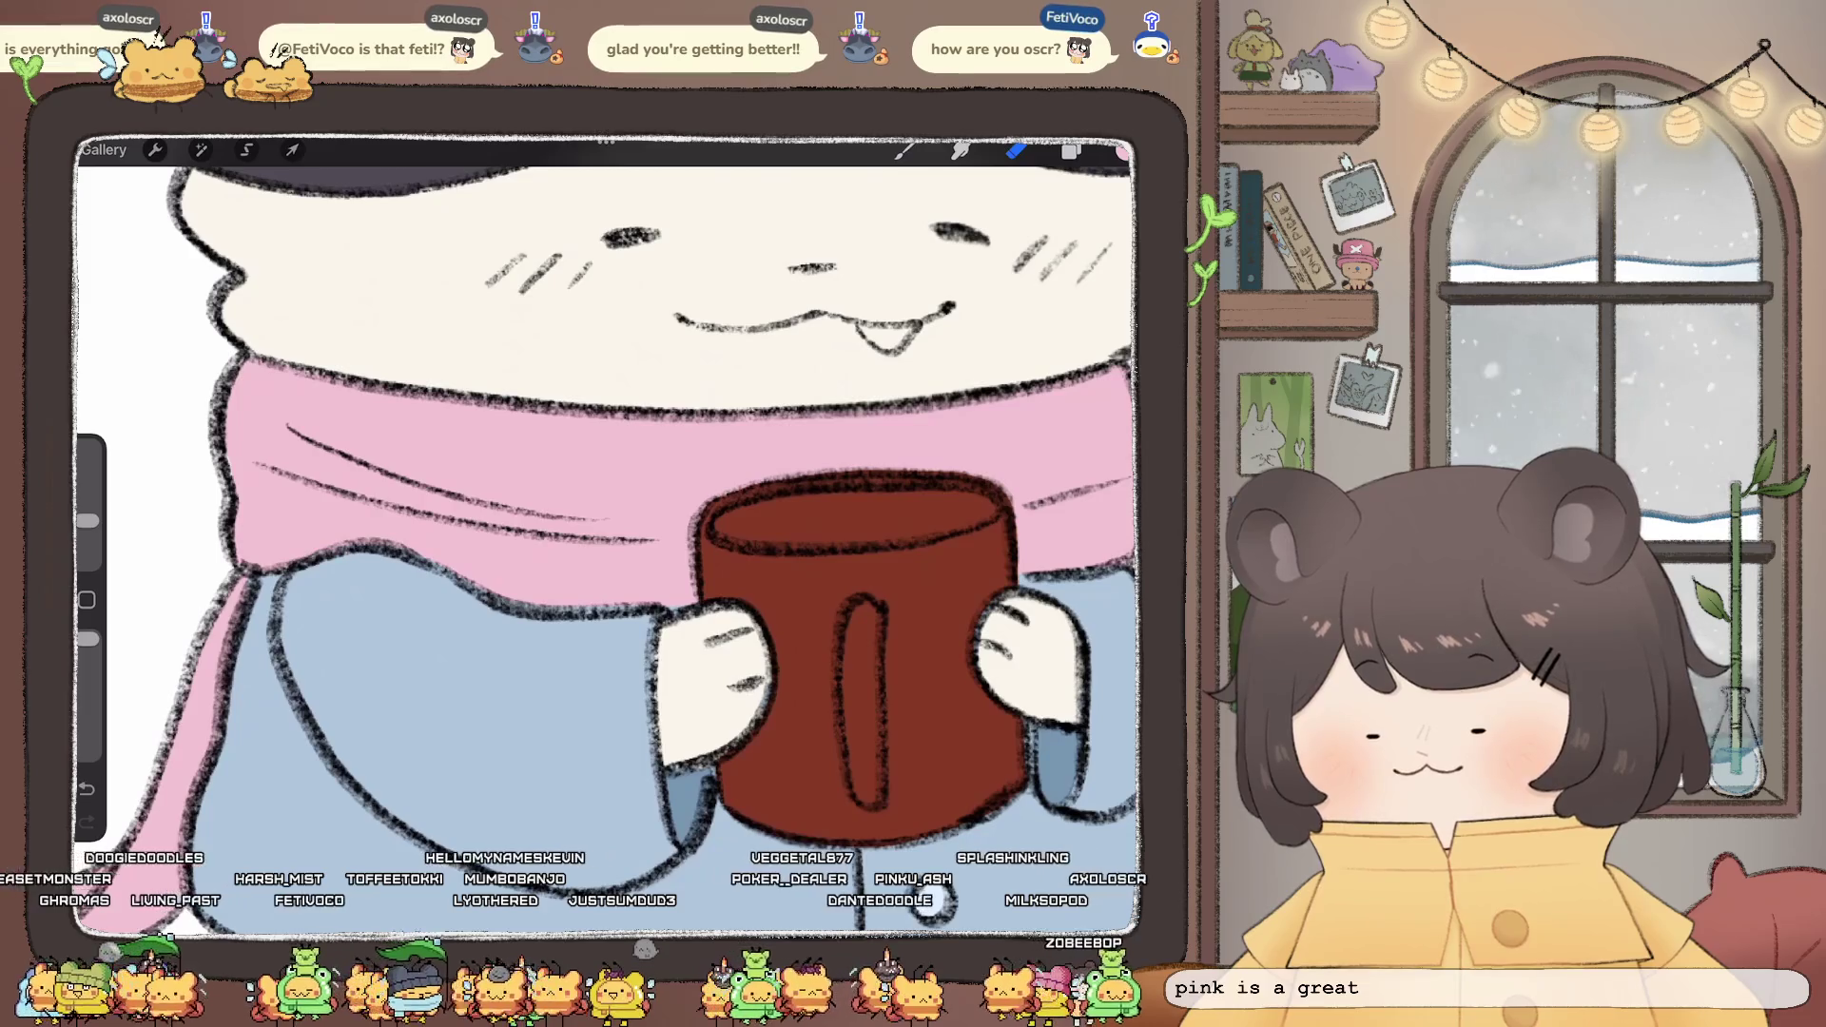
pyautogui.scroll(-5, 605, 543)
pyautogui.scroll(5, 605, 542)
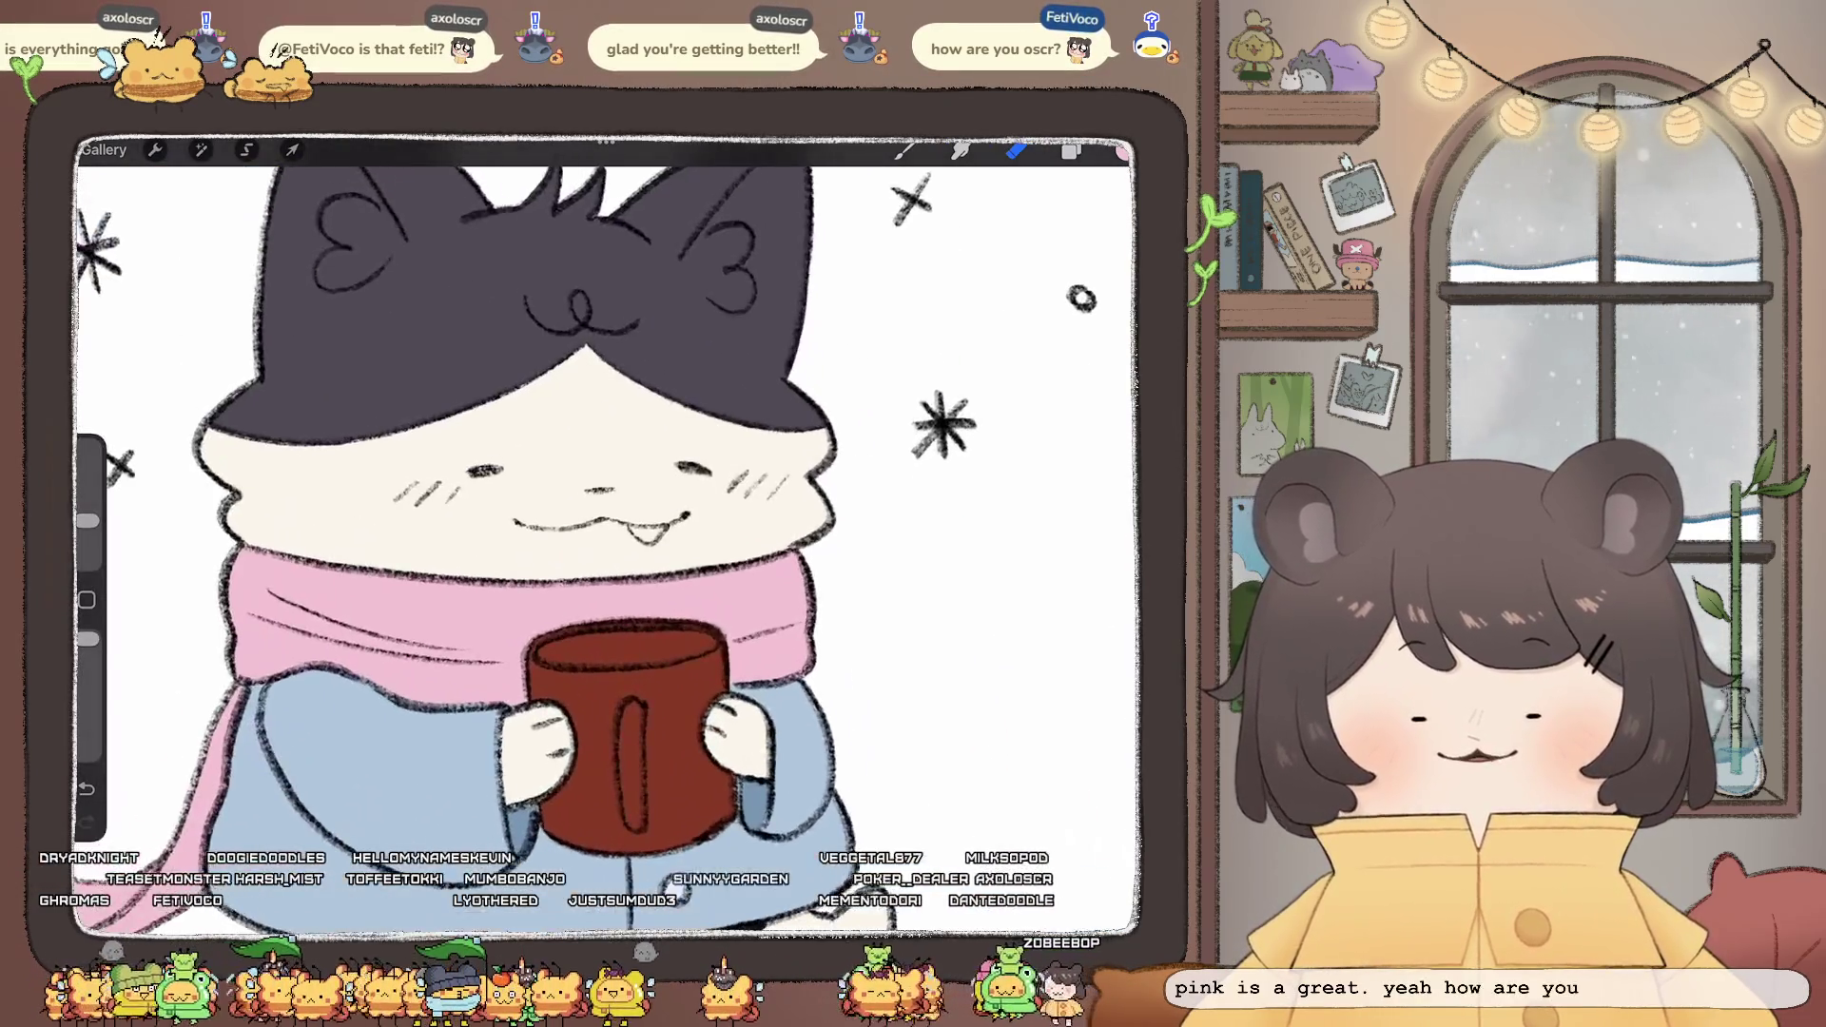
pyautogui.scroll(2, 605, 542)
pyautogui.click(1123, 151)
pyautogui.click(904, 150)
pyautogui.click(1071, 149)
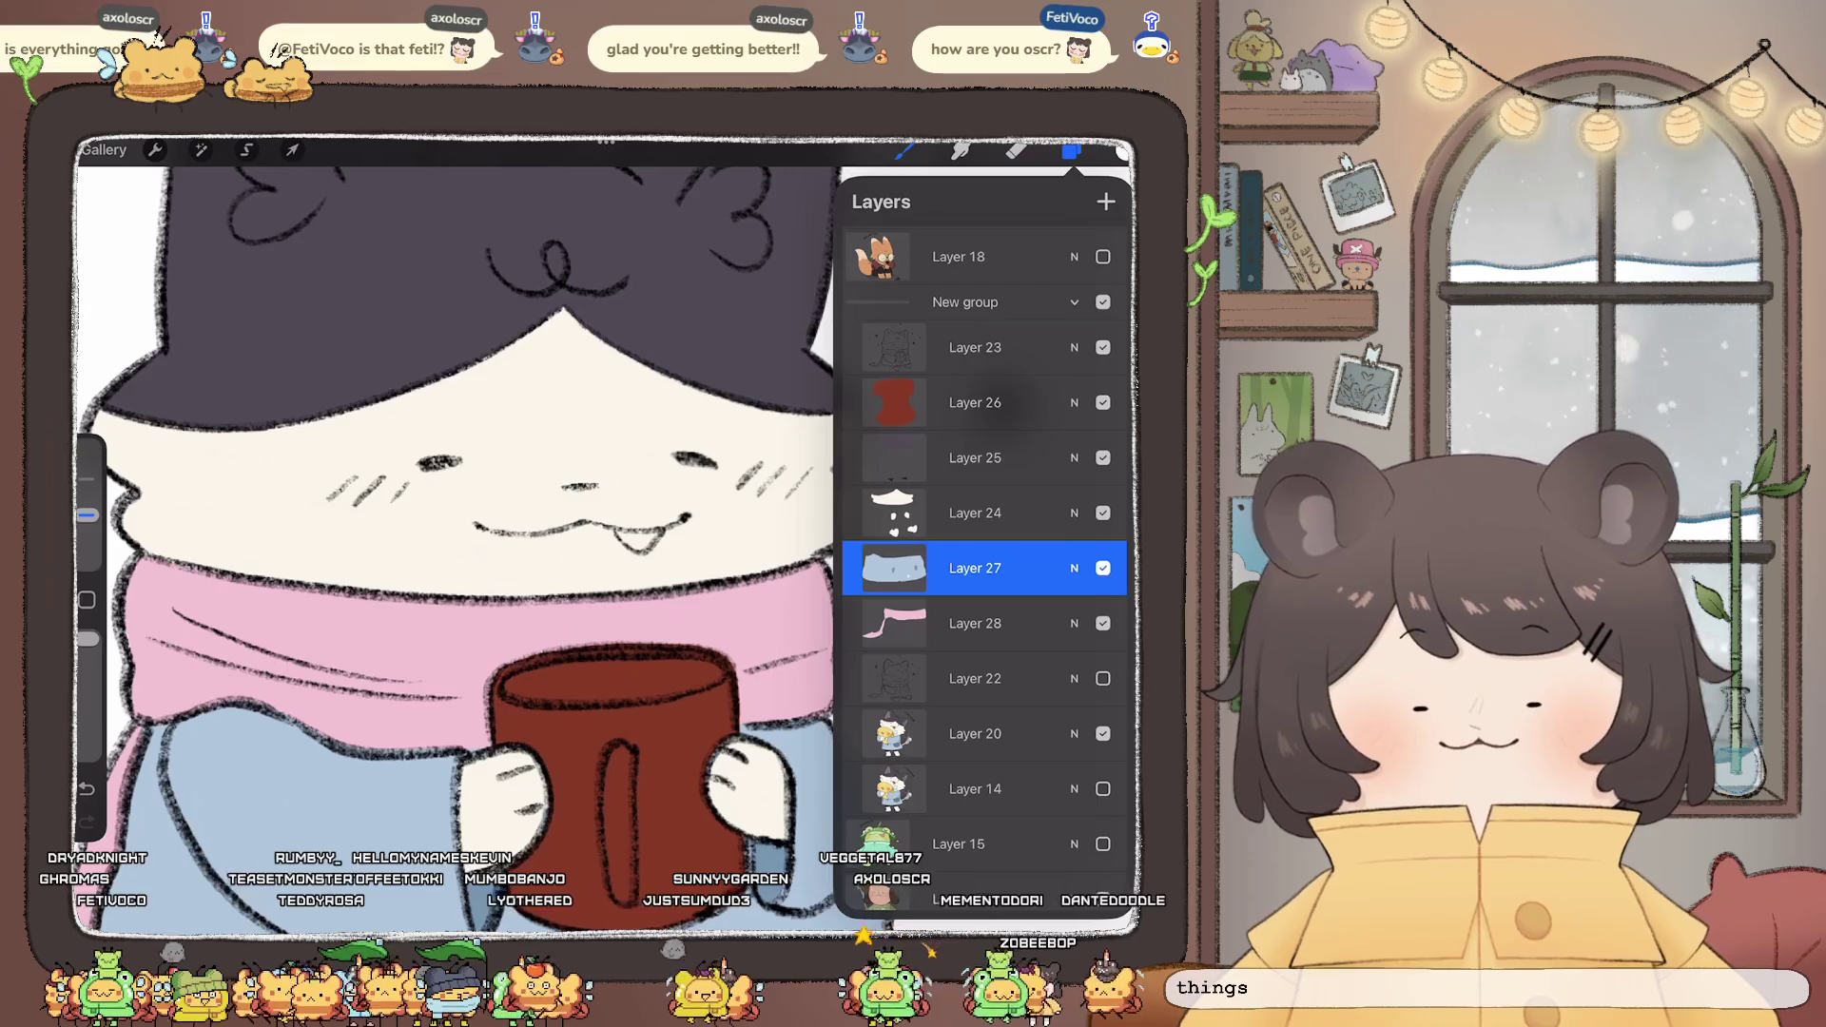
pyautogui.click(975, 512)
pyautogui.click(975, 458)
pyautogui.click(1071, 149)
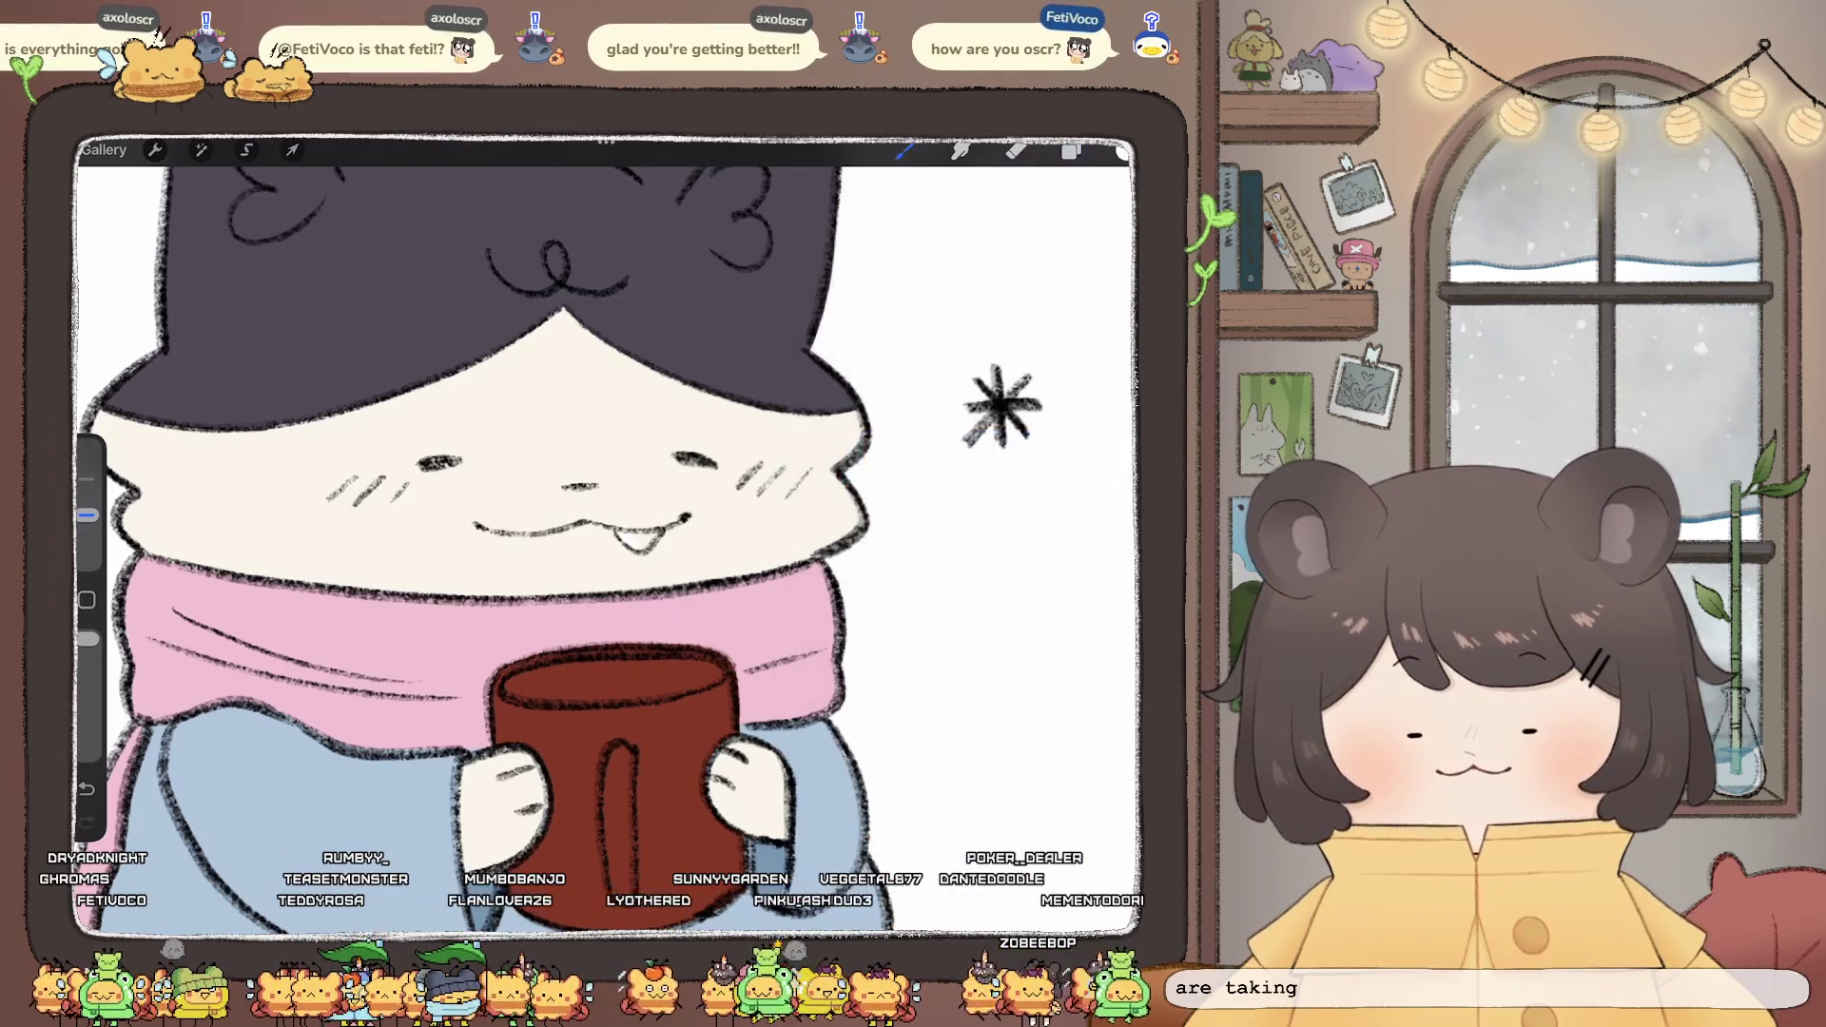
pyautogui.scroll(-2, 605, 542)
pyautogui.scroll(5, 605, 542)
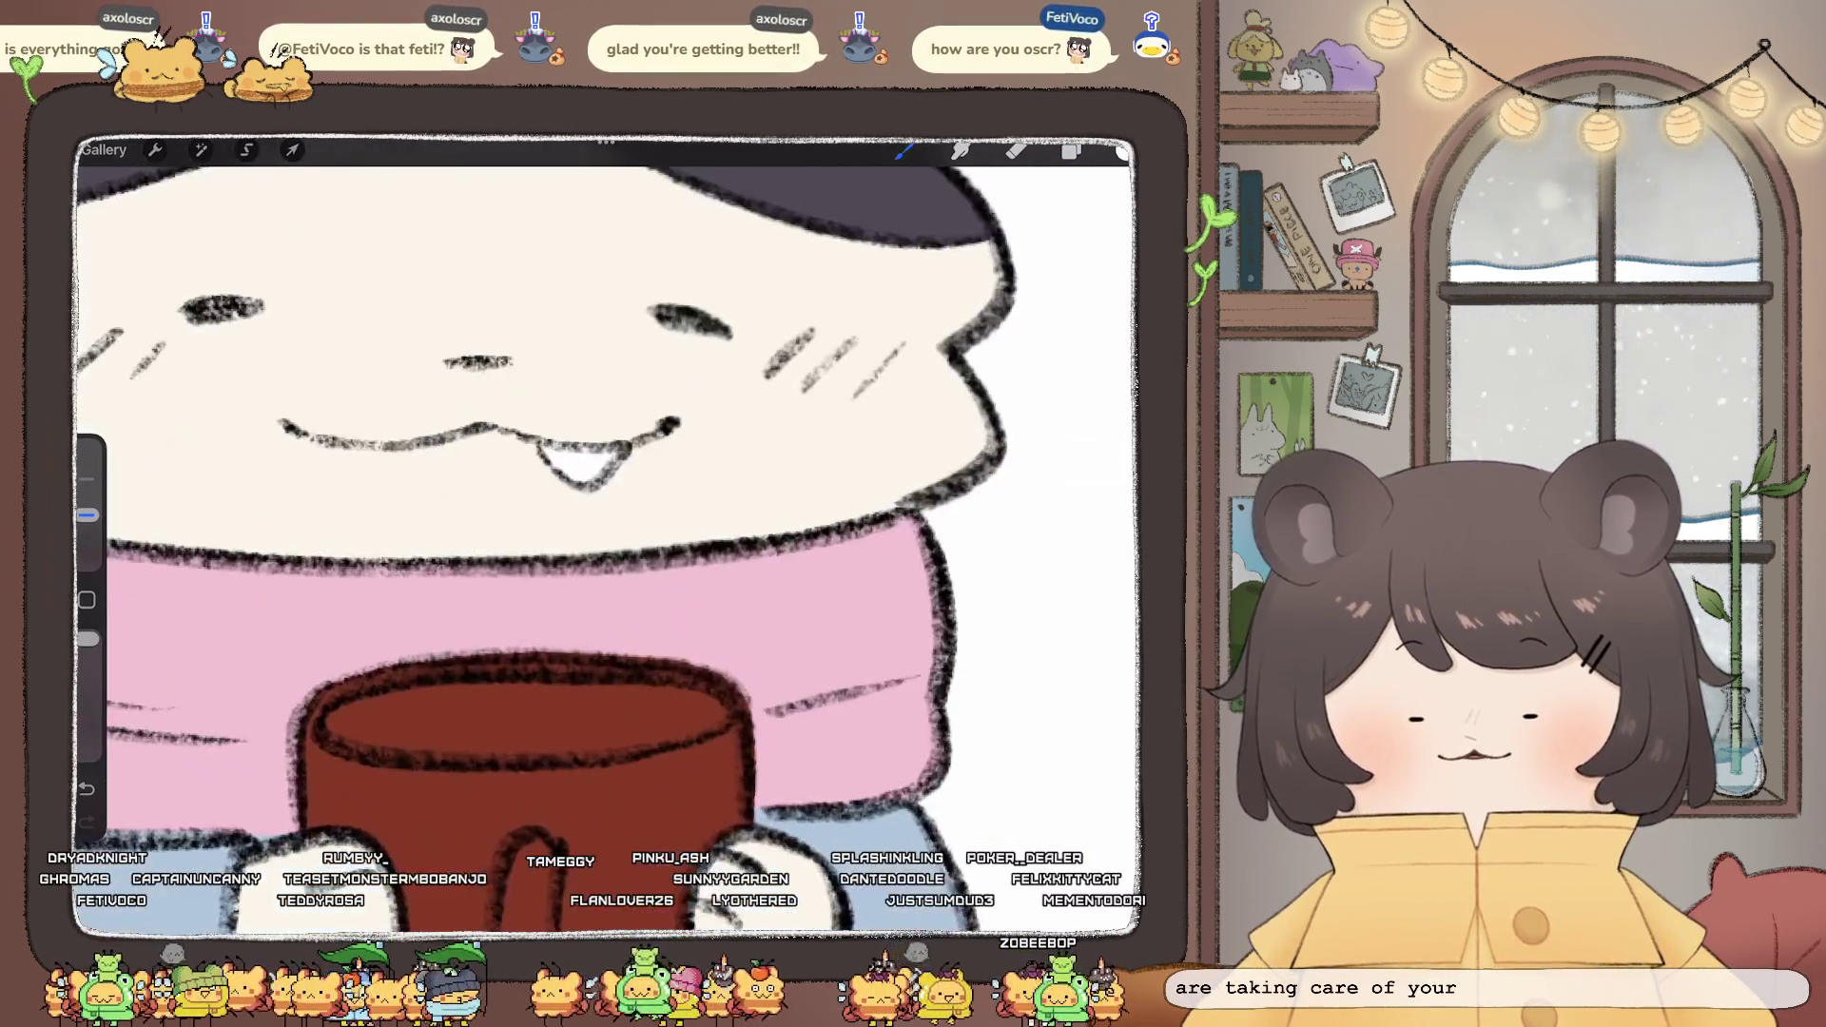
# - Undo the most recent paint stroke
pyautogui.hotkey('ctrl', 'z')
pyautogui.scroll(-2, 605, 542)
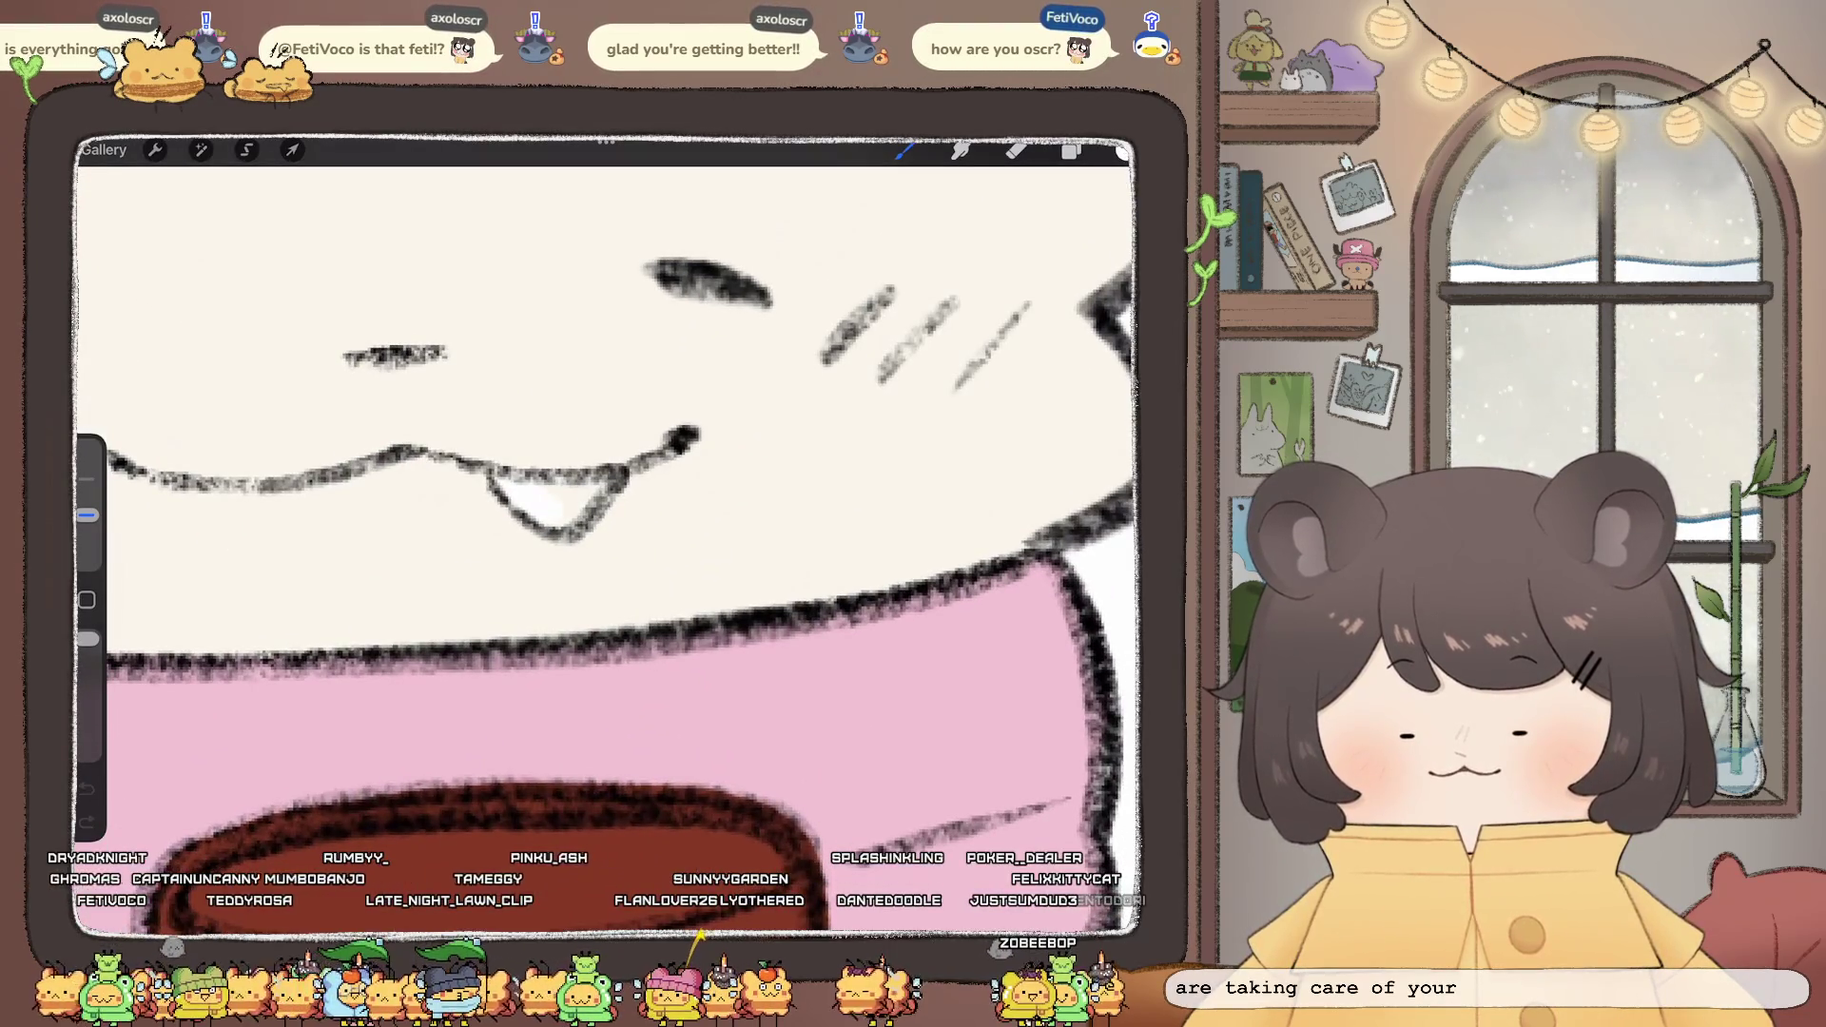
pyautogui.scroll(-3, 605, 542)
pyautogui.scroll(-3, 605, 543)
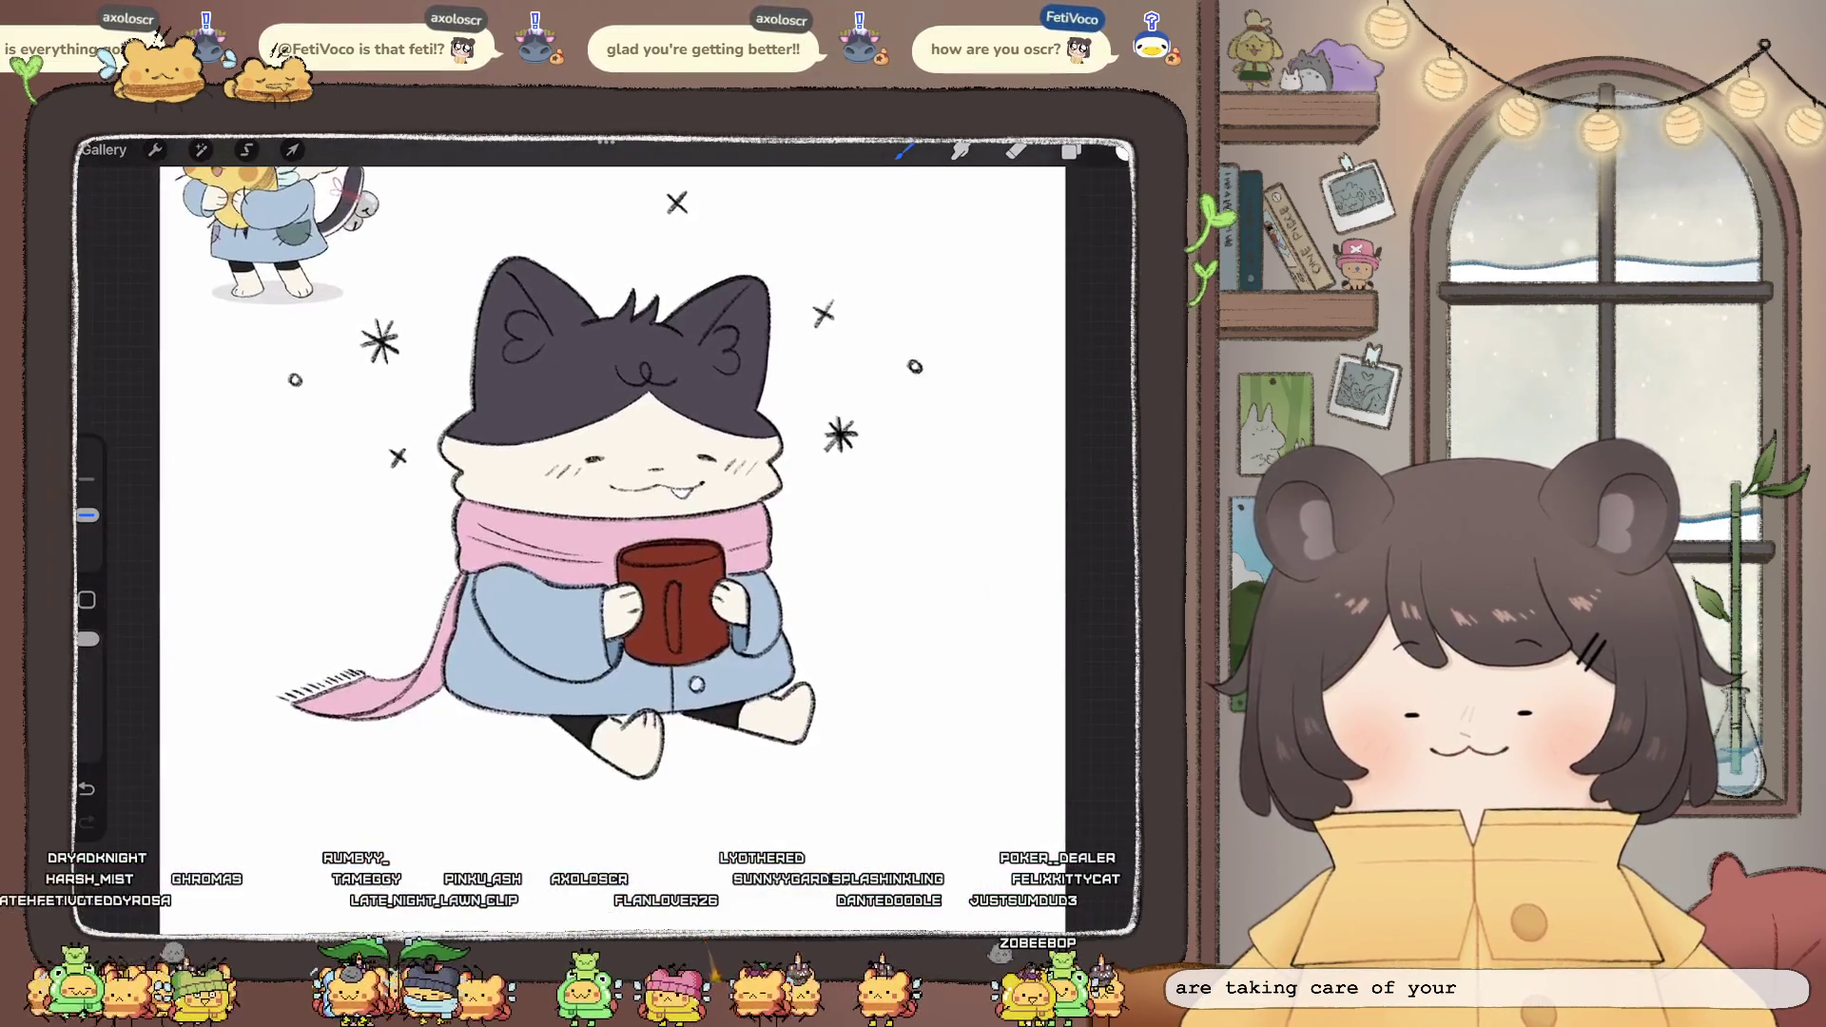
pyautogui.scroll(2, 605, 542)
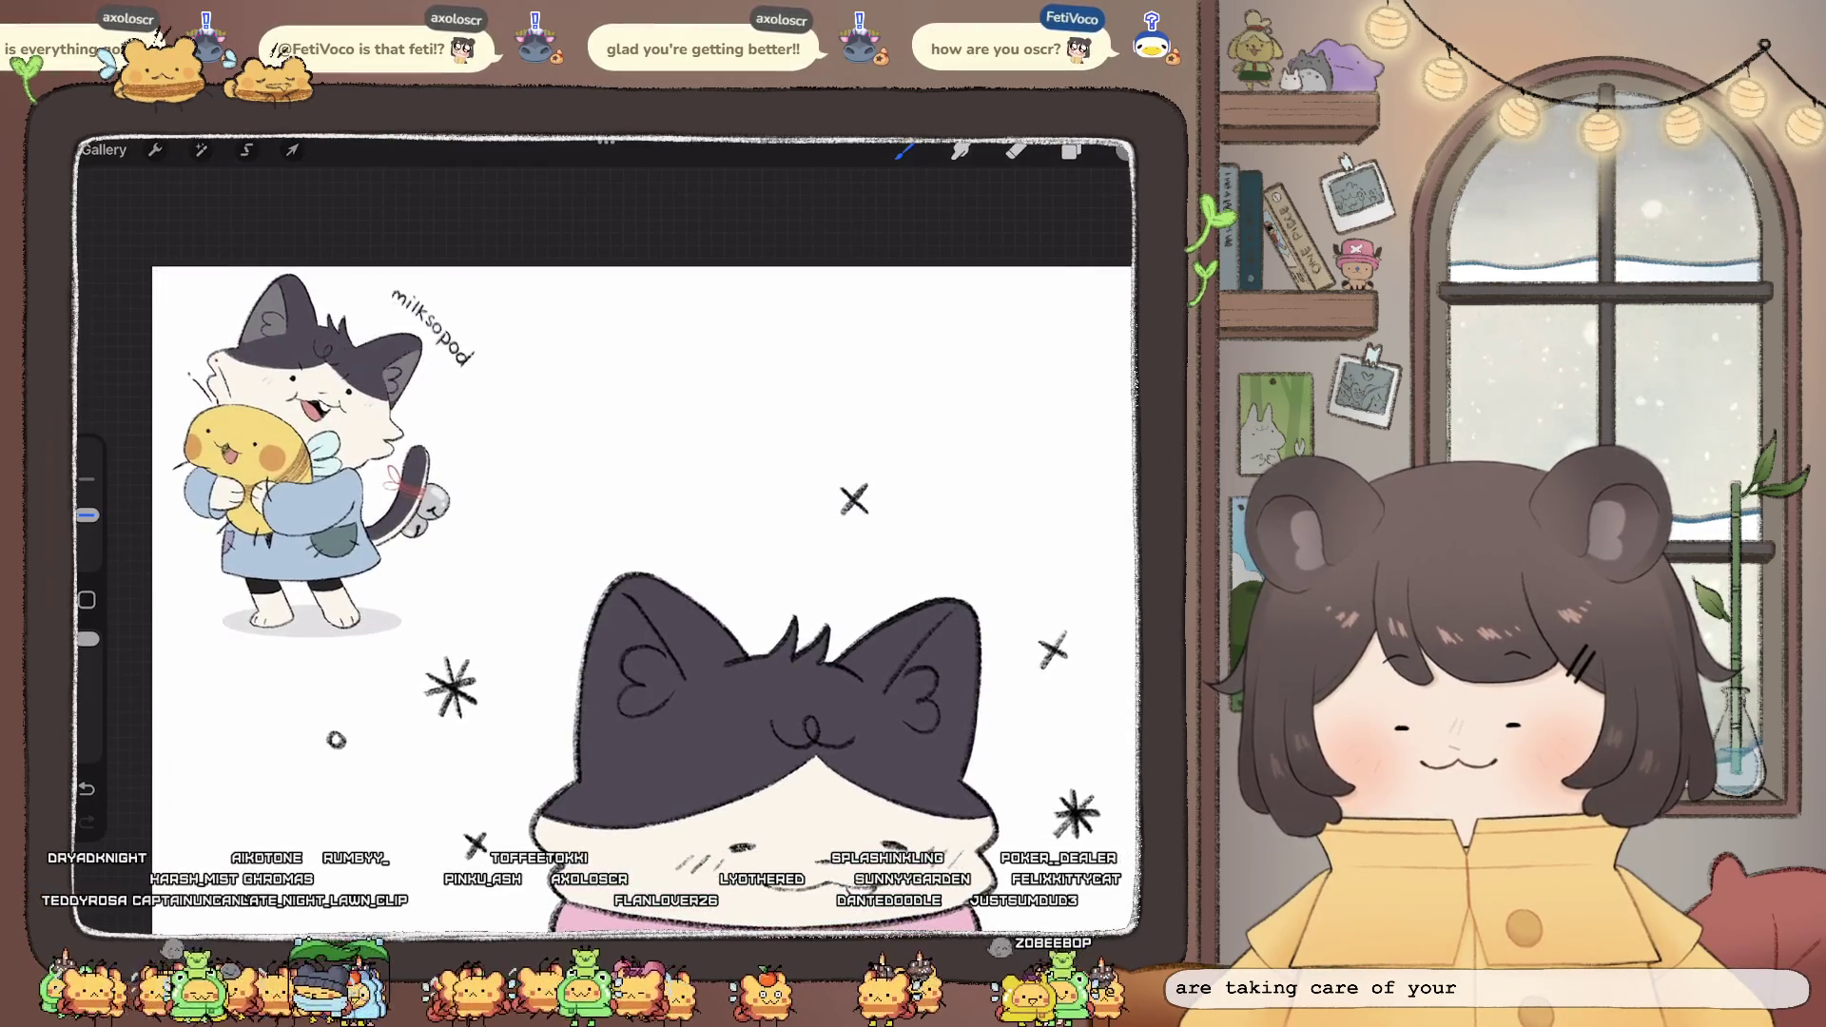
pyautogui.scroll(3, 605, 542)
pyautogui.scroll(3, 605, 542)
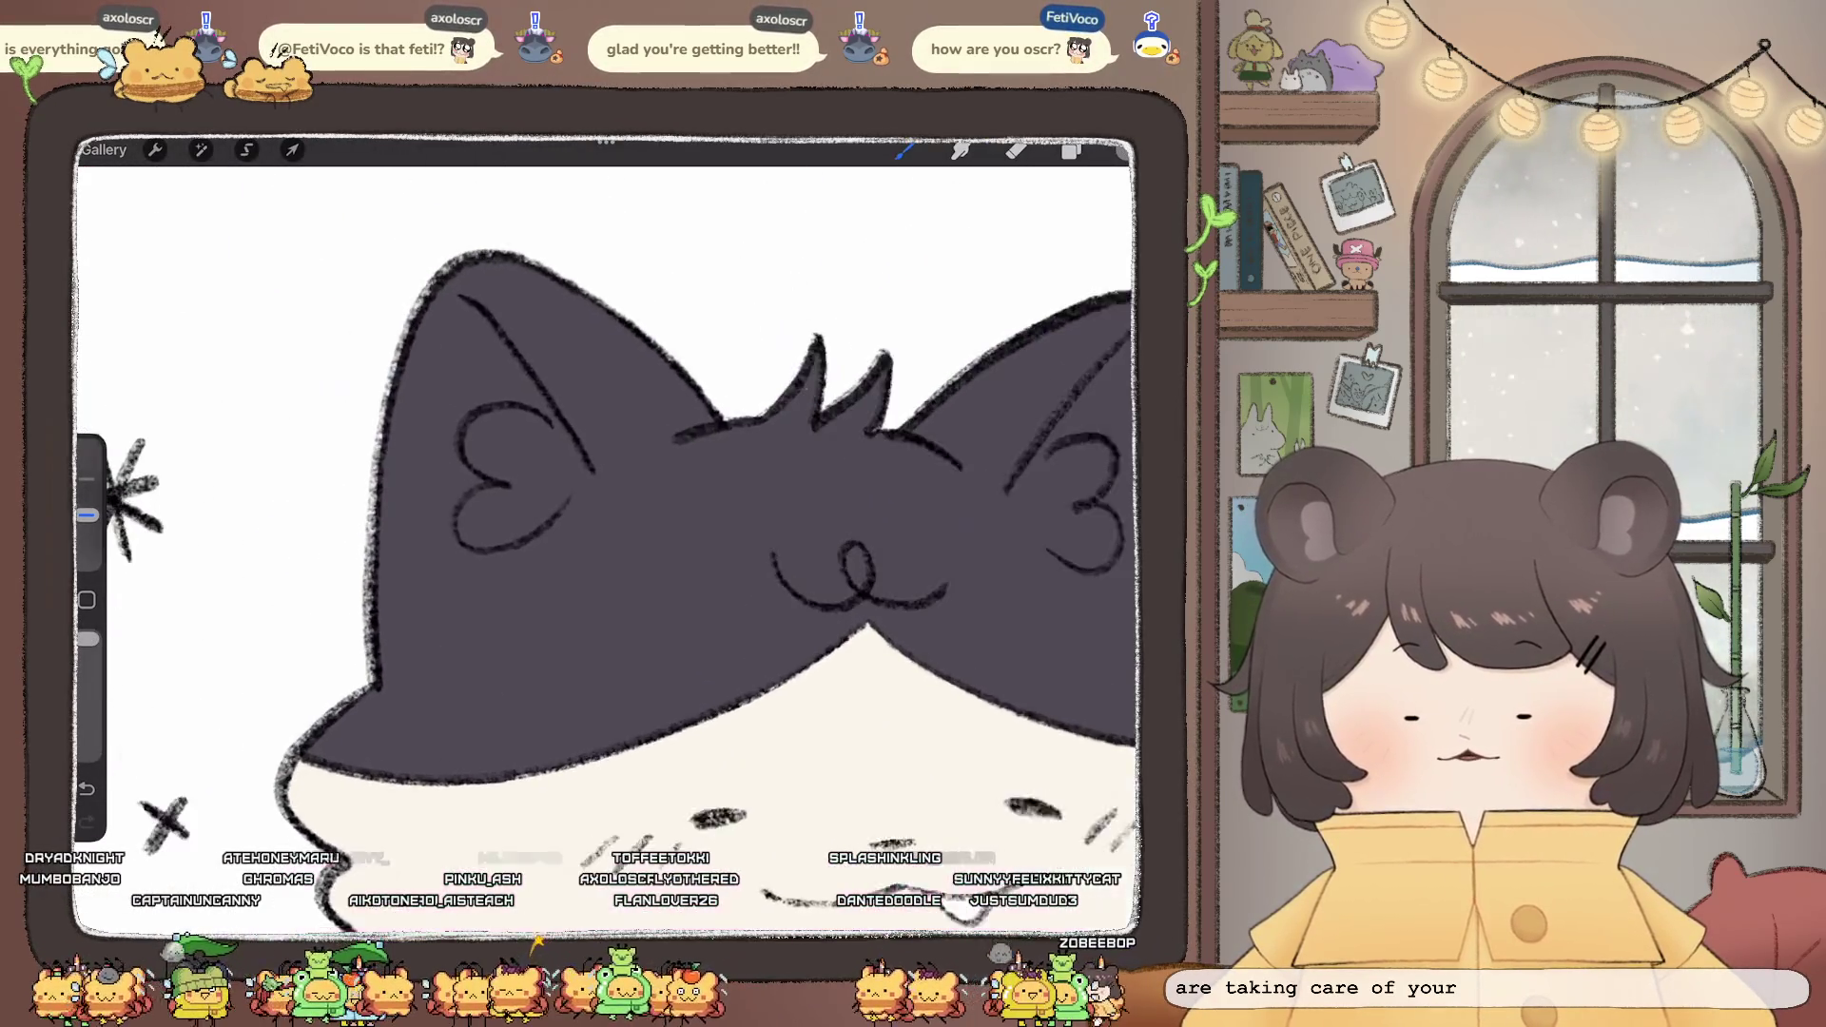
# - Shade the inside of the left ear light grey around the heart marking
pyautogui.moveTo(476, 310)
pyautogui.mouseDown()
pyautogui.moveTo(456, 307)
pyautogui.moveTo(407, 419)
pyautogui.moveTo(397, 588)
pyautogui.mouseUp()
pyautogui.moveTo(490, 324)
pyautogui.mouseDown()
pyautogui.moveTo(595, 489)
pyautogui.moveTo(514, 575)
pyautogui.moveTo(400, 614)
pyautogui.mouseUp()
pyautogui.moveTo(1122, 150); pyautogui.dragTo(666, 523)
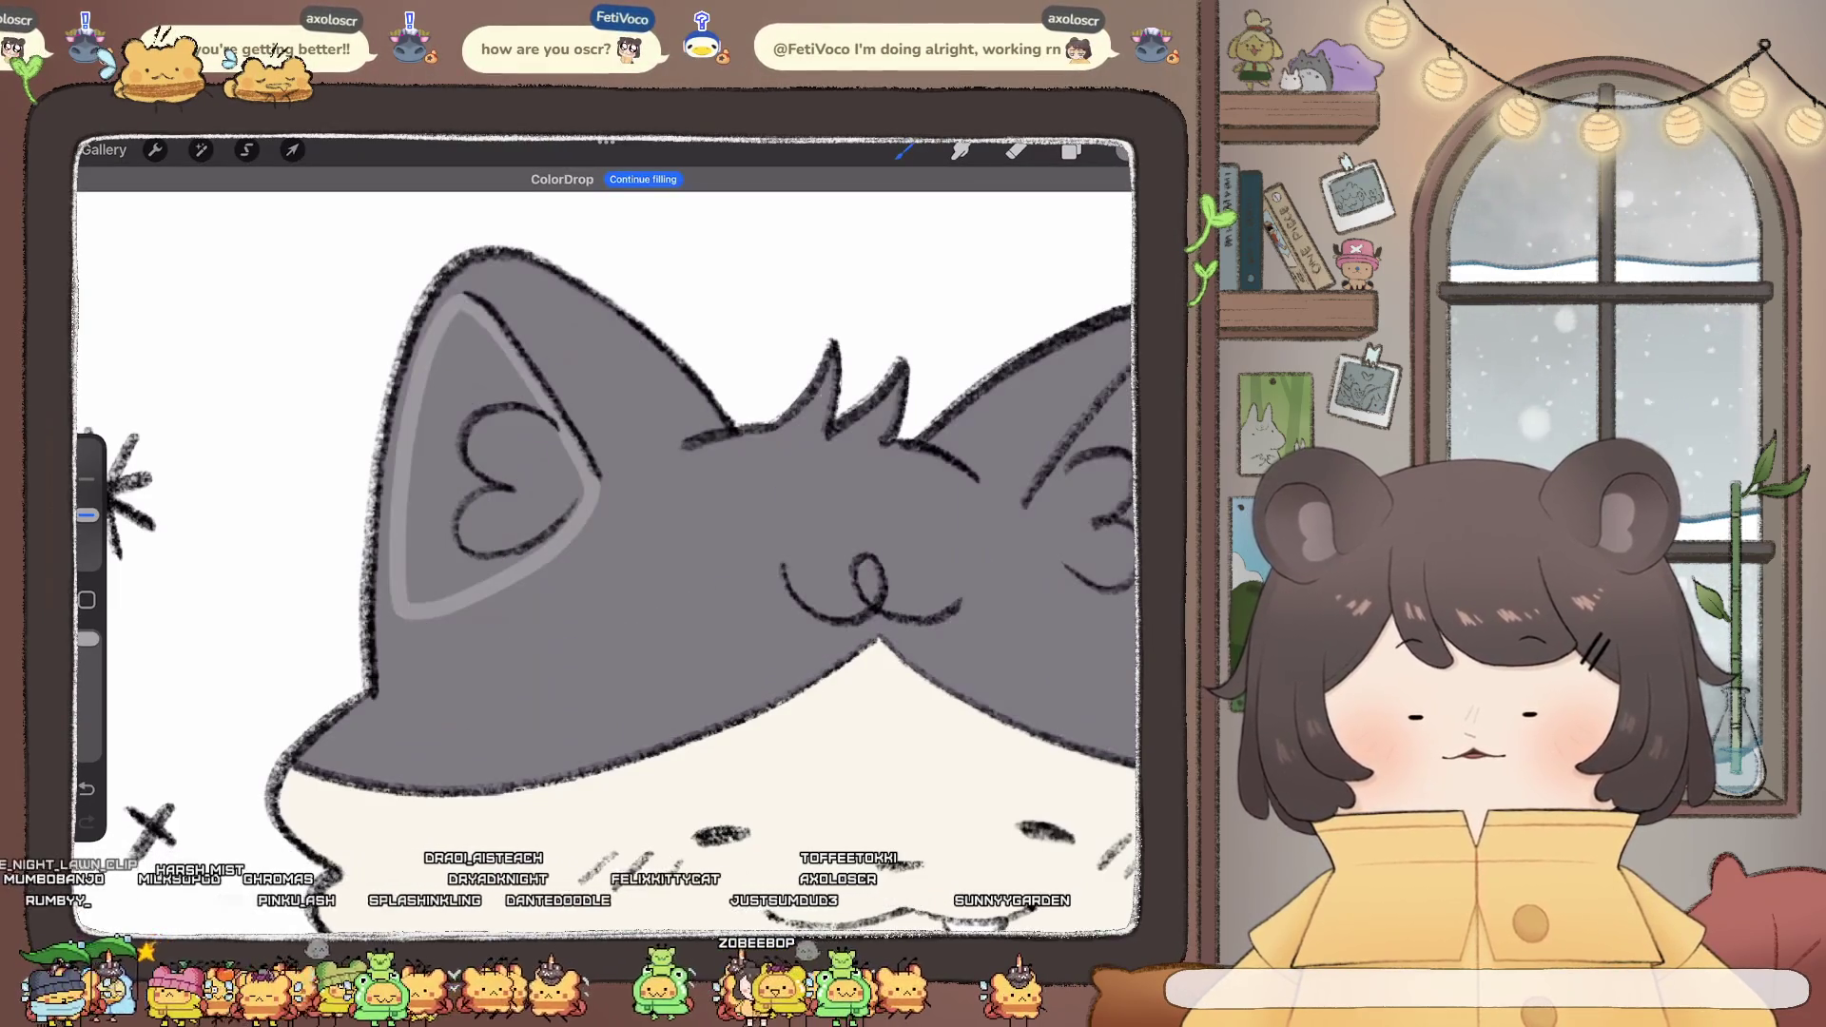
pyautogui.moveTo(87, 515); pyautogui.dragTo(87, 479)
pyautogui.moveTo(490, 466); pyautogui.dragTo(414, 599)
pyautogui.moveTo(447, 390); pyautogui.dragTo(409, 546)
pyautogui.moveTo(471, 324)
pyautogui.mouseDown()
pyautogui.moveTo(428, 400)
pyautogui.moveTo(481, 347)
pyautogui.moveTo(580, 499)
pyautogui.moveTo(537, 540)
pyautogui.mouseUp()
pyautogui.moveTo(447, 595)
pyautogui.mouseDown()
pyautogui.moveTo(476, 362)
pyautogui.moveTo(483, 509)
pyautogui.moveTo(504, 542)
pyautogui.mouseUp()
pyautogui.moveTo(490, 380); pyautogui.dragTo(533, 461)
pyautogui.scroll(-5, 609, 532)
pyautogui.scroll(5, 809, 475)
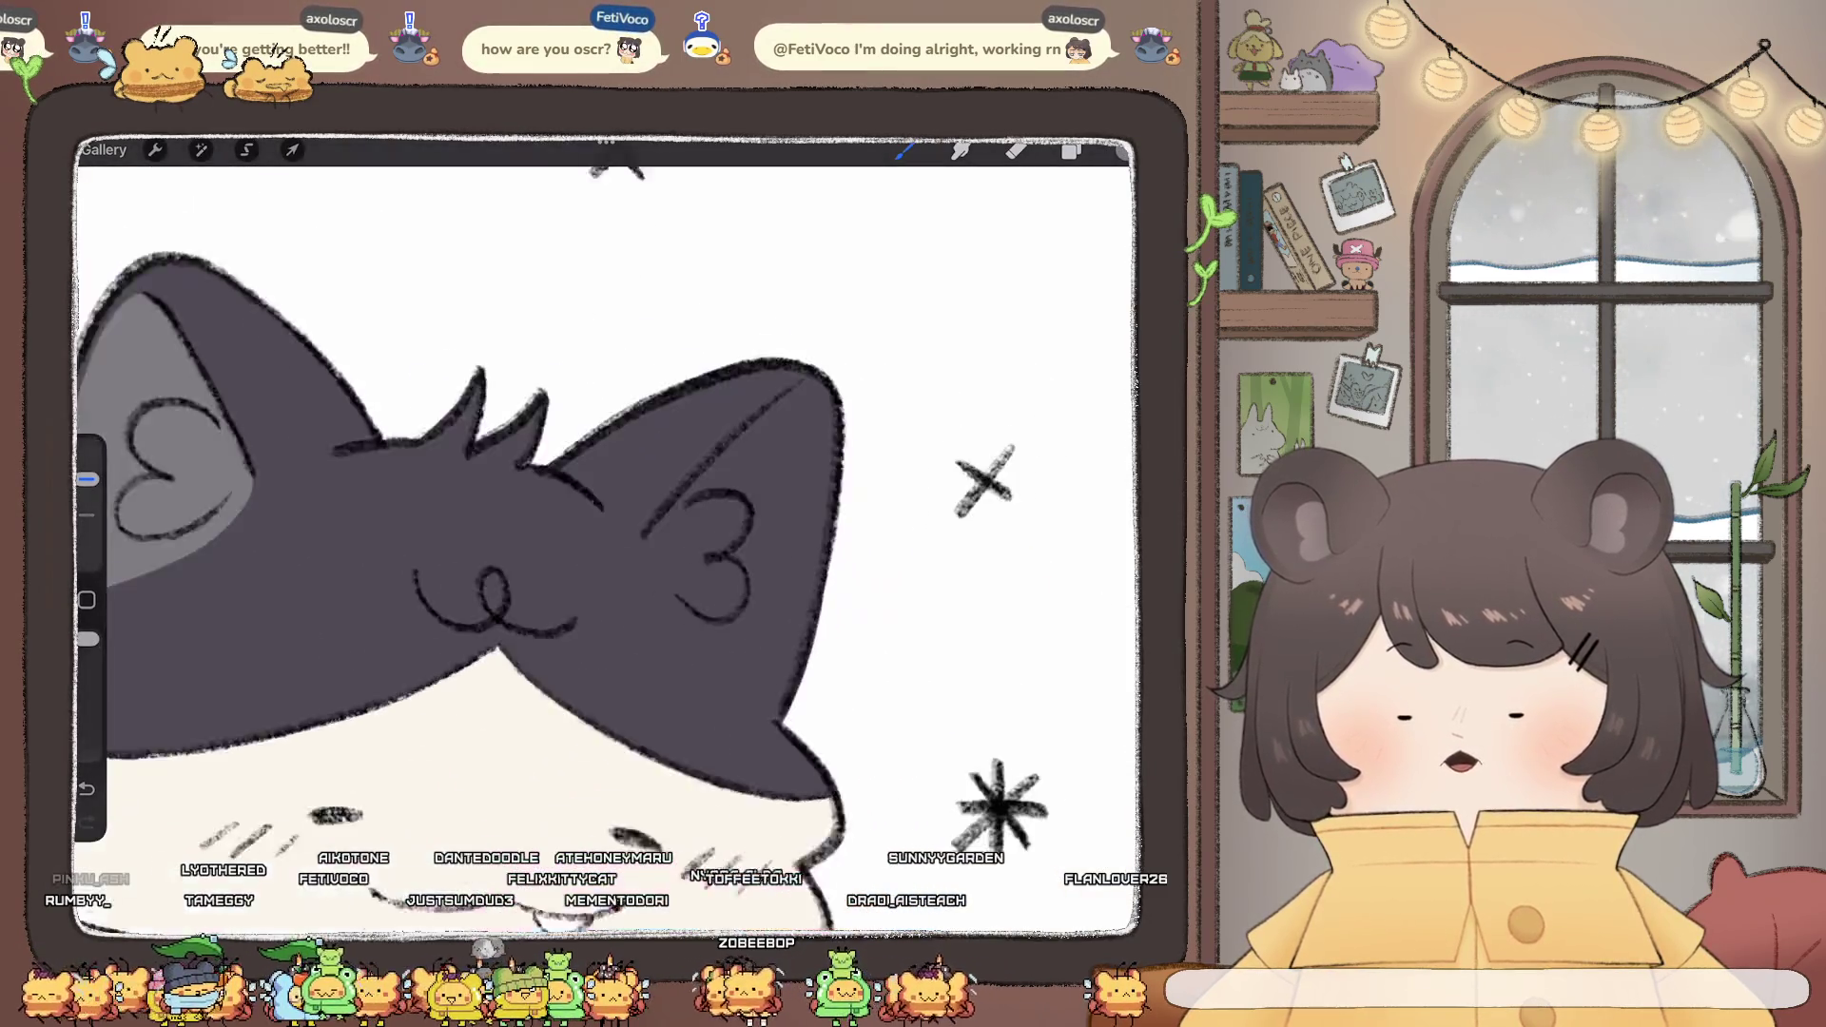
# - Shade the right ear light grey, undo stray strokes, and reduce the brush size
pyautogui.moveTo(756, 322)
pyautogui.mouseDown()
pyautogui.moveTo(613, 499)
pyautogui.moveTo(647, 600)
pyautogui.moveTo(704, 639)
pyautogui.moveTo(752, 519)
pyautogui.moveTo(734, 381)
pyautogui.mouseUp()
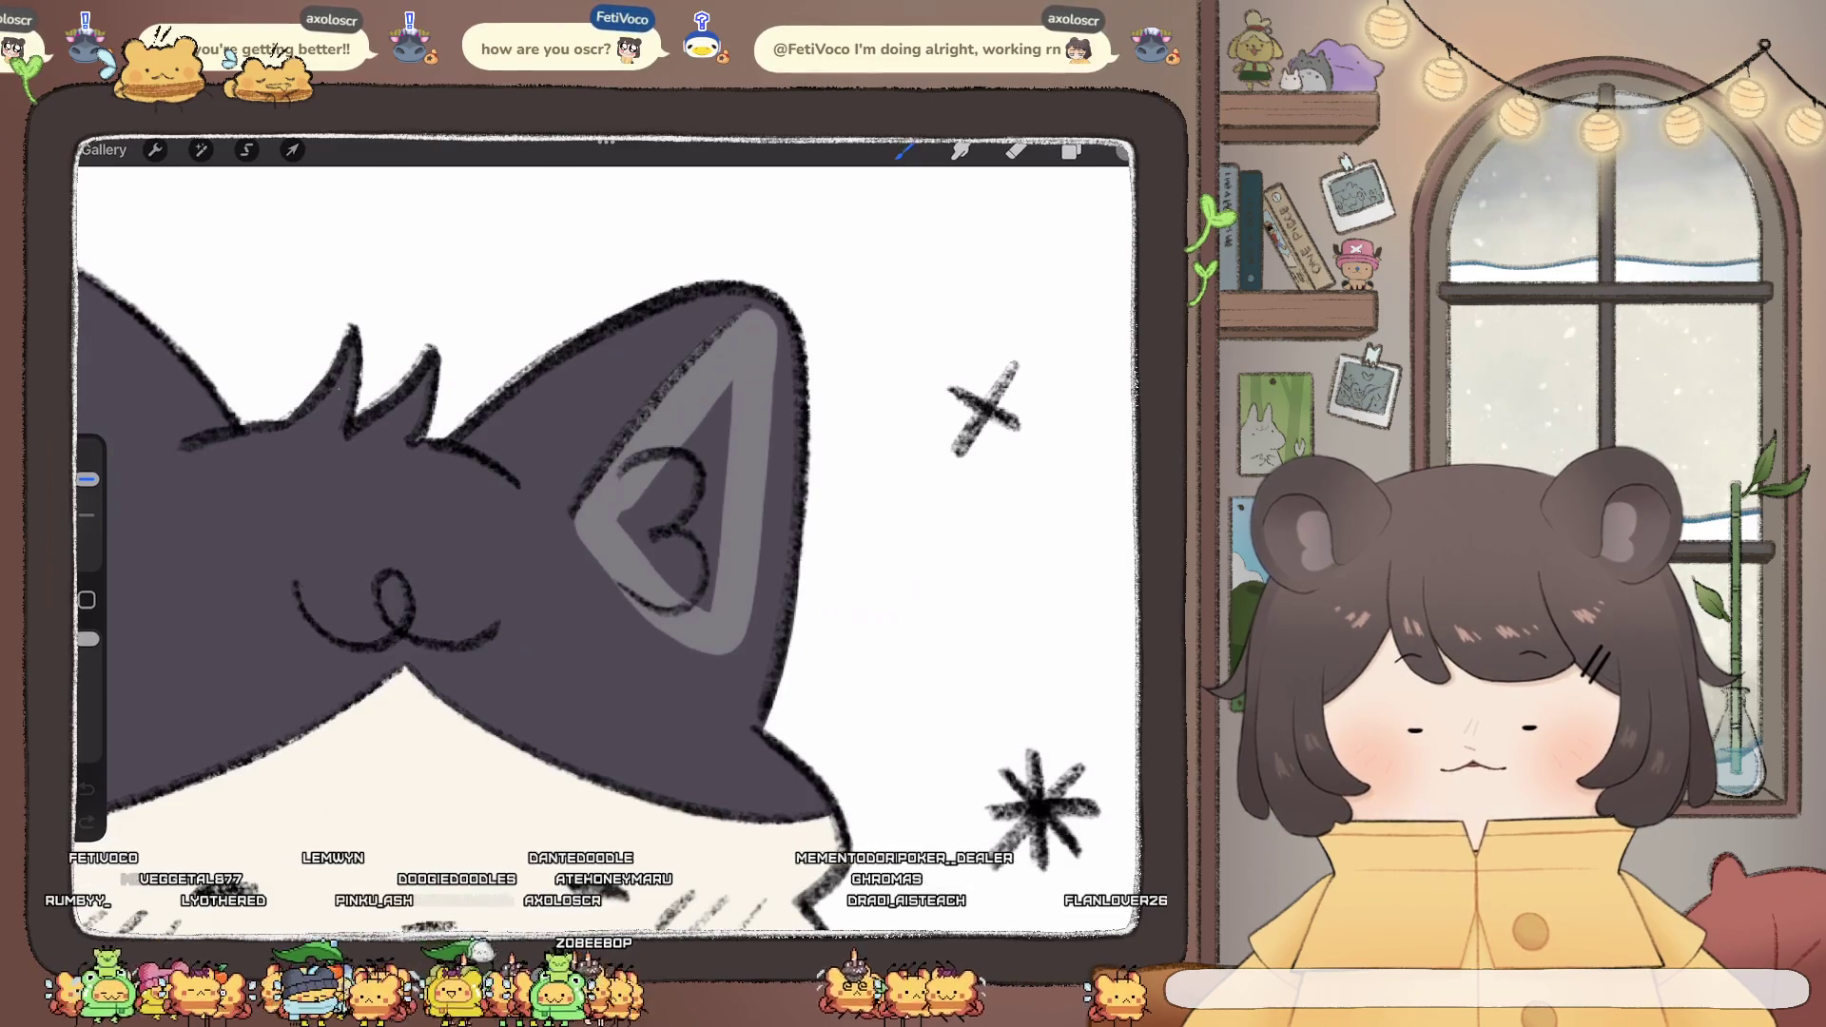
pyautogui.moveTo(772, 447); pyautogui.dragTo(747, 647)
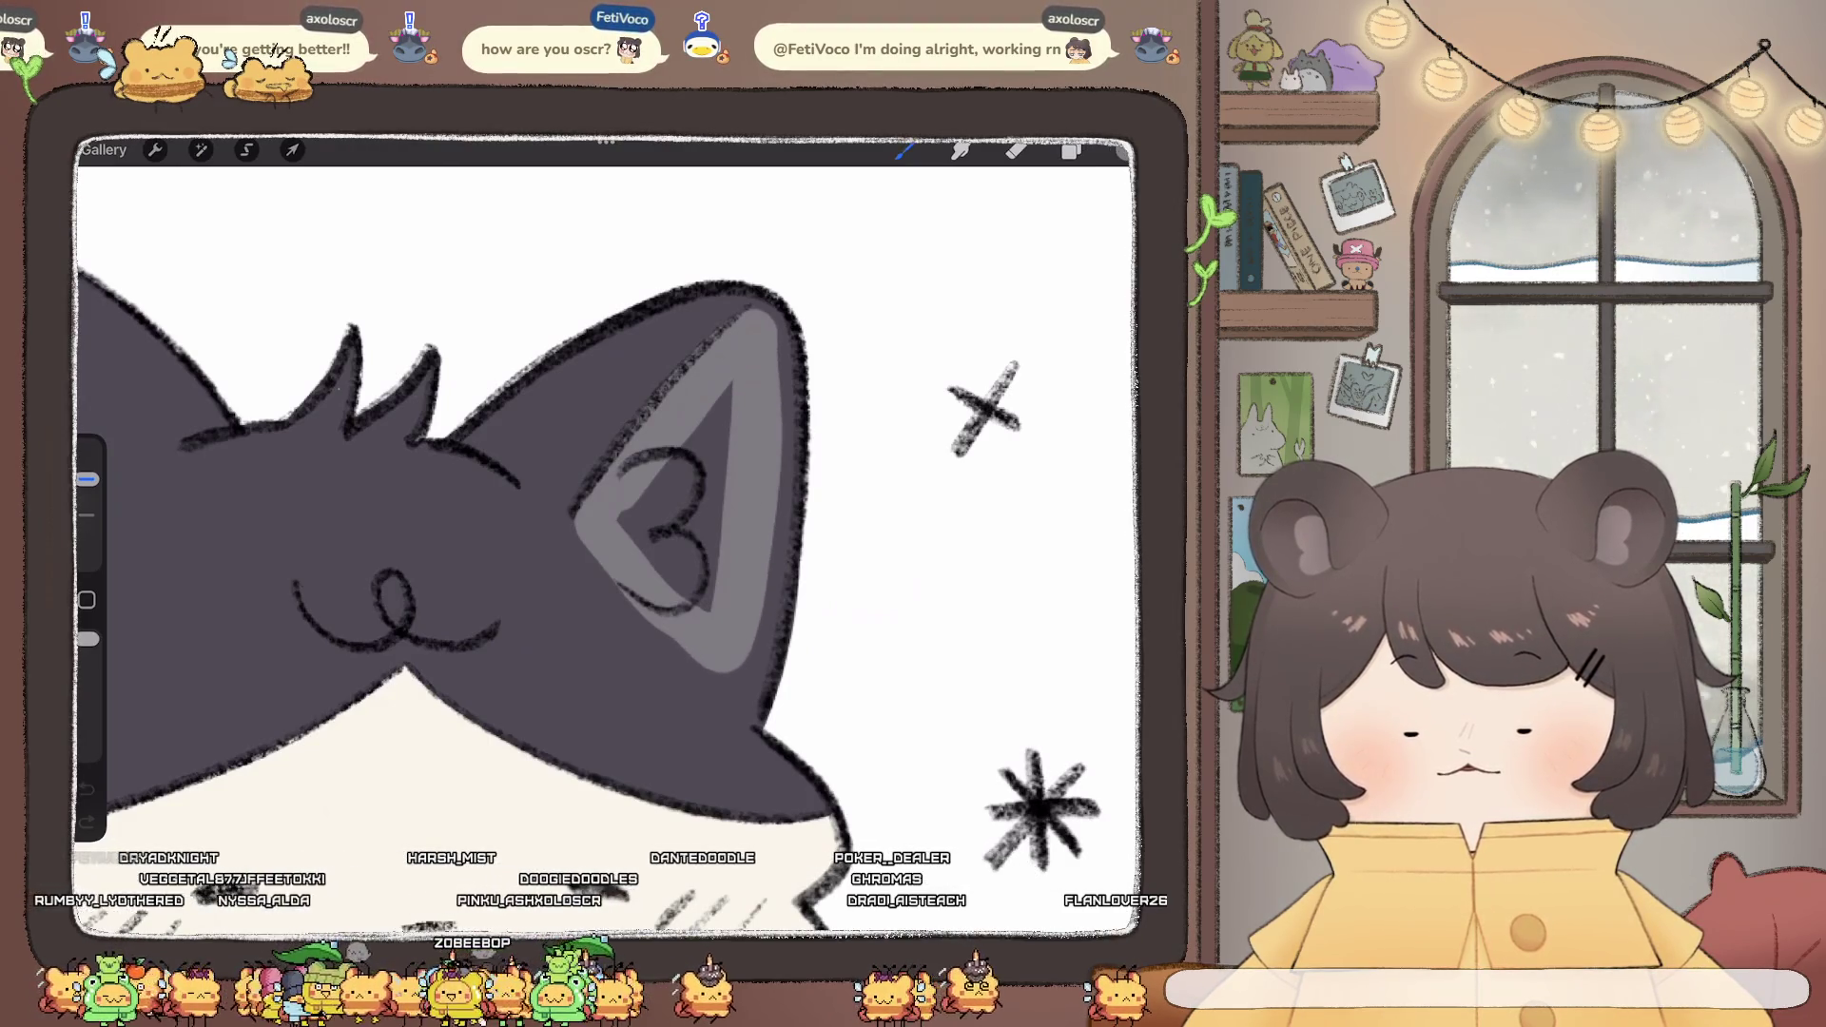
pyautogui.hotkey('ctrl', 'z')
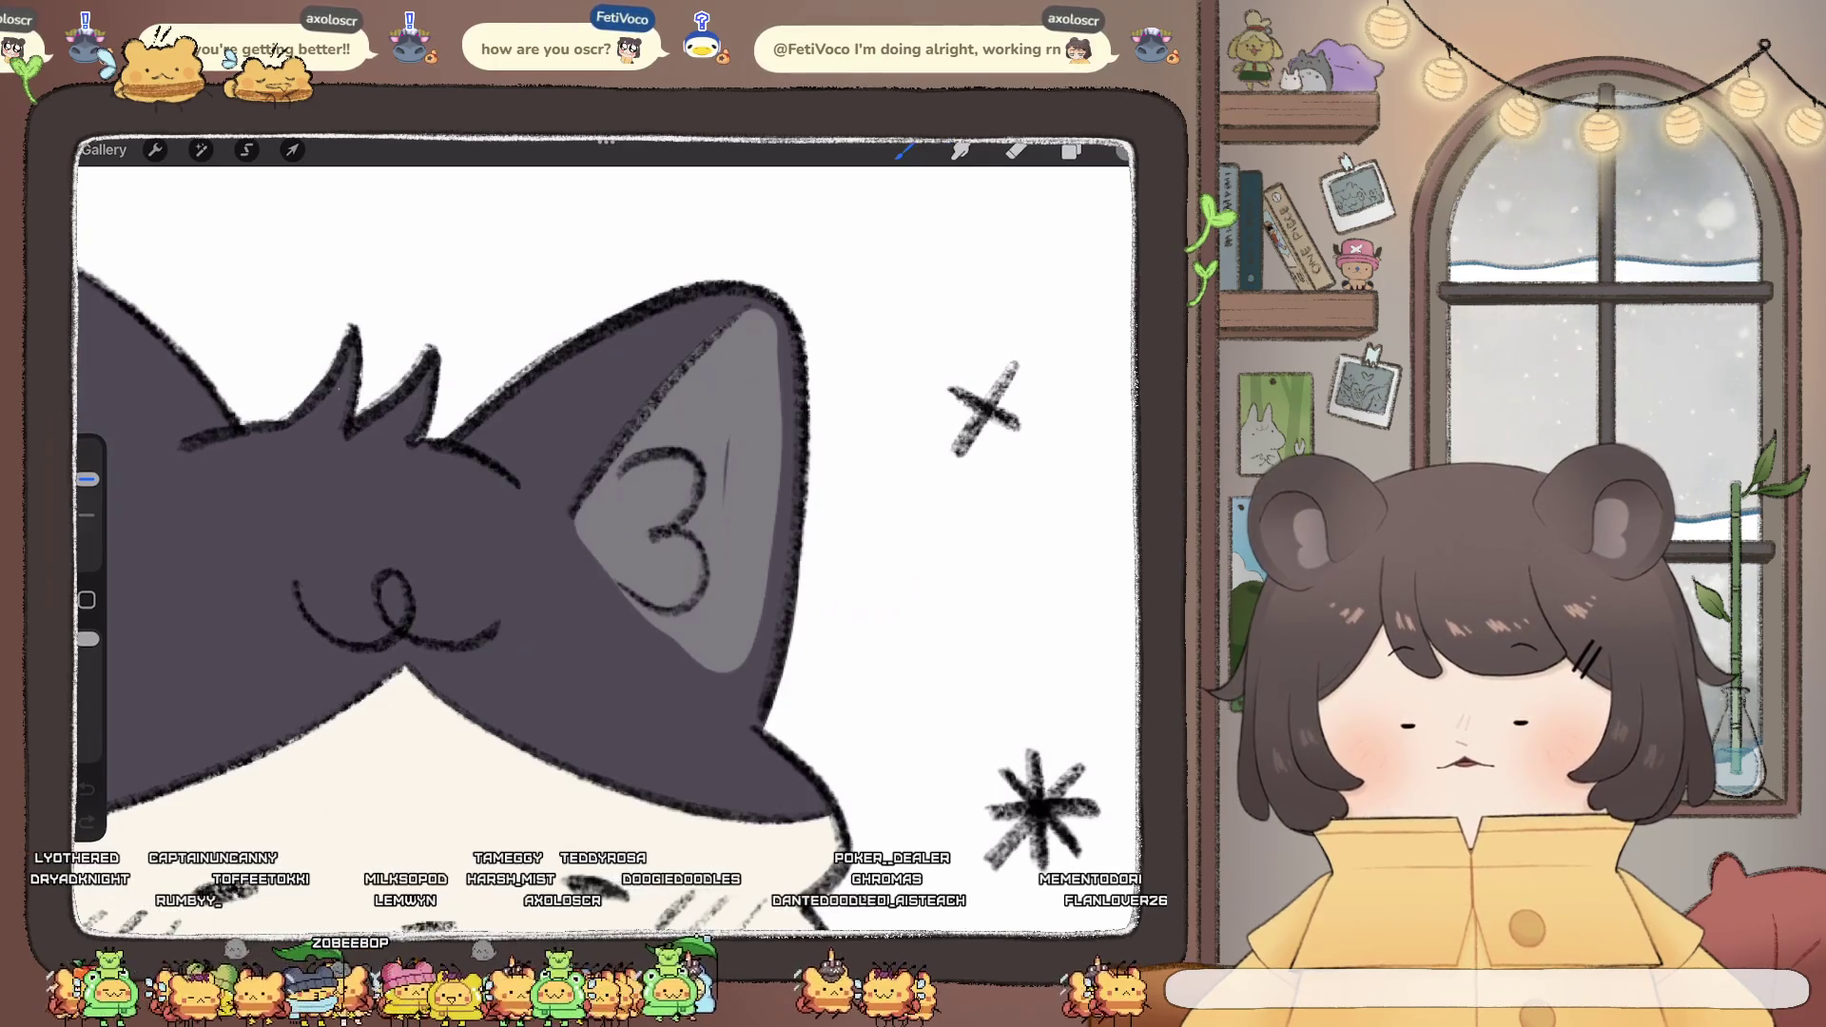
pyautogui.hotkey('ctrl', 'z')
pyautogui.press('e')
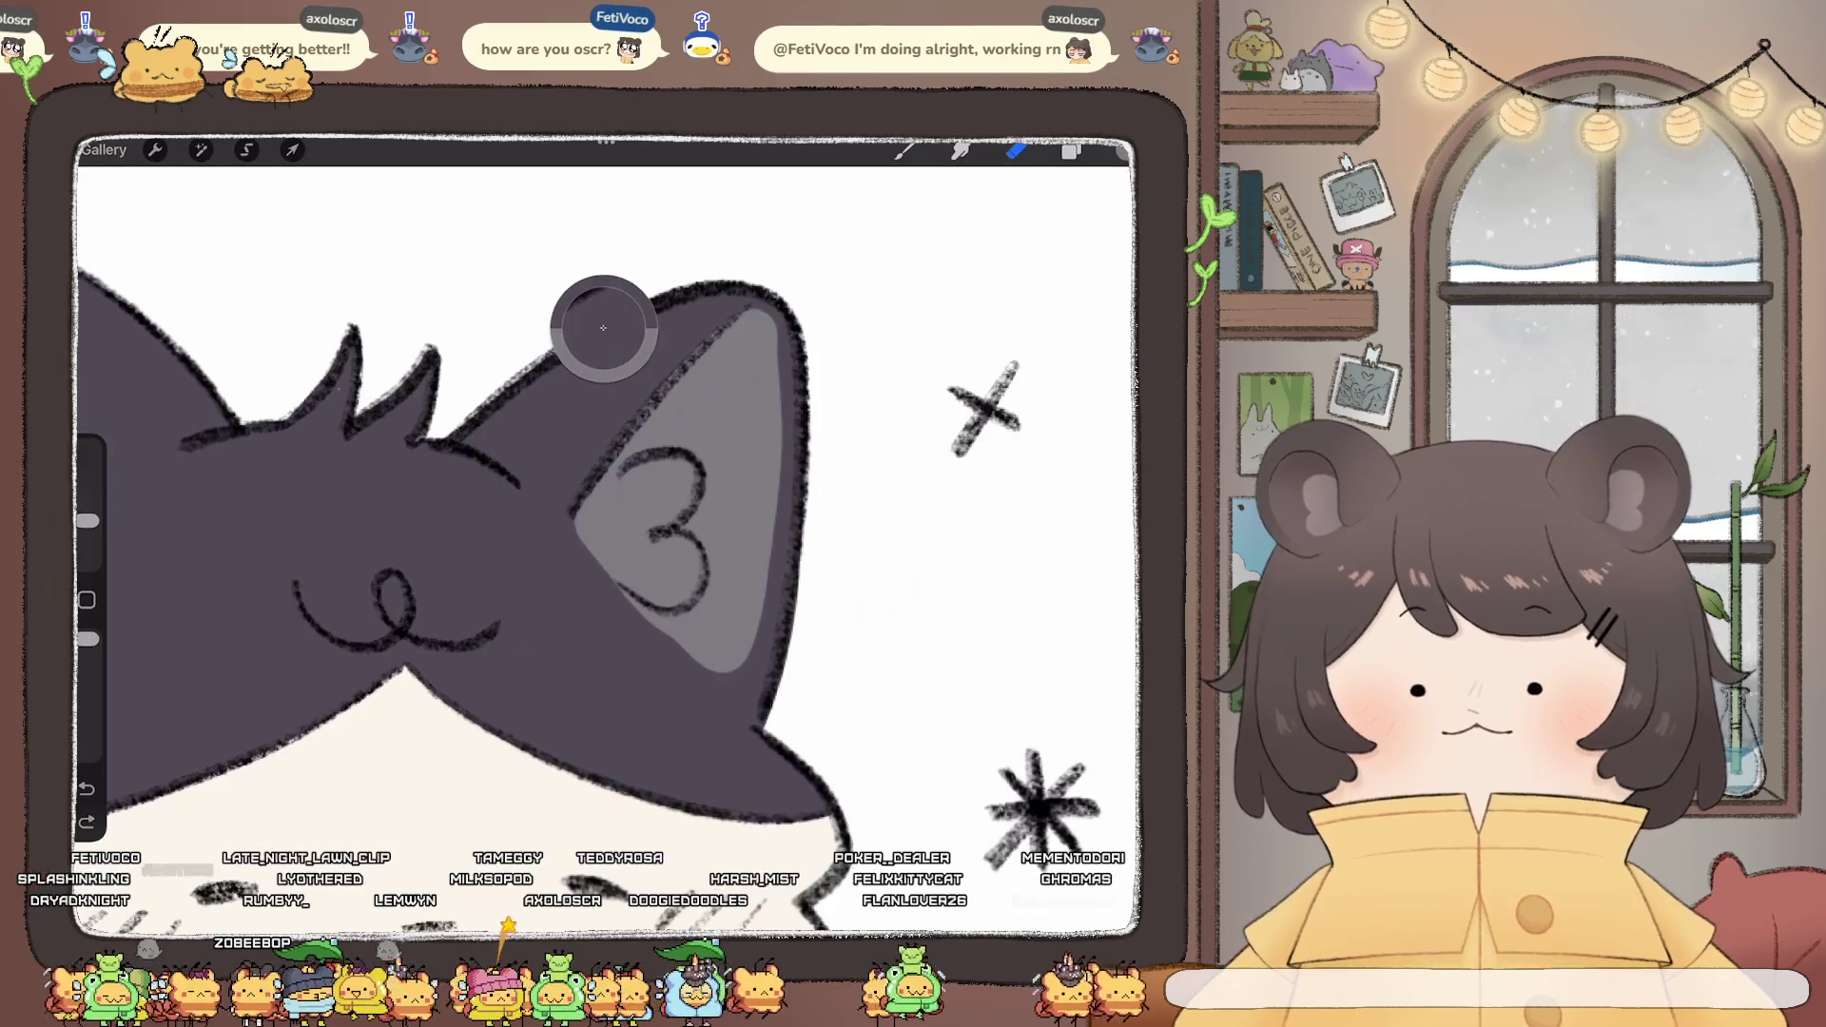
pyautogui.press('b')
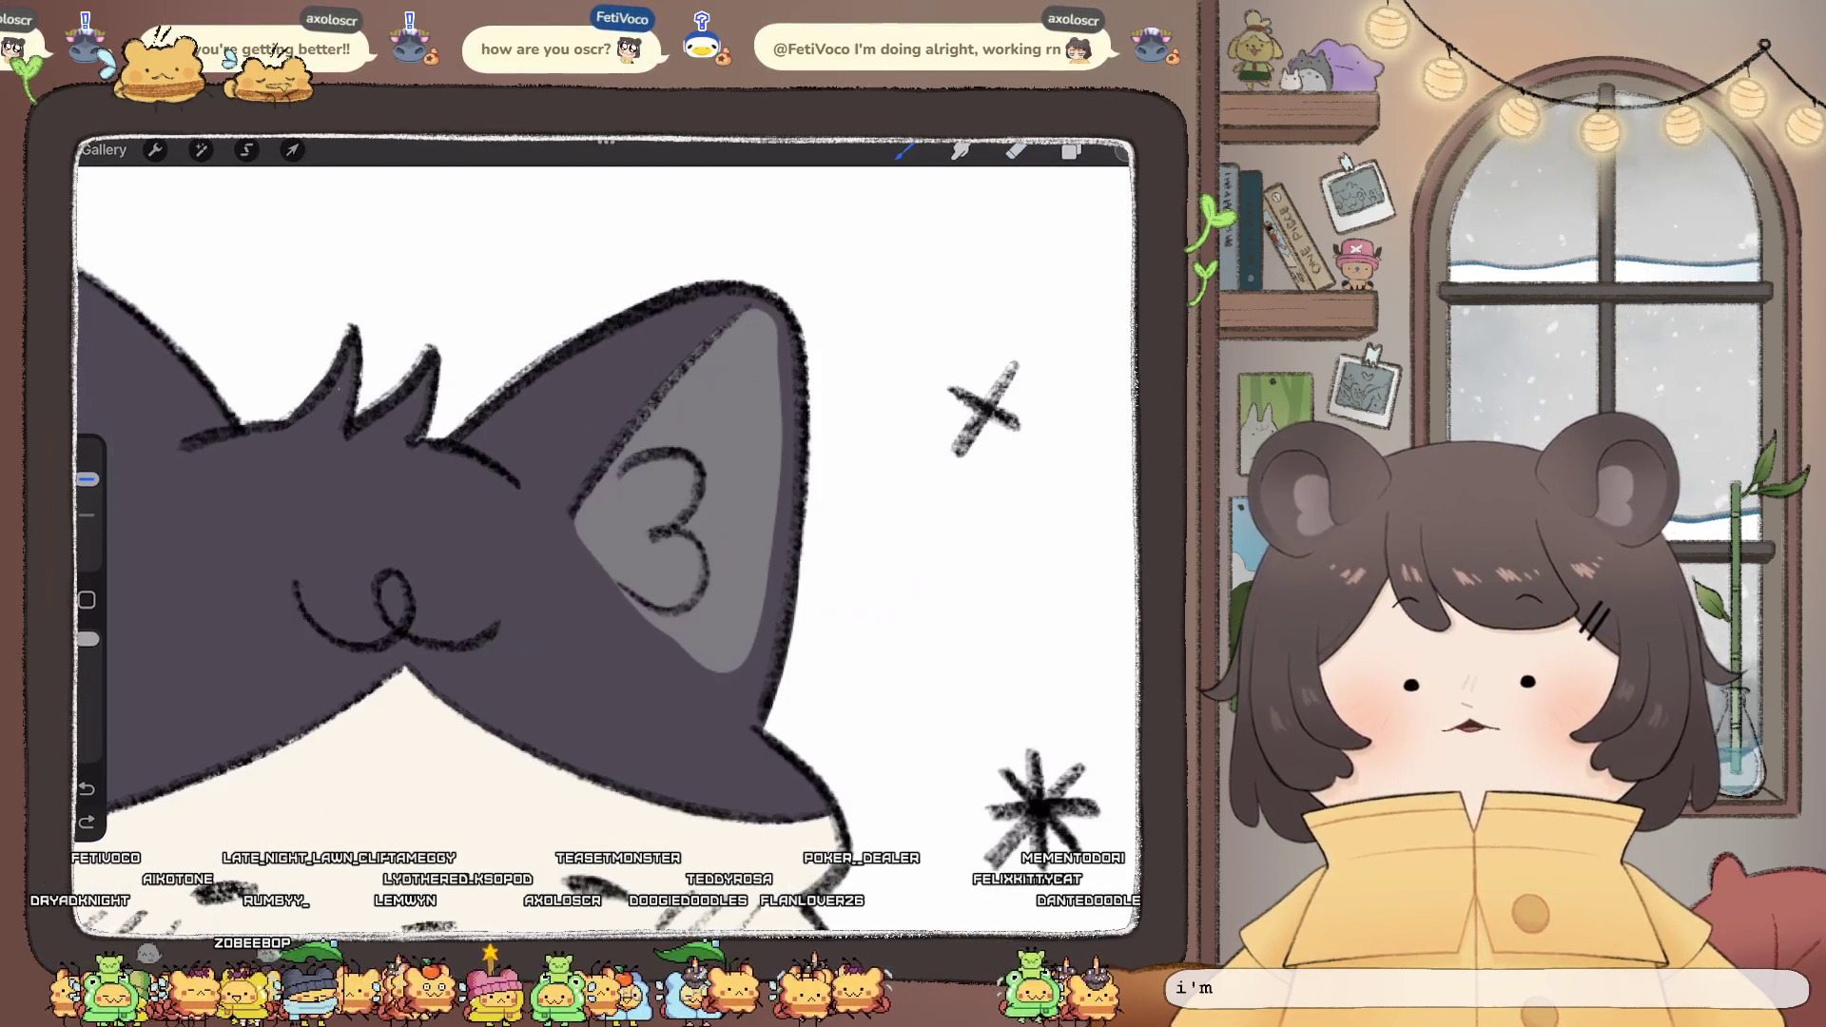
pyautogui.moveTo(86, 479); pyautogui.dragTo(87, 515)
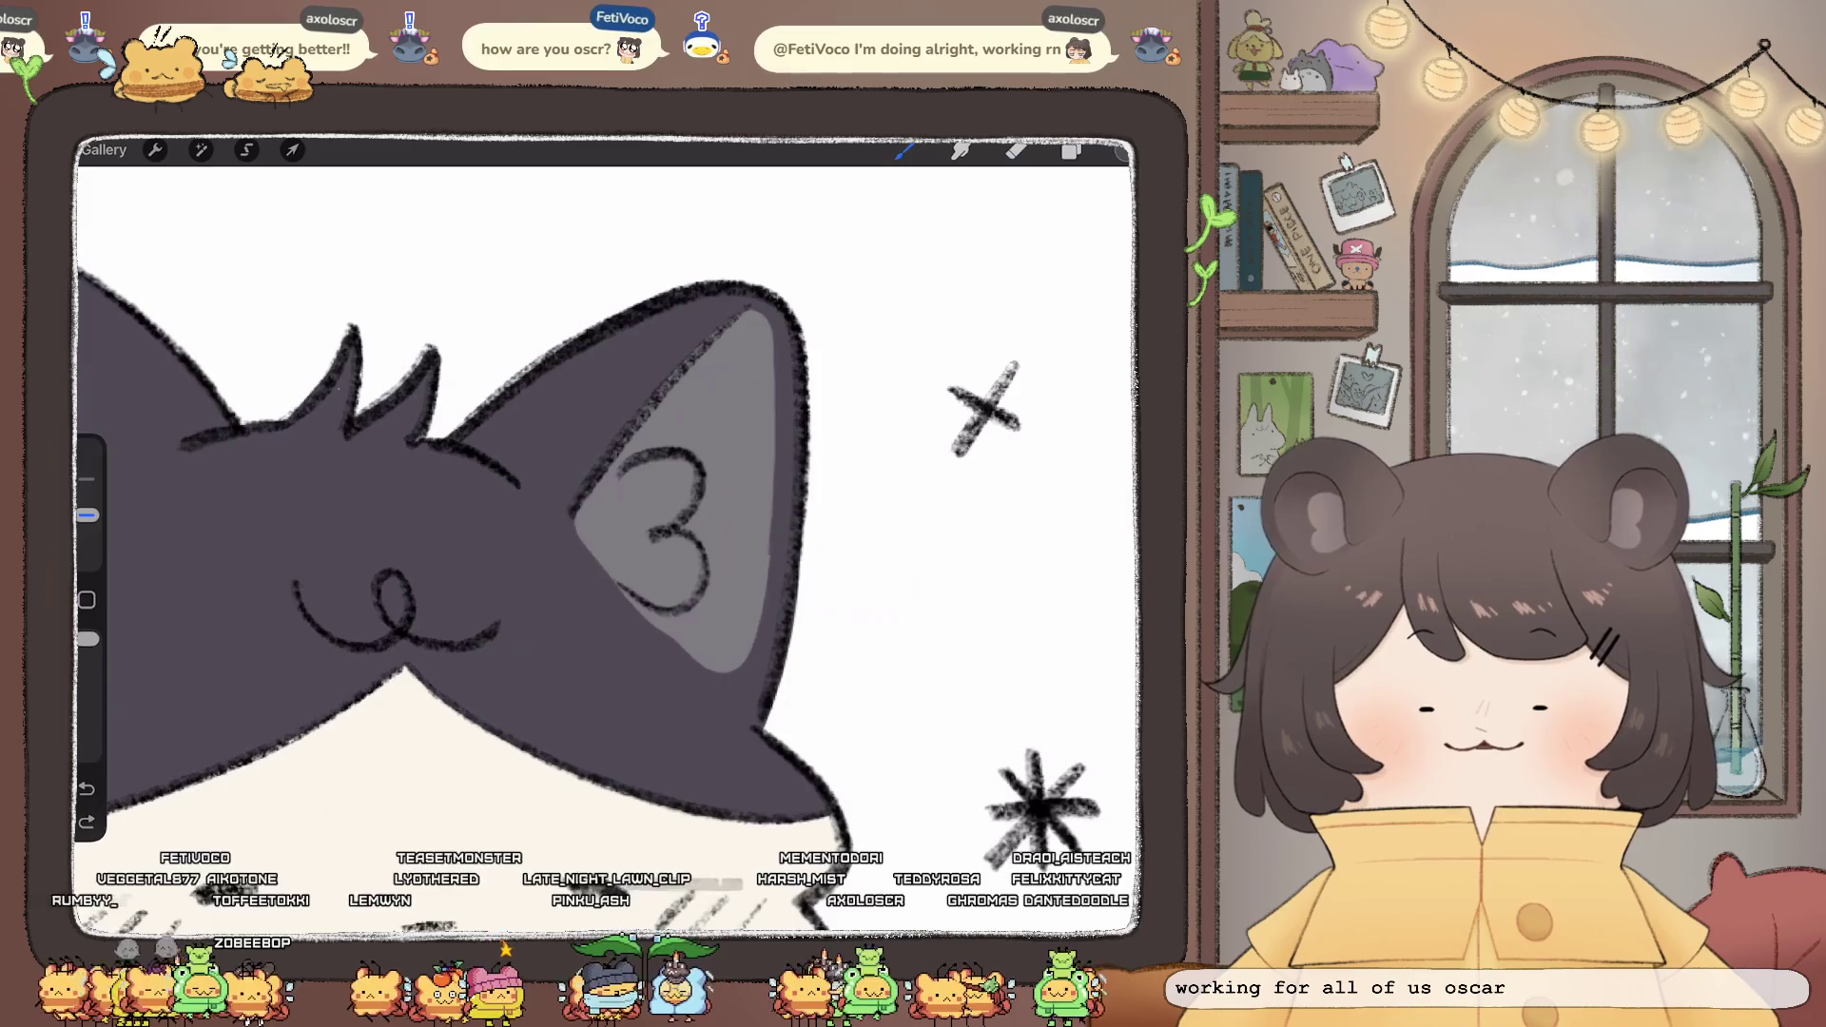
pyautogui.scroll(5, 609, 475)
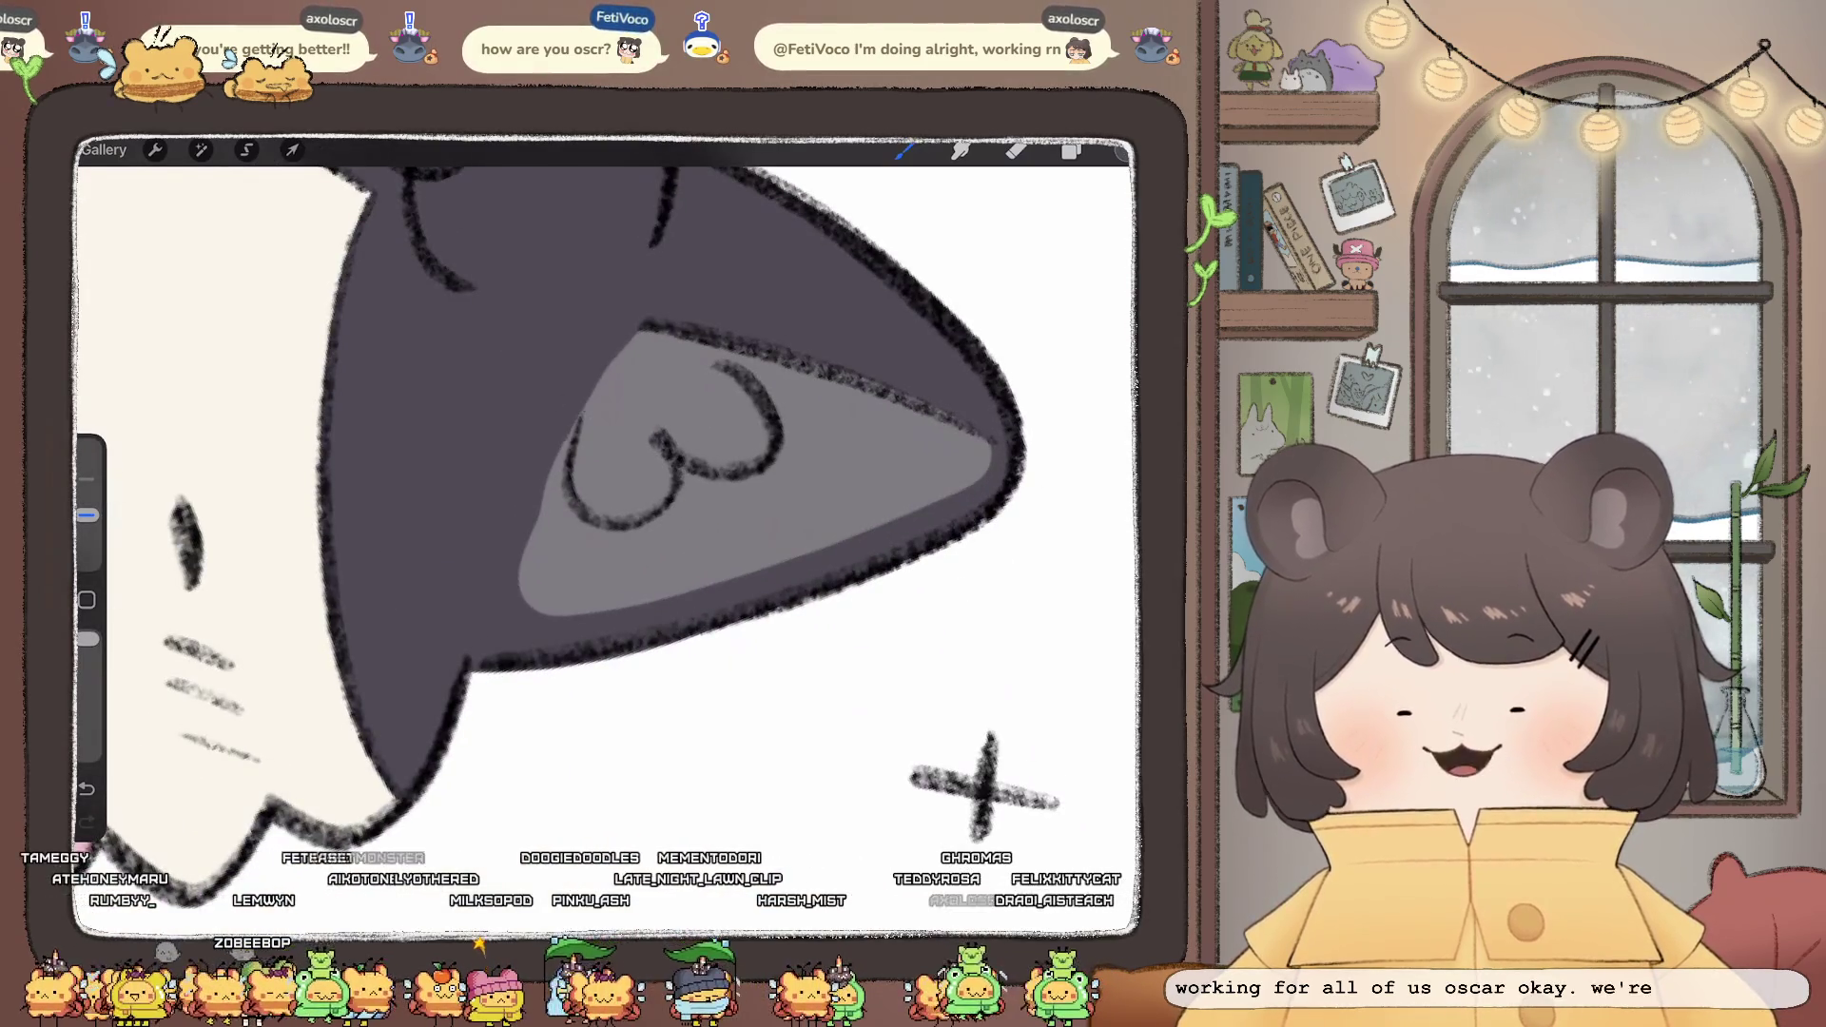
pyautogui.scroll(-5, 609, 532)
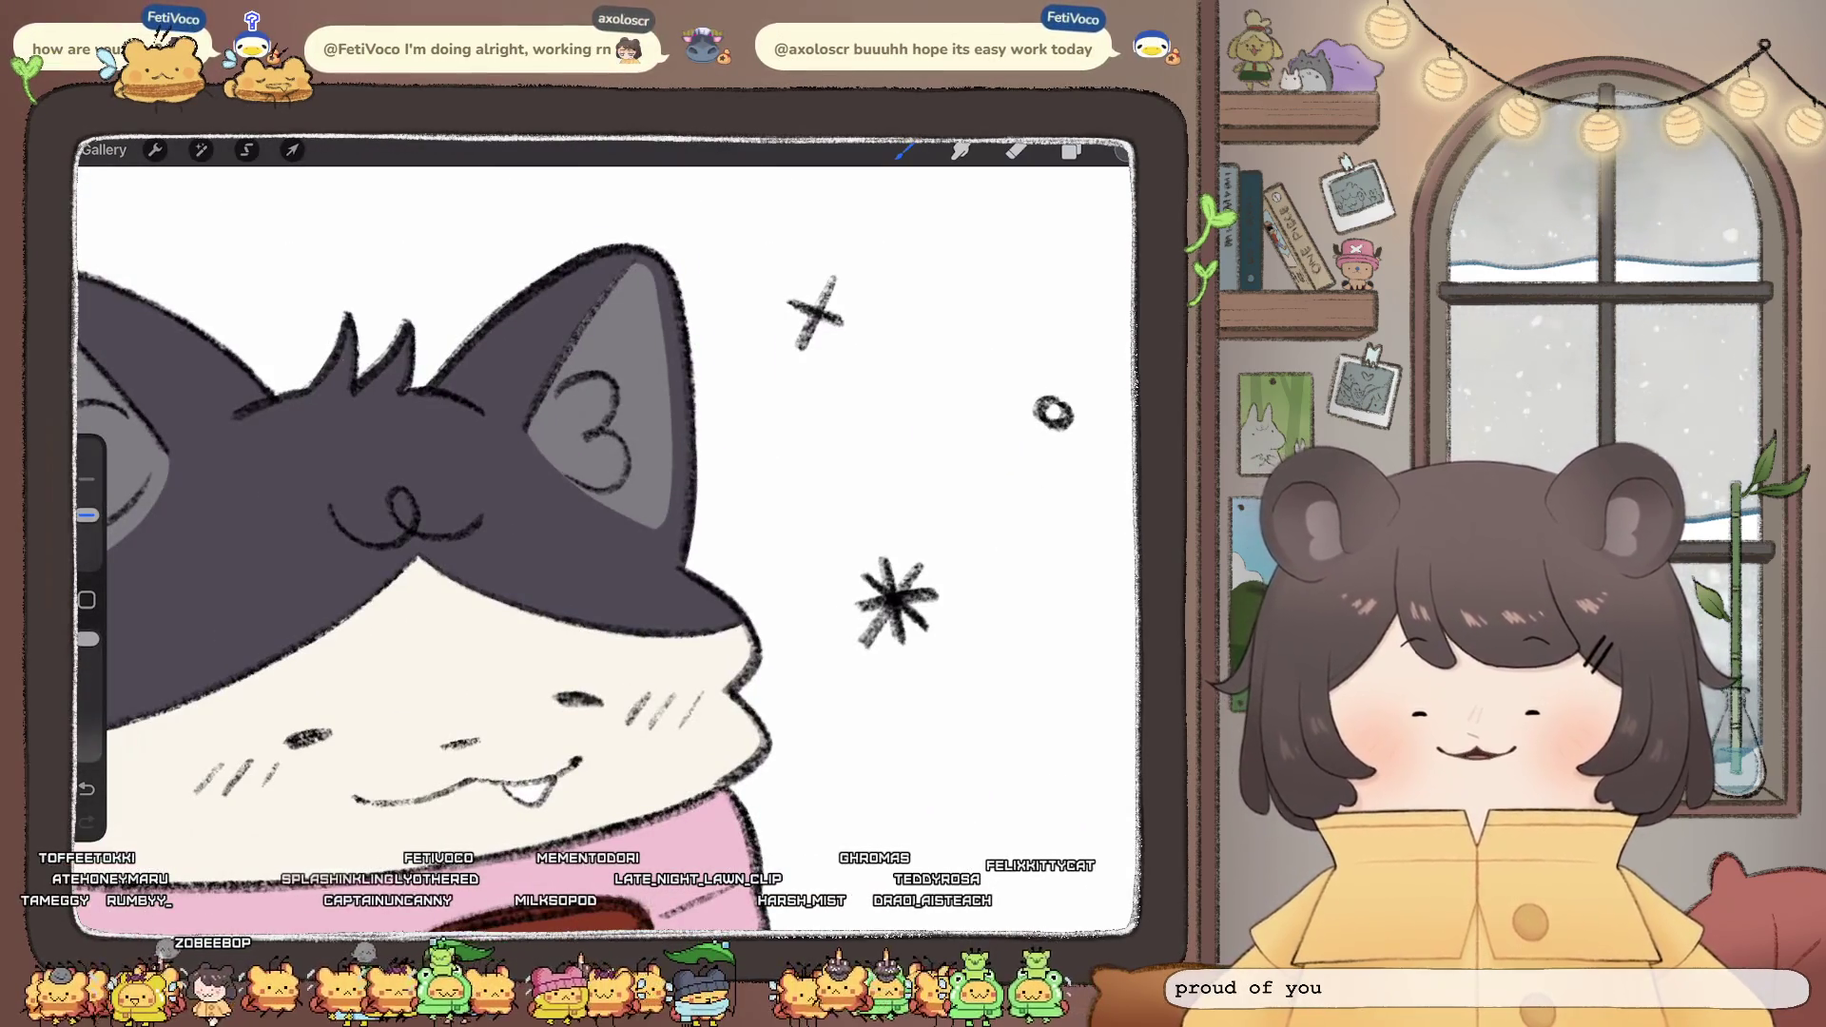
pyautogui.scroll(-5, 609, 532)
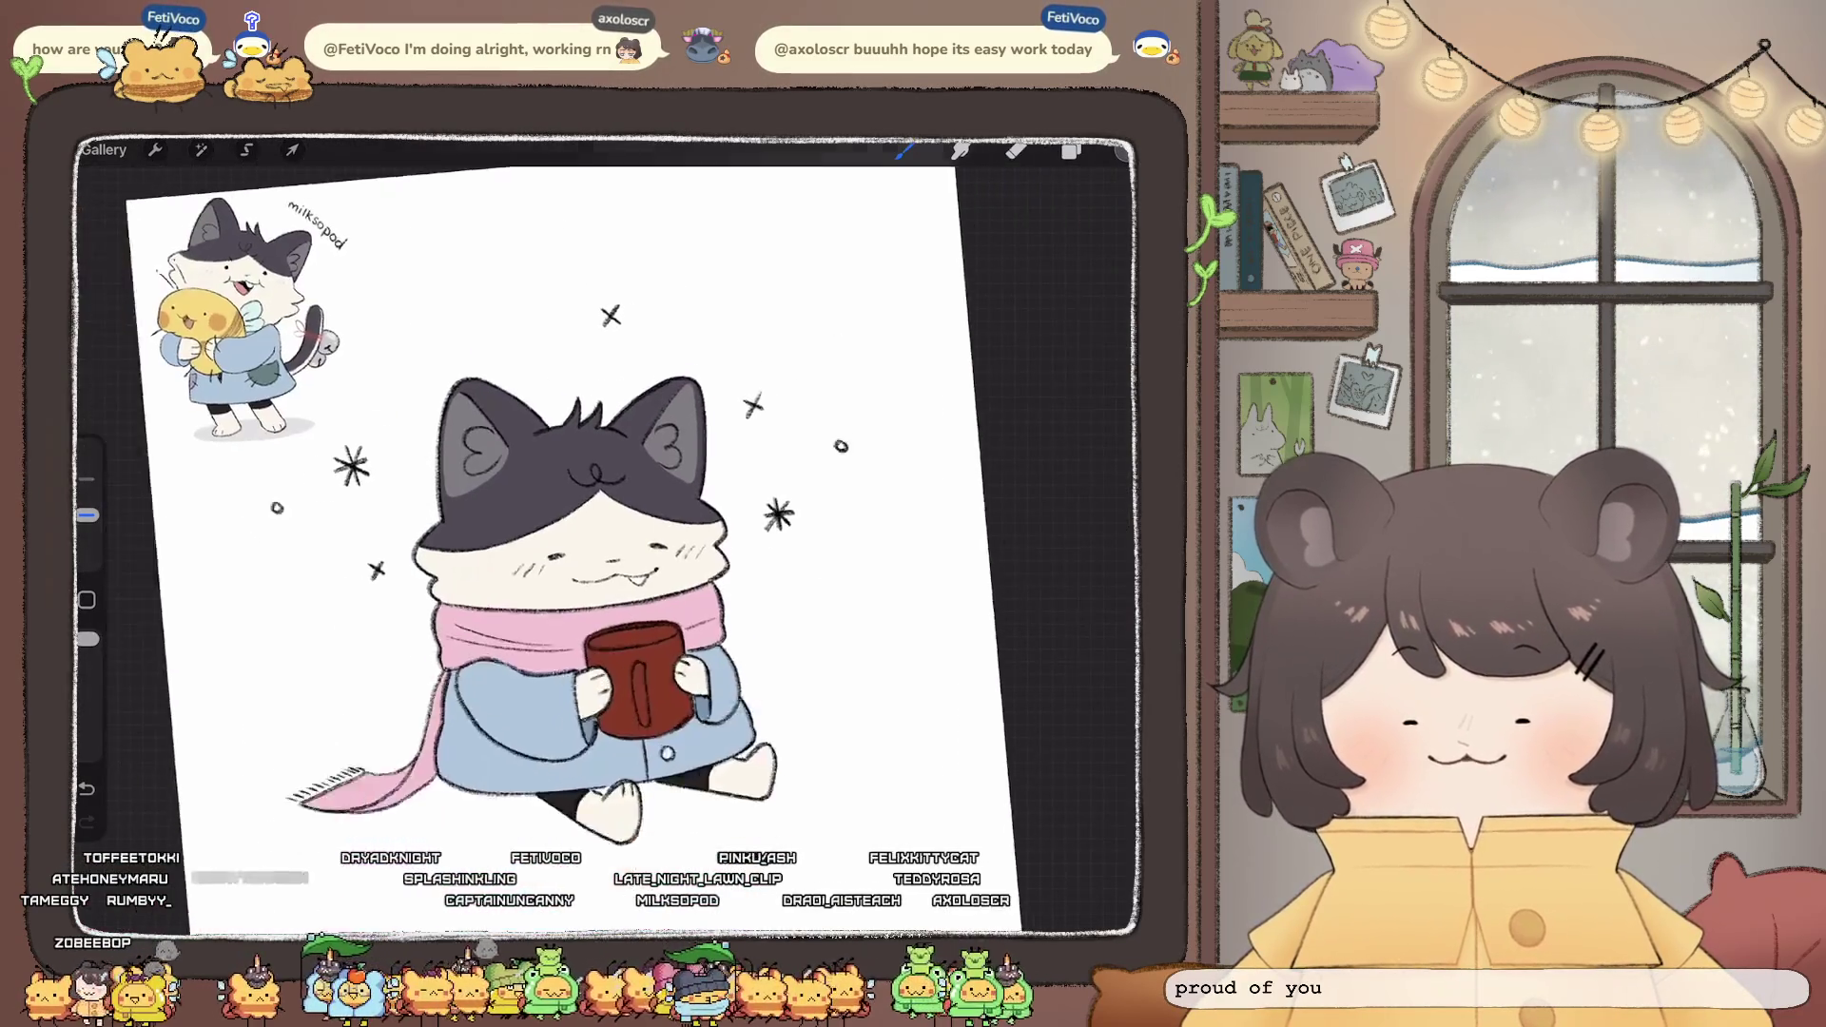
pyautogui.scroll(5, 609, 494)
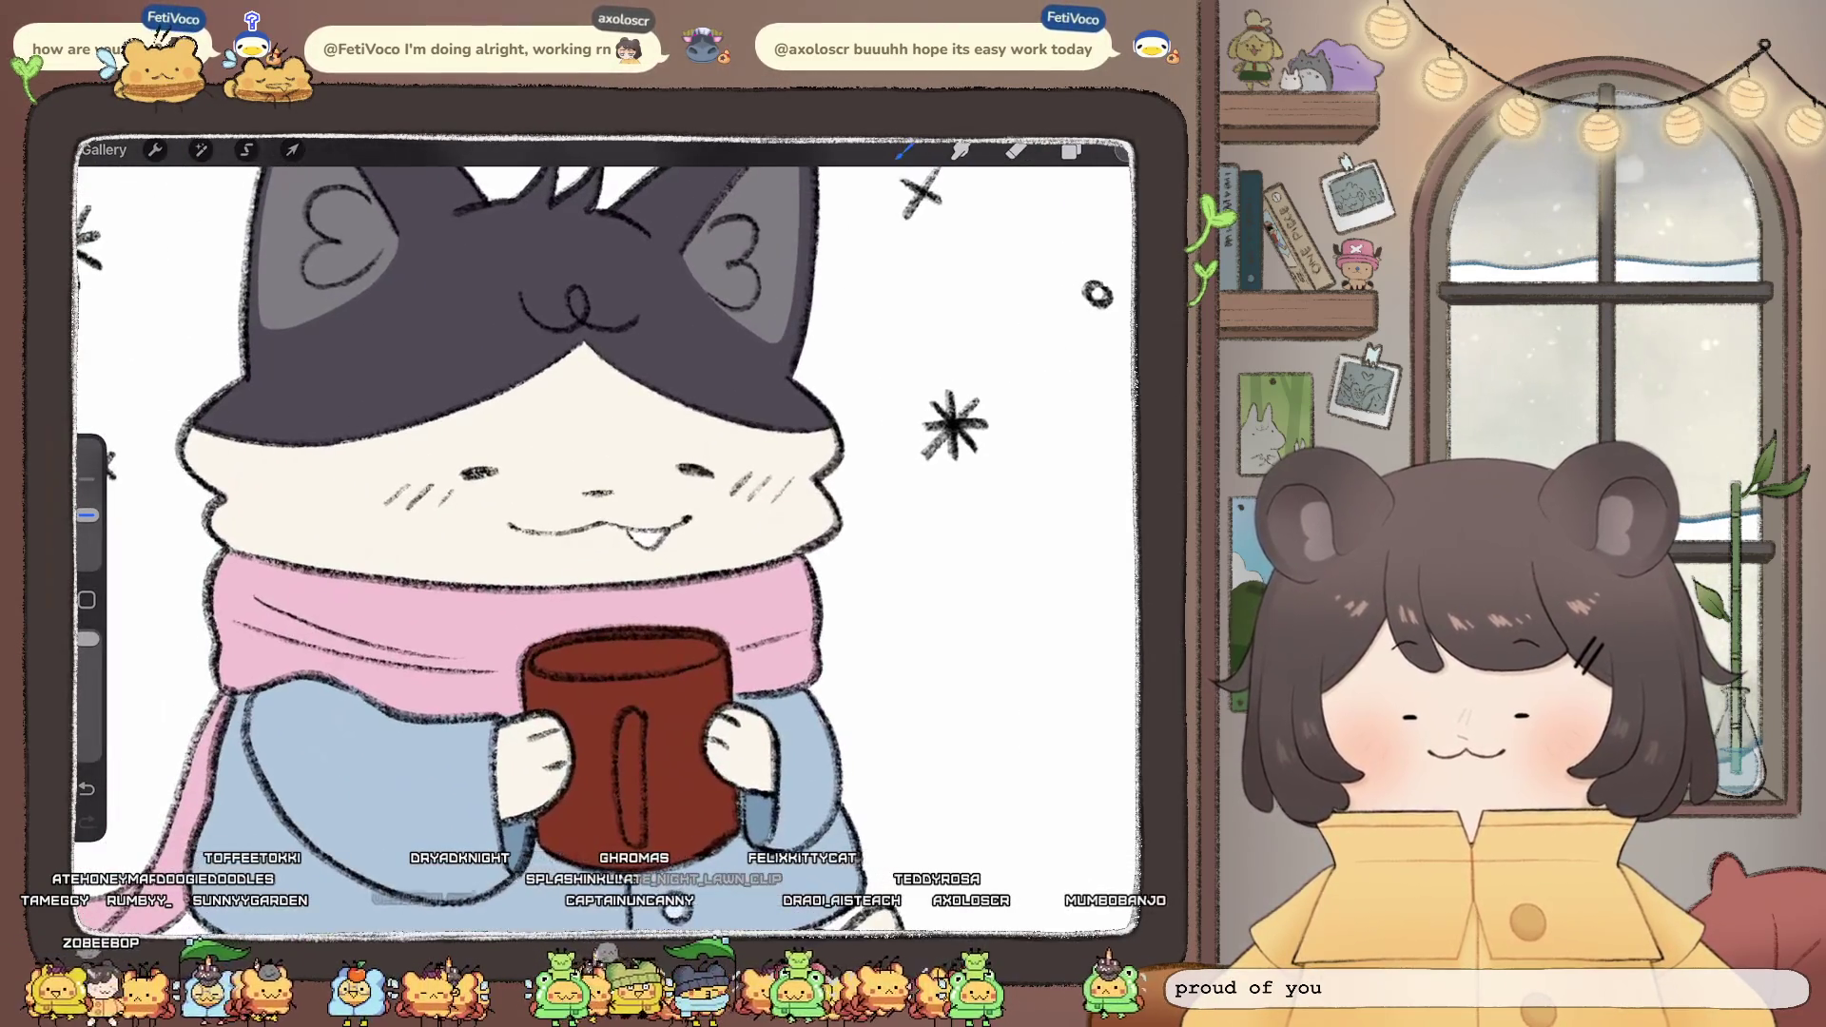
# - On Layer 23, paint a pink-red blush over the left cheek
pyautogui.click(1072, 151)
pyautogui.click(975, 457)
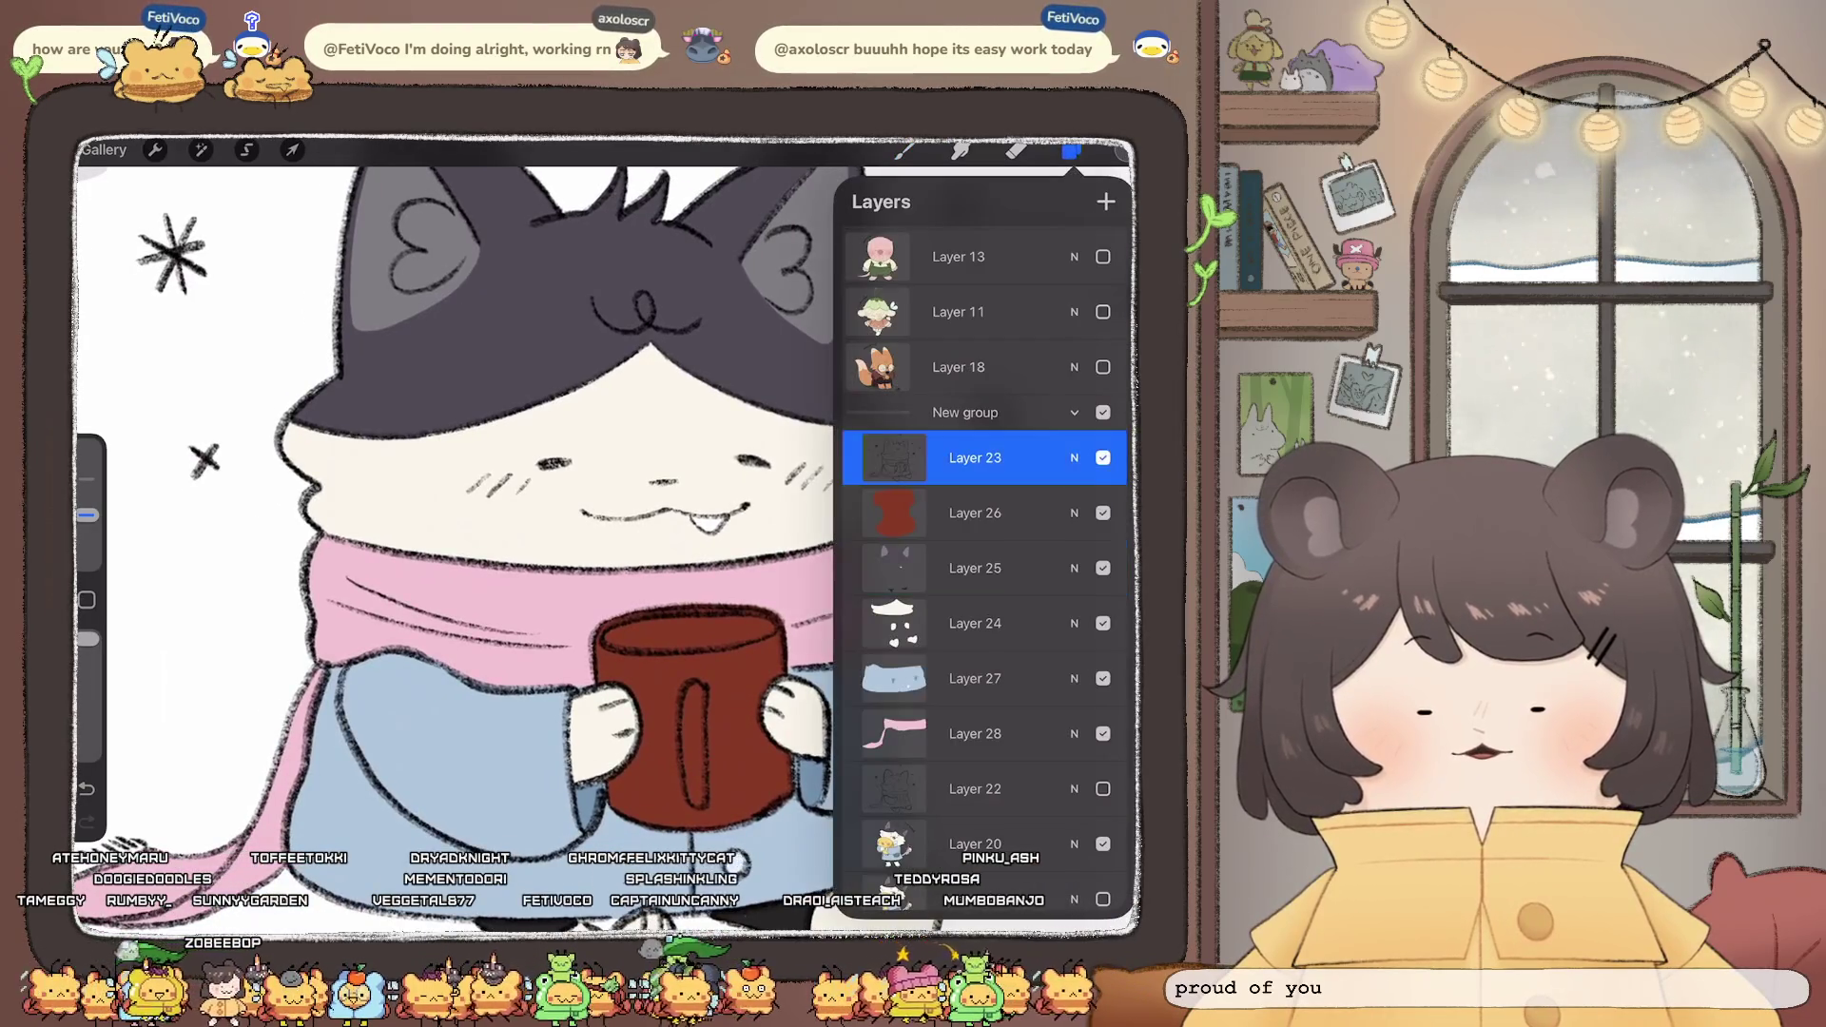
pyautogui.click(894, 457)
pyautogui.click(894, 457)
pyautogui.click(1071, 151)
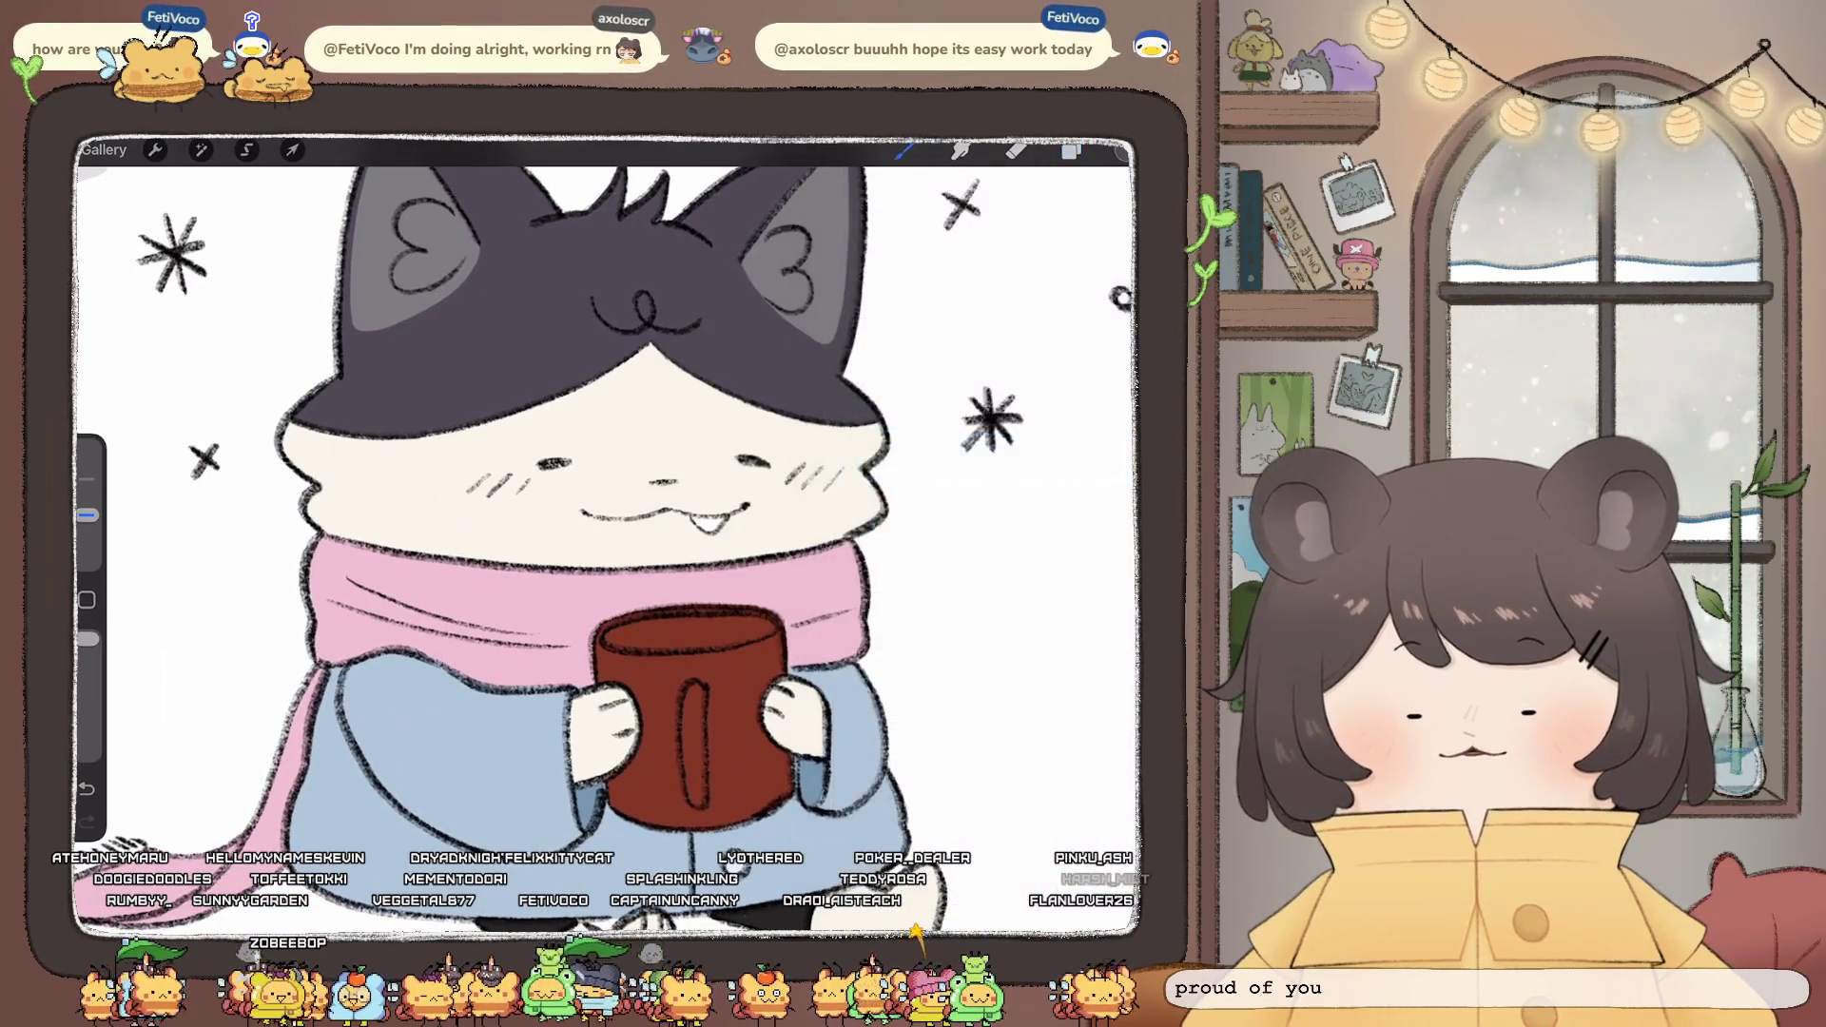
pyautogui.click(1122, 150)
pyautogui.click(963, 246)
pyautogui.click(1123, 150)
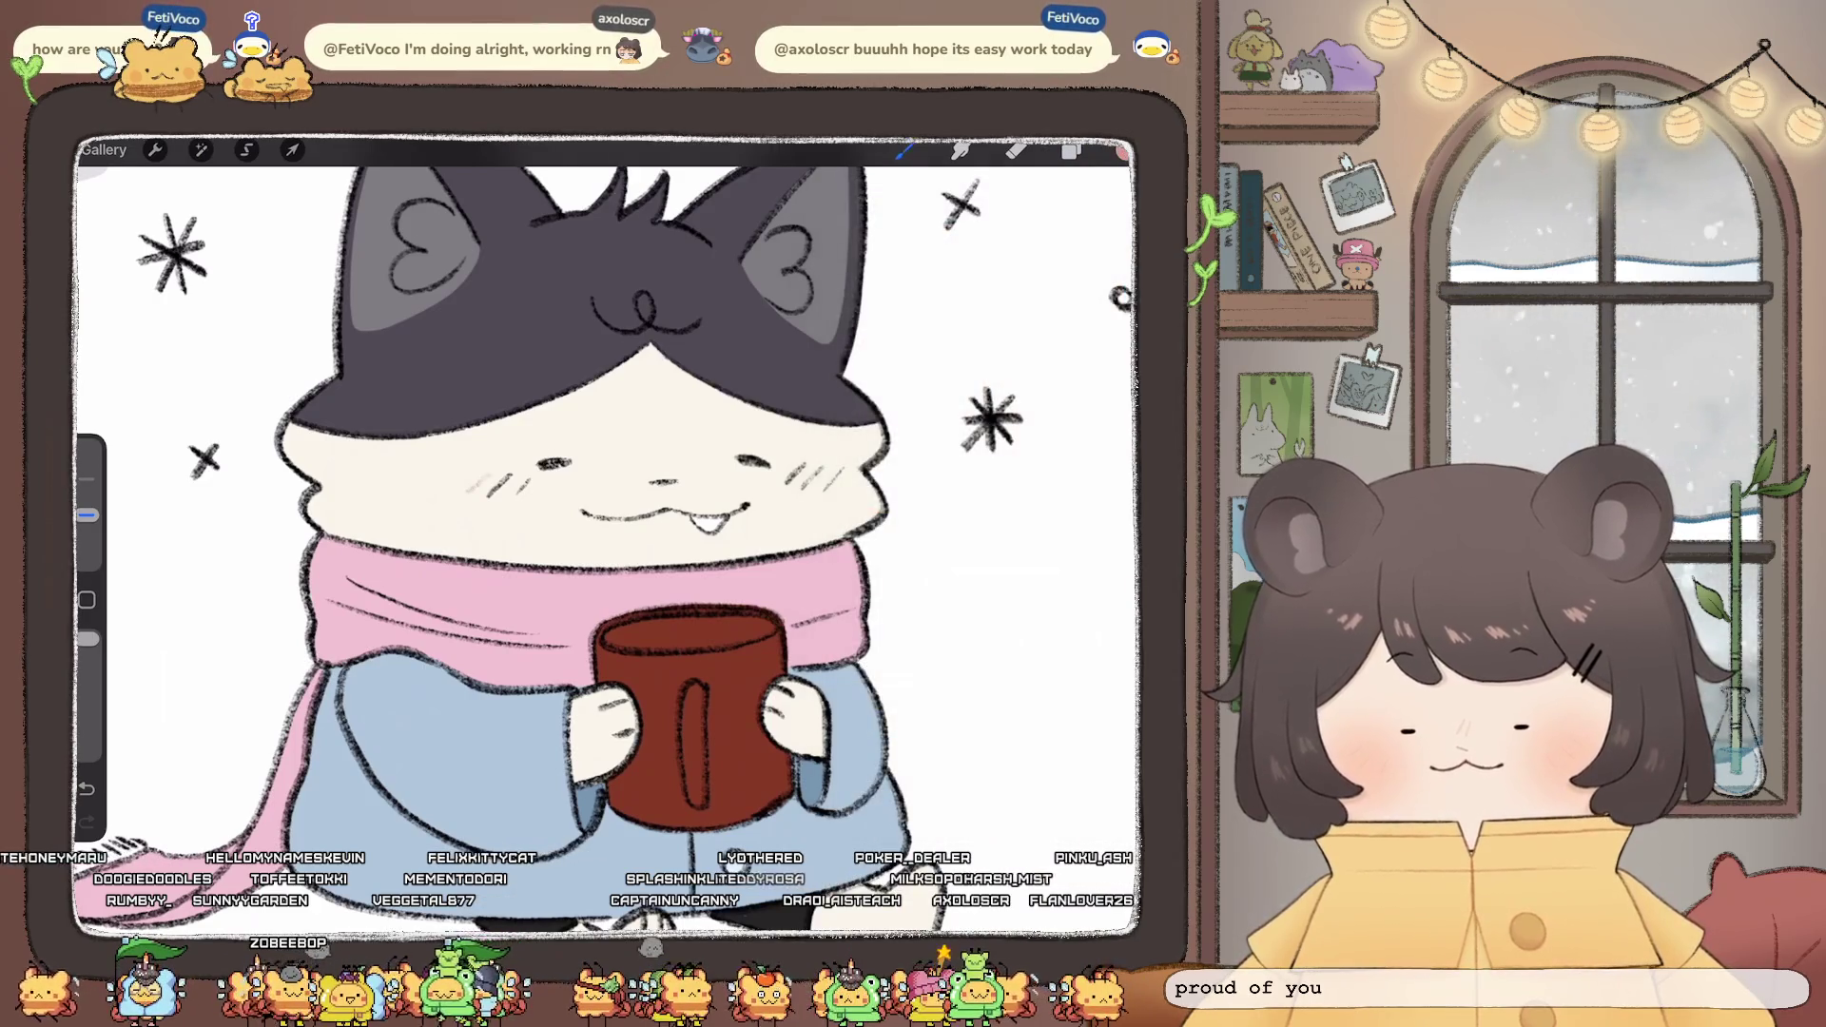
pyautogui.moveTo(487, 495); pyautogui.dragTo(506, 477)
# - Switch to the mug's Layer 26 and paint a grey highlight along the rim
pyautogui.click(1122, 151)
pyautogui.click(980, 255)
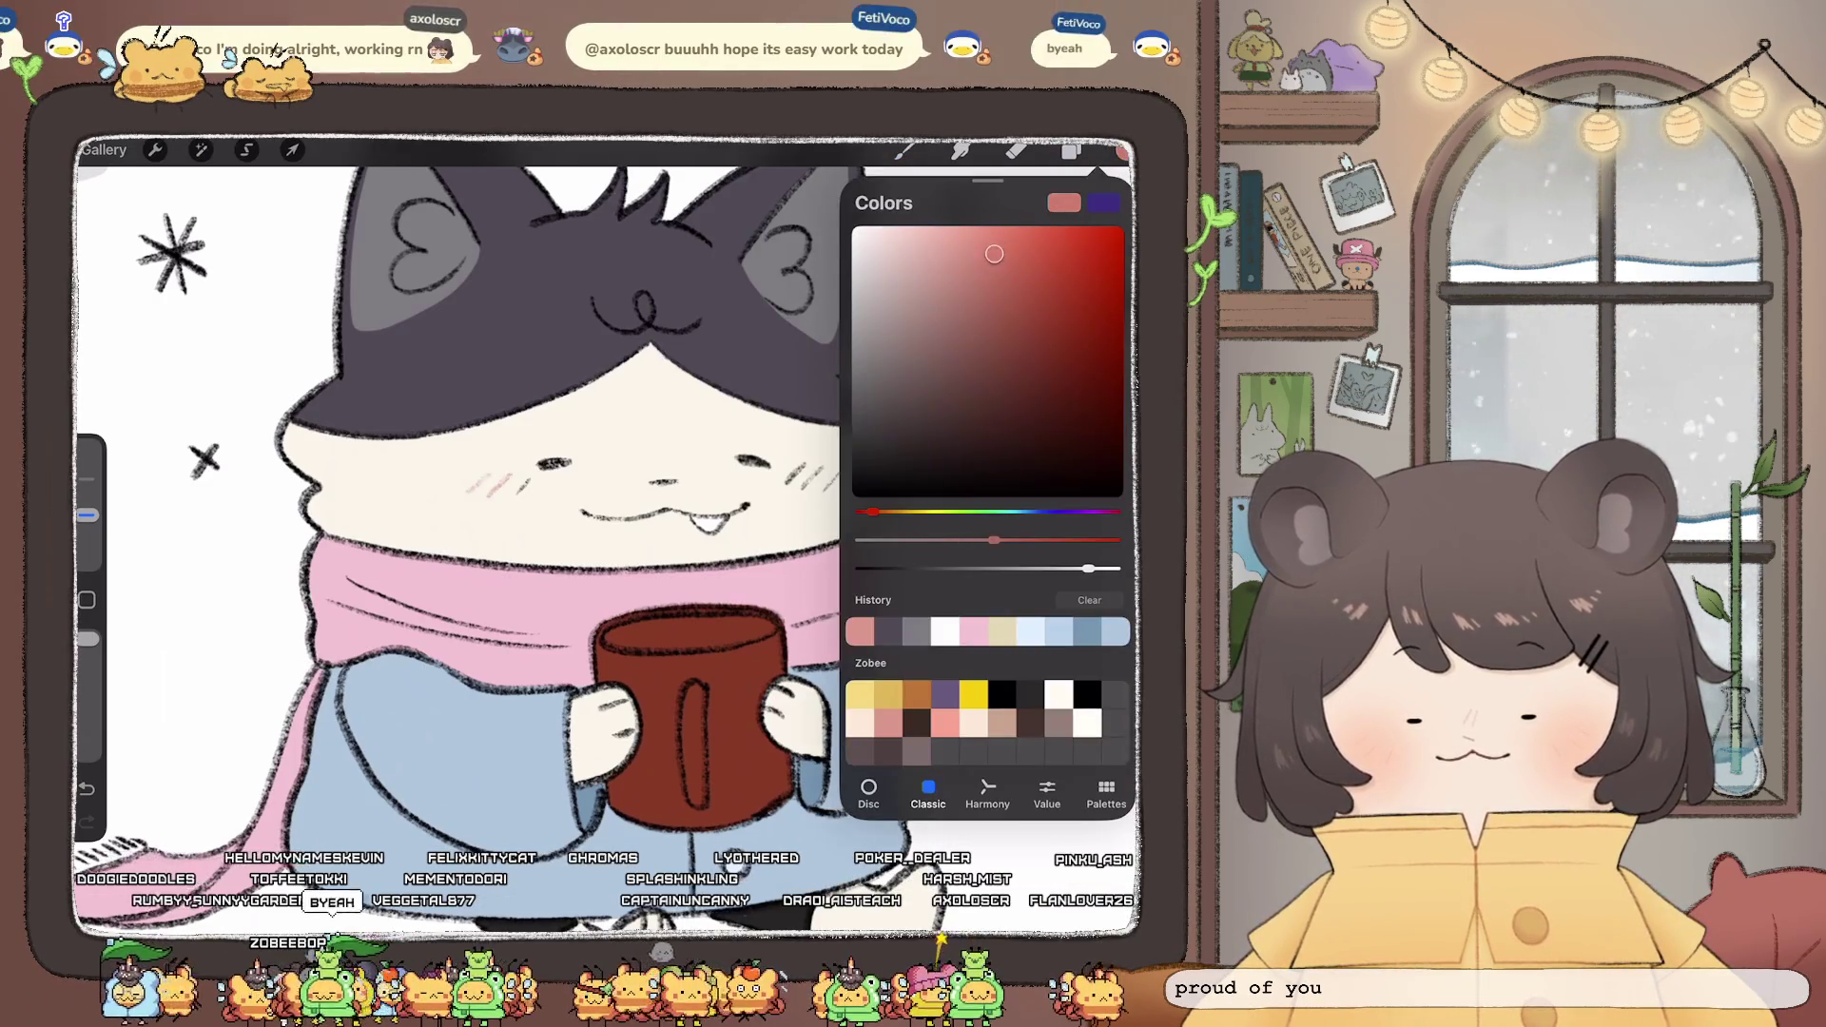
pyautogui.click(1122, 150)
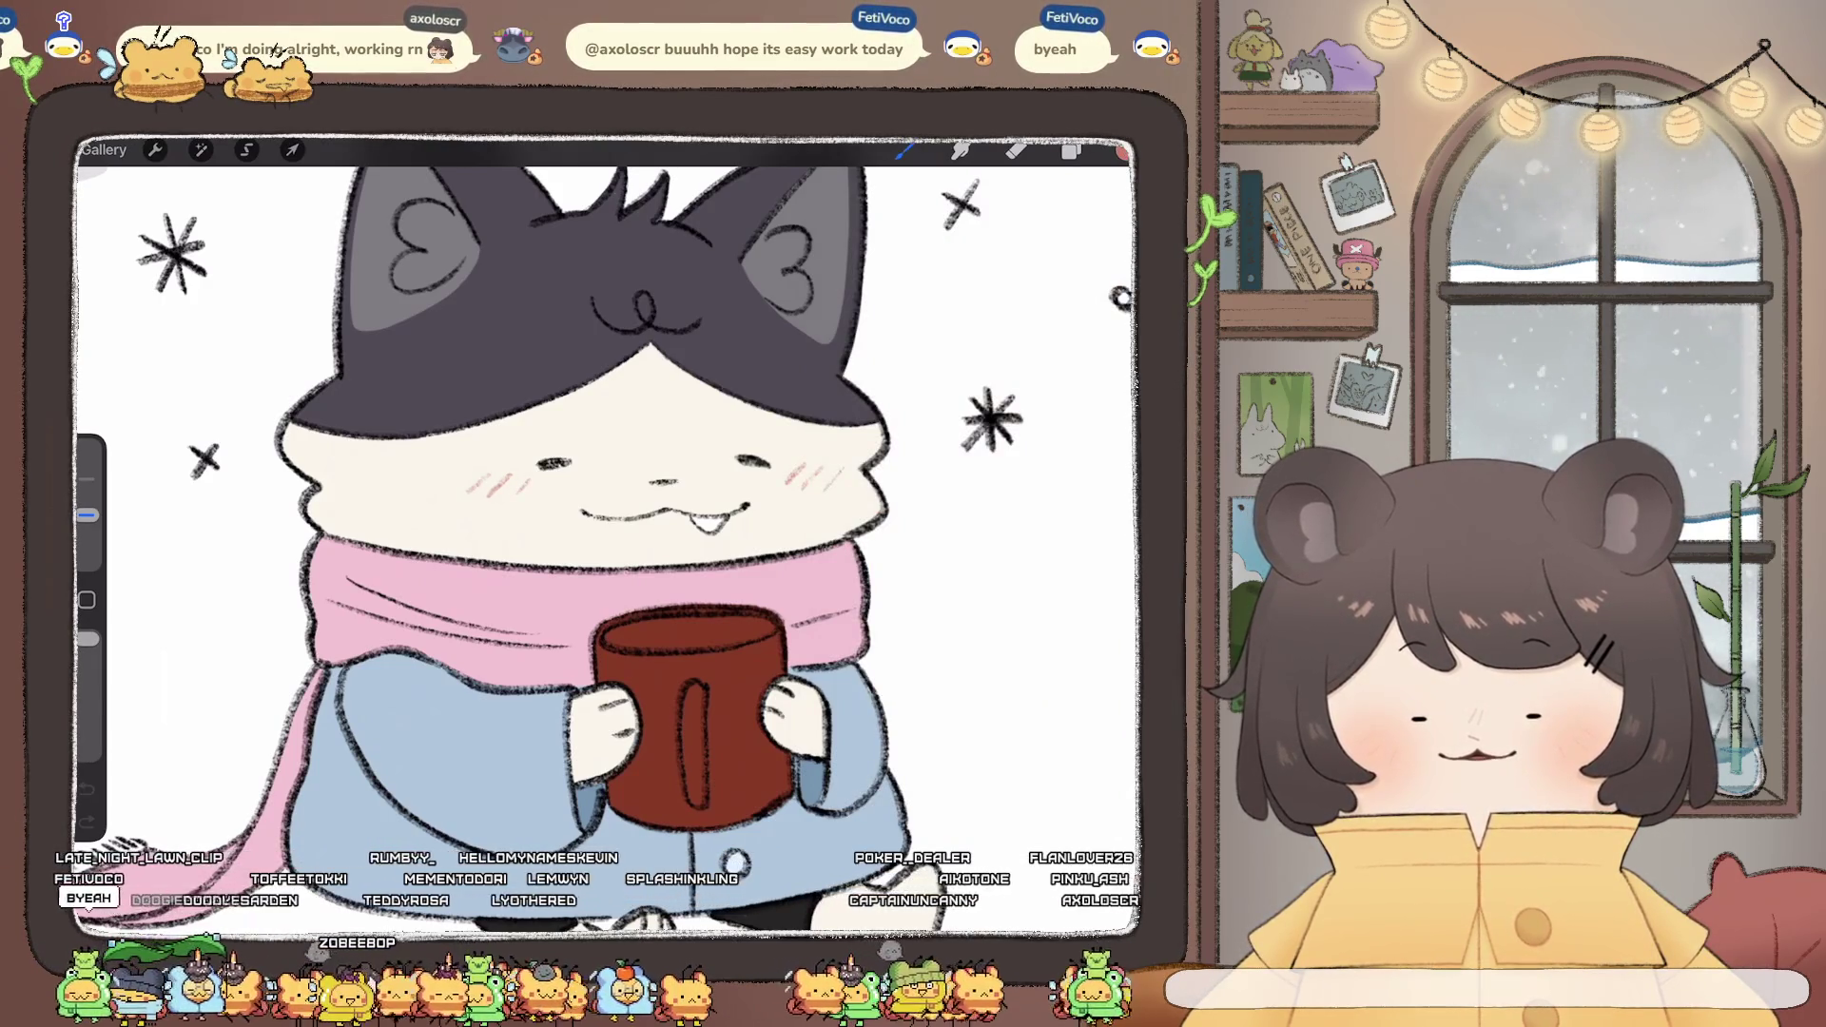
pyautogui.scroll(-5, 609, 532)
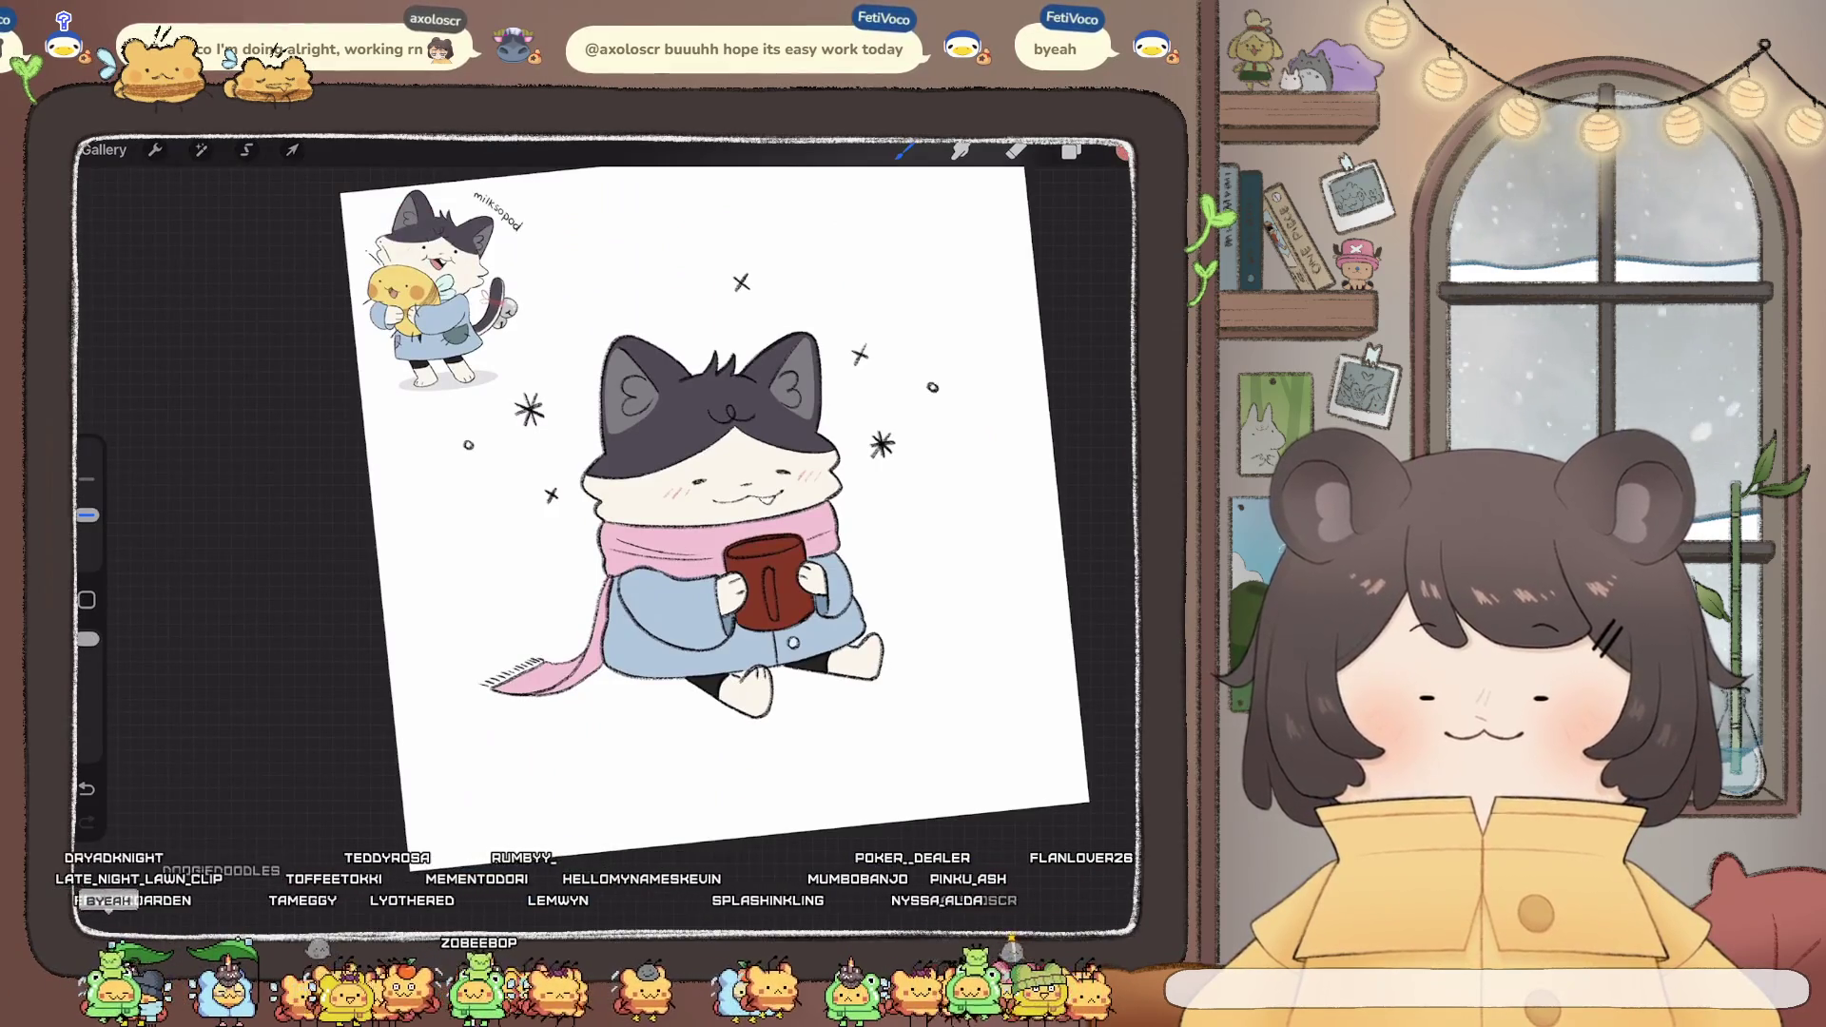
pyautogui.scroll(3, 666, 504)
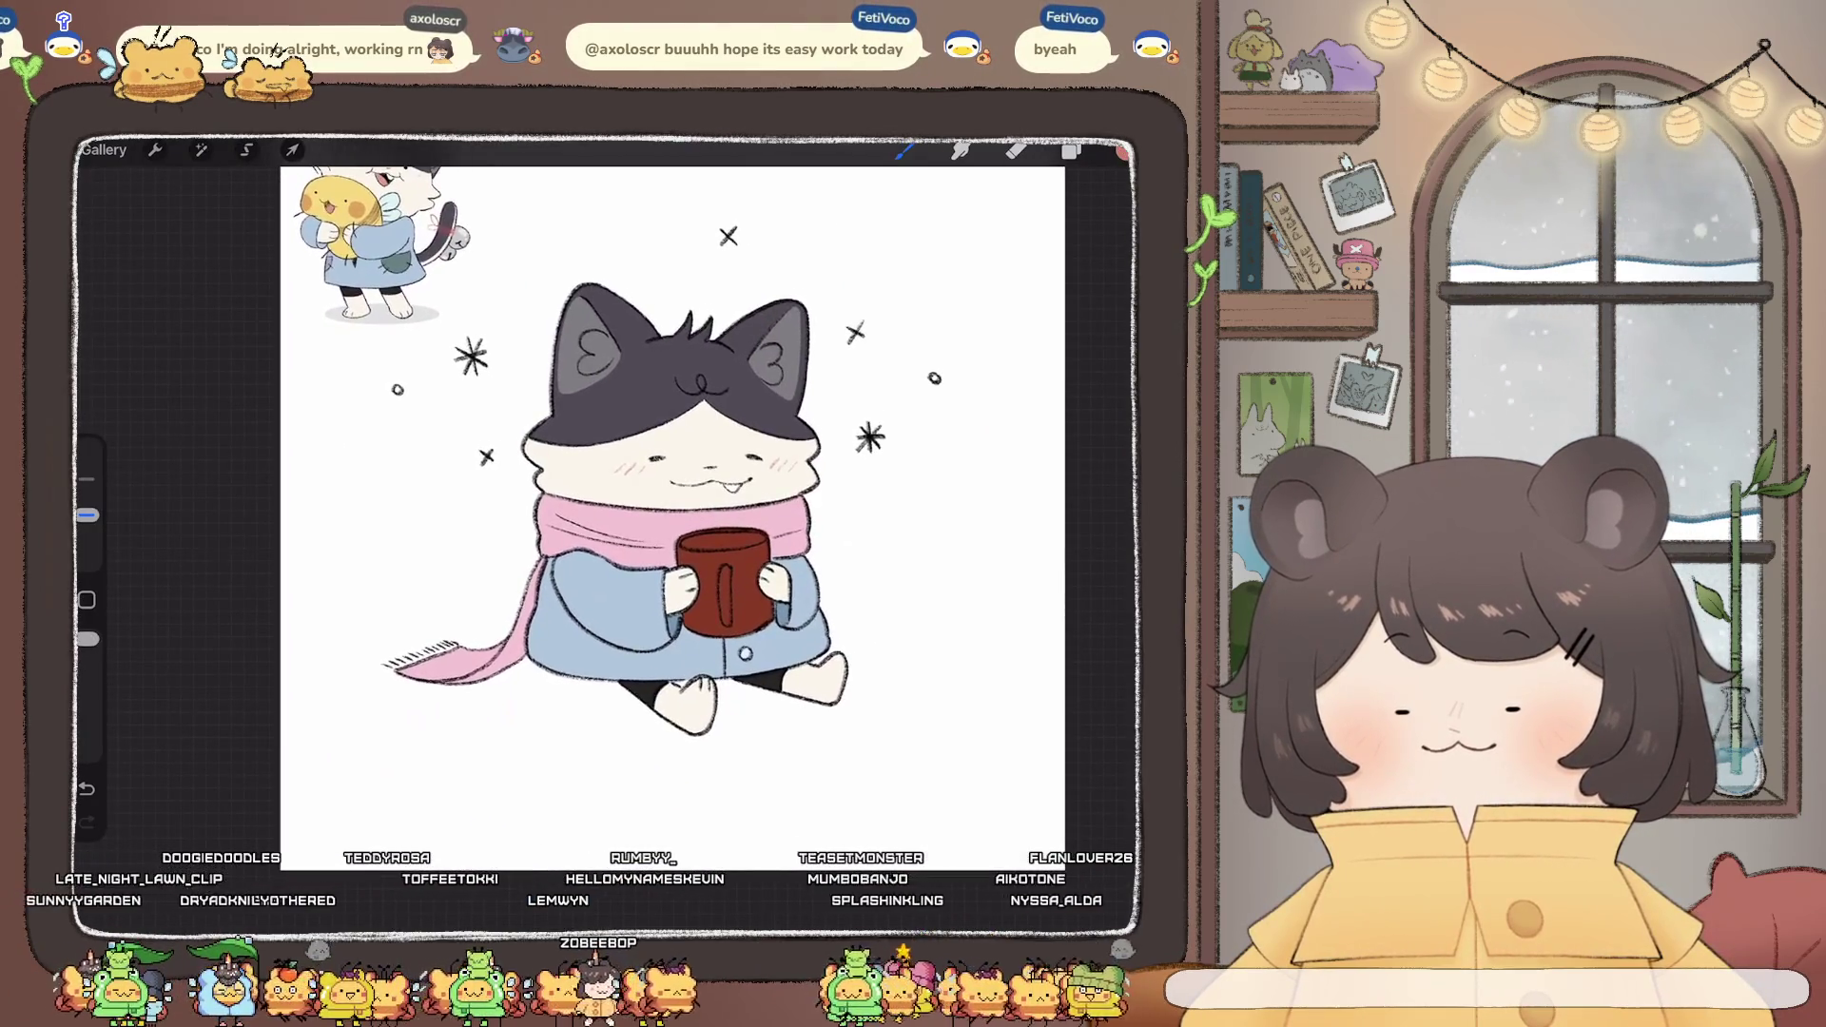
pyautogui.scroll(5, 571, 495)
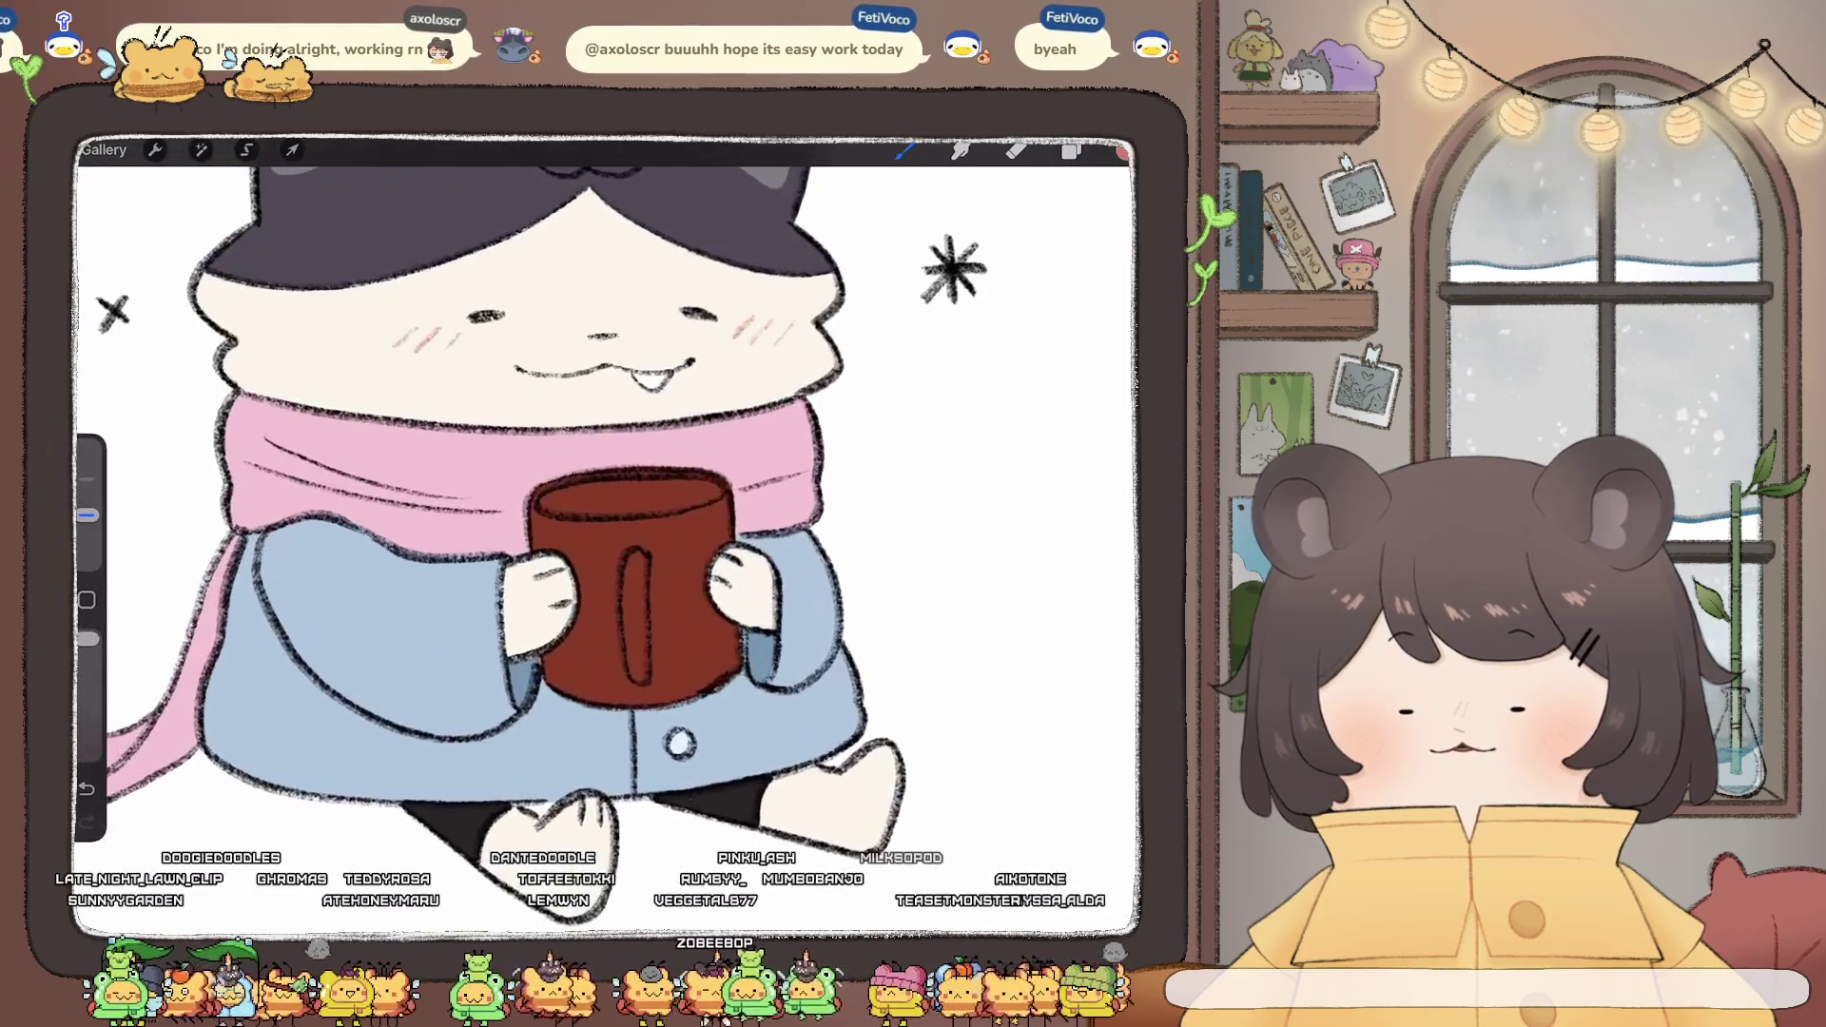
pyautogui.click(1123, 150)
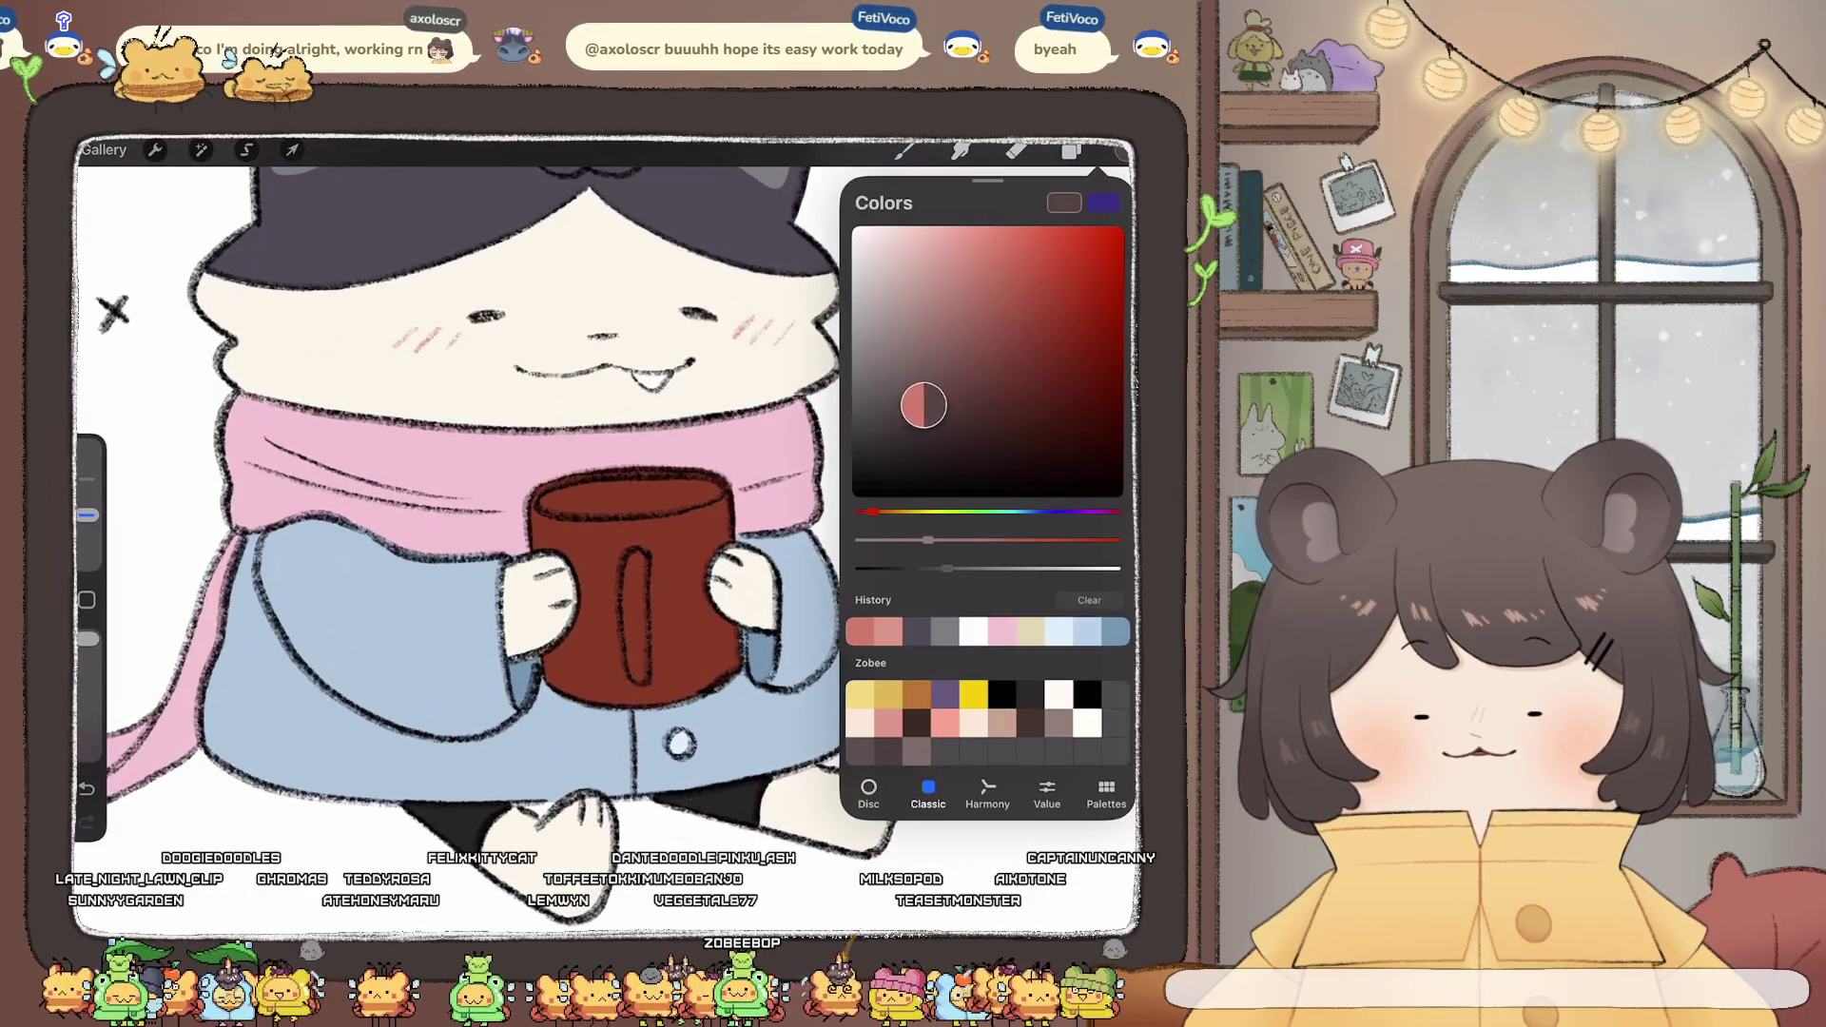
pyautogui.click(1072, 150)
pyautogui.click(975, 623)
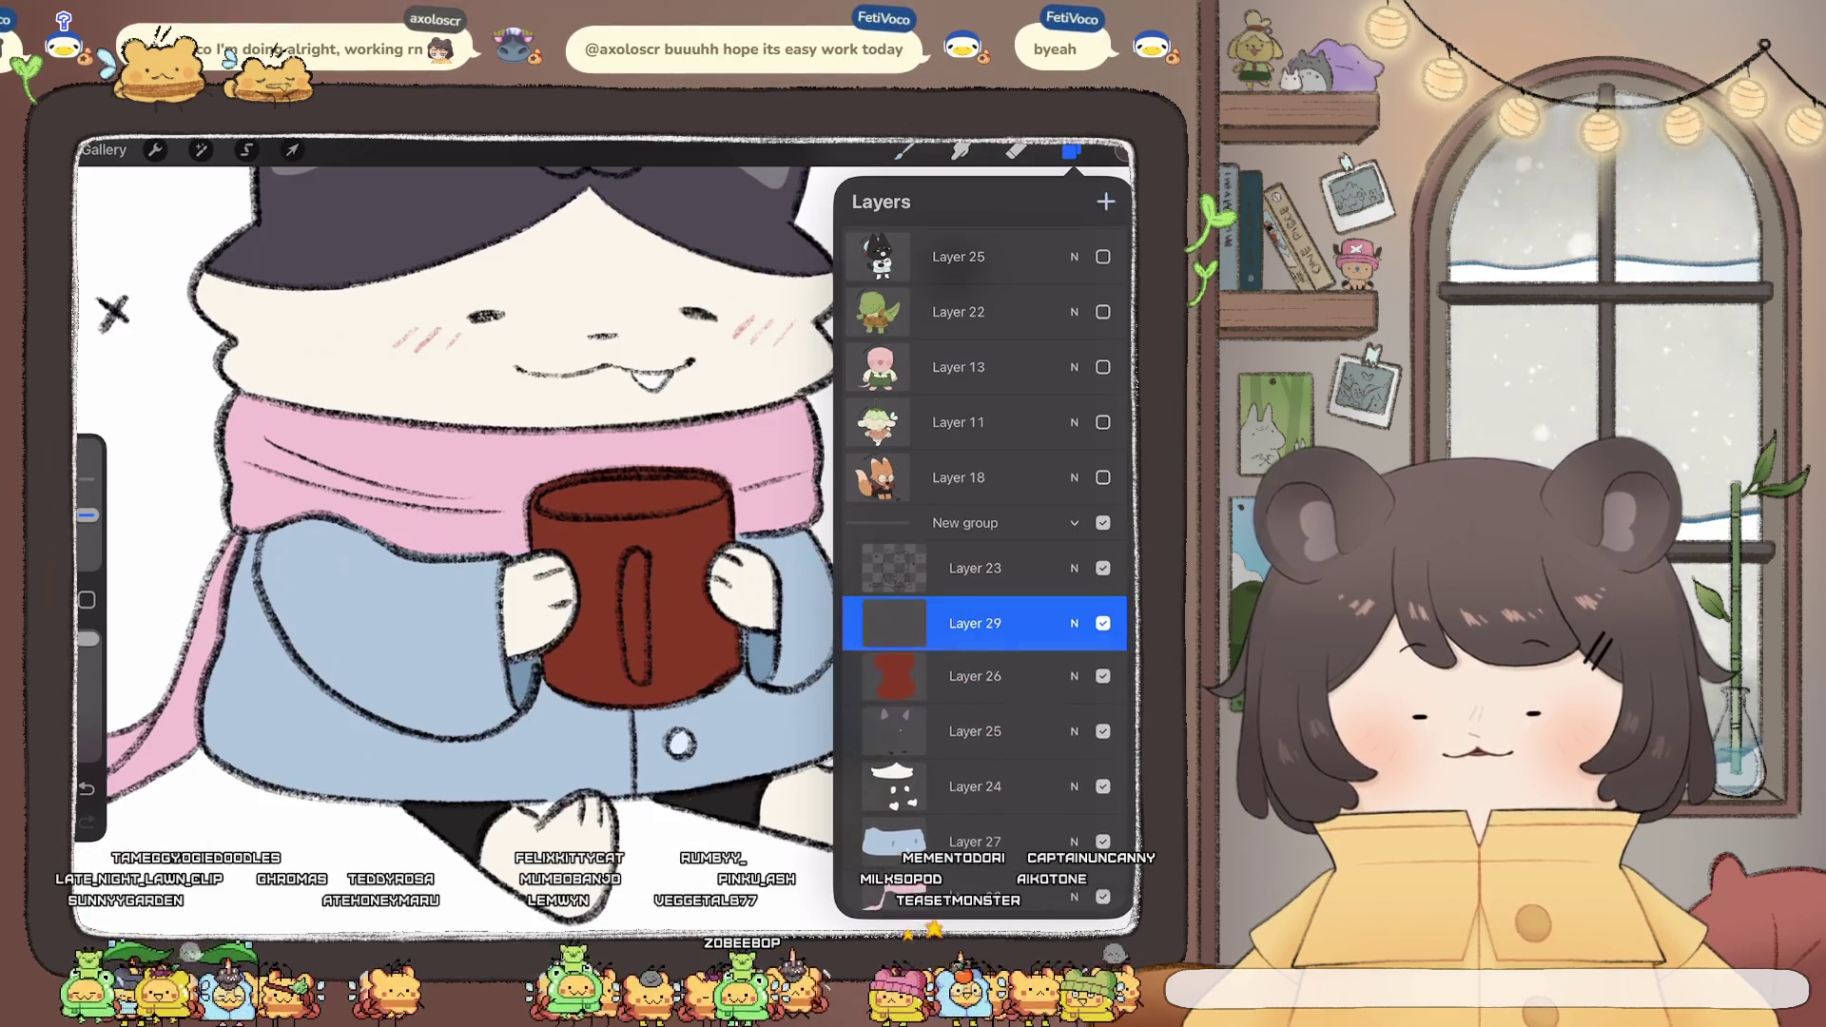
pyautogui.click(1072, 150)
pyautogui.scroll(5, 609, 532)
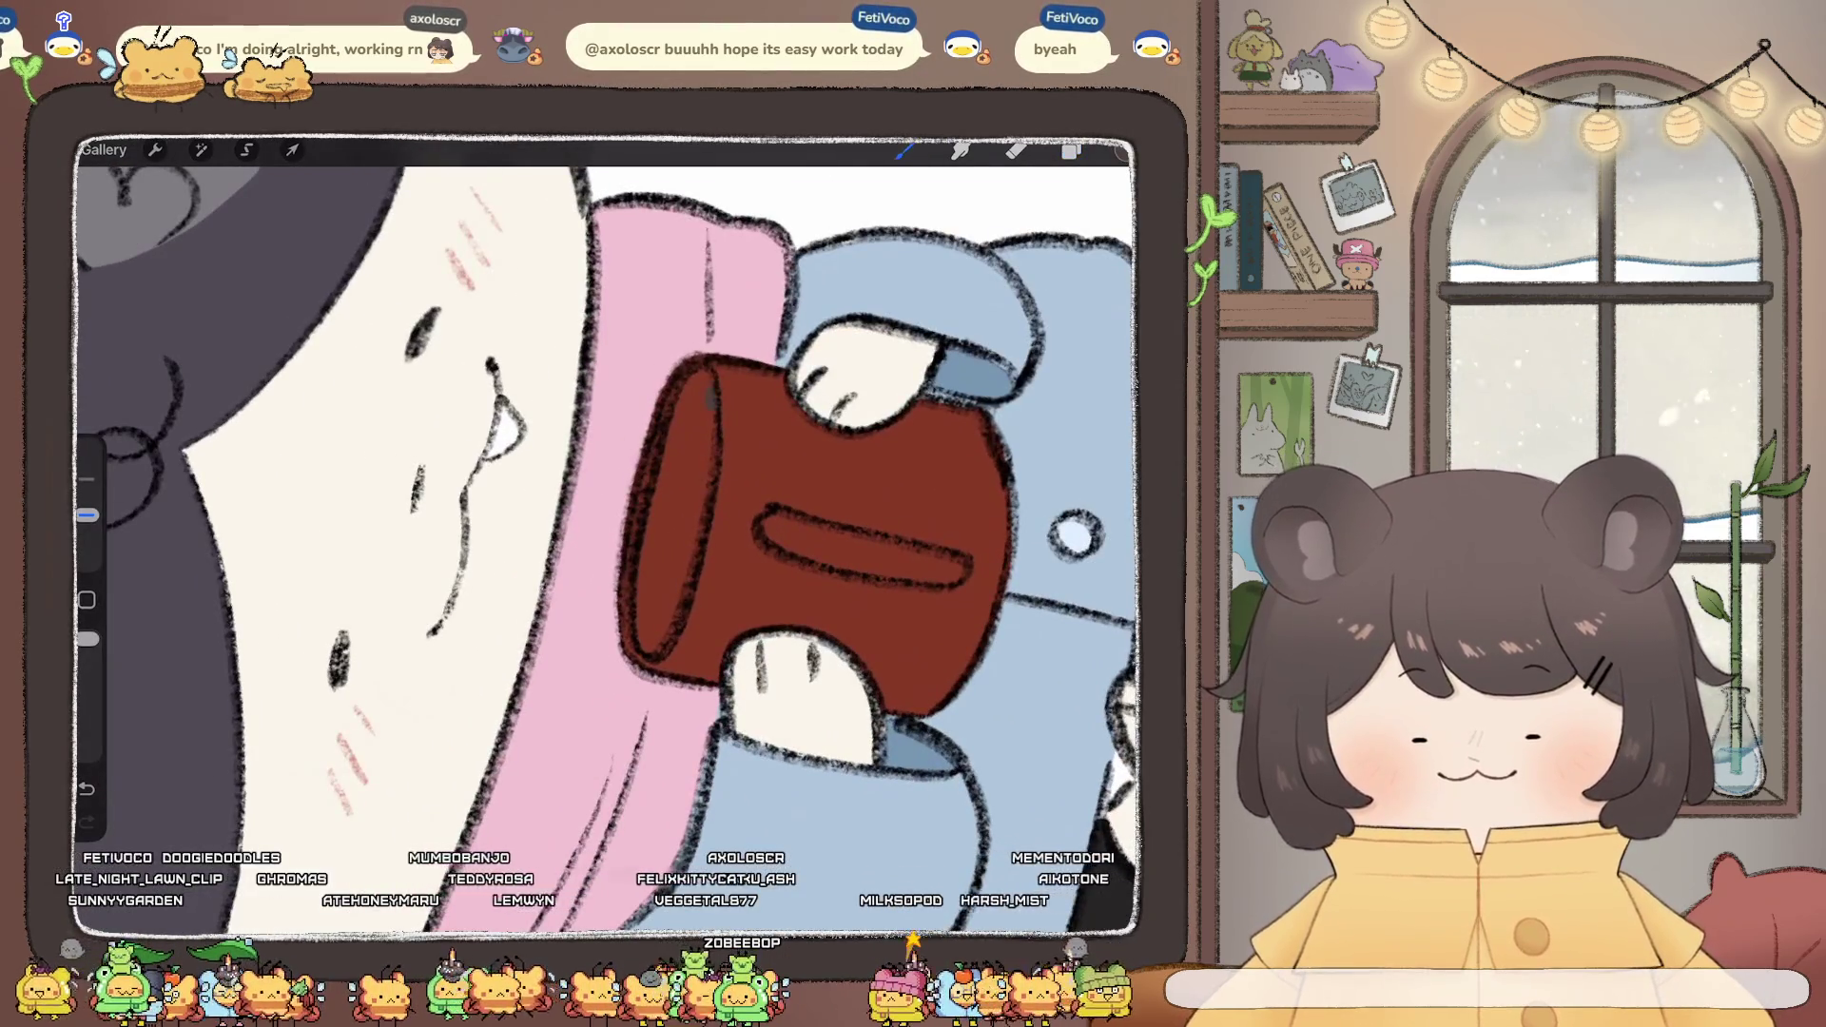
pyautogui.moveTo(711, 385); pyautogui.dragTo(676, 466)
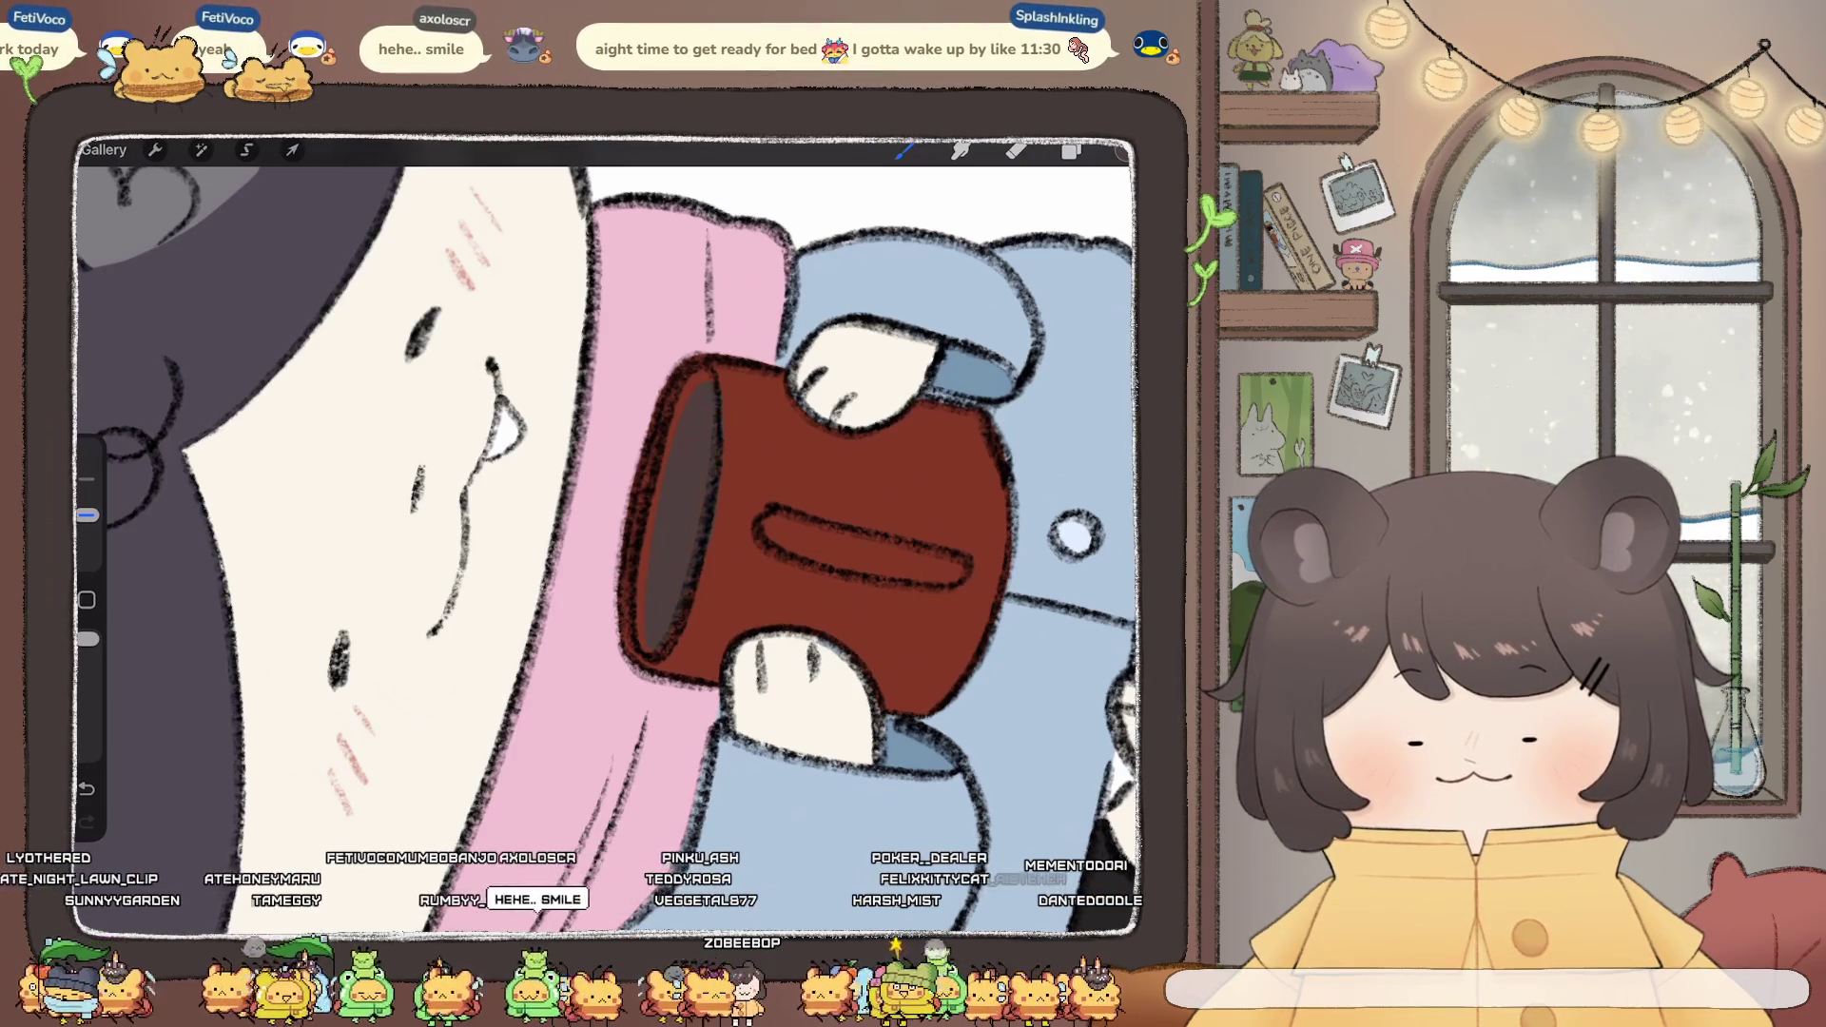
# - Paint a curved white highlight inside the mug's opening with a smaller brush
pyautogui.press('e')
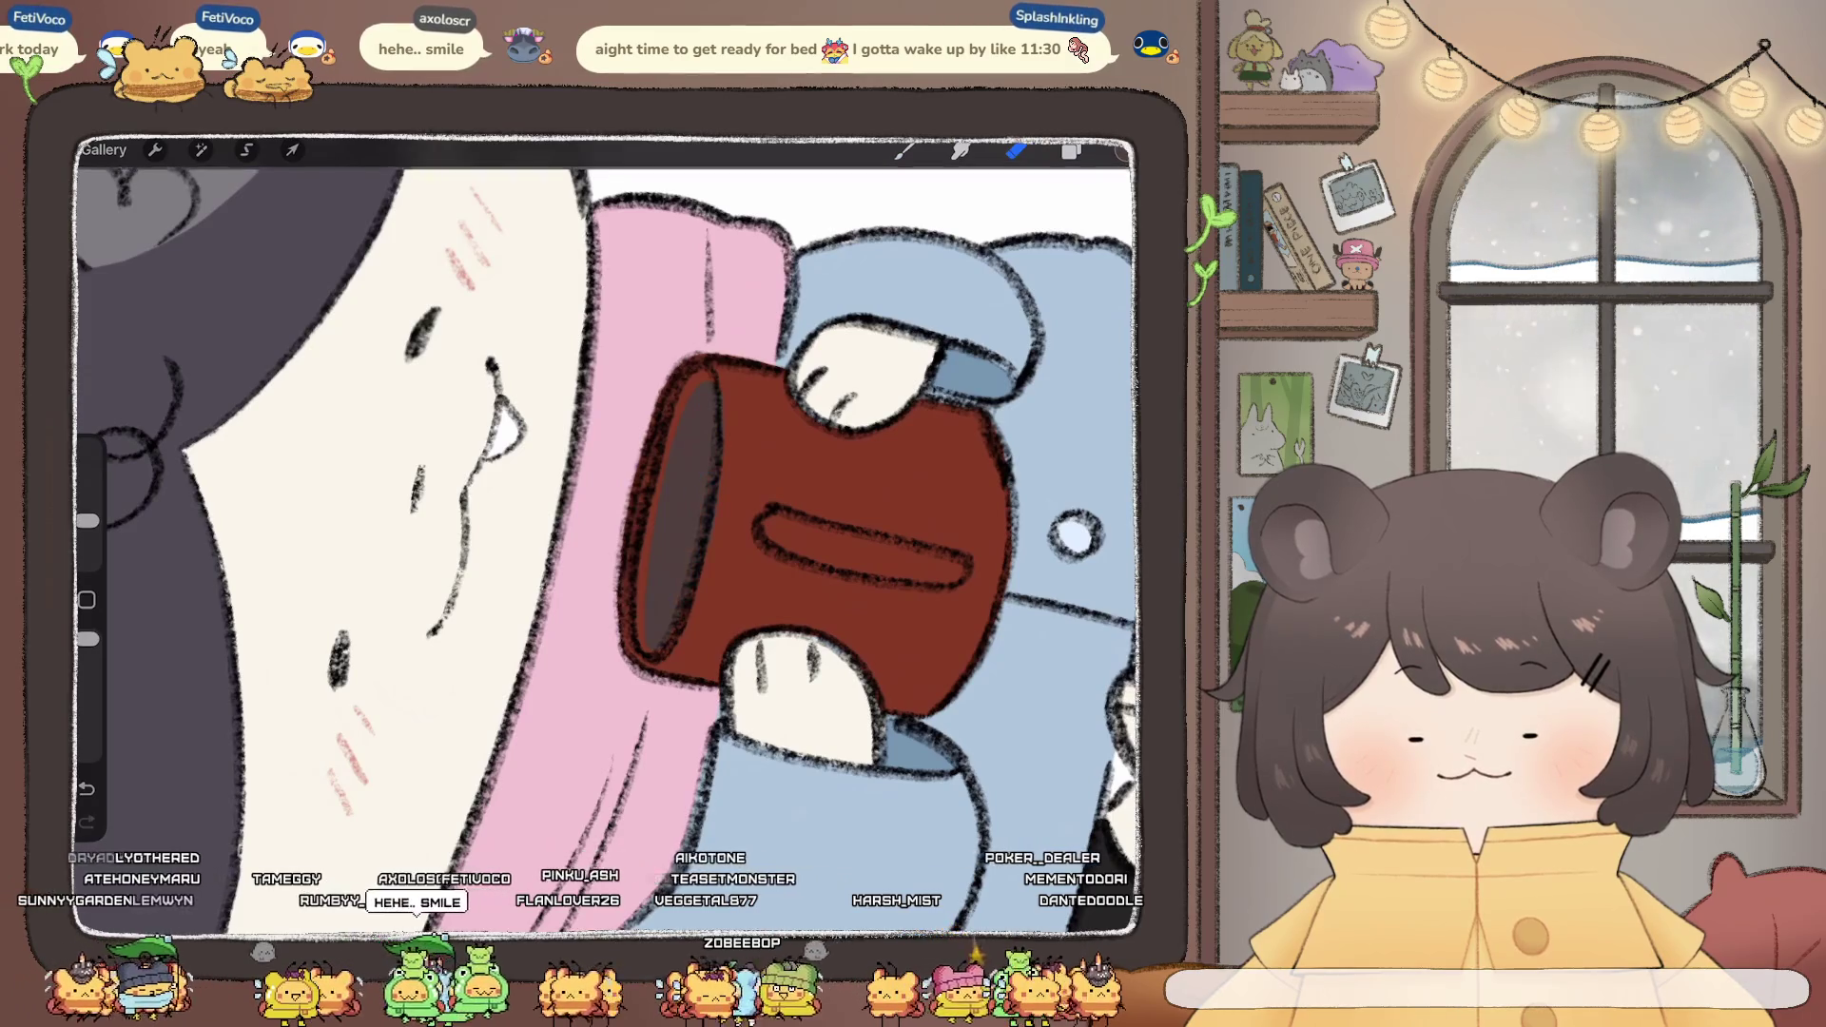
pyautogui.scroll(-5, 605, 533)
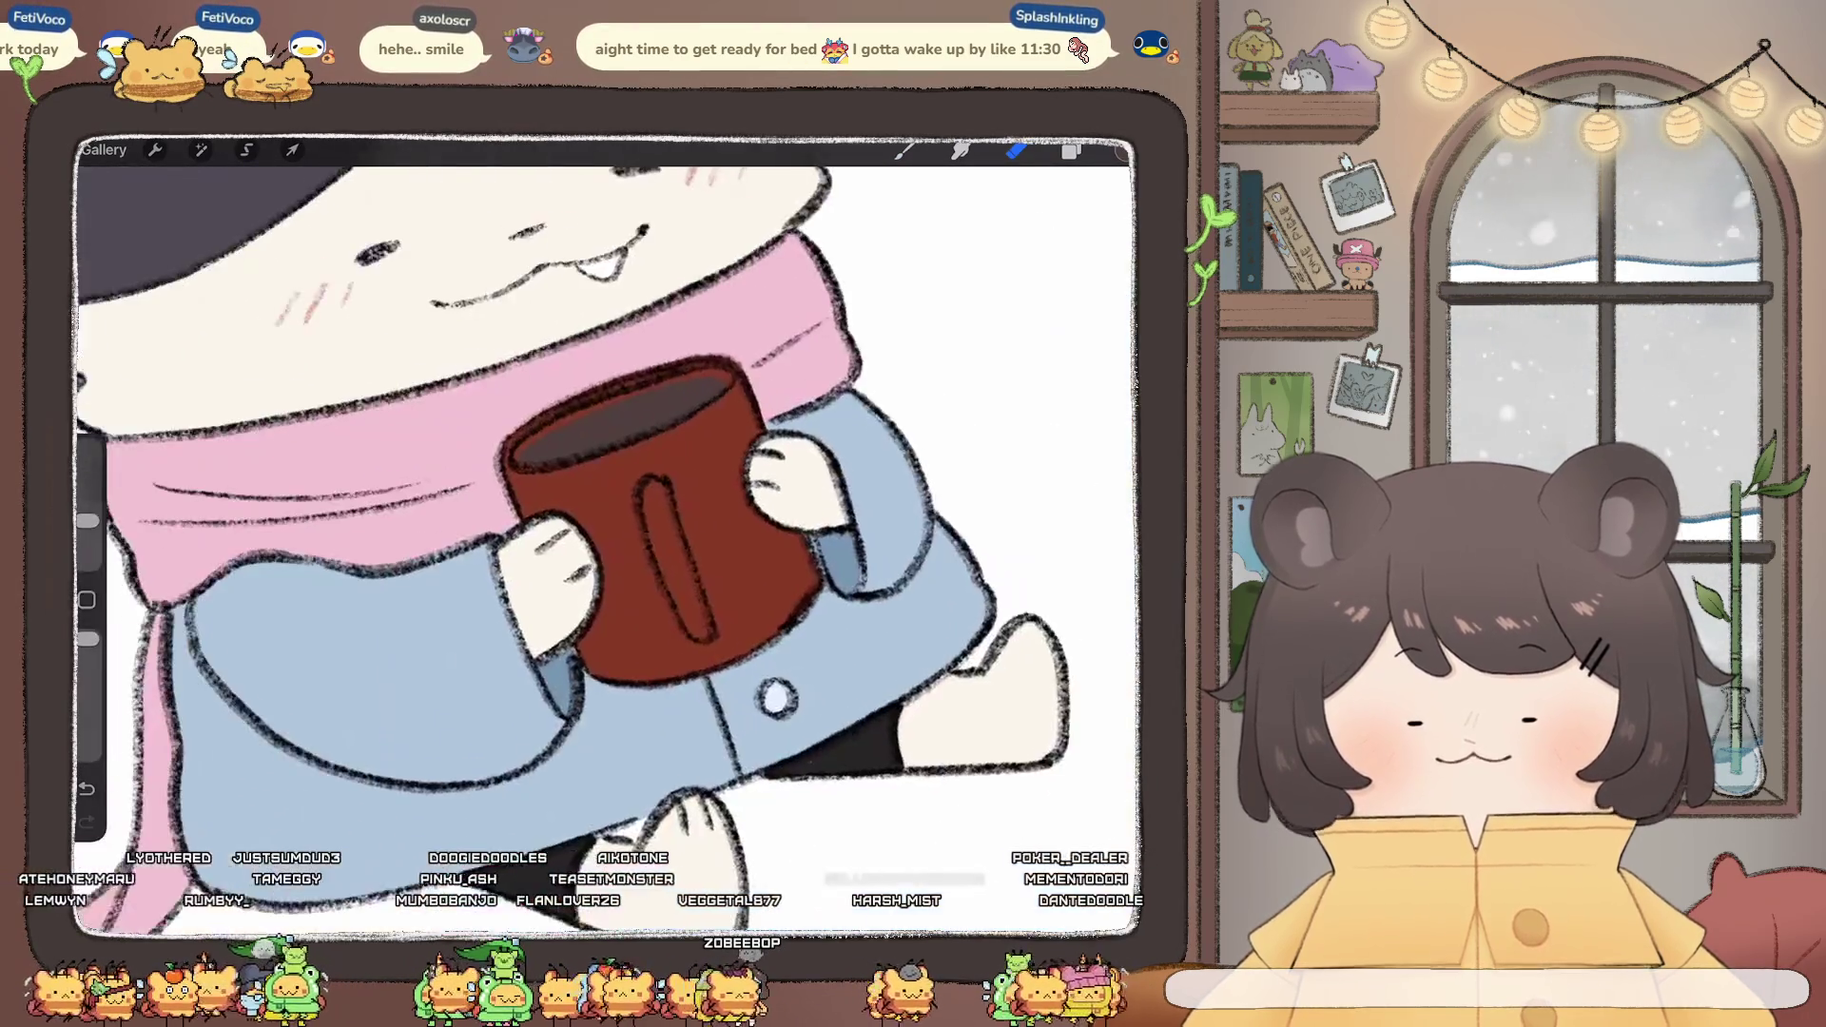
pyautogui.scroll(5, 605, 532)
pyautogui.click(1122, 150)
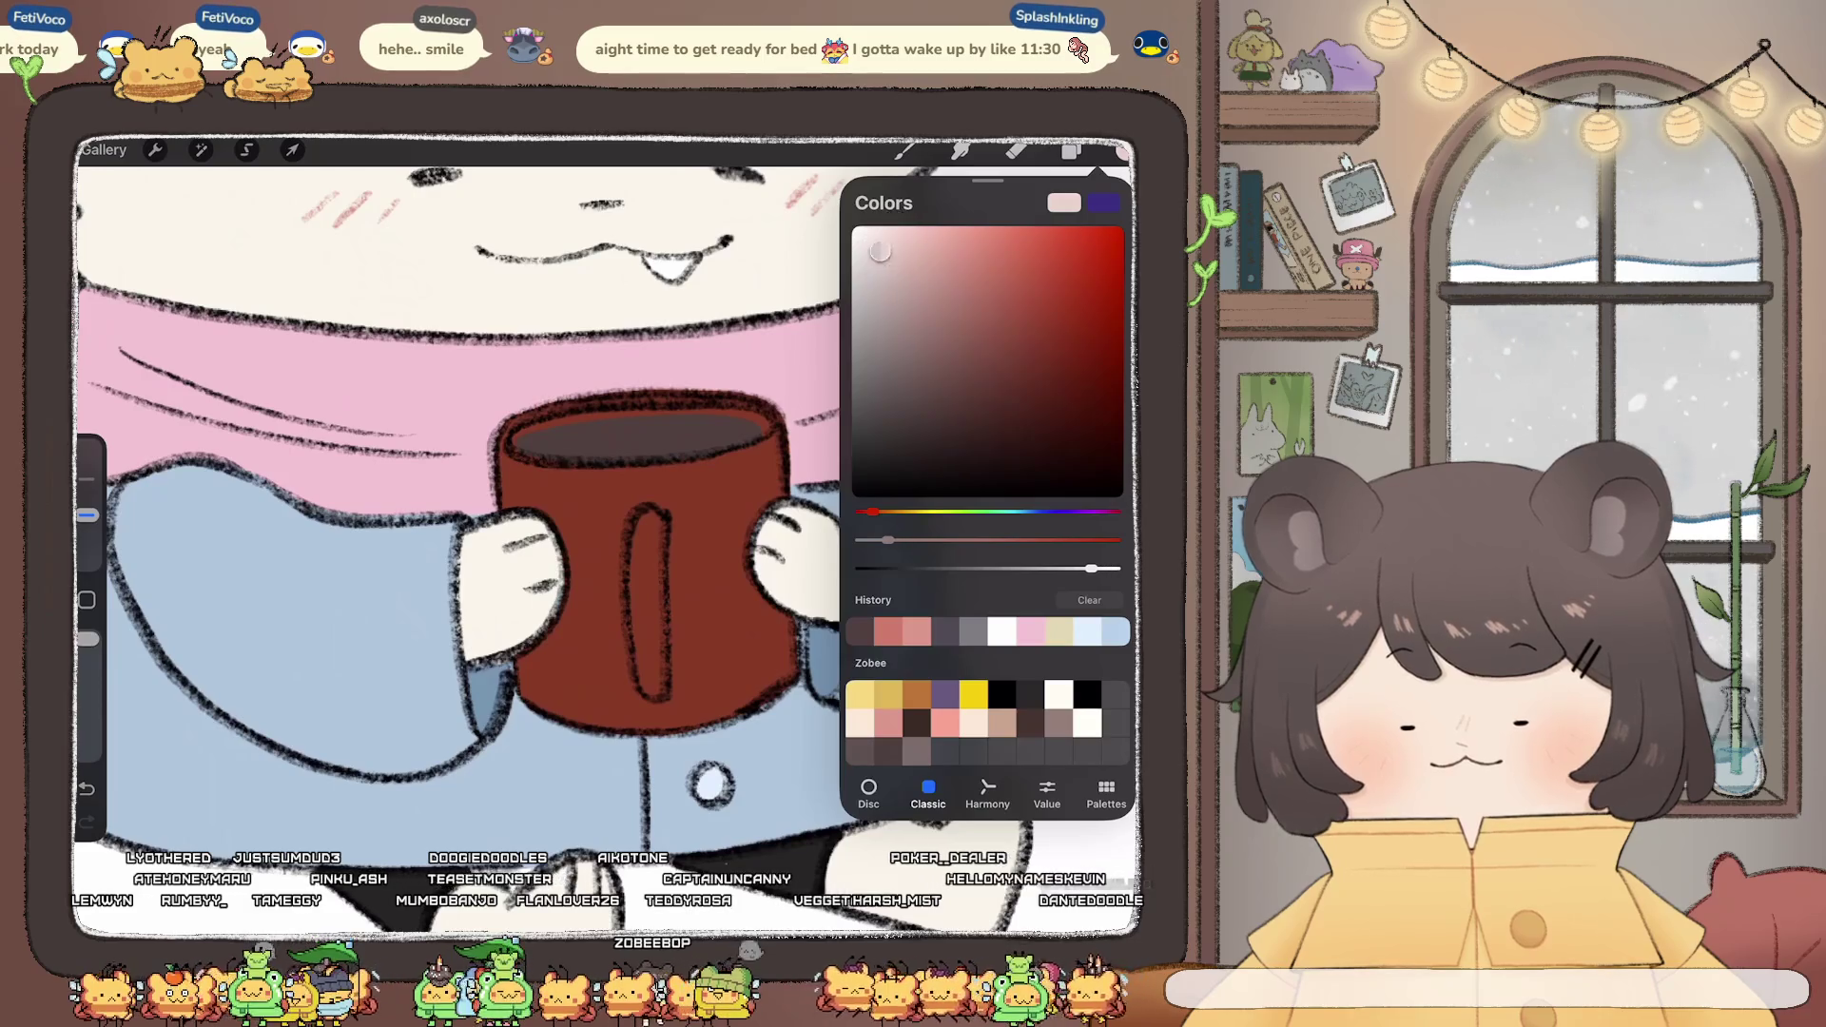
pyautogui.click(905, 150)
pyautogui.moveTo(87, 515); pyautogui.dragTo(86, 538)
pyautogui.moveTo(556, 442); pyautogui.dragTo(622, 453)
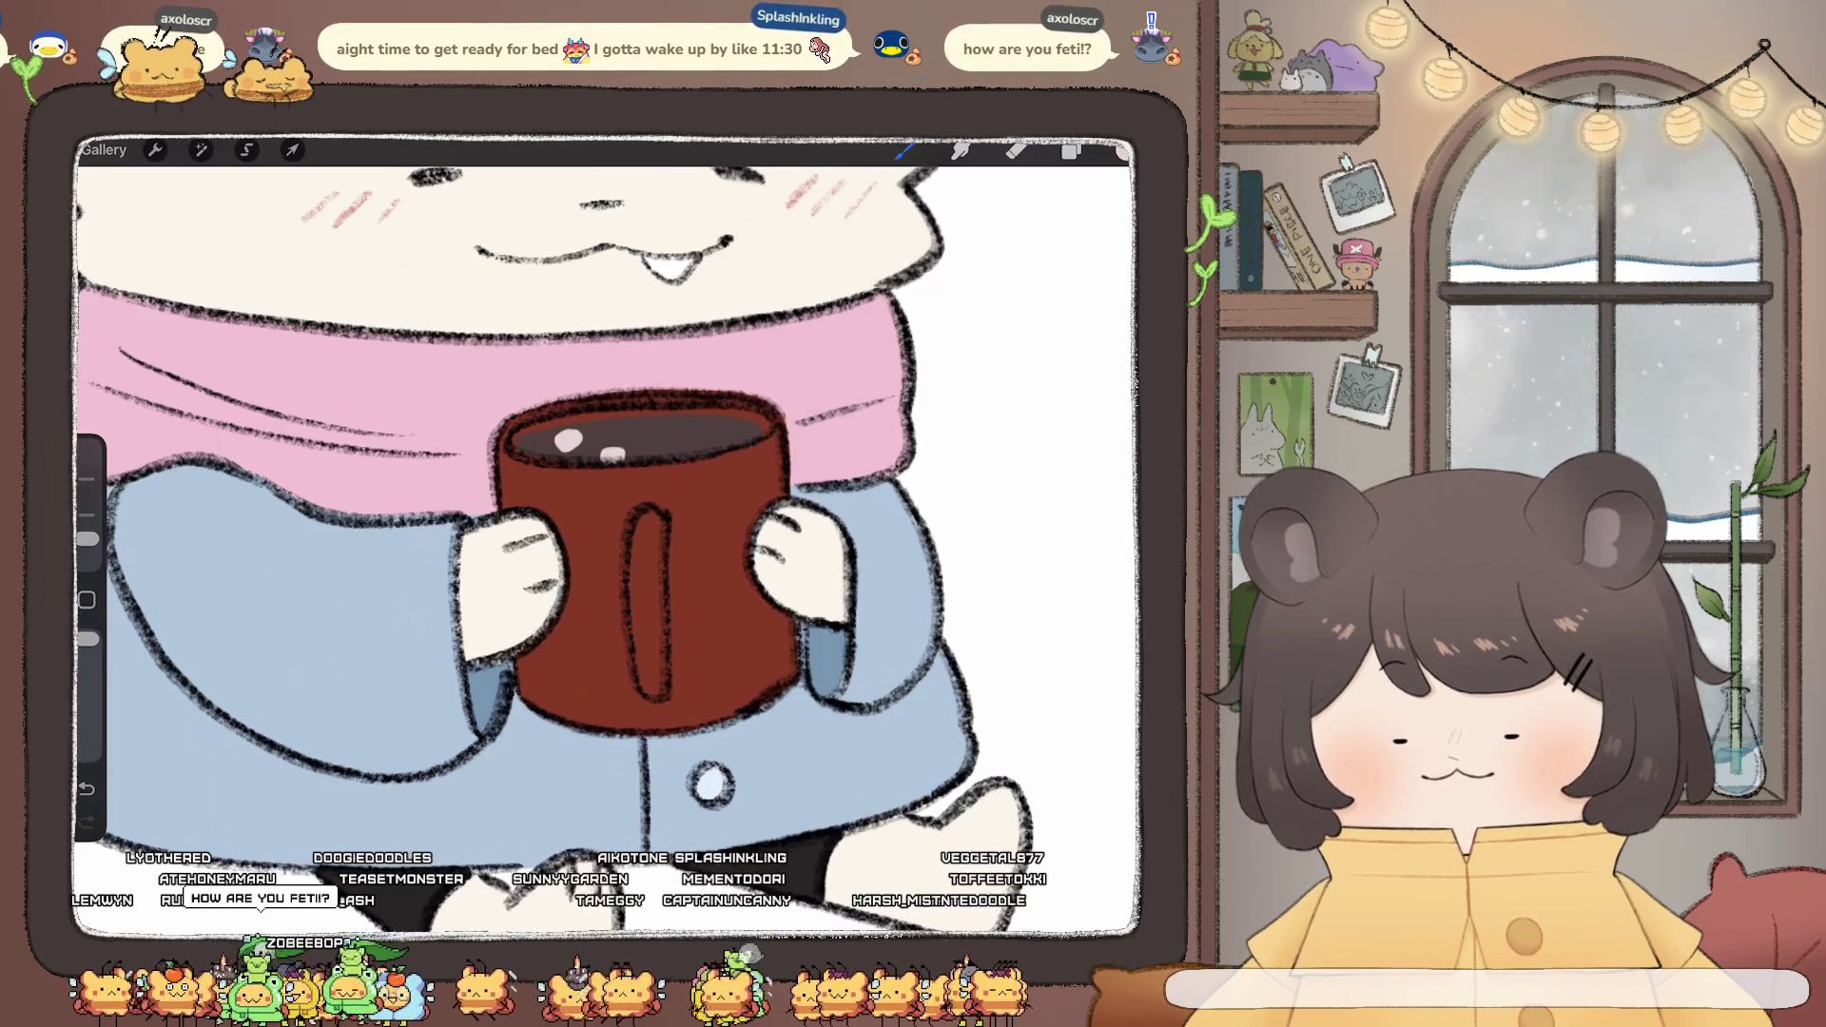
pyautogui.hotkey('ctrl', 'z')
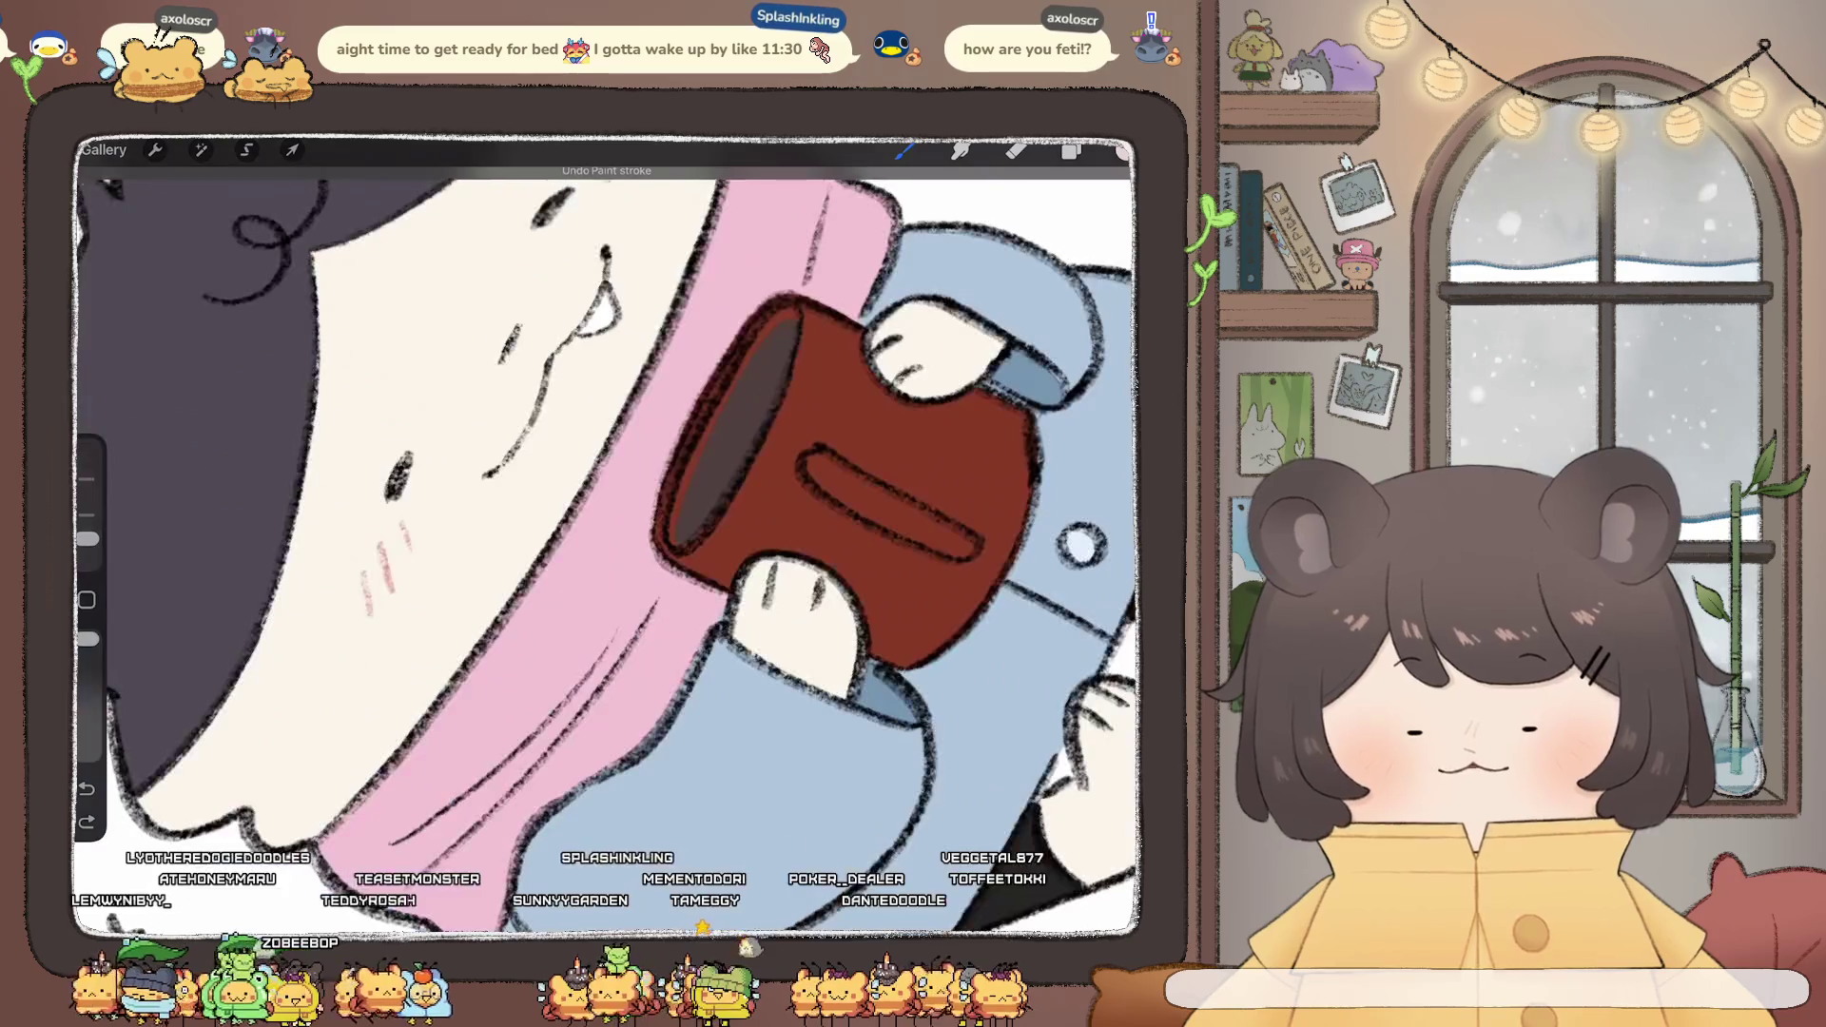
pyautogui.moveTo(761, 373)
pyautogui.mouseDown()
pyautogui.moveTo(709, 487)
pyautogui.moveTo(785, 353)
pyautogui.mouseUp()
# - Smudge the mug highlight into a soft pale streak over the coffee
pyautogui.press('s')
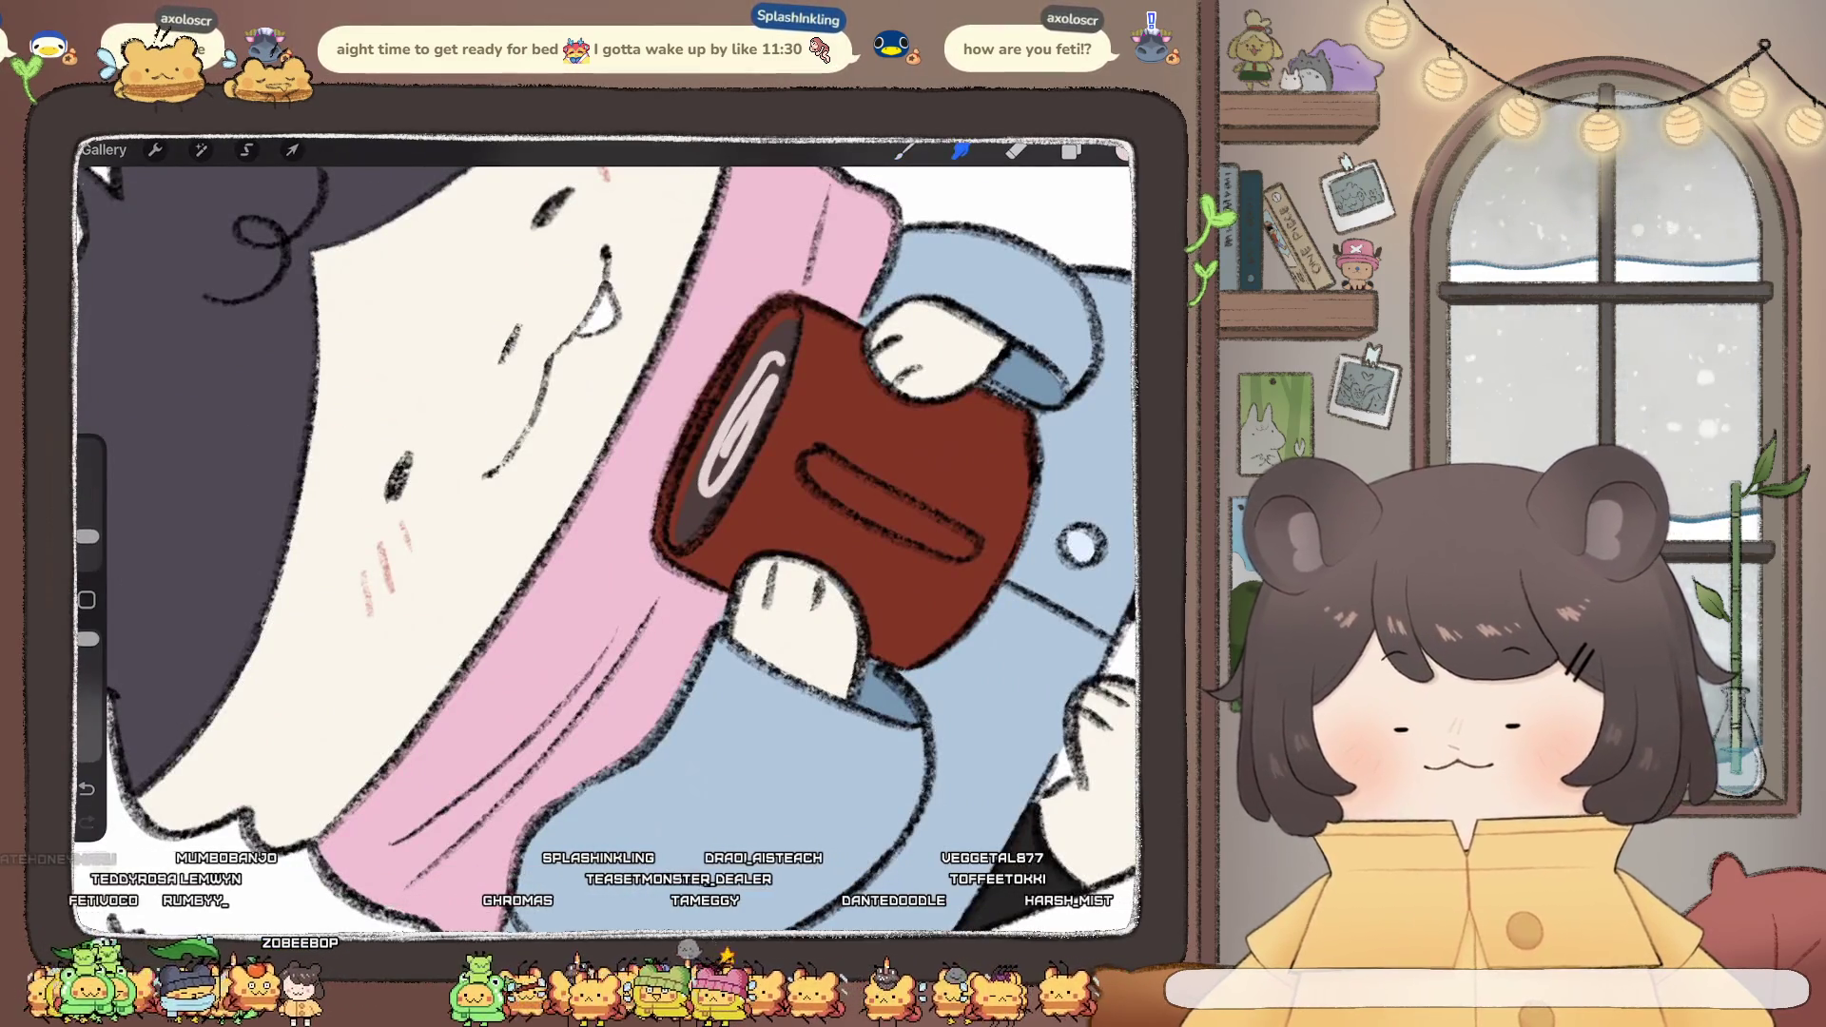
pyautogui.moveTo(86, 537); pyautogui.dragTo(87, 532)
pyautogui.scroll(3, 608, 533)
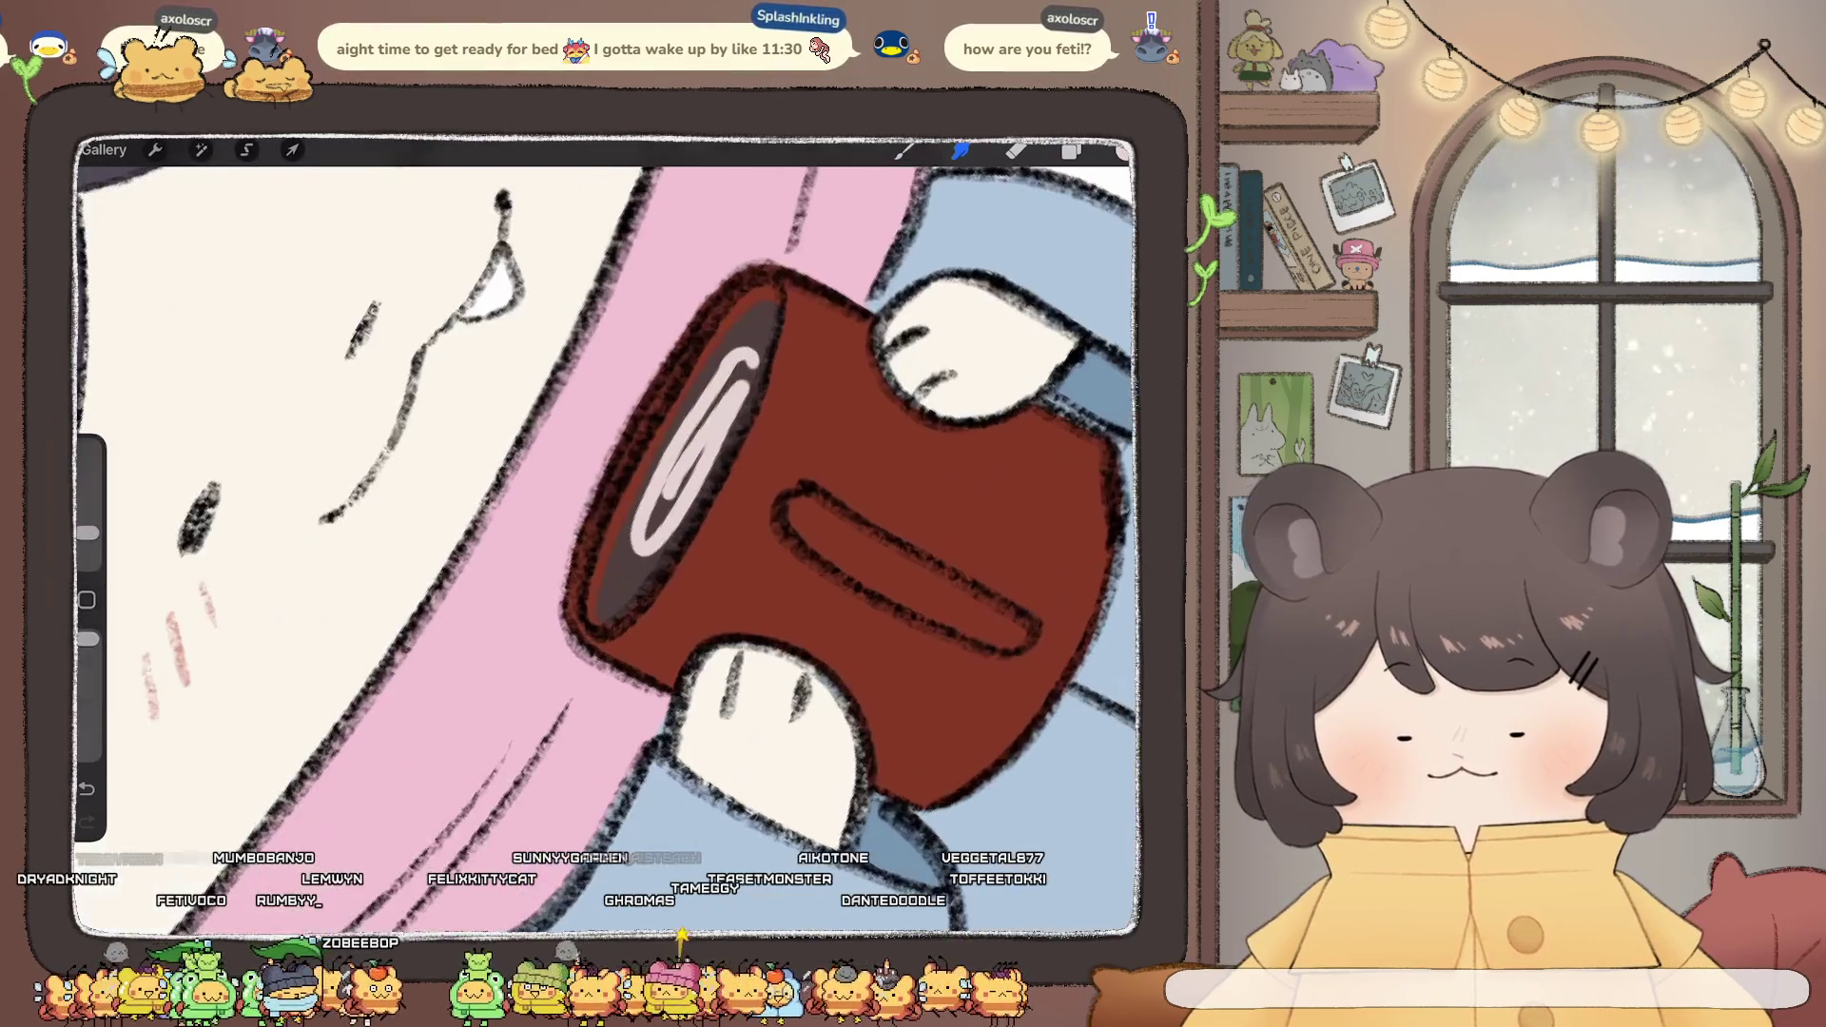
pyautogui.moveTo(694, 442); pyautogui.dragTo(667, 504)
pyautogui.moveTo(723, 380); pyautogui.dragTo(623, 585)
pyautogui.moveTo(680, 504); pyautogui.dragTo(646, 581)
pyautogui.moveTo(751, 352)
pyautogui.mouseDown()
pyautogui.moveTo(723, 442)
pyautogui.moveTo(713, 376)
pyautogui.mouseUp()
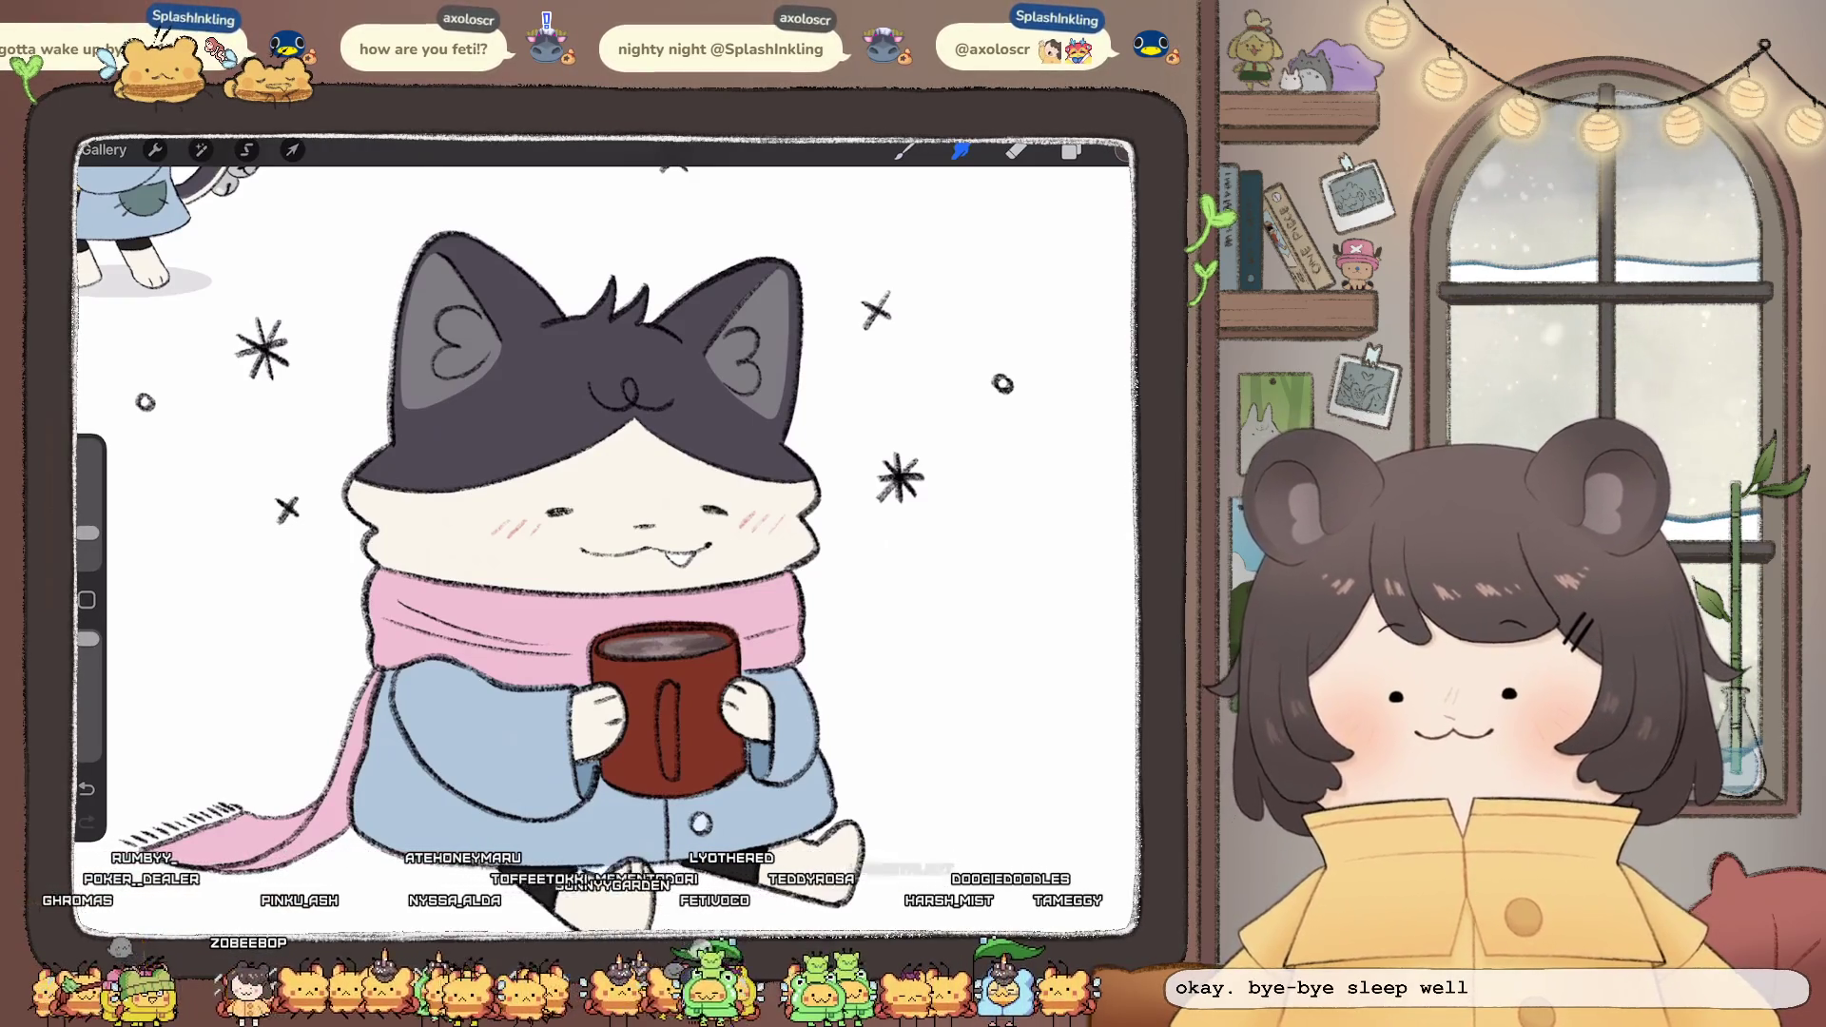
# - Pick a pale cyan colour and a larger Calligraphy Monoline brush
pyautogui.scroll(-2, 609, 532)
pyautogui.click(1071, 151)
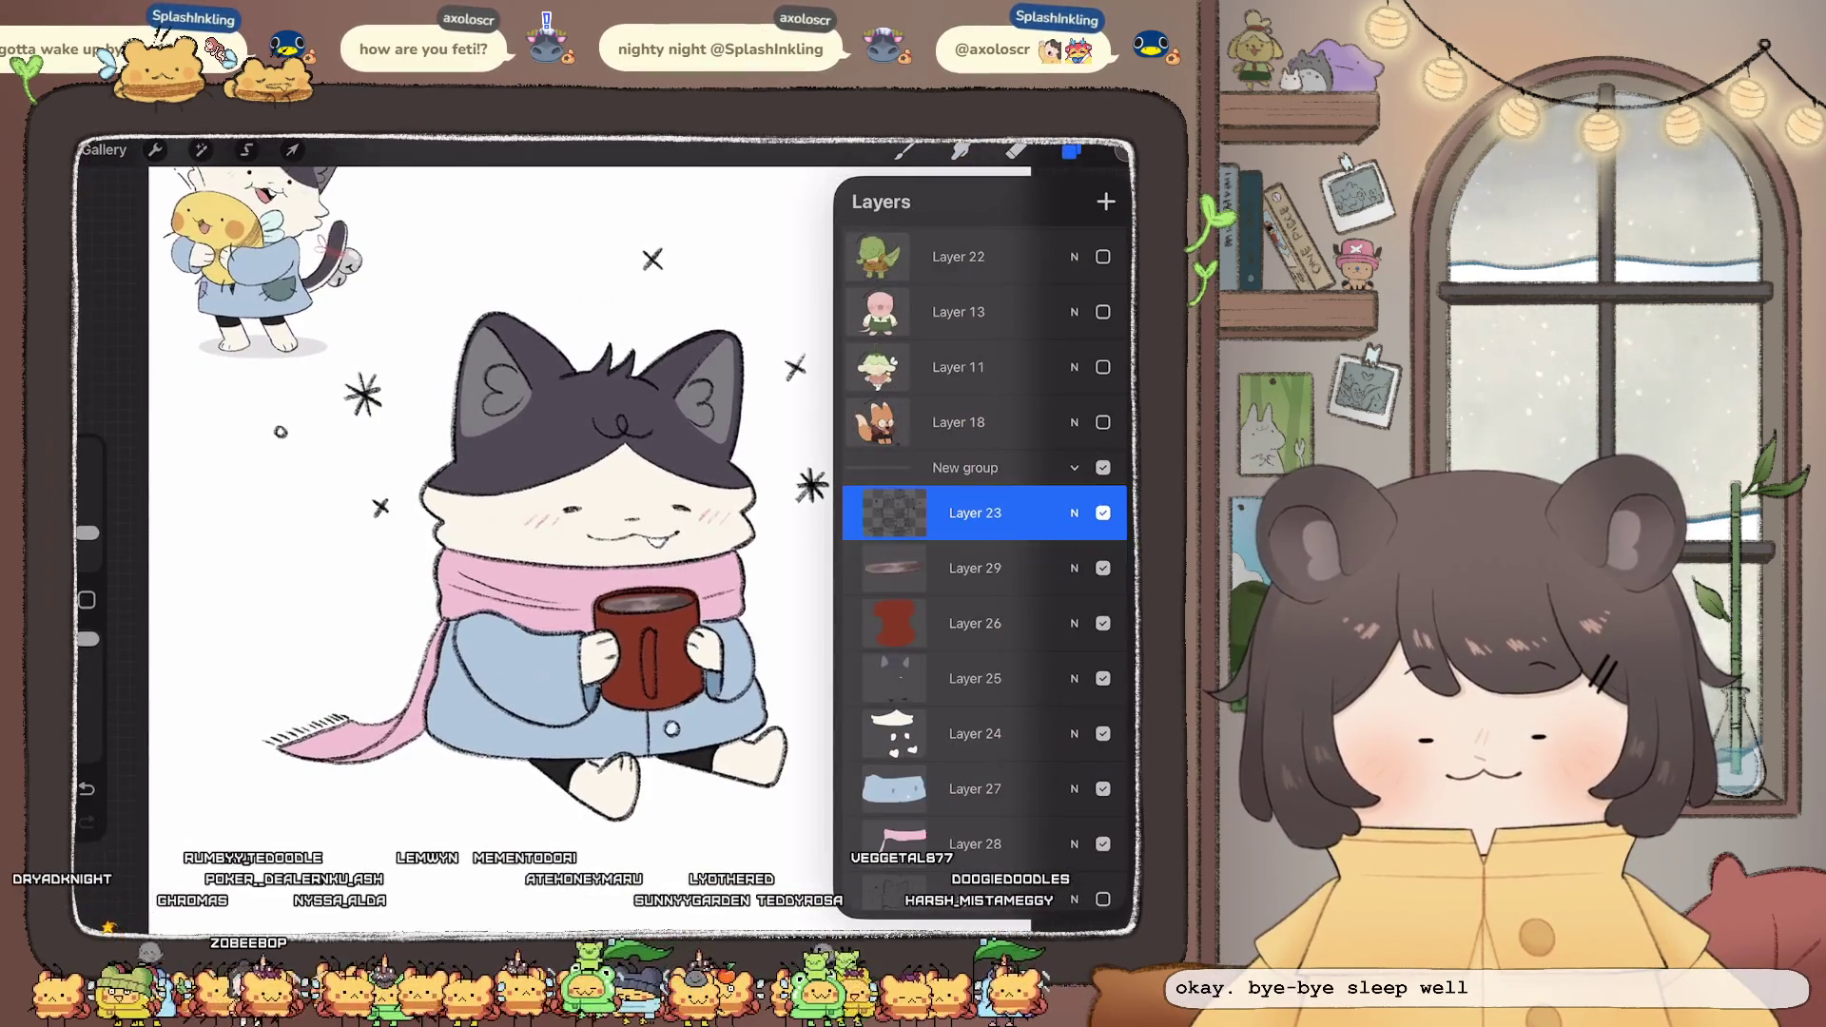
pyautogui.click(1122, 150)
pyautogui.moveTo(1103, 512); pyautogui.dragTo(1018, 512)
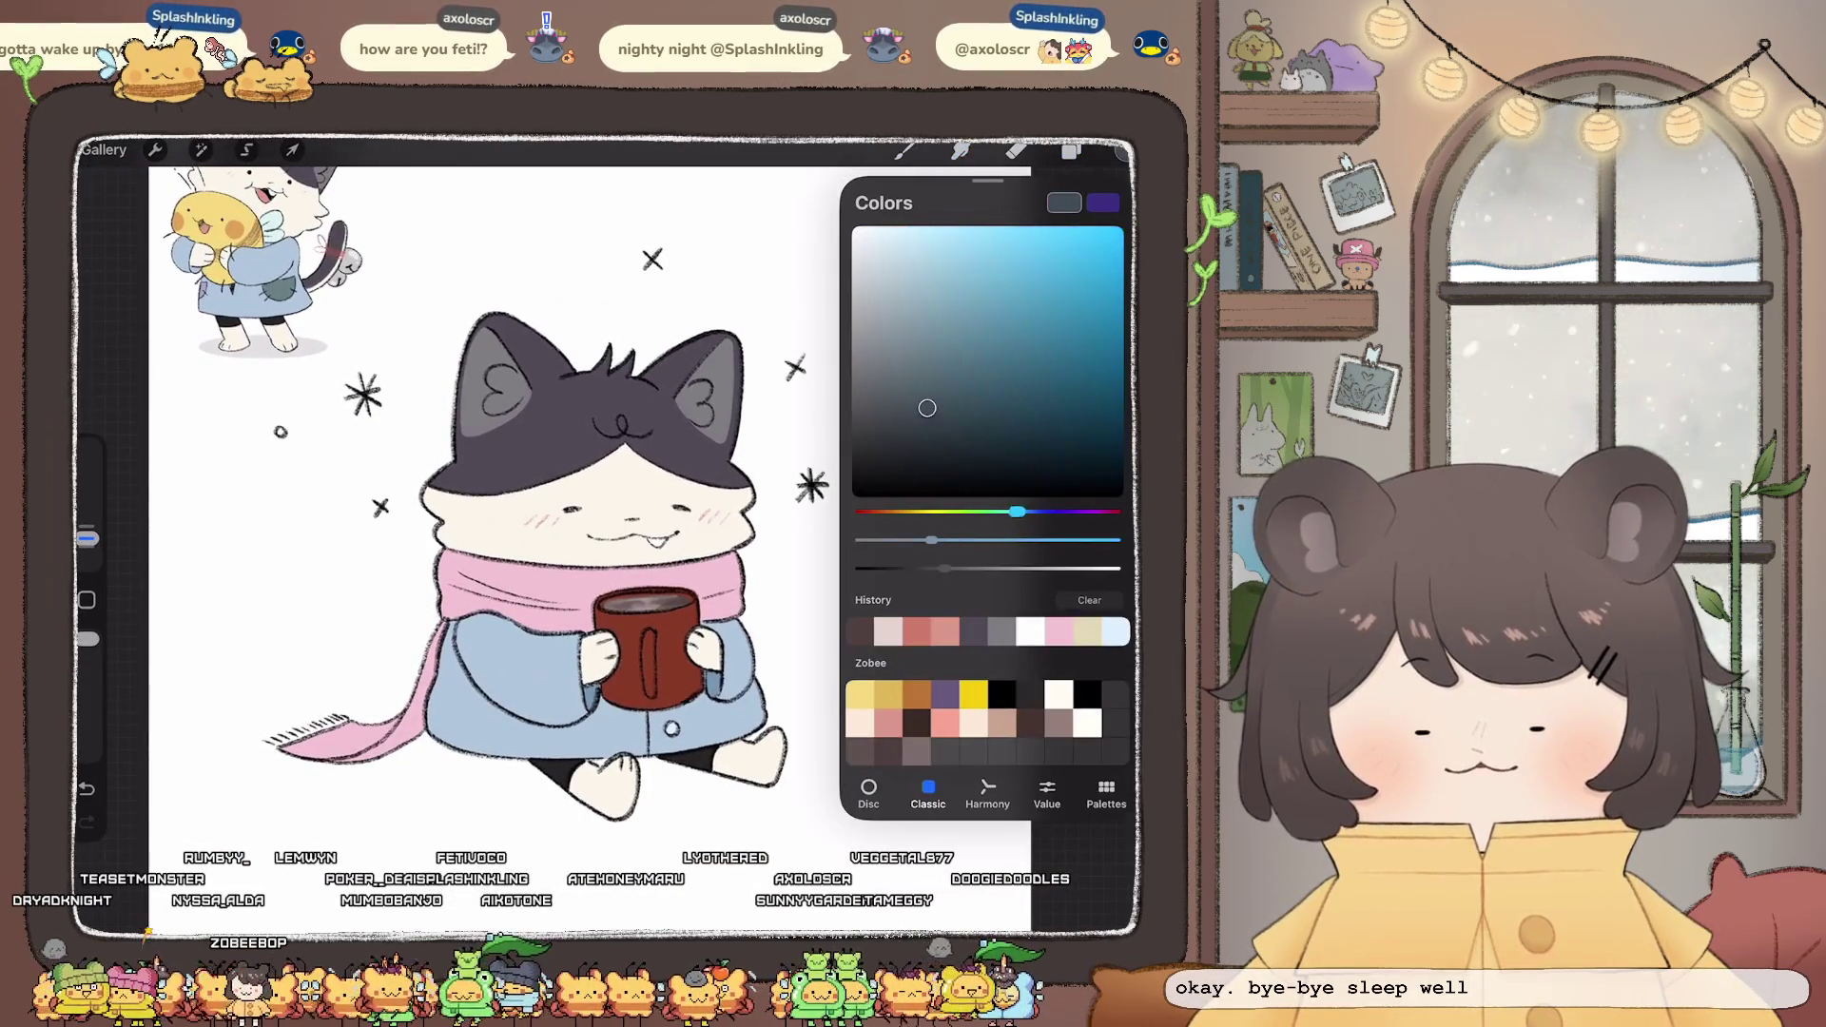
pyautogui.click(904, 150)
pyautogui.click(971, 466)
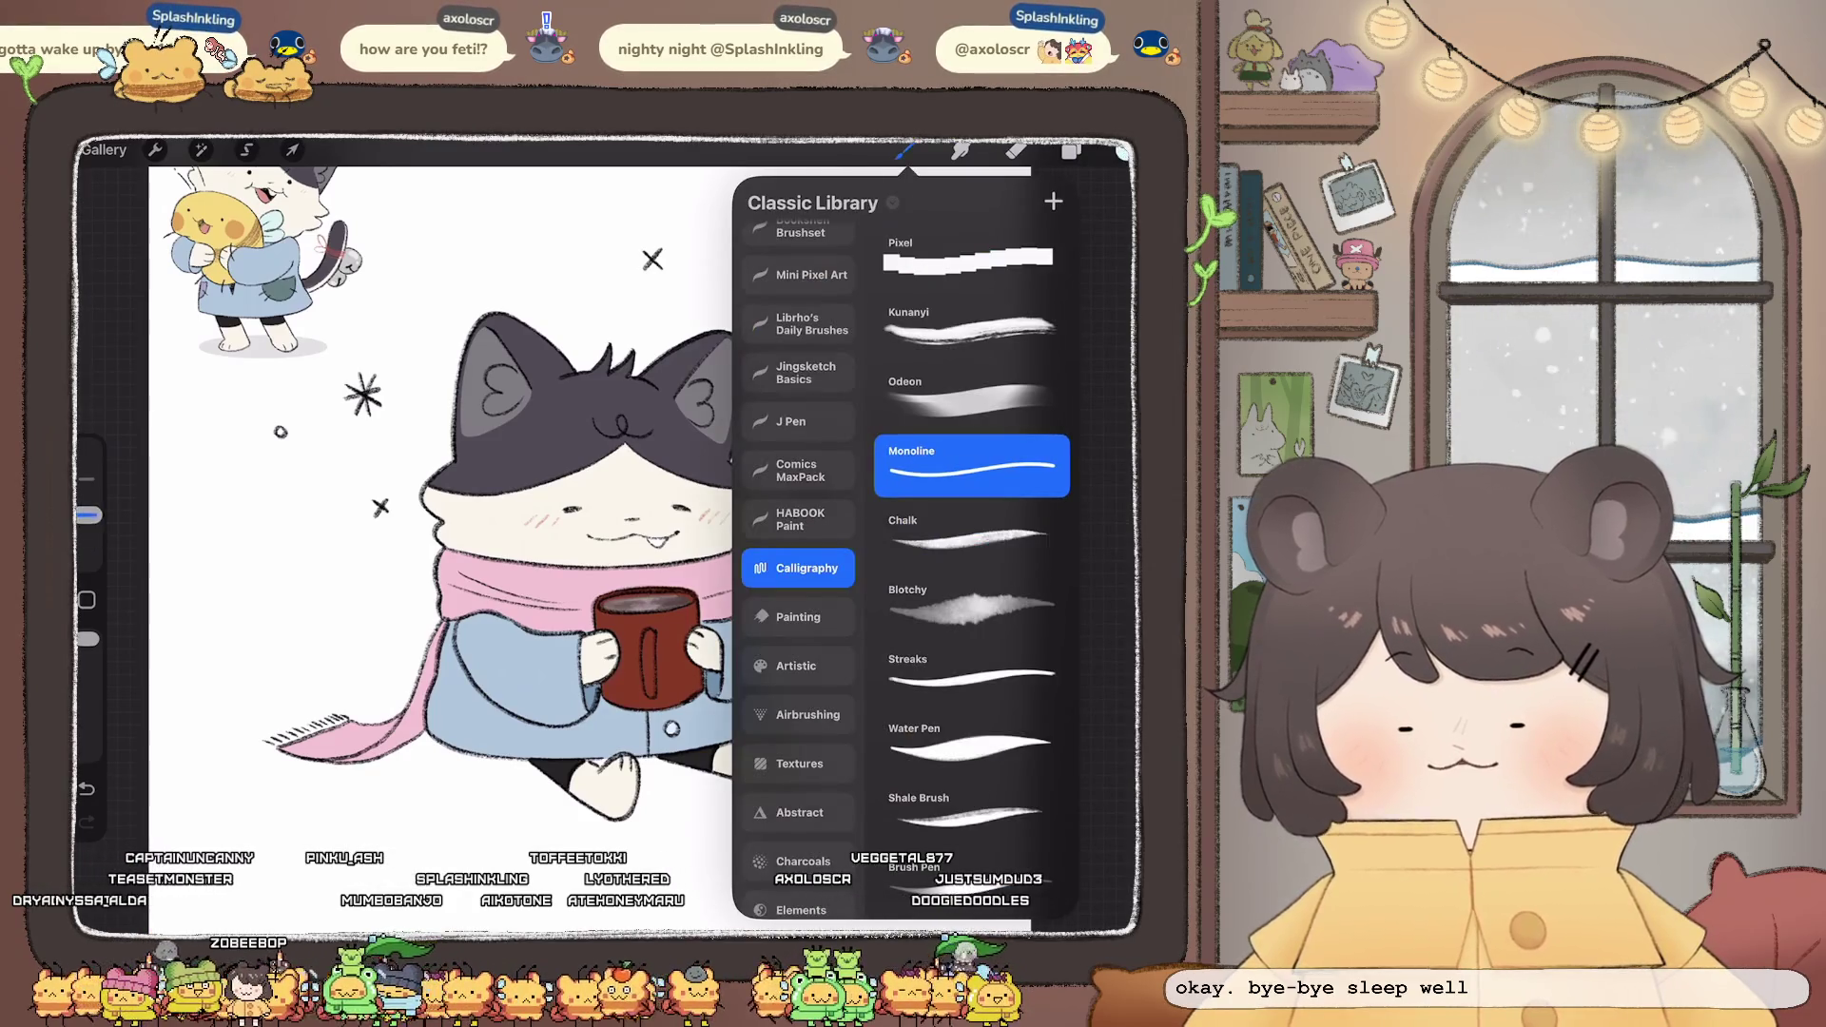
pyautogui.moveTo(86, 514); pyautogui.dragTo(87, 479)
# - Repaint the sparkles, crosses, snowflakes and dots around the cat in pale blue
pyautogui.moveTo(354, 385)
pyautogui.mouseDown()
pyautogui.moveTo(371, 402)
pyautogui.moveTo(284, 435)
pyautogui.mouseUp()
pyautogui.moveTo(374, 502); pyautogui.dragTo(386, 511)
pyautogui.moveTo(645, 252); pyautogui.dragTo(660, 267)
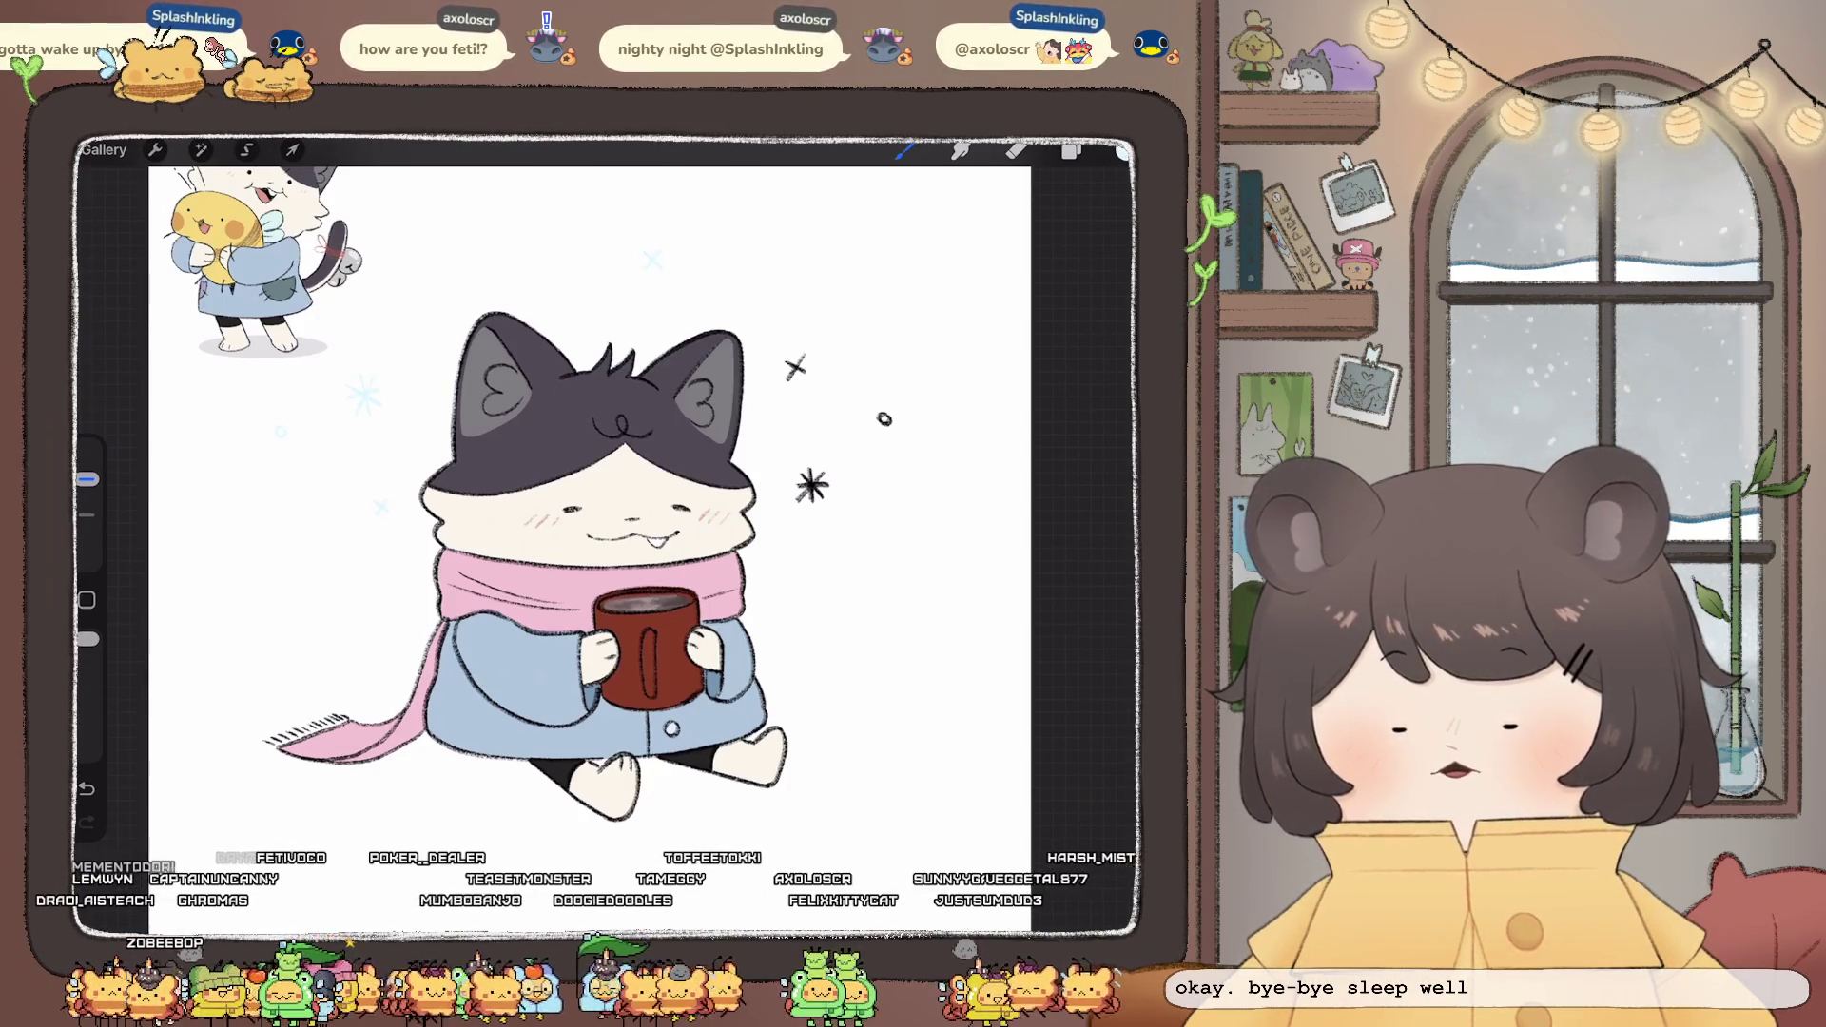
pyautogui.moveTo(785, 359); pyautogui.dragTo(804, 376)
pyautogui.moveTo(801, 471); pyautogui.dragTo(822, 501)
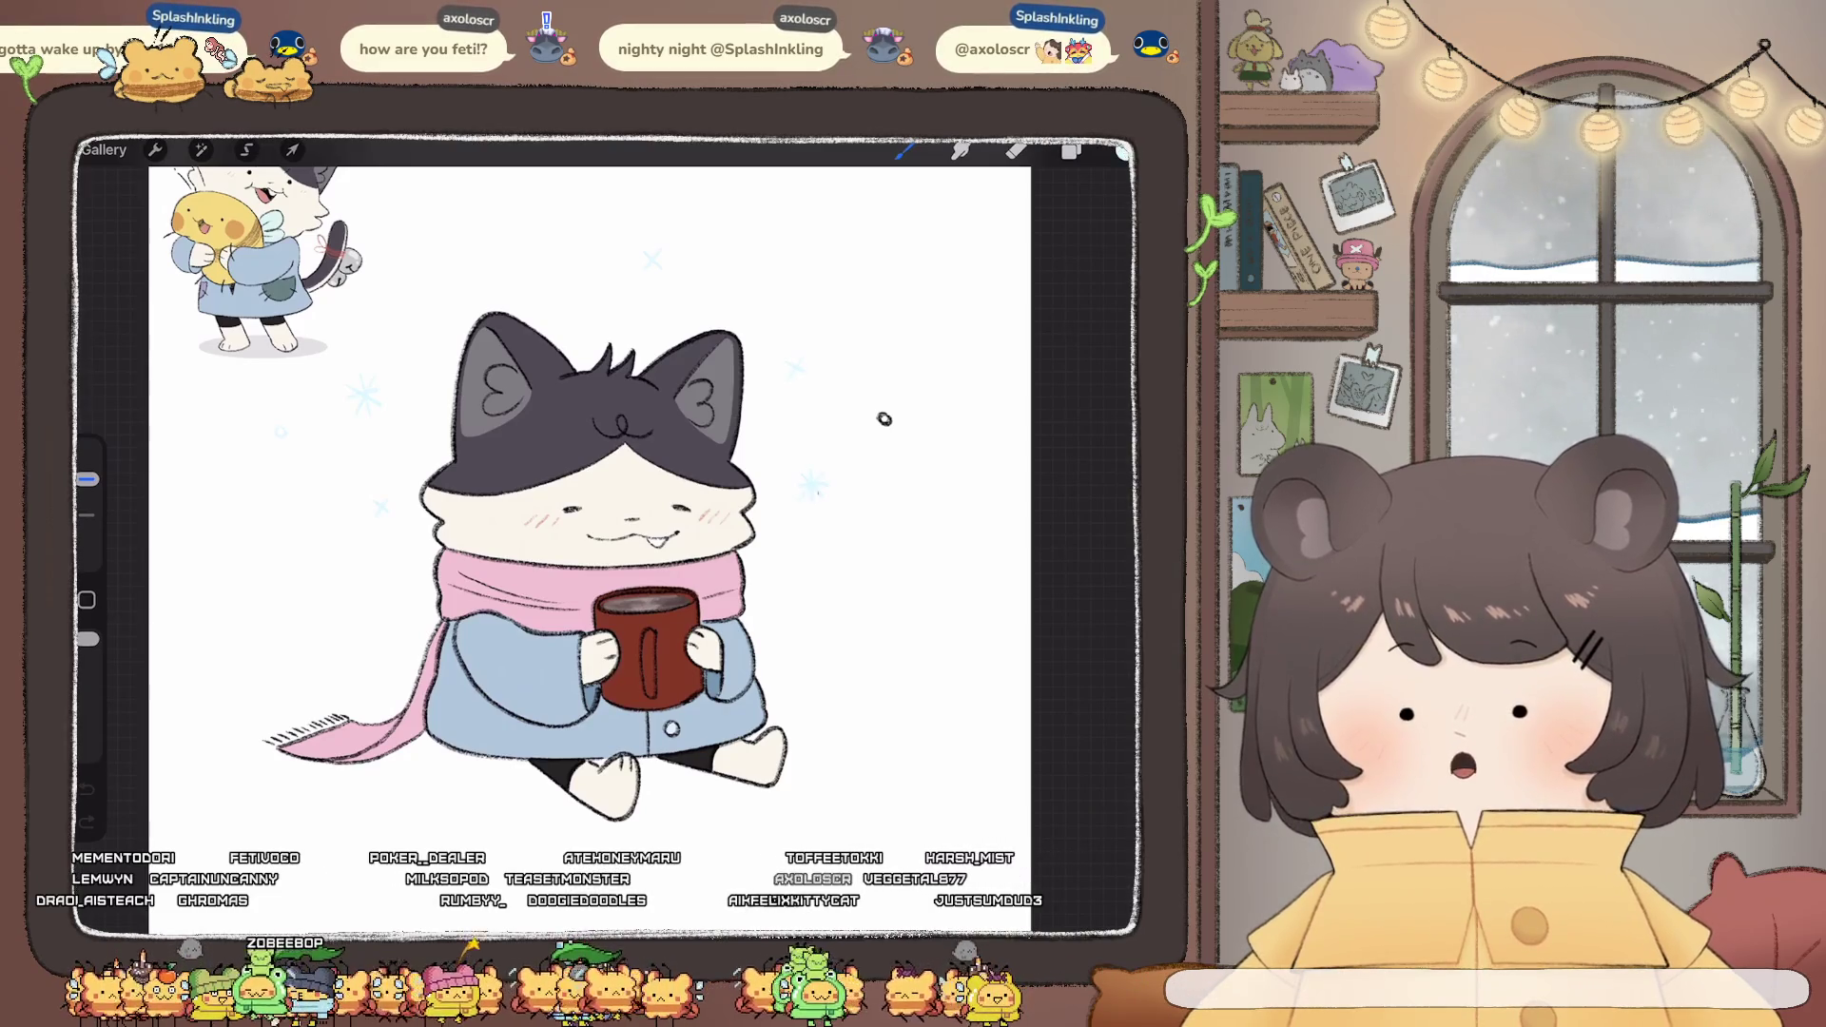
pyautogui.click(882, 417)
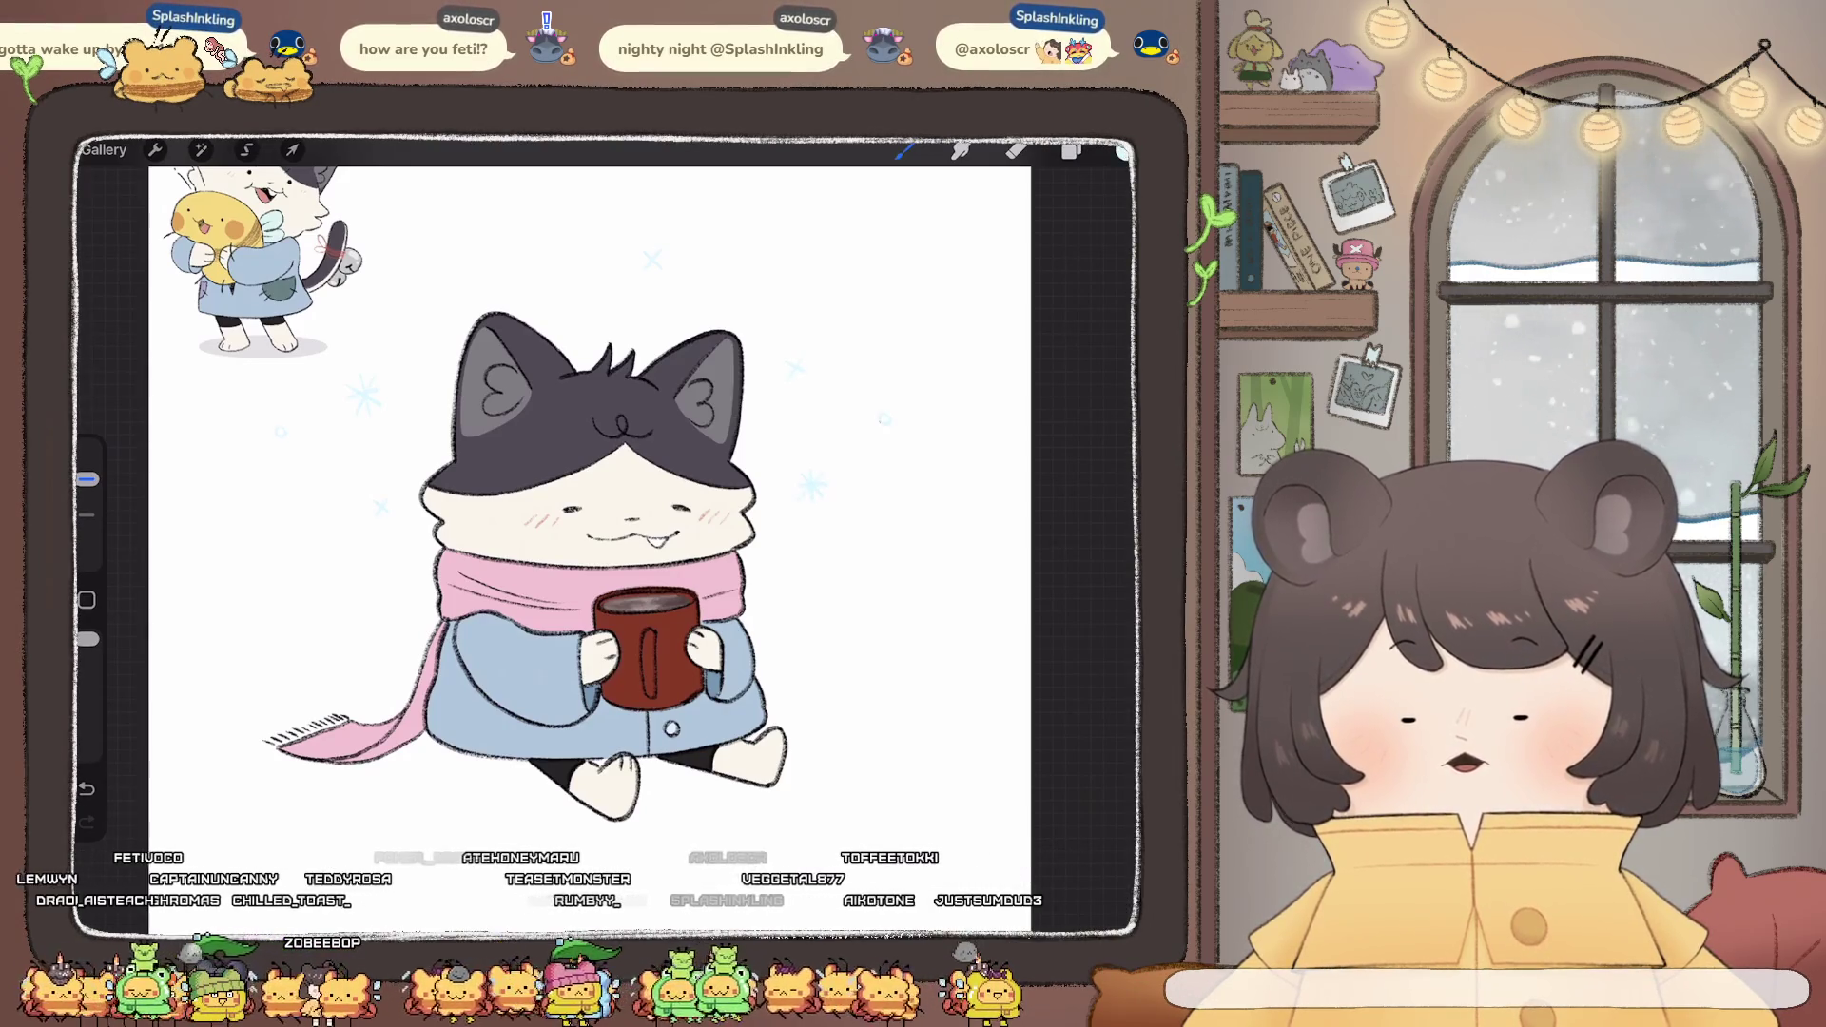
# - Lasso the snowy area around the cat and lower its Brightness to 41%
pyautogui.click(246, 149)
pyautogui.moveTo(449, 255)
pyautogui.mouseDown()
pyautogui.moveTo(285, 380)
pyautogui.moveTo(407, 523)
pyautogui.moveTo(462, 278)
pyautogui.moveTo(942, 314)
pyautogui.moveTo(951, 533)
pyautogui.mouseUp()
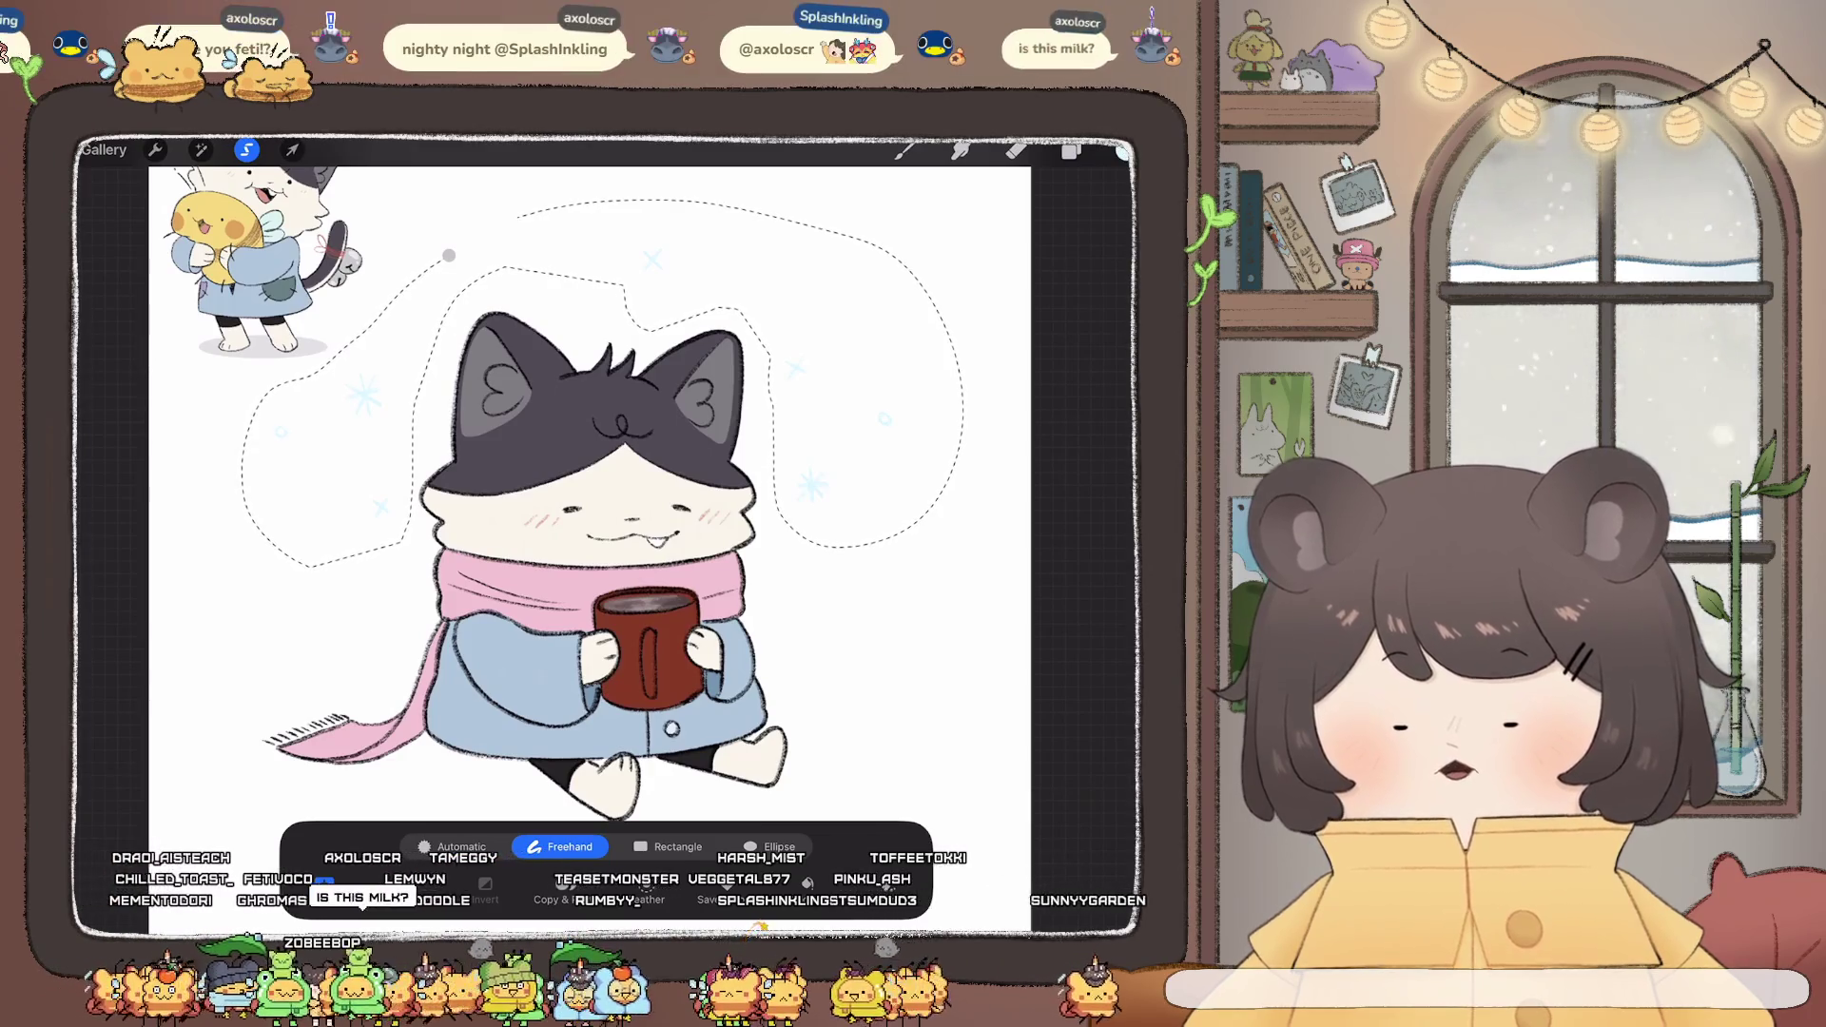
pyautogui.click(200, 149)
pyautogui.click(190, 232)
pyautogui.moveTo(818, 894); pyautogui.dragTo(791, 894)
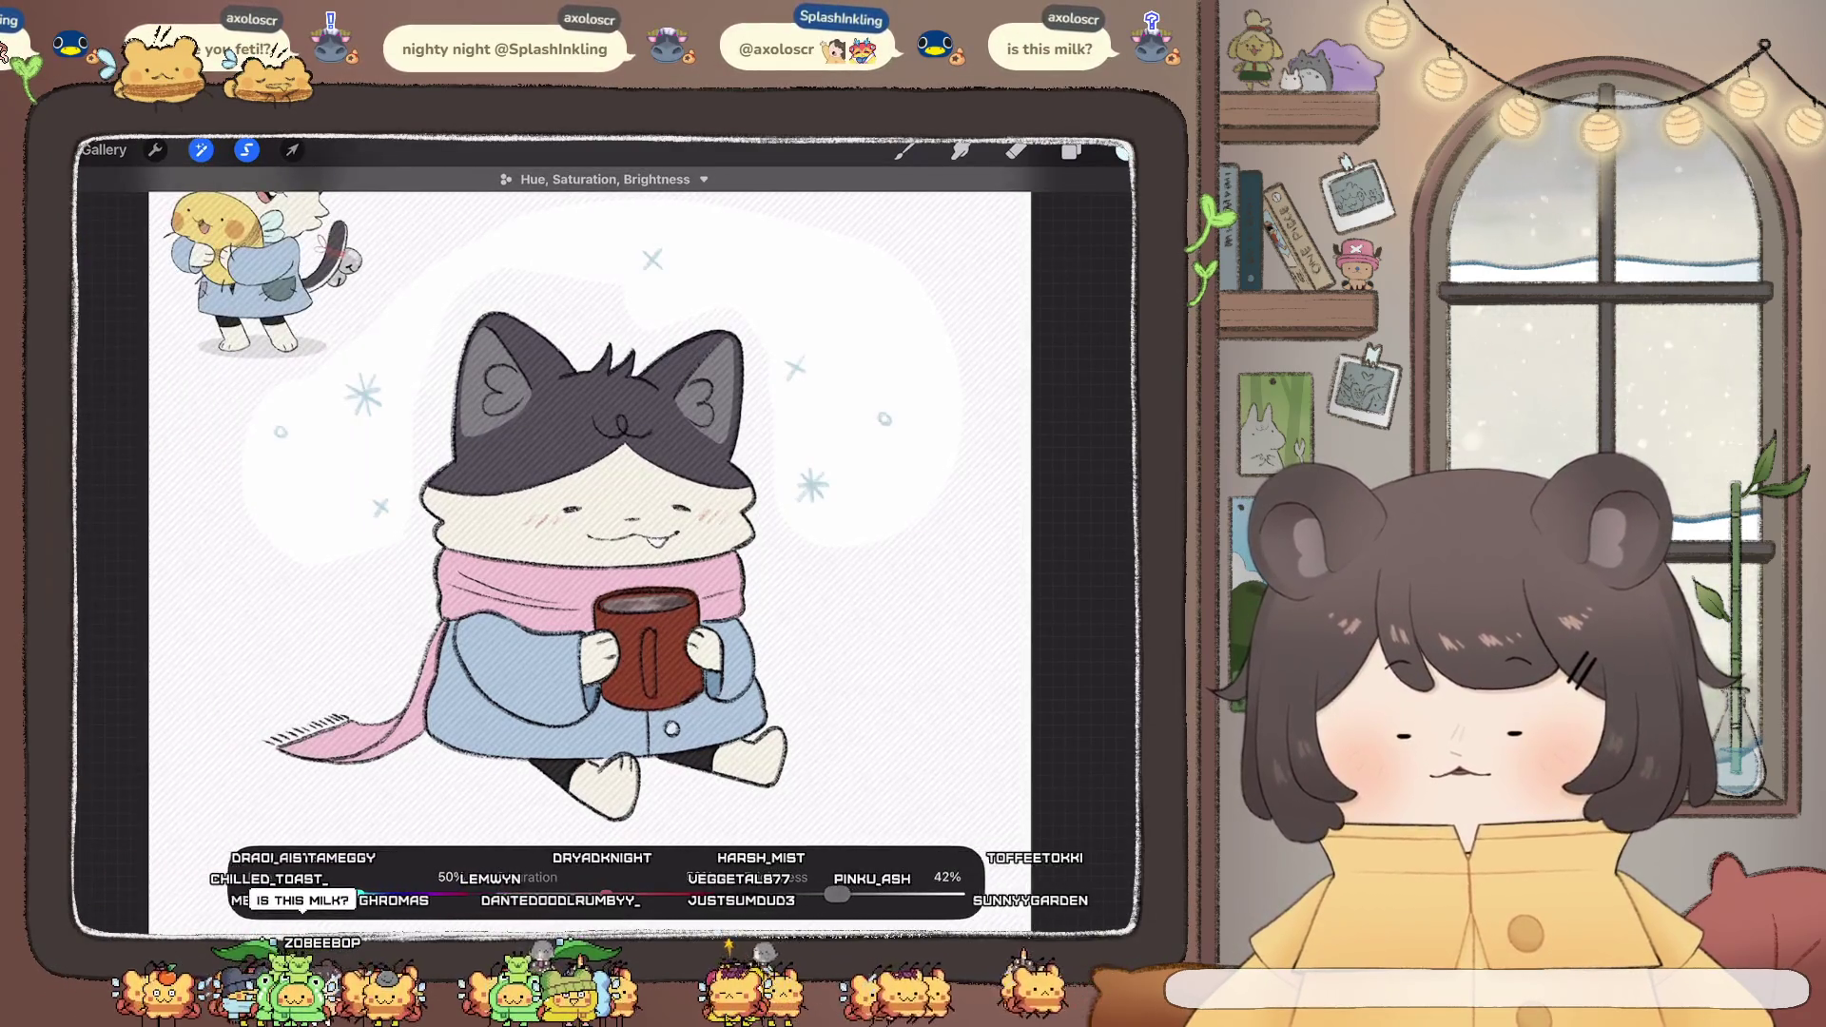
pyautogui.click(904, 149)
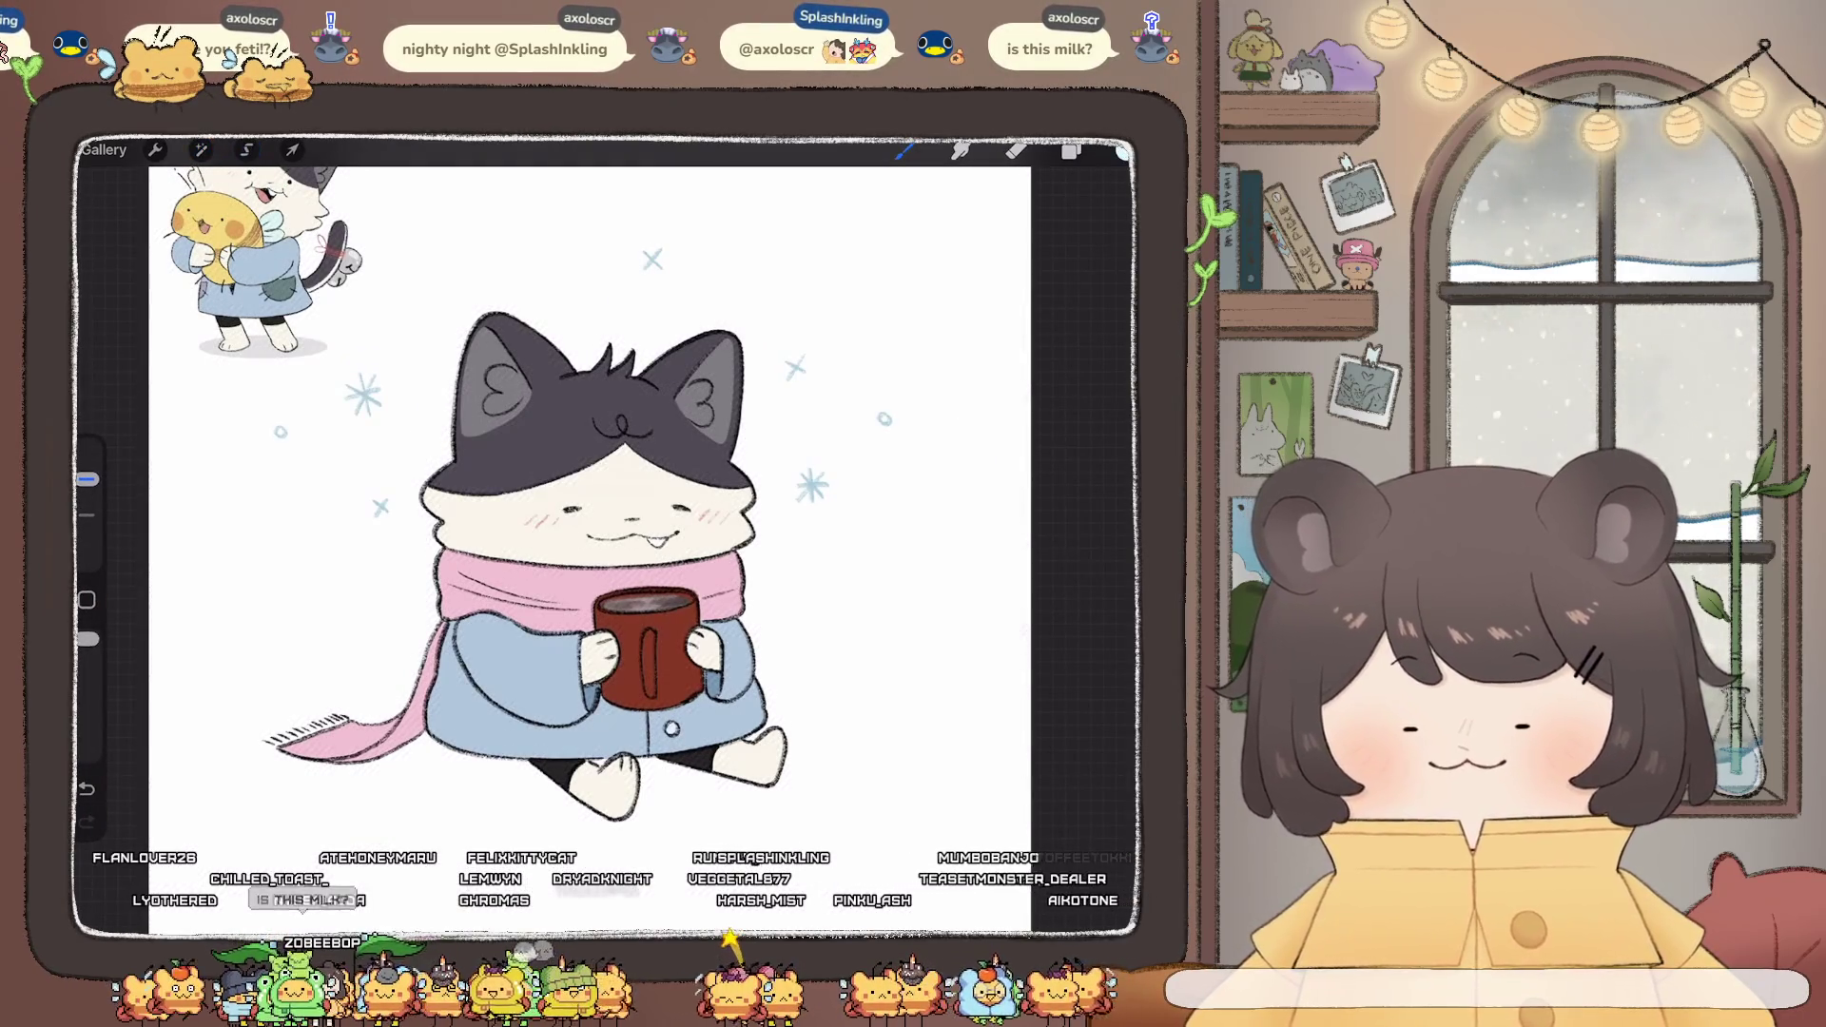
pyautogui.scroll(-3, 589, 532)
pyautogui.scroll(3, 618, 542)
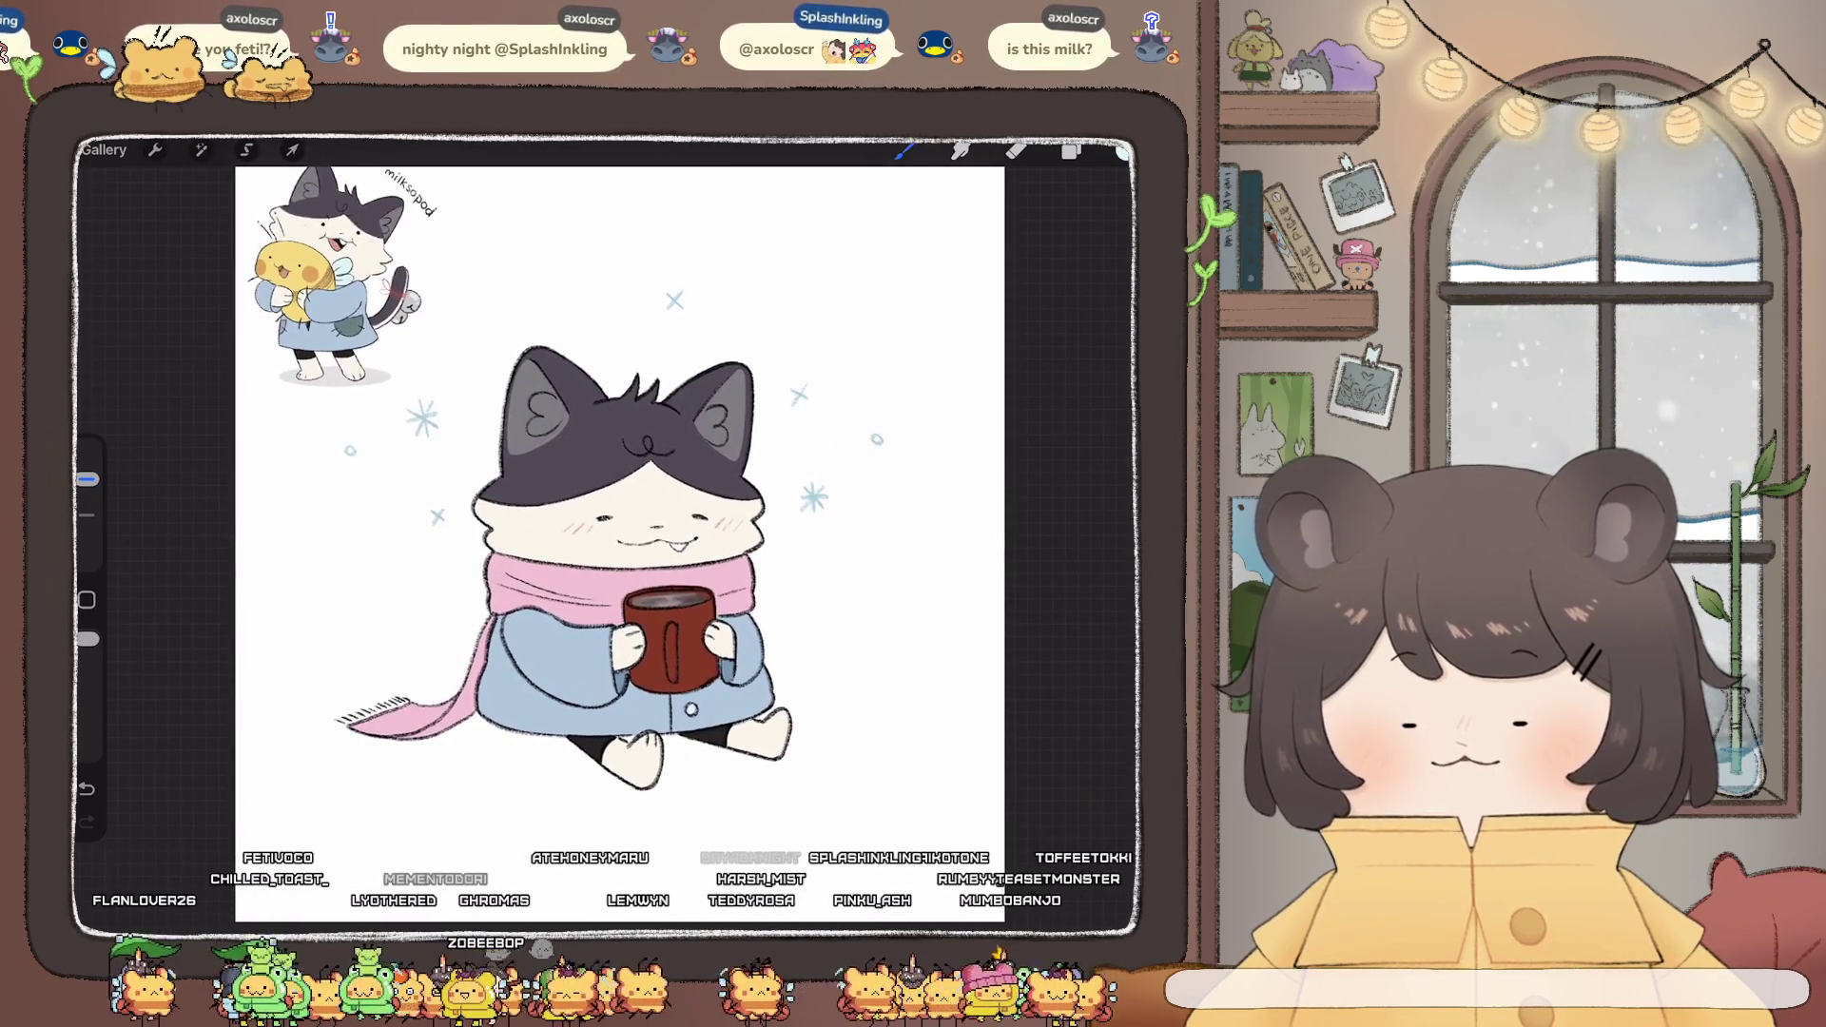
pyautogui.click(1123, 152)
# - Switch back to the Chalk brush
pyautogui.click(905, 150)
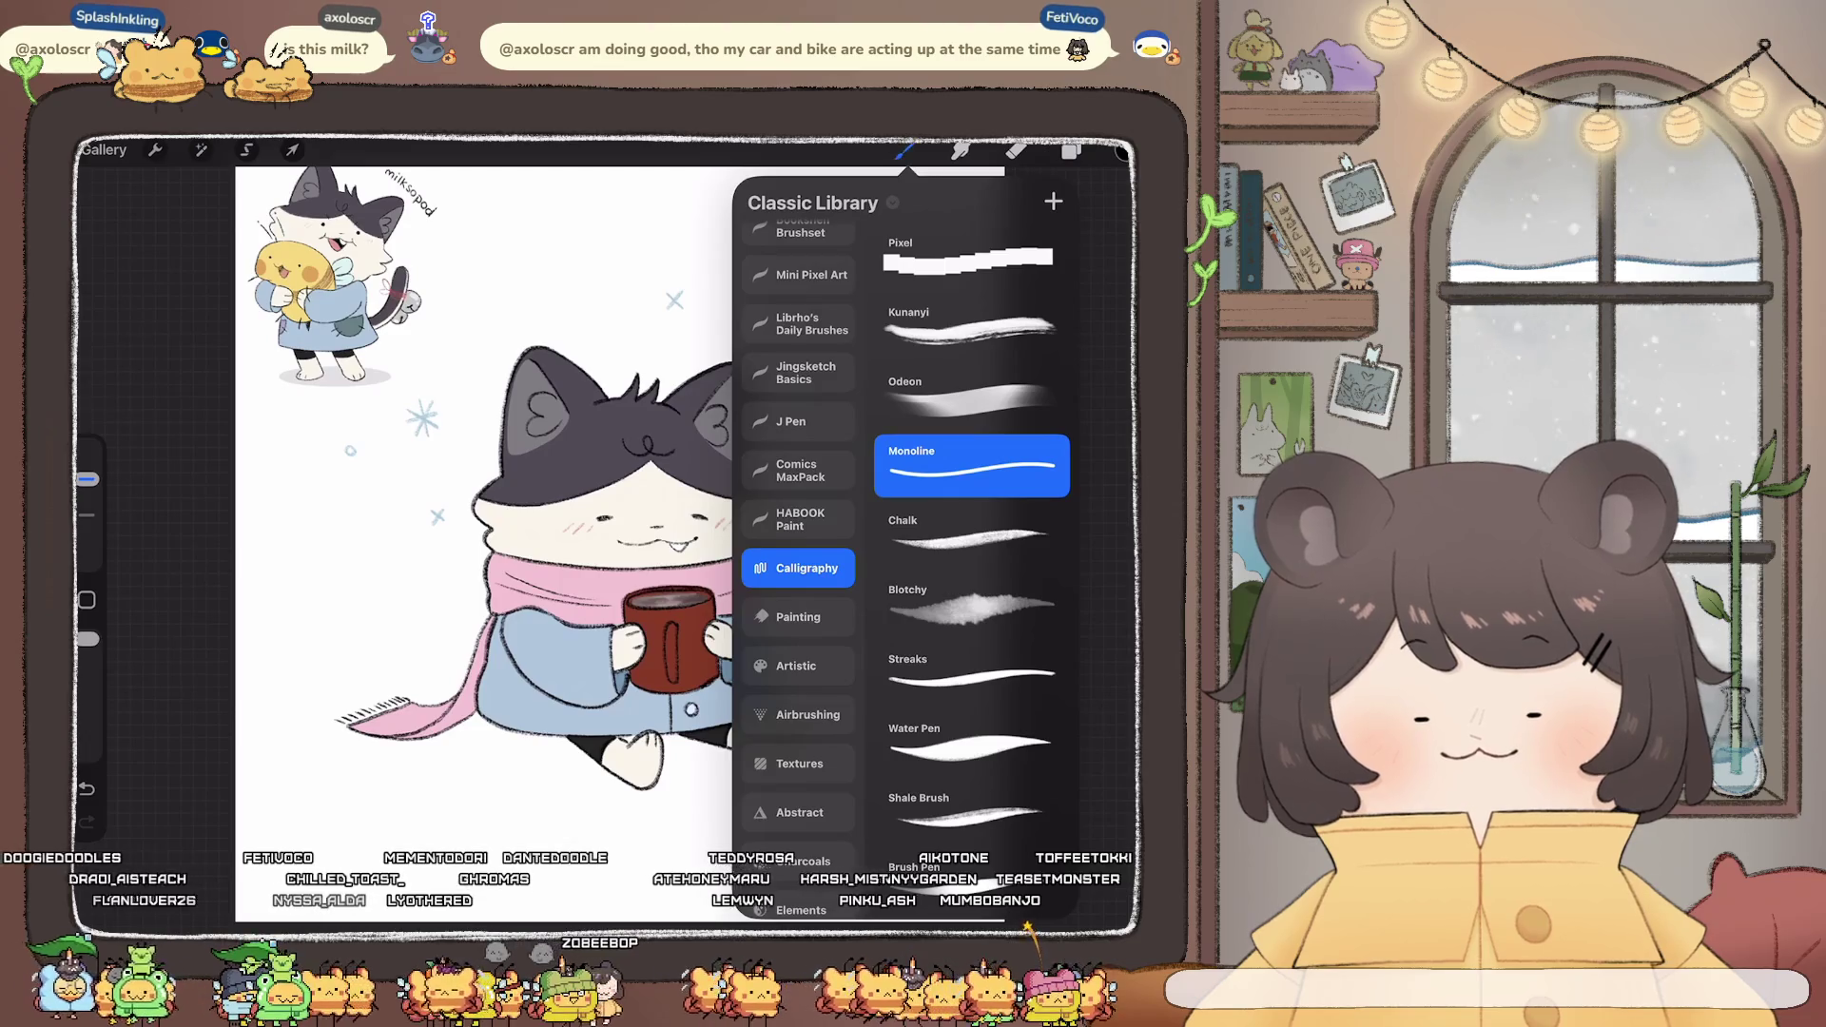
pyautogui.click(970, 534)
pyautogui.click(1071, 150)
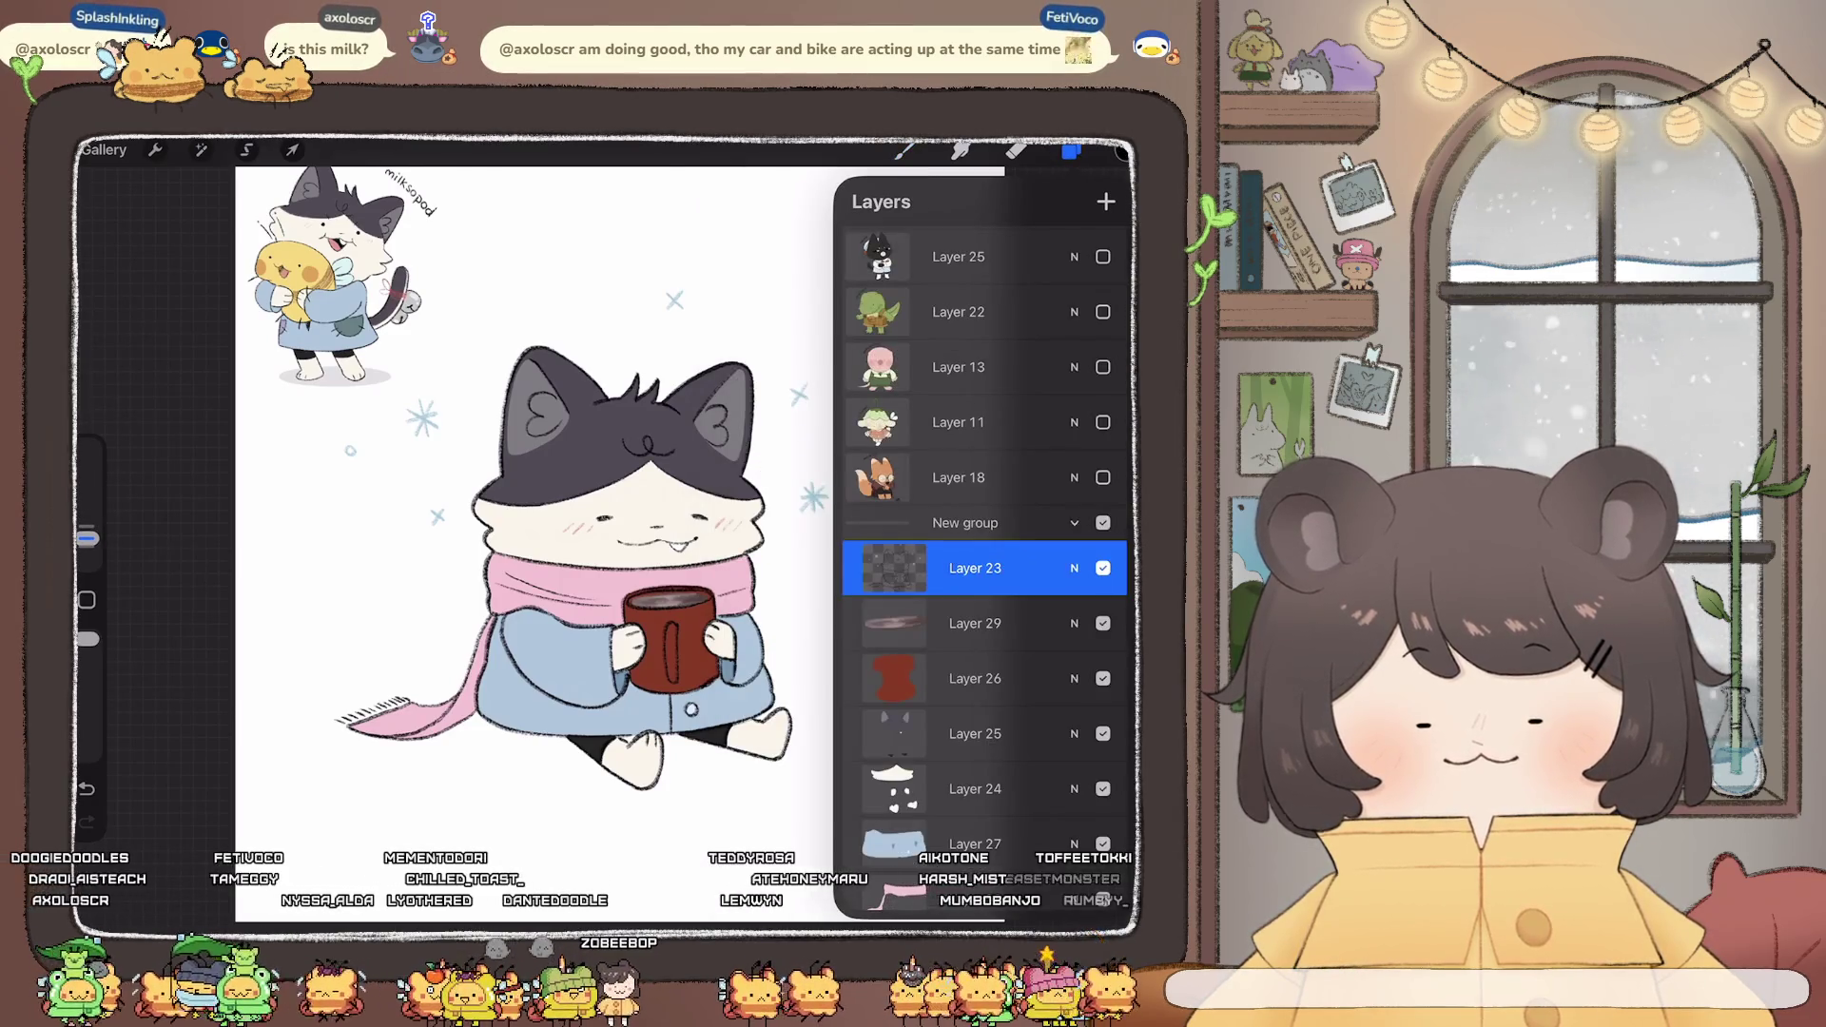
pyautogui.click(1071, 150)
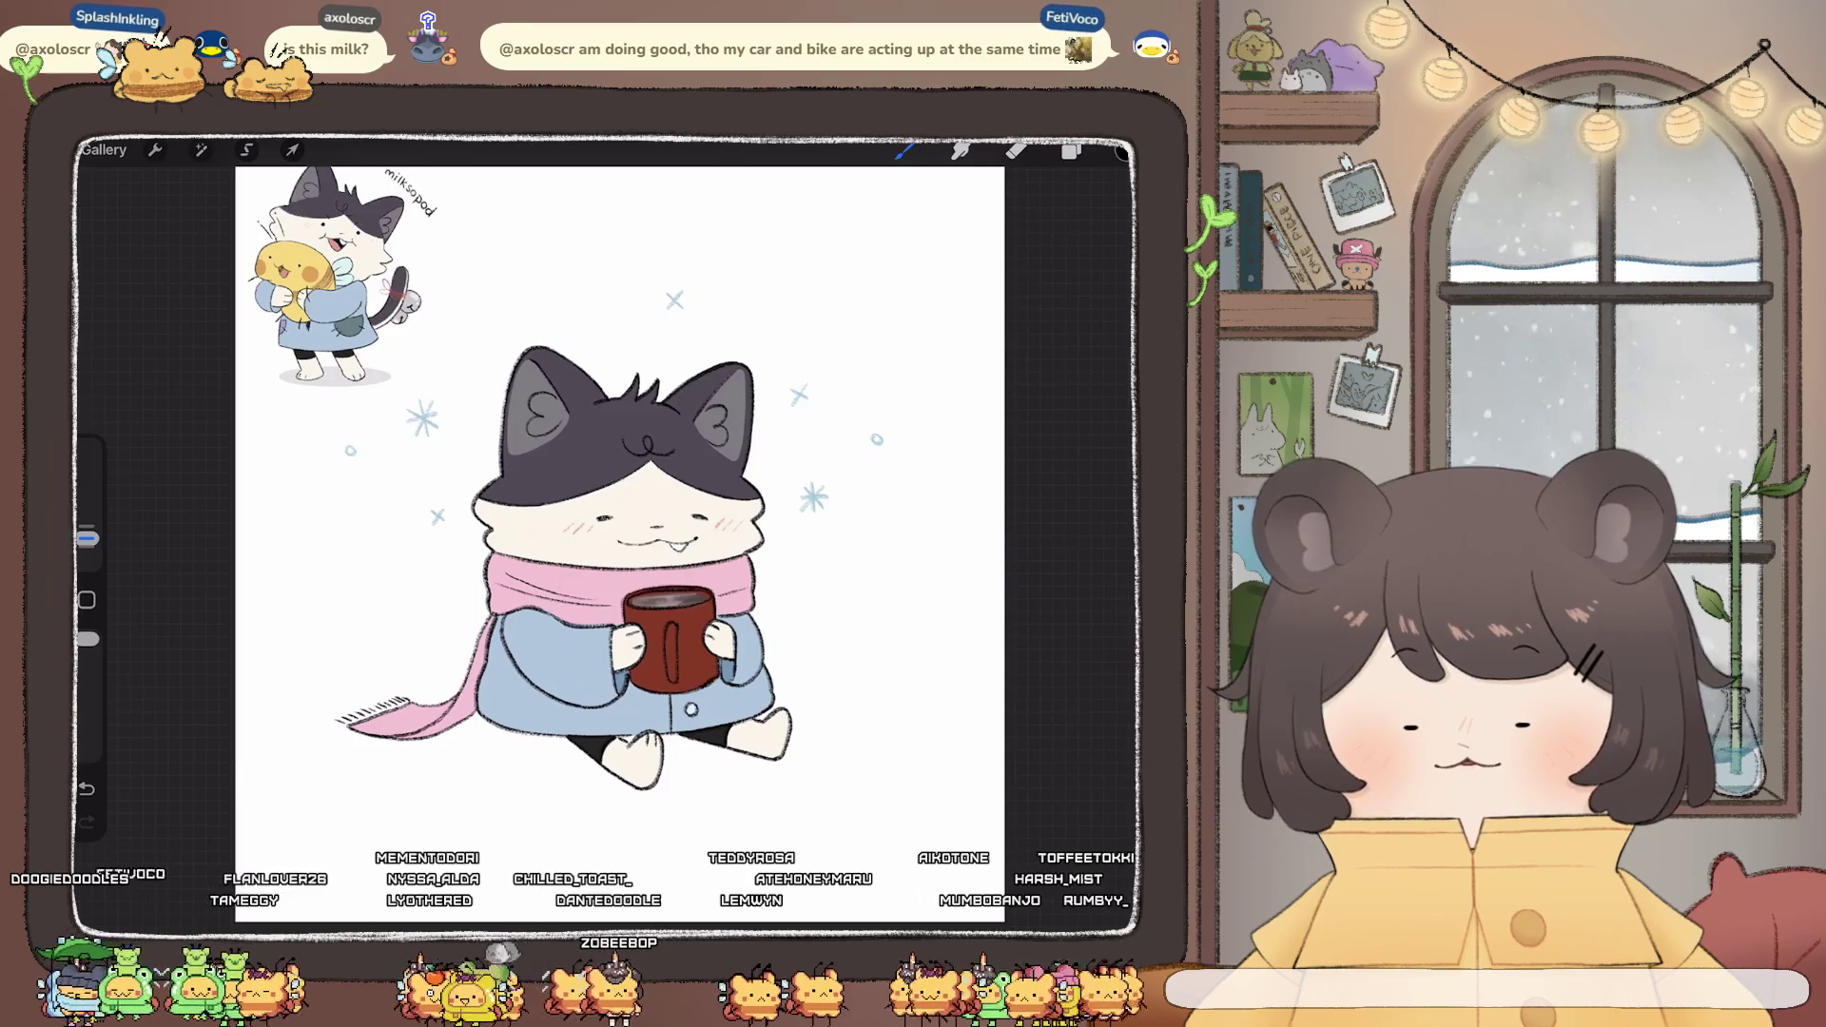
# - Handwrite the viewer's name followed by ×2 diagonally above the cat's head
pyautogui.scroll(3, 619, 532)
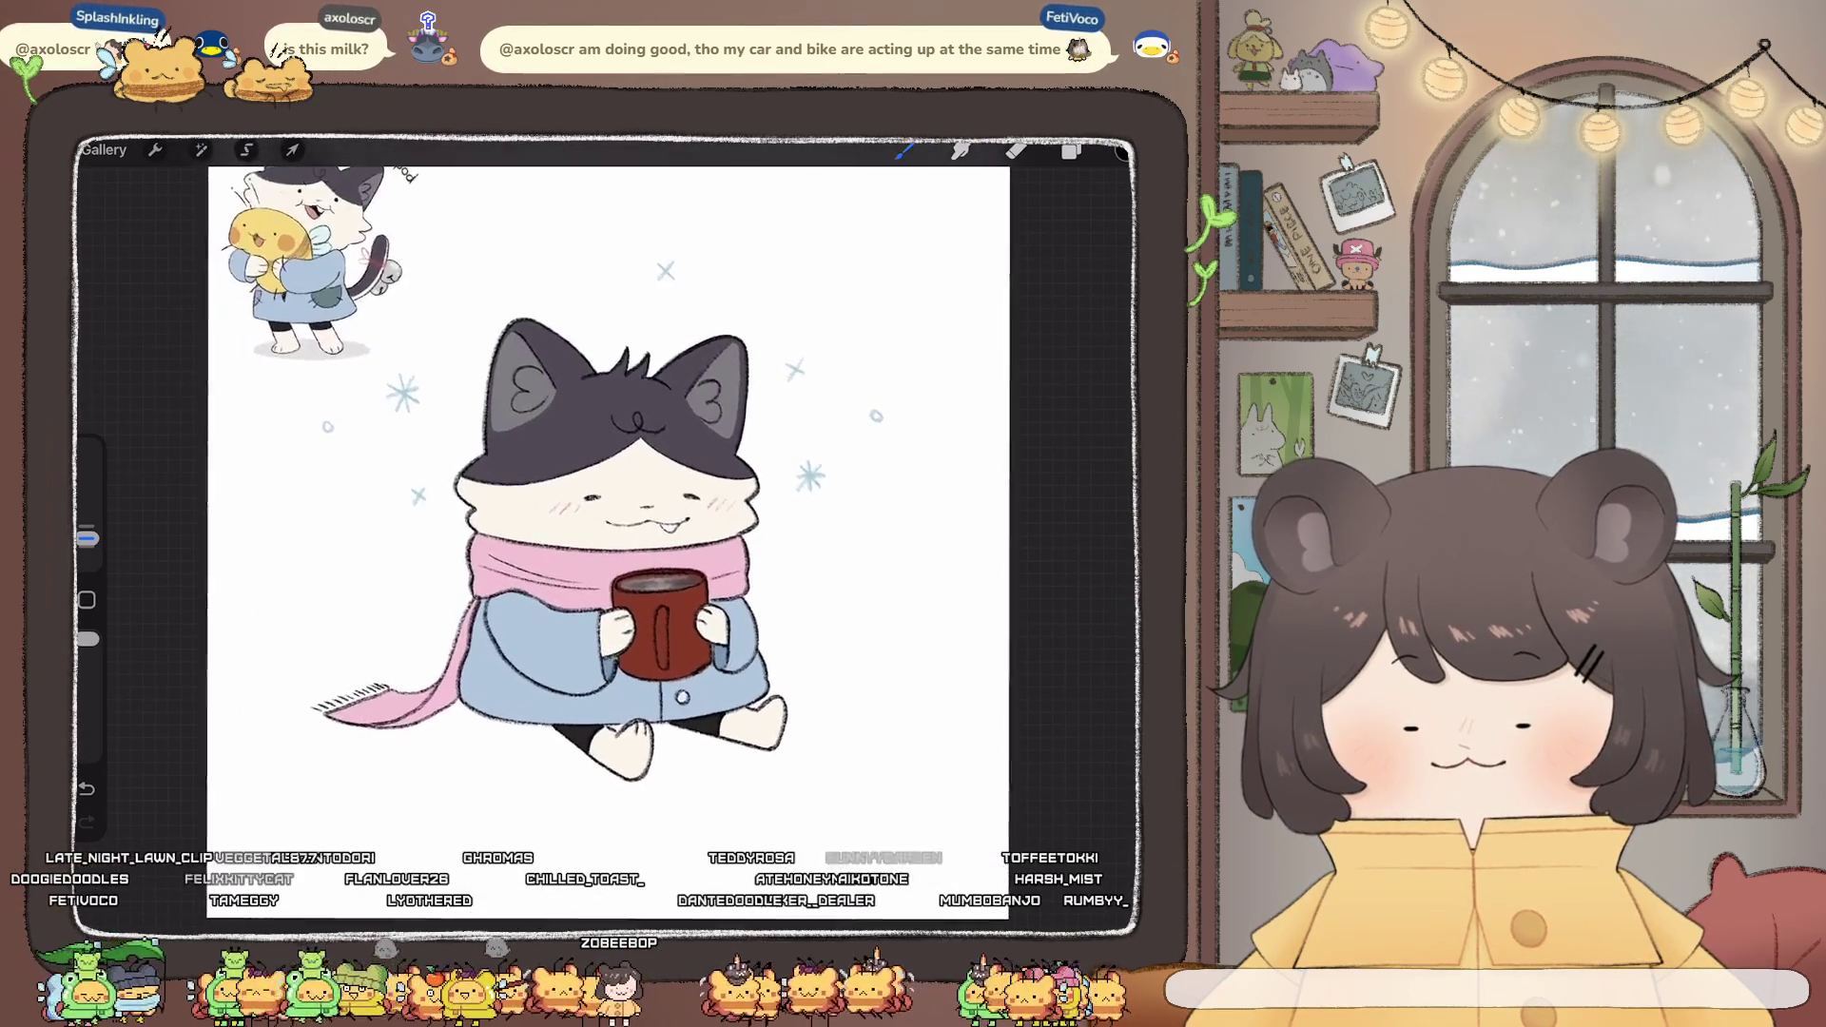
pyautogui.scroll(3, 618, 533)
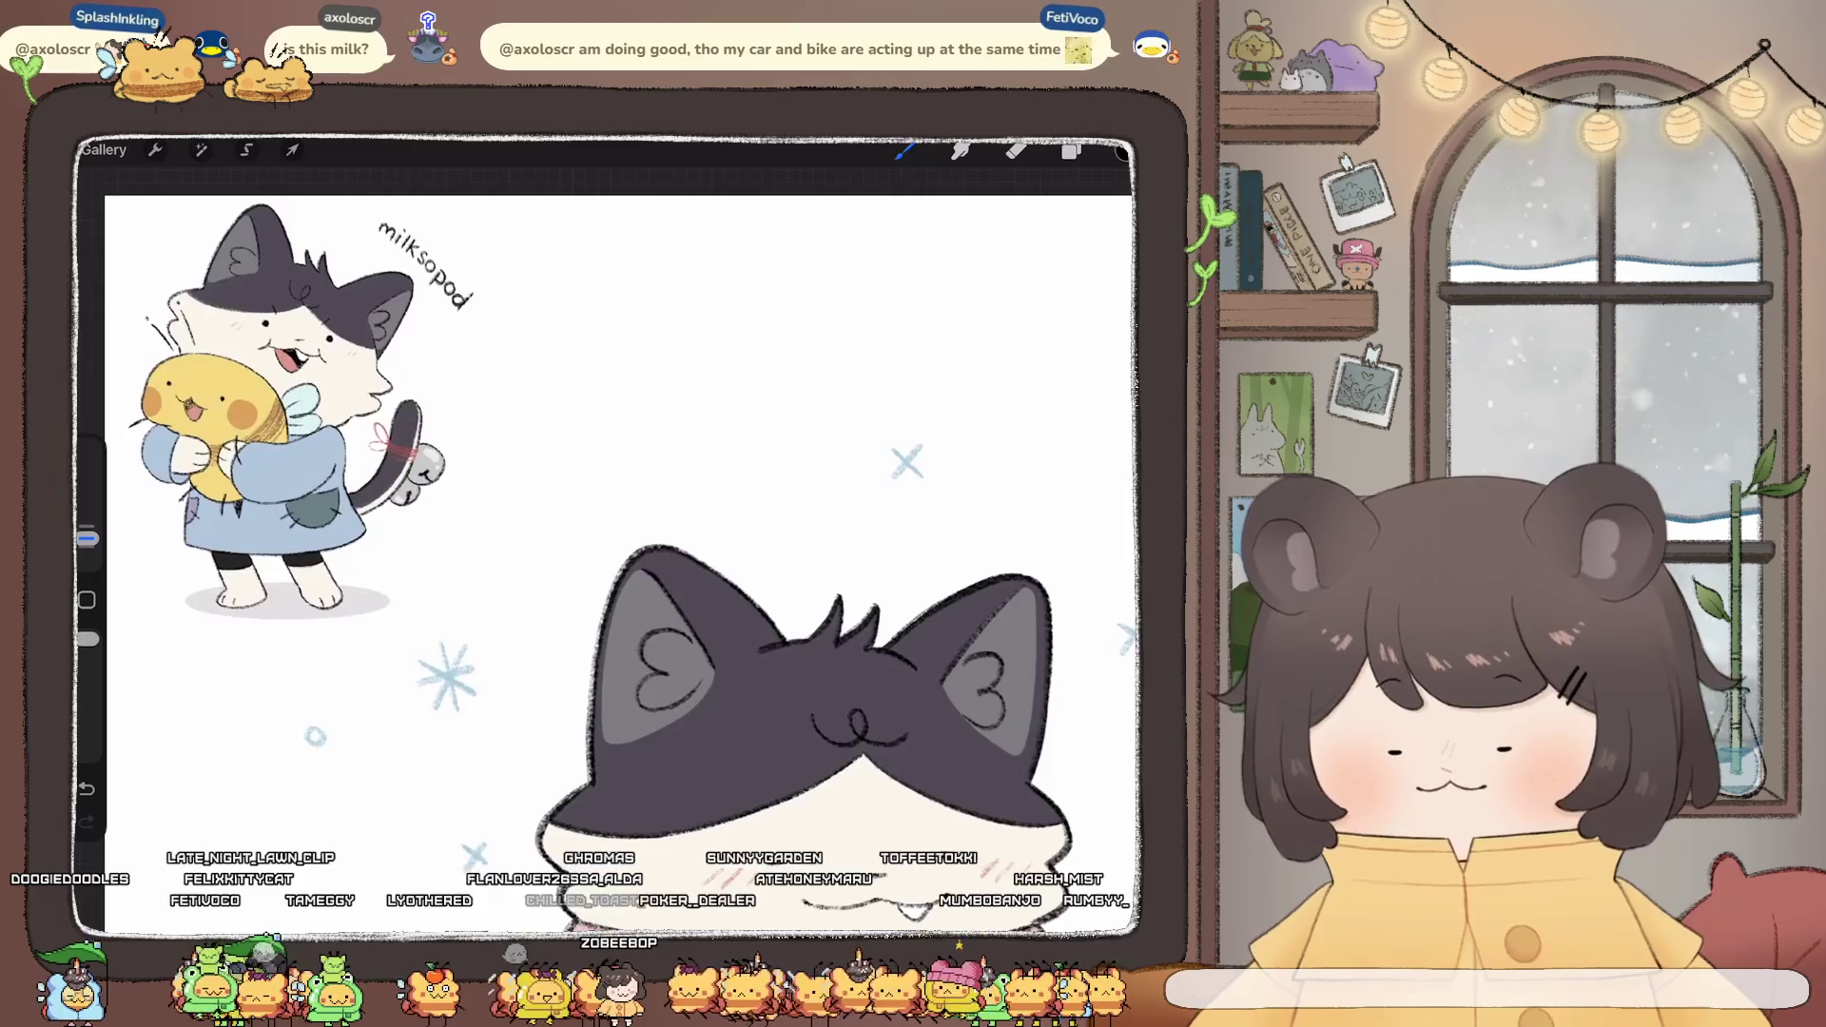
pyautogui.moveTo(491, 586)
pyautogui.mouseDown()
pyautogui.moveTo(487, 603)
pyautogui.moveTo(543, 529)
pyautogui.moveTo(564, 540)
pyautogui.mouseUp()
pyautogui.moveTo(536, 541)
pyautogui.mouseDown()
pyautogui.moveTo(550, 517)
pyautogui.moveTo(569, 555)
pyautogui.moveTo(675, 477)
pyautogui.moveTo(715, 500)
pyautogui.moveTo(782, 484)
pyautogui.mouseUp()
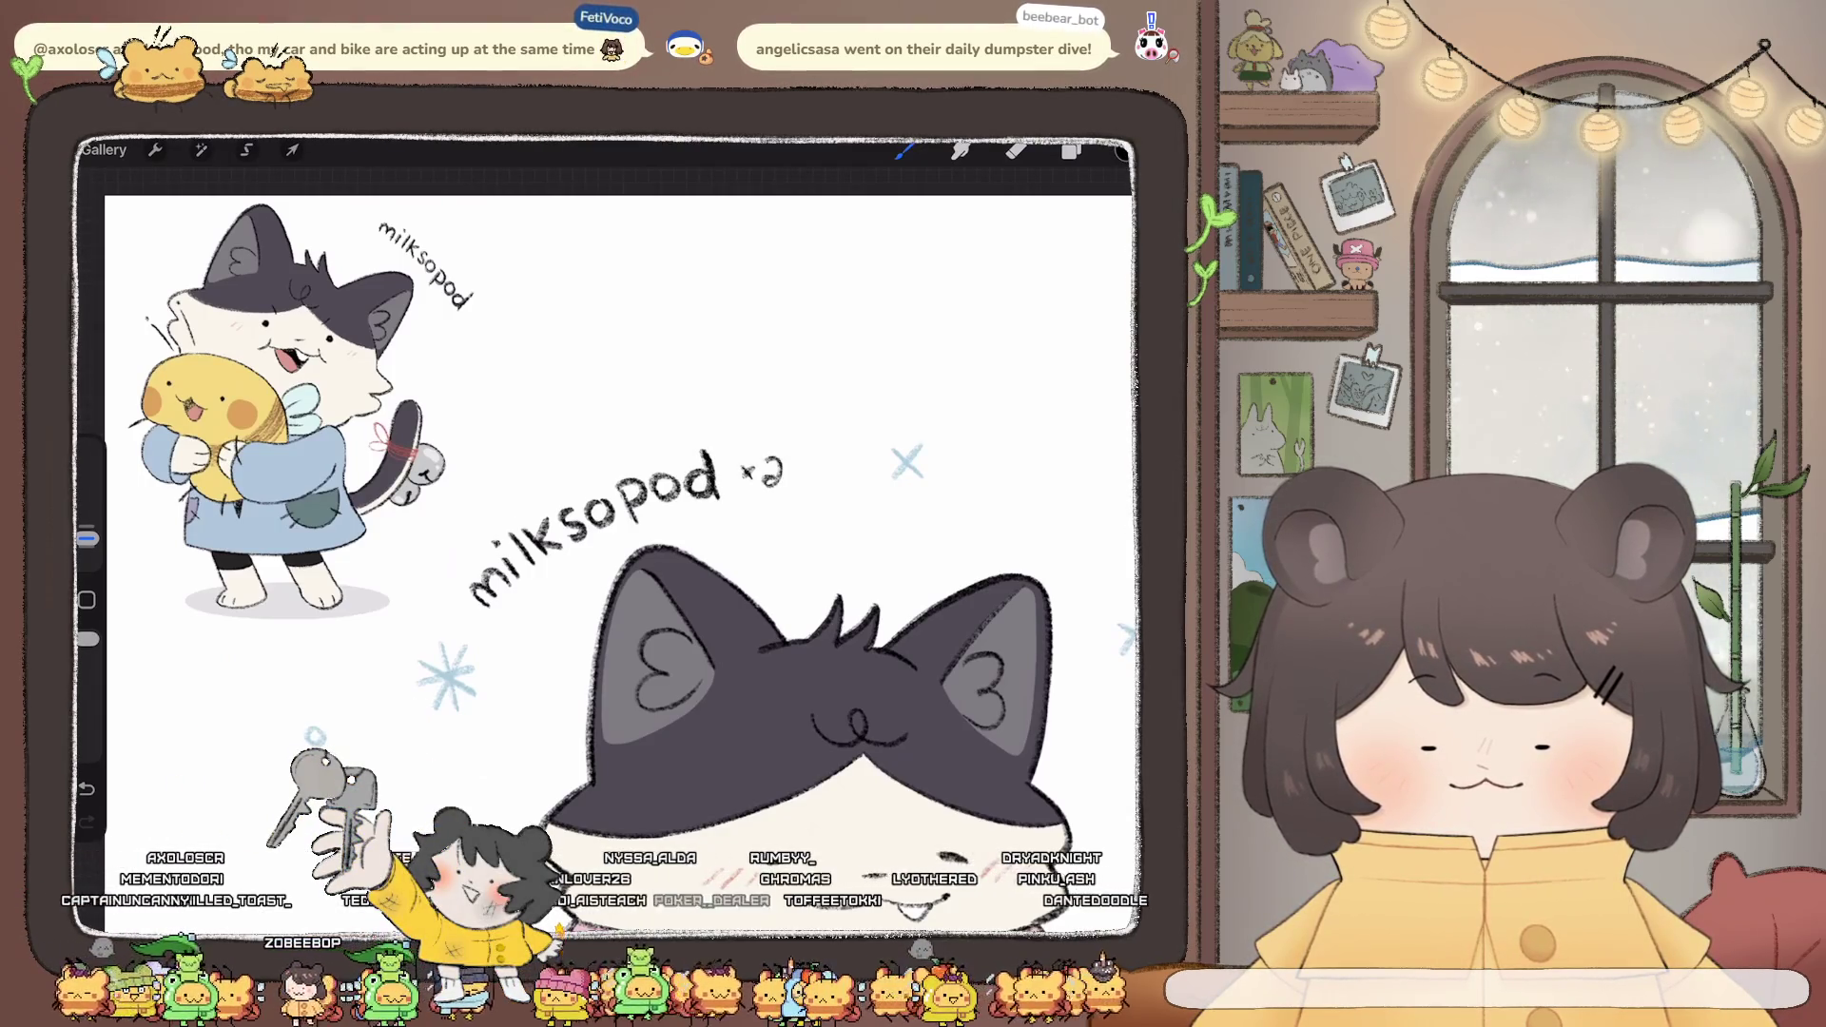
pyautogui.scroll(-5, 619, 532)
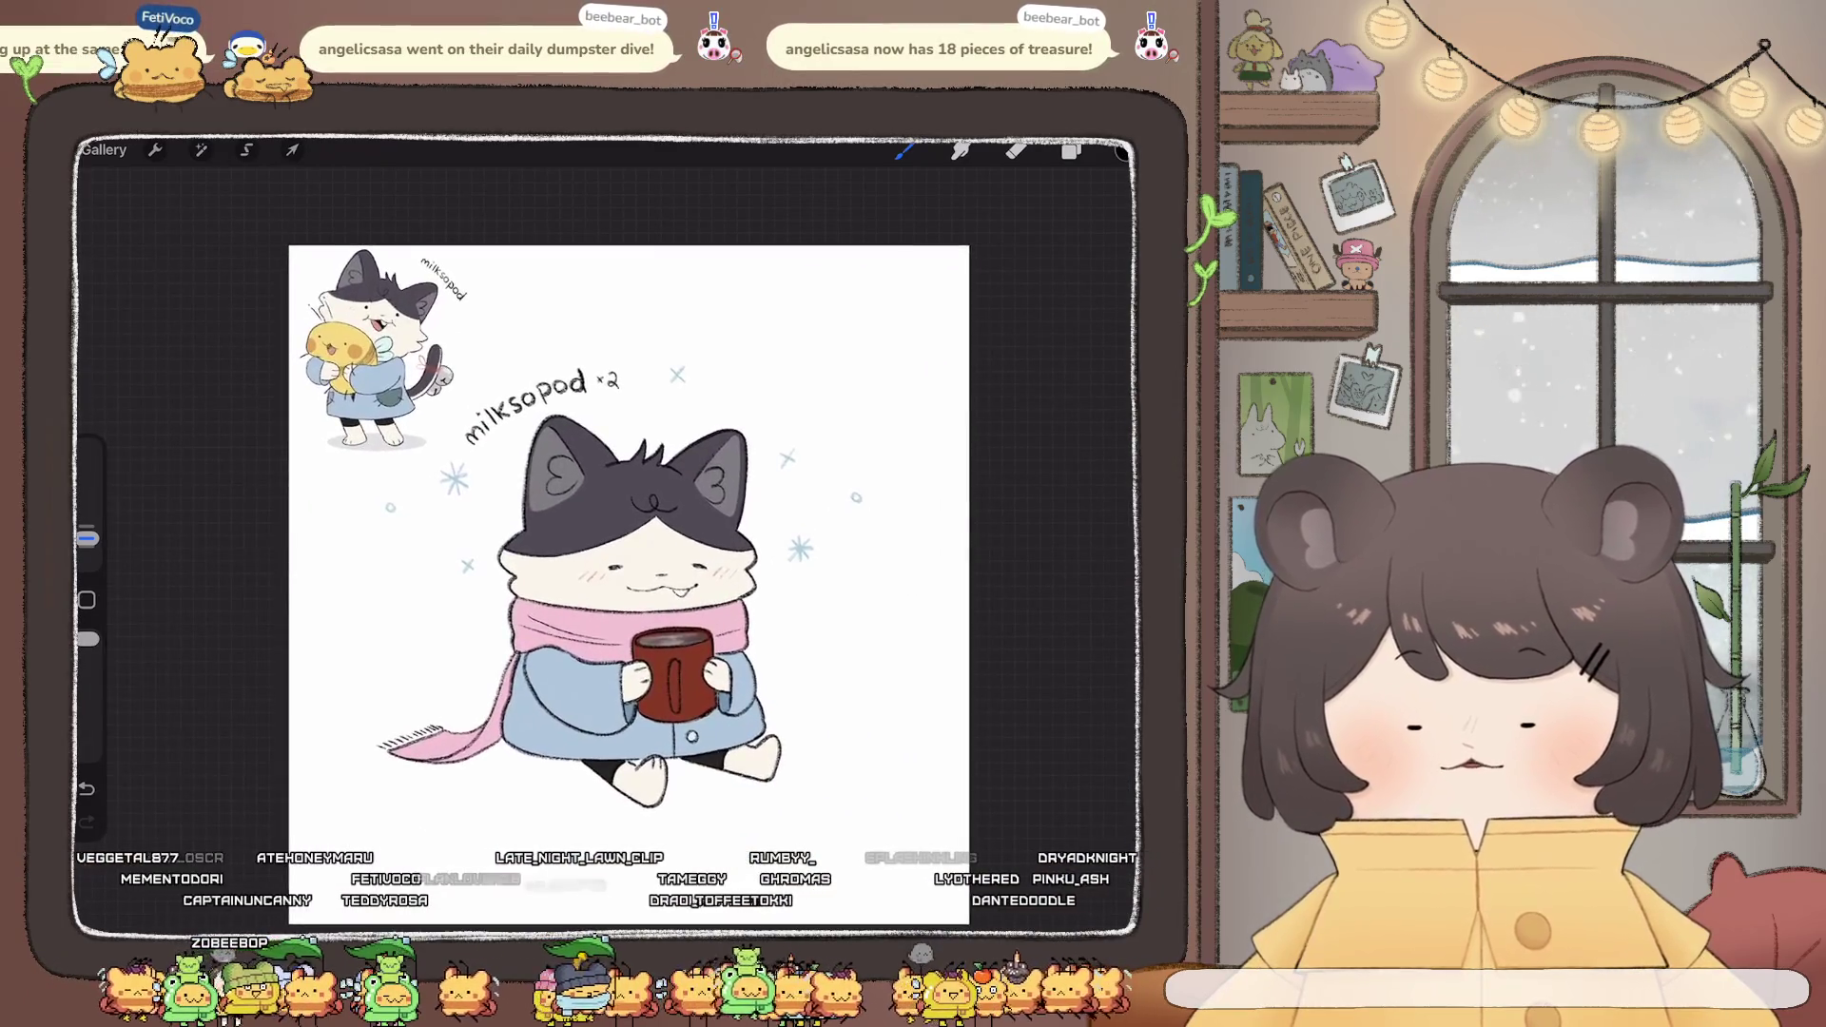
# - Untick Layer 14 to hide the top-left chibi drawing, then reframe the cat in view
pyautogui.click(1071, 150)
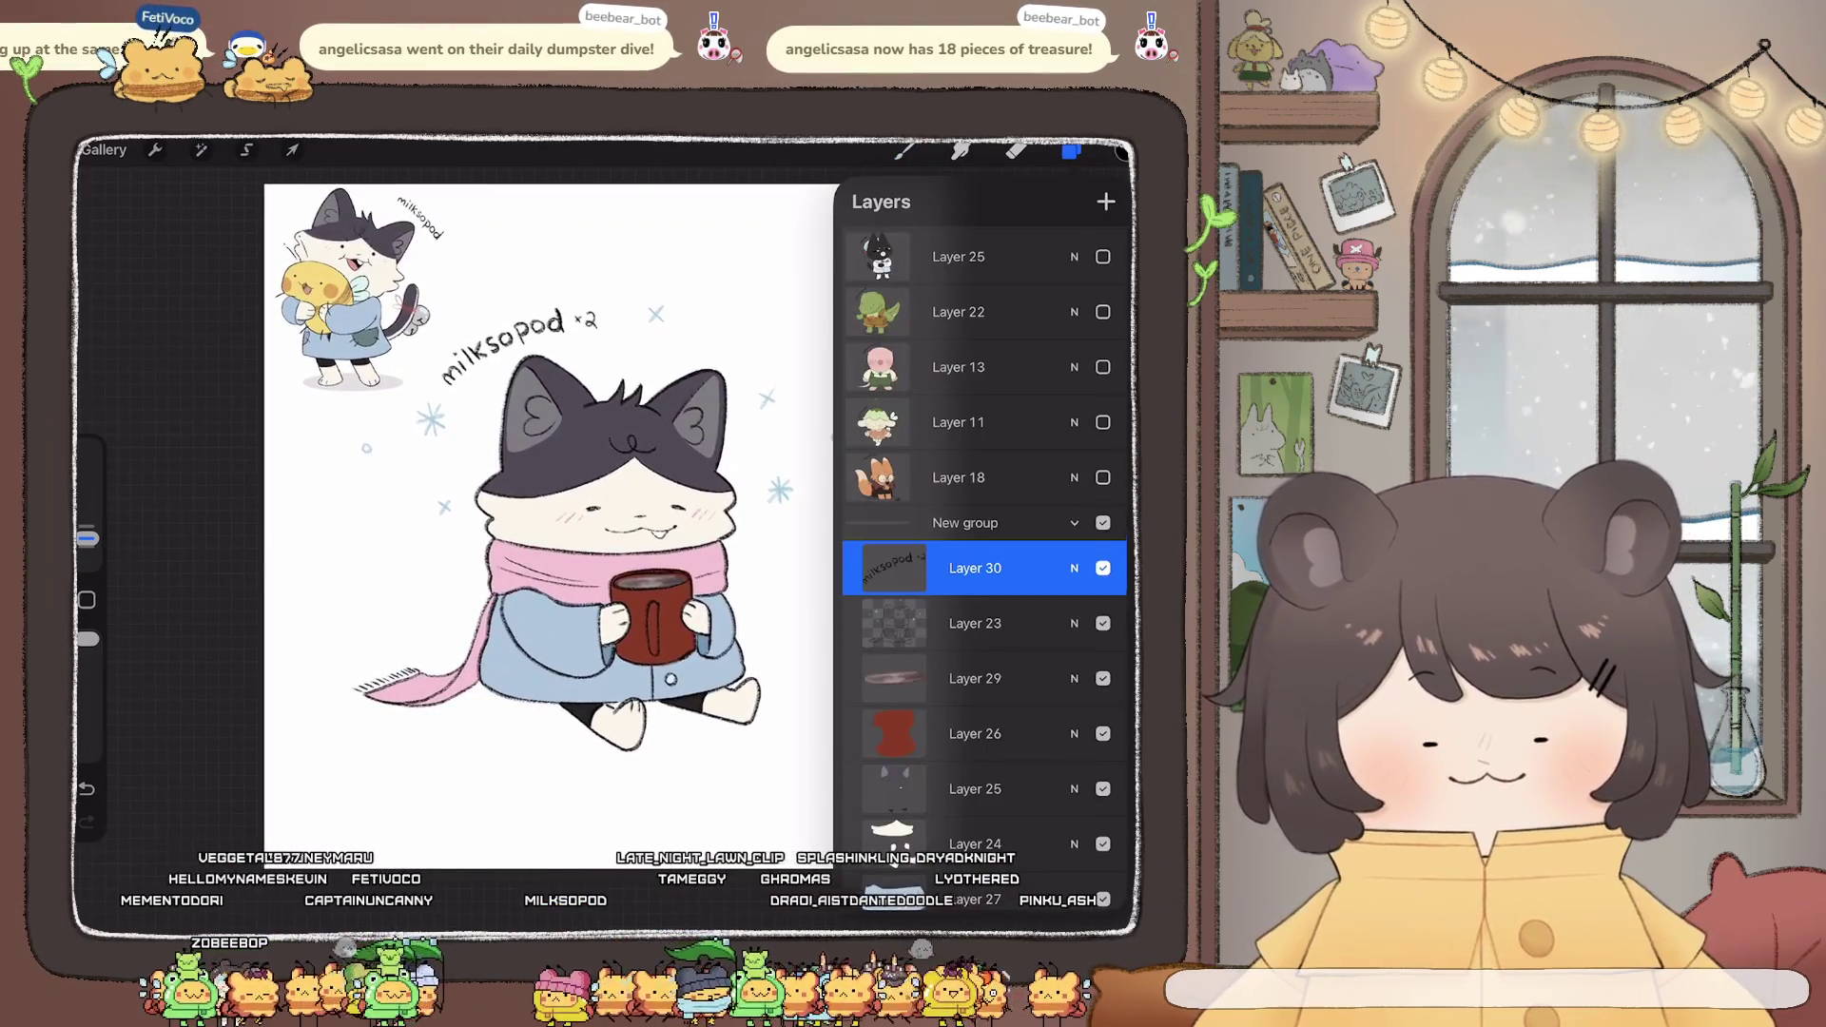
pyautogui.scroll(-5, 979, 570)
pyautogui.click(1102, 659)
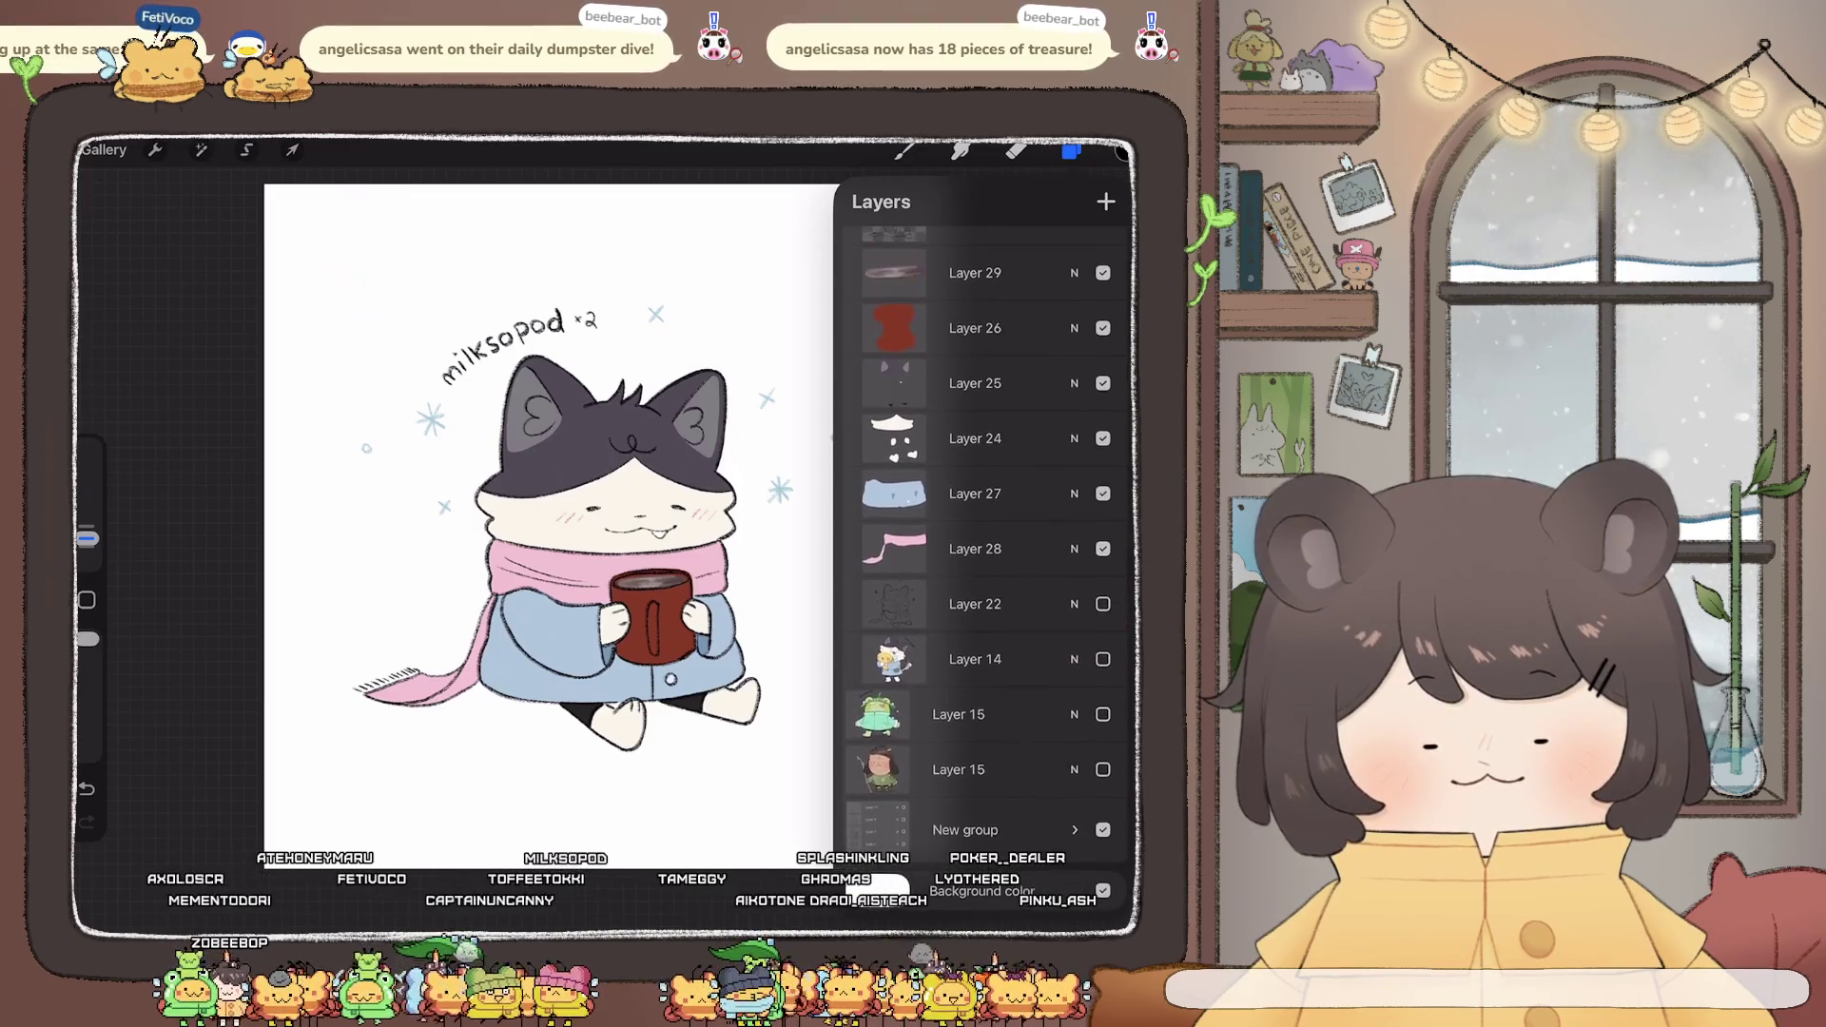
pyautogui.moveTo(609, 533); pyautogui.dragTo(475, 533)
pyautogui.click(1071, 150)
pyautogui.moveTo(526, 628)
pyautogui.mouseDown()
pyautogui.moveTo(562, 612)
pyautogui.moveTo(623, 647)
pyautogui.mouseUp()
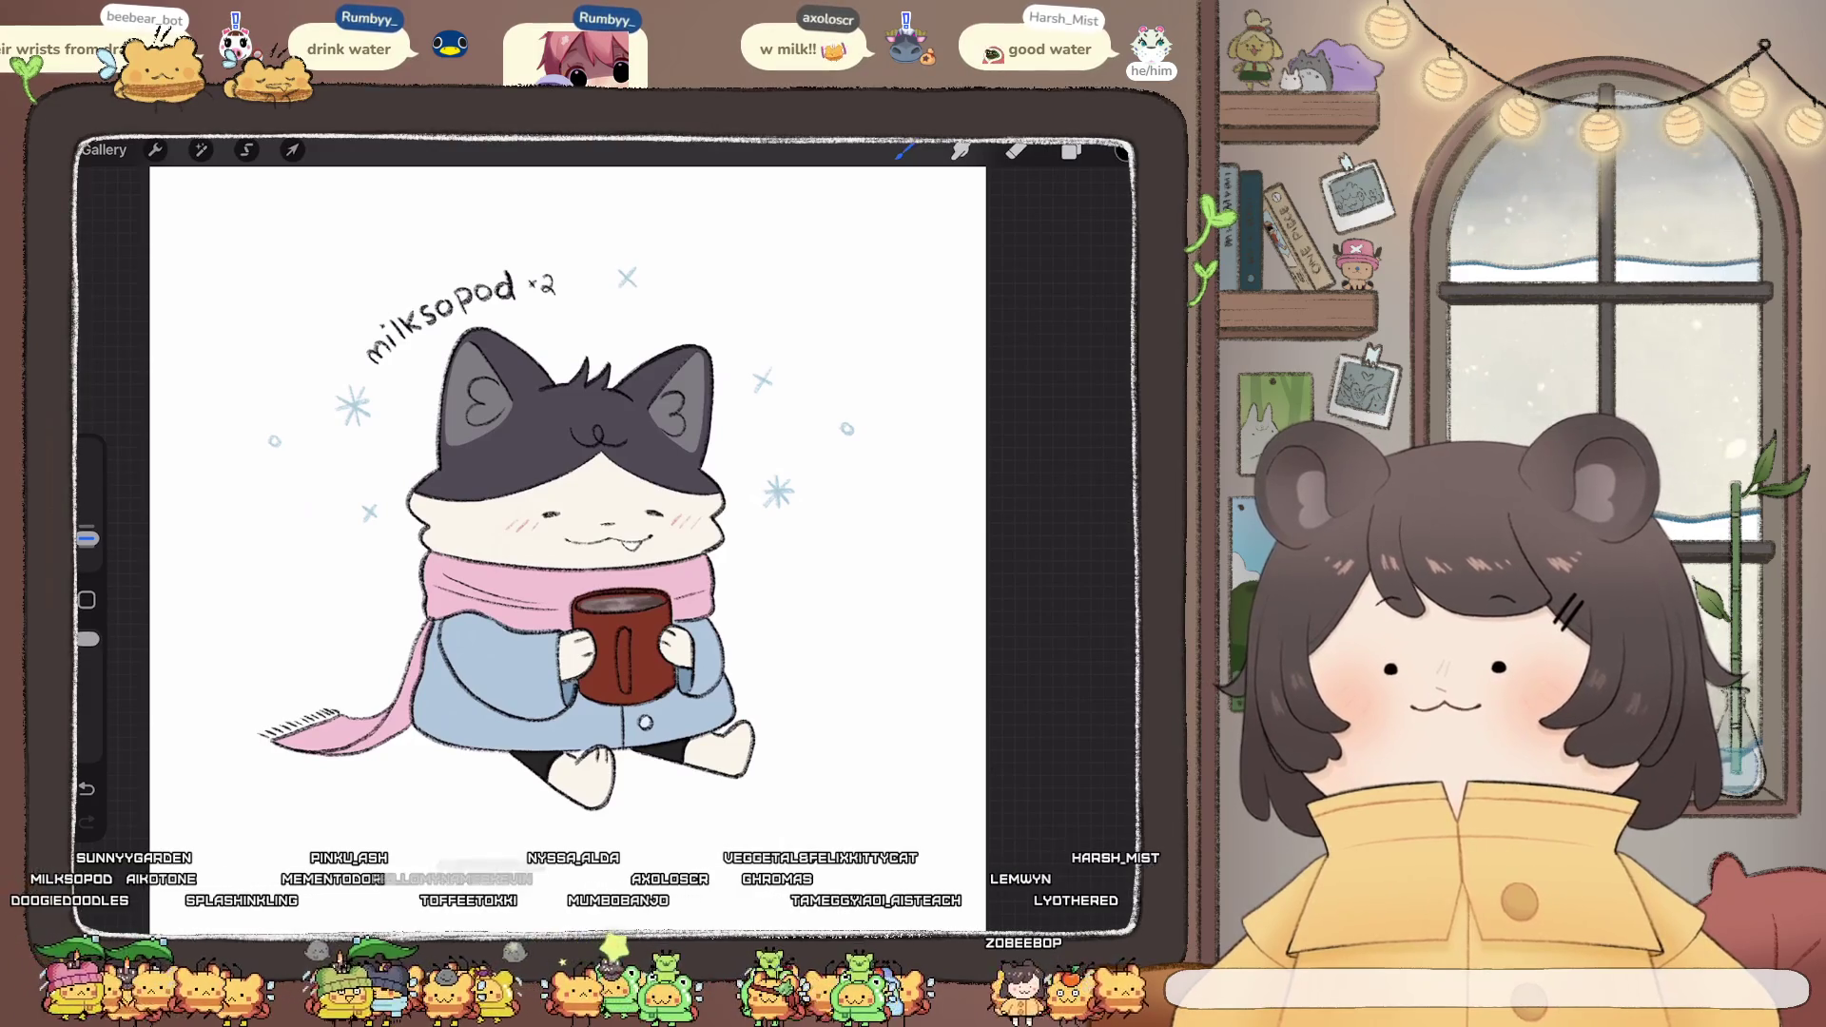
# - Show Layer 14 again, expand New group and drag Layer 22 into it
pyautogui.scroll(-3, 571, 514)
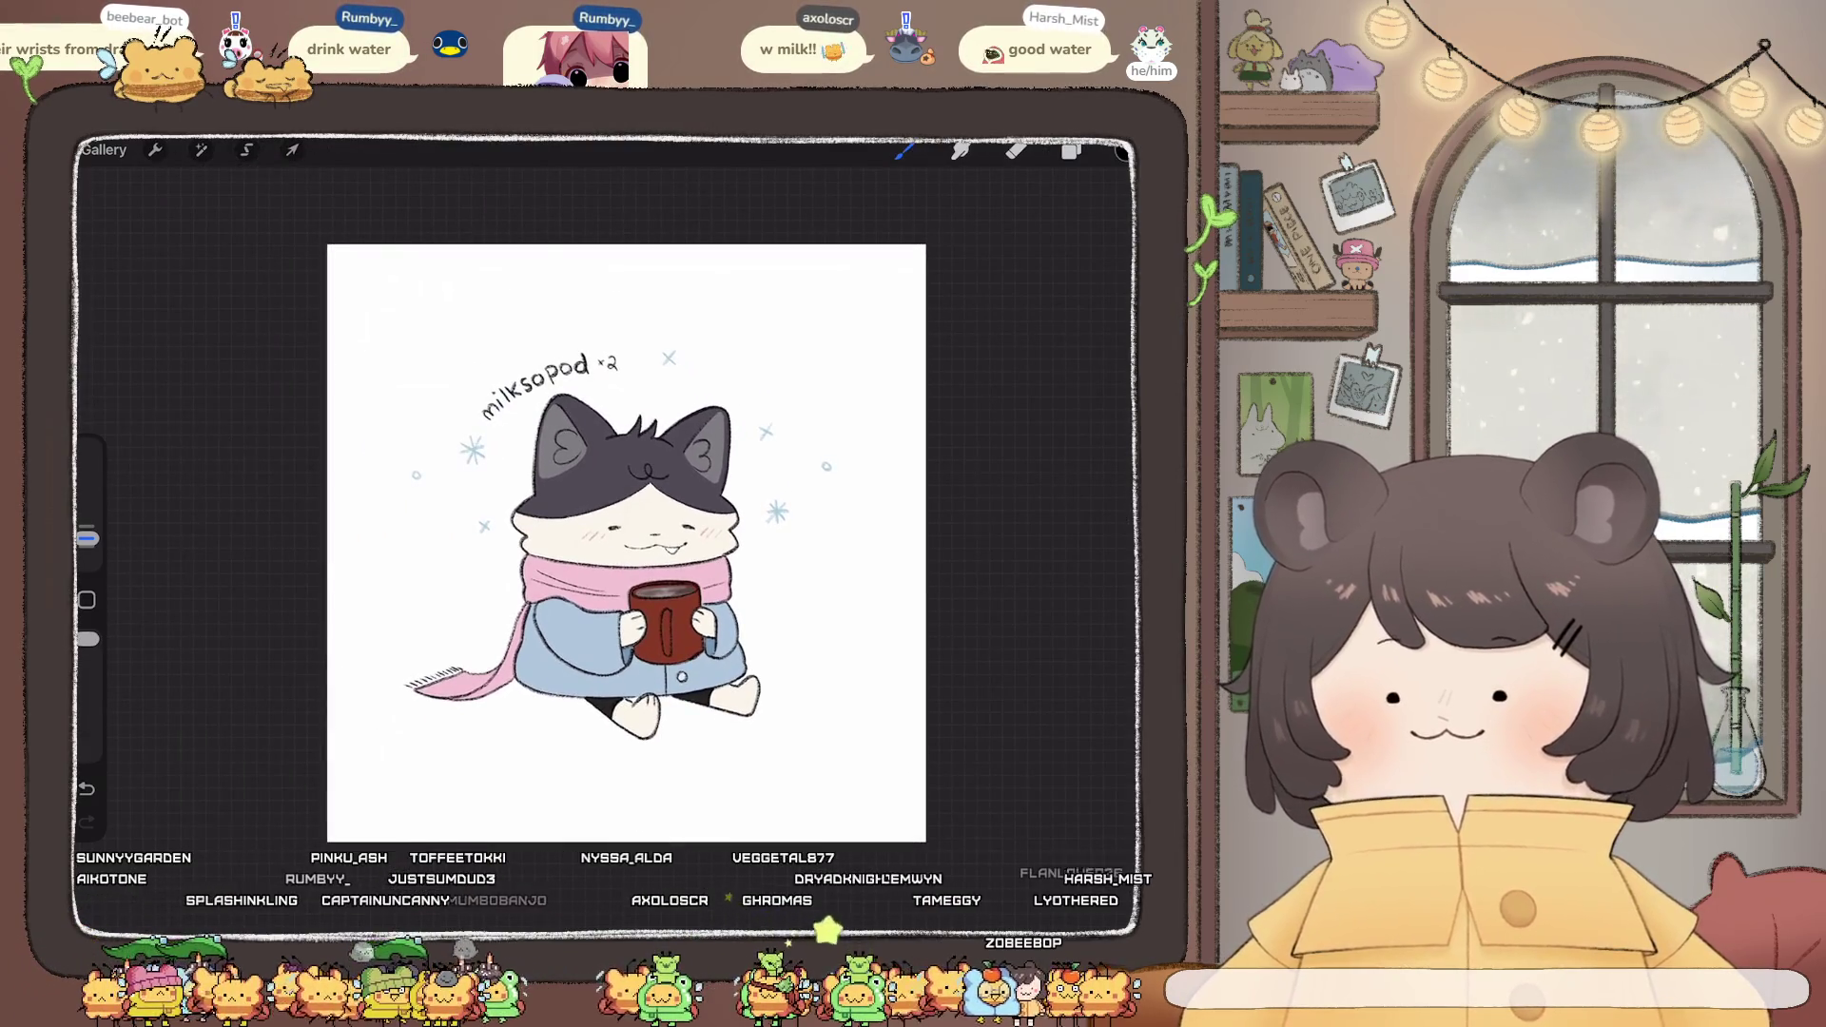
pyautogui.click(1071, 150)
pyautogui.scroll(-5, 985, 523)
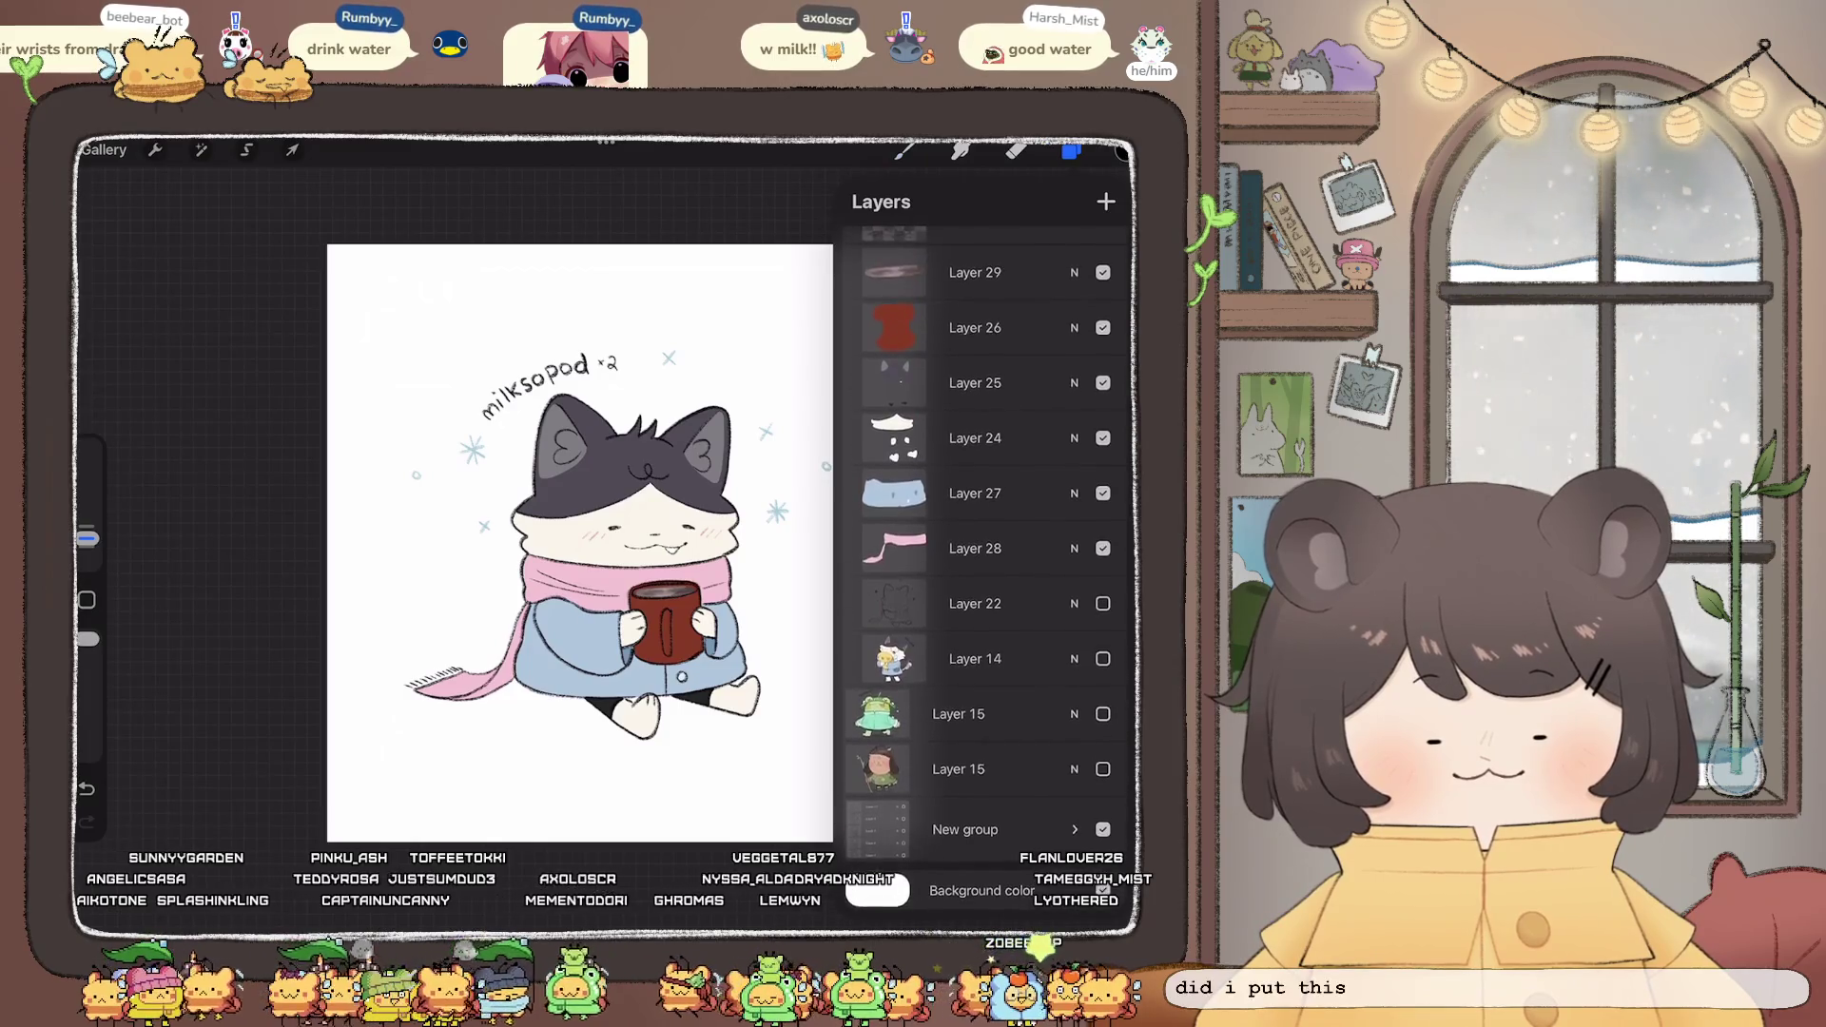
pyautogui.click(1103, 659)
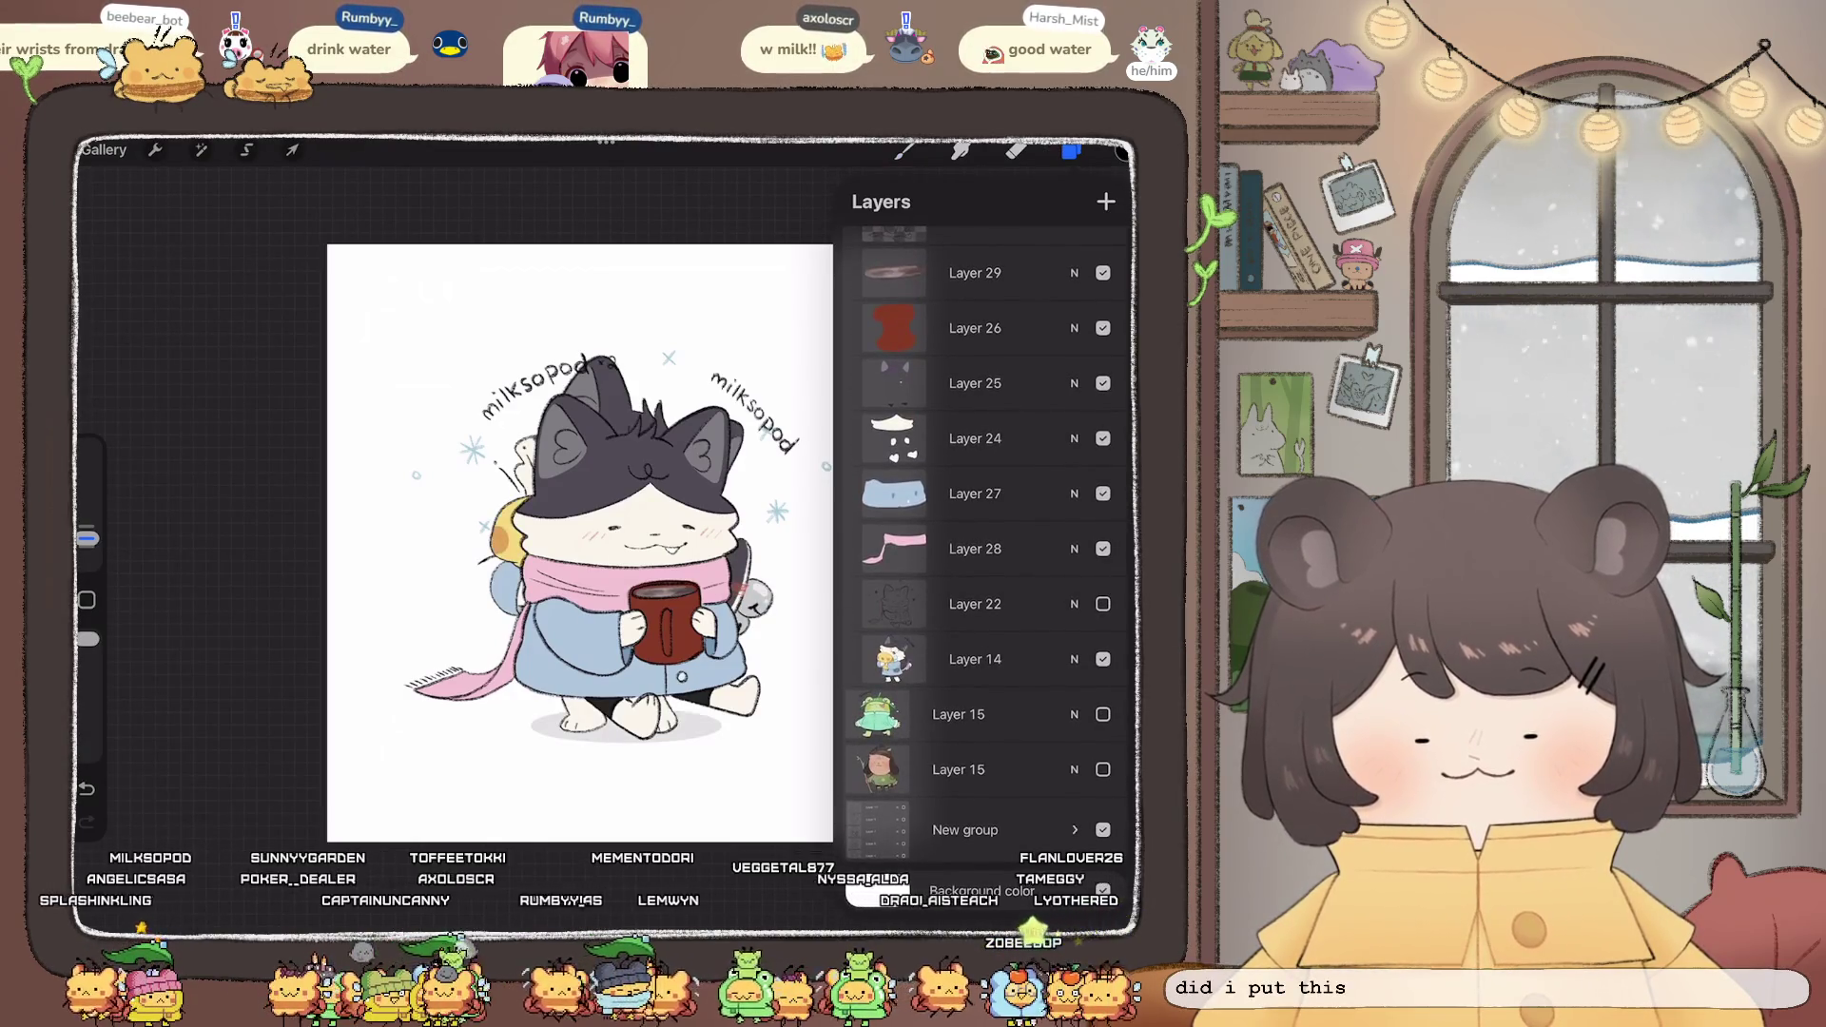
pyautogui.scroll(5, 985, 523)
pyautogui.scroll(-5, 984, 523)
pyautogui.click(1075, 829)
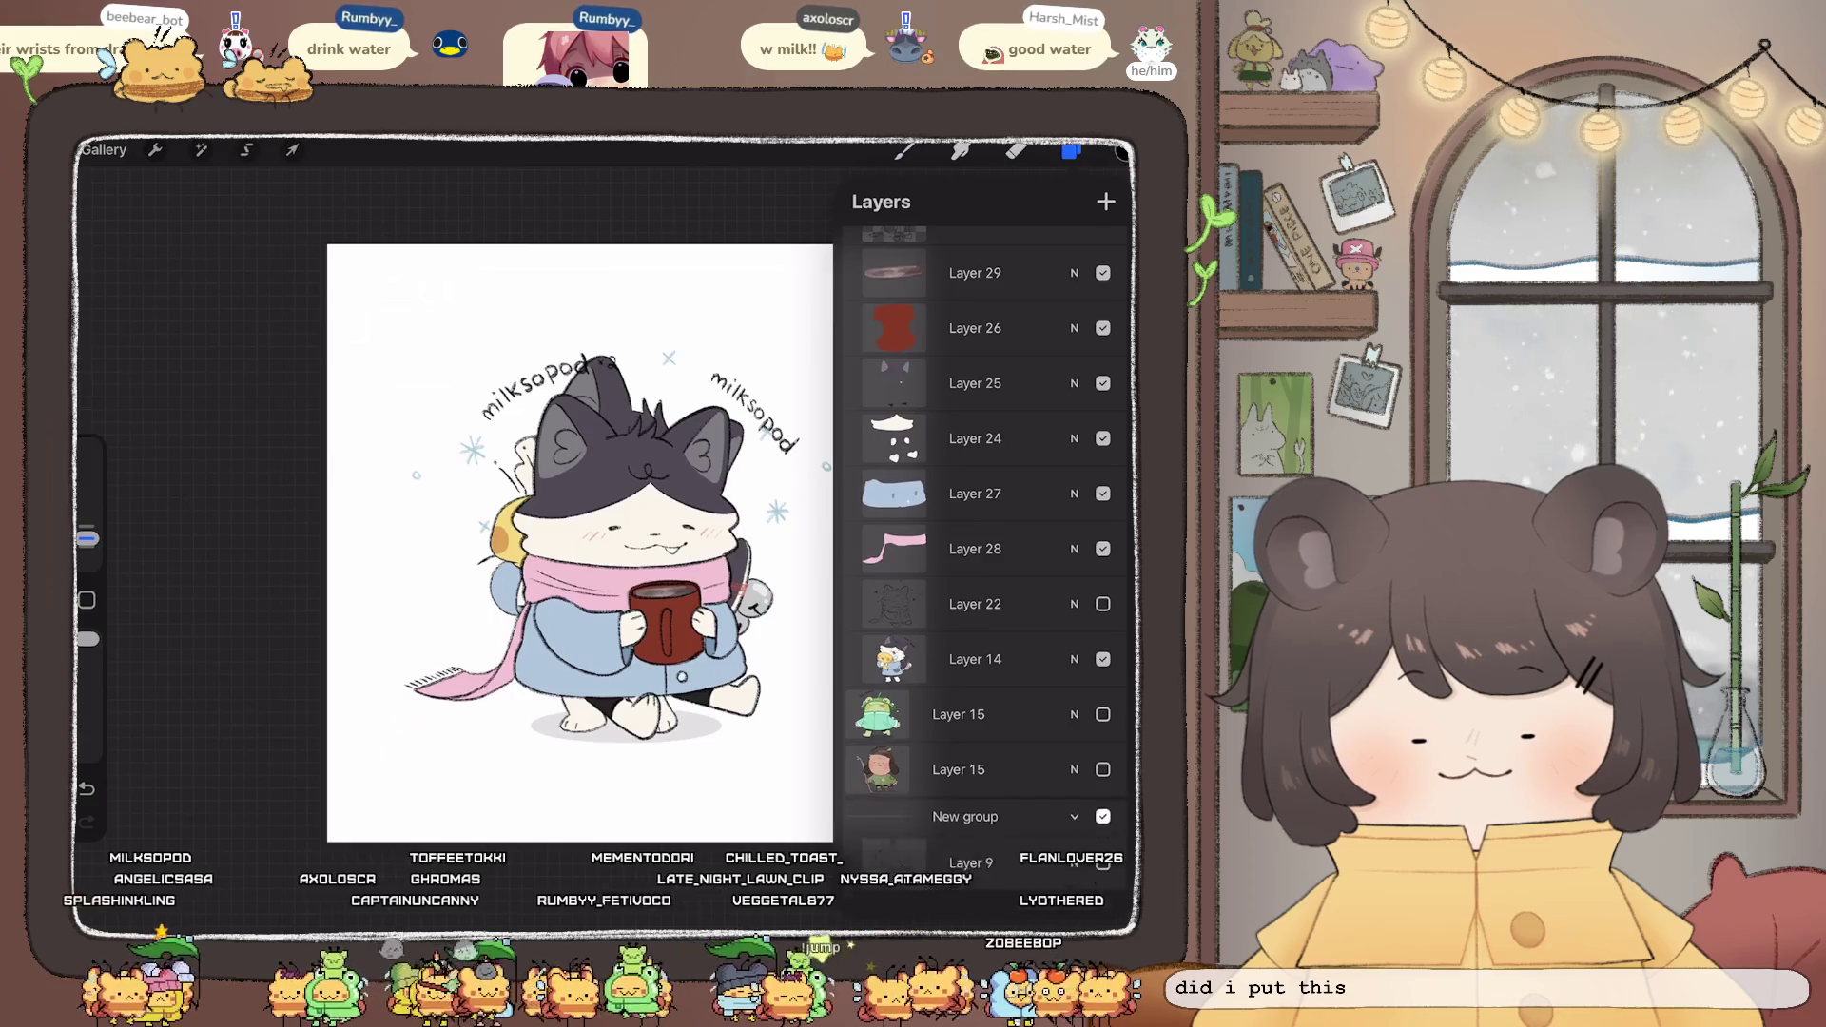
pyautogui.scroll(4, 984, 523)
pyautogui.moveTo(975, 376)
pyautogui.mouseDown()
pyautogui.moveTo(1004, 552)
pyautogui.moveTo(990, 538)
pyautogui.mouseUp()
# - Merge Layers 30–28 into Layer 28, hide Layer 14 again and close the Layers panel
pyautogui.scroll(5, 985, 523)
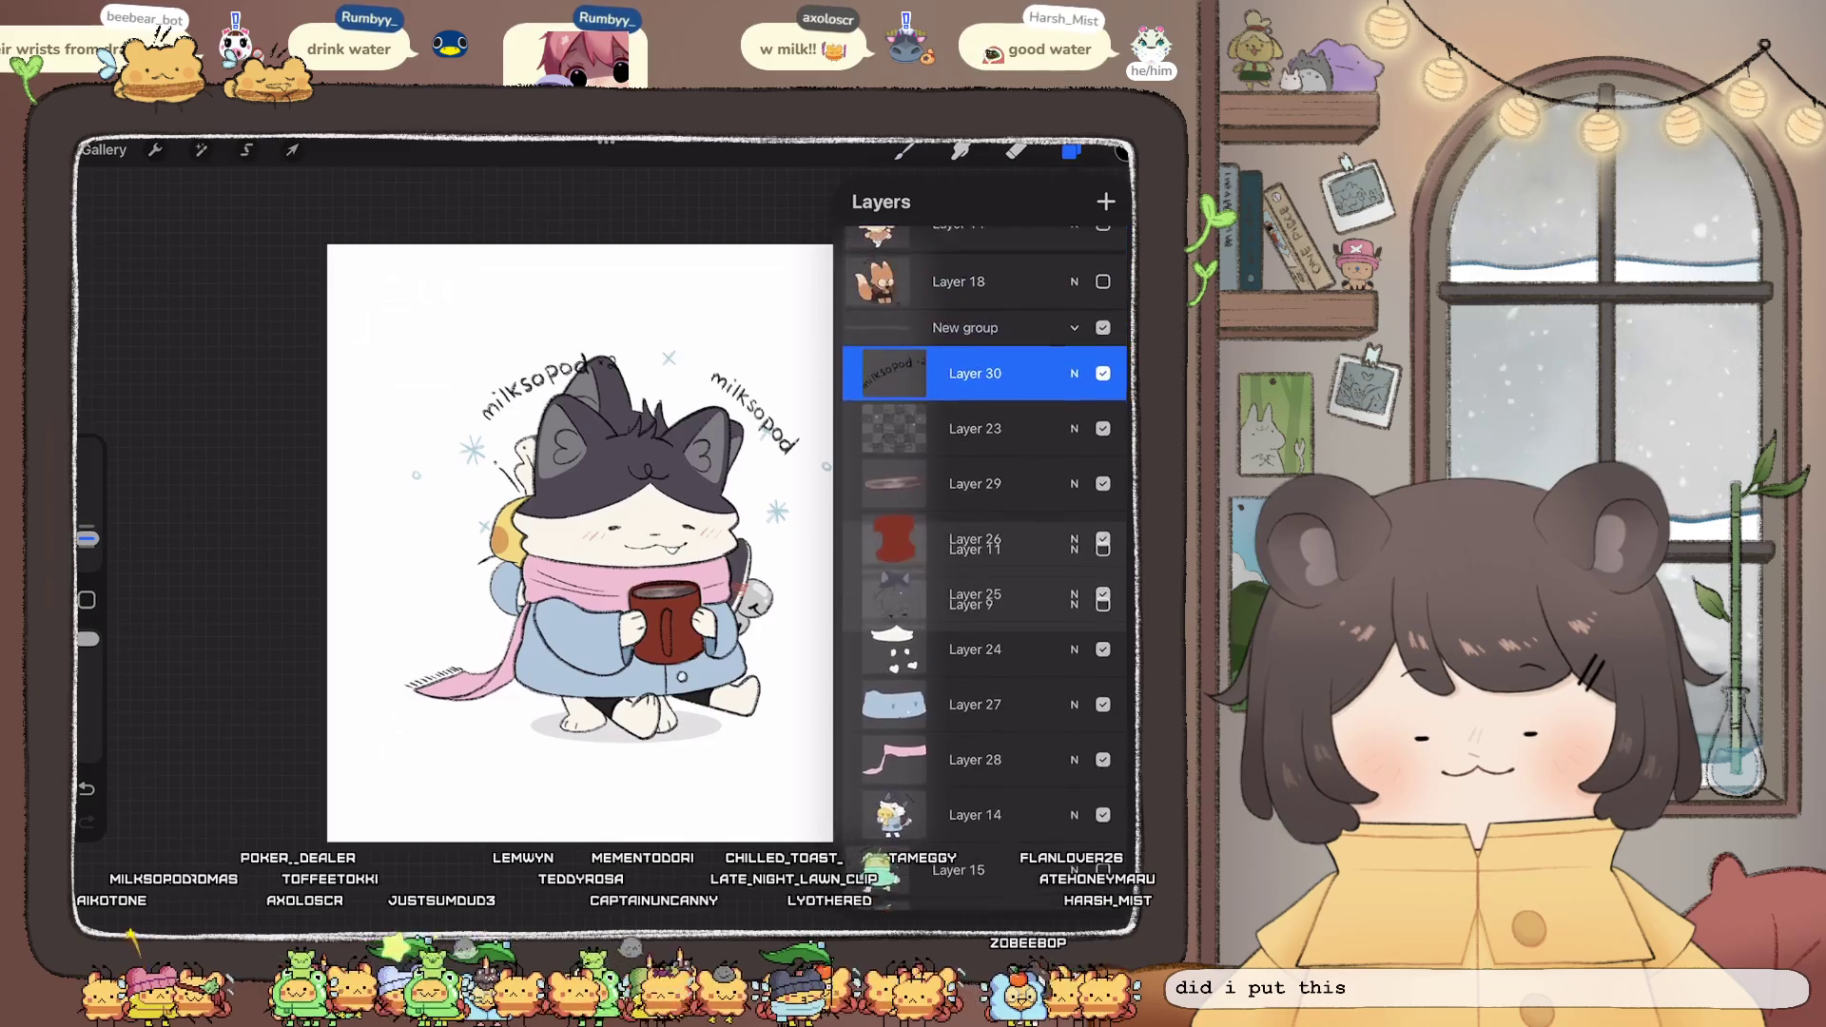
pyautogui.moveTo(975, 377); pyautogui.dragTo(975, 764)
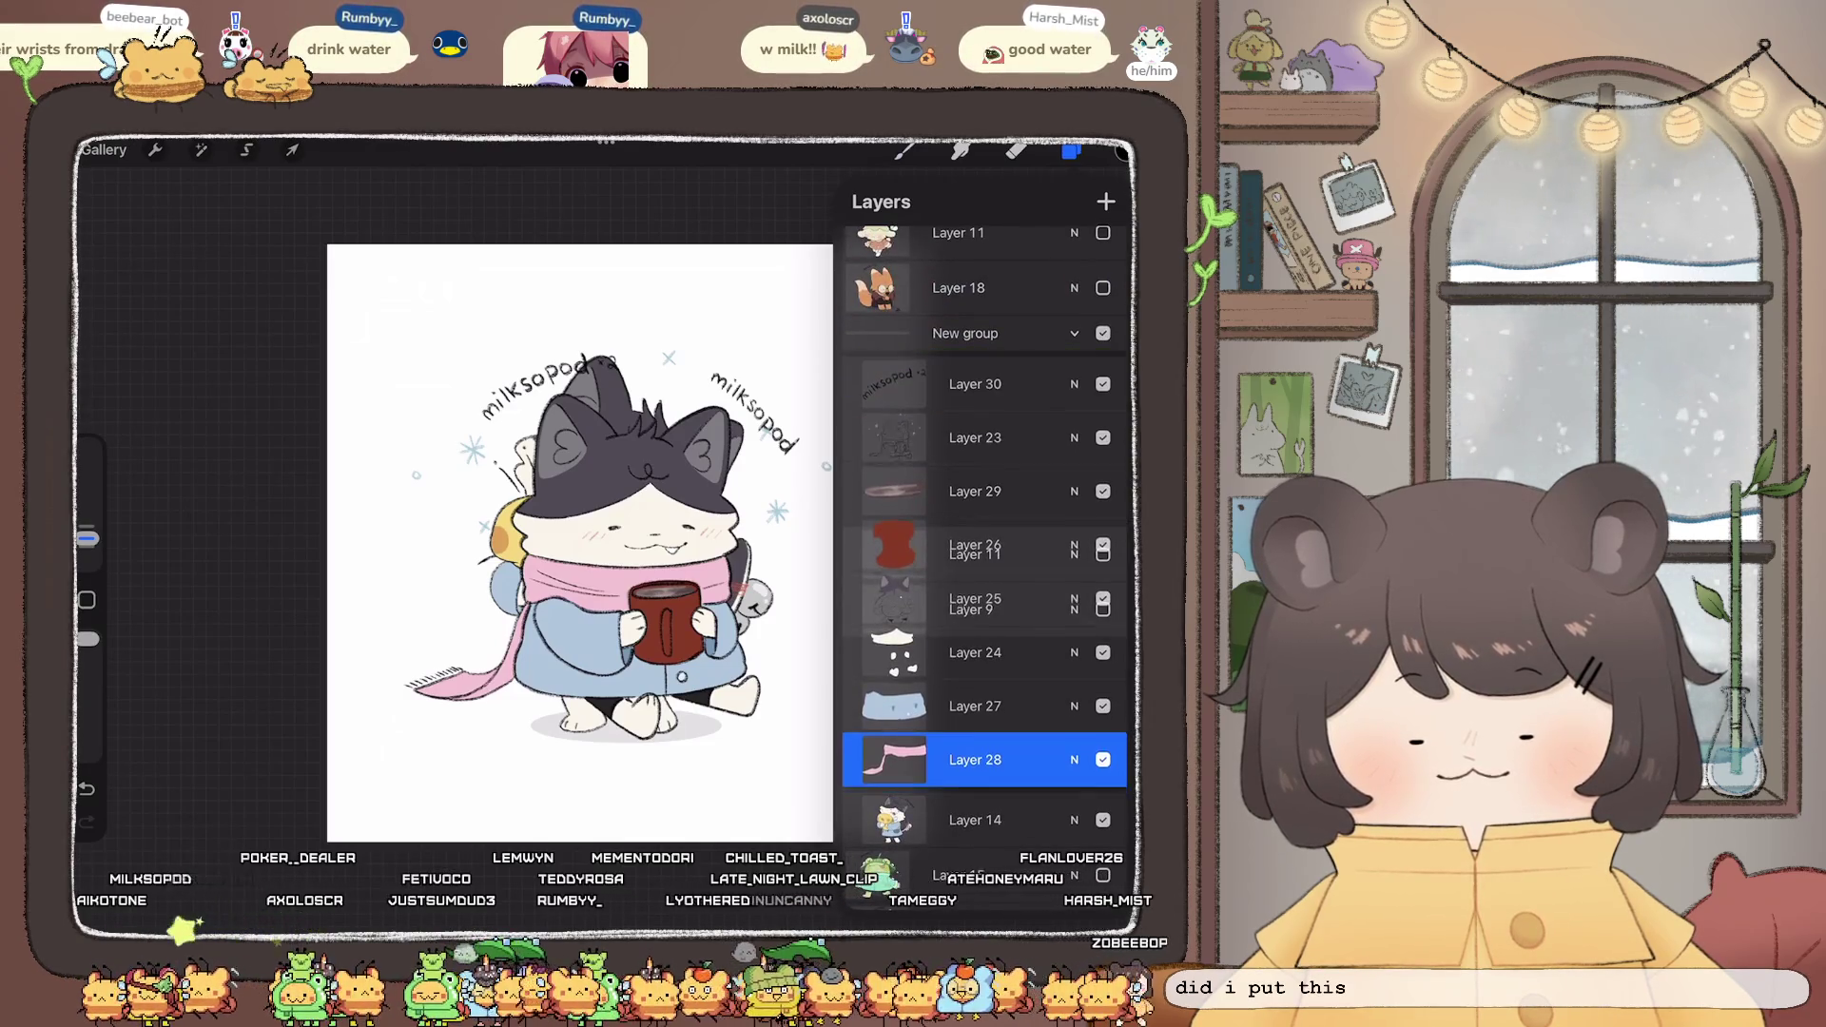
pyautogui.hotkey('ctrl', 'z')
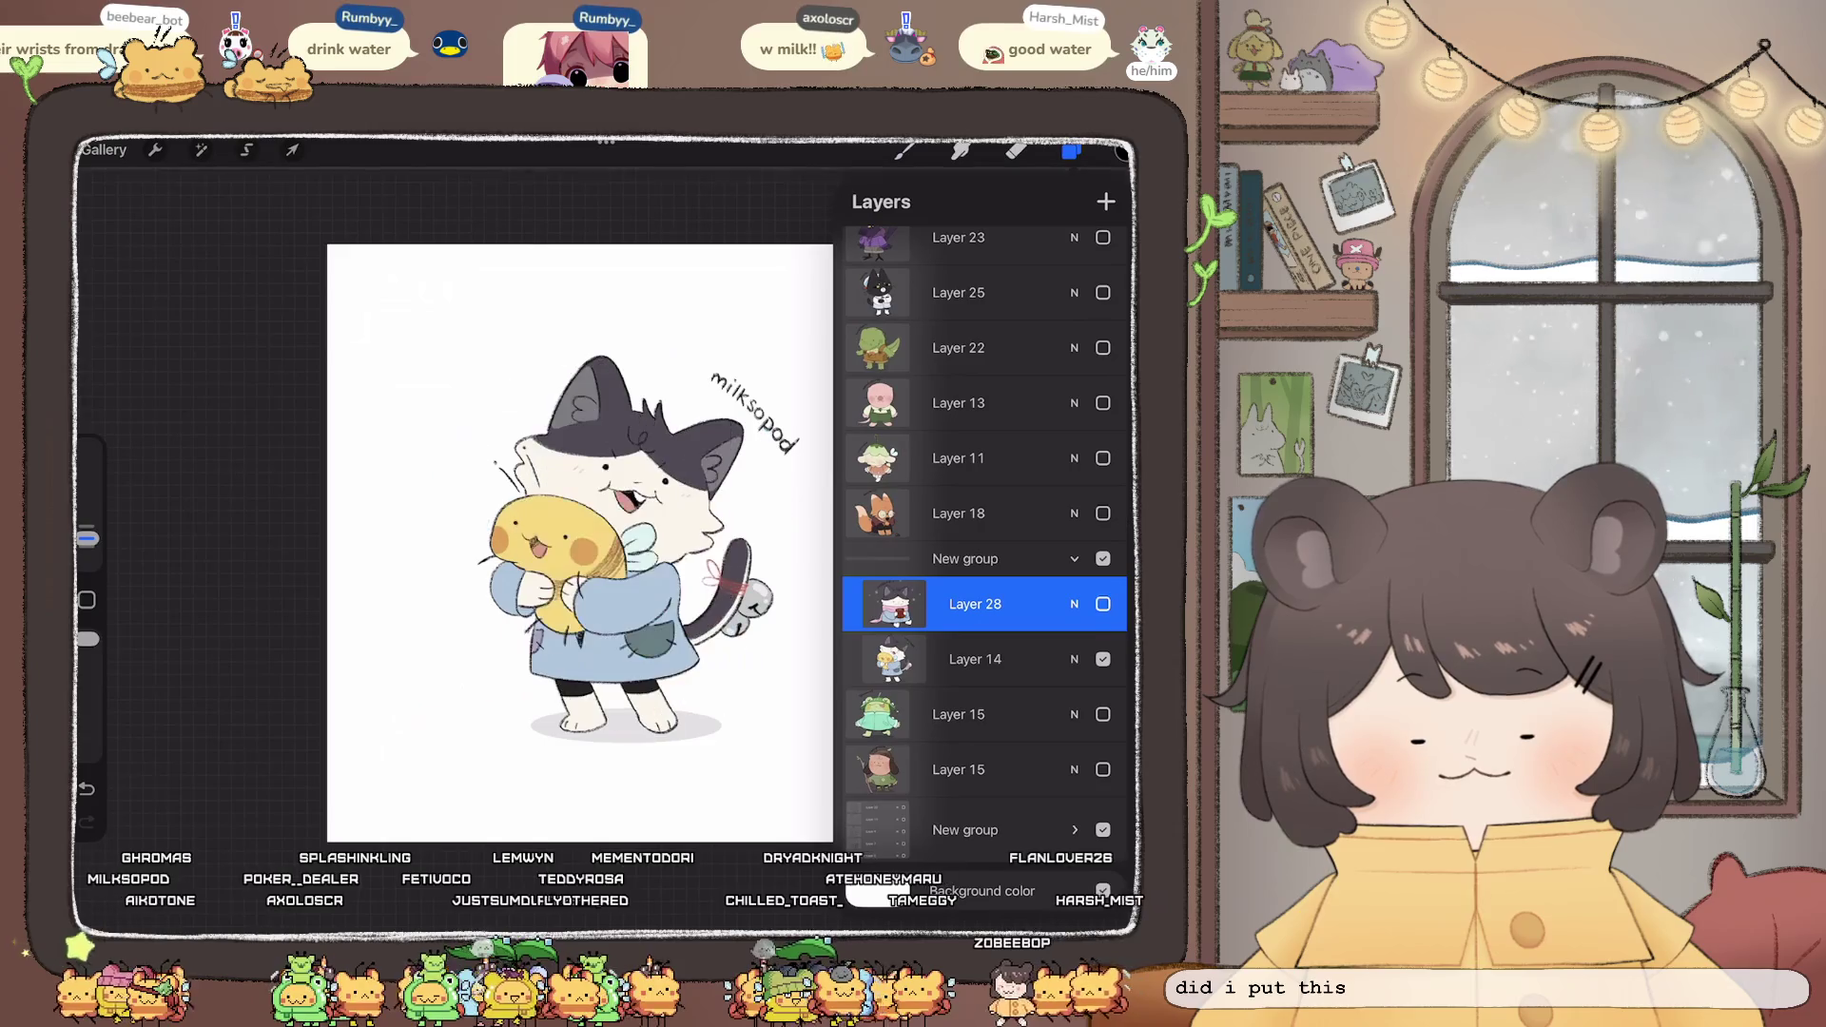
pyautogui.hotkey('ctrl', 'shift', 'z')
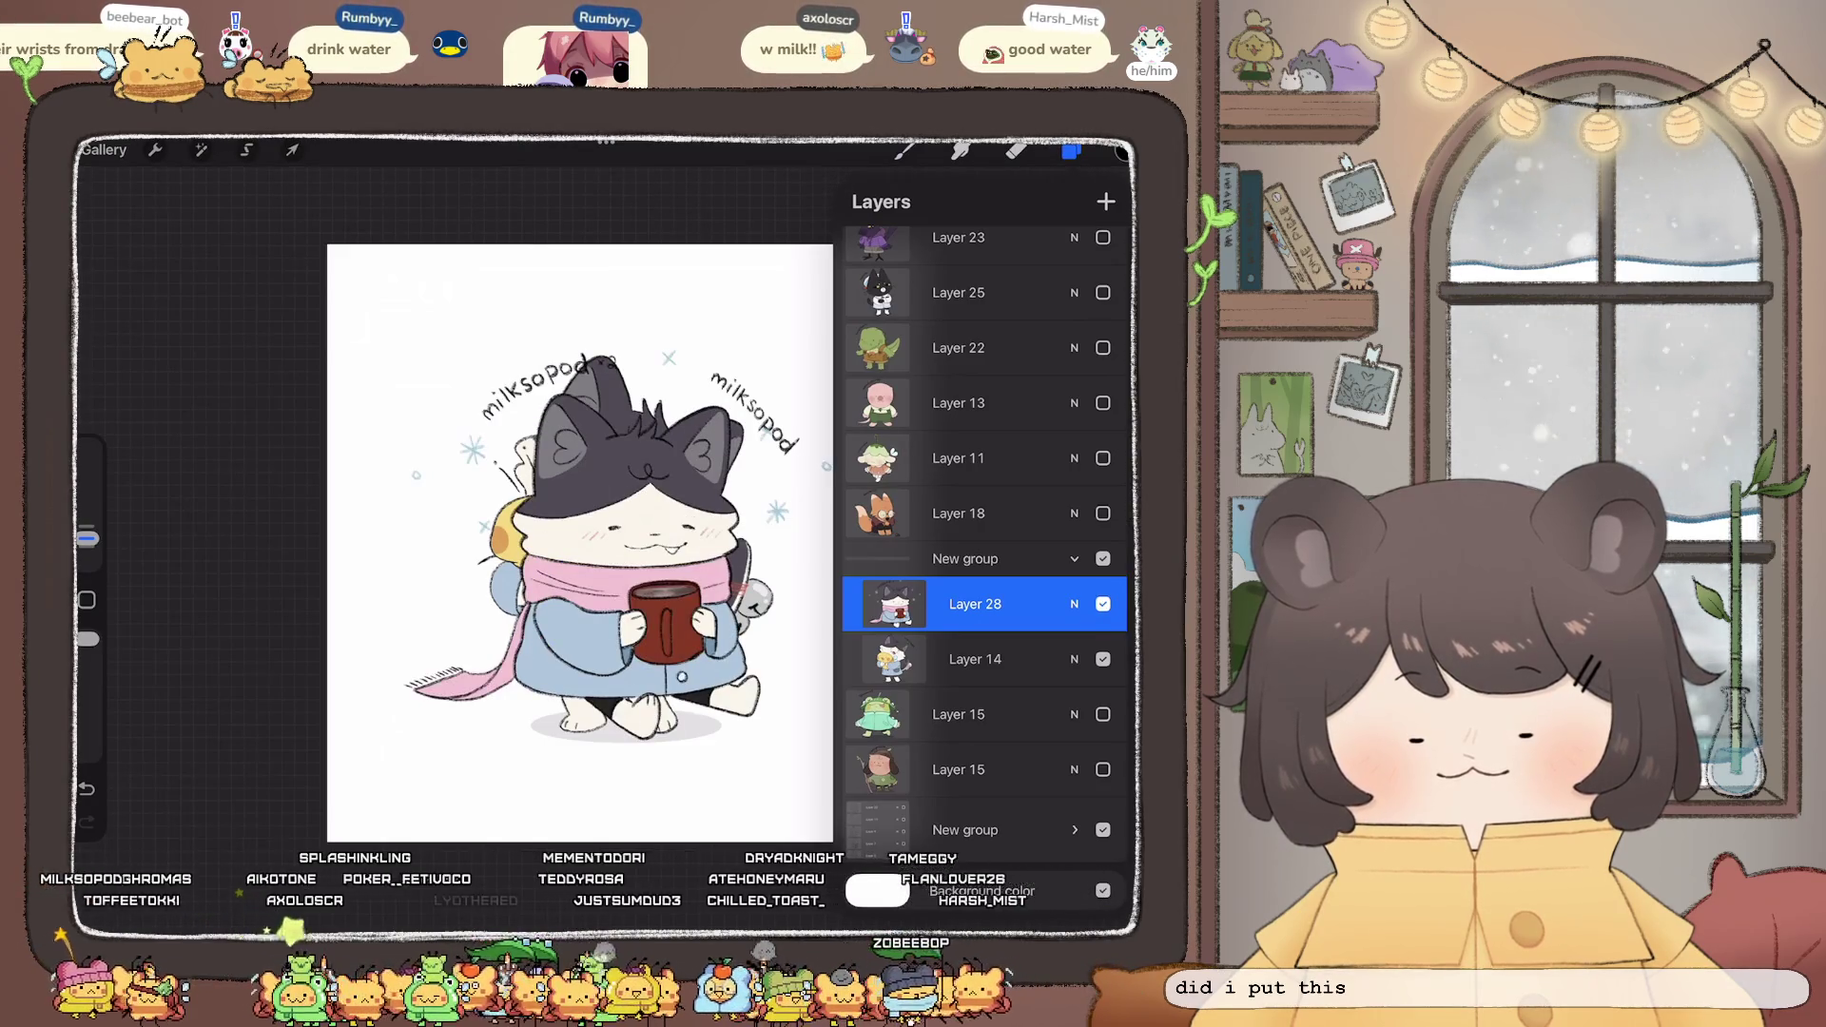
pyautogui.click(1103, 659)
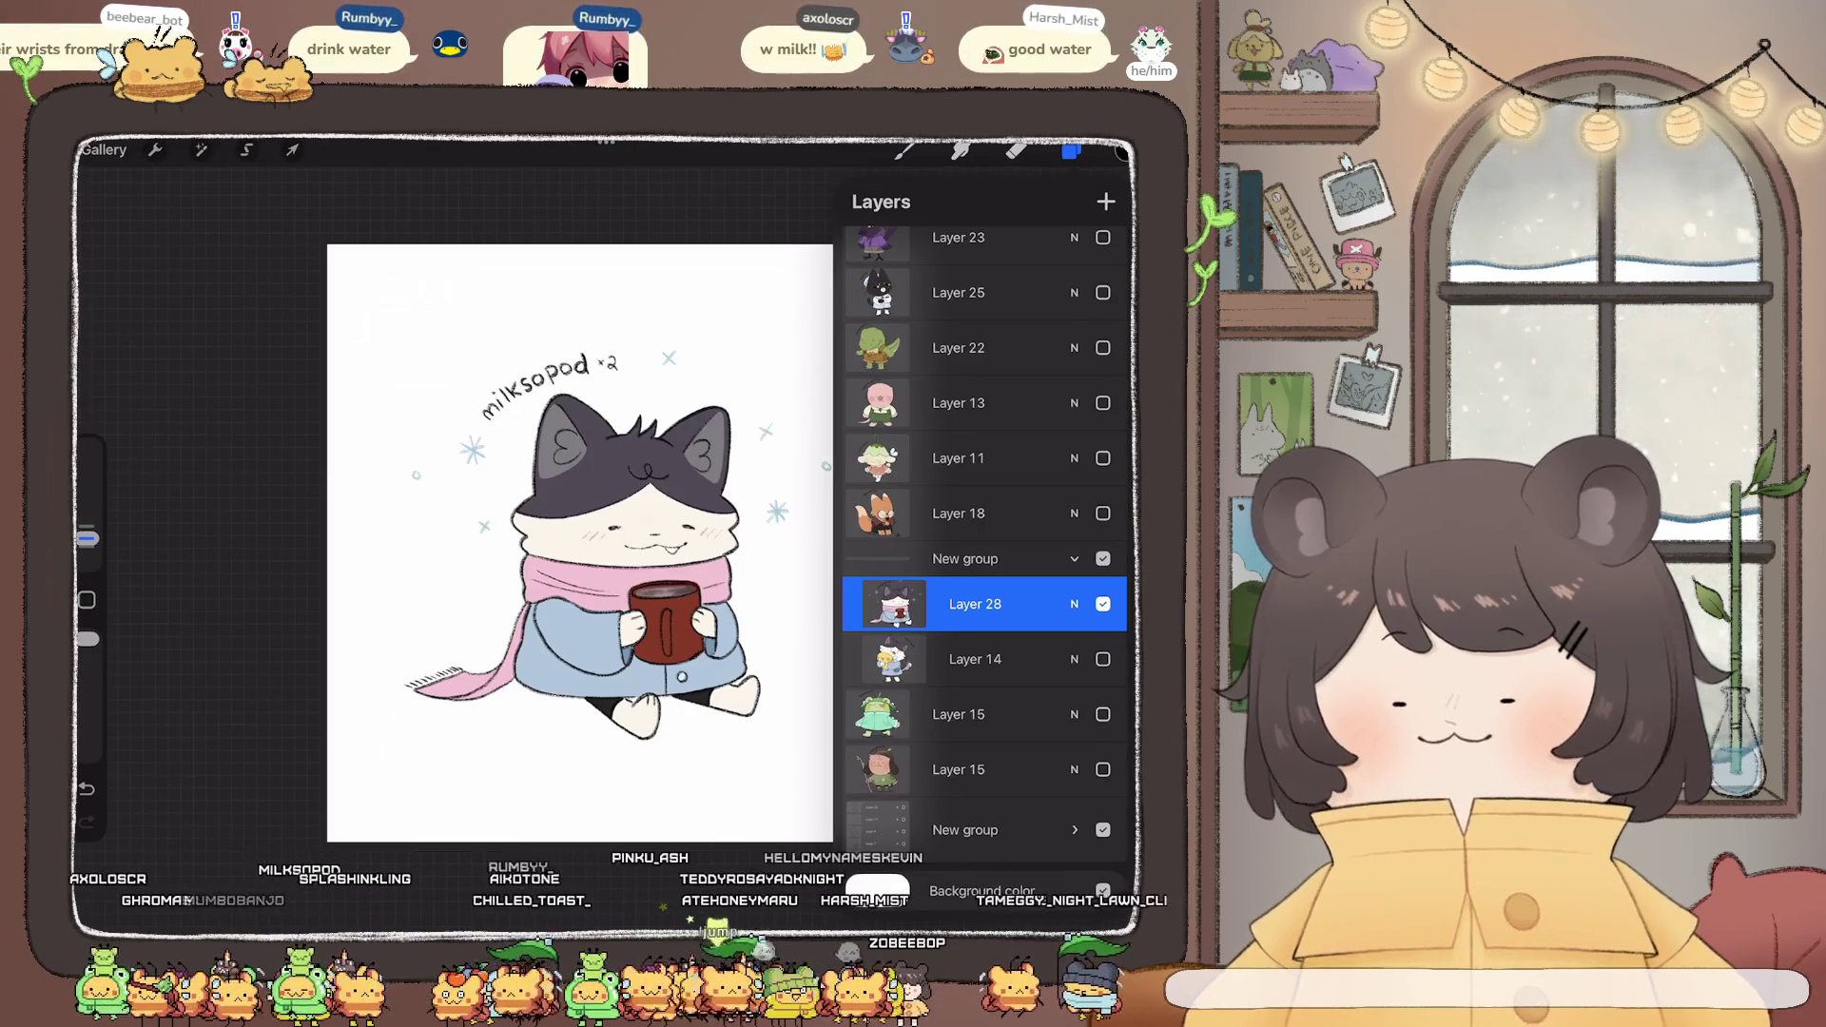
pyautogui.click(1071, 151)
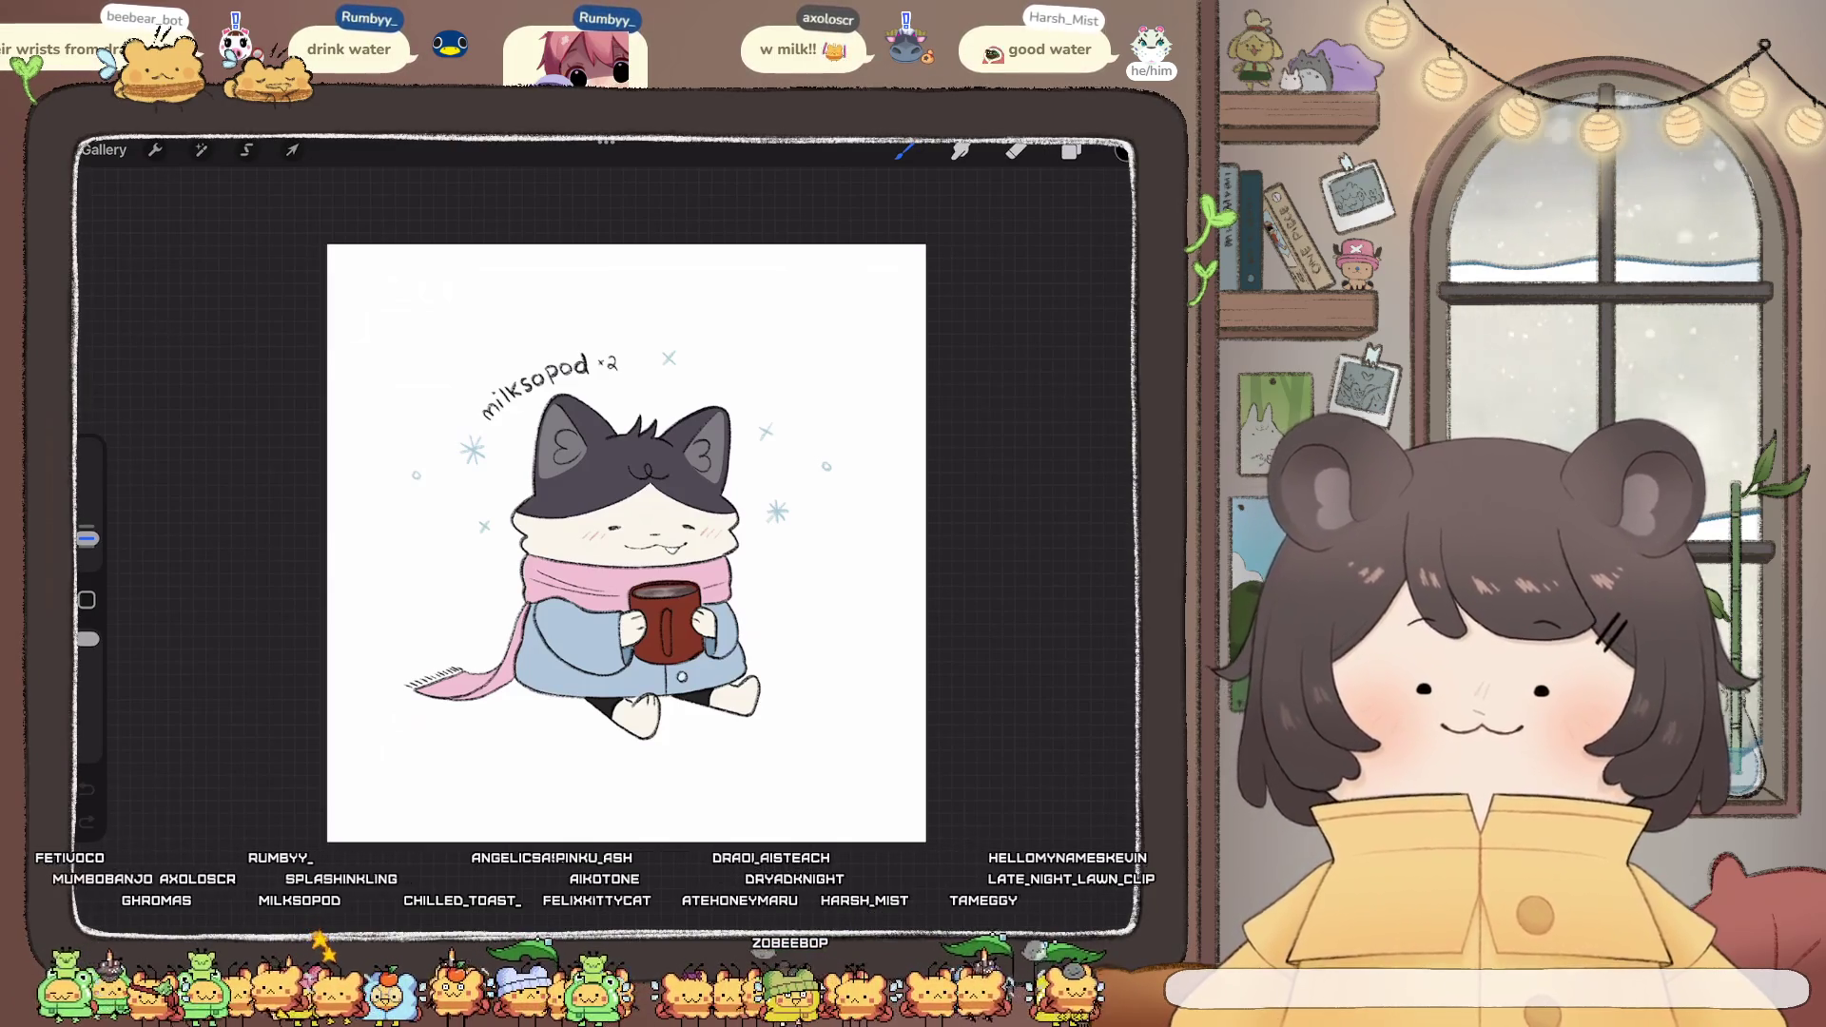
# - Leave the cat artwork through the Twitch stack and open the blank landscape Untitled Artwork
pyautogui.click(103, 150)
pyautogui.scroll(5, 605, 532)
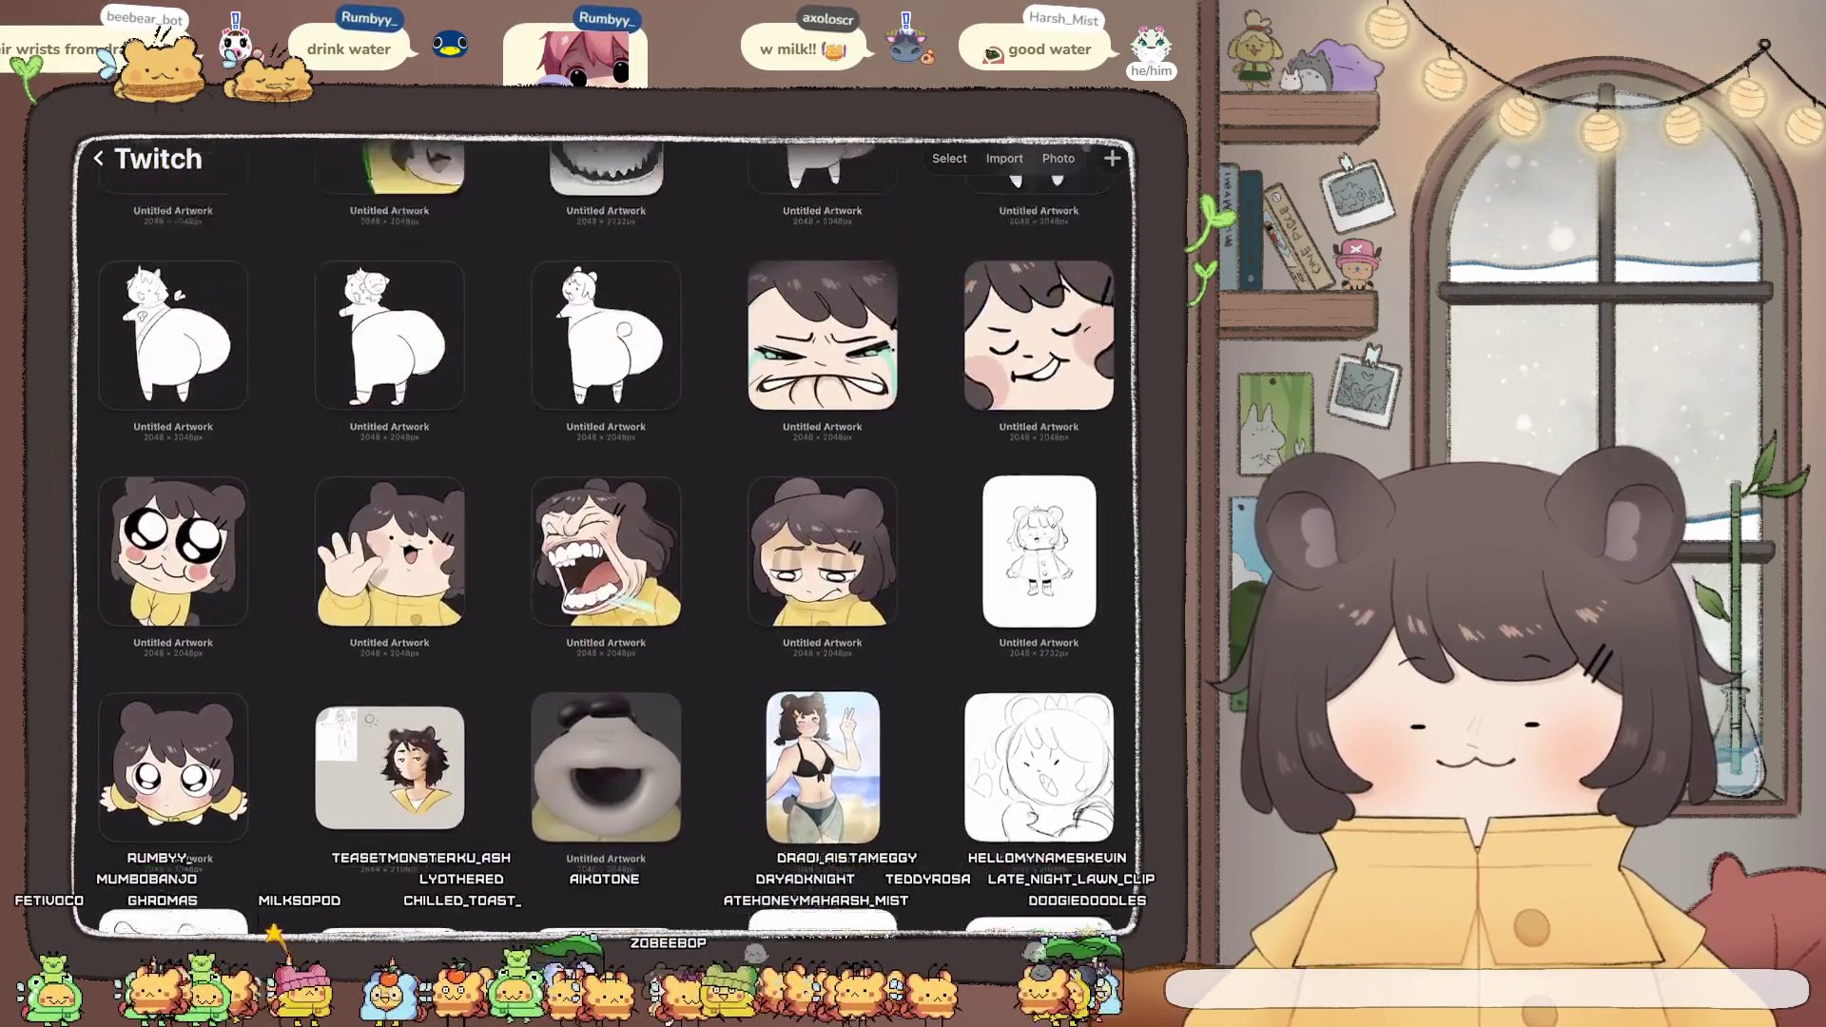
pyautogui.scroll(5, 606, 533)
pyautogui.click(98, 158)
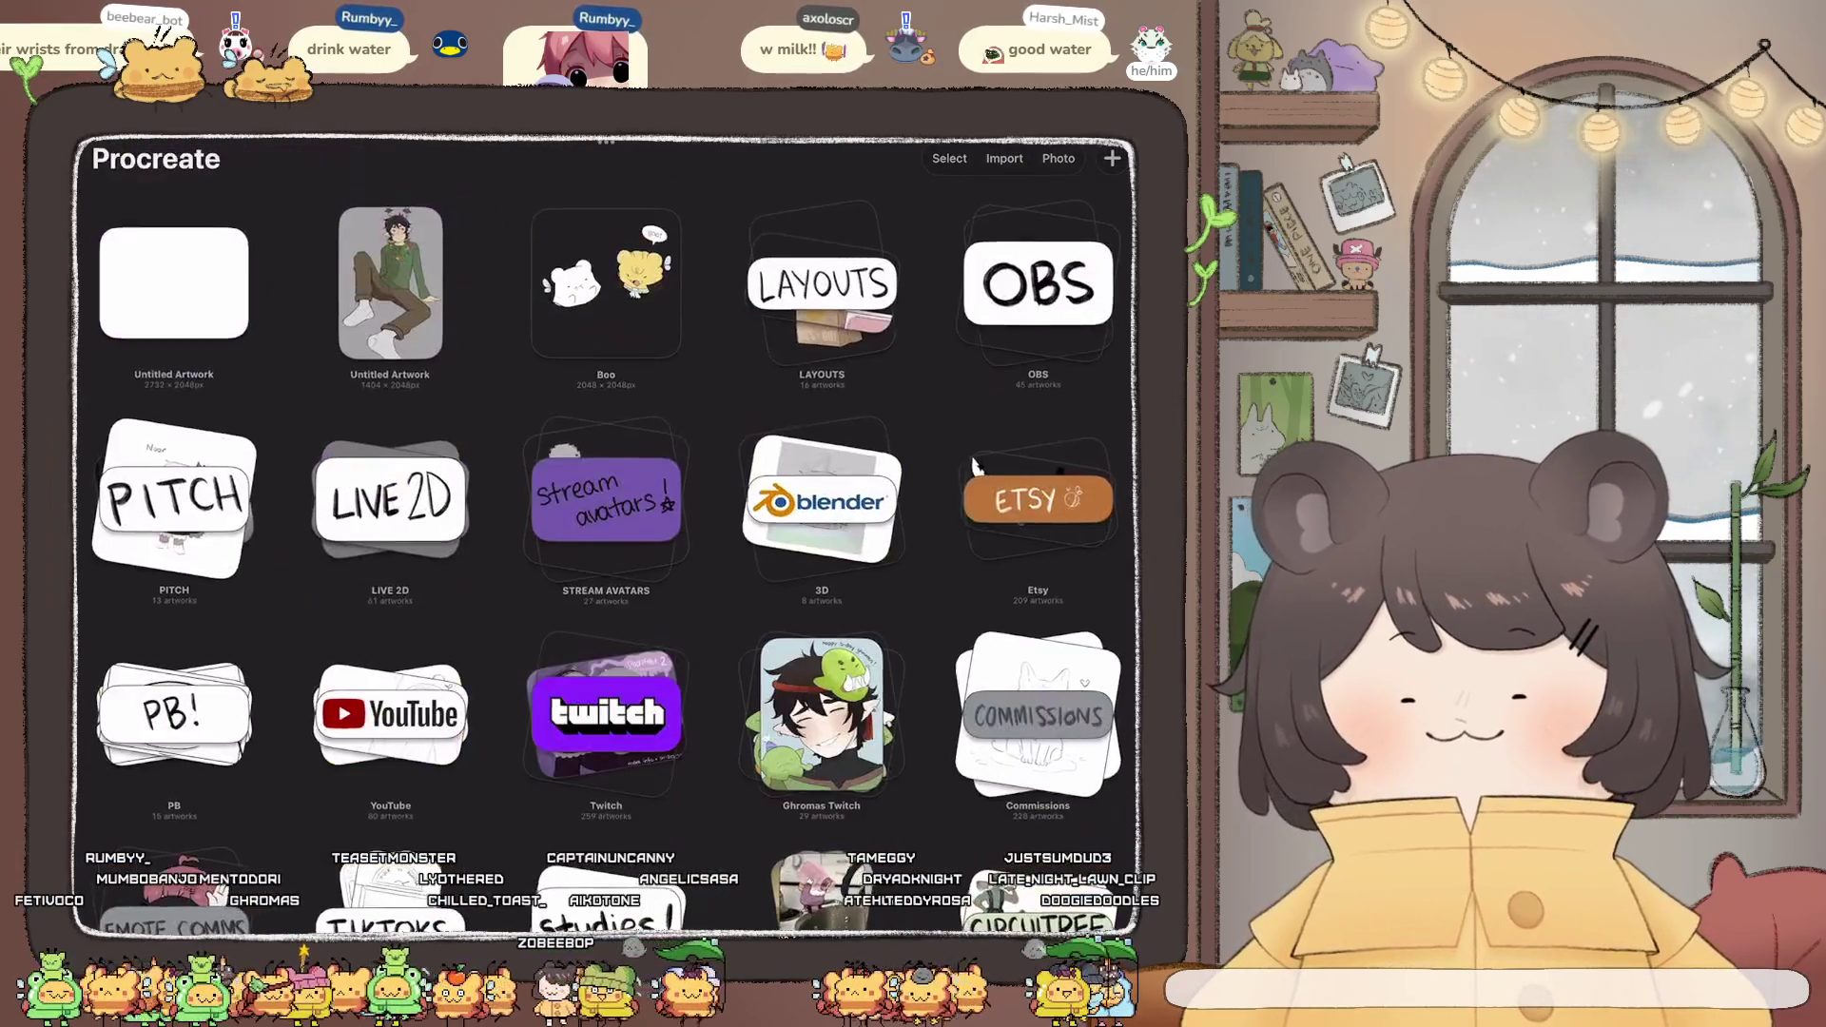
pyautogui.click(174, 283)
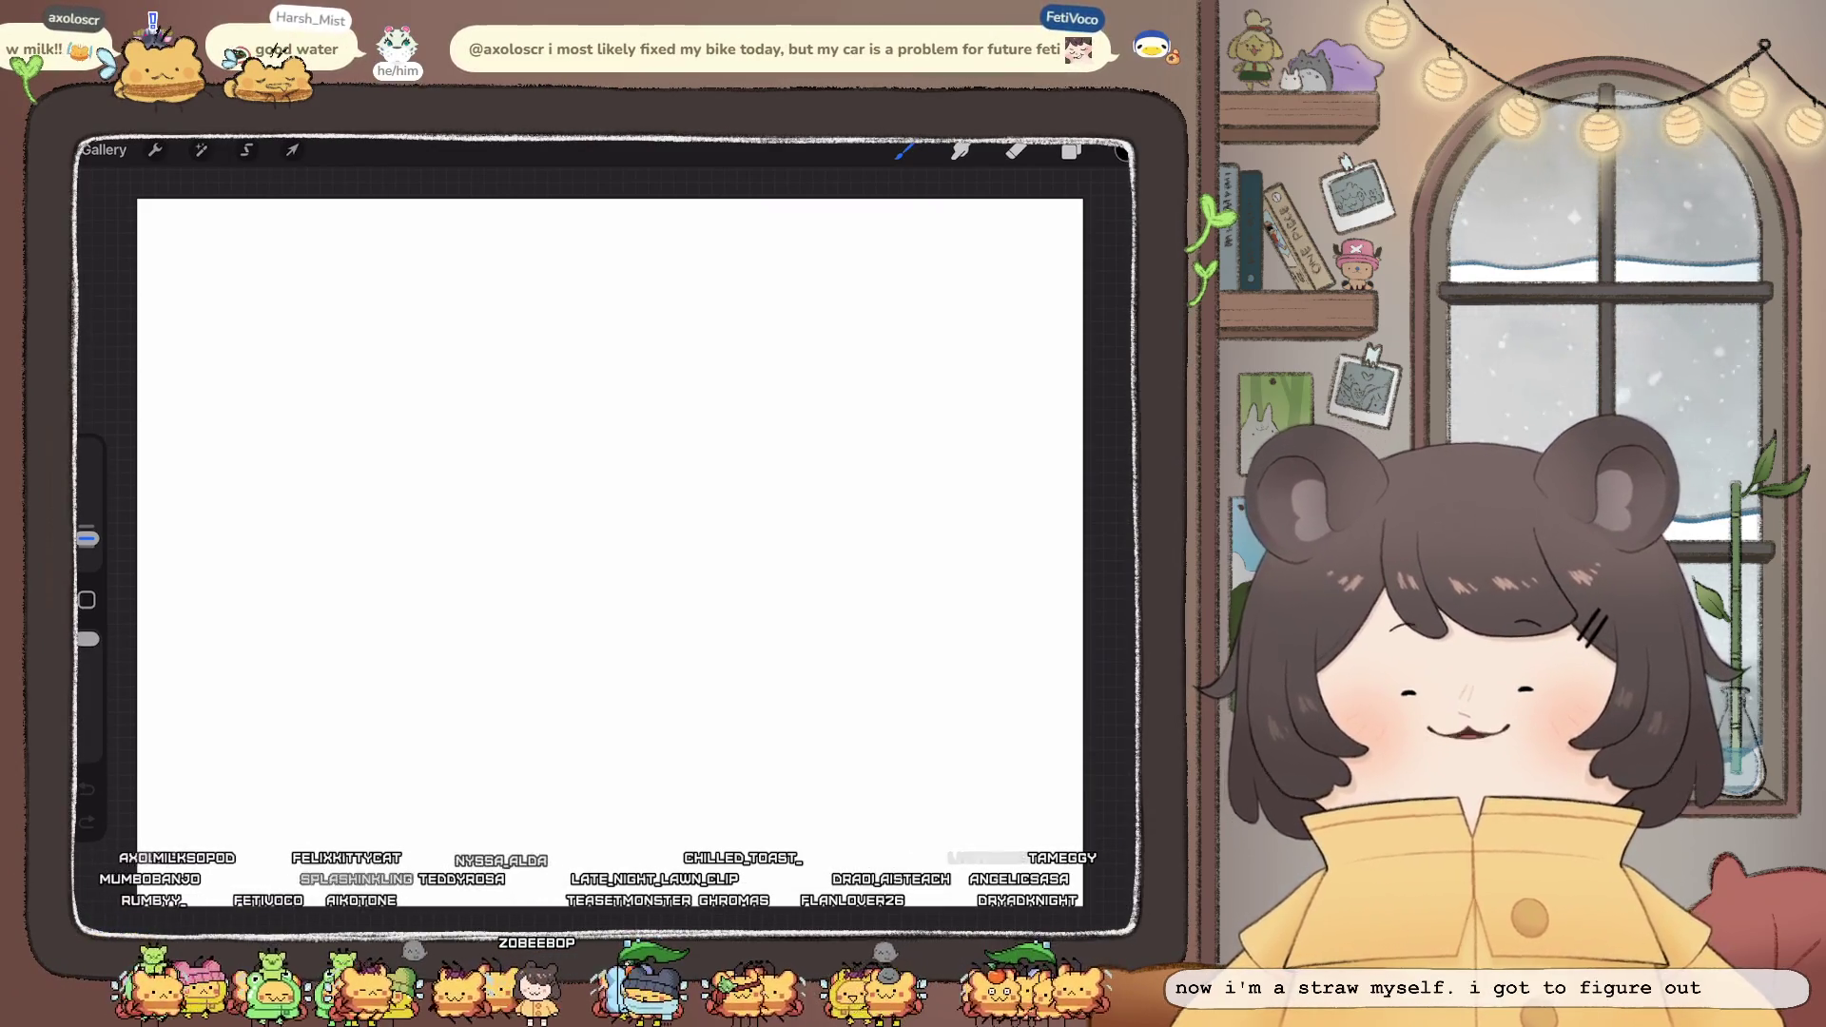
# - Sketch the pencil head circle, redrawing it twice after undoing attempts
pyautogui.click(905, 149)
pyautogui.click(475, 475)
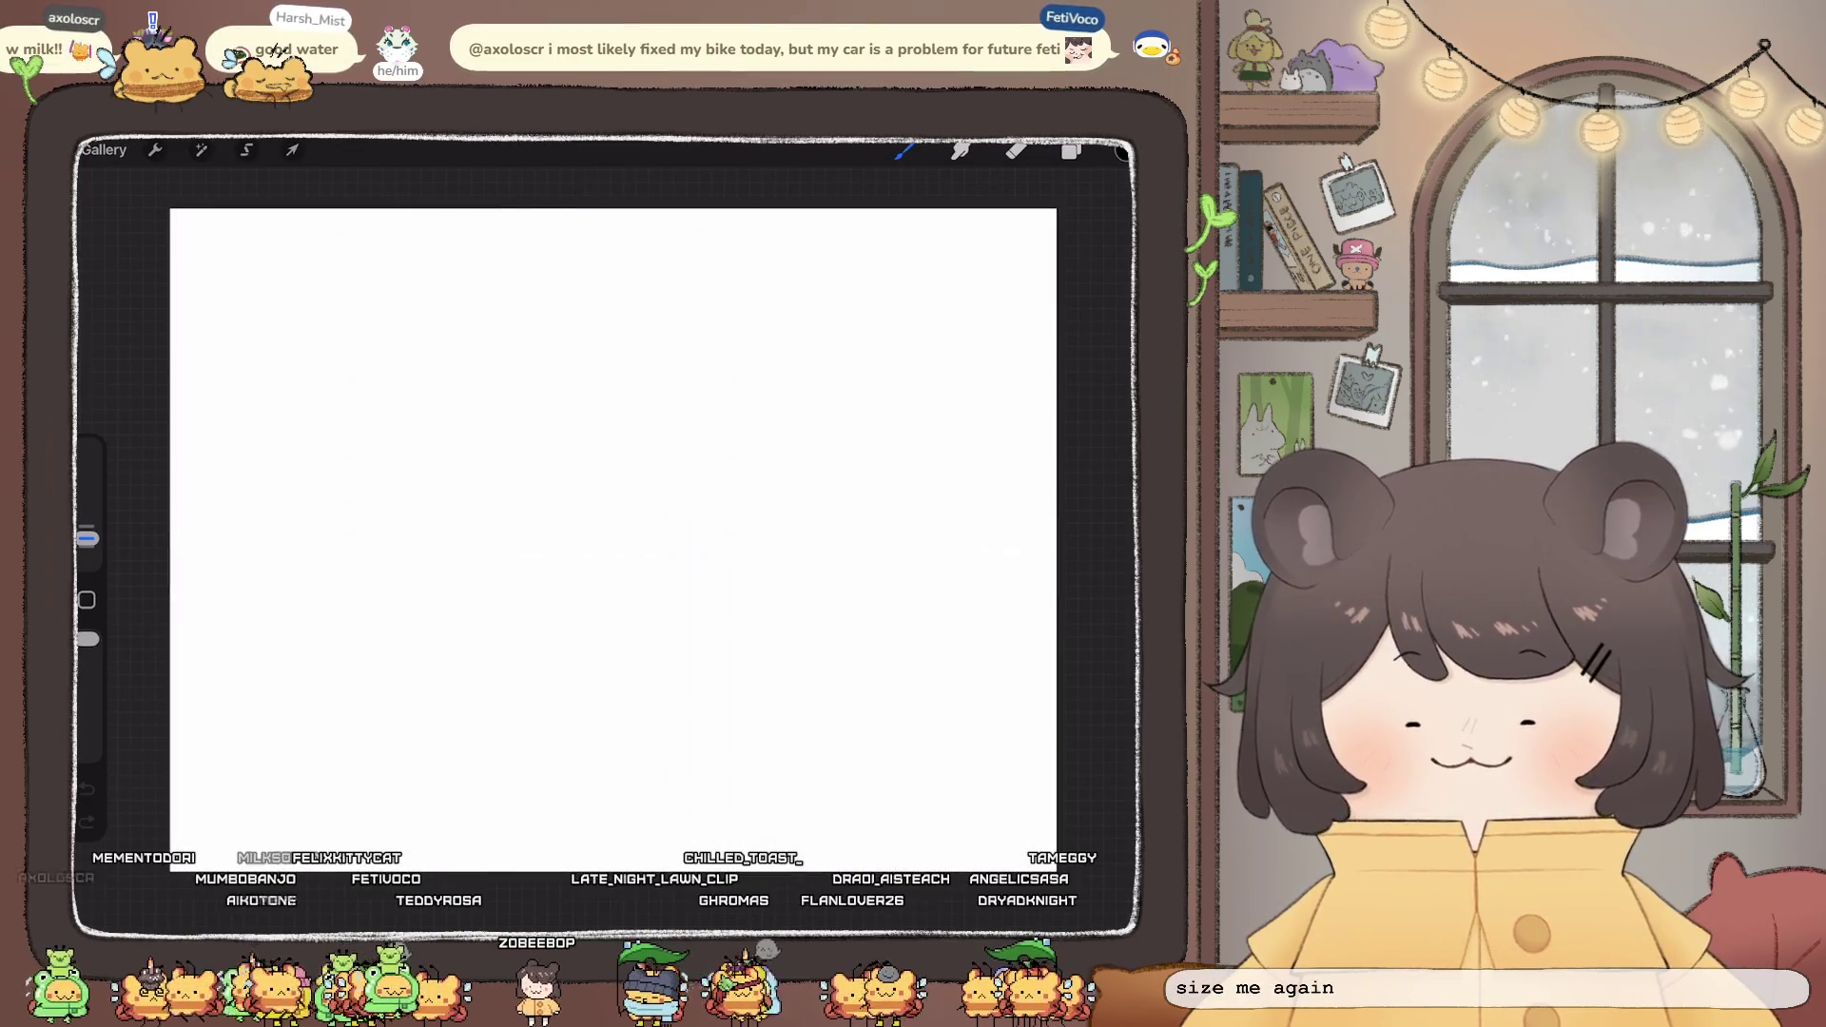
pyautogui.moveTo(613, 539)
pyautogui.mouseDown()
pyautogui.moveTo(624, 510)
pyautogui.moveTo(681, 530)
pyautogui.moveTo(609, 542)
pyautogui.moveTo(664, 509)
pyautogui.moveTo(608, 509)
pyautogui.moveTo(629, 516)
pyautogui.moveTo(625, 538)
pyautogui.mouseUp()
pyautogui.moveTo(632, 425)
pyautogui.mouseDown()
pyautogui.moveTo(703, 335)
pyautogui.moveTo(635, 430)
pyautogui.mouseUp()
pyautogui.hotkey('ctrl', 'z')
pyautogui.moveTo(680, 295)
pyautogui.mouseDown()
pyautogui.moveTo(614, 352)
pyautogui.moveTo(733, 418)
pyautogui.moveTo(609, 390)
pyautogui.moveTo(616, 333)
pyautogui.mouseUp()
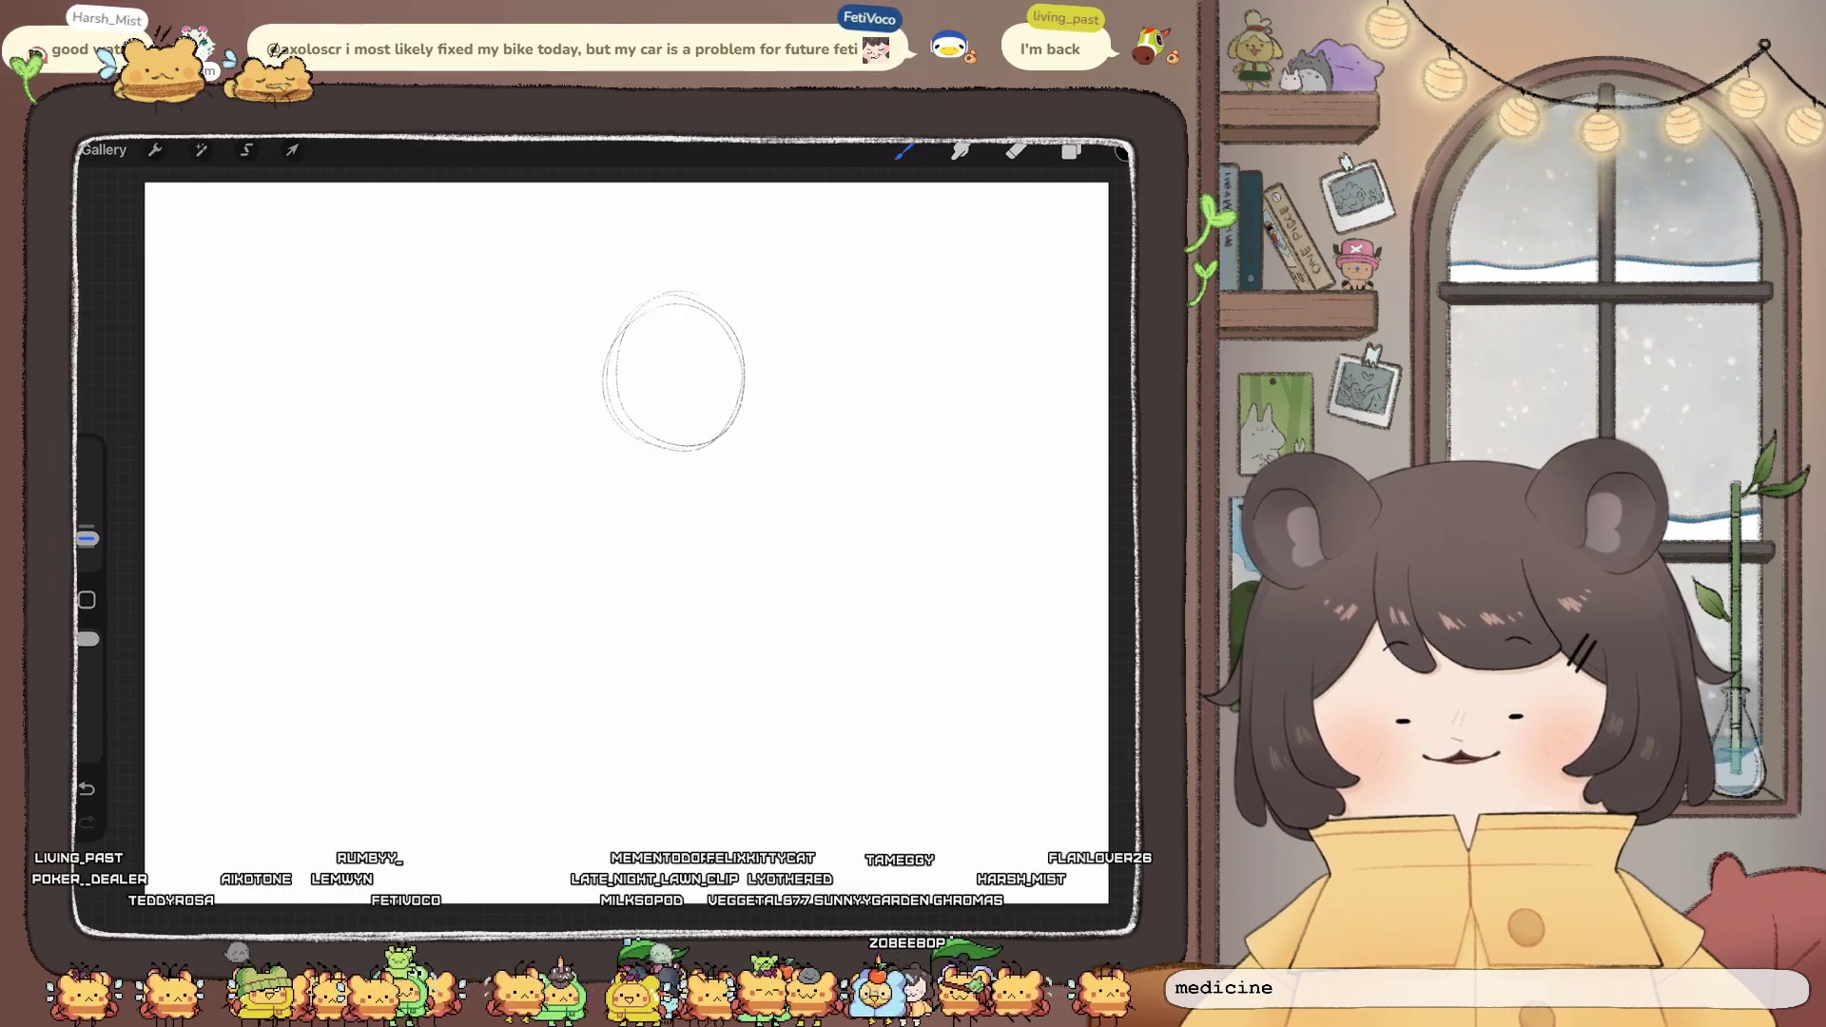
pyautogui.hotkey('ctrl', 'z')
pyautogui.moveTo(704, 285)
pyautogui.mouseDown()
pyautogui.moveTo(619, 314)
pyautogui.moveTo(657, 538)
pyautogui.mouseUp()
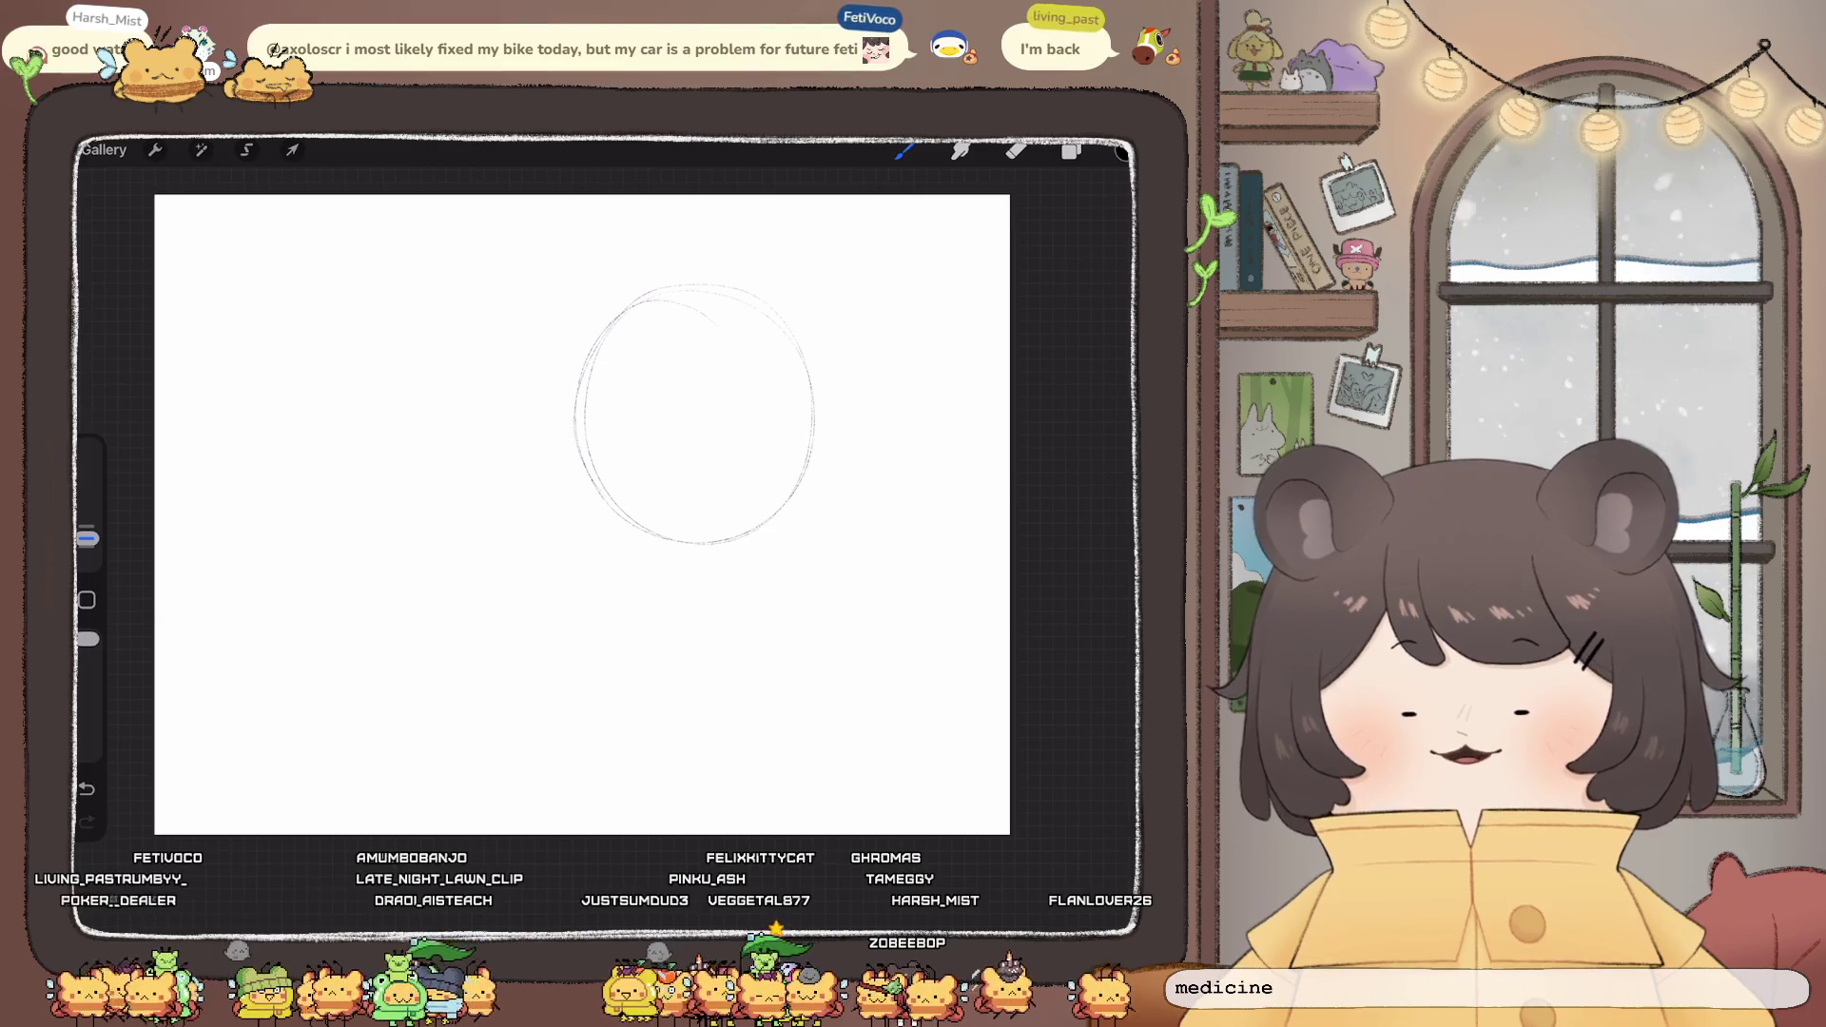
pyautogui.moveTo(807, 347); pyautogui.dragTo(818, 424)
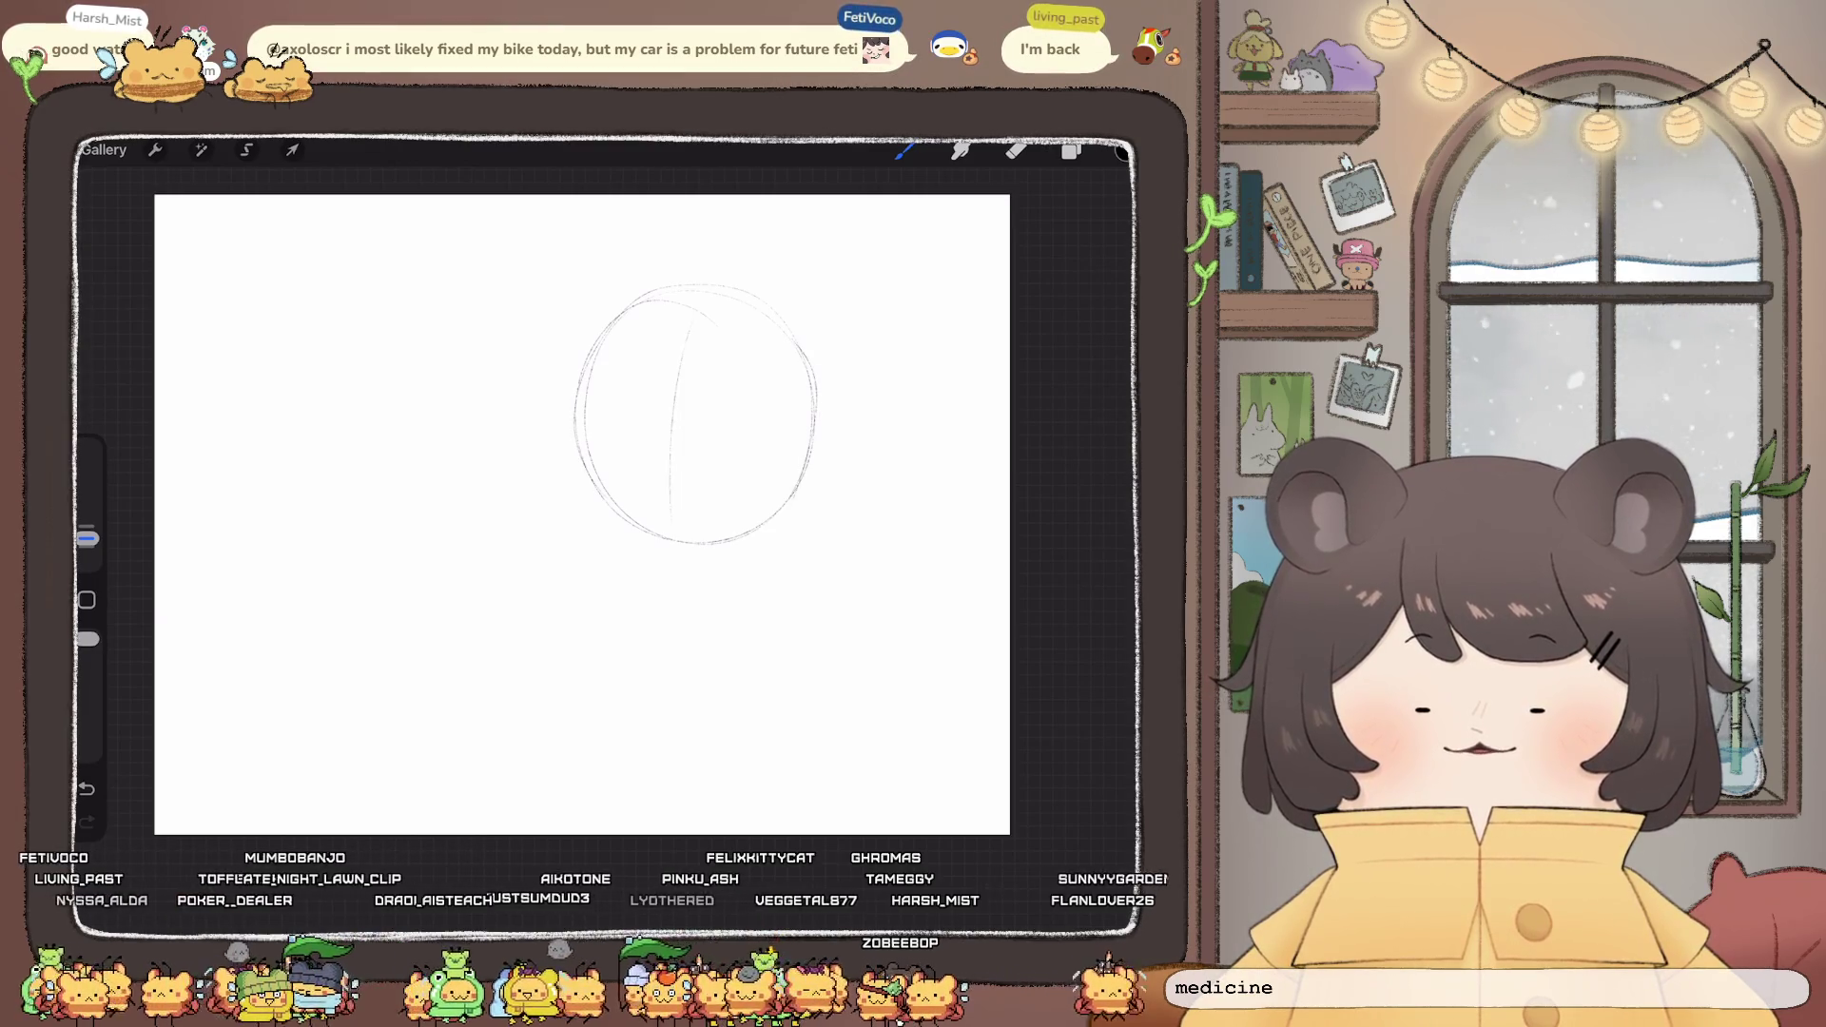
# - Add vertical and horizontal centre guidelines and reinforce the head's right and left edges
pyautogui.moveTo(703, 318); pyautogui.dragTo(674, 518)
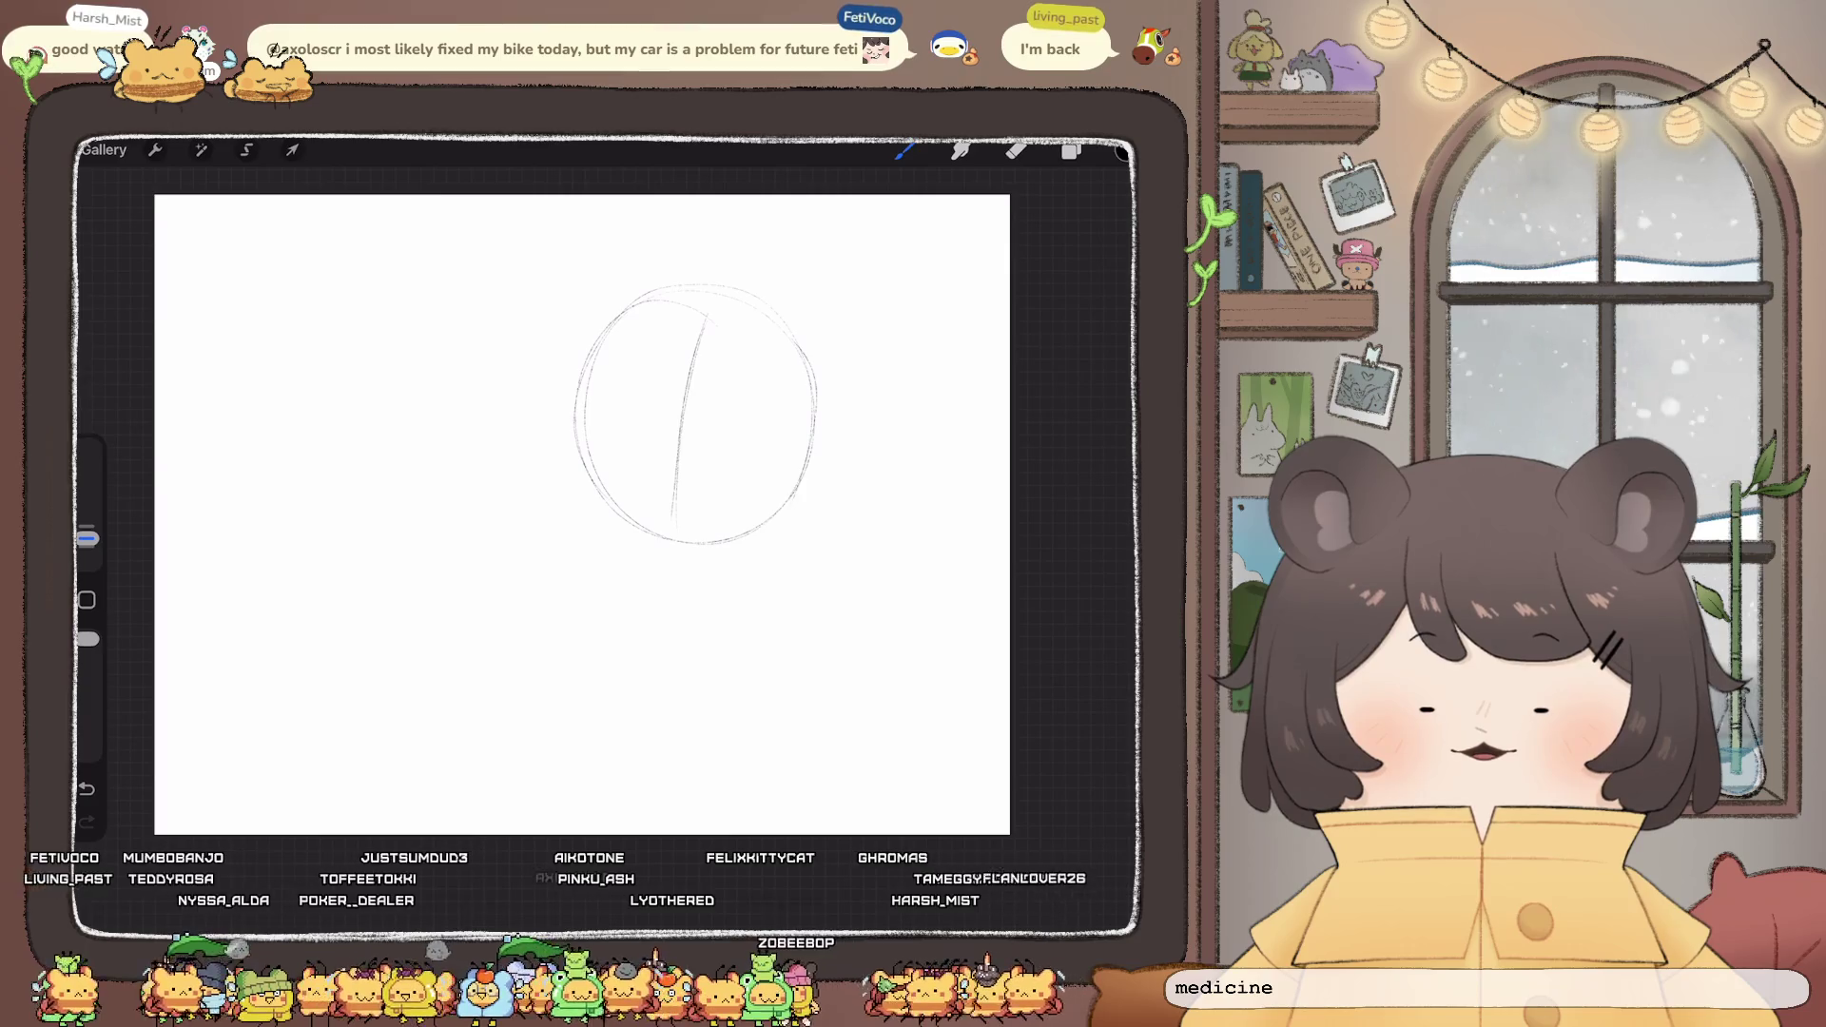
pyautogui.moveTo(637, 411); pyautogui.dragTo(738, 426)
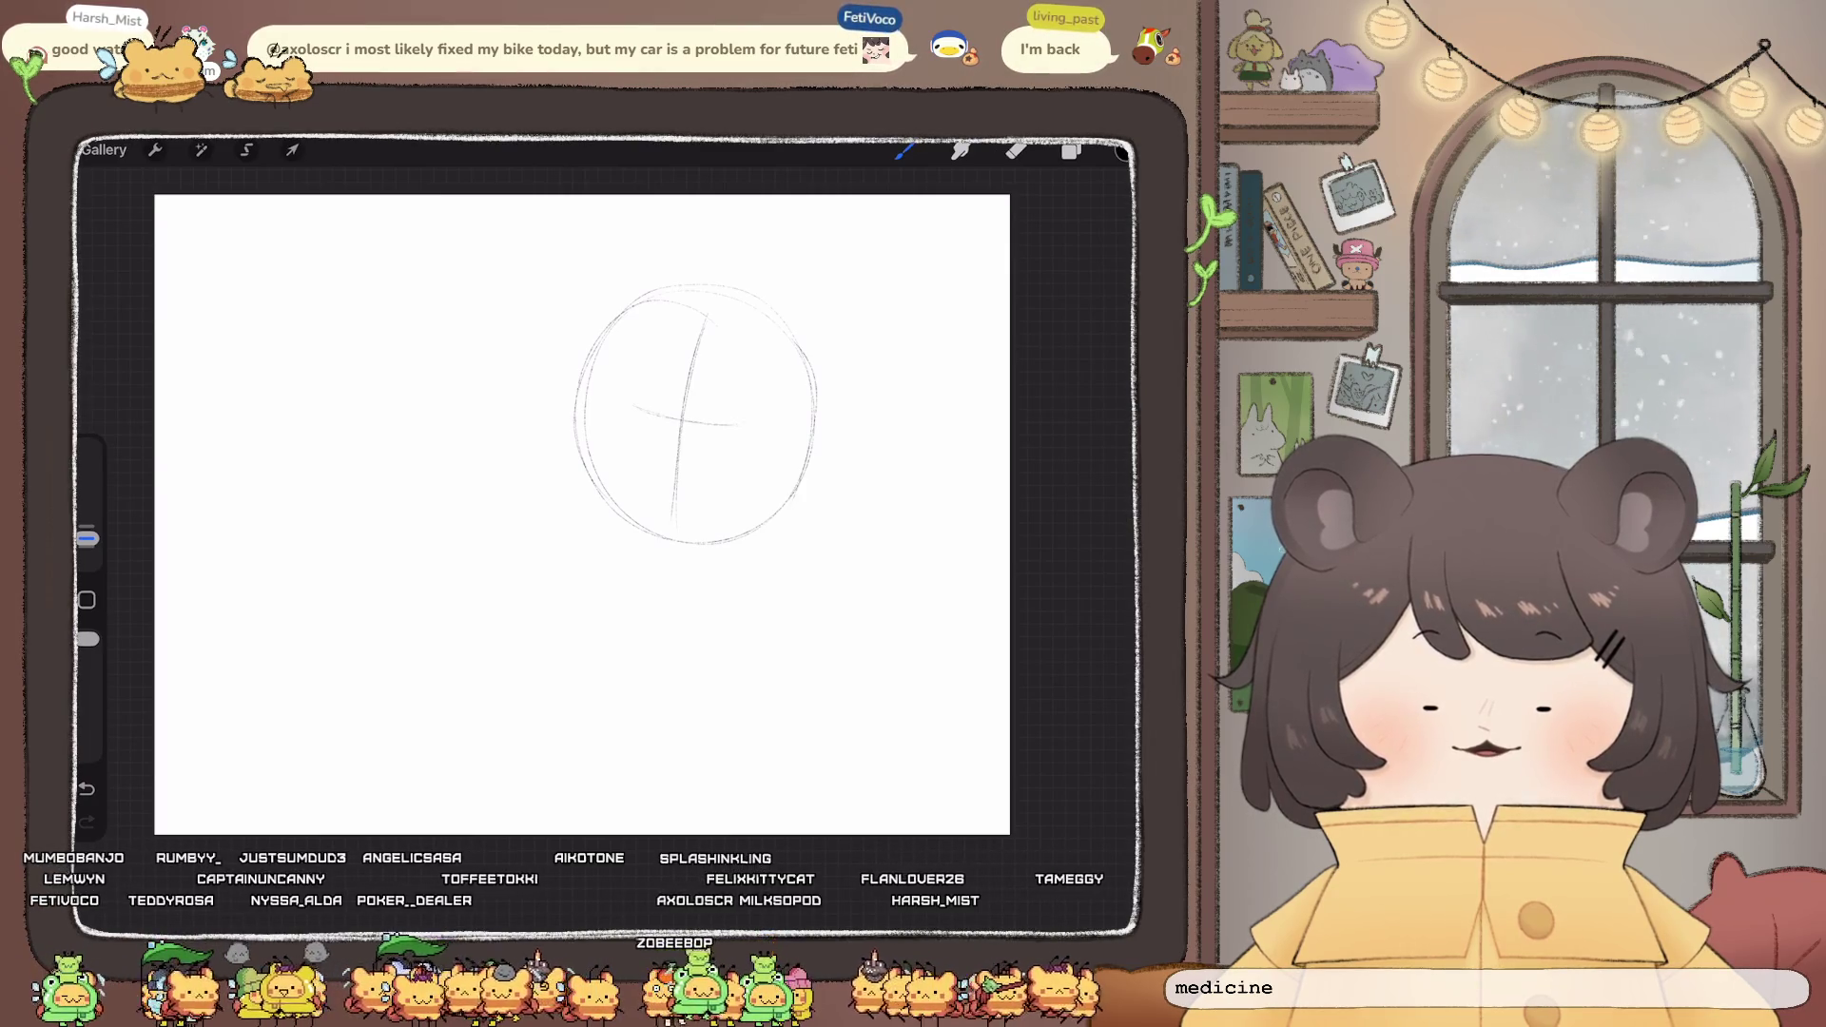
pyautogui.moveTo(816, 381); pyautogui.dragTo(810, 509)
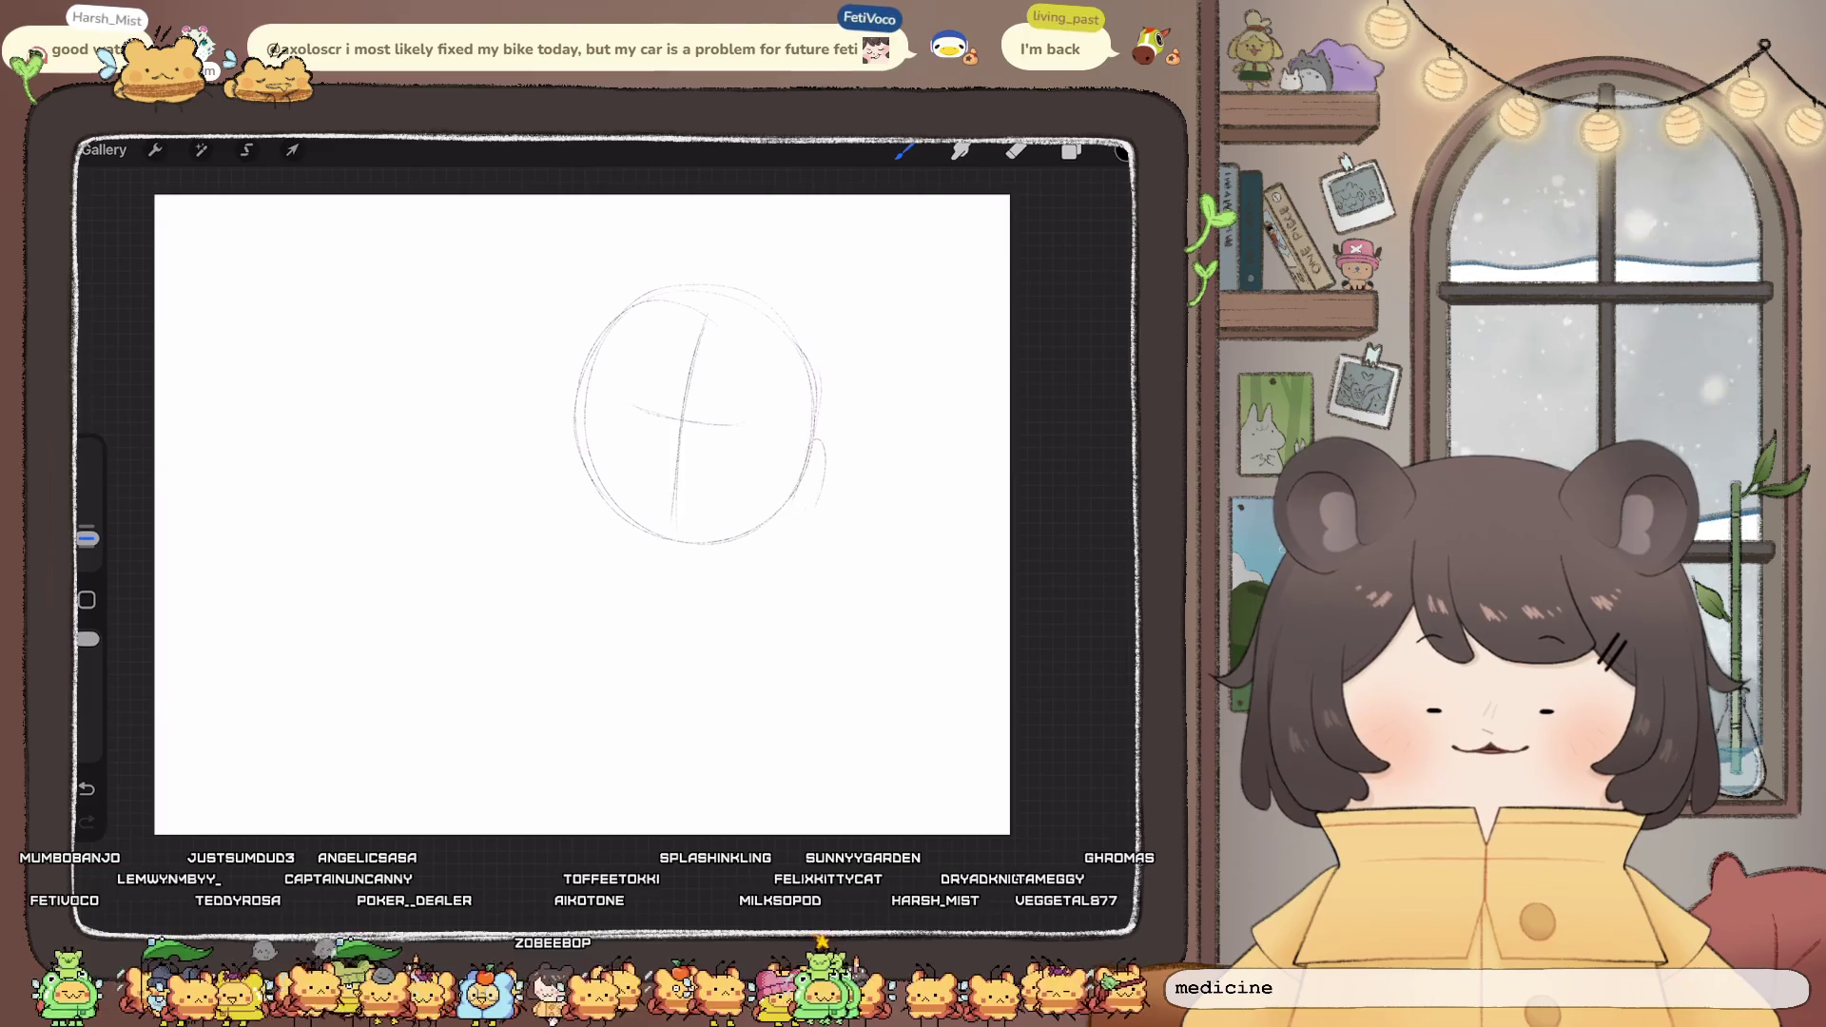
pyautogui.moveTo(612, 324); pyautogui.dragTo(588, 514)
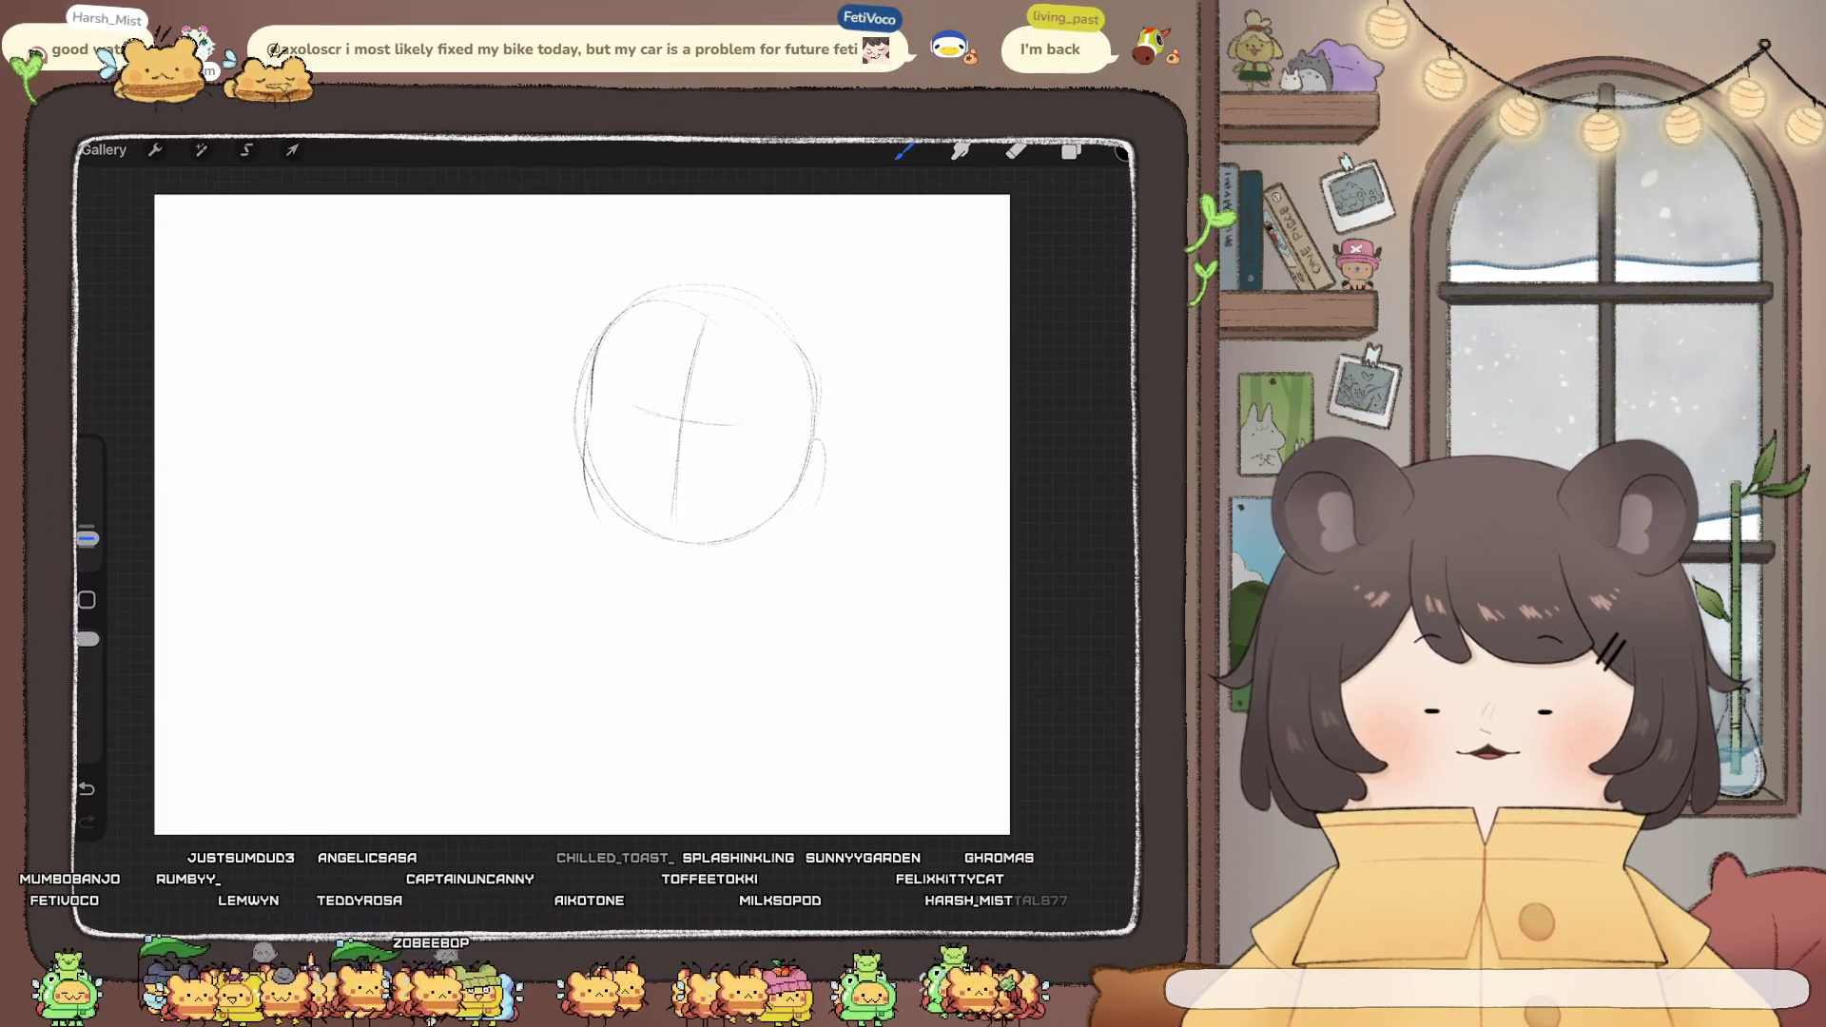
pyautogui.hotkey('ctrl', 'z')
pyautogui.hotkey('ctrl', 'z')
pyautogui.hotkey('ctrl', 'shift', 'z')
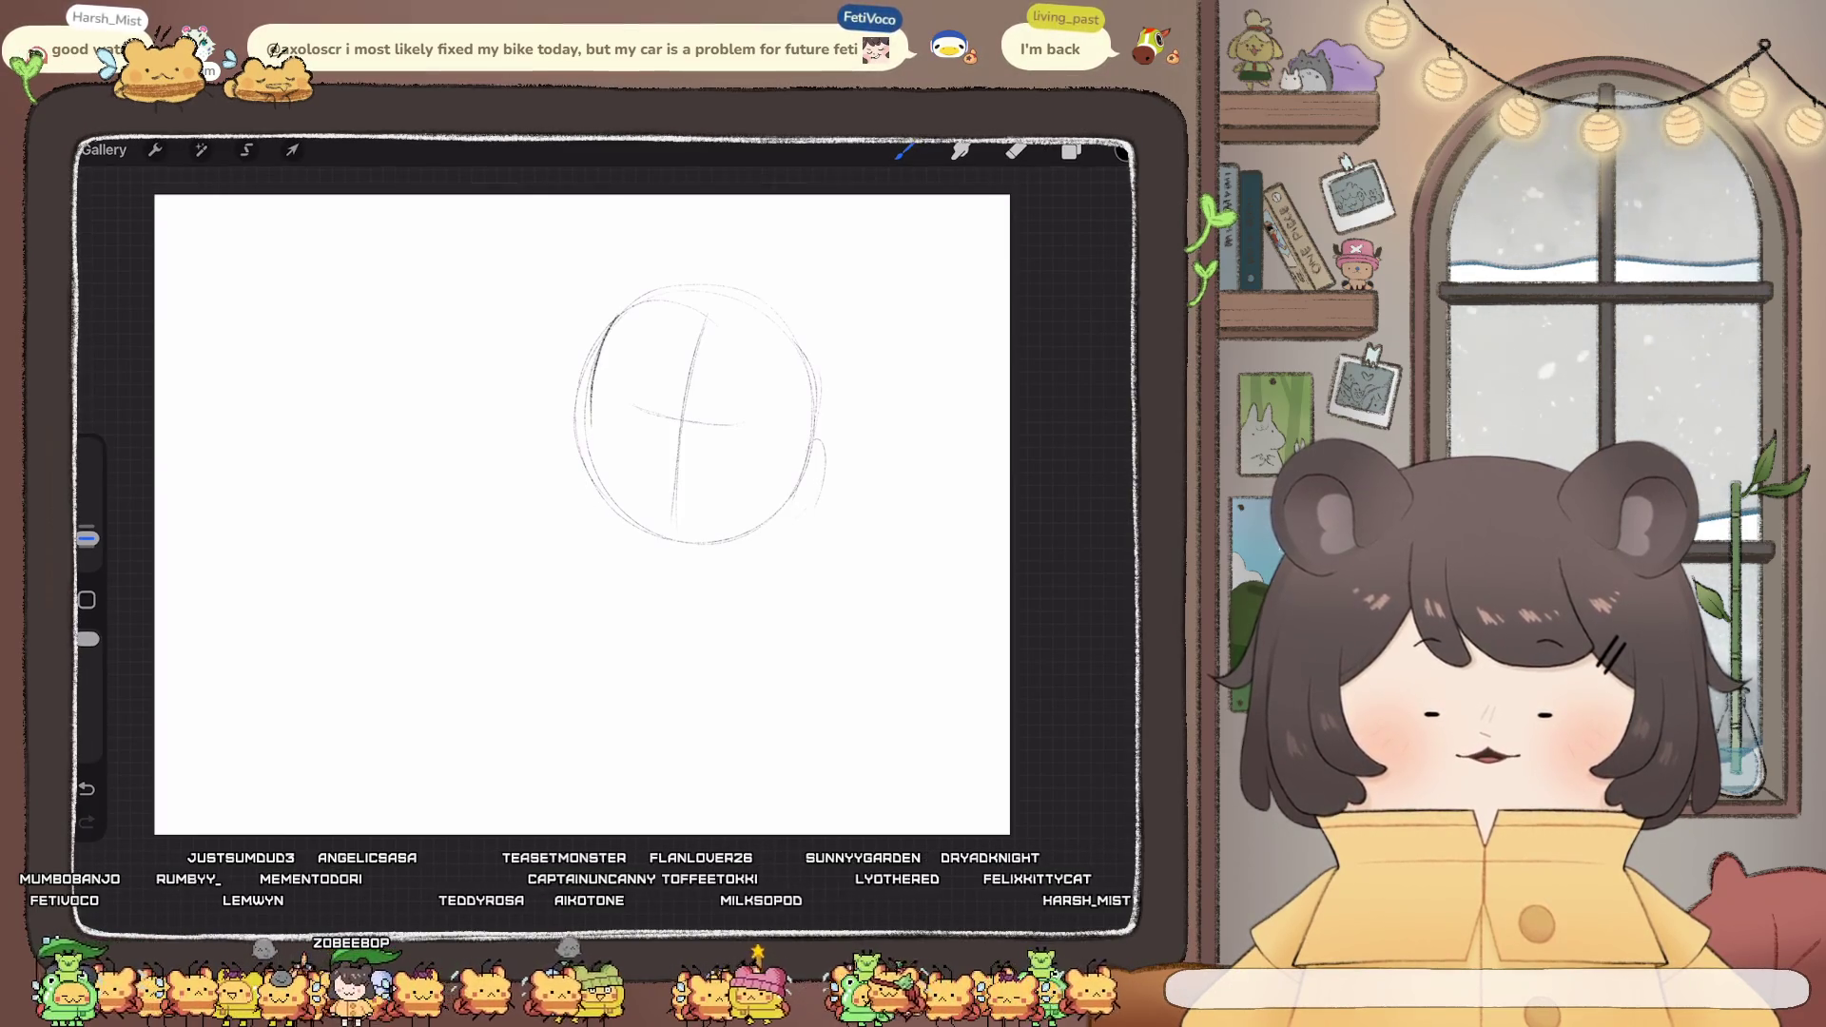
# - Rework the head's lower-left arc and darken its left side after several undos
pyautogui.moveTo(591, 433); pyautogui.dragTo(580, 499)
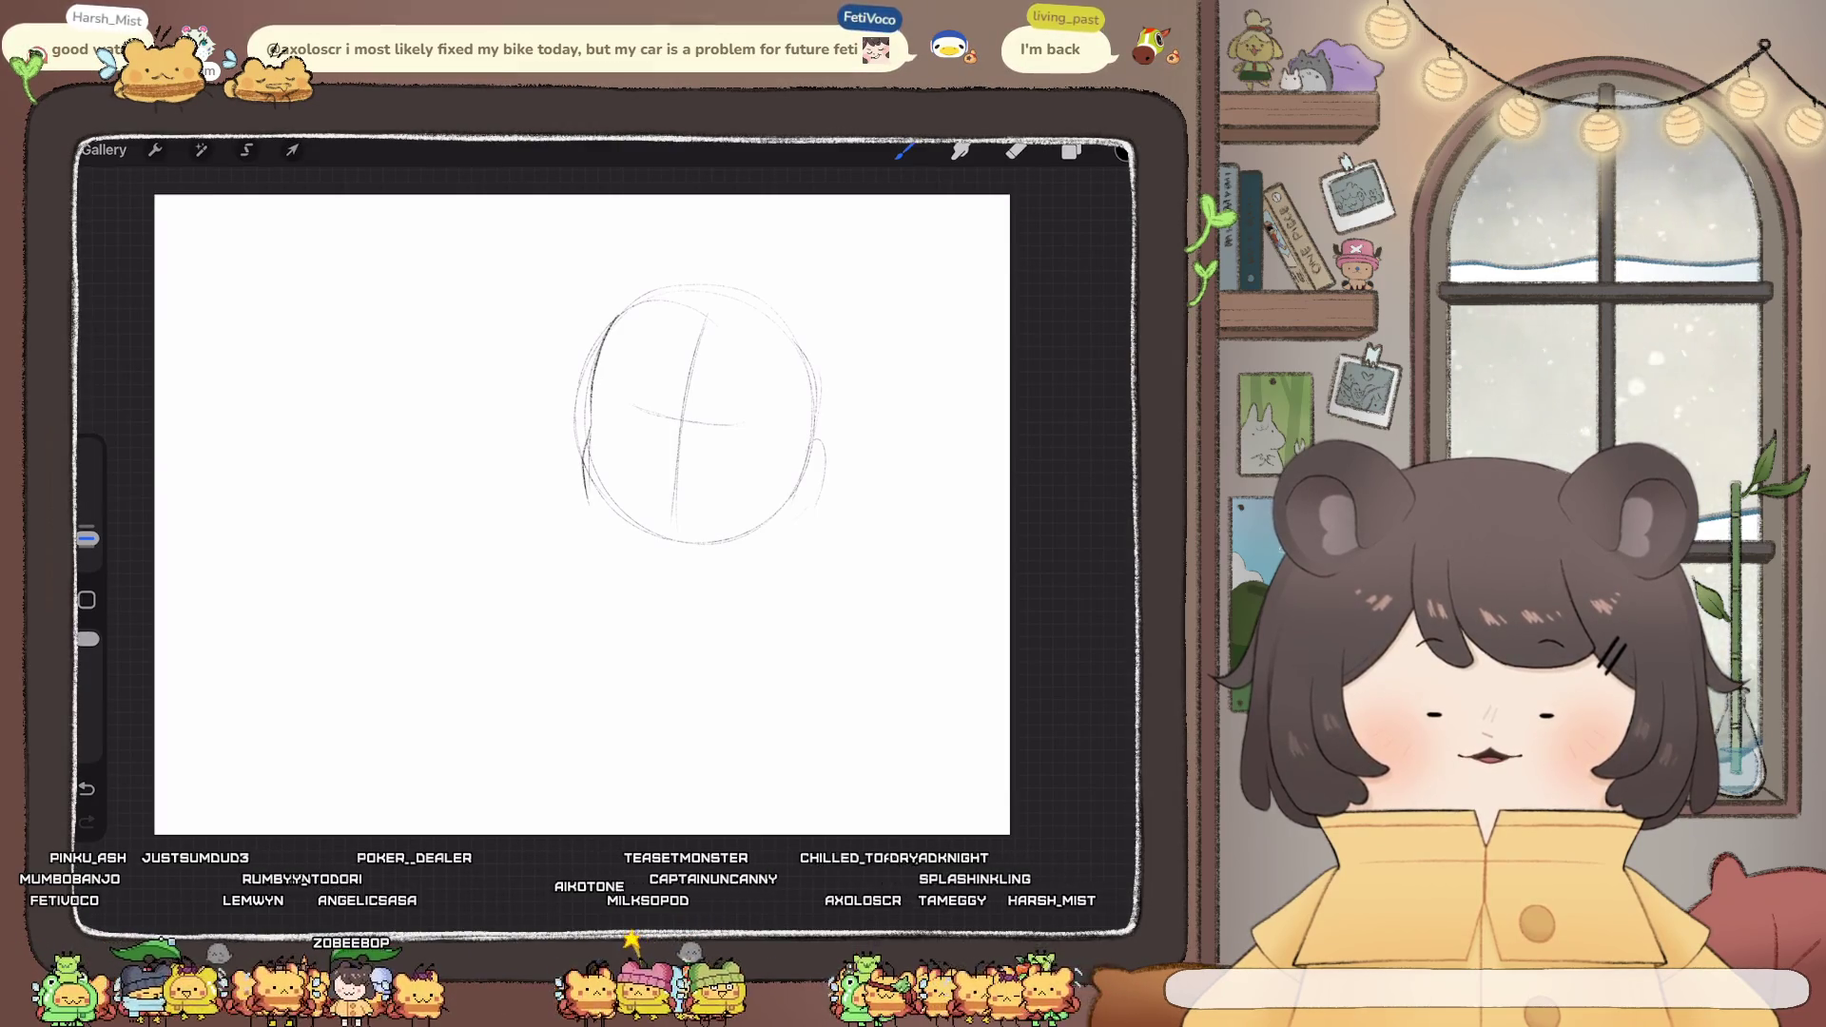
pyautogui.hotkey('ctrl', 'z')
pyautogui.moveTo(592, 428)
pyautogui.mouseDown()
pyautogui.moveTo(582, 494)
pyautogui.moveTo(631, 550)
pyautogui.mouseUp()
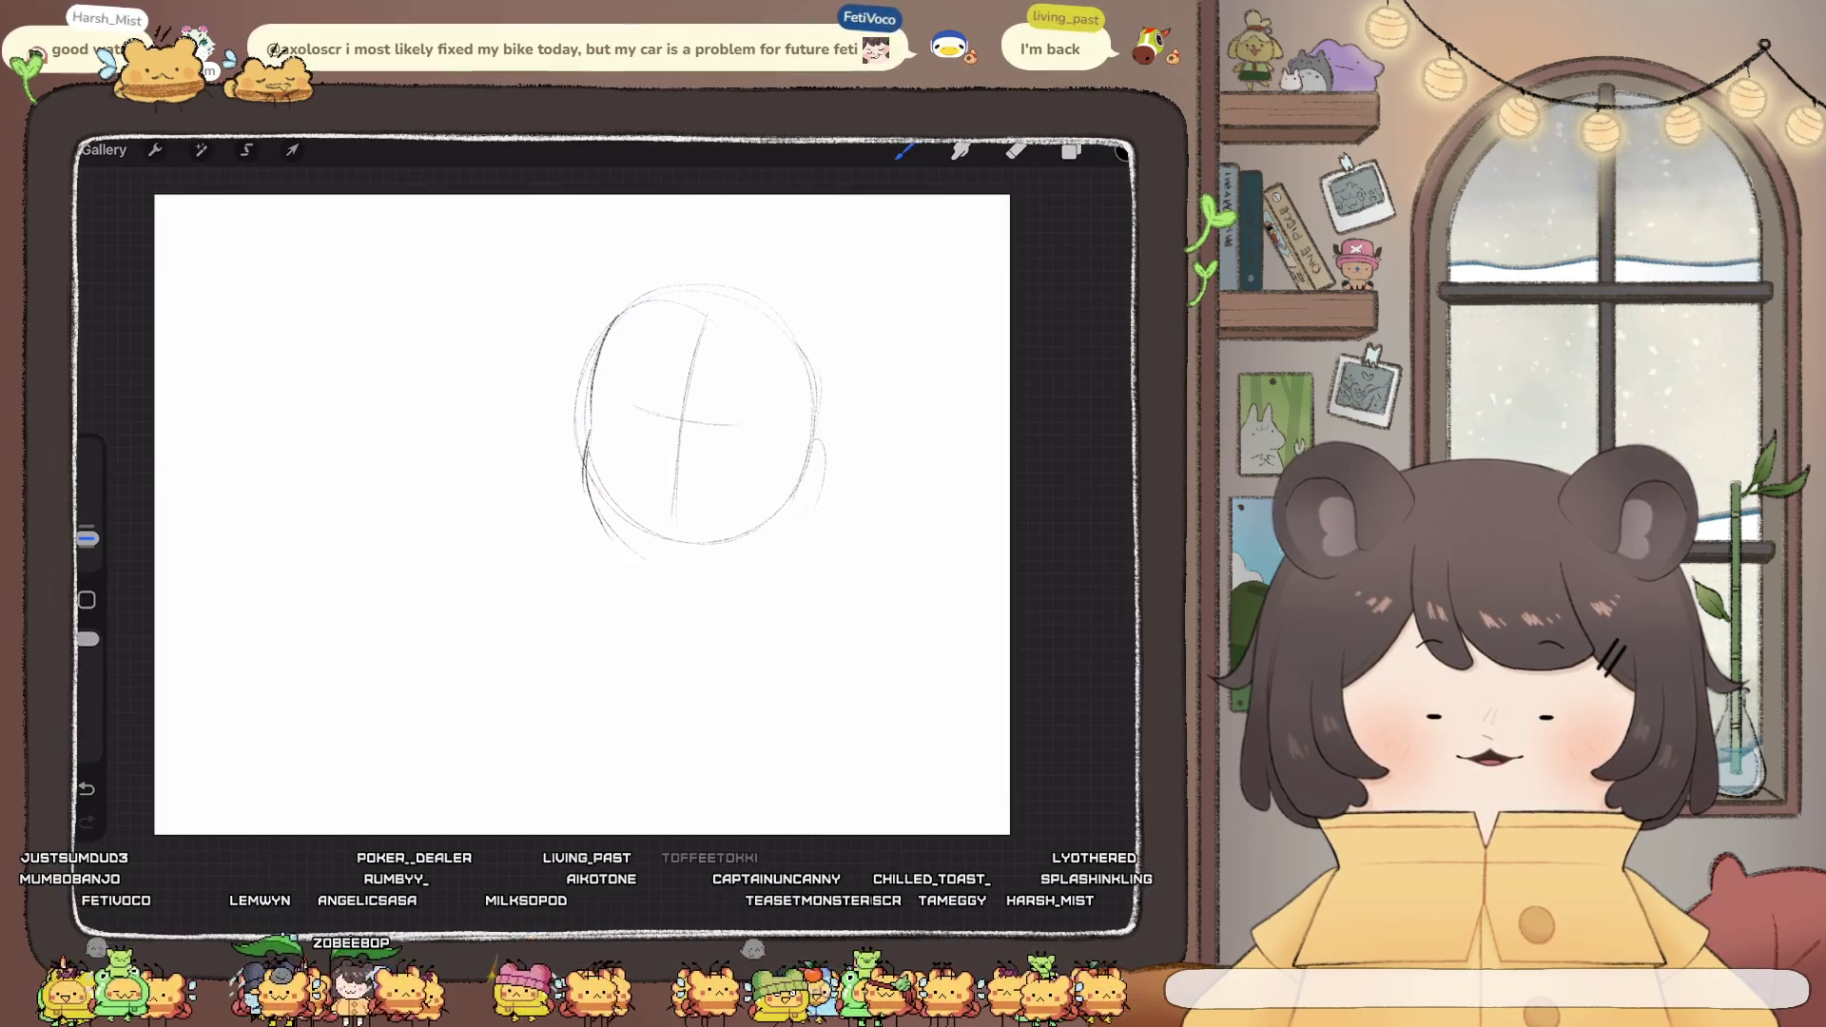
pyautogui.hotkey('ctrl', 'z')
pyautogui.hotkey('ctrl', 'z')
pyautogui.hotkey('ctrl', 'z')
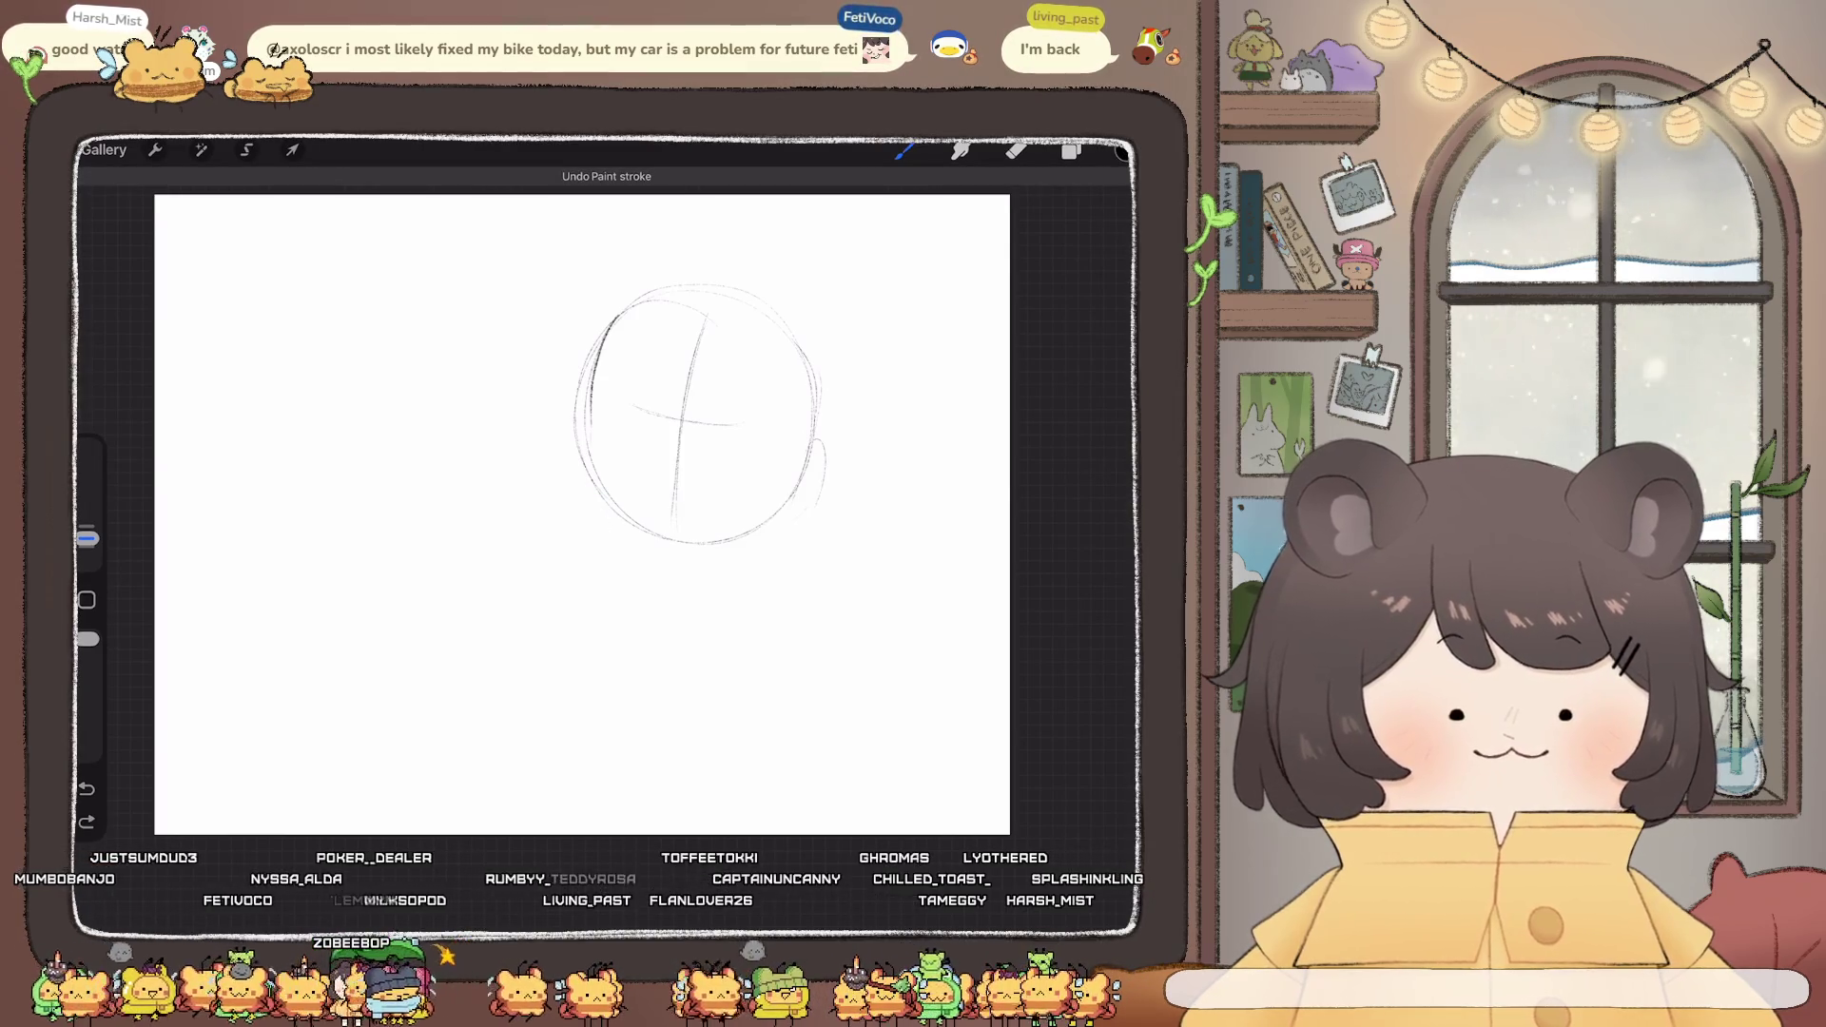
pyautogui.moveTo(584, 465)
pyautogui.mouseDown()
pyautogui.moveTo(610, 533)
pyautogui.moveTo(700, 565)
pyautogui.moveTo(784, 521)
pyautogui.mouseUp()
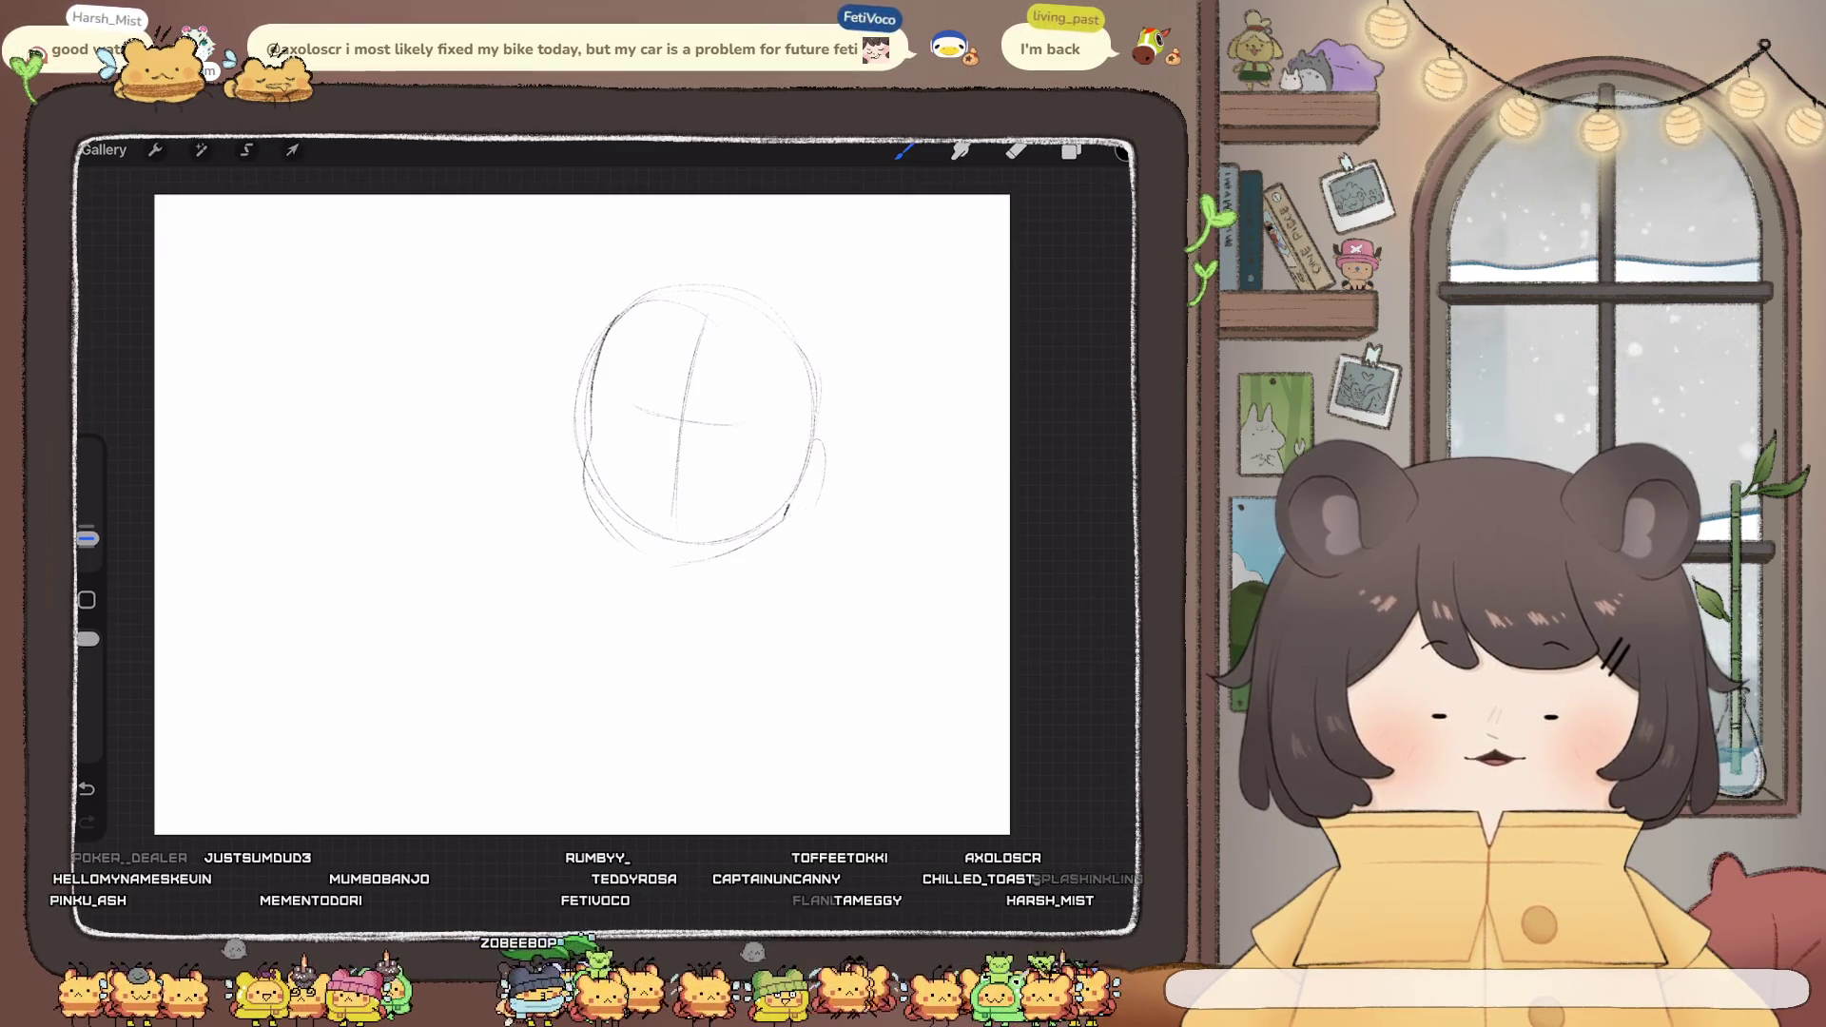
pyautogui.moveTo(591, 388)
pyautogui.mouseDown()
pyautogui.moveTo(582, 511)
pyautogui.moveTo(584, 483)
pyautogui.moveTo(655, 535)
pyautogui.moveTo(749, 543)
pyautogui.mouseUp()
pyautogui.click(1016, 149)
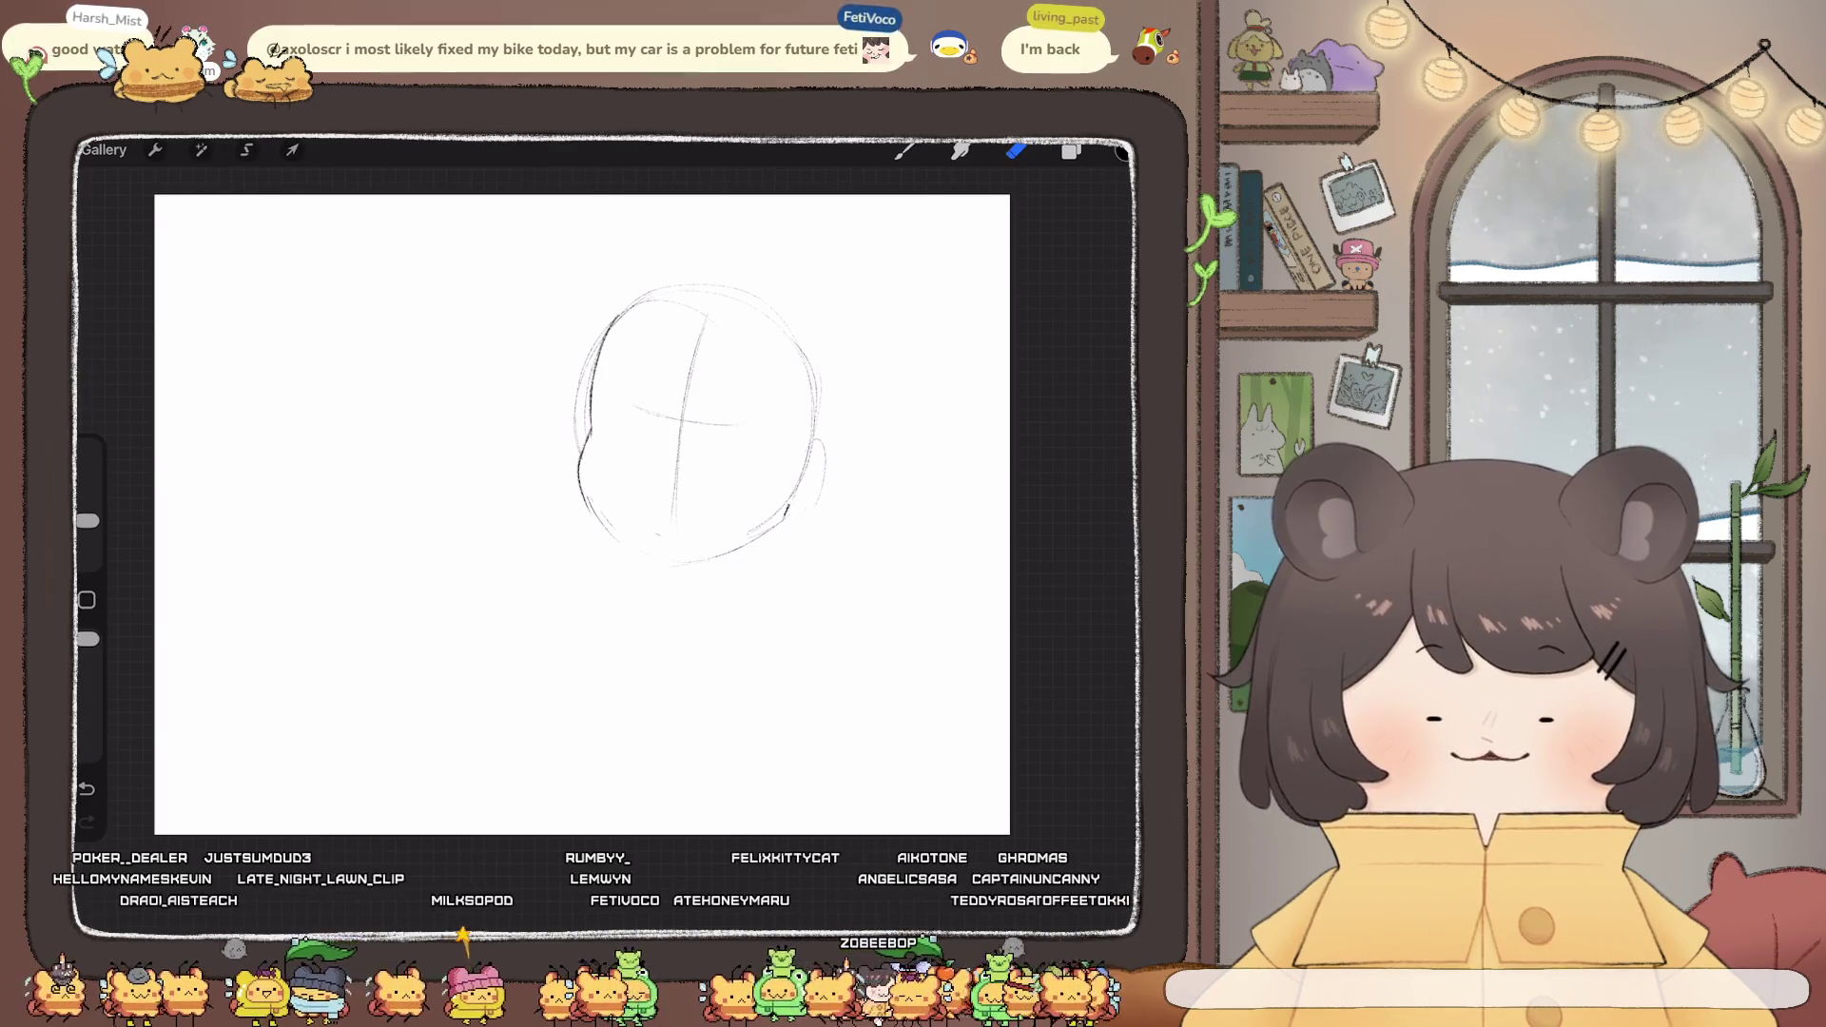
# - Use Liquify to push the head's left, right and lower-right contours into a rounder shape
pyautogui.click(201, 150)
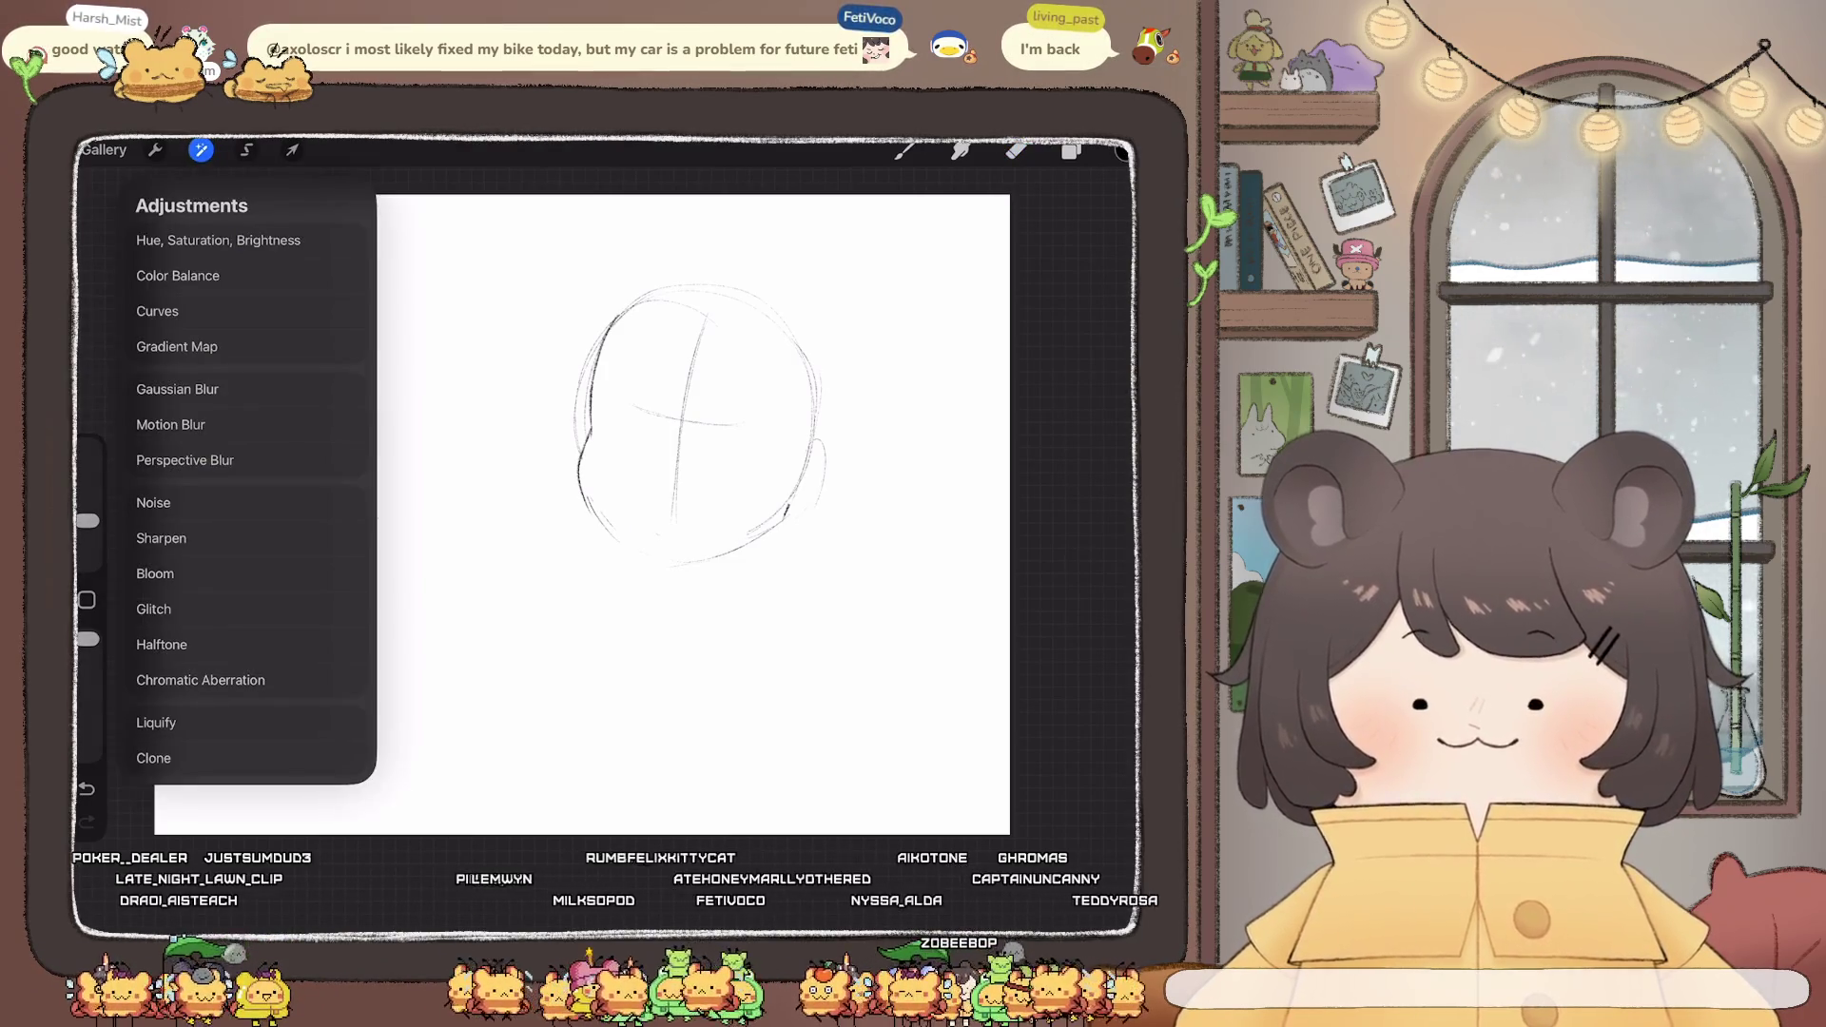
pyautogui.click(246, 723)
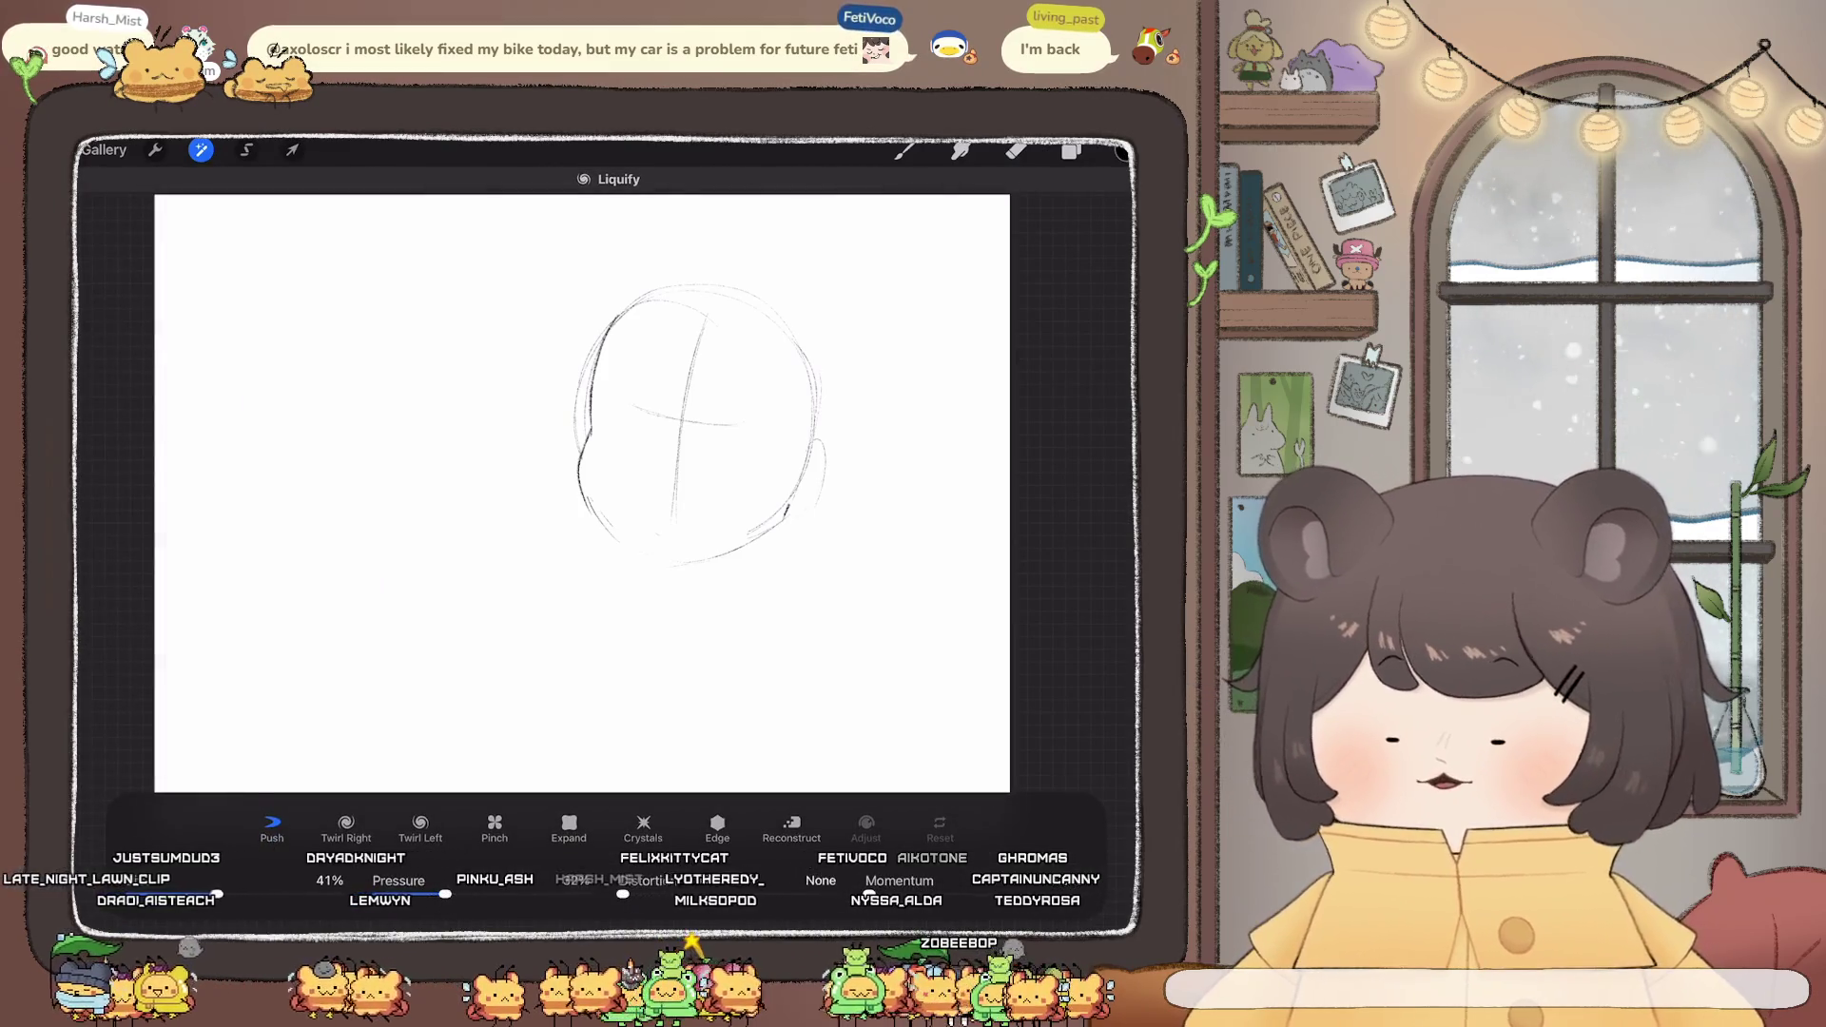
pyautogui.moveTo(588, 452); pyautogui.dragTo(582, 480)
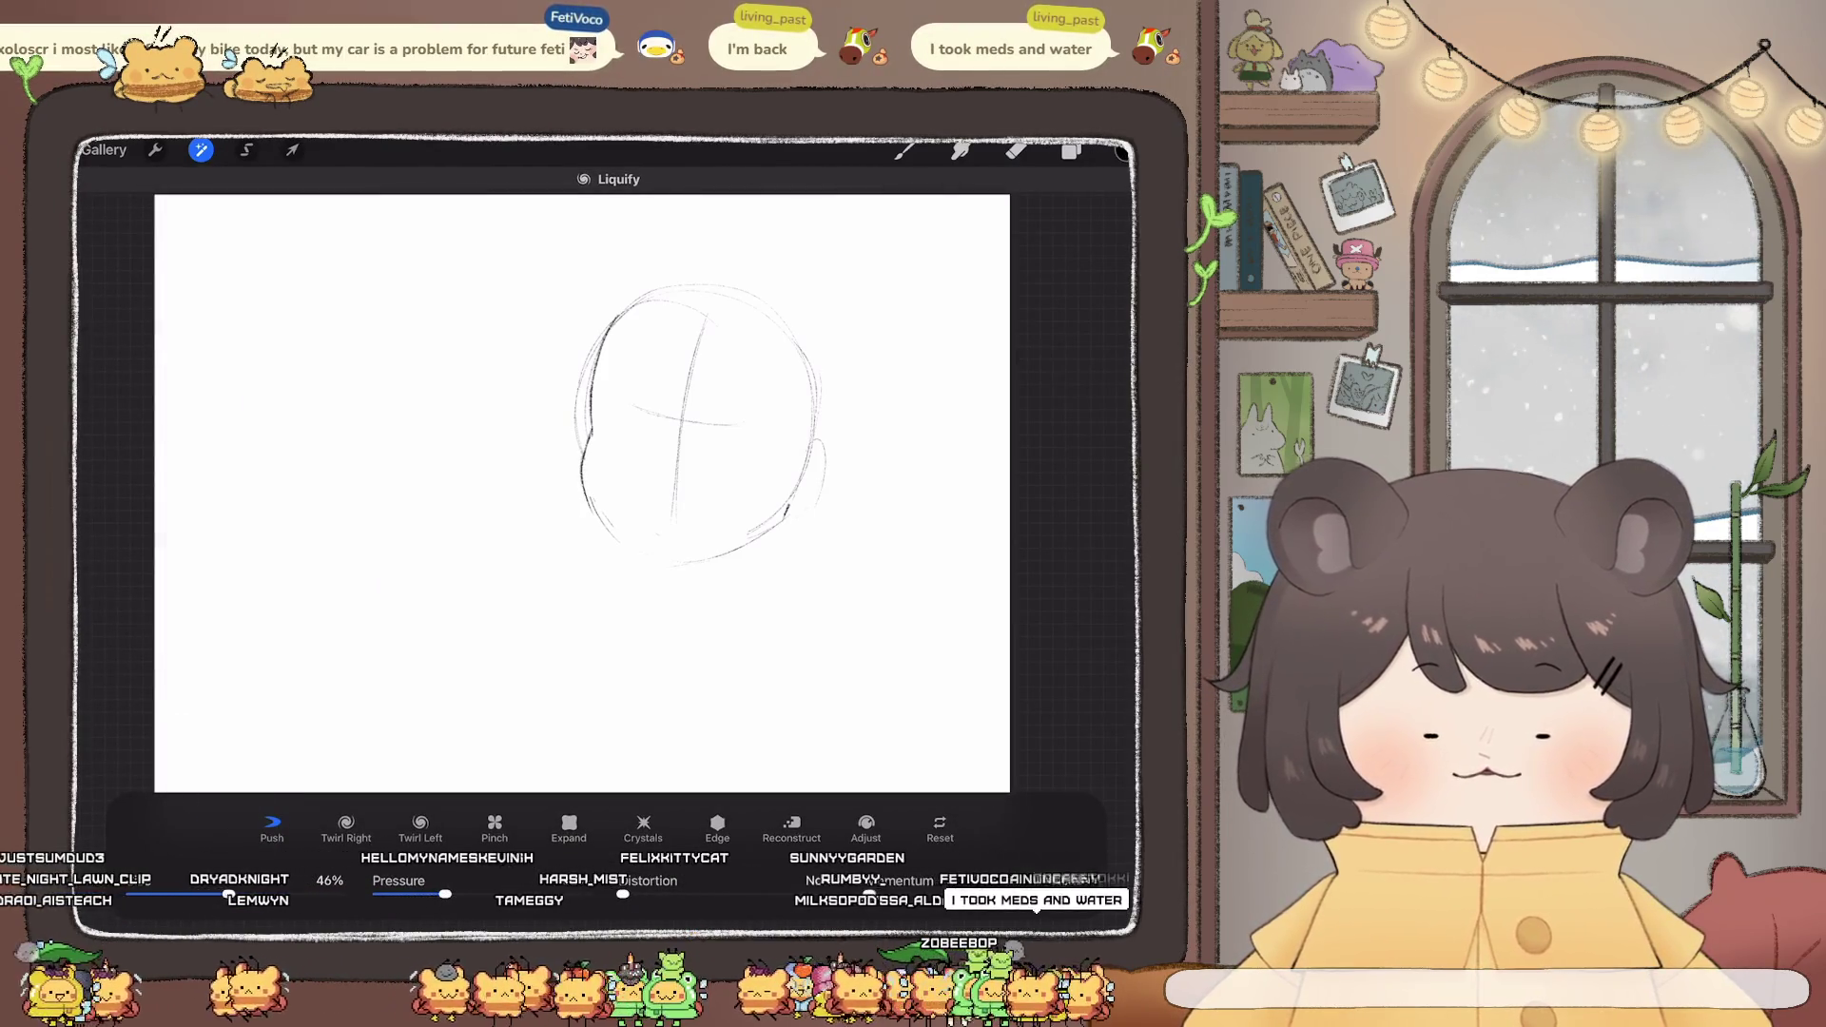
pyautogui.moveTo(590, 400); pyautogui.dragTo(578, 509)
pyautogui.moveTo(807, 471); pyautogui.dragTo(791, 513)
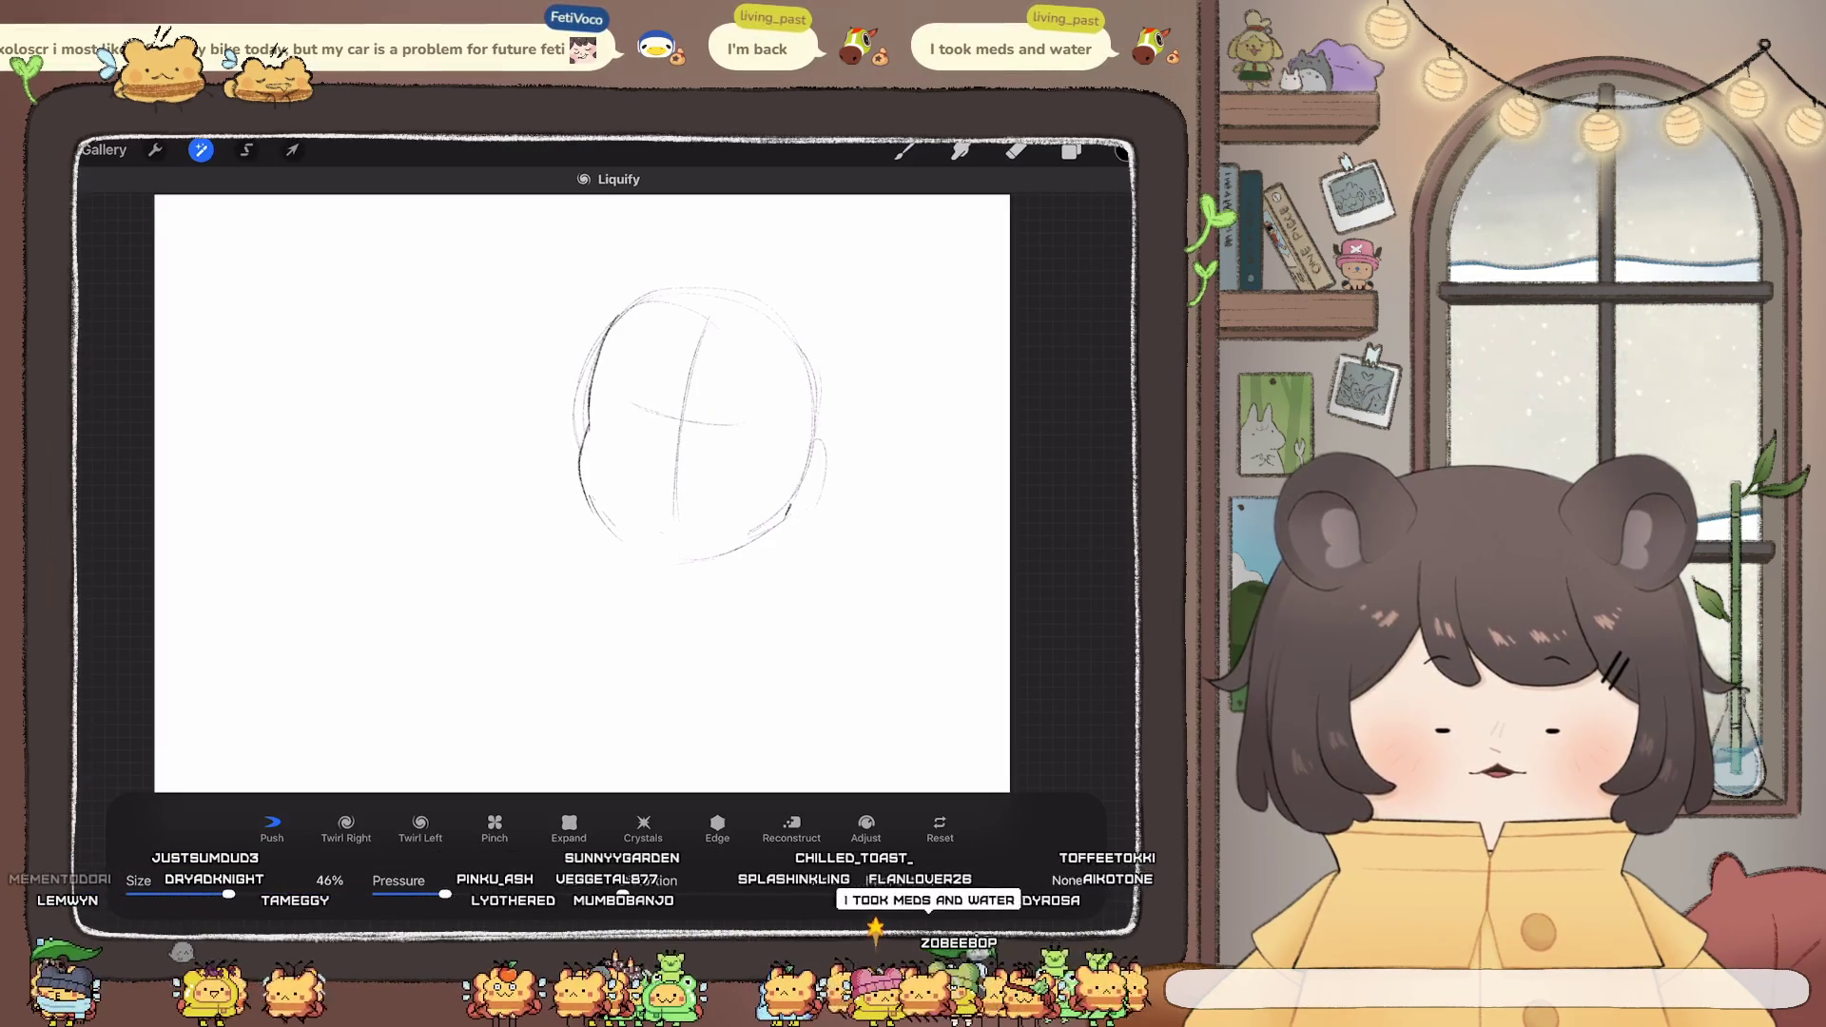
pyautogui.moveTo(810, 384); pyautogui.dragTo(816, 401)
pyautogui.moveTo(787, 514); pyautogui.dragTo(761, 532)
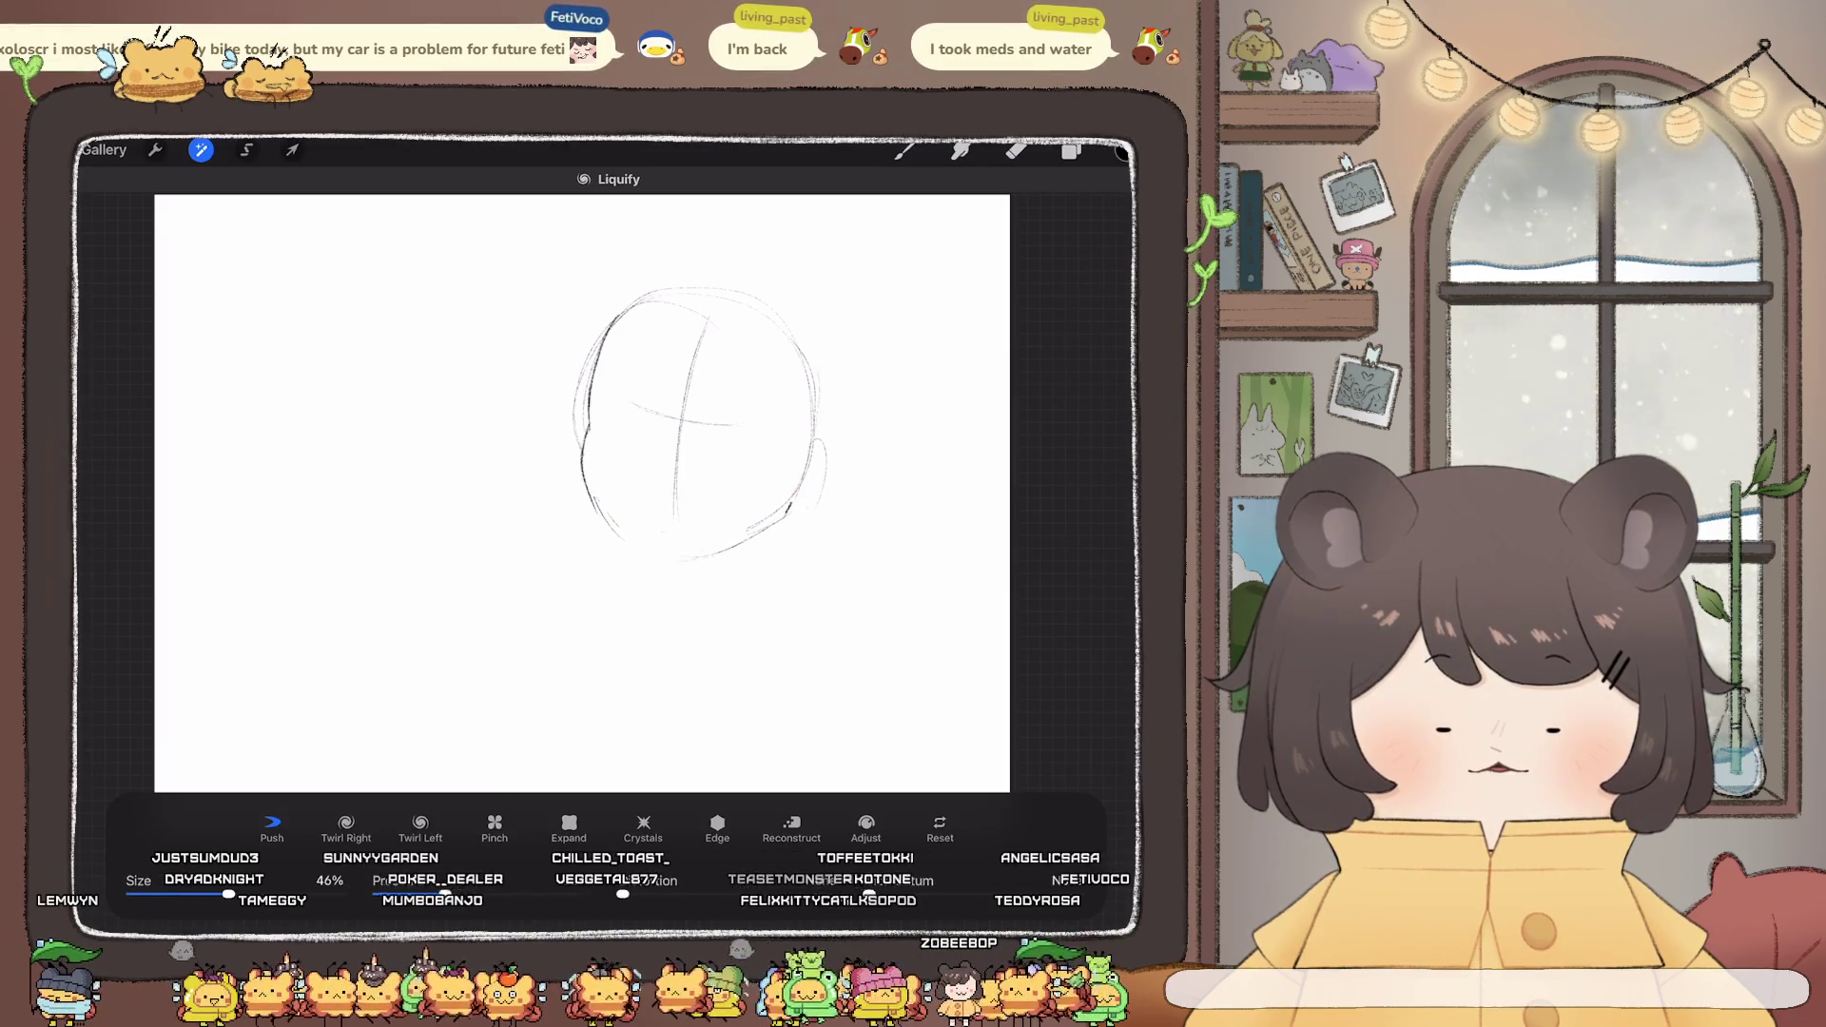
pyautogui.moveTo(804, 471); pyautogui.dragTo(786, 514)
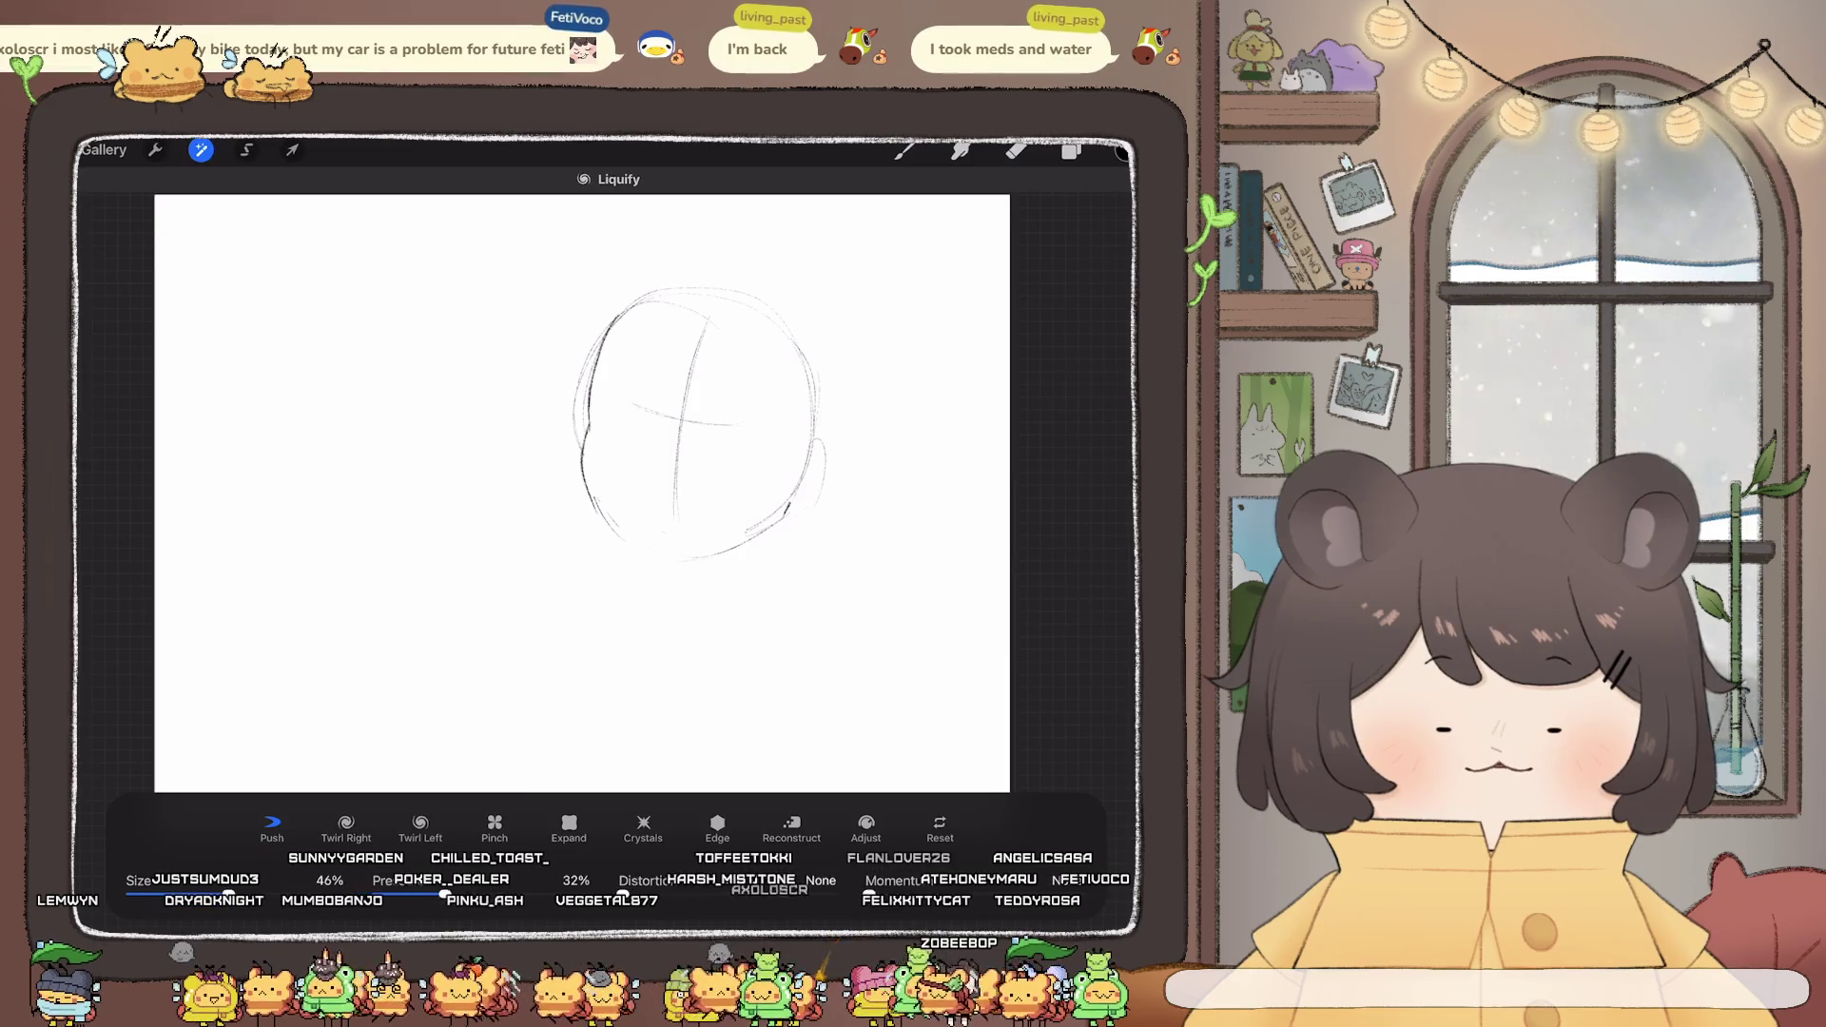
pyautogui.click(904, 149)
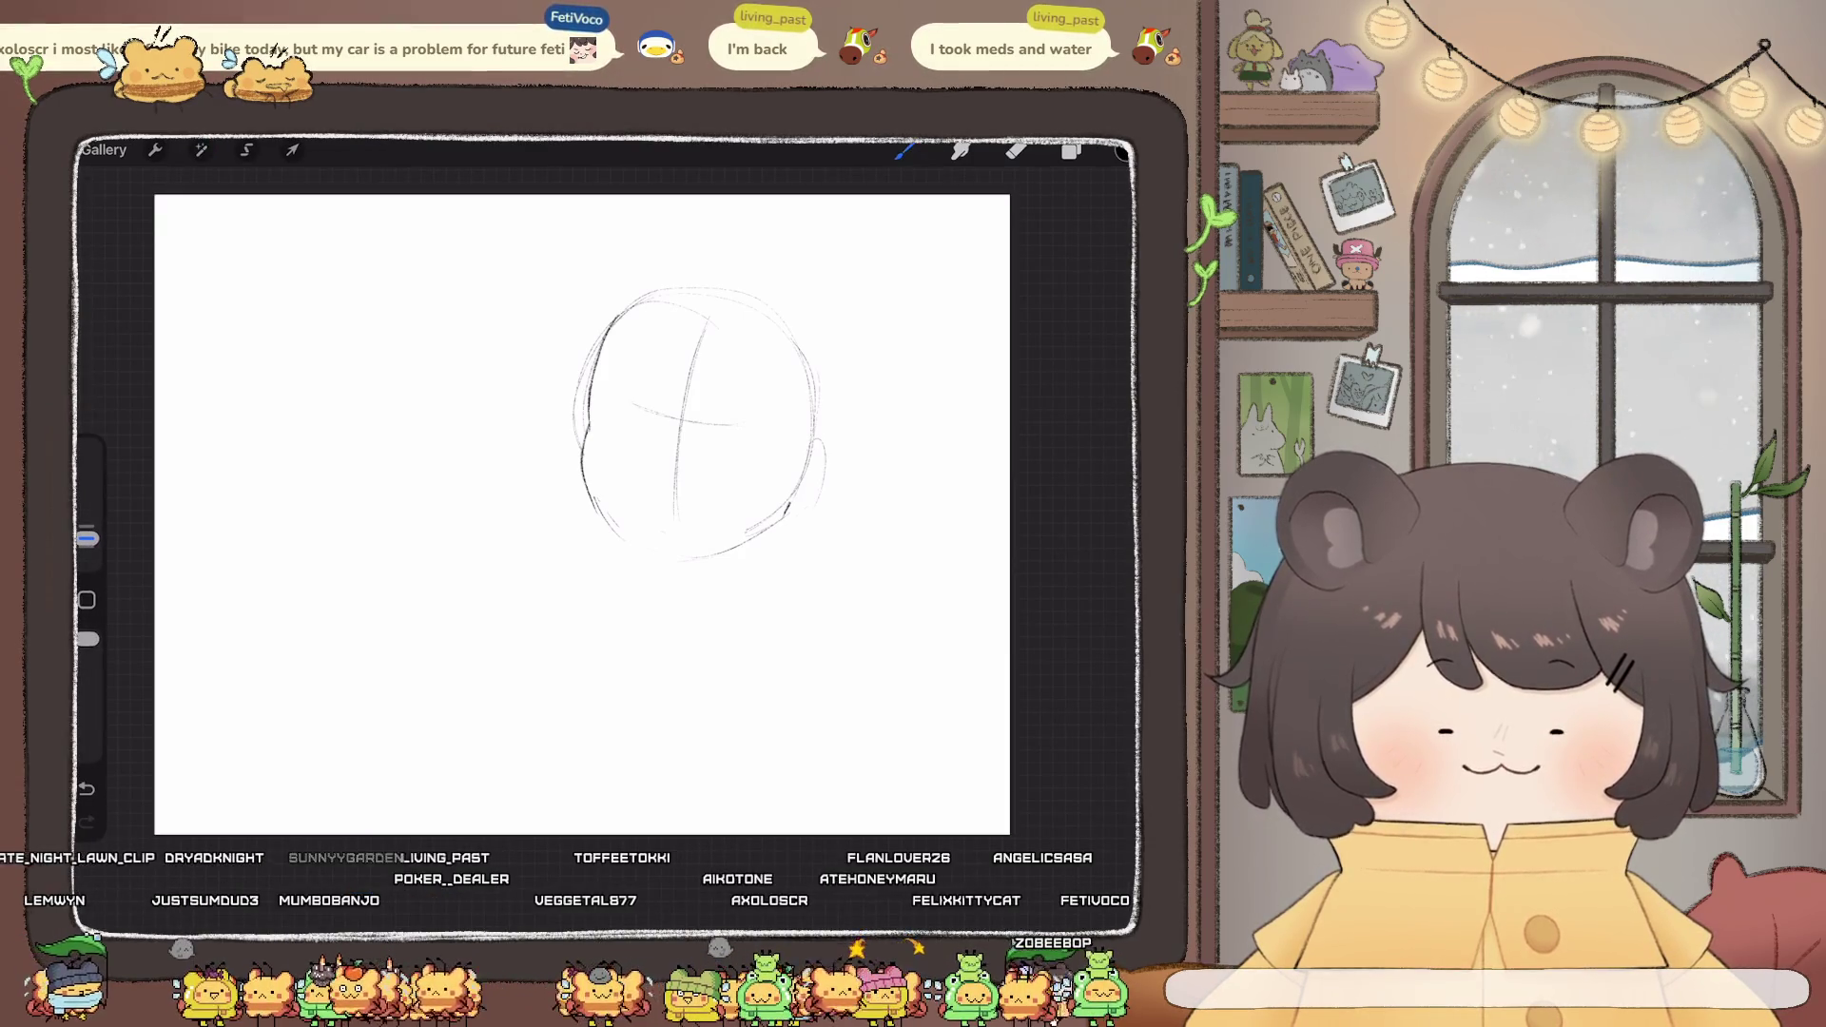
# - Redraw the head's top-left, lower-left, bottom and right outline edges
pyautogui.moveTo(601, 353); pyautogui.dragTo(732, 285)
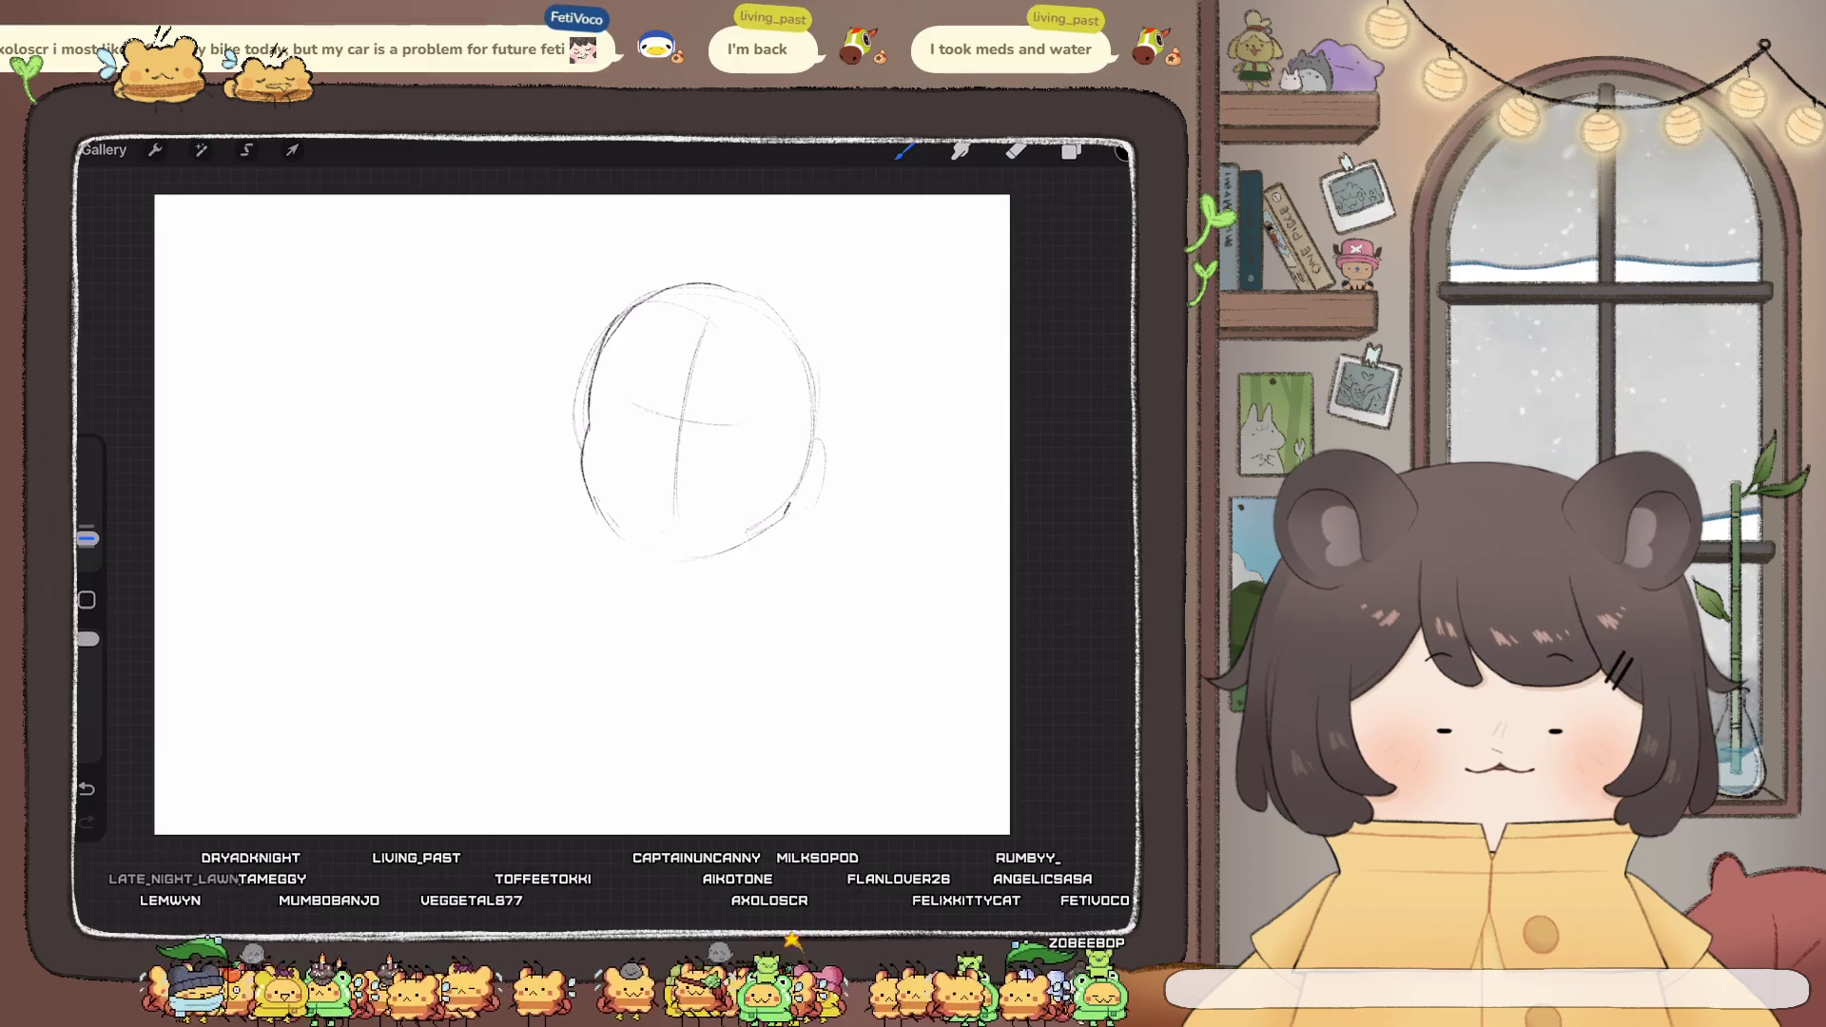
pyautogui.press('e')
pyautogui.moveTo(736, 426)
pyautogui.mouseDown()
pyautogui.moveTo(629, 403)
pyautogui.moveTo(713, 430)
pyautogui.mouseUp()
pyautogui.press('b')
pyautogui.hotkey('ctrl', 'z')
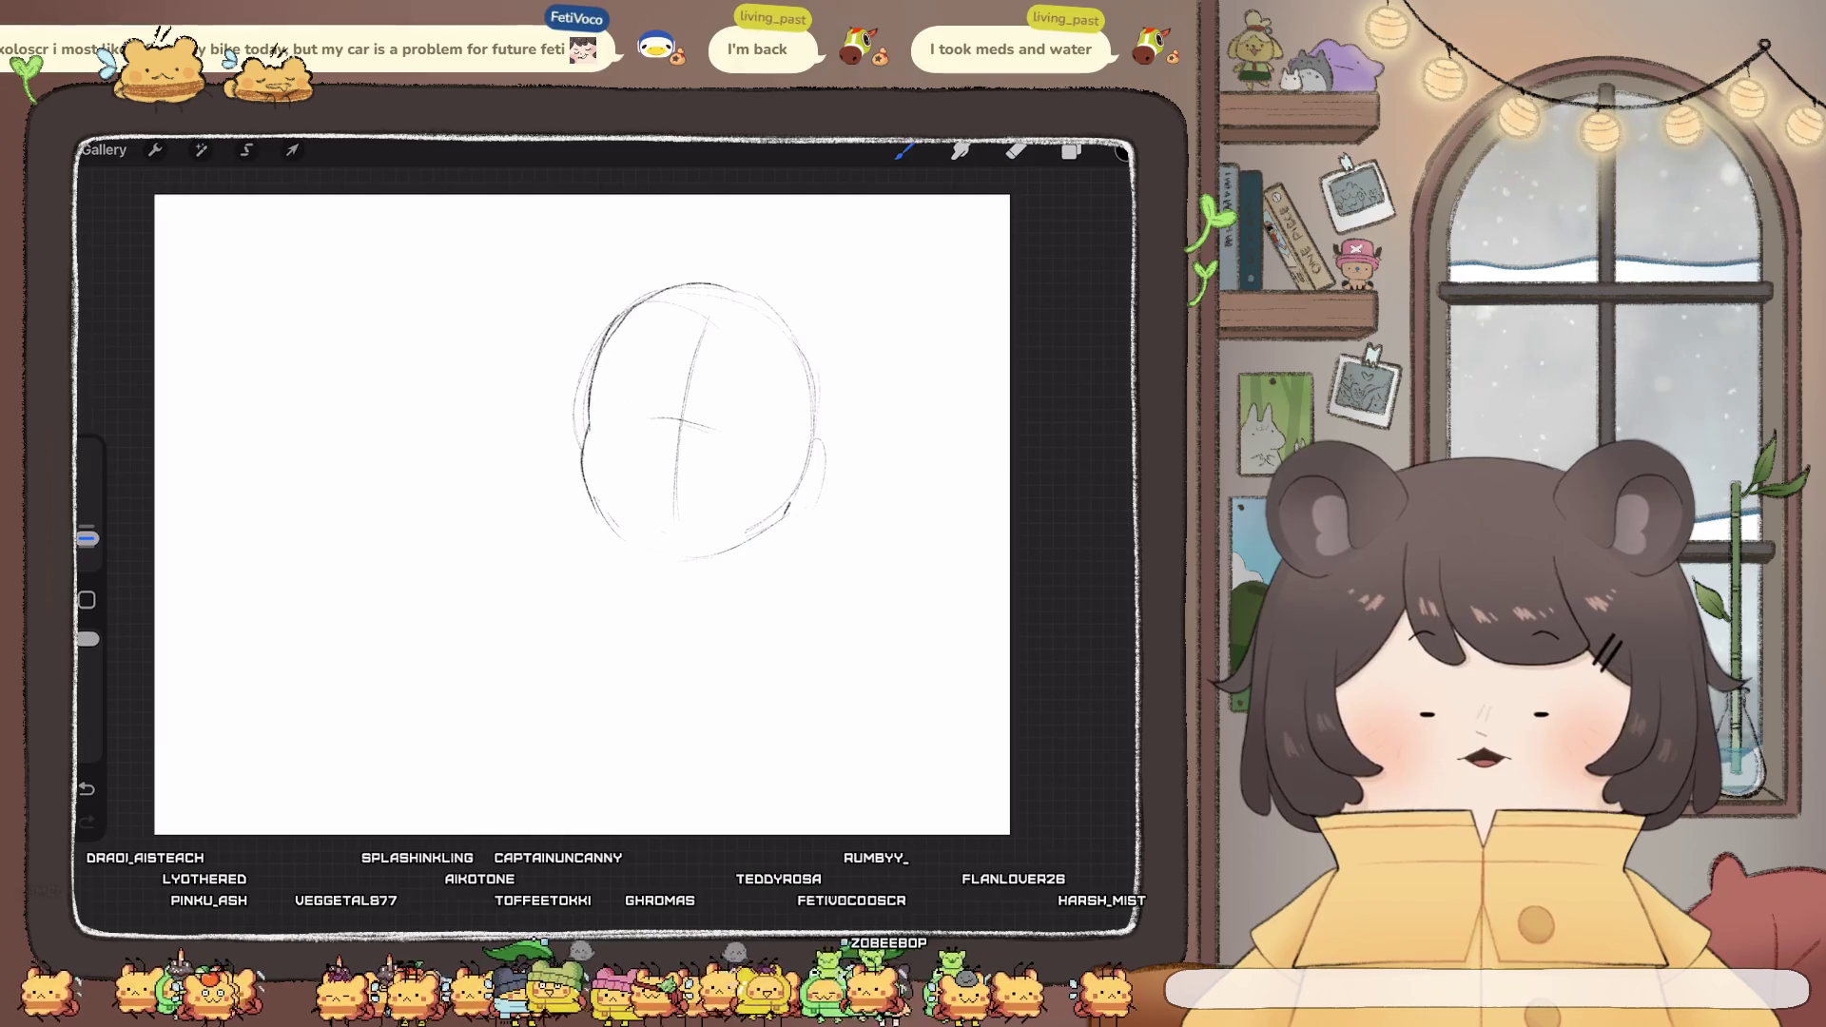
pyautogui.moveTo(651, 508); pyautogui.dragTo(602, 551)
pyautogui.hotkey('ctrl', 'z')
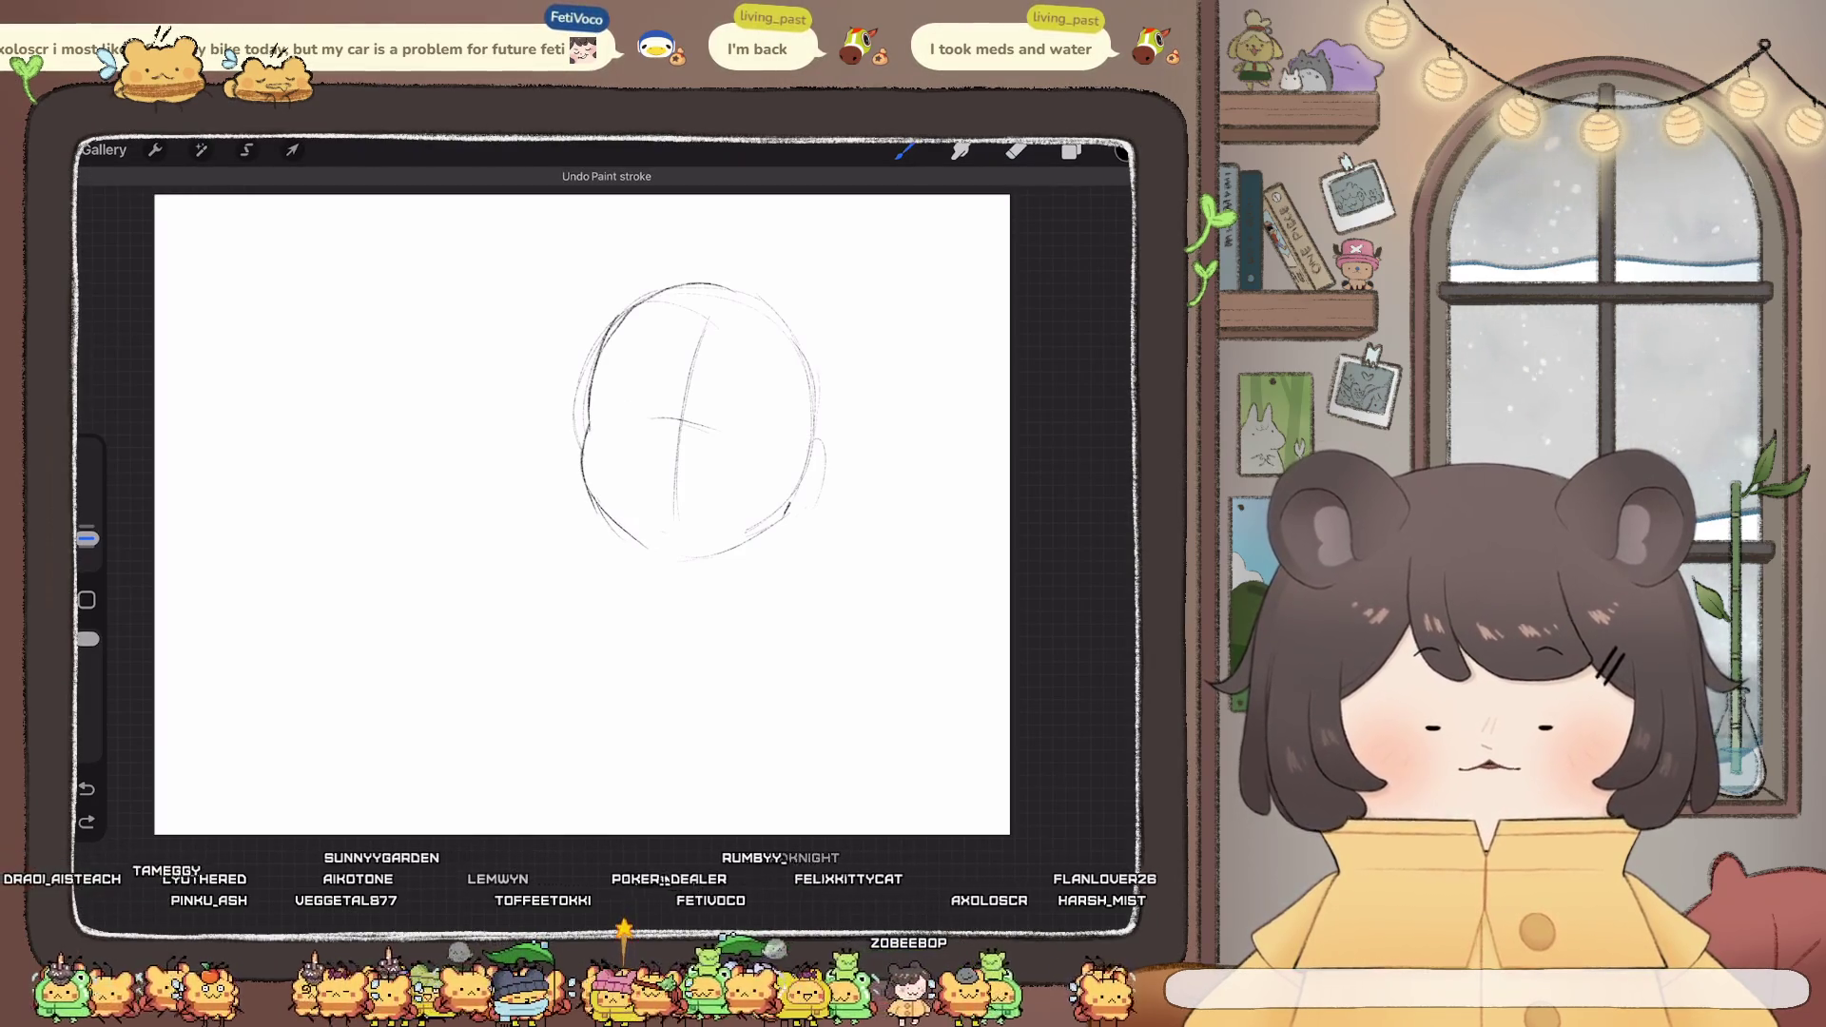
pyautogui.moveTo(584, 483)
pyautogui.mouseDown()
pyautogui.moveTo(649, 555)
pyautogui.moveTo(756, 534)
pyautogui.mouseUp()
pyautogui.moveTo(818, 447); pyautogui.dragTo(802, 519)
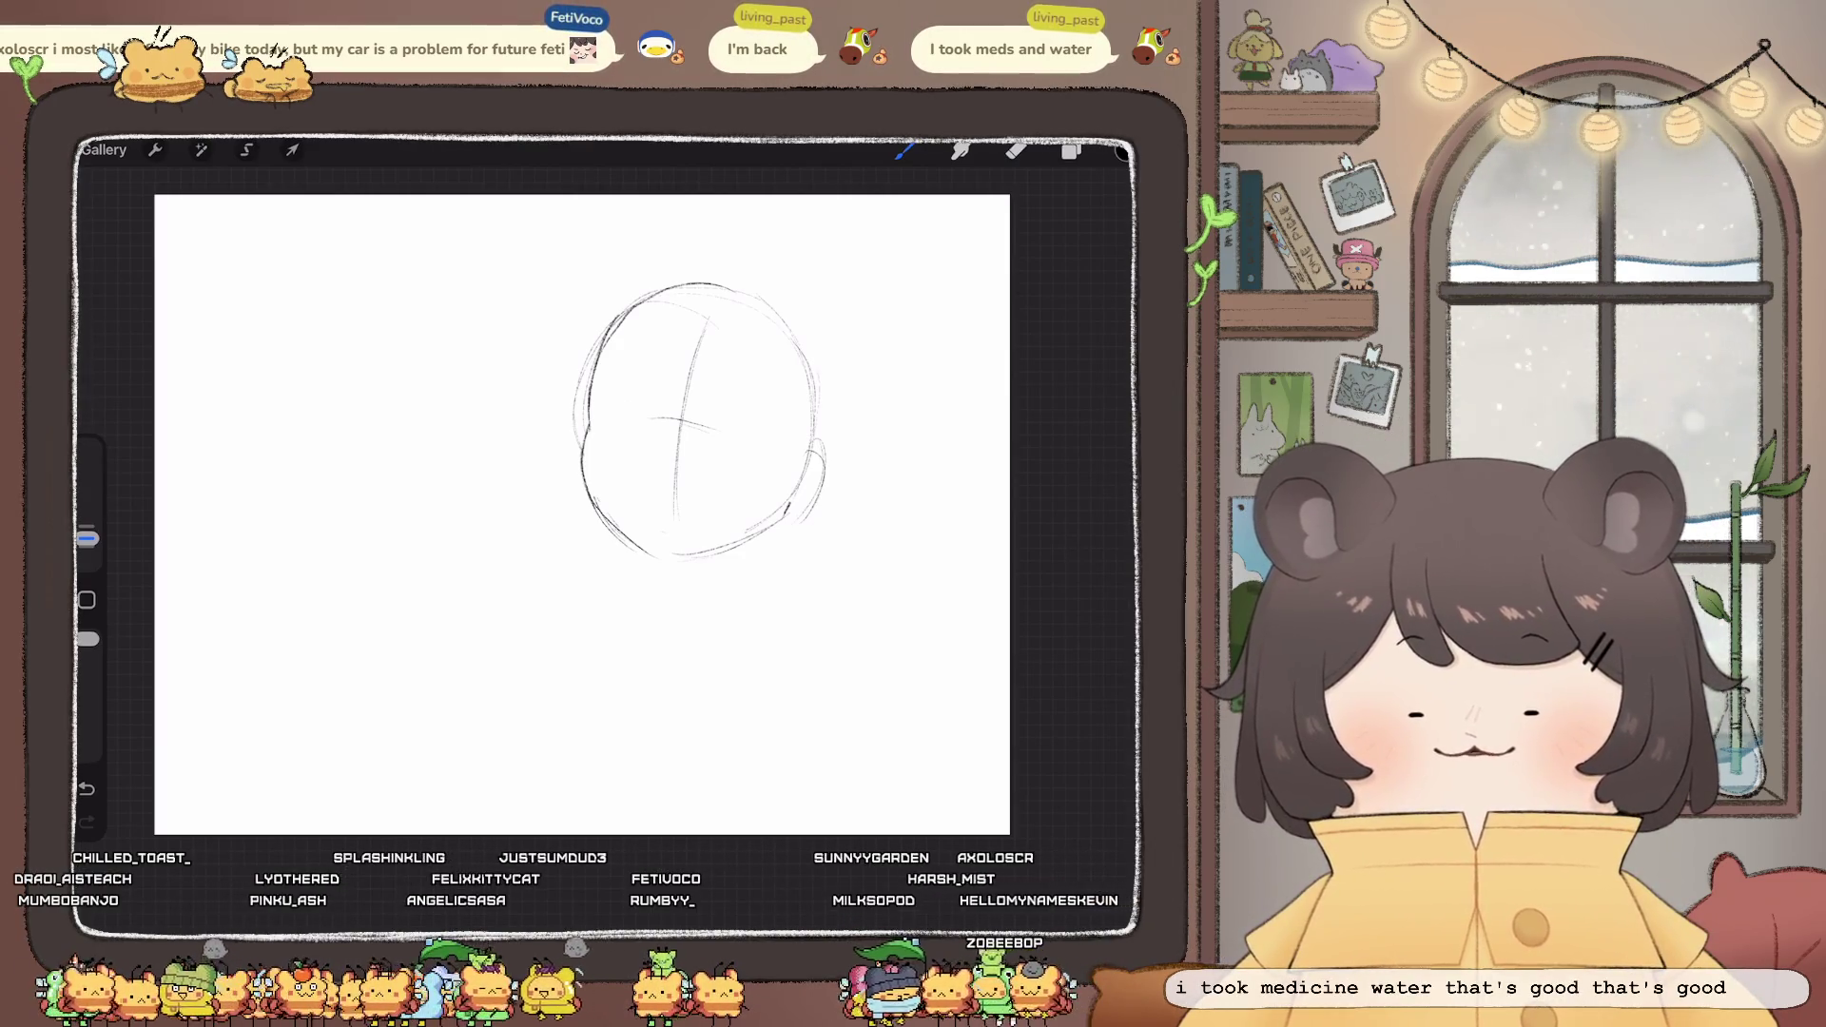
# - Sketch the left eye shape and iris, trying and undoing strokes near both eyes
pyautogui.moveTo(615, 408); pyautogui.dragTo(647, 396)
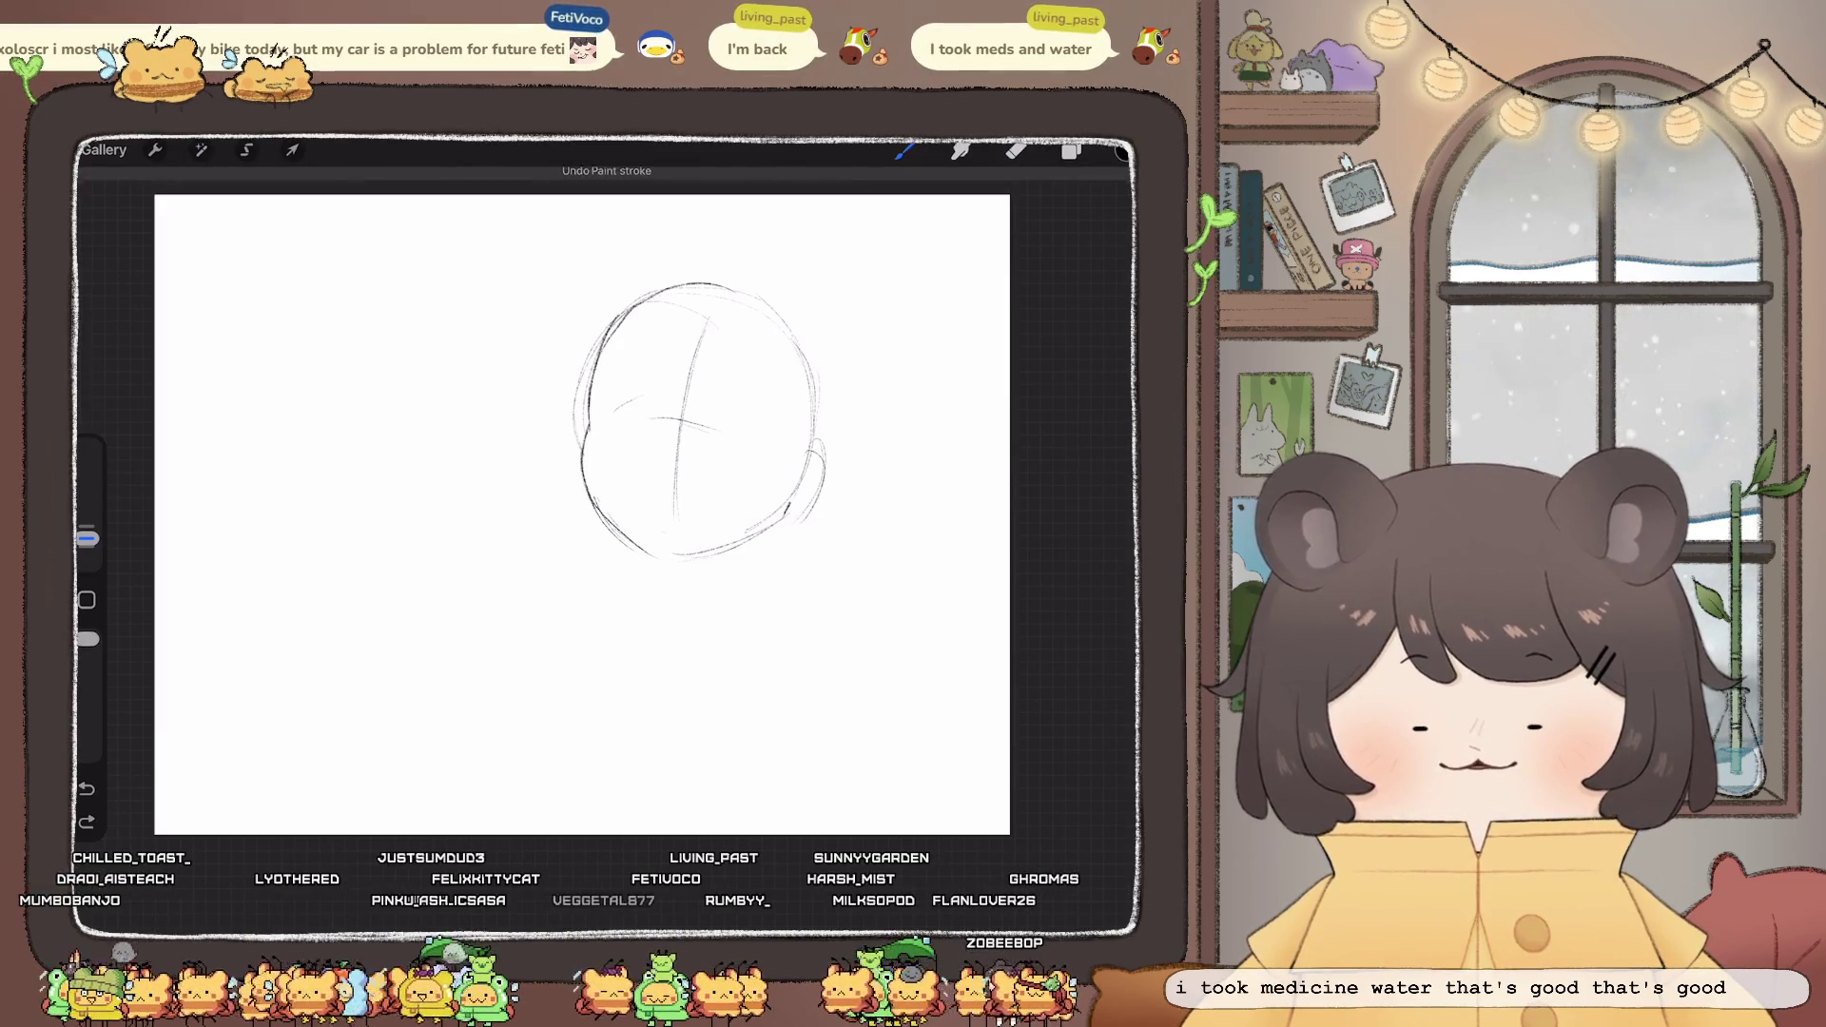
pyautogui.moveTo(618, 424); pyautogui.dragTo(766, 436)
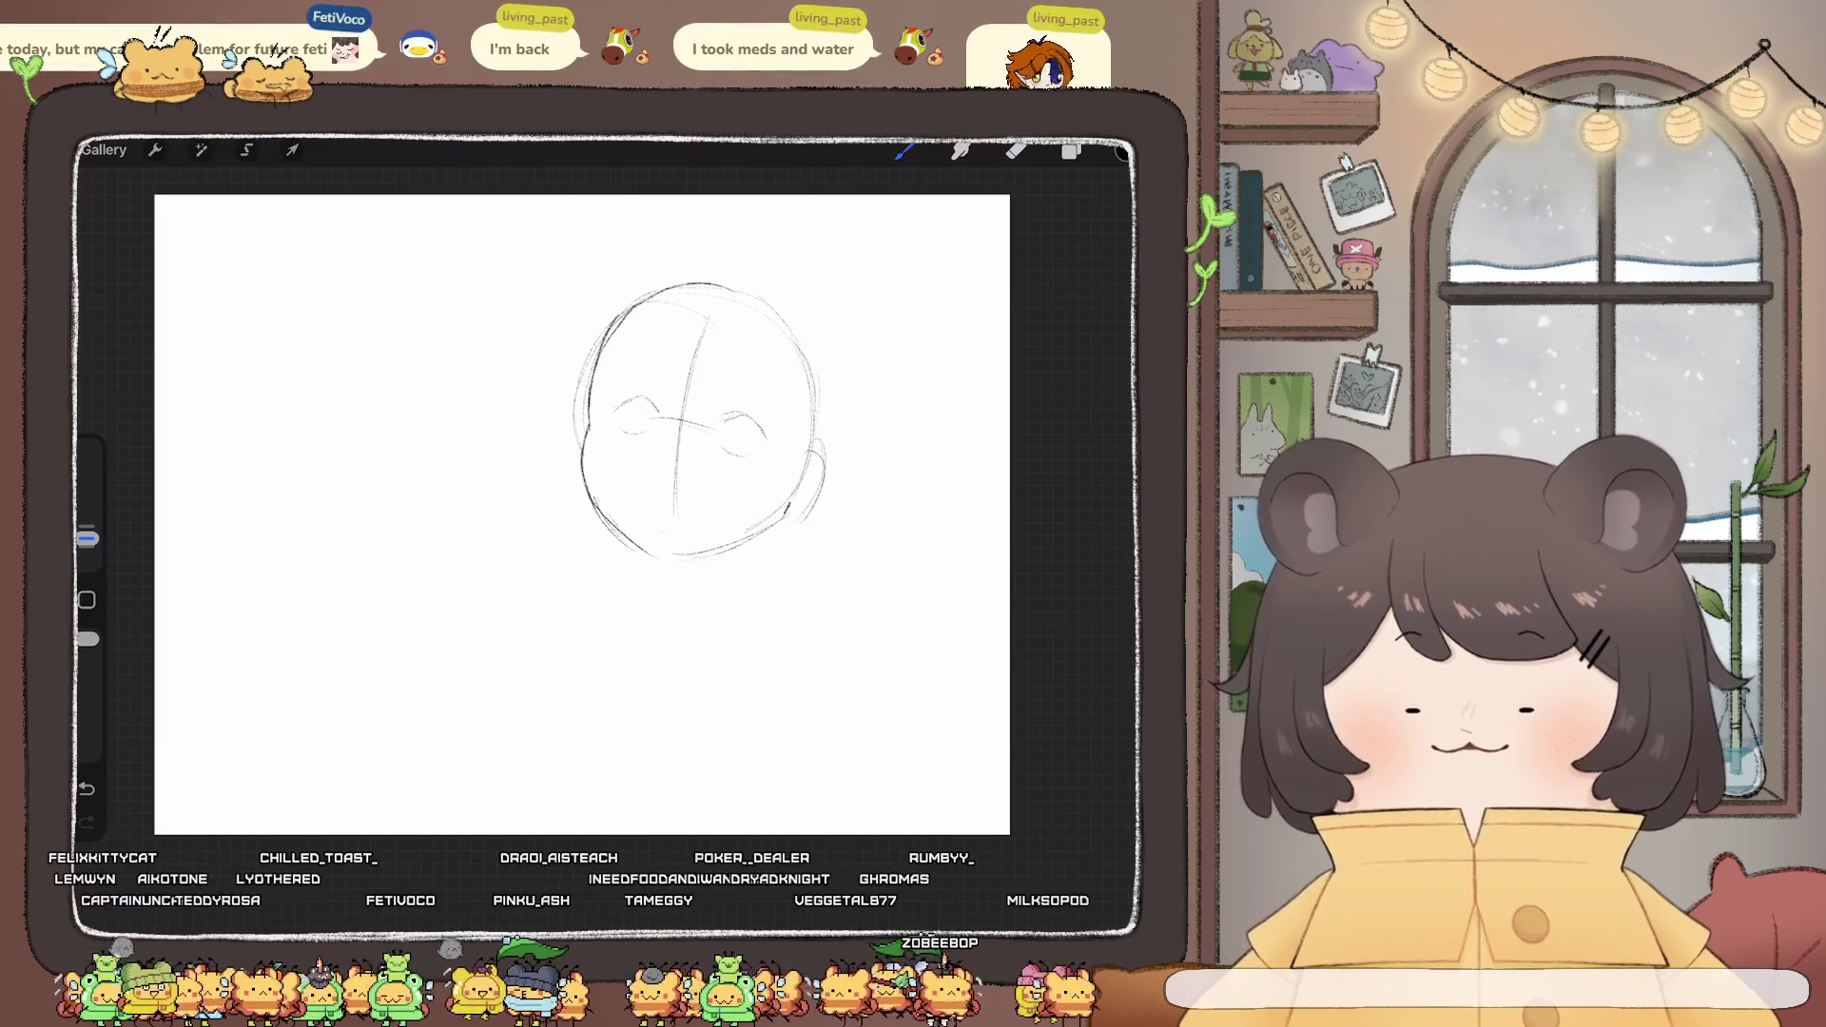
pyautogui.moveTo(640, 403); pyautogui.dragTo(632, 428)
pyautogui.hotkey('ctrl', 'z')
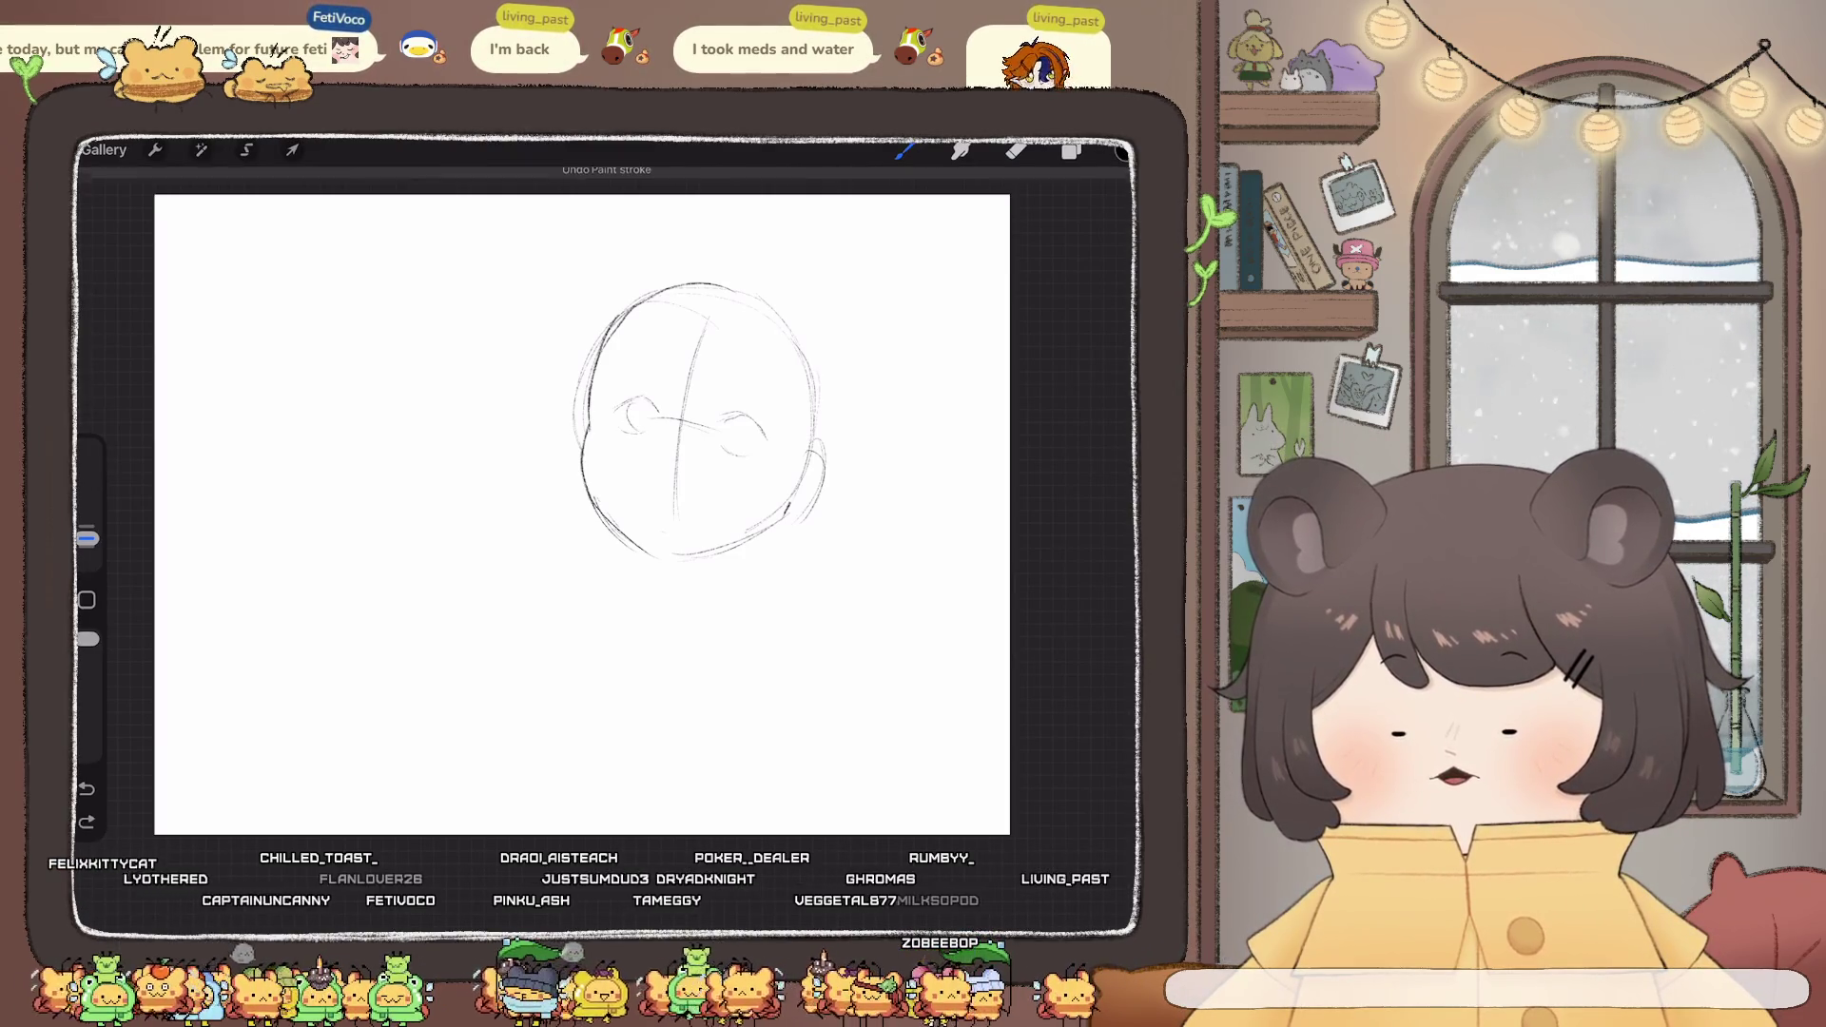
pyautogui.hotkey('ctrl', 'shift', 'z')
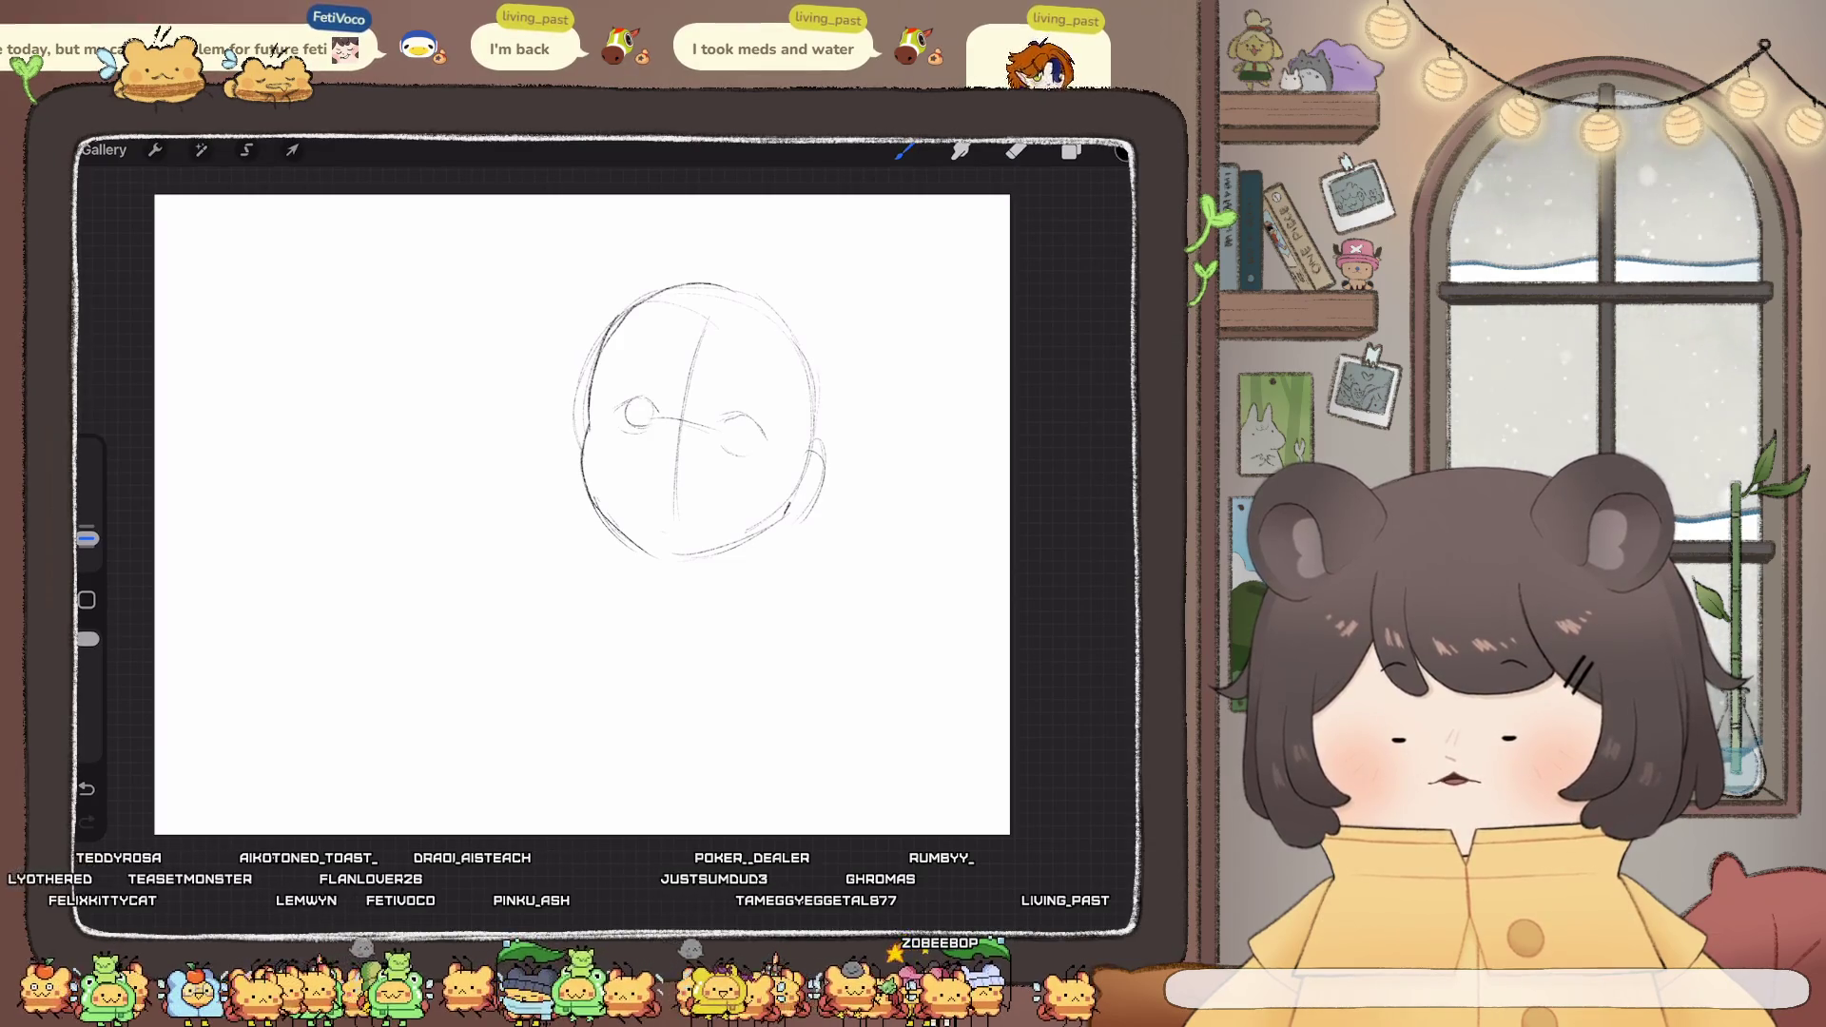
pyautogui.hotkey('ctrl', 'z')
pyautogui.hotkey('ctrl', 'z')
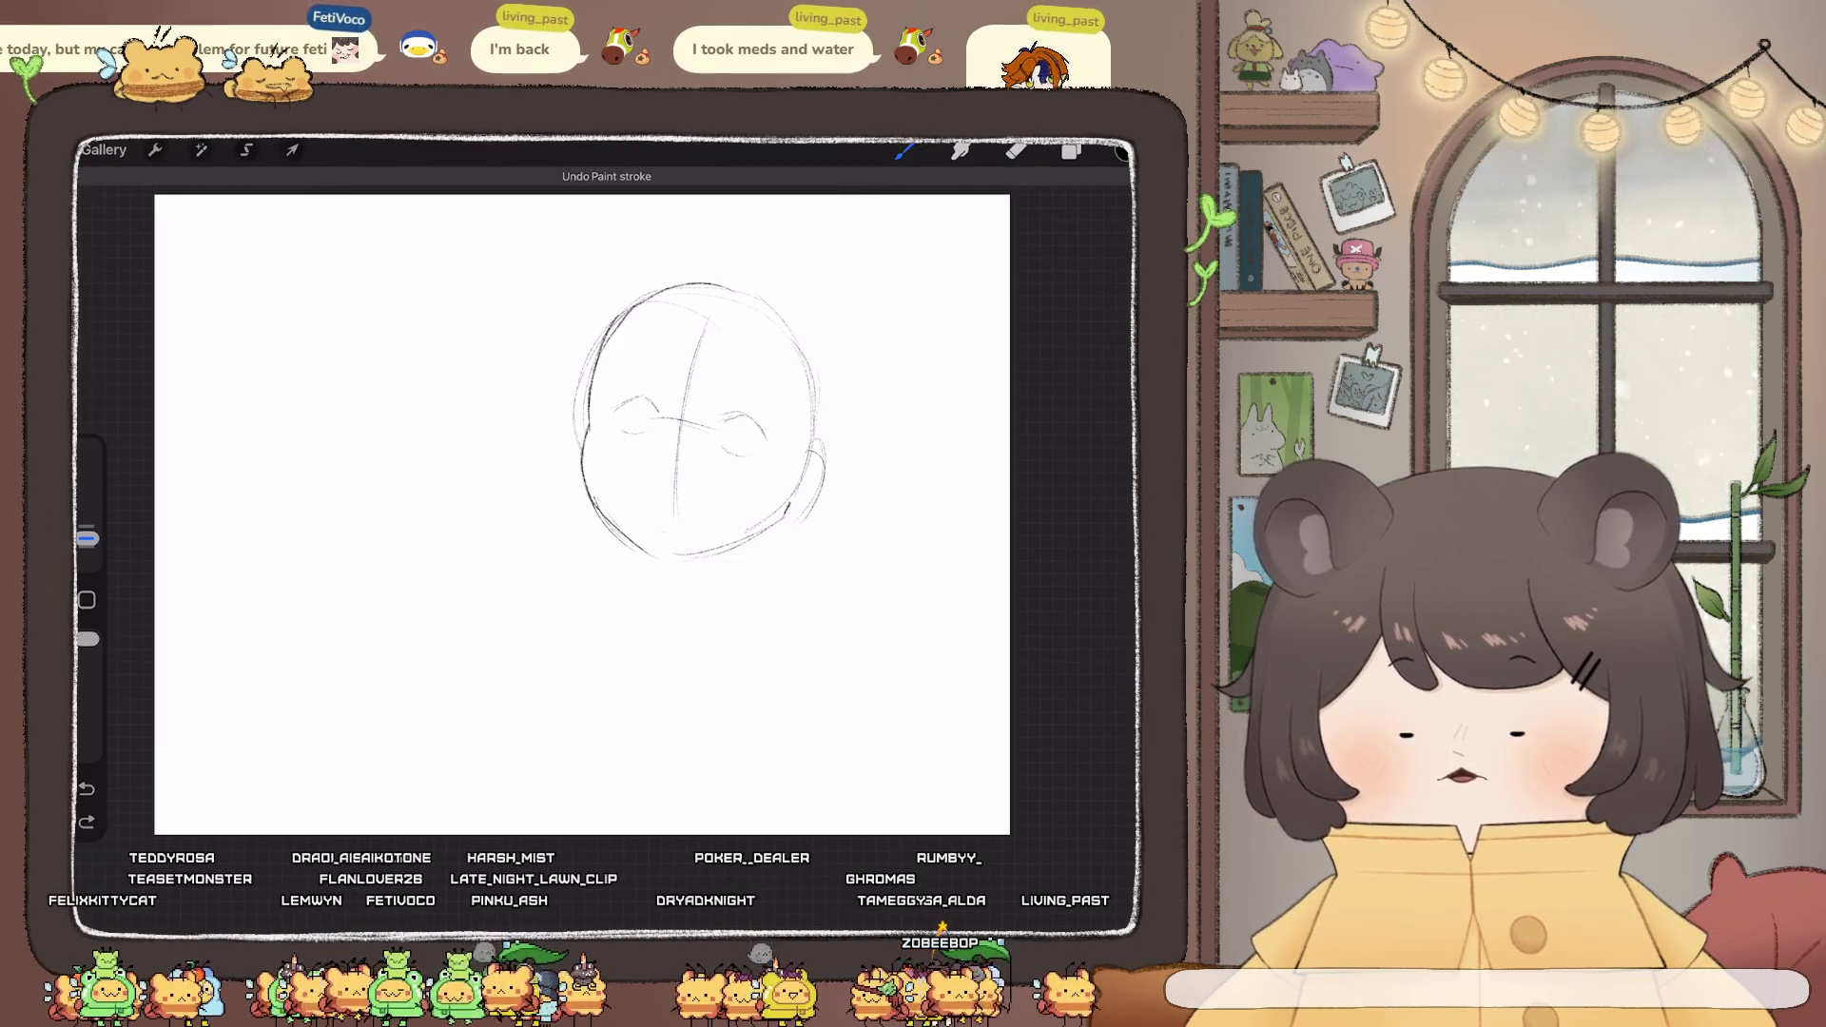
pyautogui.moveTo(723, 439)
pyautogui.mouseDown()
pyautogui.moveTo(751, 447)
pyautogui.moveTo(751, 428)
pyautogui.mouseUp()
pyautogui.hotkey('ctrl', 'z')
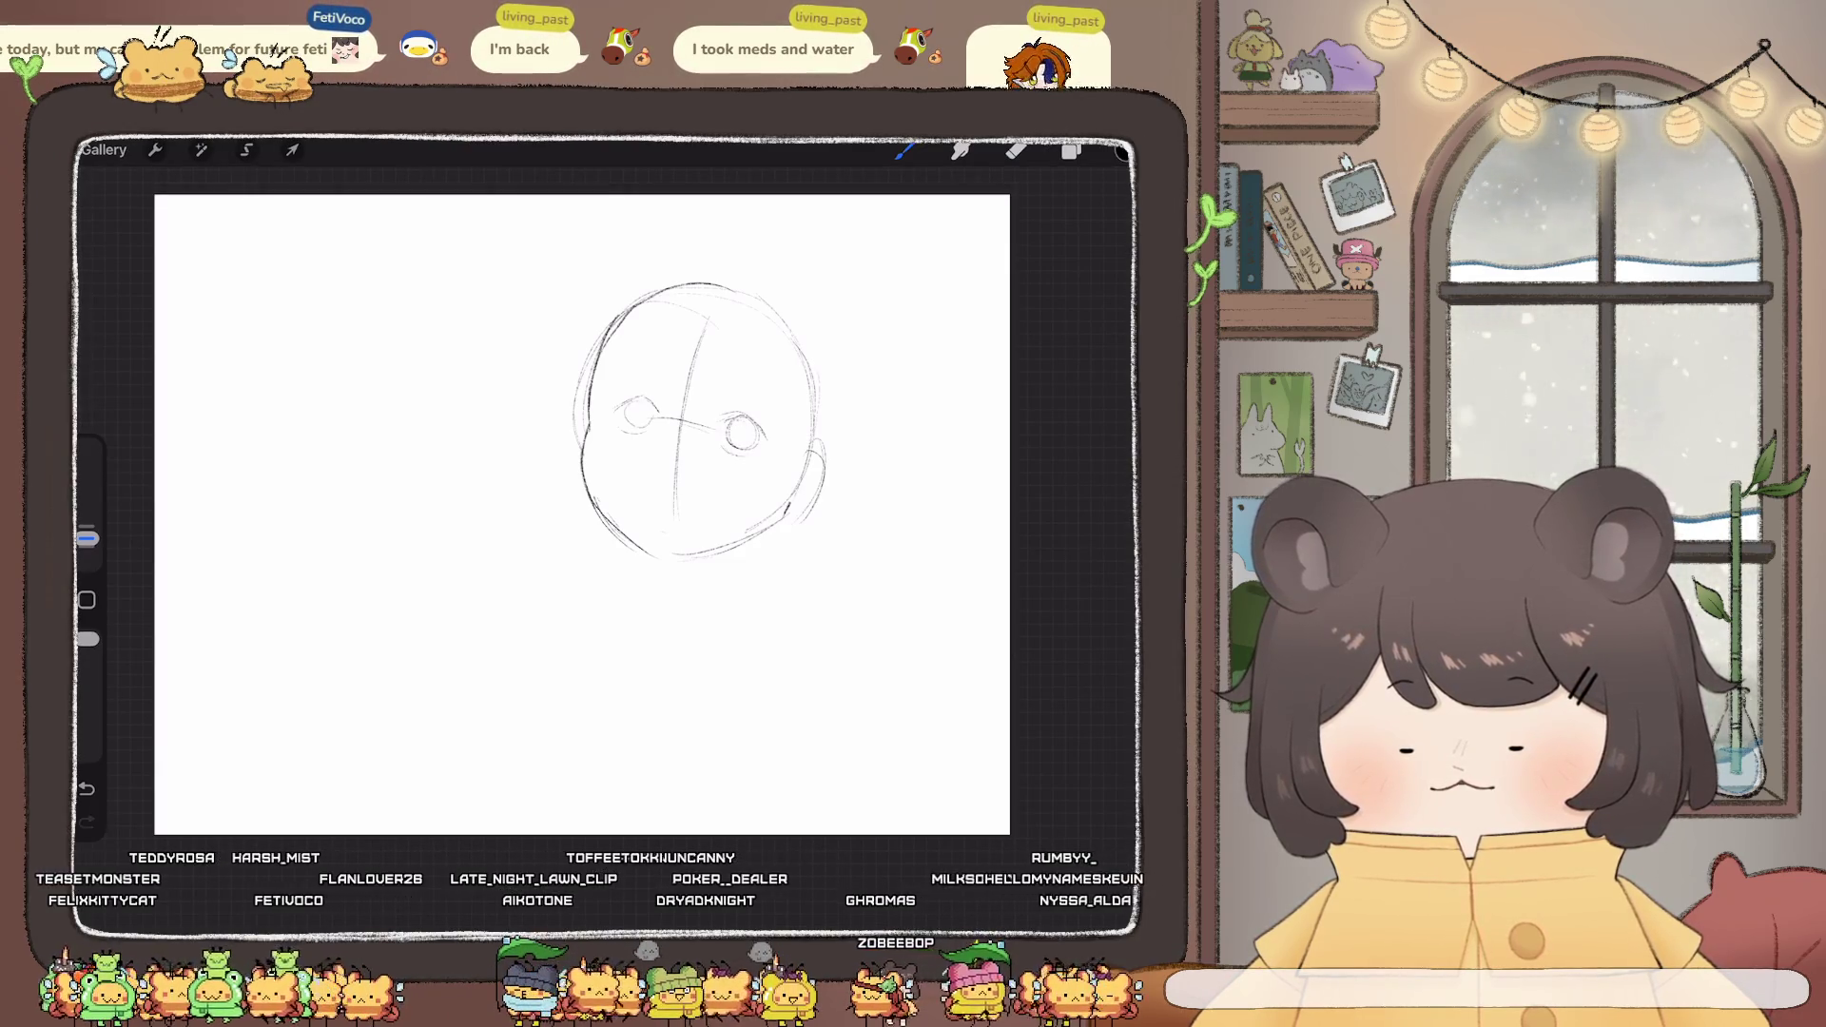
# - Darken both eye circles, add lash ticks under the right eye and a left eyebrow
pyautogui.moveTo(636, 399); pyautogui.dragTo(628, 417)
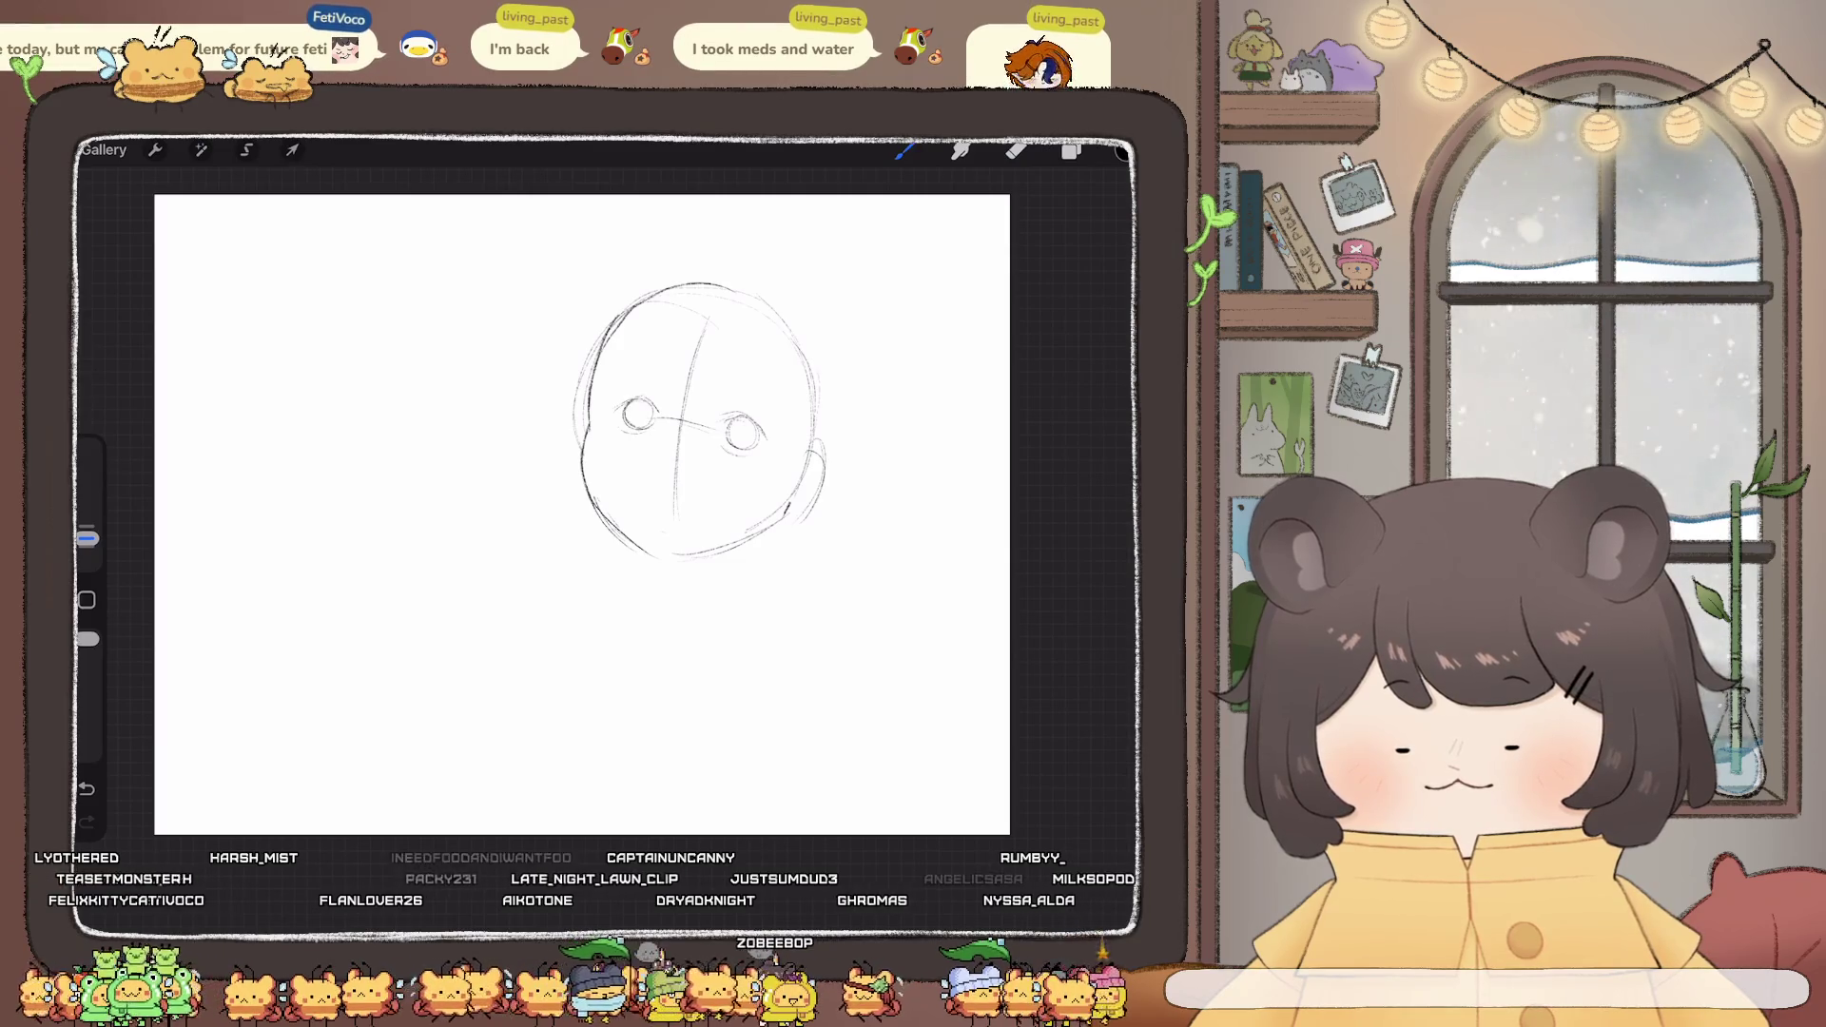
pyautogui.moveTo(731, 418); pyautogui.dragTo(727, 443)
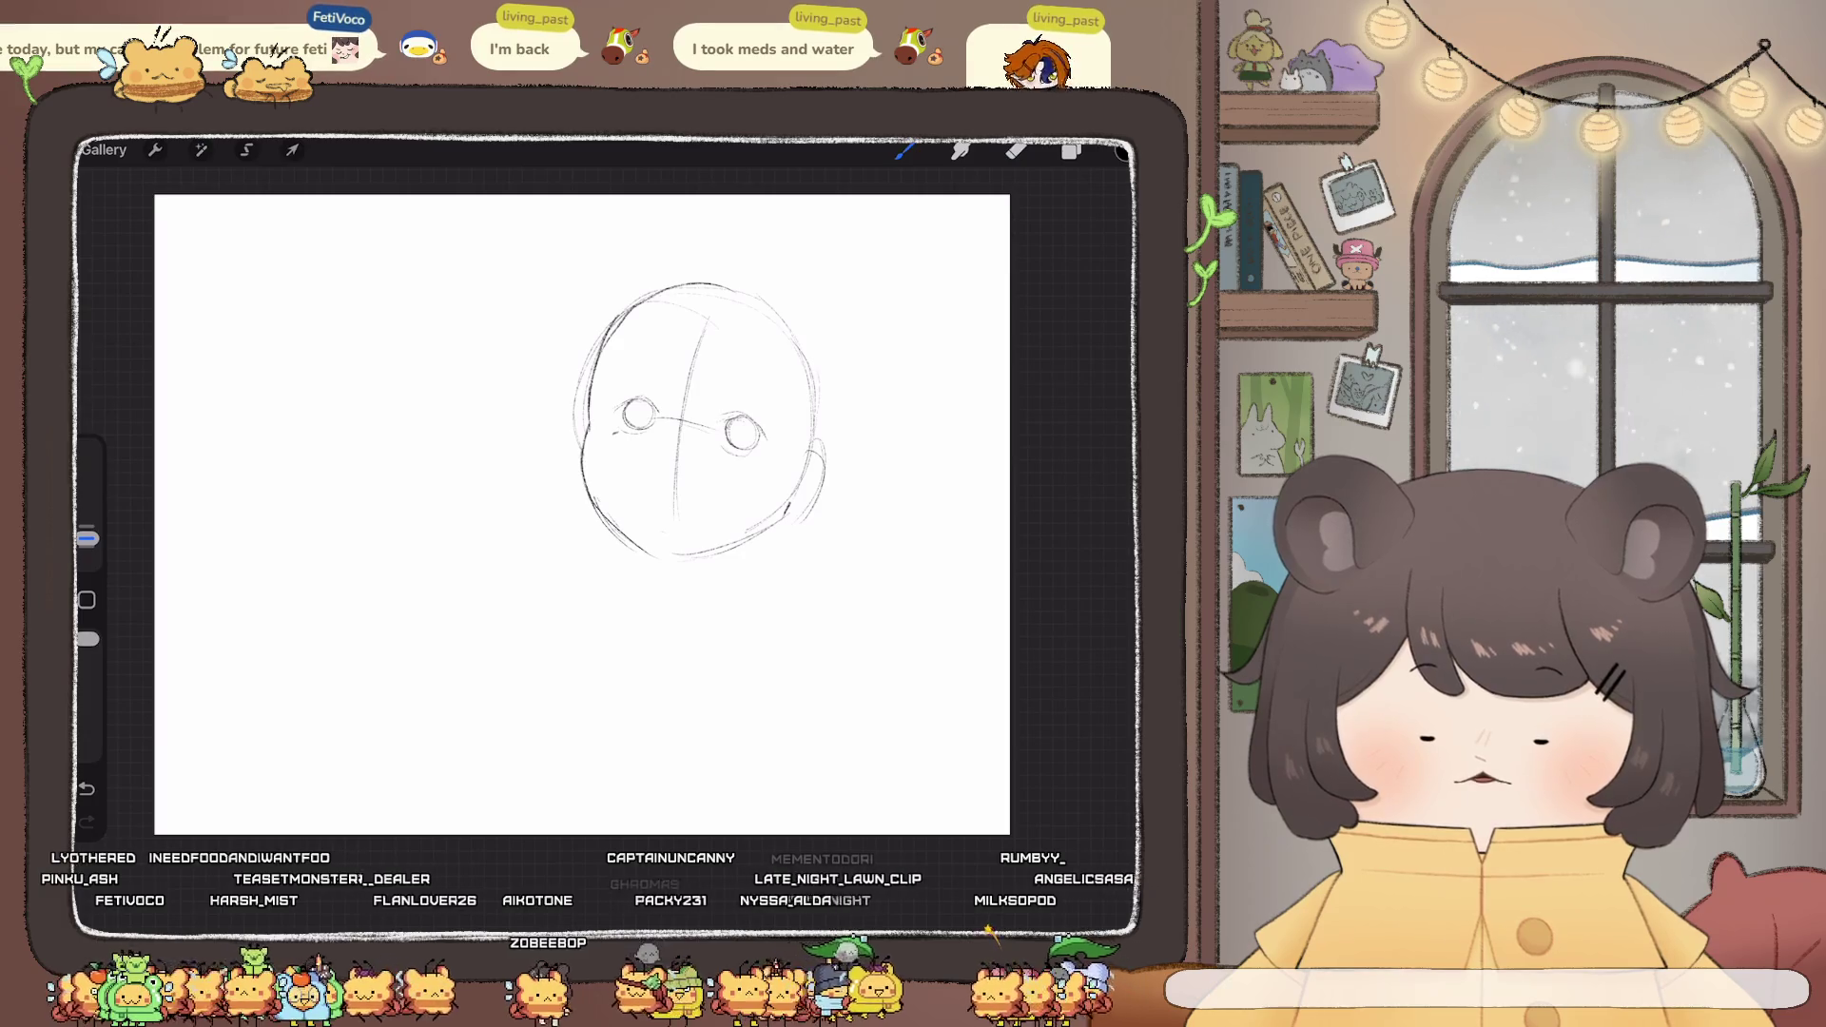
pyautogui.moveTo(744, 454); pyautogui.dragTo(746, 462)
pyautogui.moveTo(752, 455)
pyautogui.mouseDown()
pyautogui.moveTo(674, 461)
pyautogui.moveTo(699, 509)
pyautogui.mouseUp()
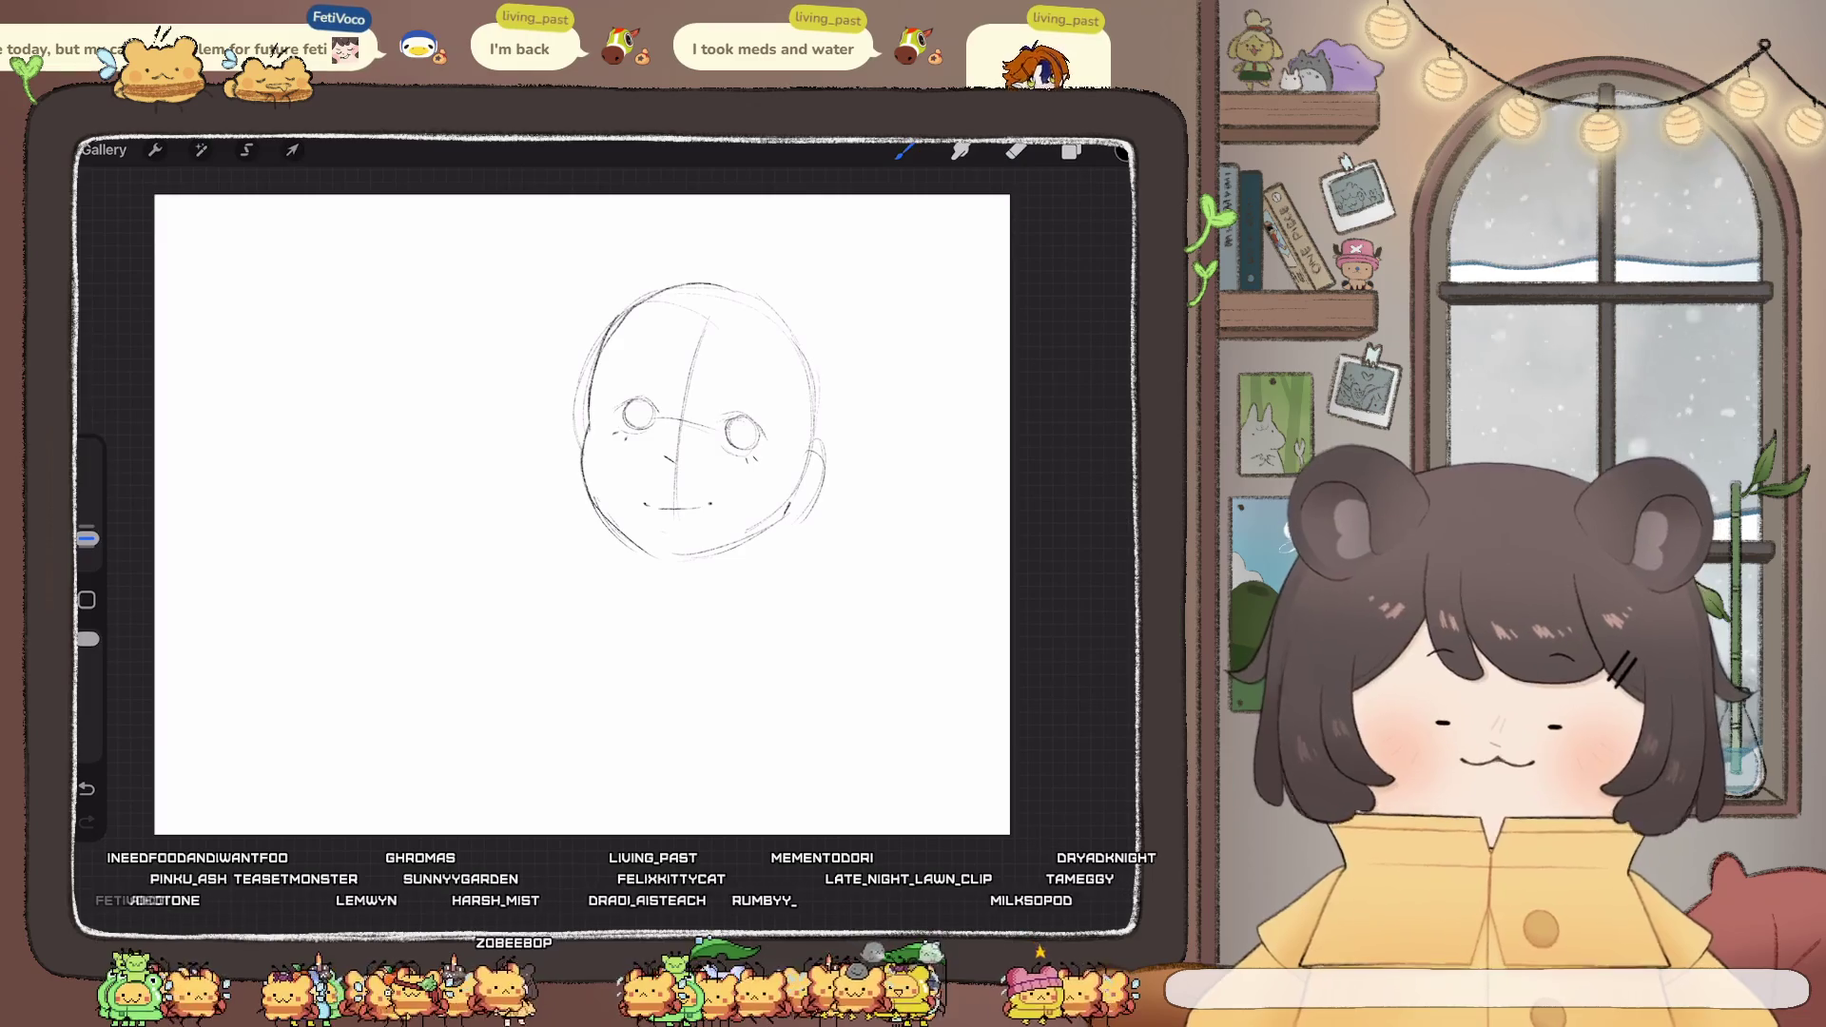
pyautogui.scroll(2, 582, 513)
pyautogui.press('e')
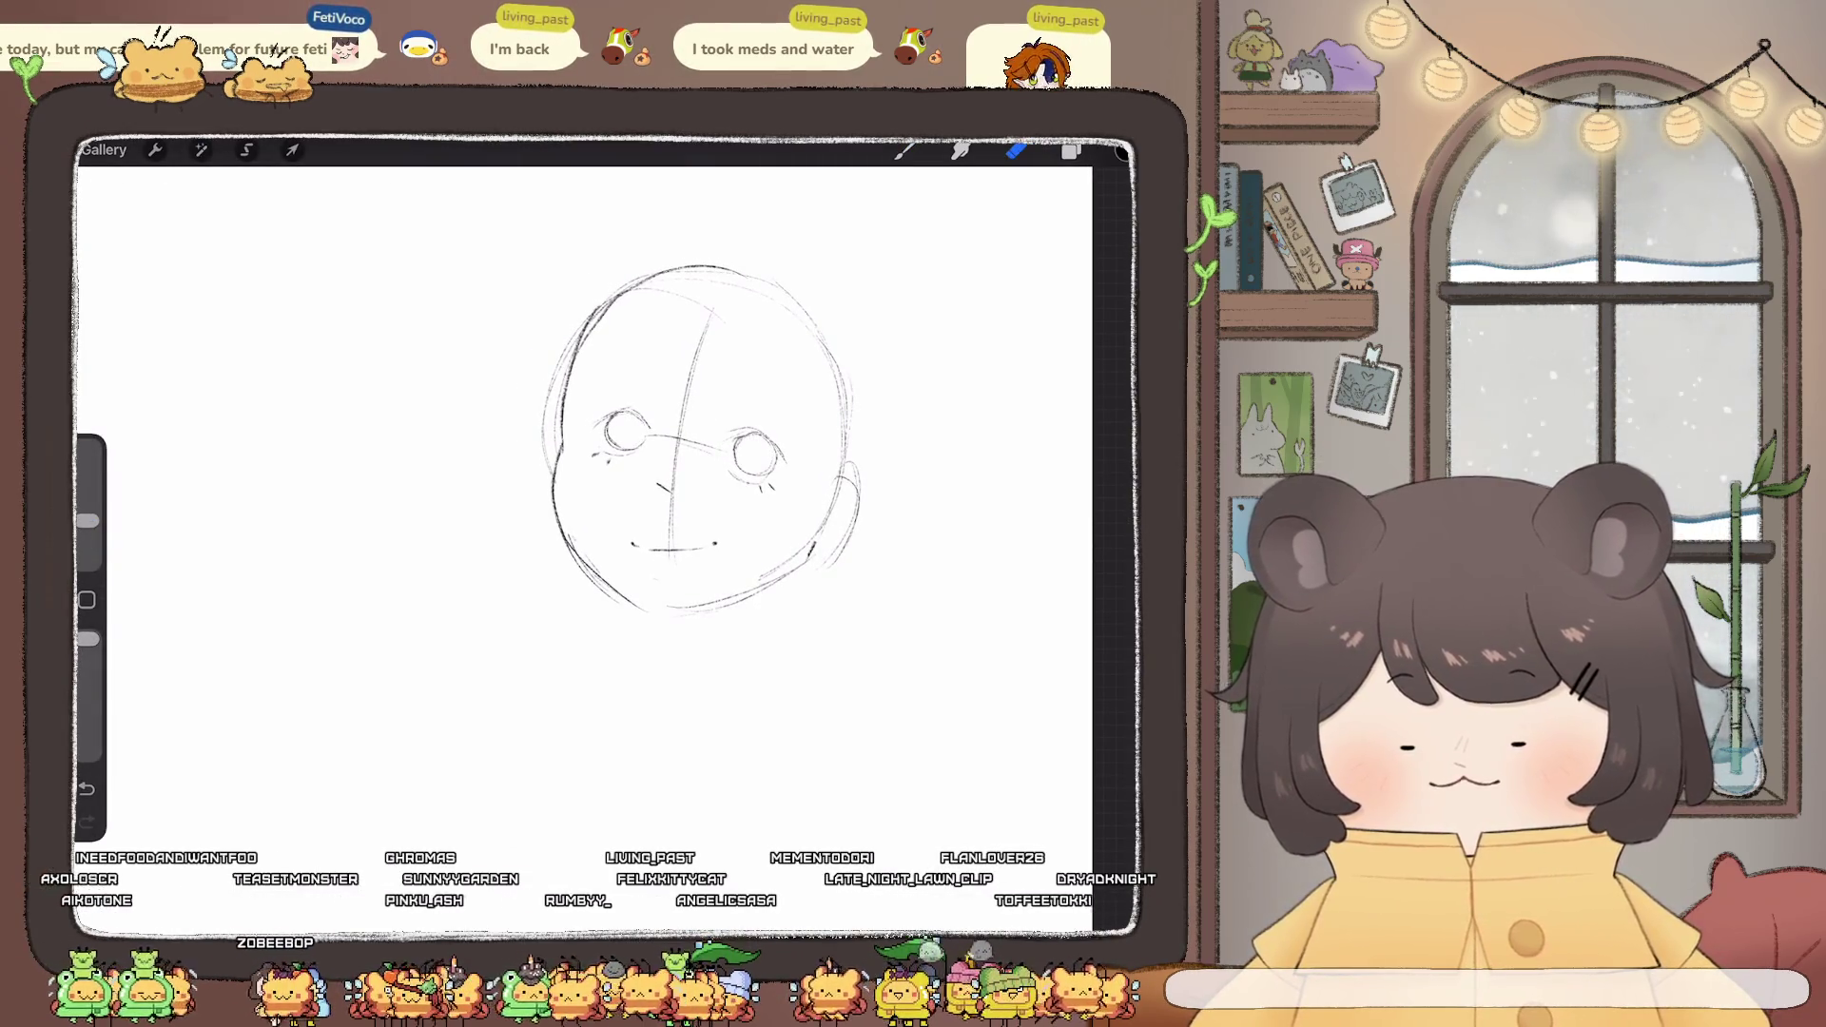
pyautogui.press('b')
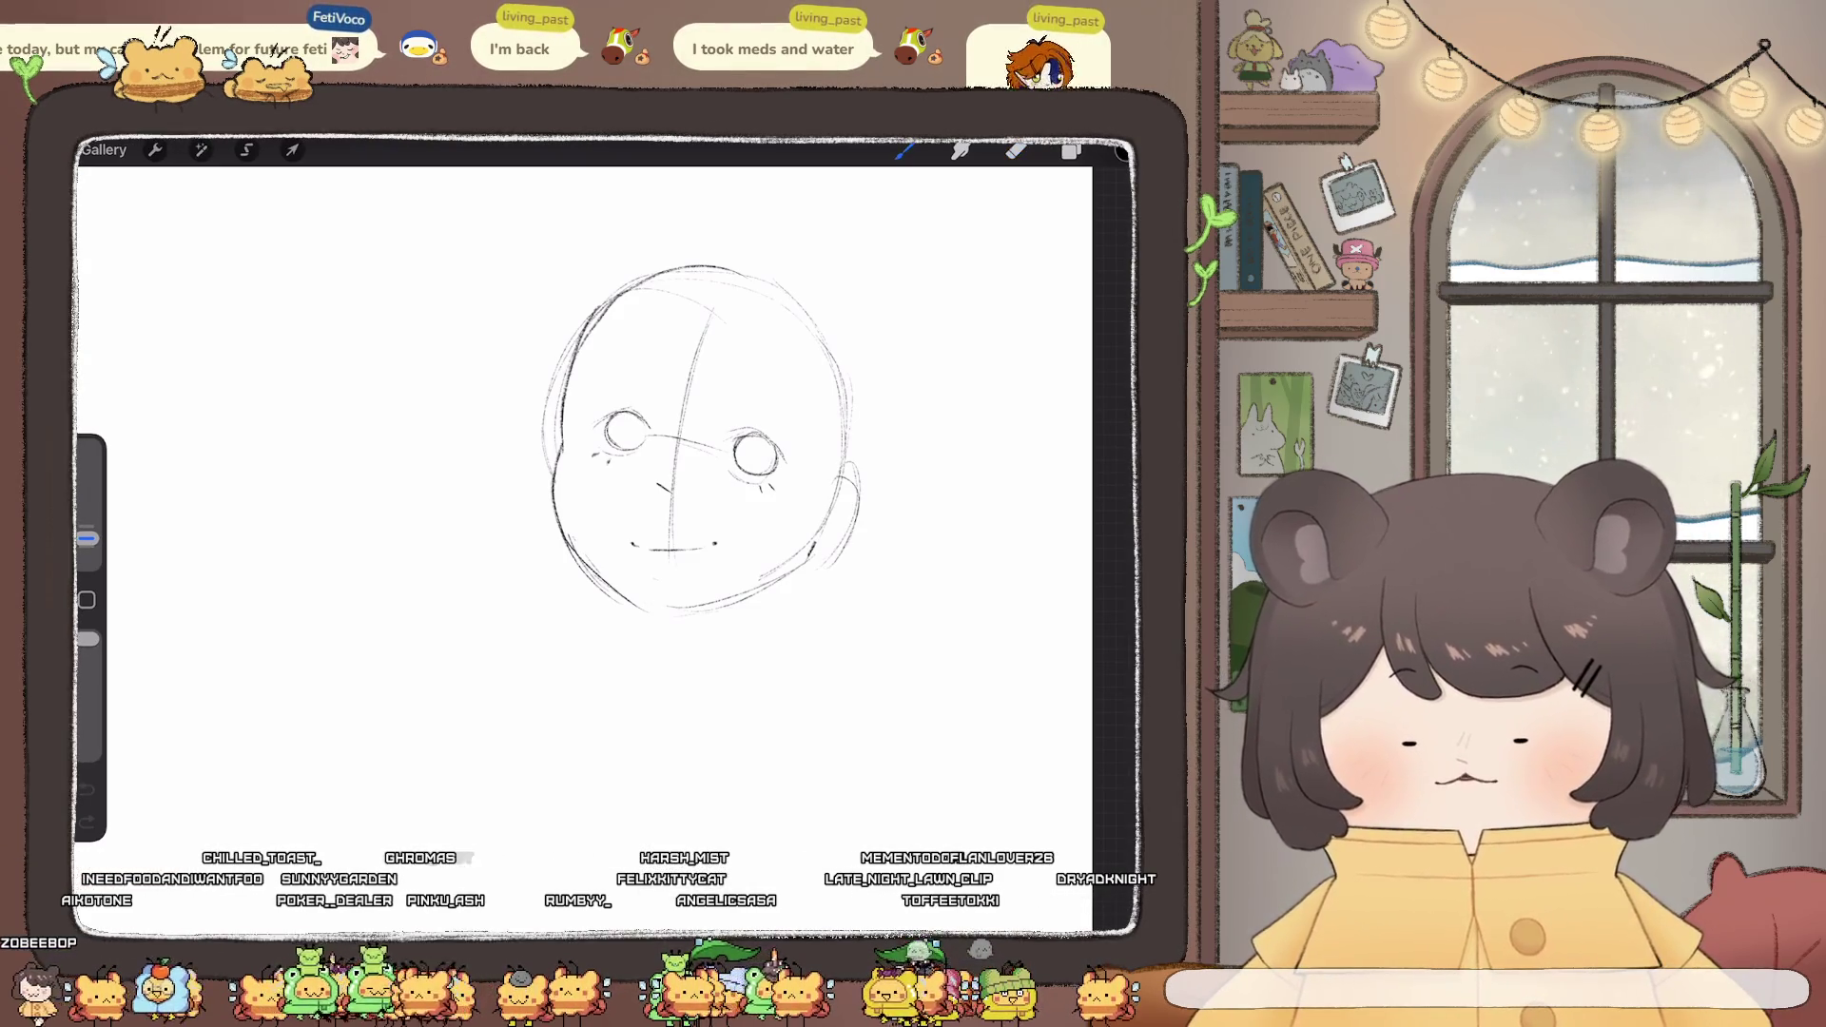
pyautogui.moveTo(611, 363); pyautogui.dragTo(653, 351)
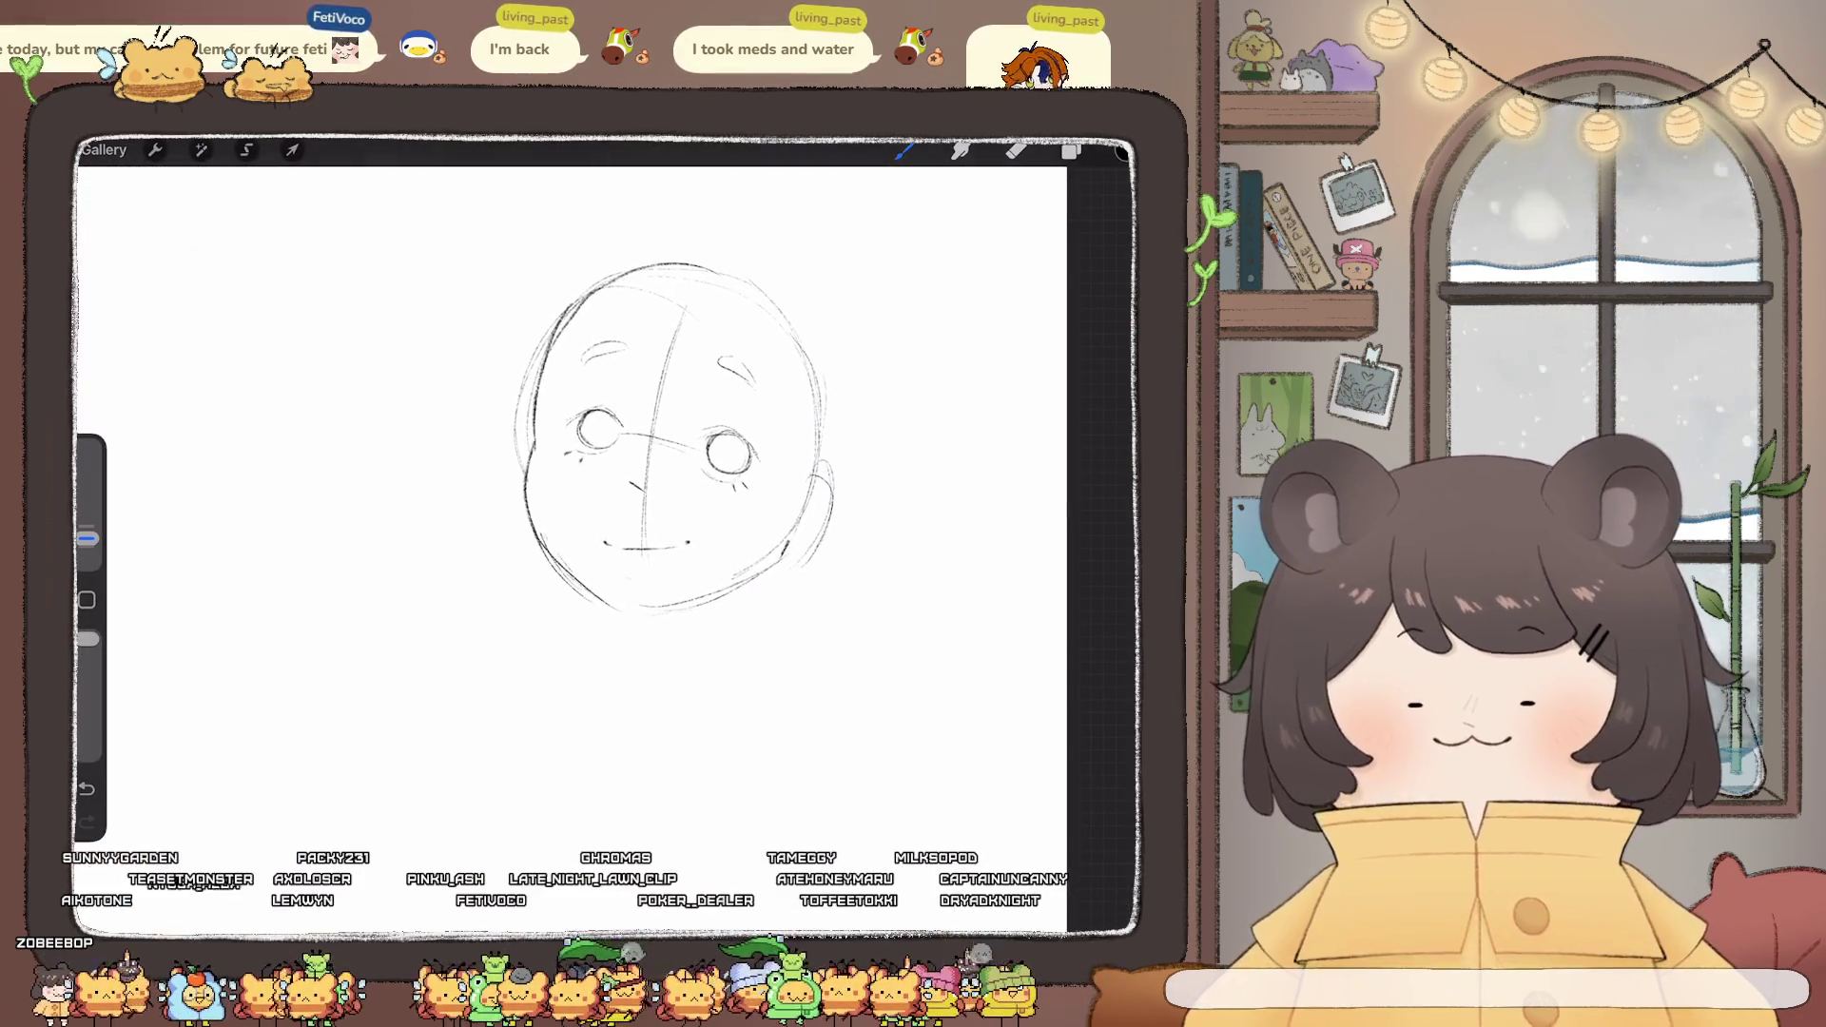
# - Erase most of the vertical centre guideline with the Eraser at about 6%
pyautogui.press('e')
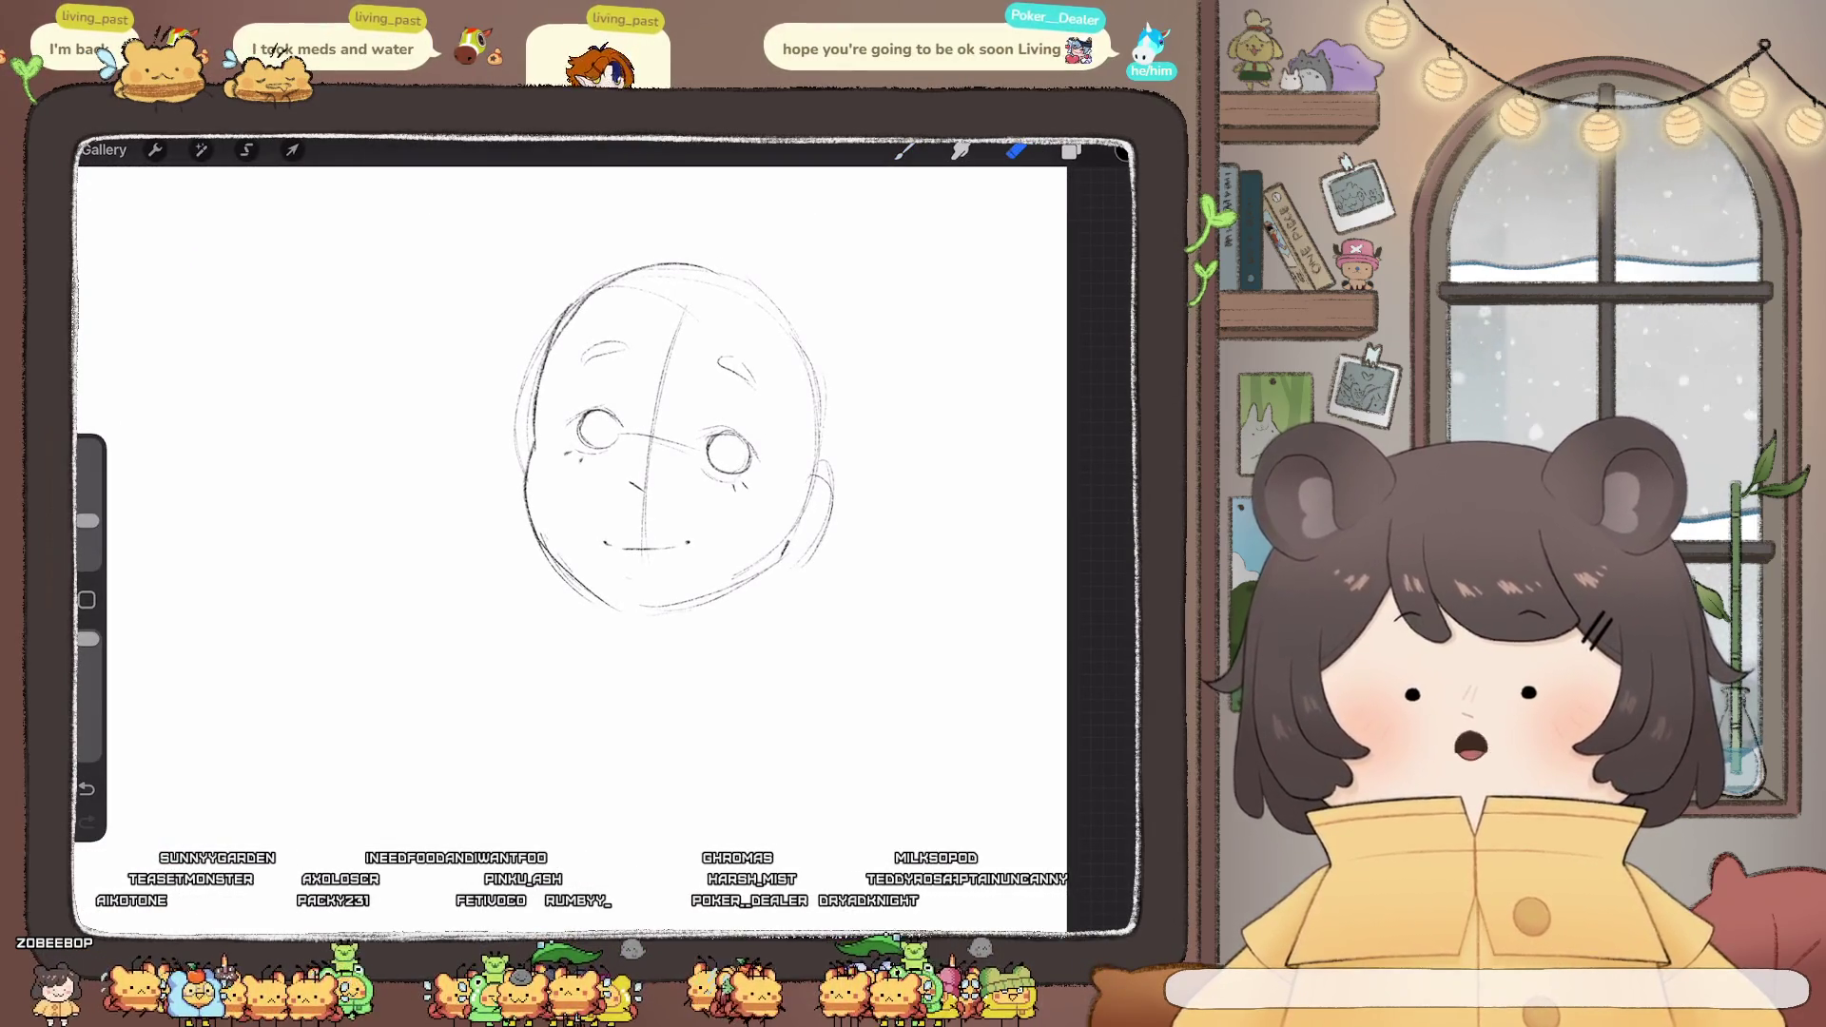
pyautogui.moveTo(87, 520); pyautogui.dragTo(86, 528)
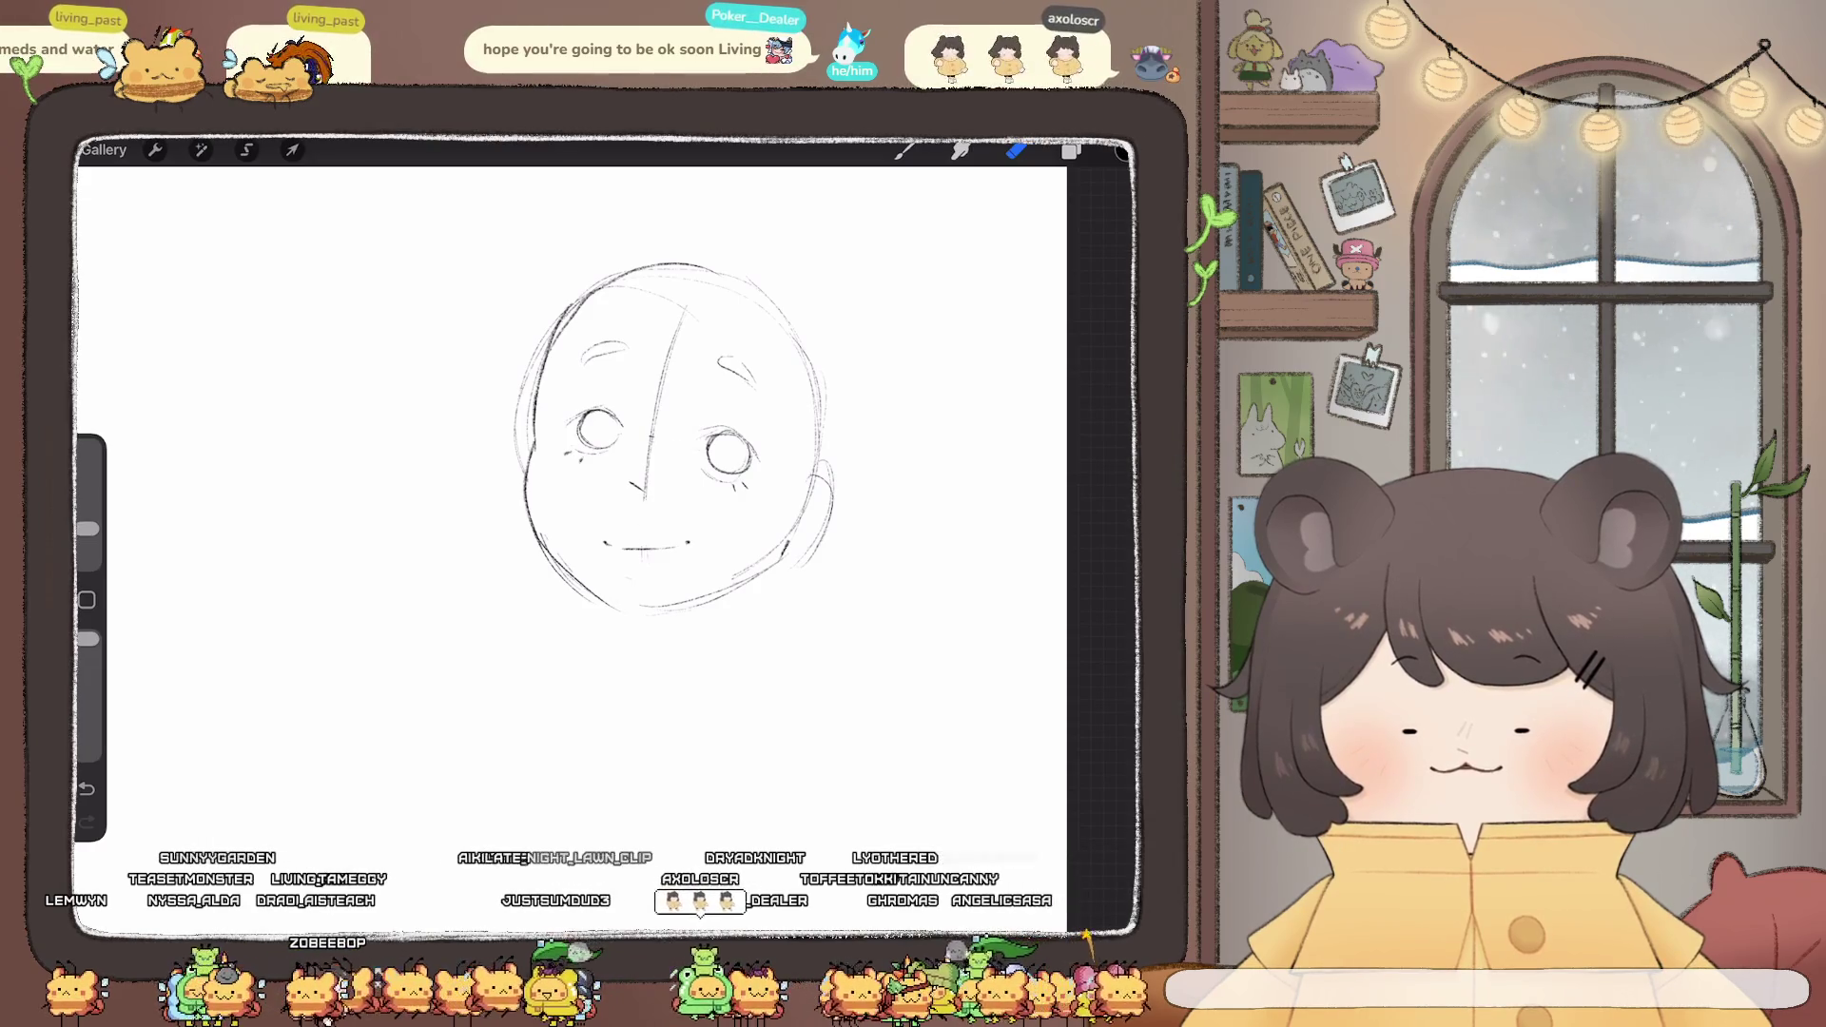
pyautogui.moveTo(668, 352); pyautogui.dragTo(648, 466)
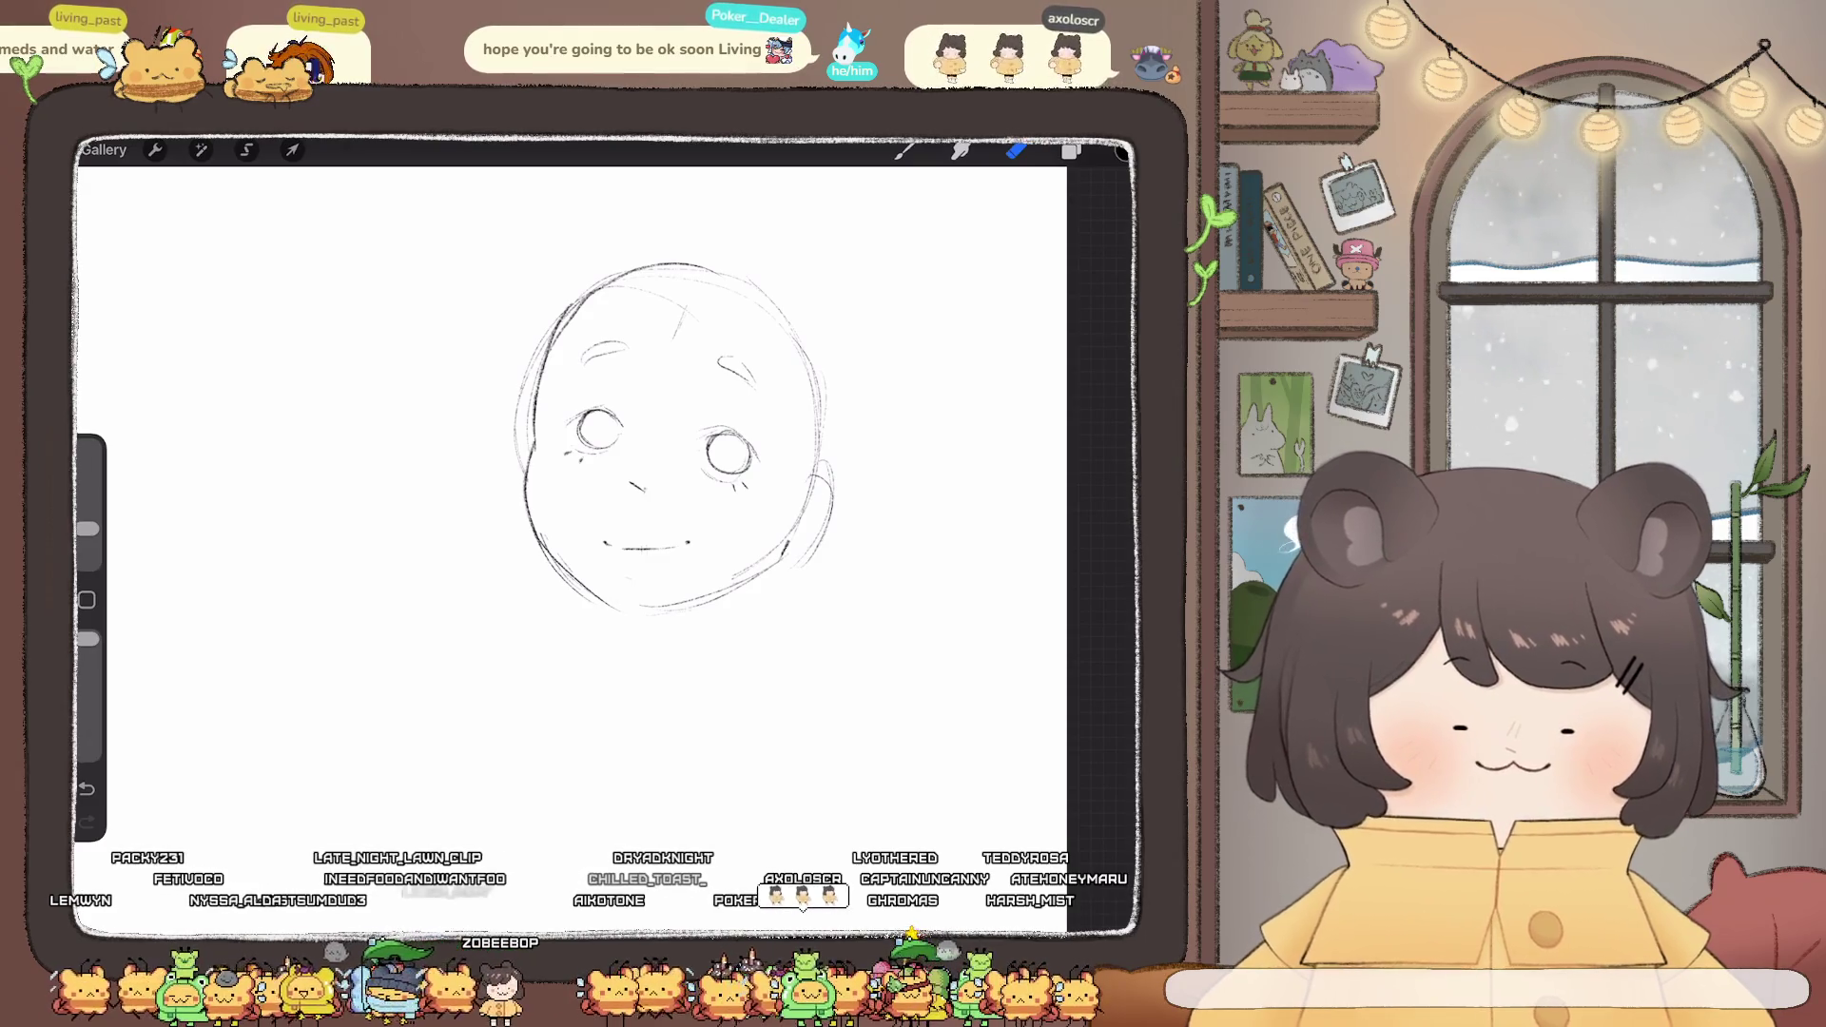
pyautogui.click(246, 149)
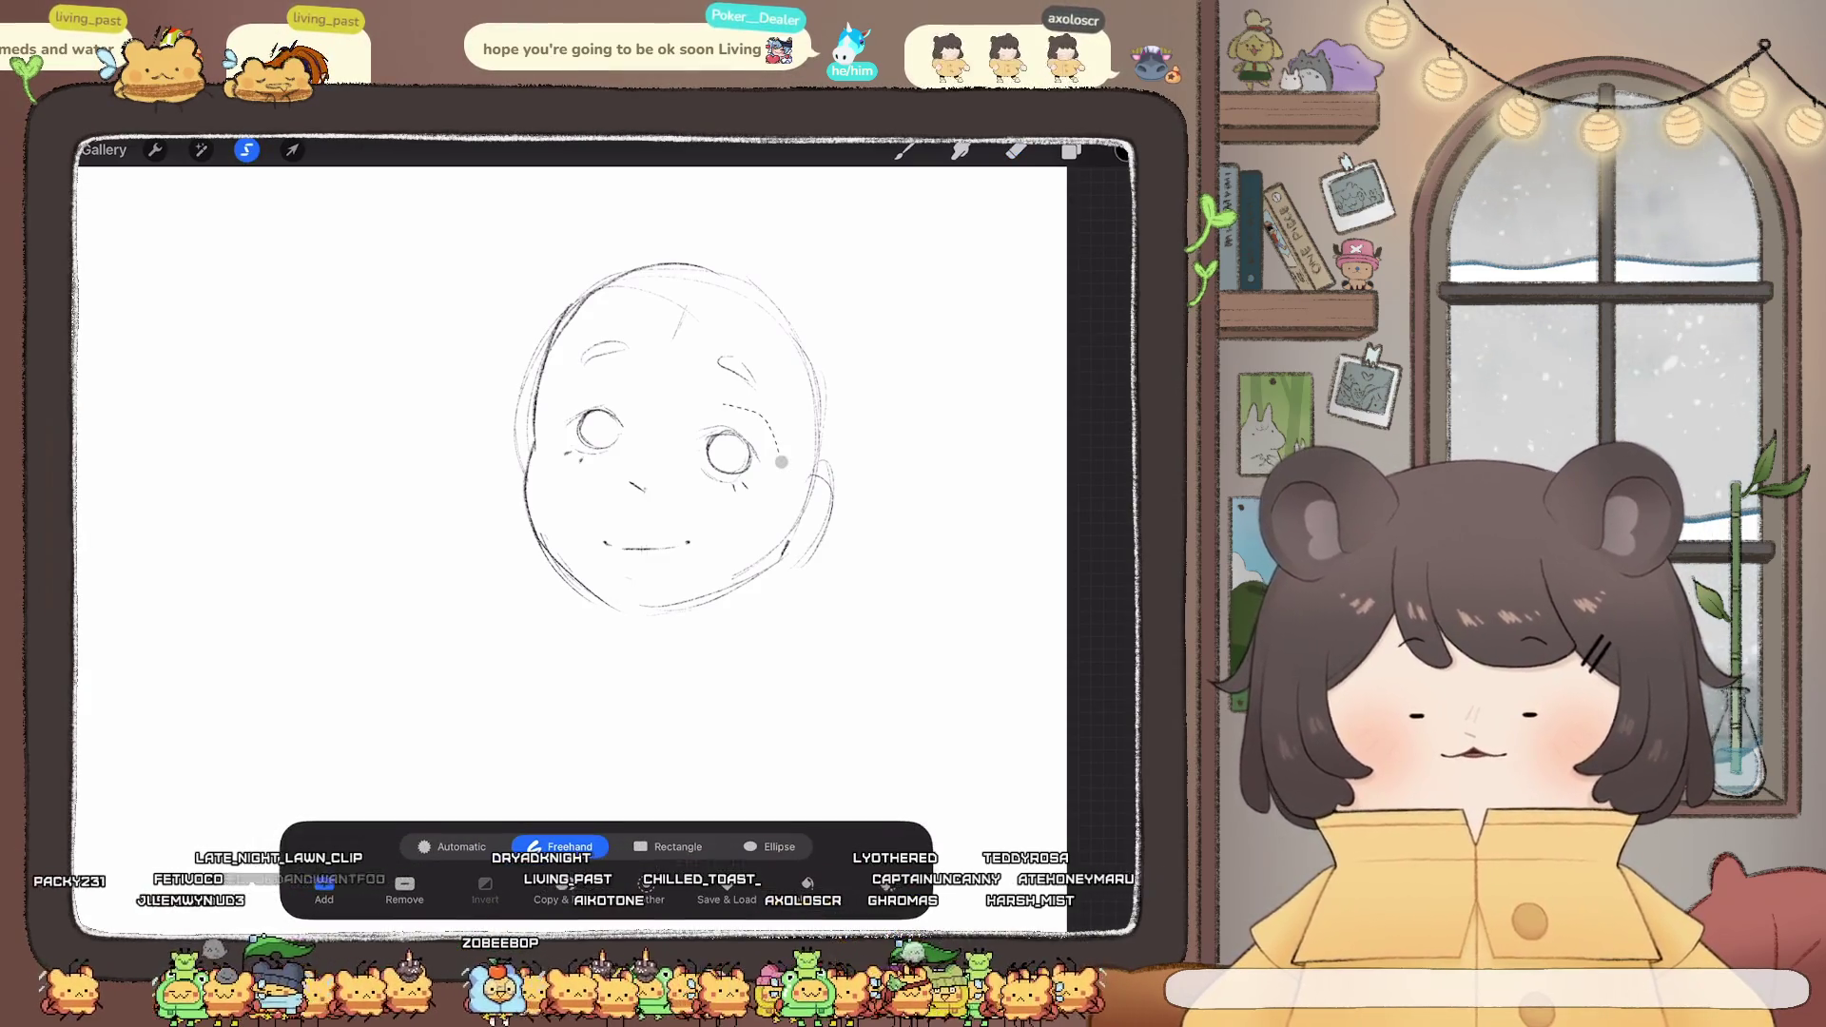
# - Lasso the right eye, nudge it slightly down and erase it into a closed curved arc
pyautogui.moveTo(782, 463); pyautogui.dragTo(779, 468)
pyautogui.click(292, 149)
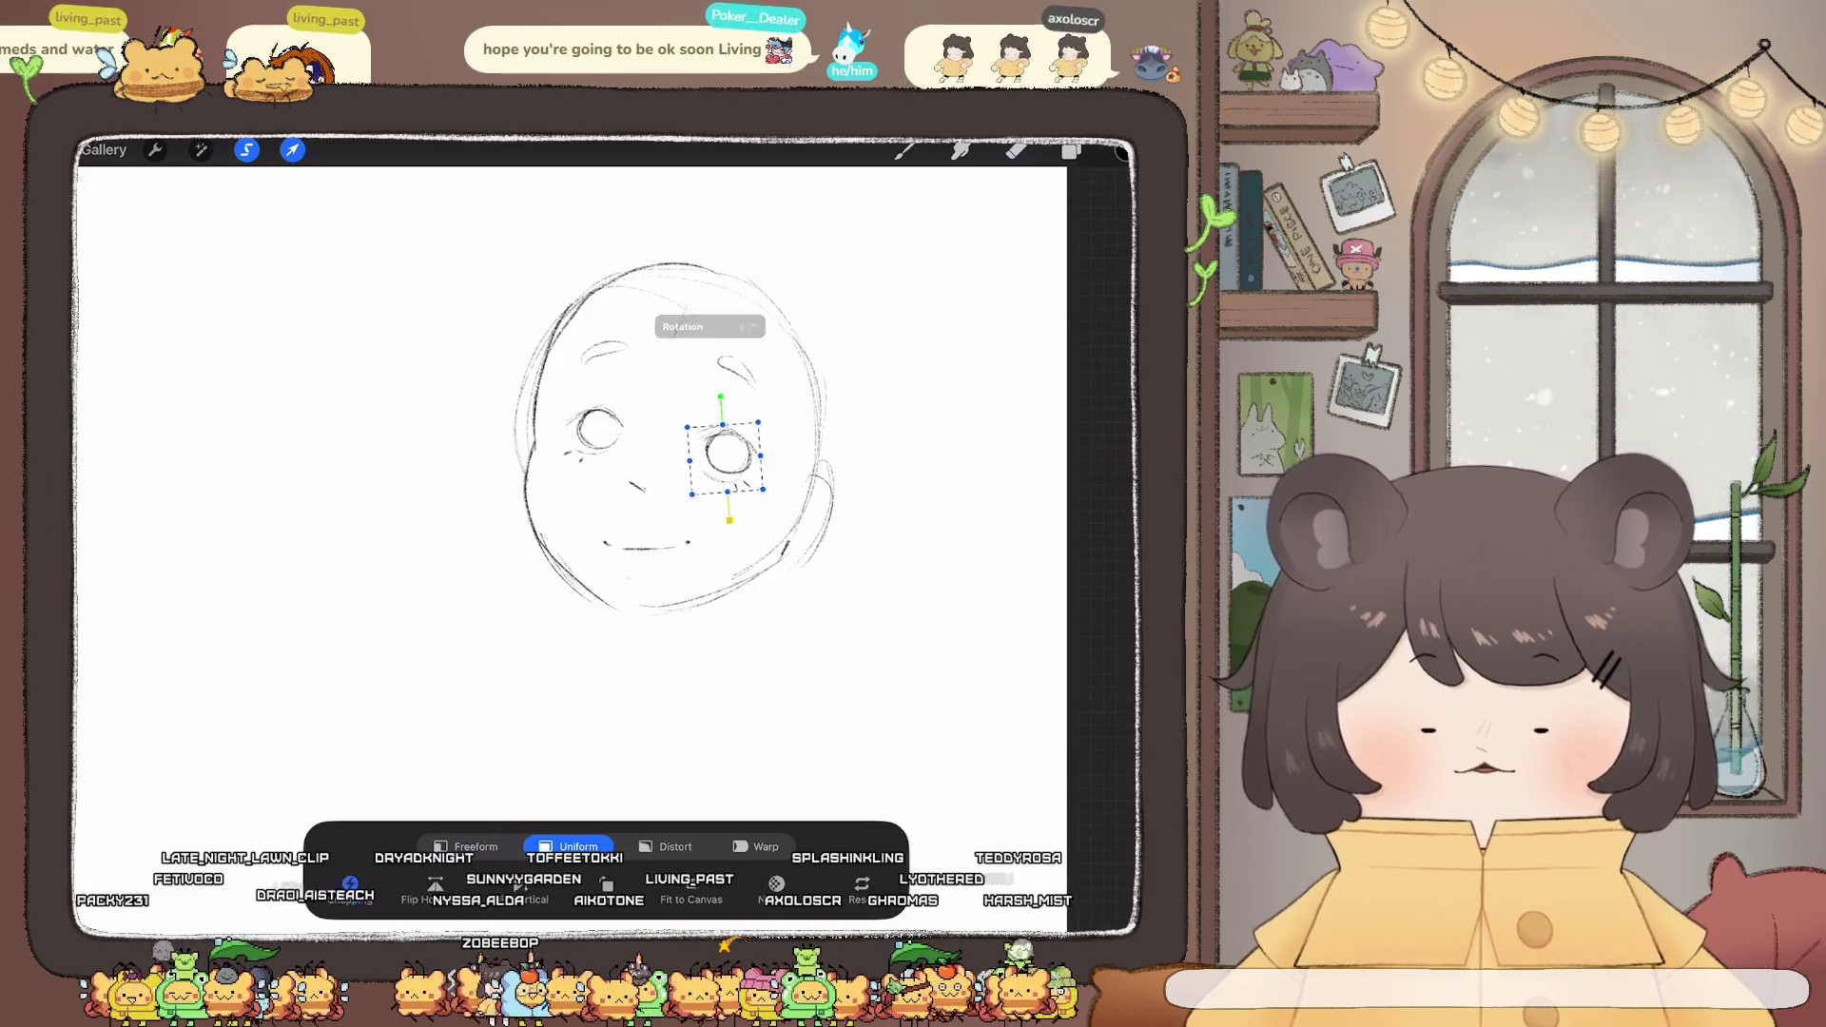
pyautogui.moveTo(725, 452); pyautogui.dragTo(725, 454)
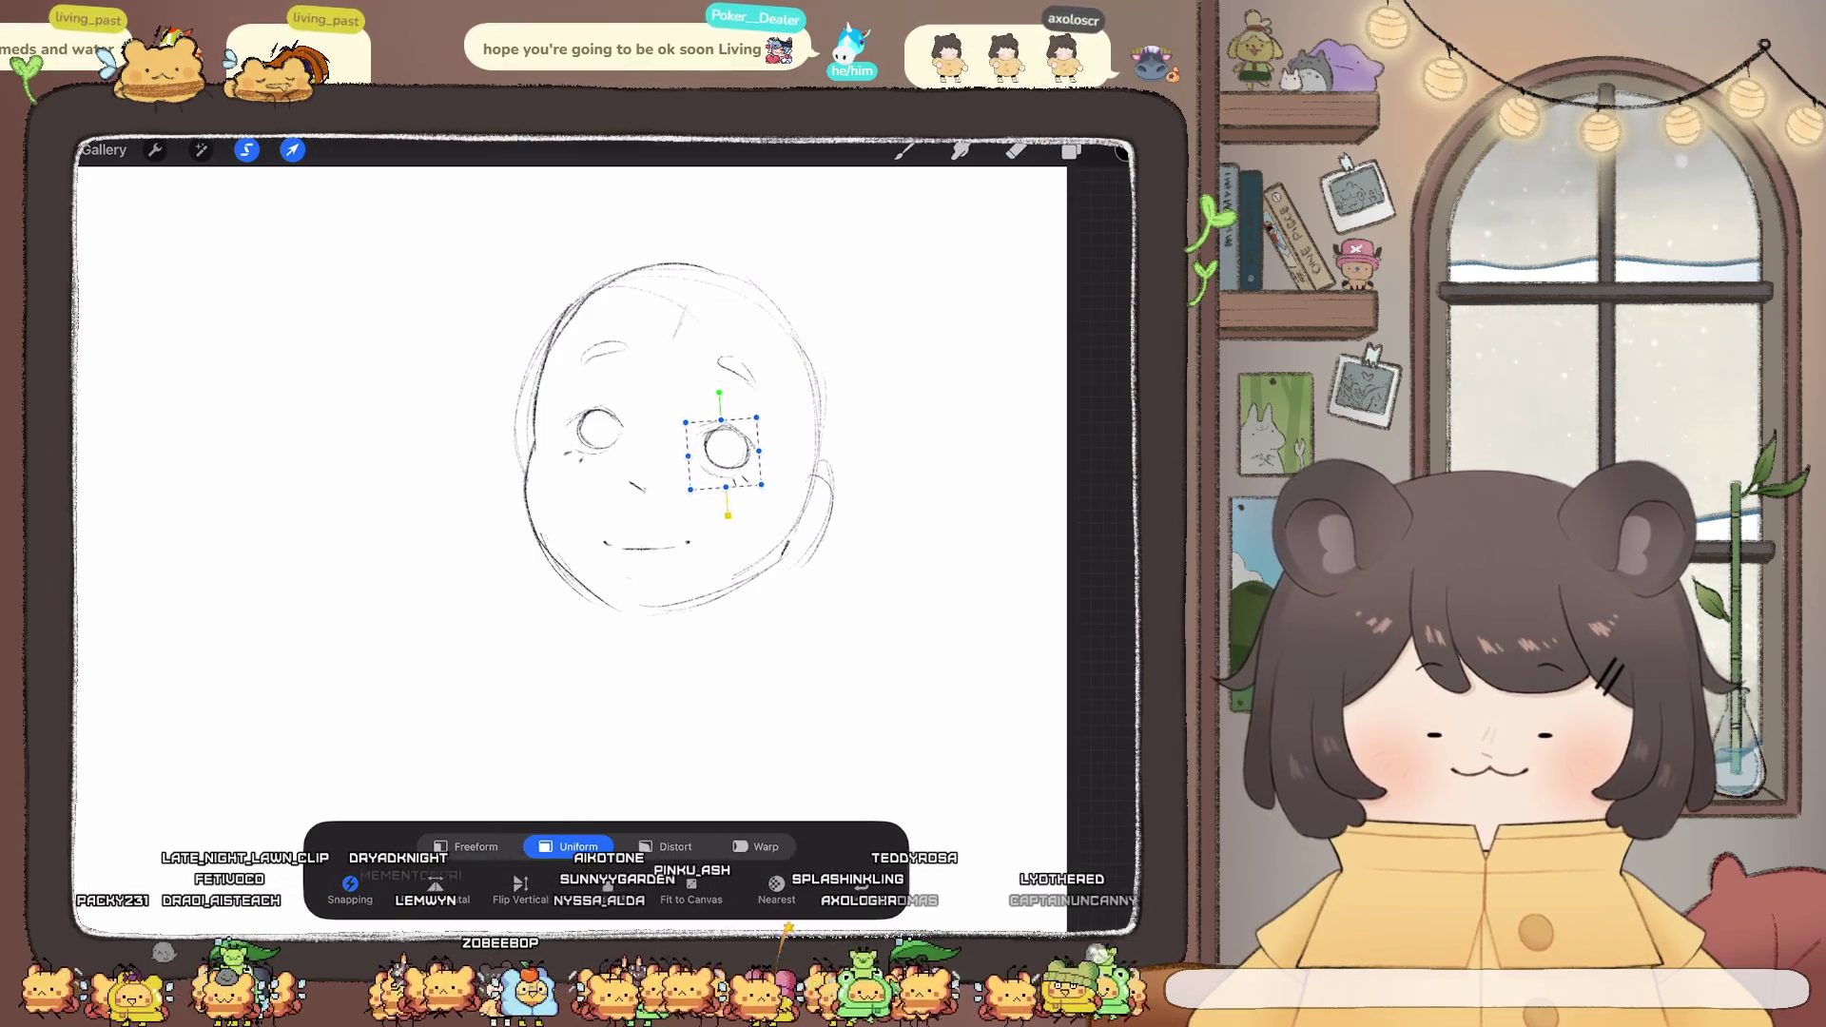
pyautogui.click(1016, 149)
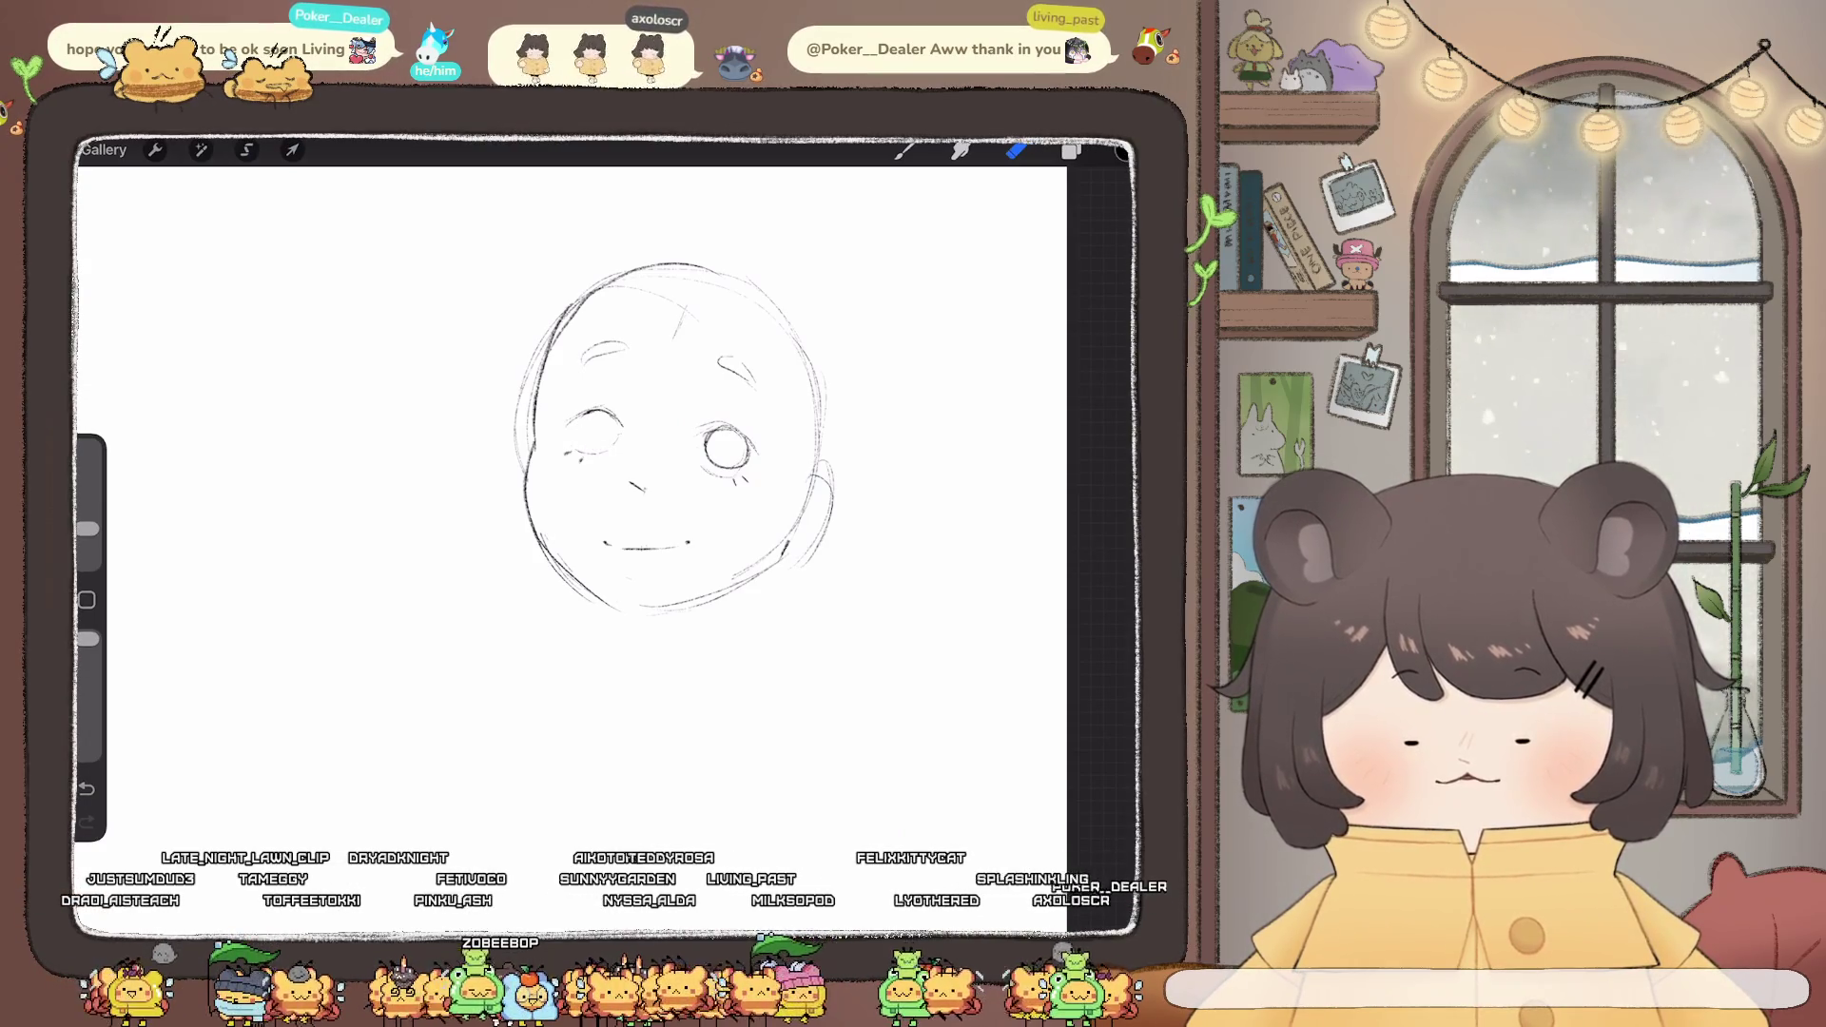
pyautogui.moveTo(709, 463); pyautogui.dragTo(749, 461)
pyautogui.click(903, 150)
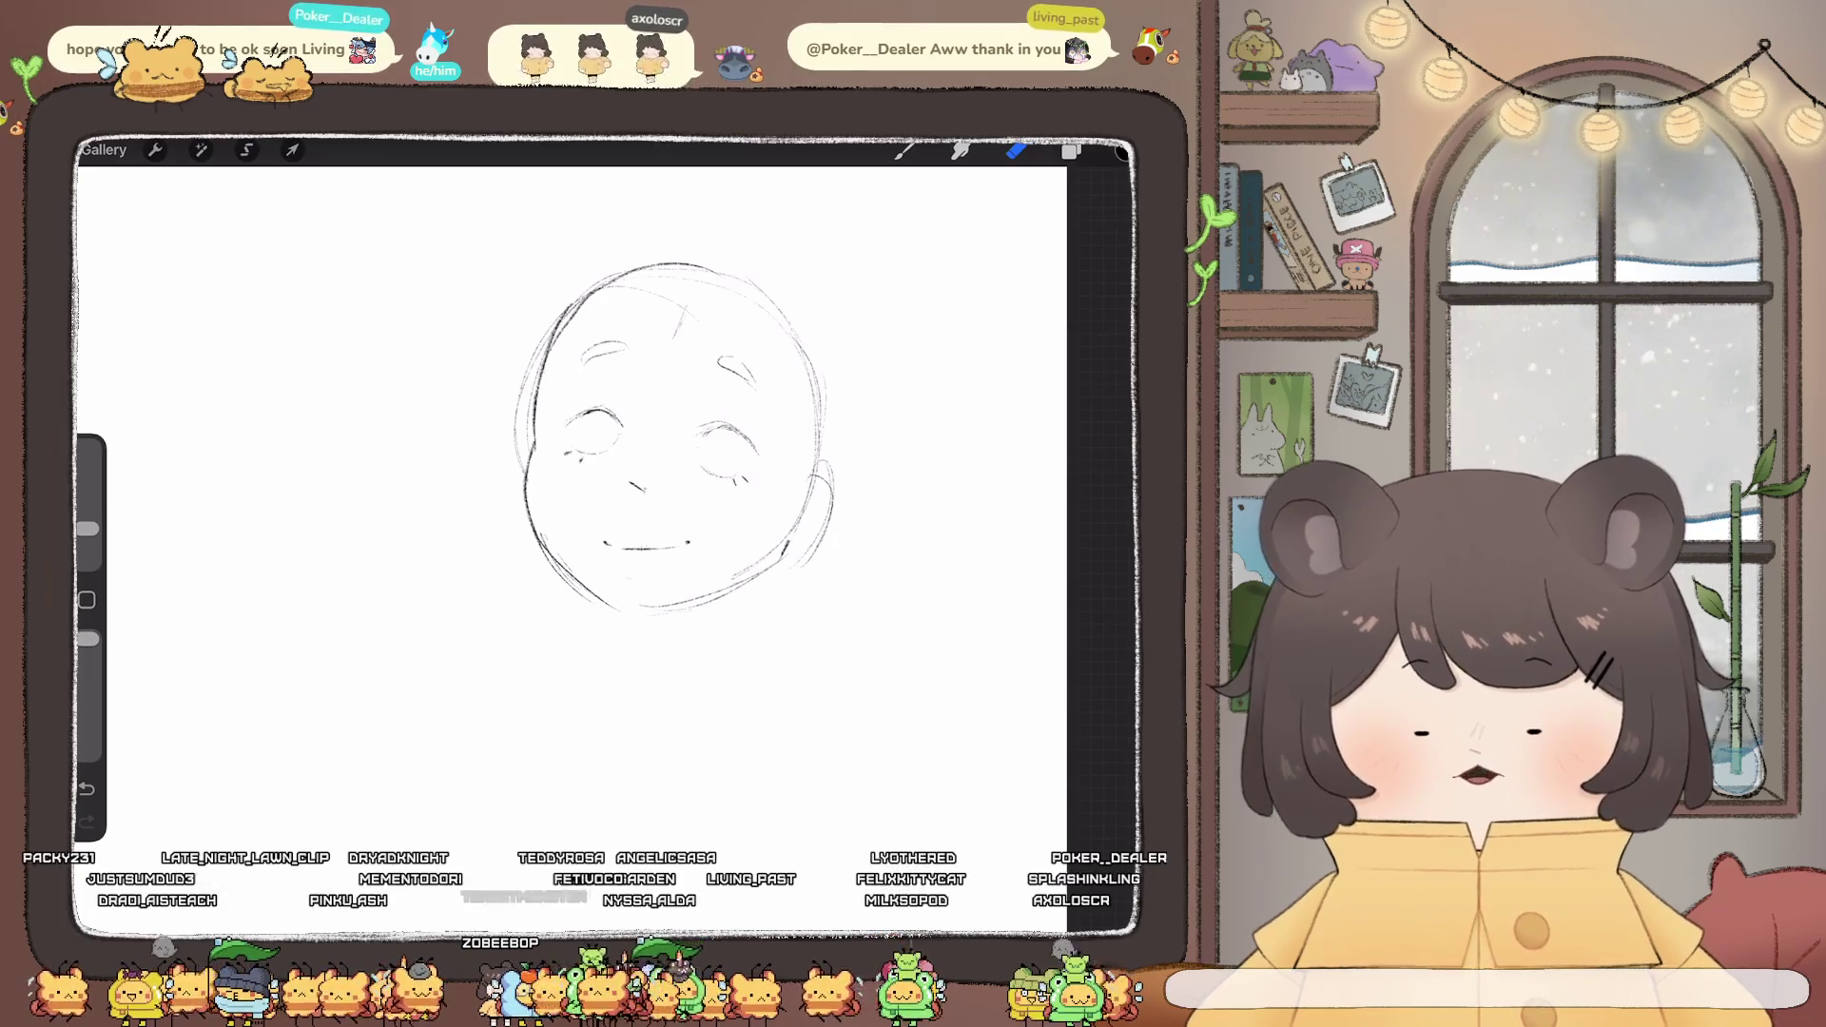
# - Draw and darken circles in both eyes and fill in the left pupil
pyautogui.moveTo(590, 412); pyautogui.dragTo(577, 445)
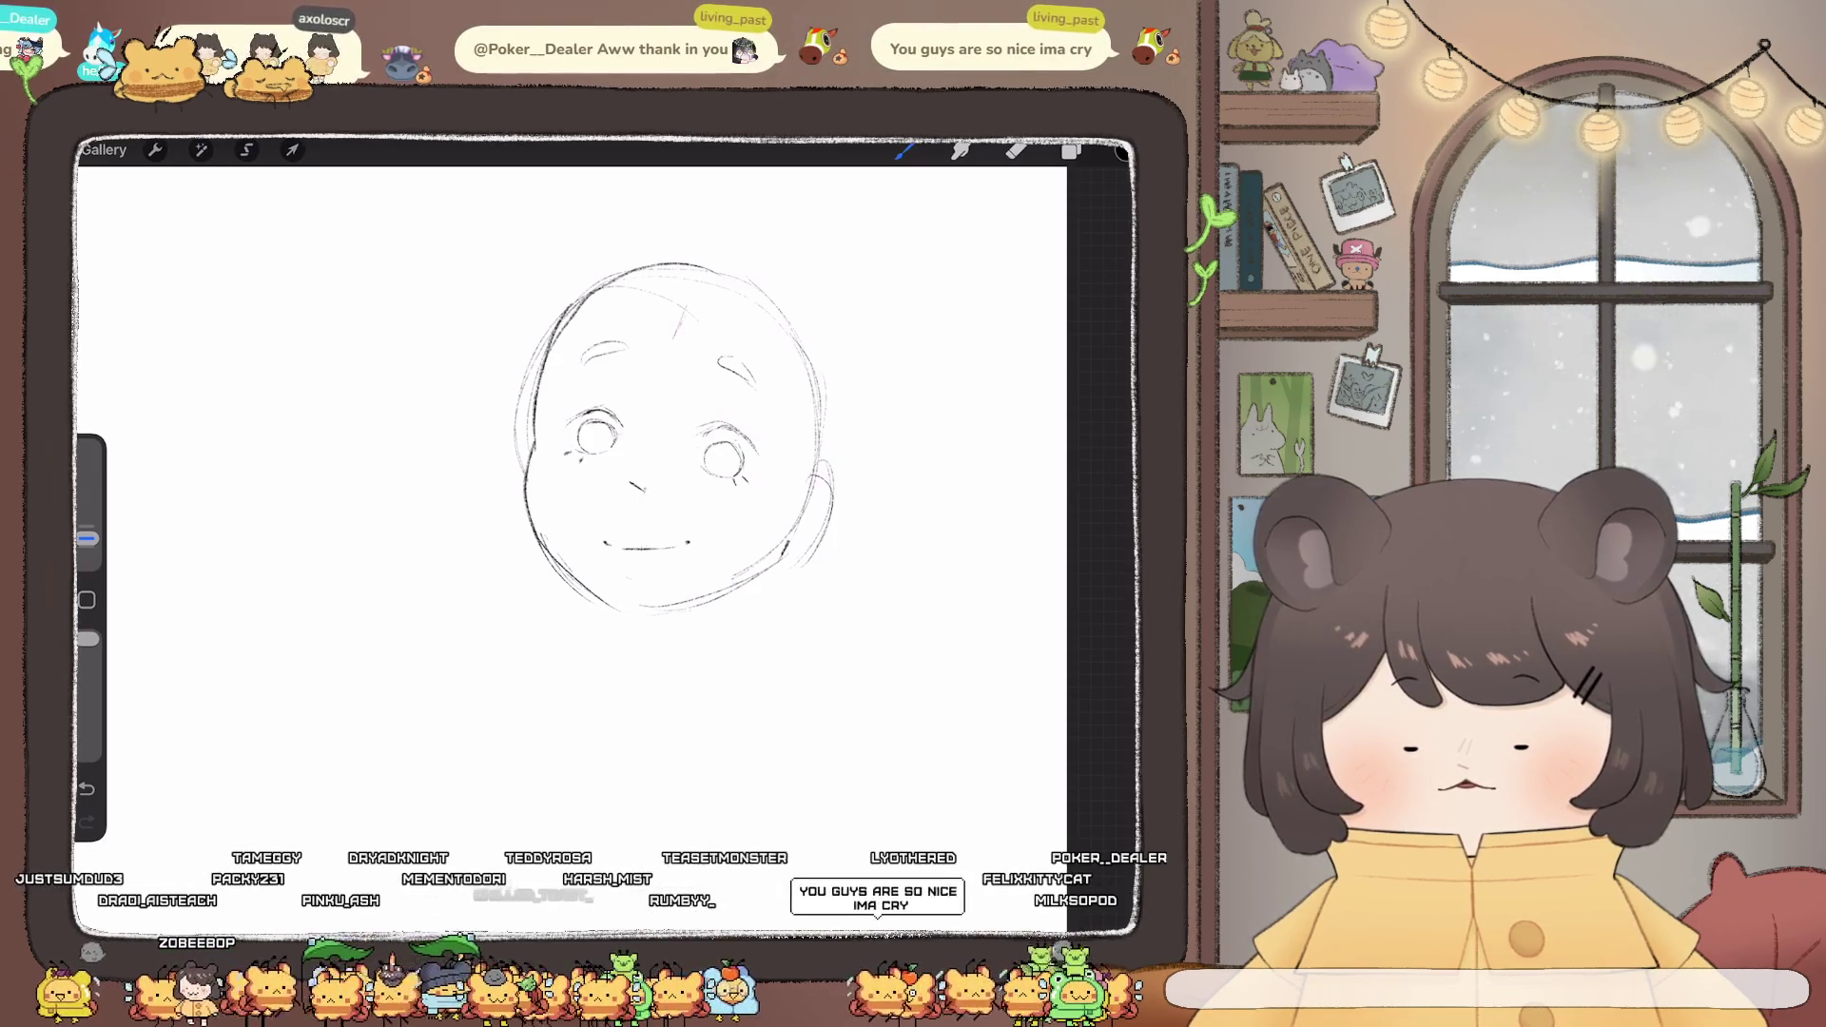
pyautogui.scroll(-5, 639, 488)
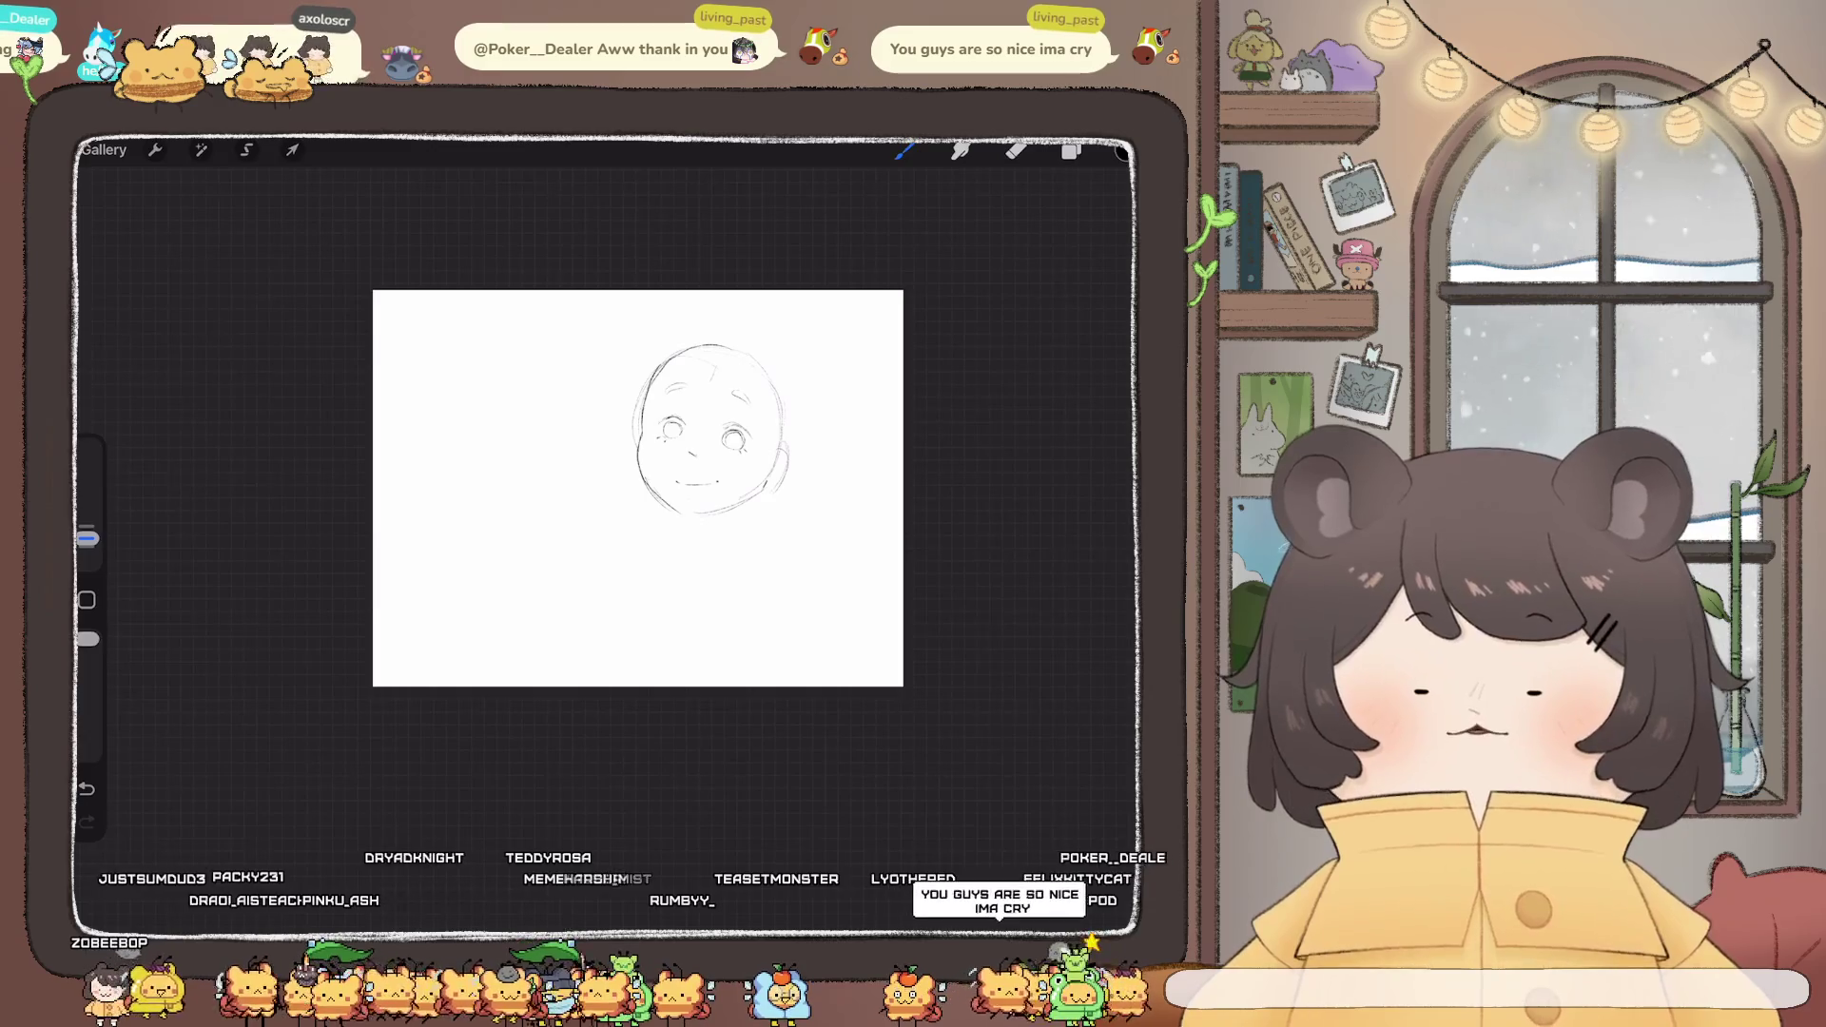
pyautogui.hotkey('ctrl', 'z')
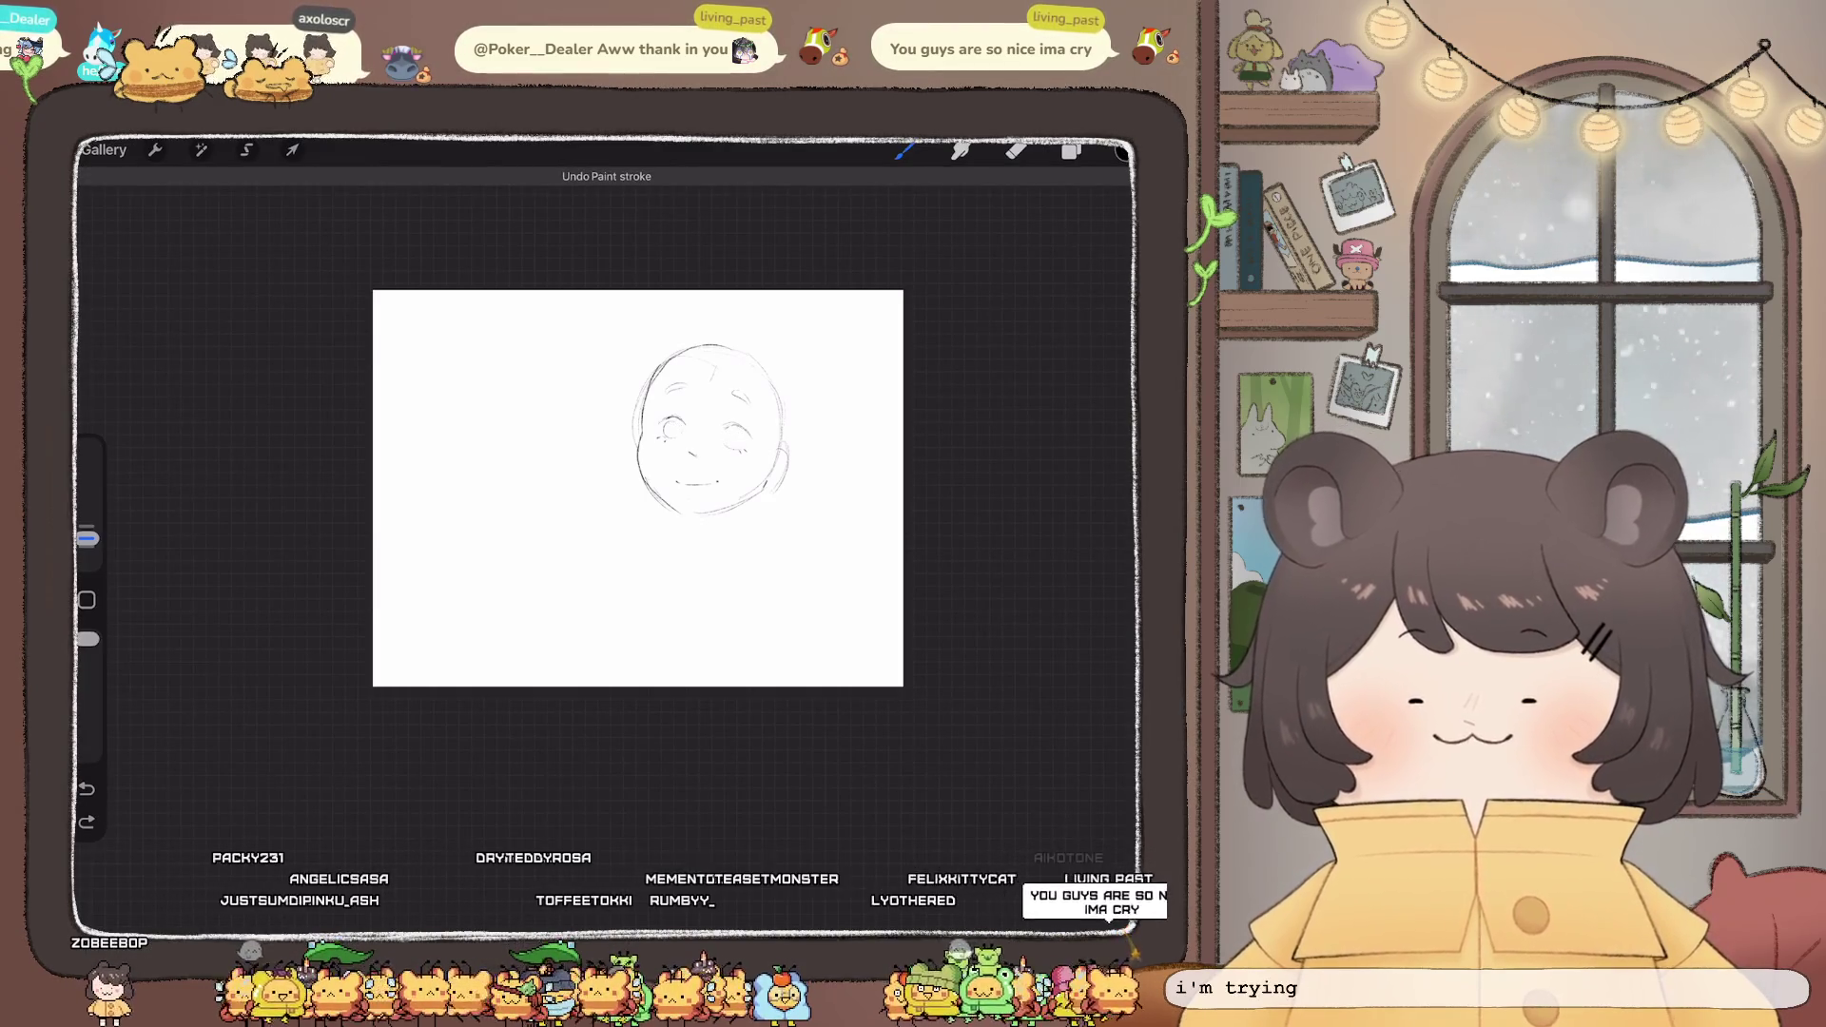
pyautogui.scroll(5, 709, 428)
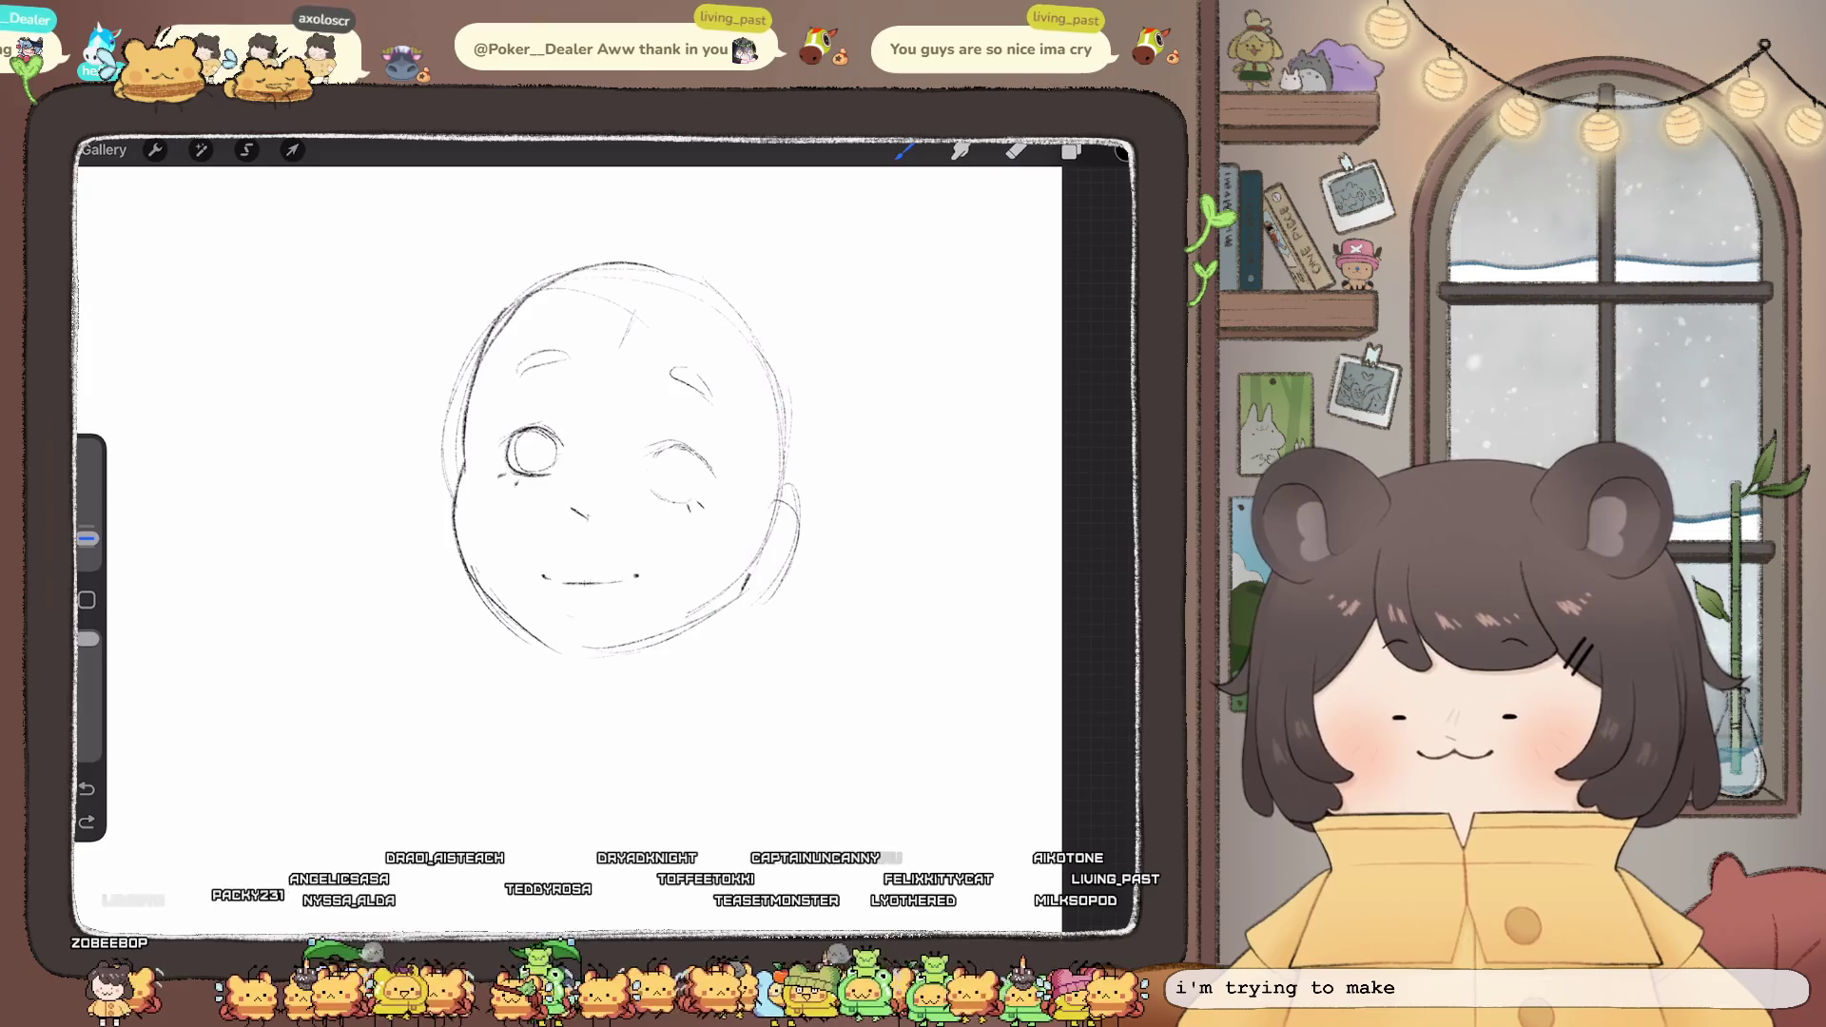
pyautogui.moveTo(532, 430); pyautogui.dragTo(514, 439)
pyautogui.moveTo(677, 449); pyautogui.dragTo(666, 451)
pyautogui.moveTo(530, 450); pyautogui.dragTo(403, 552)
# - Undo the stray eye and diagonal strokes, then redraw iris circles in both eyes
pyautogui.scroll(2, 619, 456)
pyautogui.hotkey('ctrl', 'z')
pyautogui.hotkey('ctrl', 'z')
pyautogui.hotkey('ctrl', 'z')
pyautogui.moveTo(734, 482); pyautogui.dragTo(522, 822)
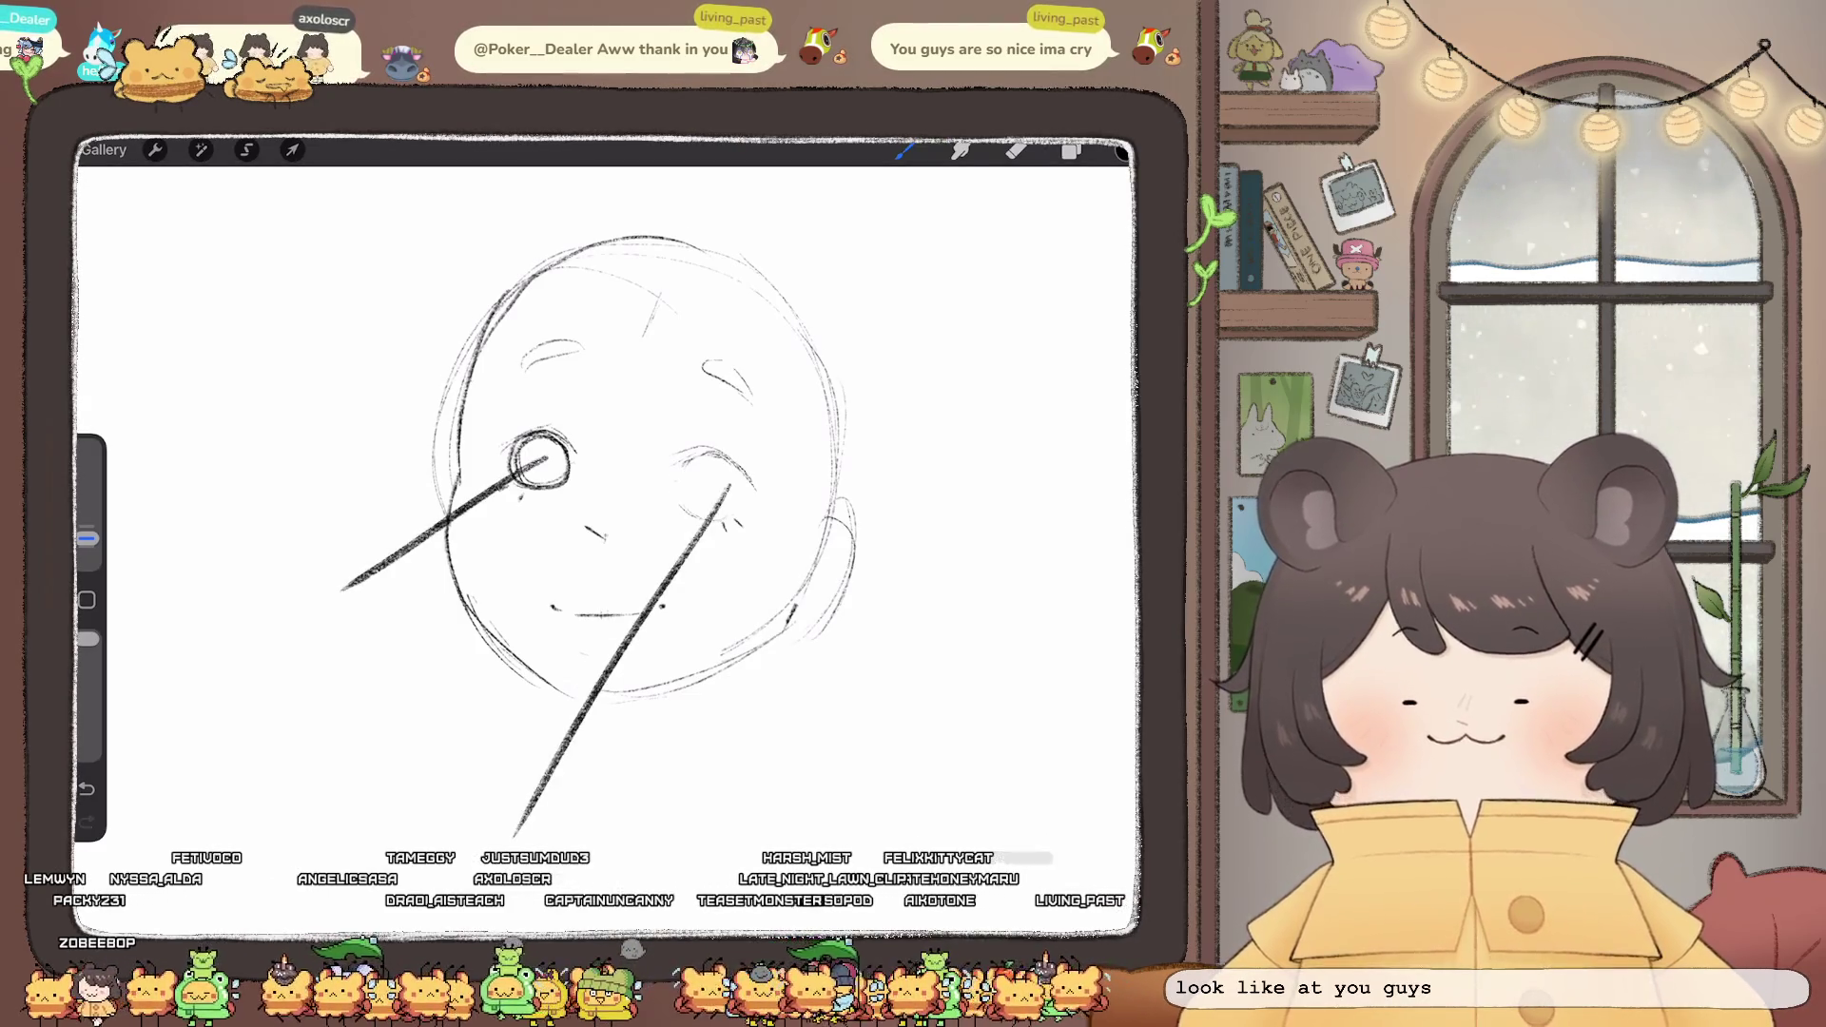
pyautogui.hotkey('ctrl', 'z')
pyautogui.hotkey('ctrl', 'z')
pyautogui.hotkey('ctrl', 'z')
pyautogui.moveTo(547, 433); pyautogui.dragTo(532, 437)
pyautogui.hotkey('ctrl', 'z')
pyautogui.moveTo(716, 455); pyautogui.dragTo(709, 458)
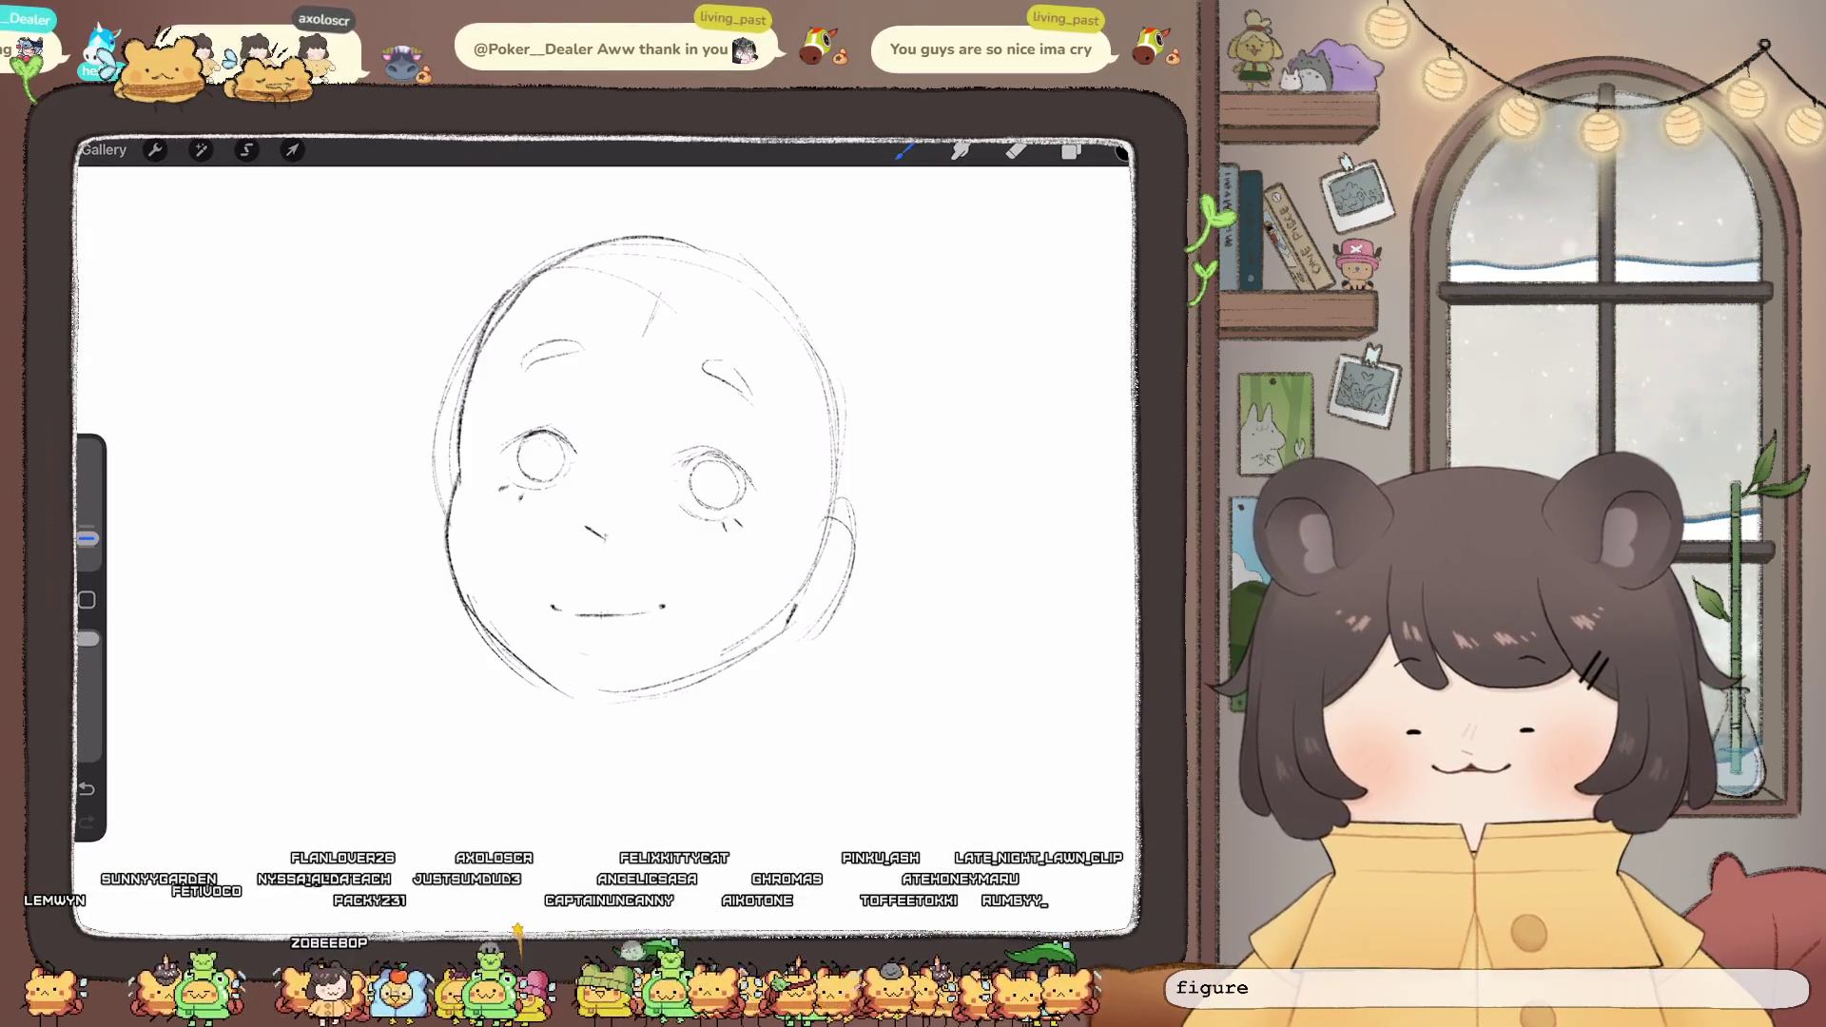
# - Try darkening the right eye's upper lid with the pencil, then undo it
pyautogui.scroll(-5, 609, 476)
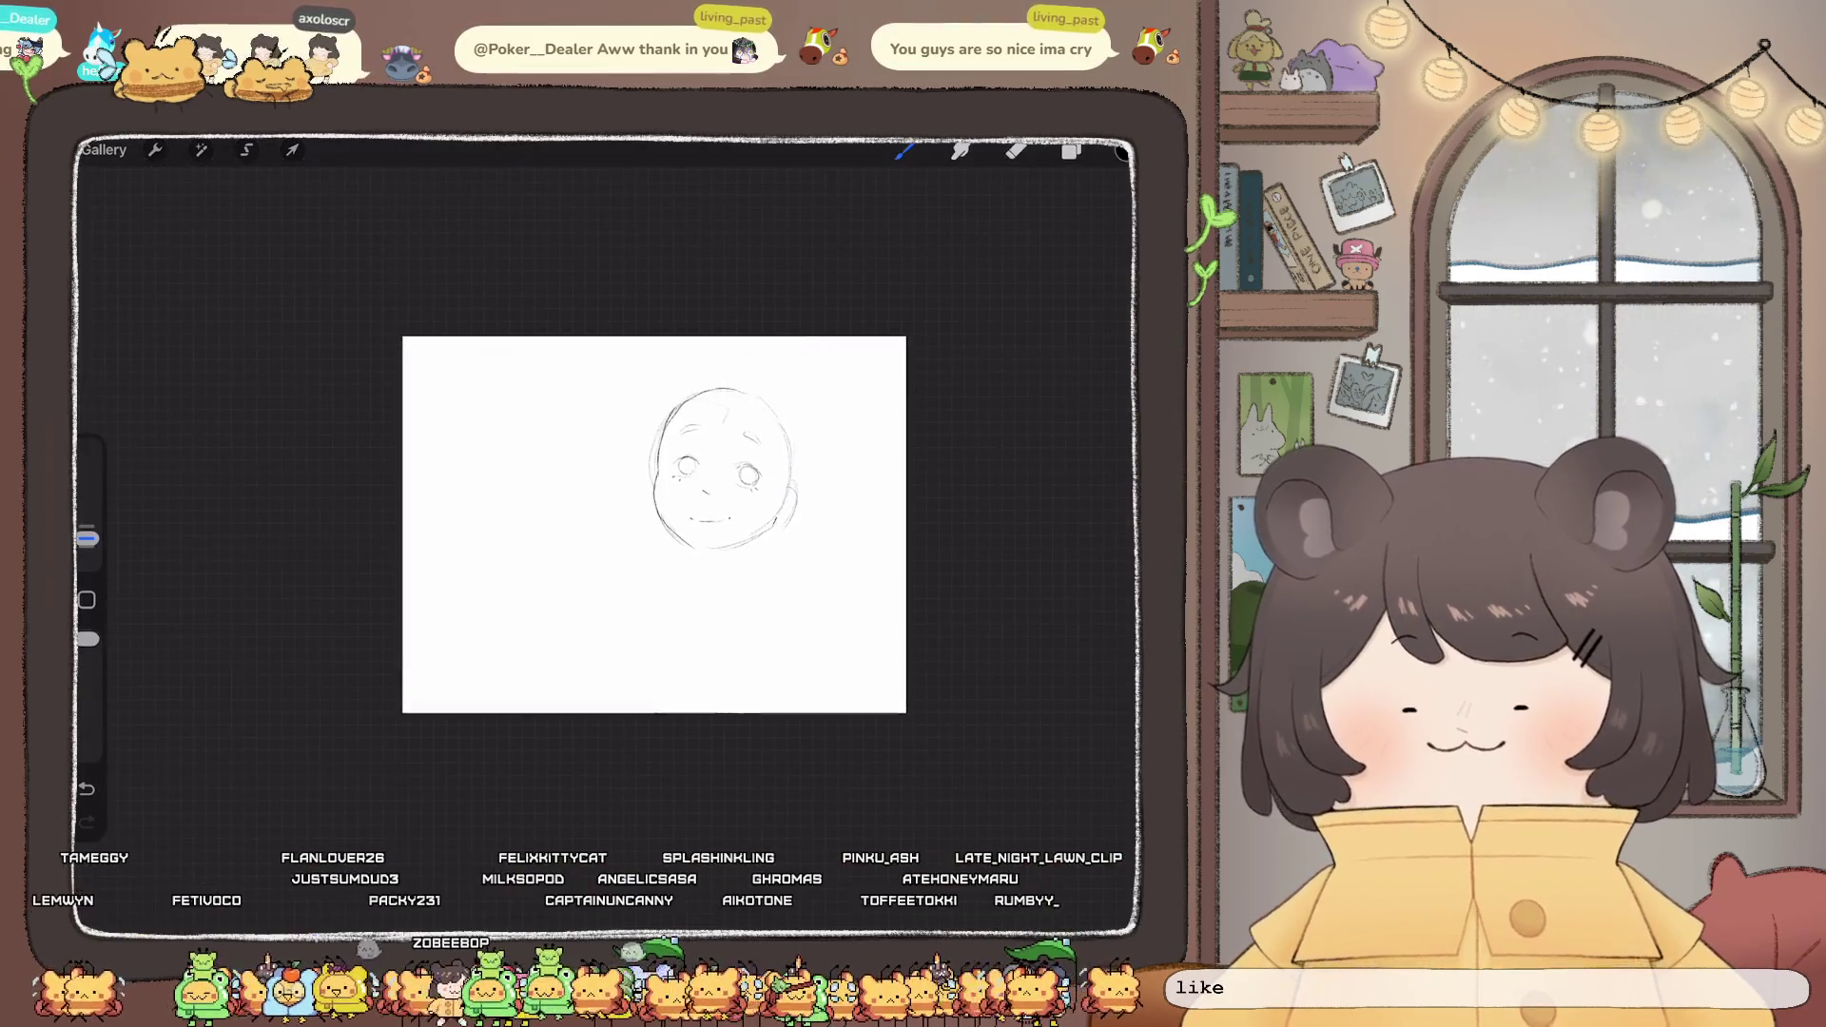
pyautogui.scroll(4, 609, 476)
pyautogui.scroll(1, 695, 447)
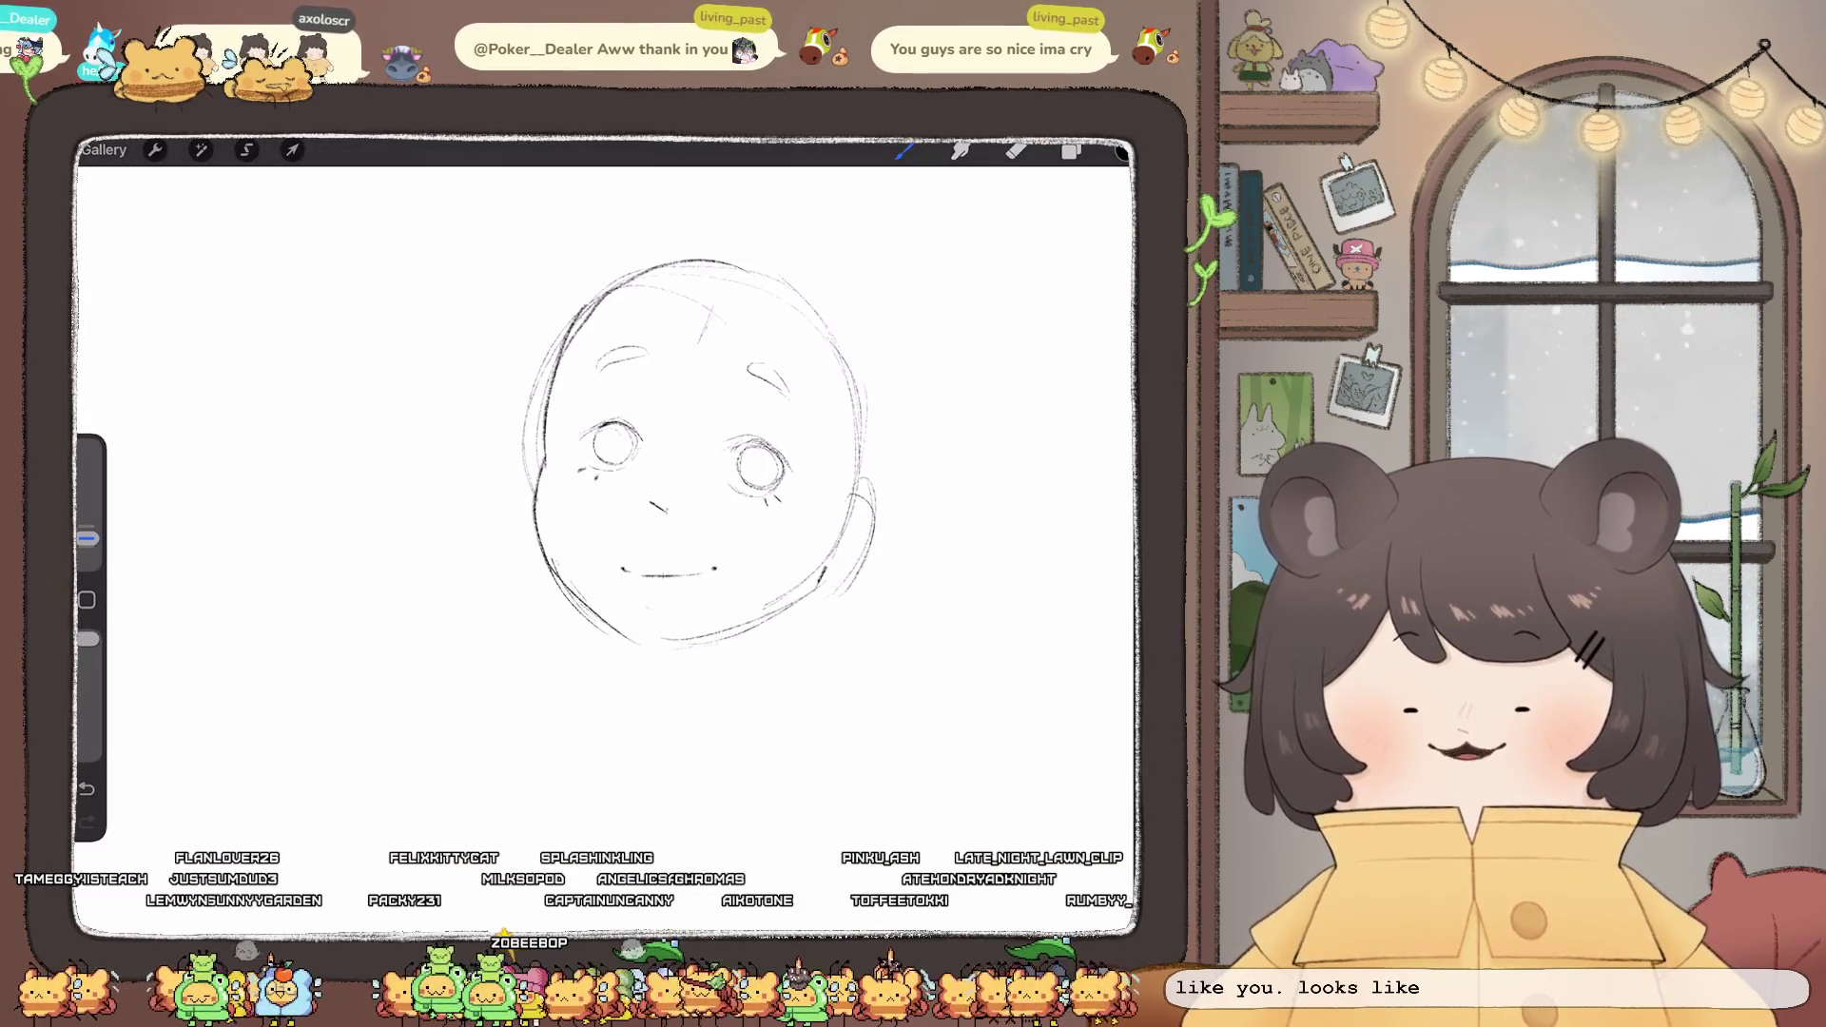
pyautogui.scroll(-5, 609, 476)
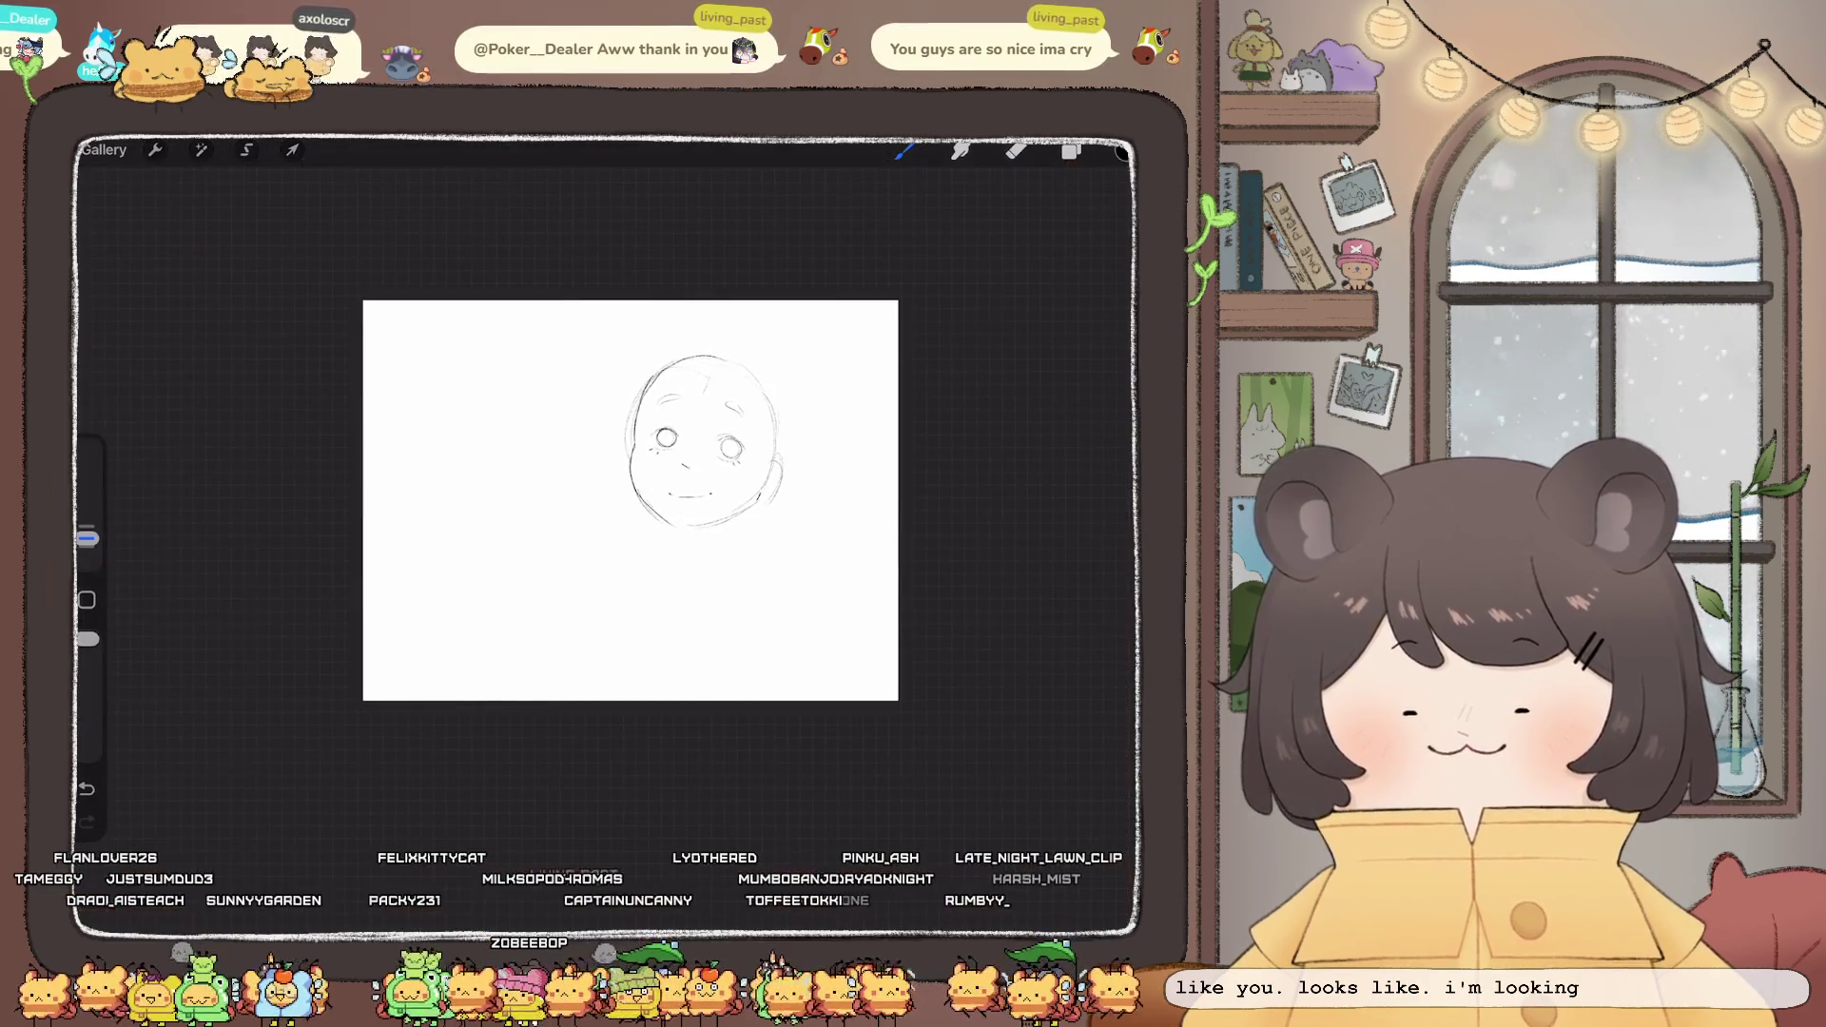
pyautogui.scroll(5, 608, 476)
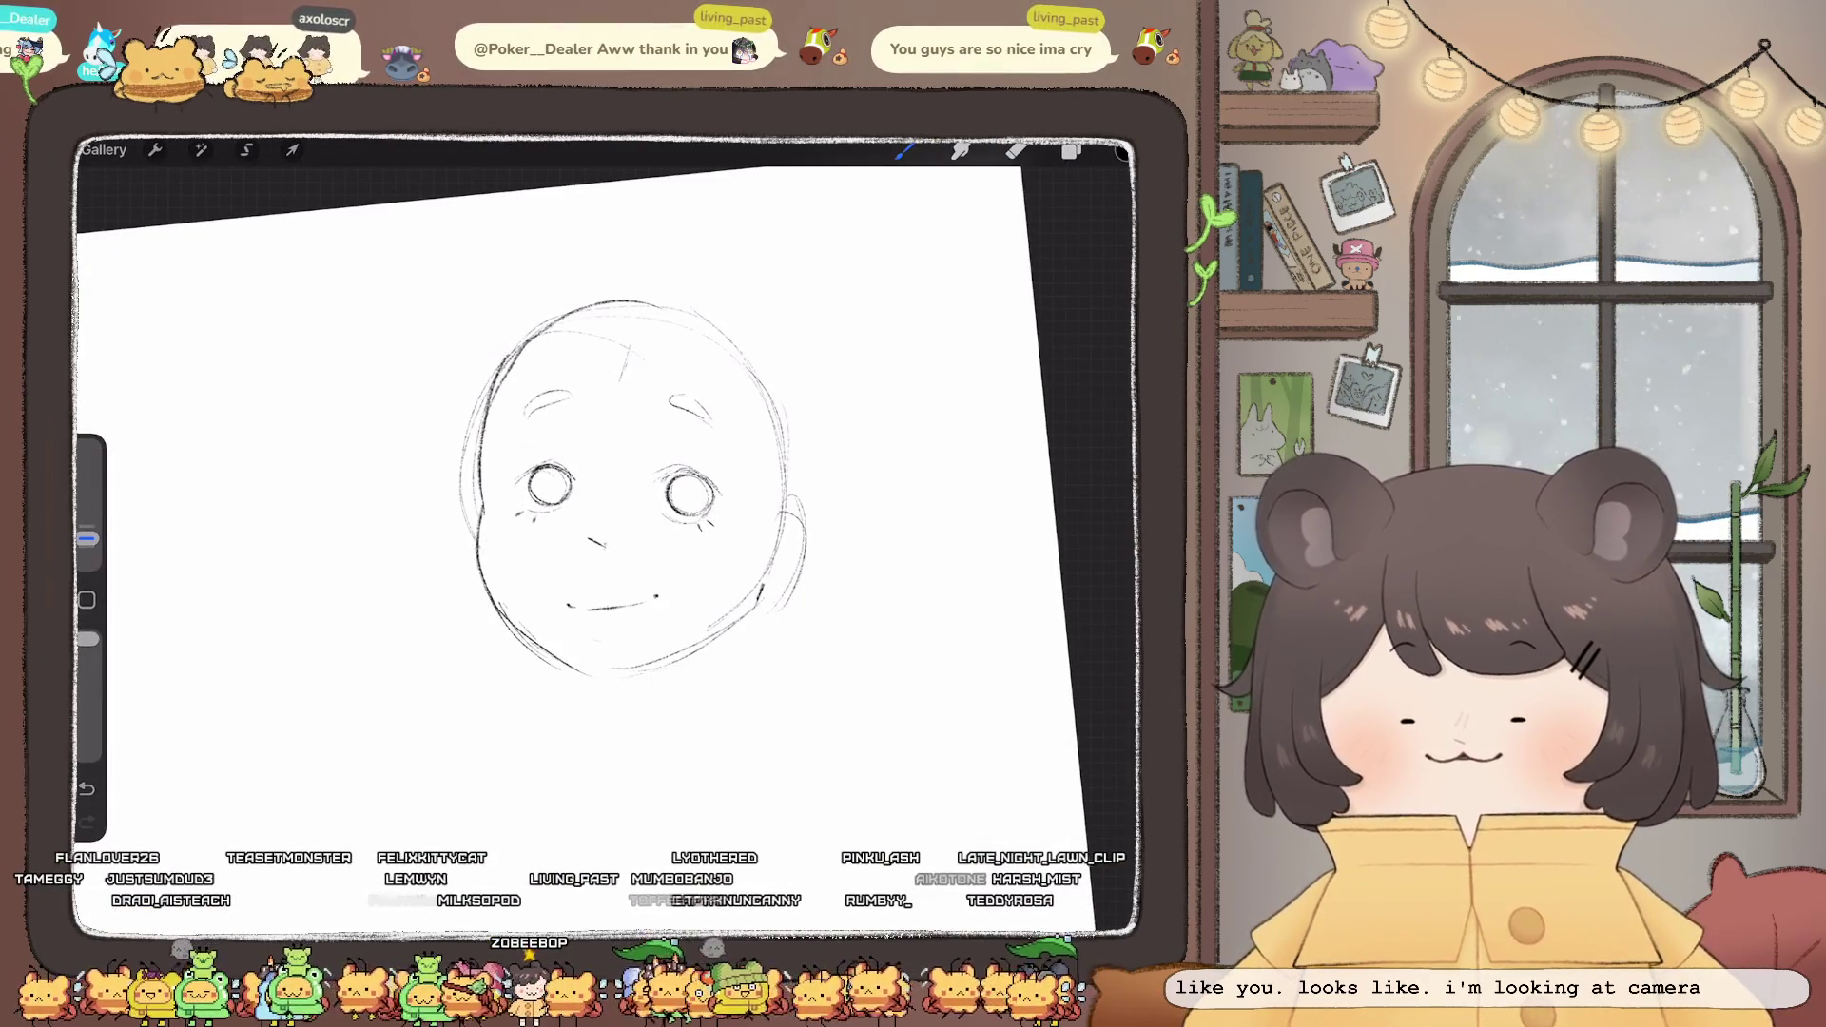
pyautogui.scroll(-5, 609, 494)
pyautogui.scroll(4, 609, 495)
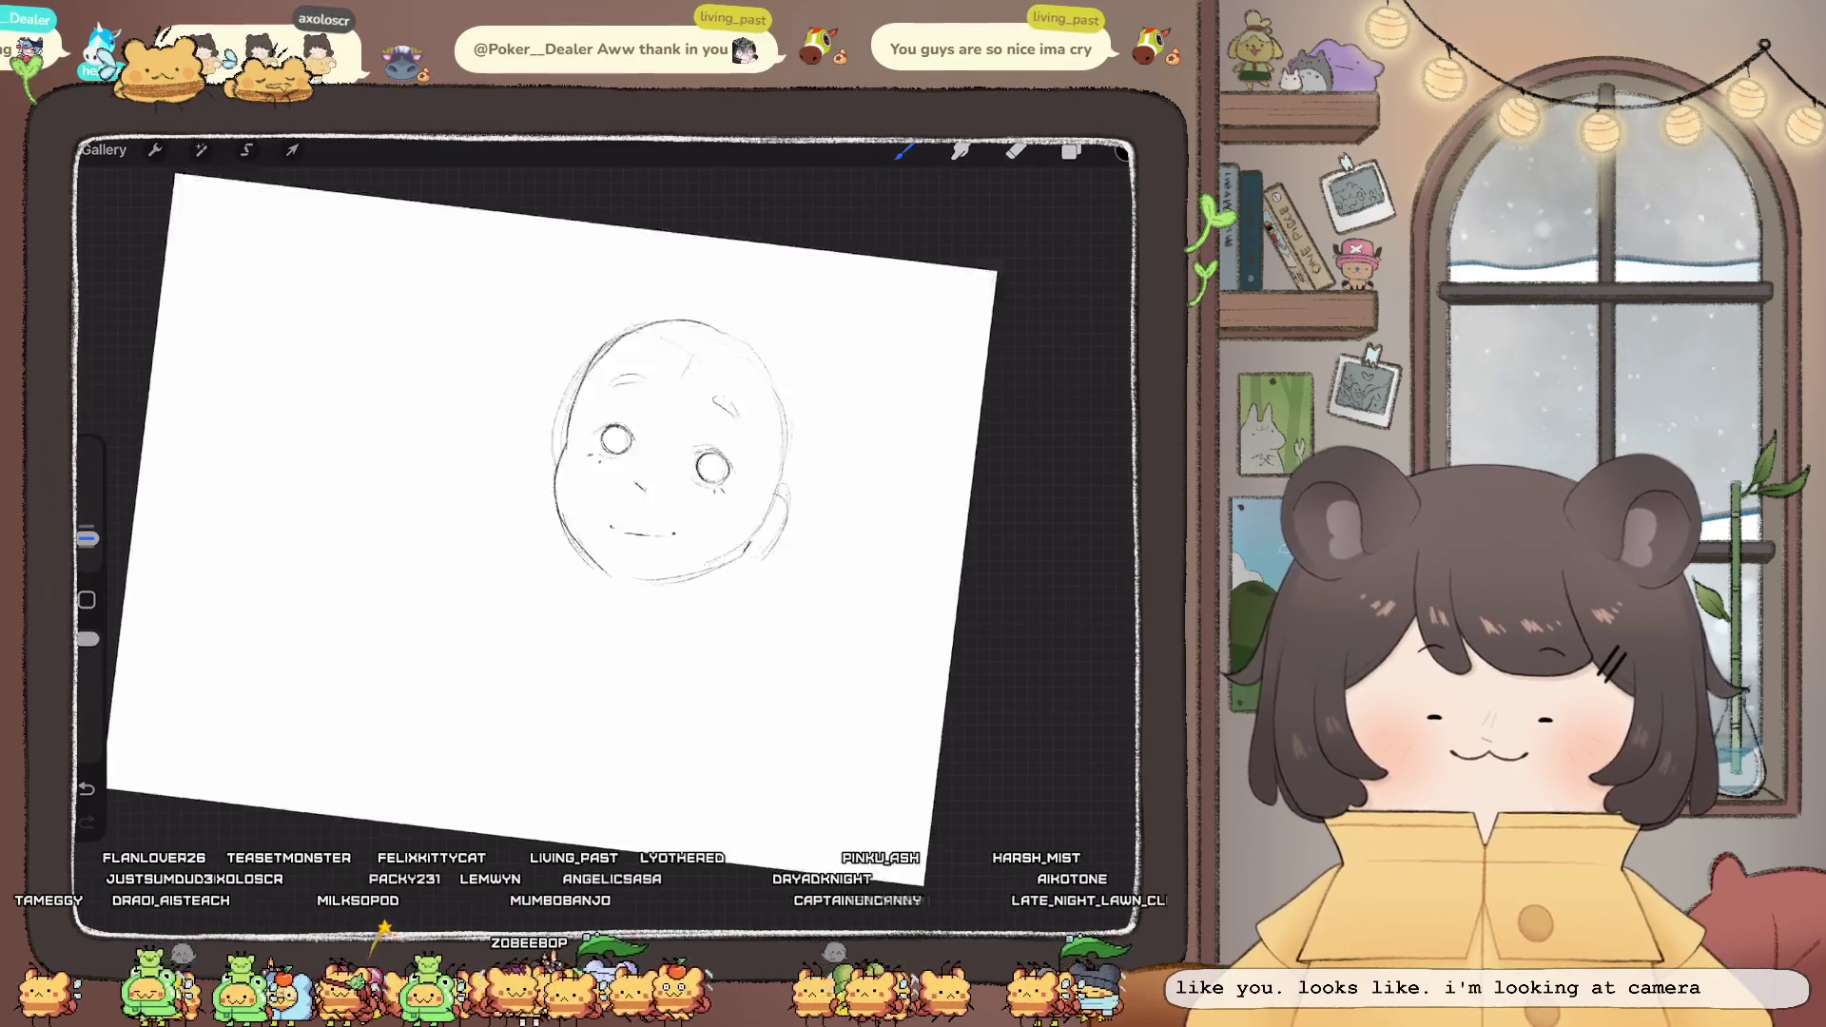
pyautogui.scroll(3, 609, 494)
pyautogui.press('e')
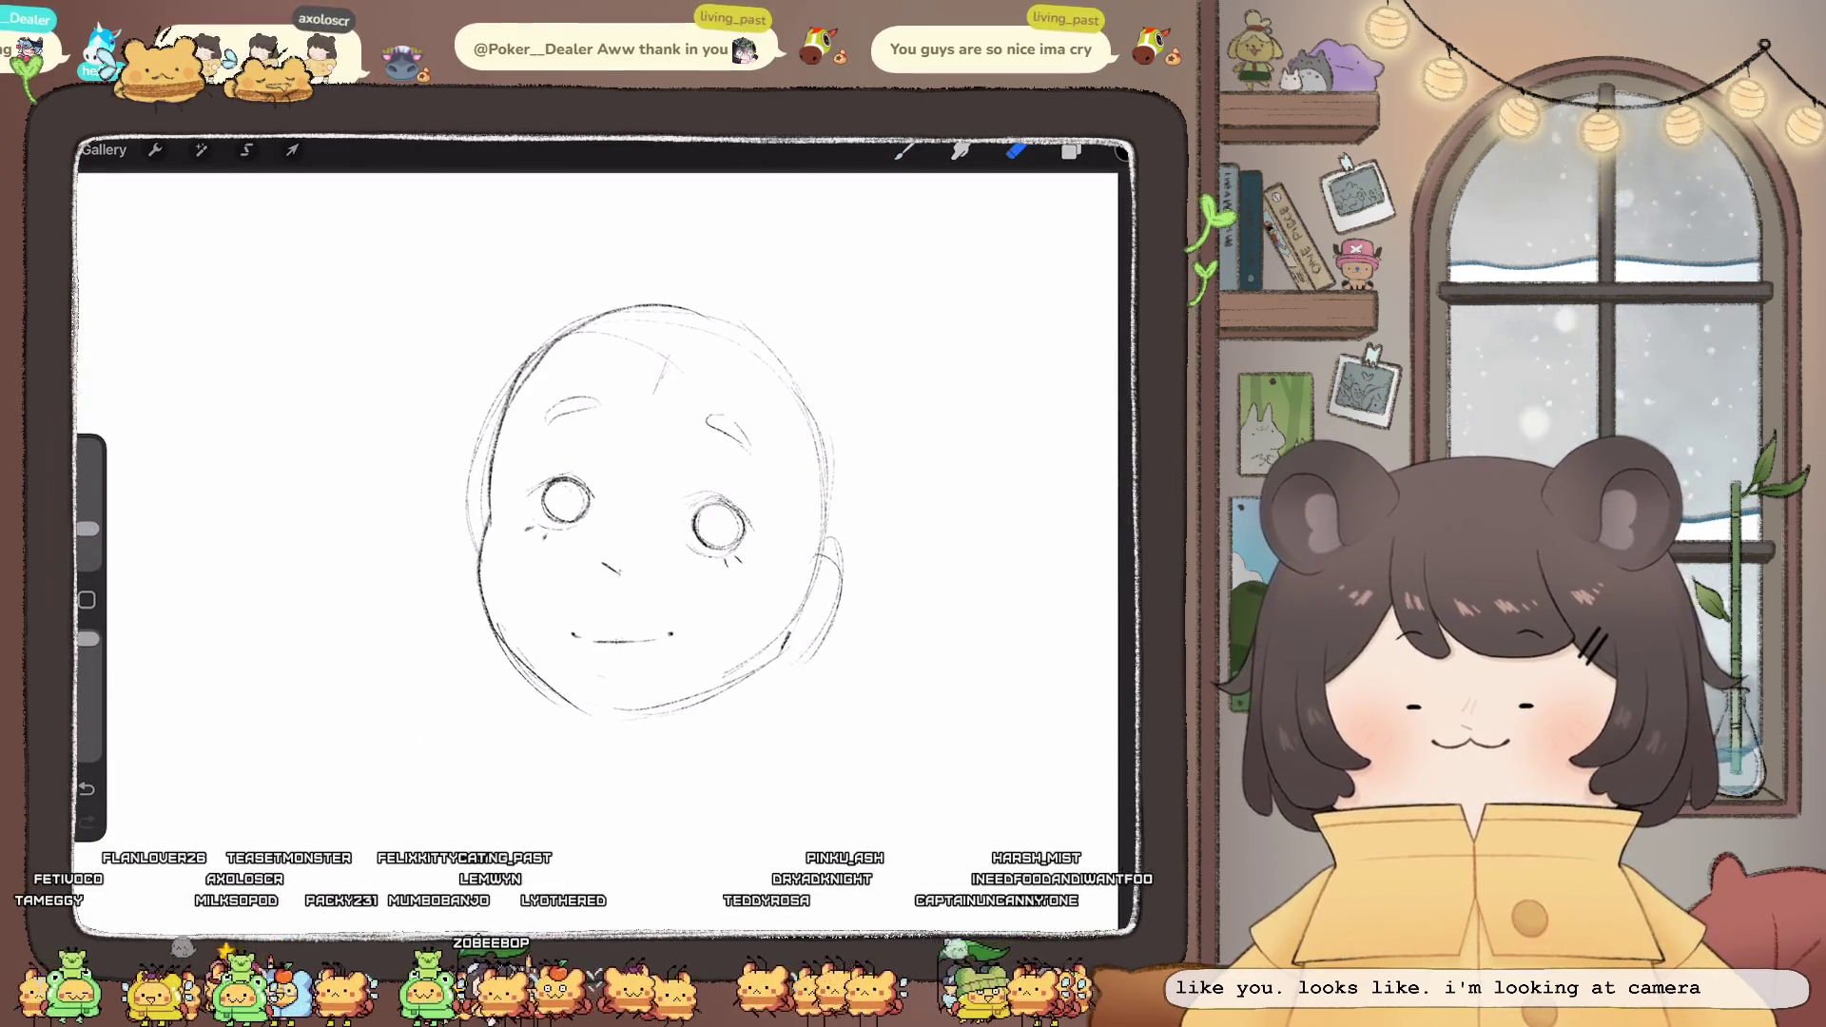
pyautogui.press('b')
pyautogui.scroll(1, 656, 495)
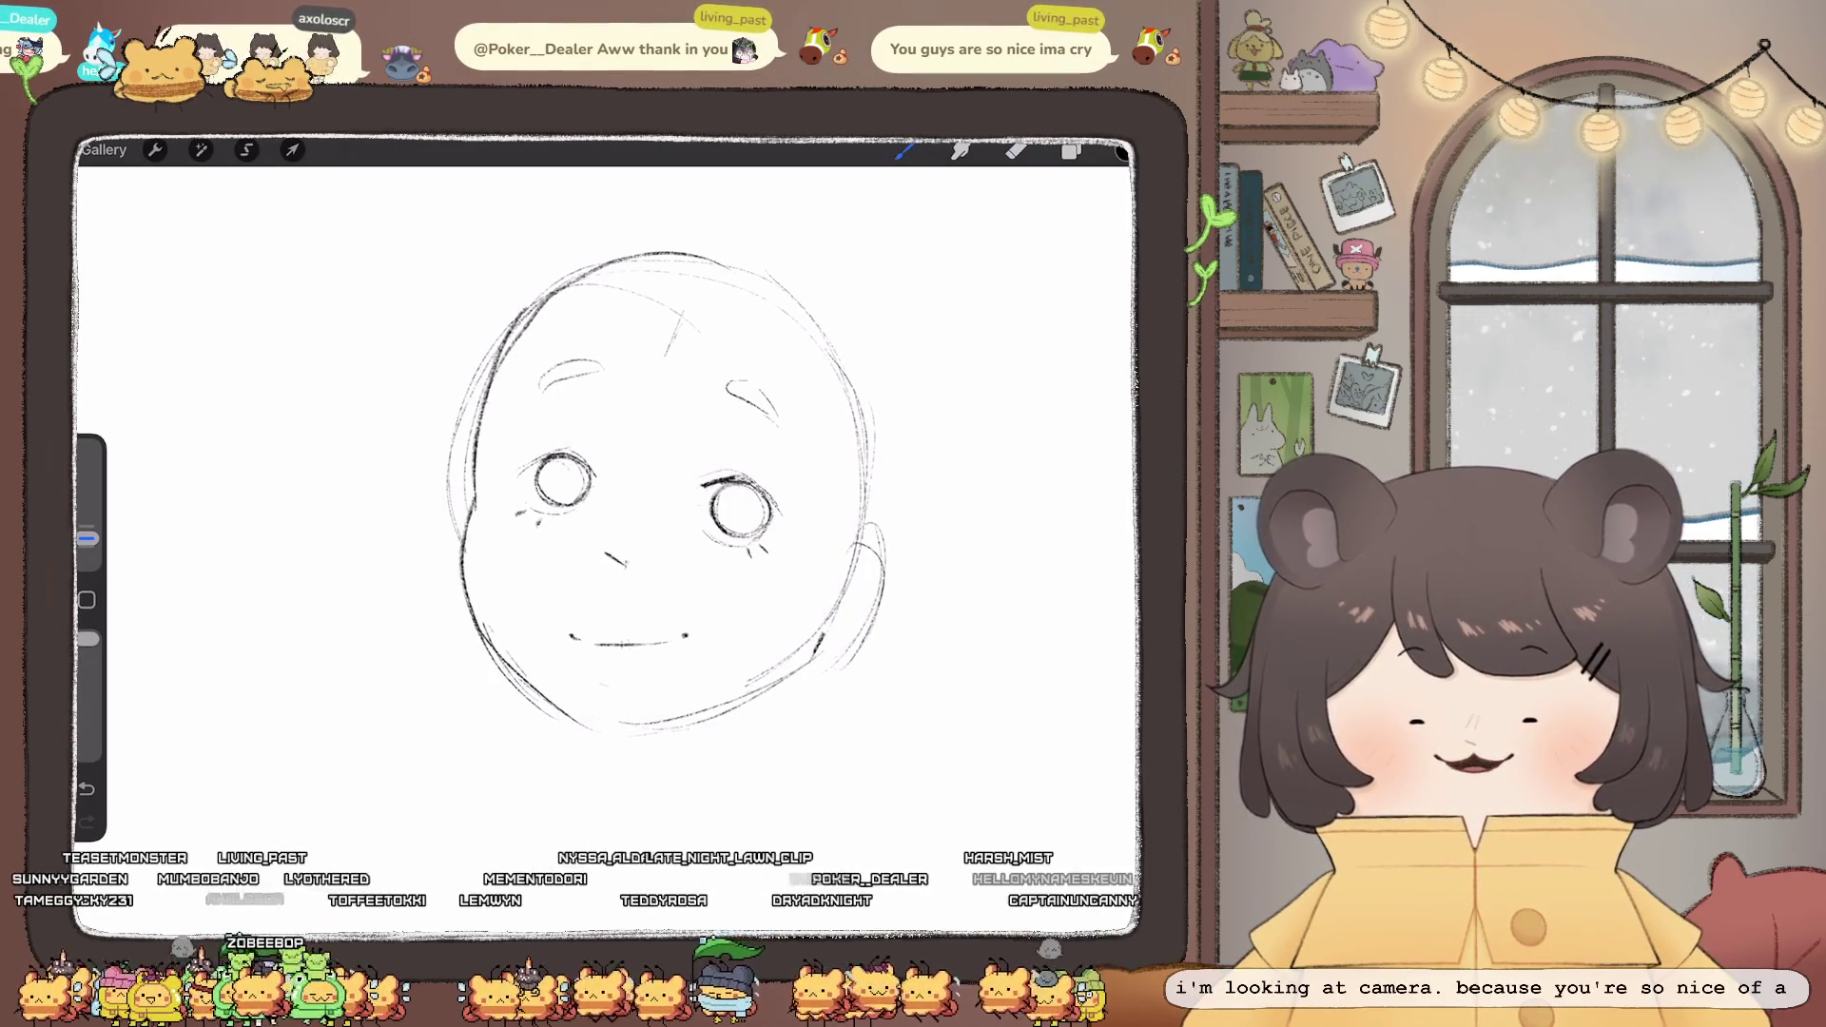
pyautogui.moveTo(738, 481); pyautogui.dragTo(786, 516)
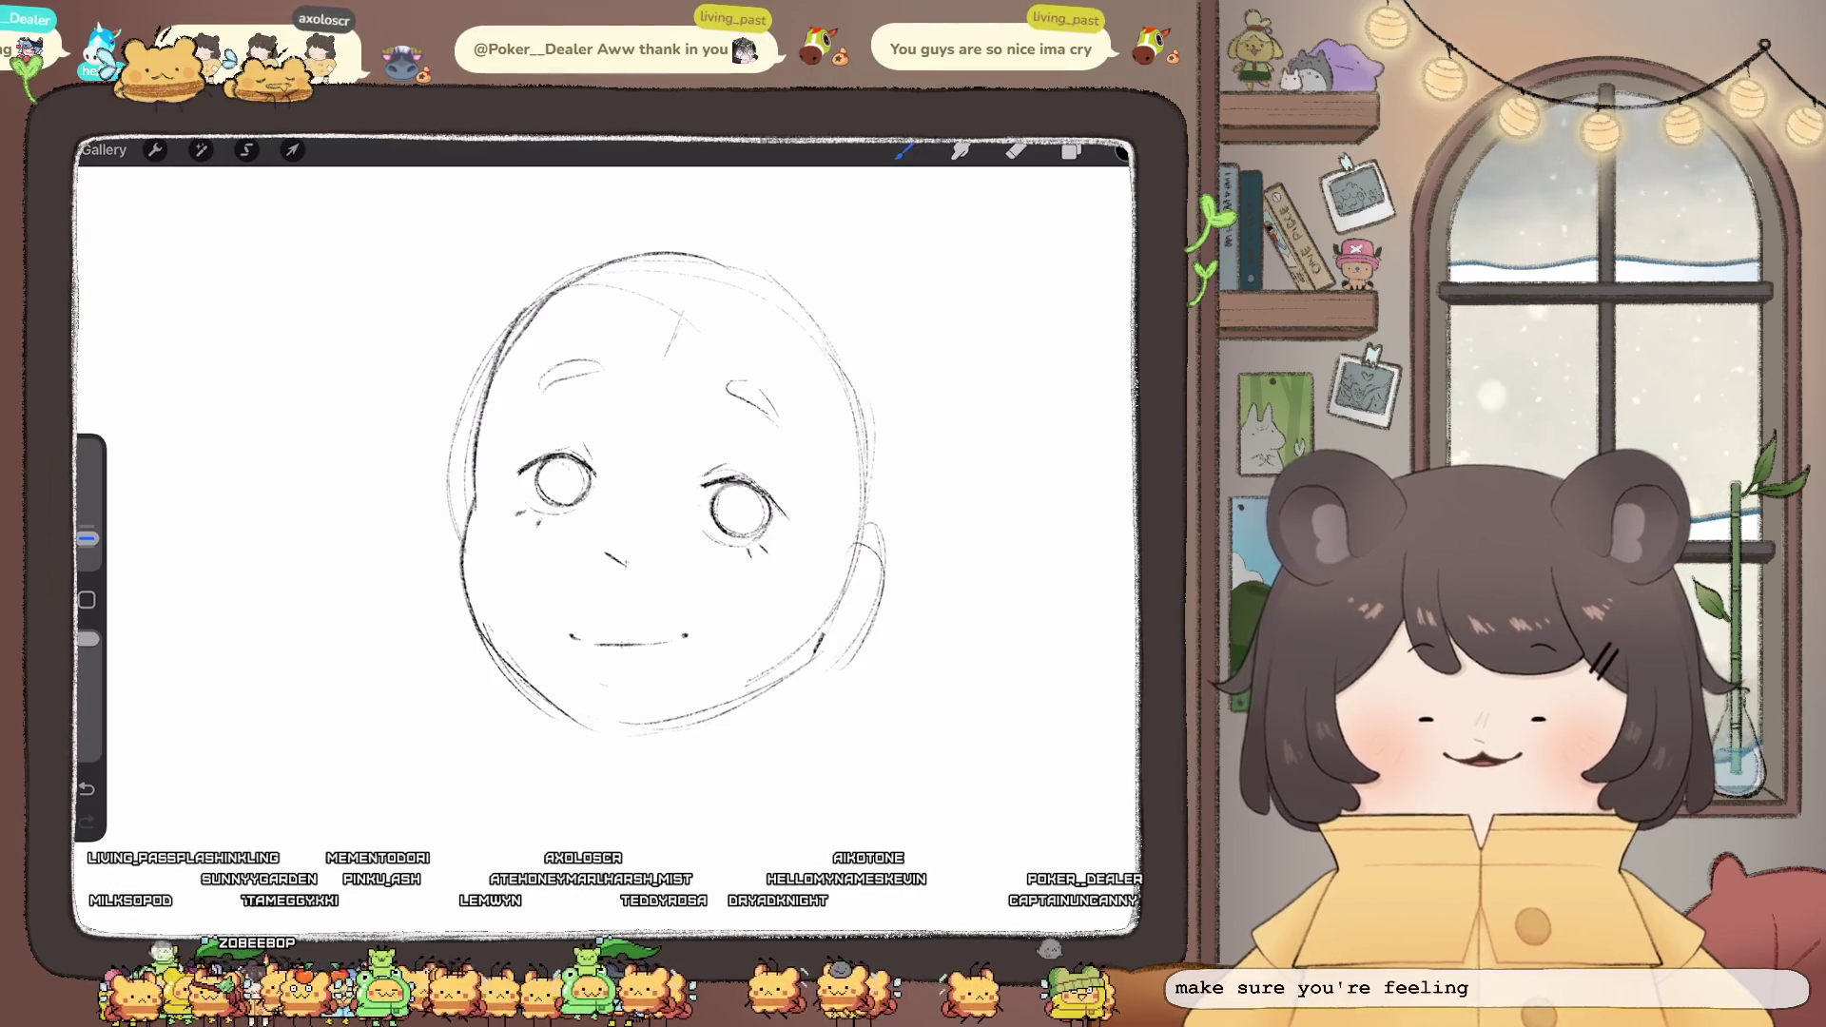
pyautogui.hotkey('ctrl', 'z')
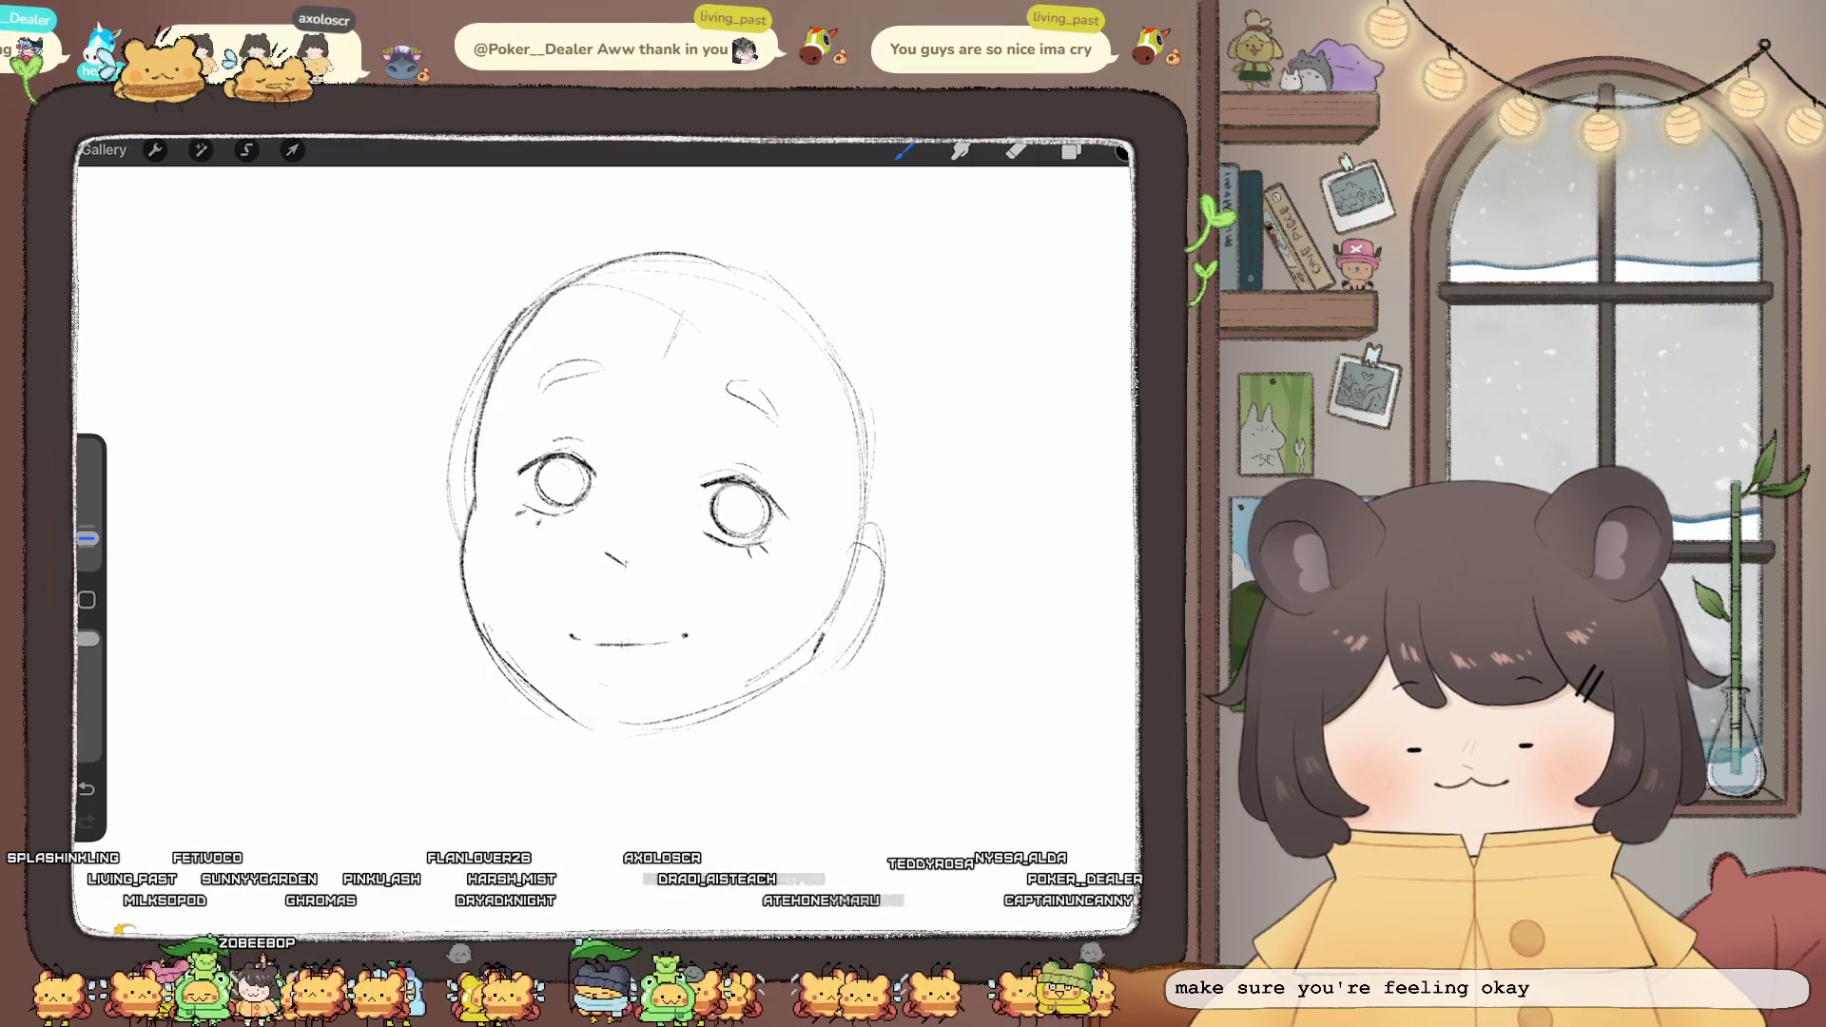
# - Check the eraser's brush options, then start Liquify from the Adjustments list
pyautogui.scroll(-5, 609, 533)
pyautogui.scroll(-3, 622, 552)
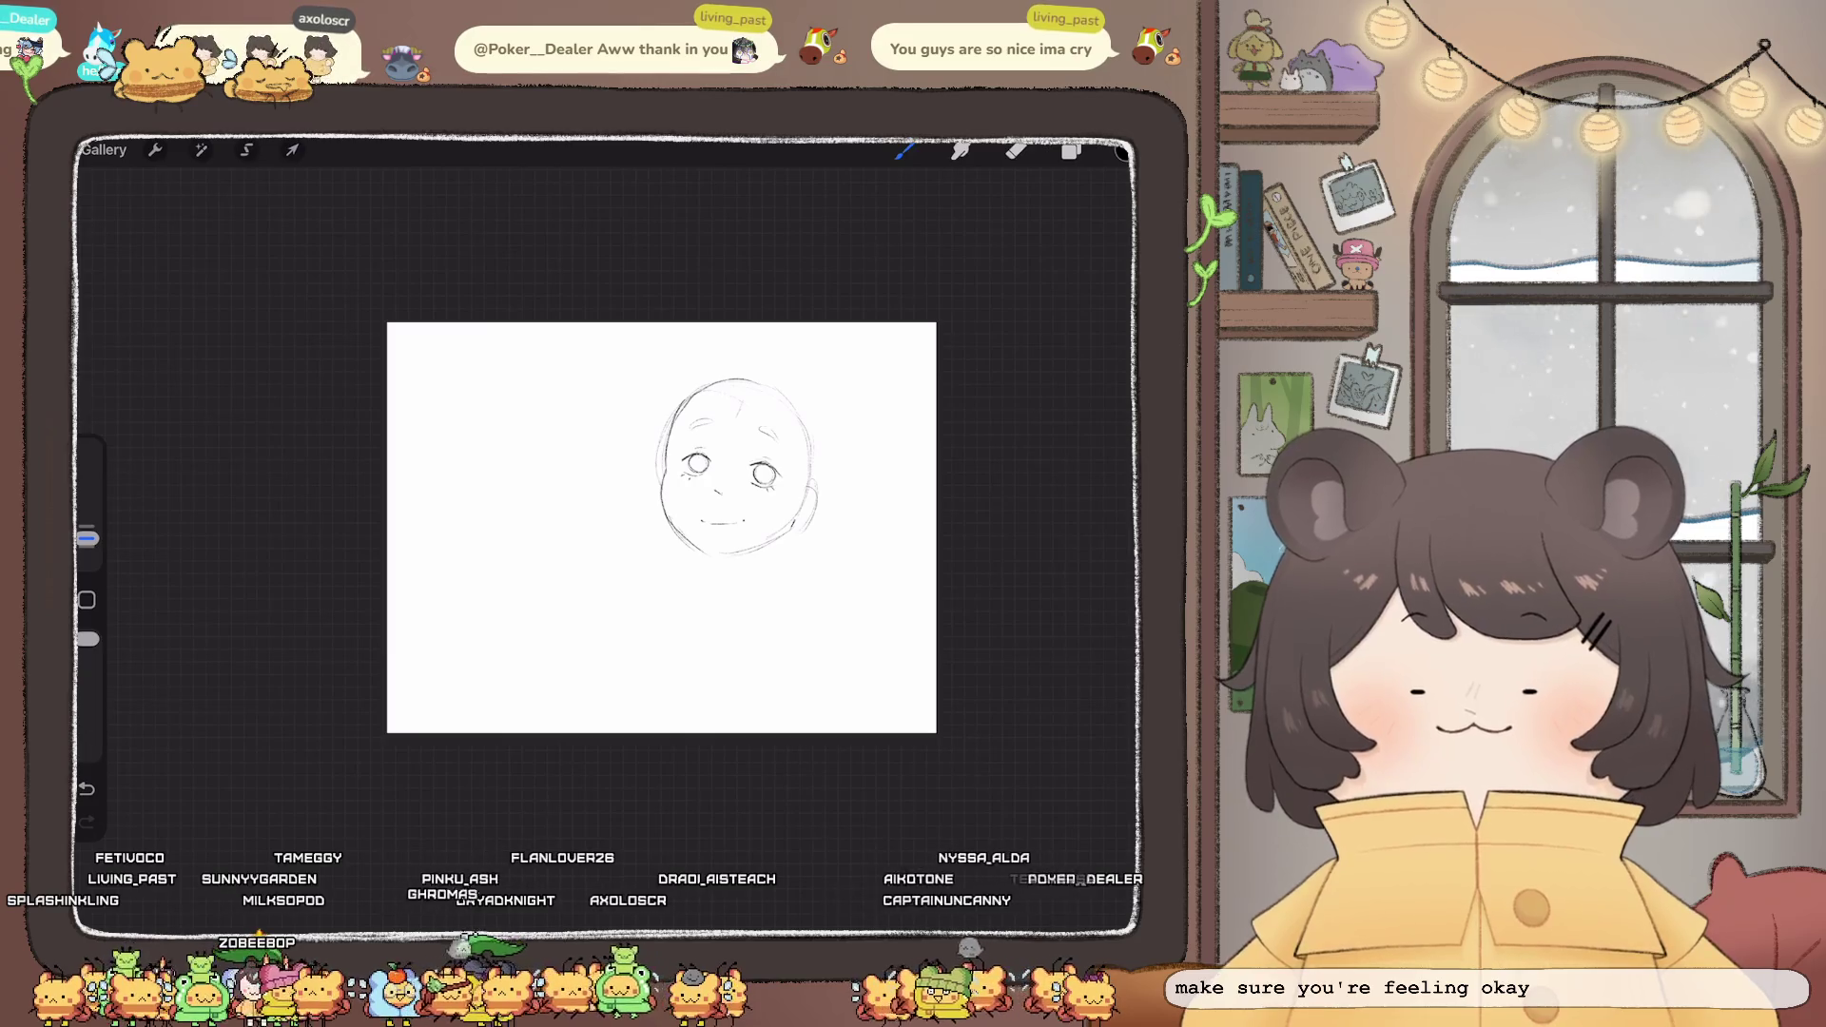
pyautogui.scroll(5, 661, 527)
pyautogui.press('e')
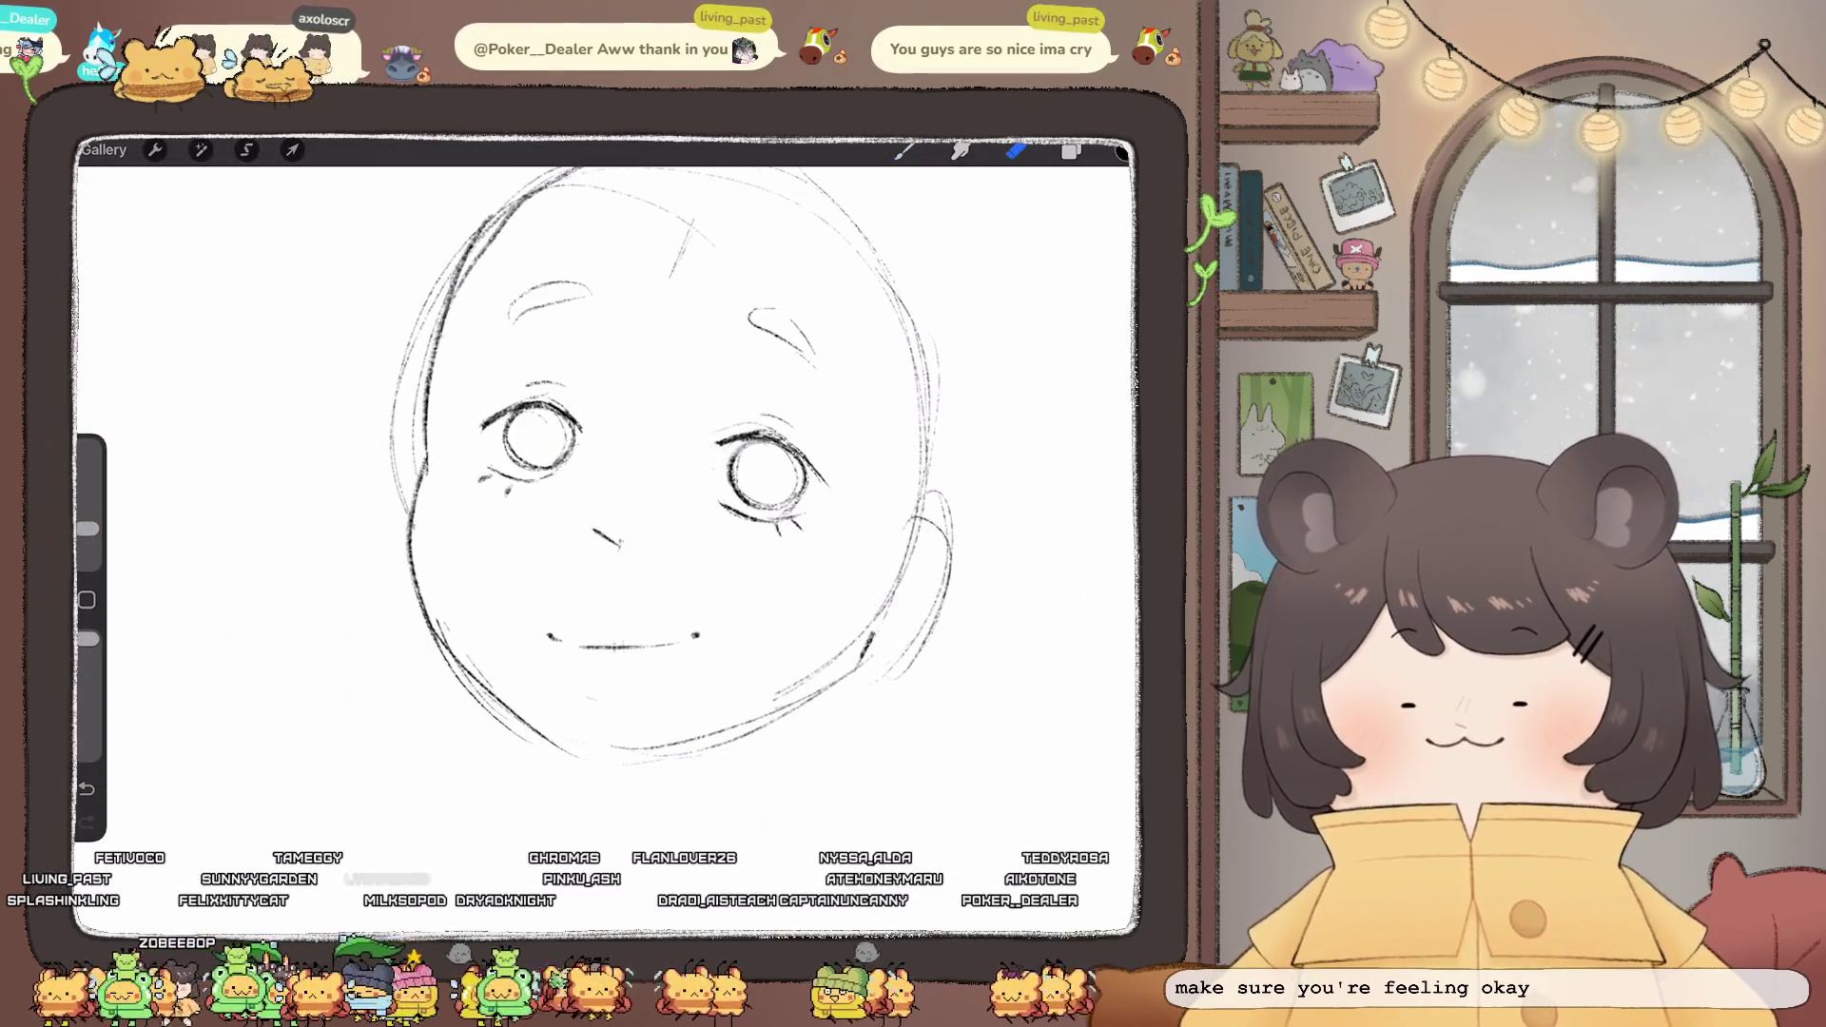
pyautogui.click(1016, 149)
pyautogui.click(1016, 150)
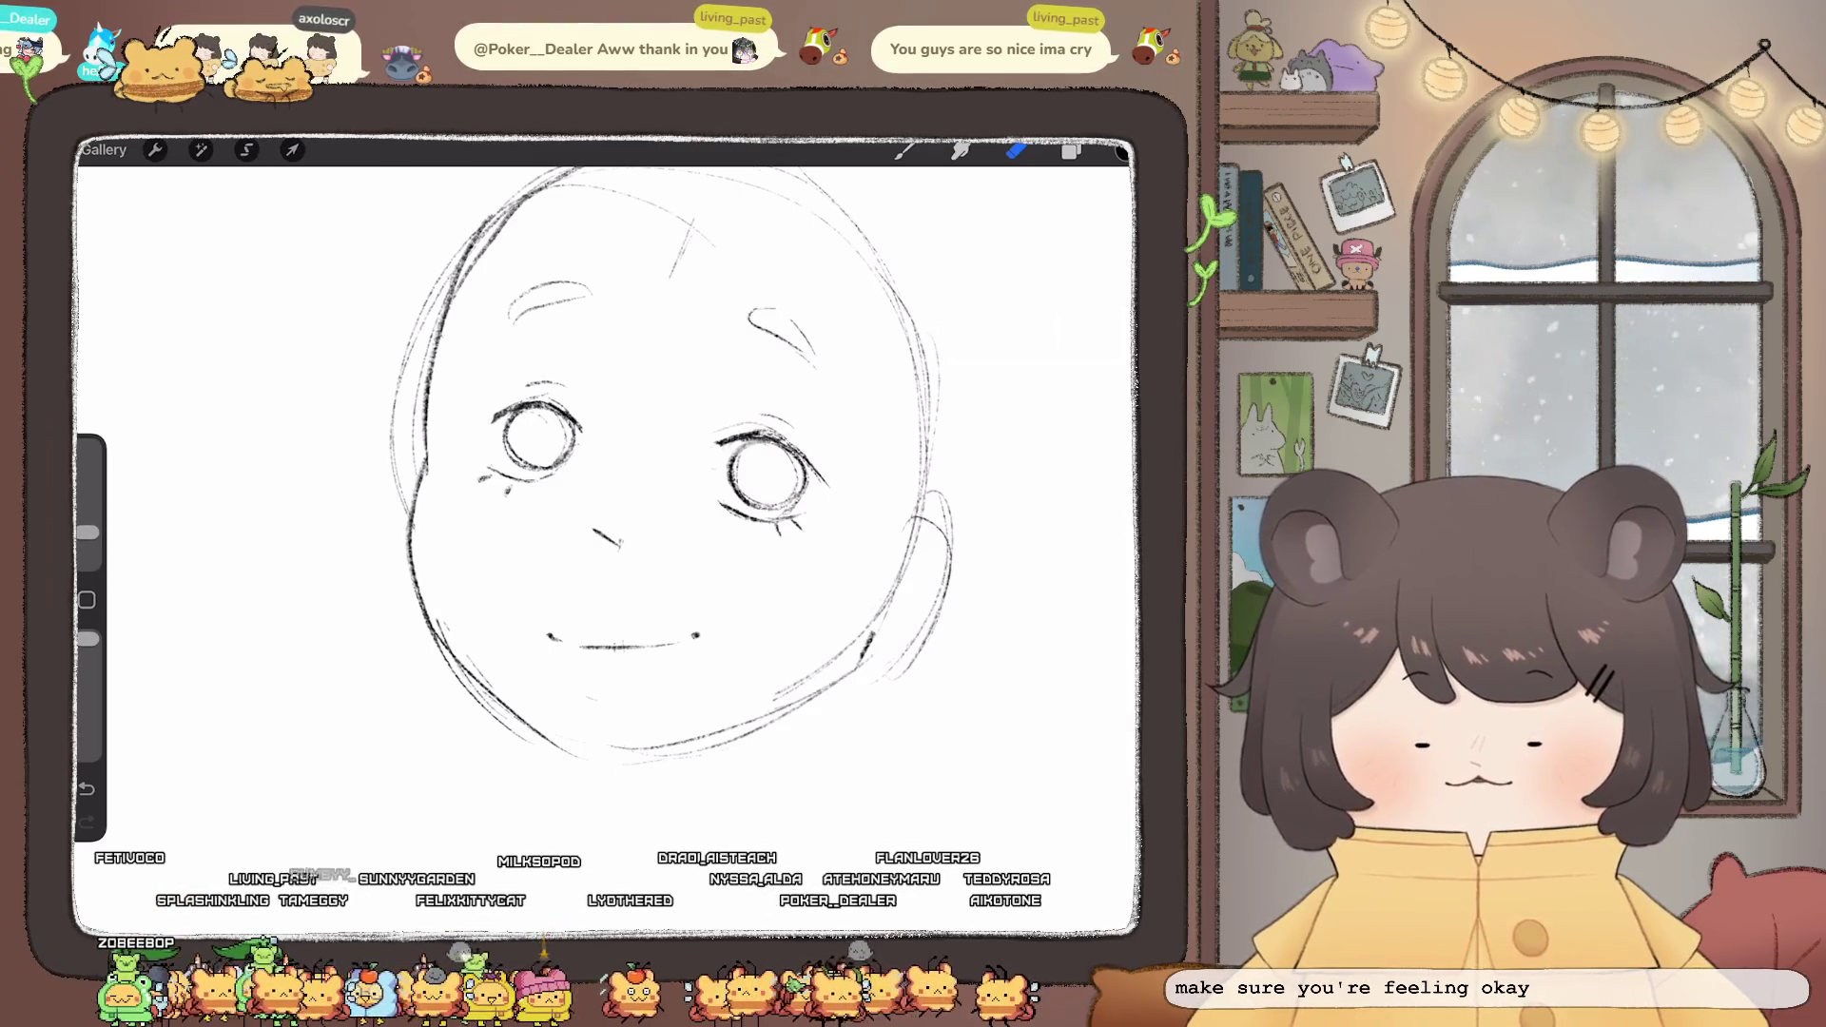
pyautogui.click(201, 149)
pyautogui.click(190, 723)
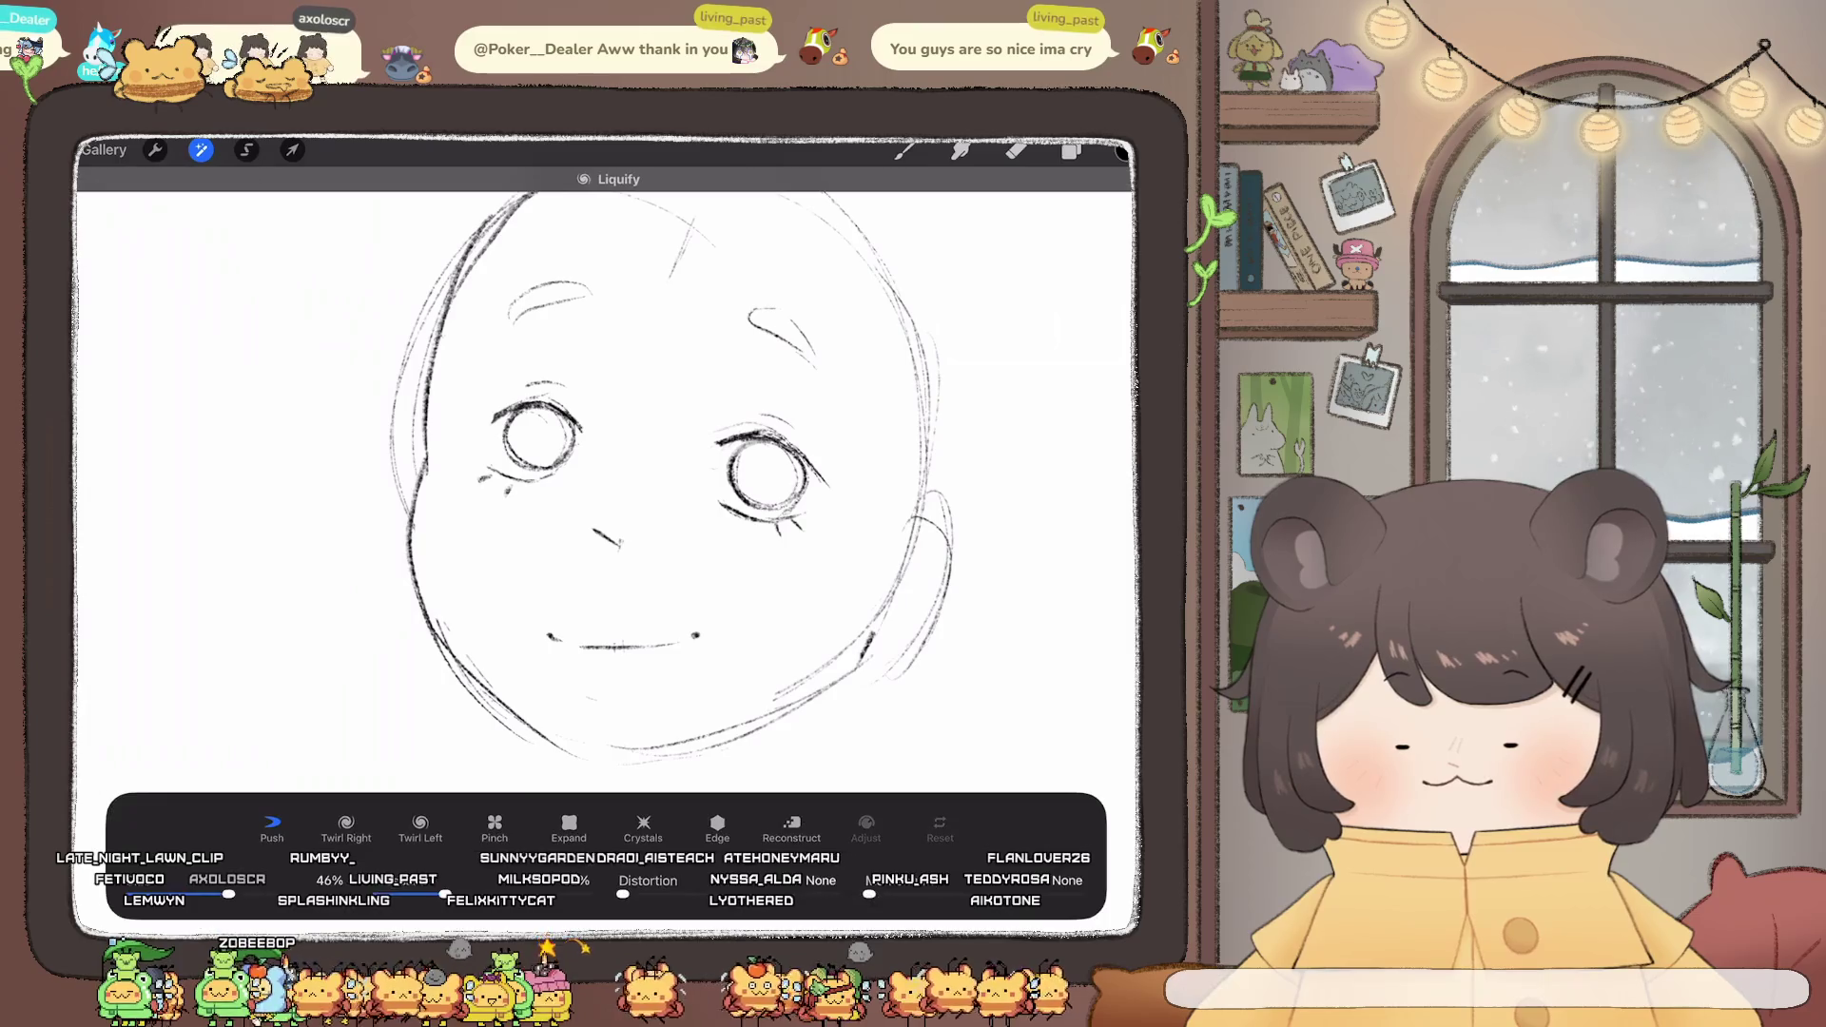
# - Shrink the Liquify brush to 27%, exit Liquify, and sketch bangs across the forehead
pyautogui.moveTo(229, 894); pyautogui.dragTo(185, 894)
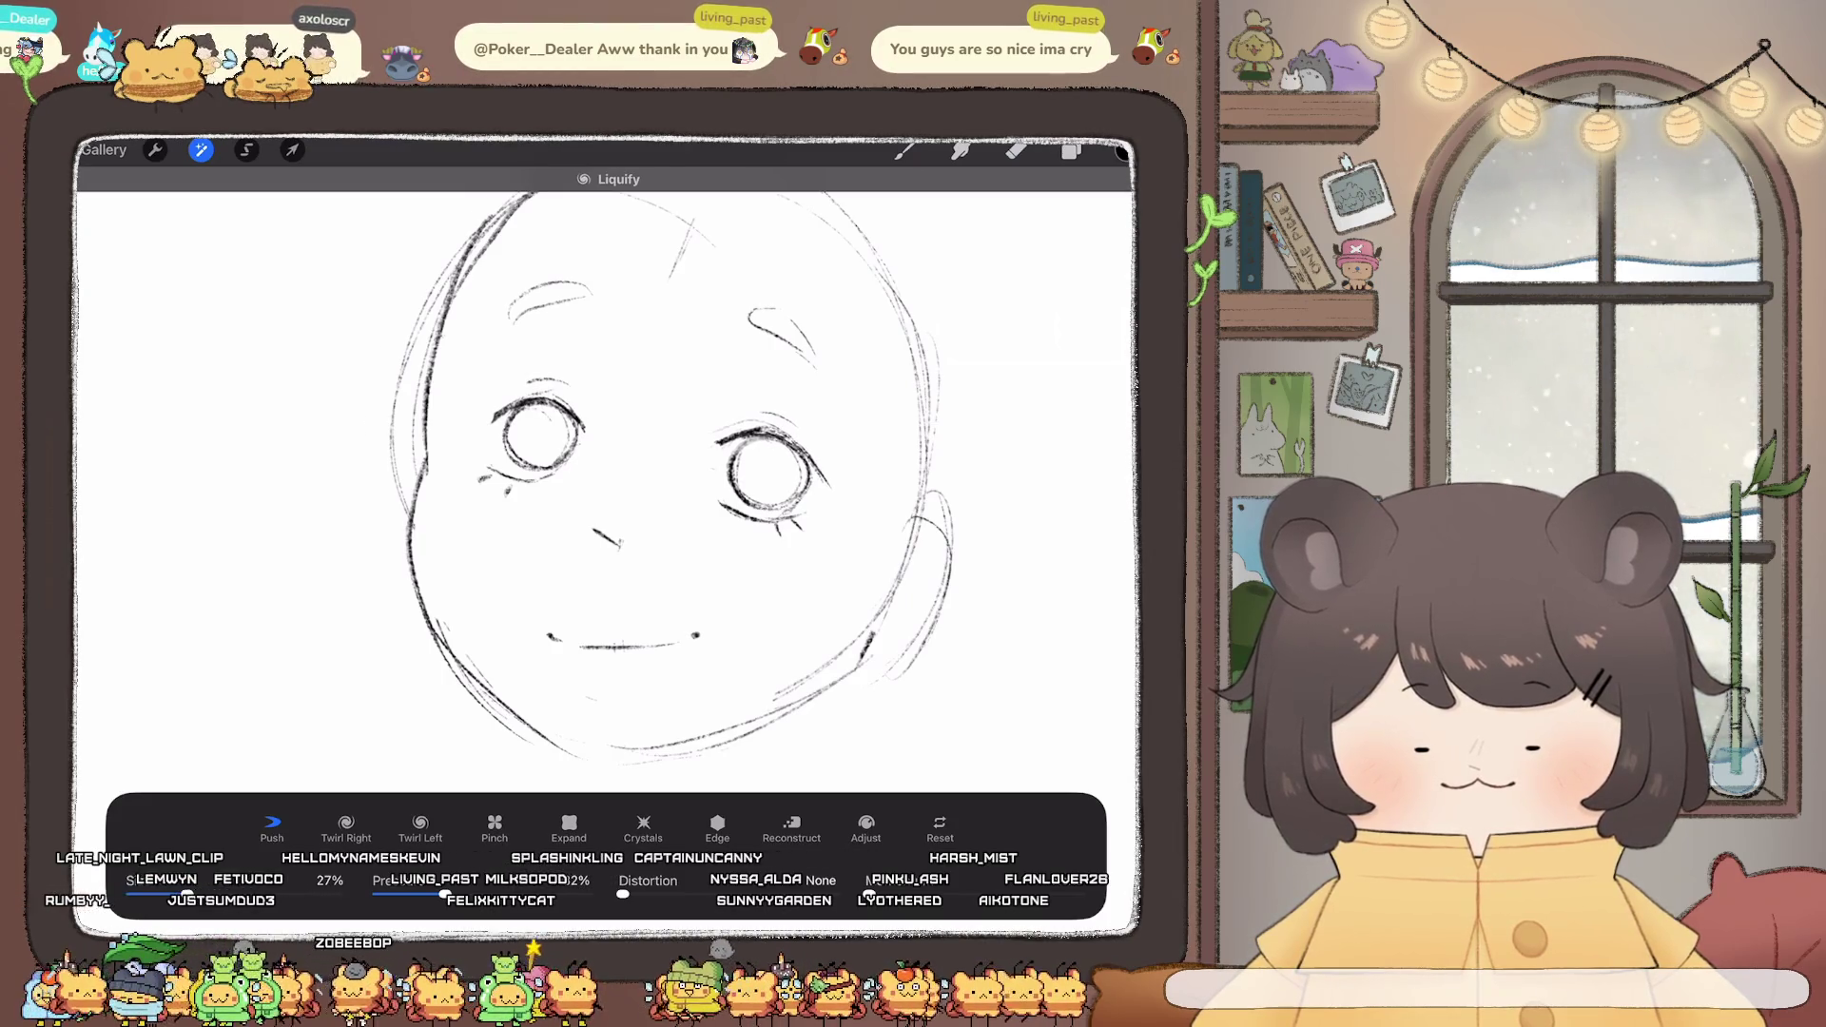
pyautogui.scroll(-5, 609, 476)
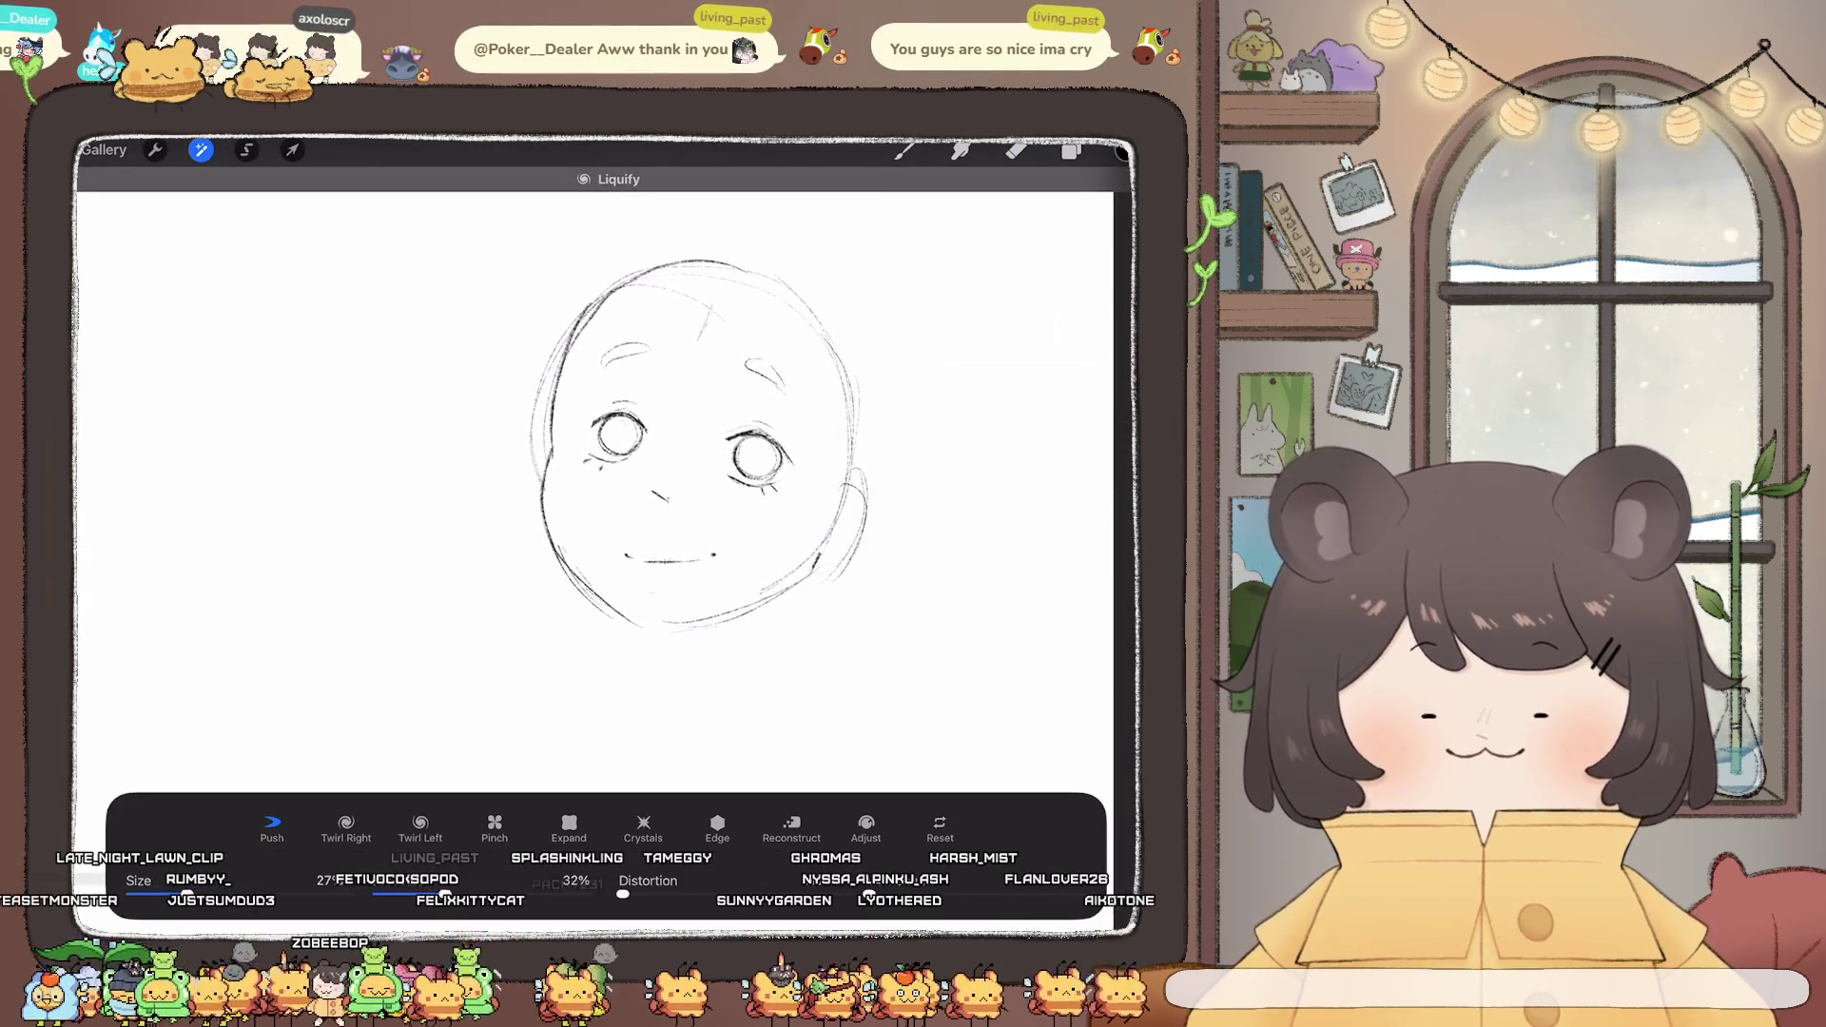
pyautogui.press('b')
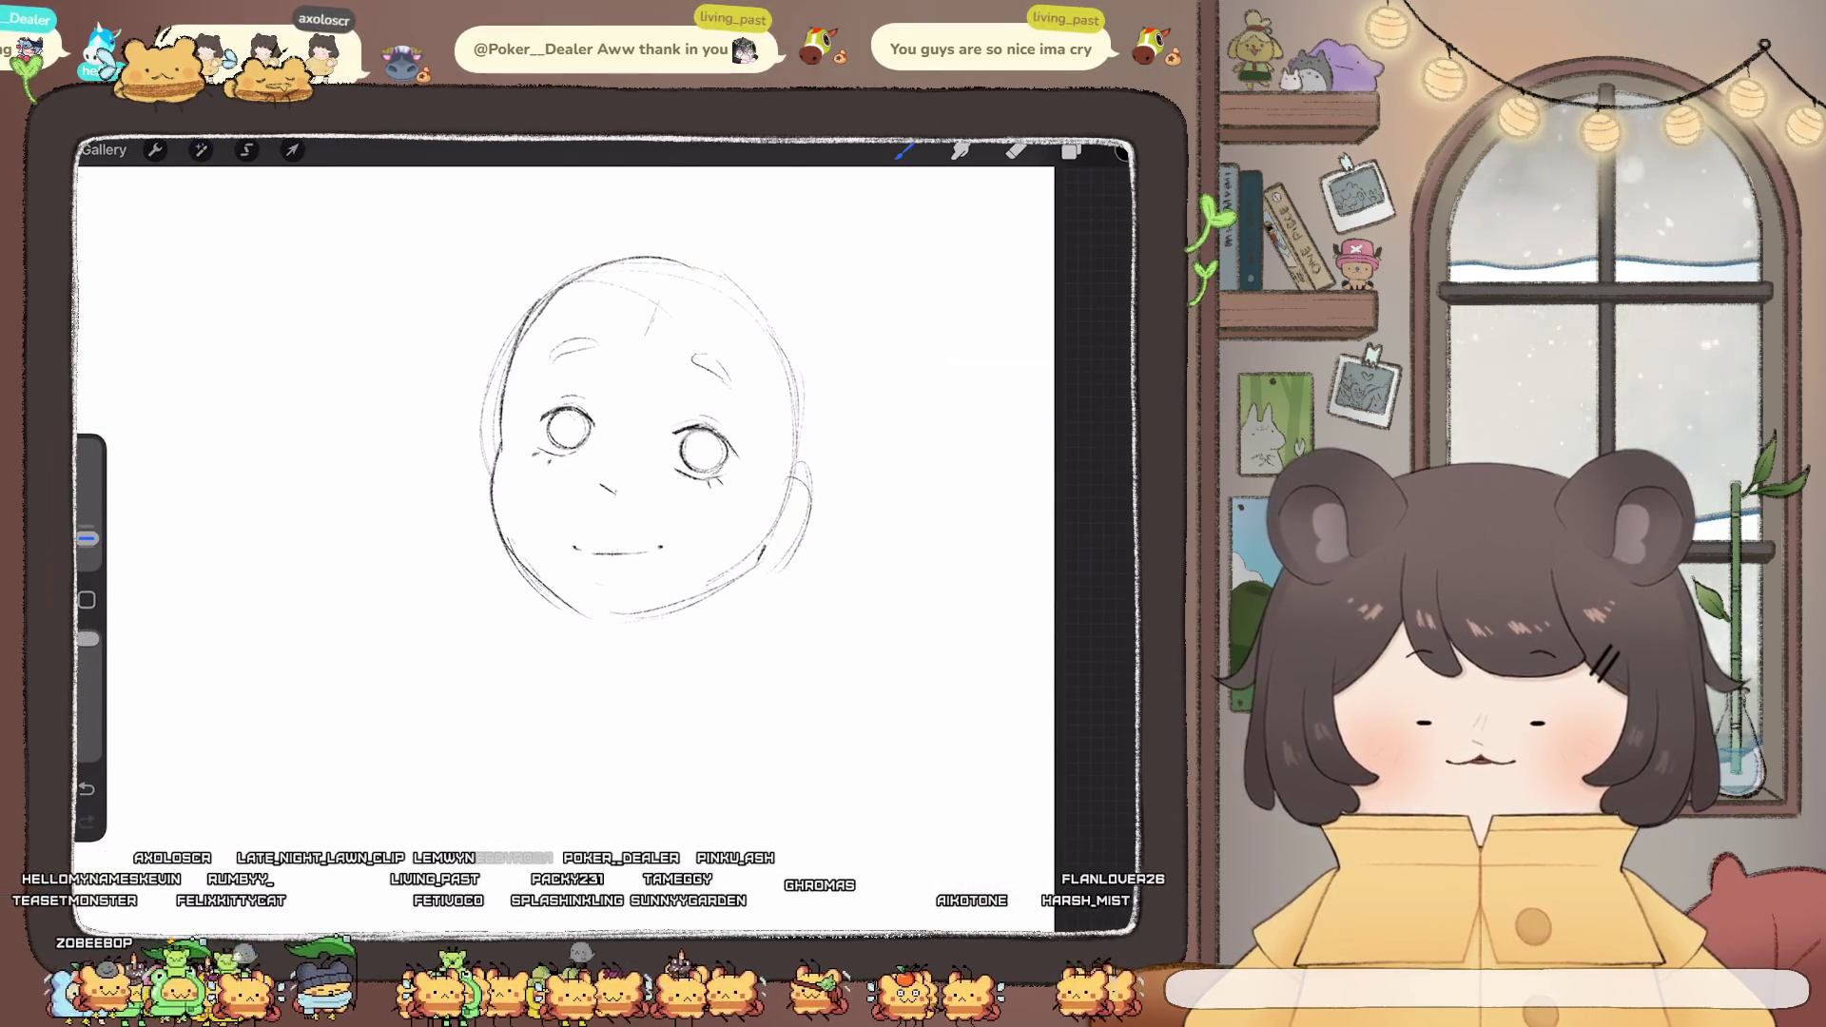
pyautogui.moveTo(611, 290); pyautogui.dragTo(628, 376)
pyautogui.moveTo(692, 309); pyautogui.dragTo(773, 432)
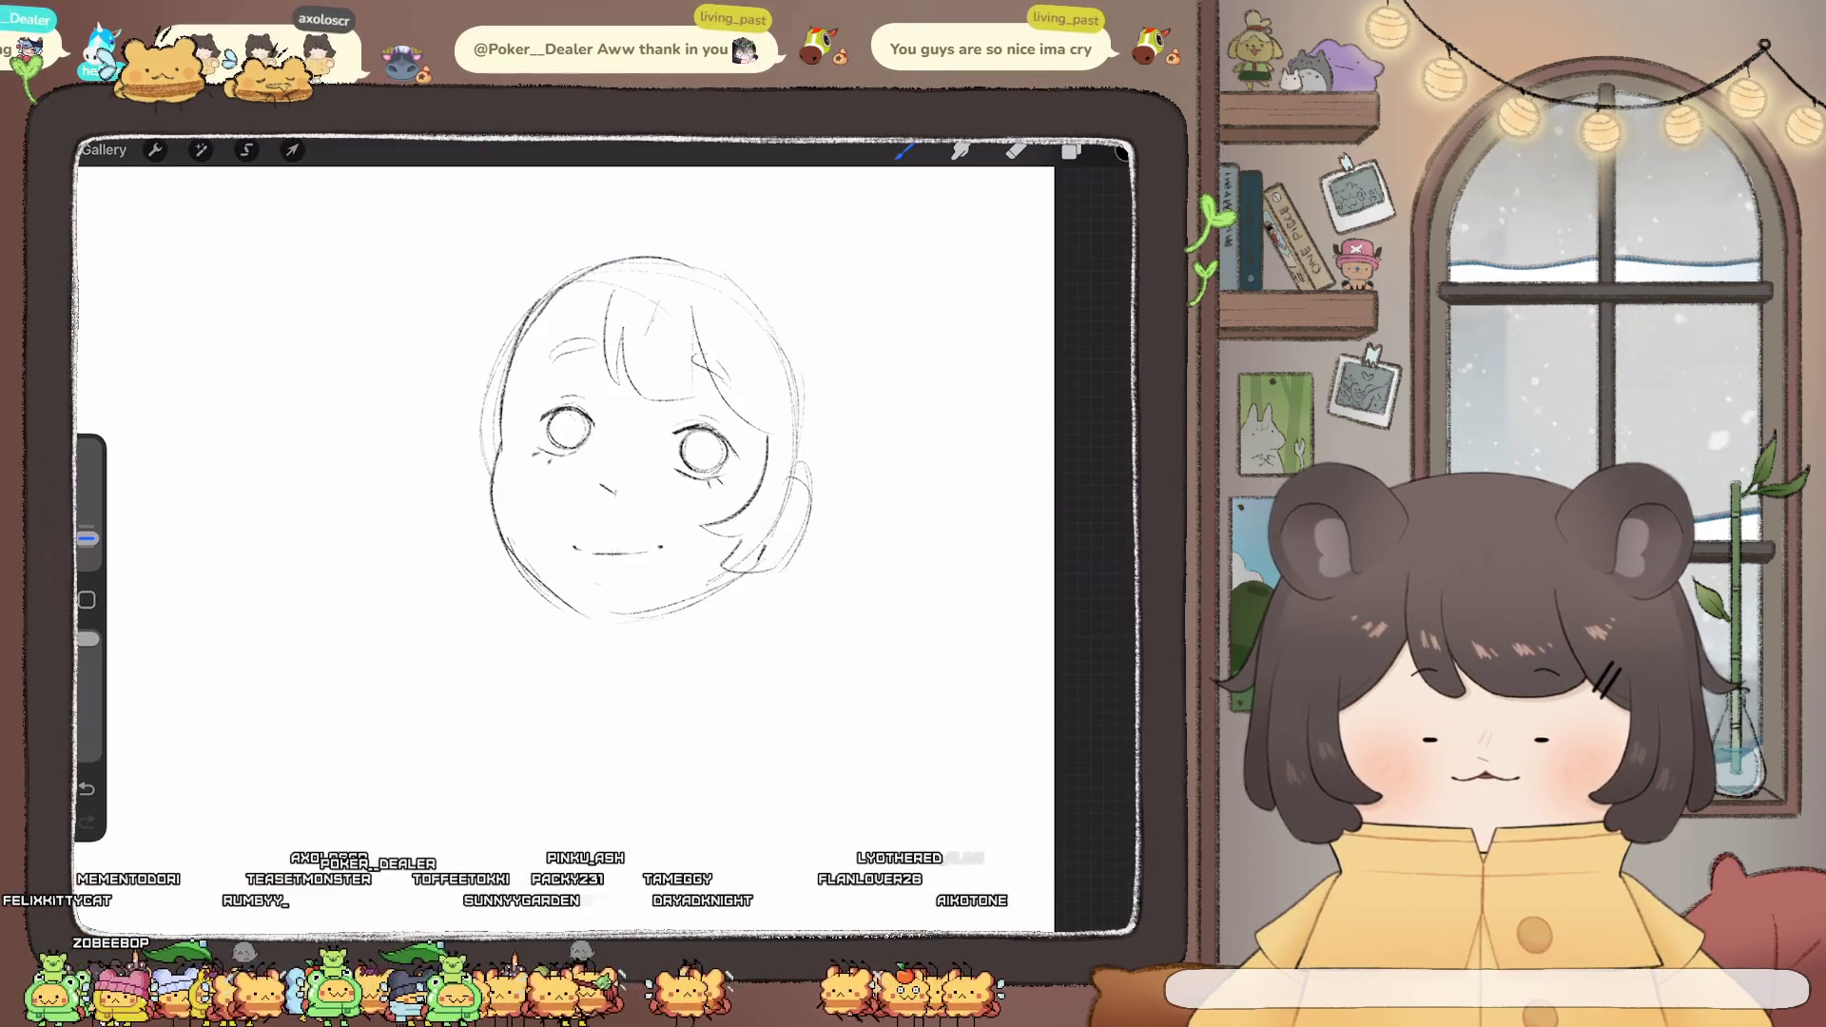
# - Outline the hair down the right cheek, erase stray marks, and undo failed left strands
pyautogui.moveTo(807, 428); pyautogui.dragTo(792, 557)
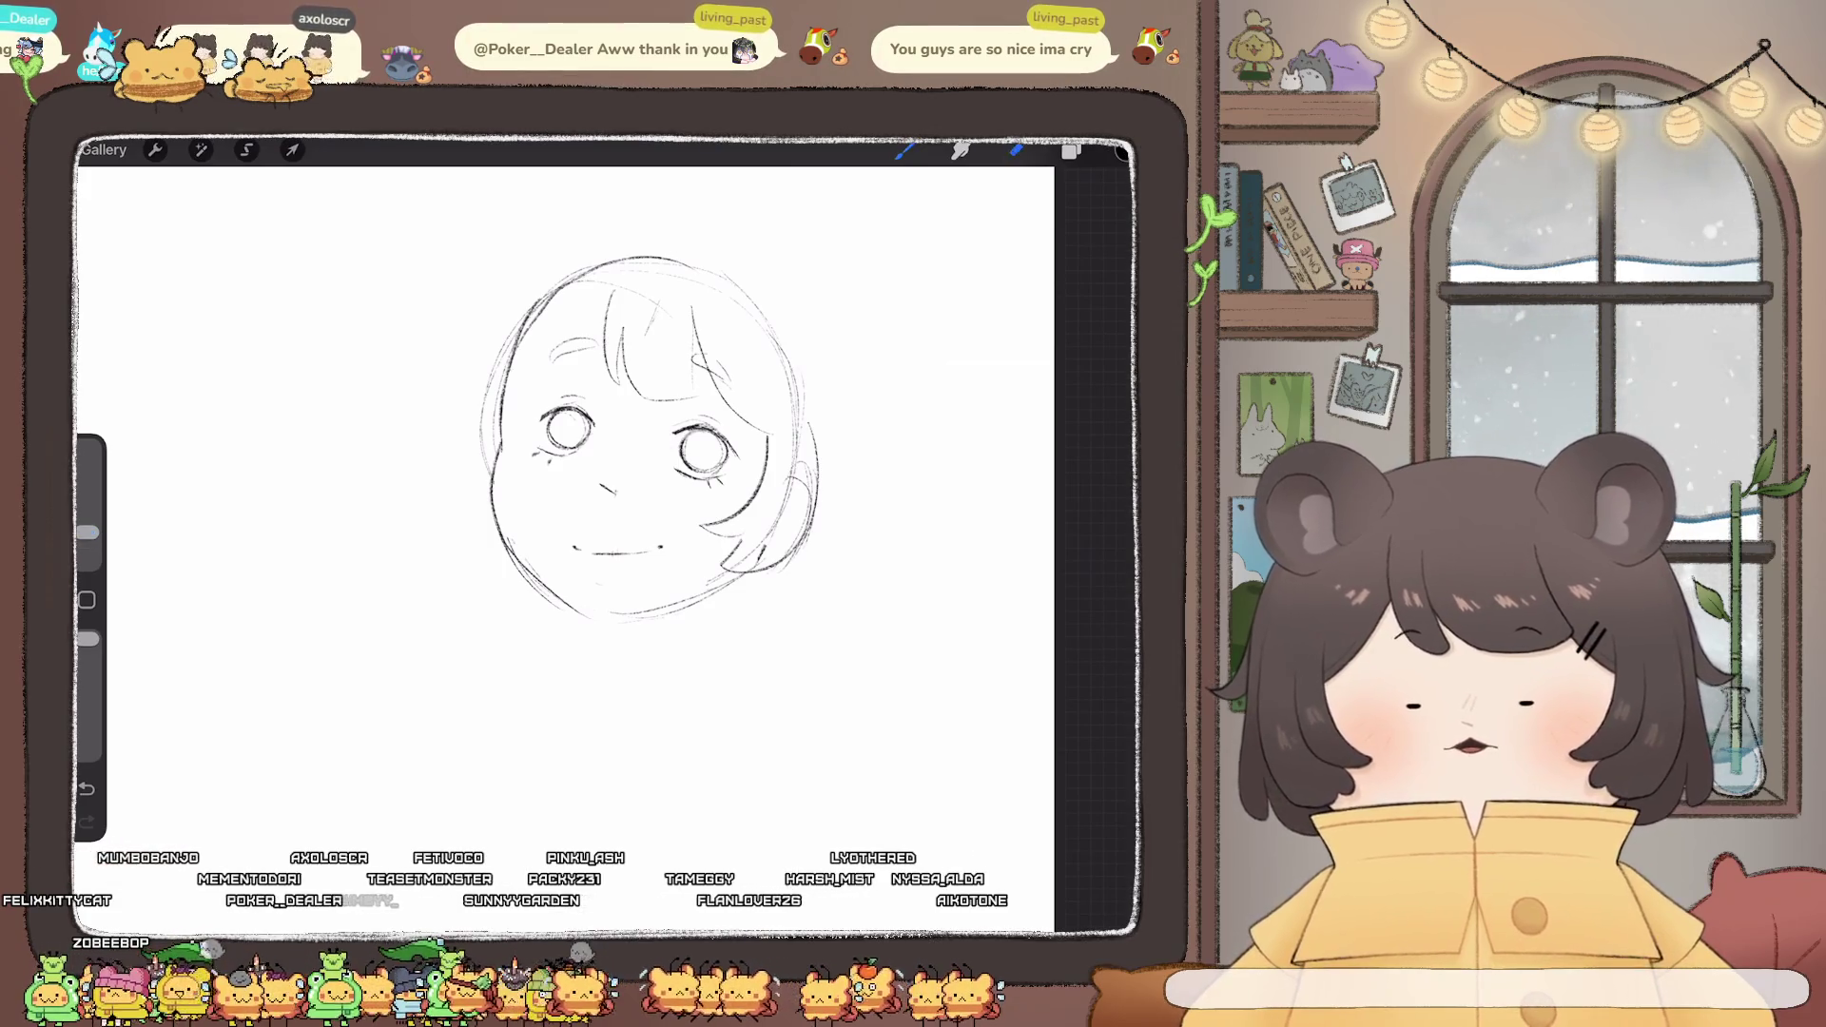
pyautogui.moveTo(782, 490); pyautogui.dragTo(752, 560)
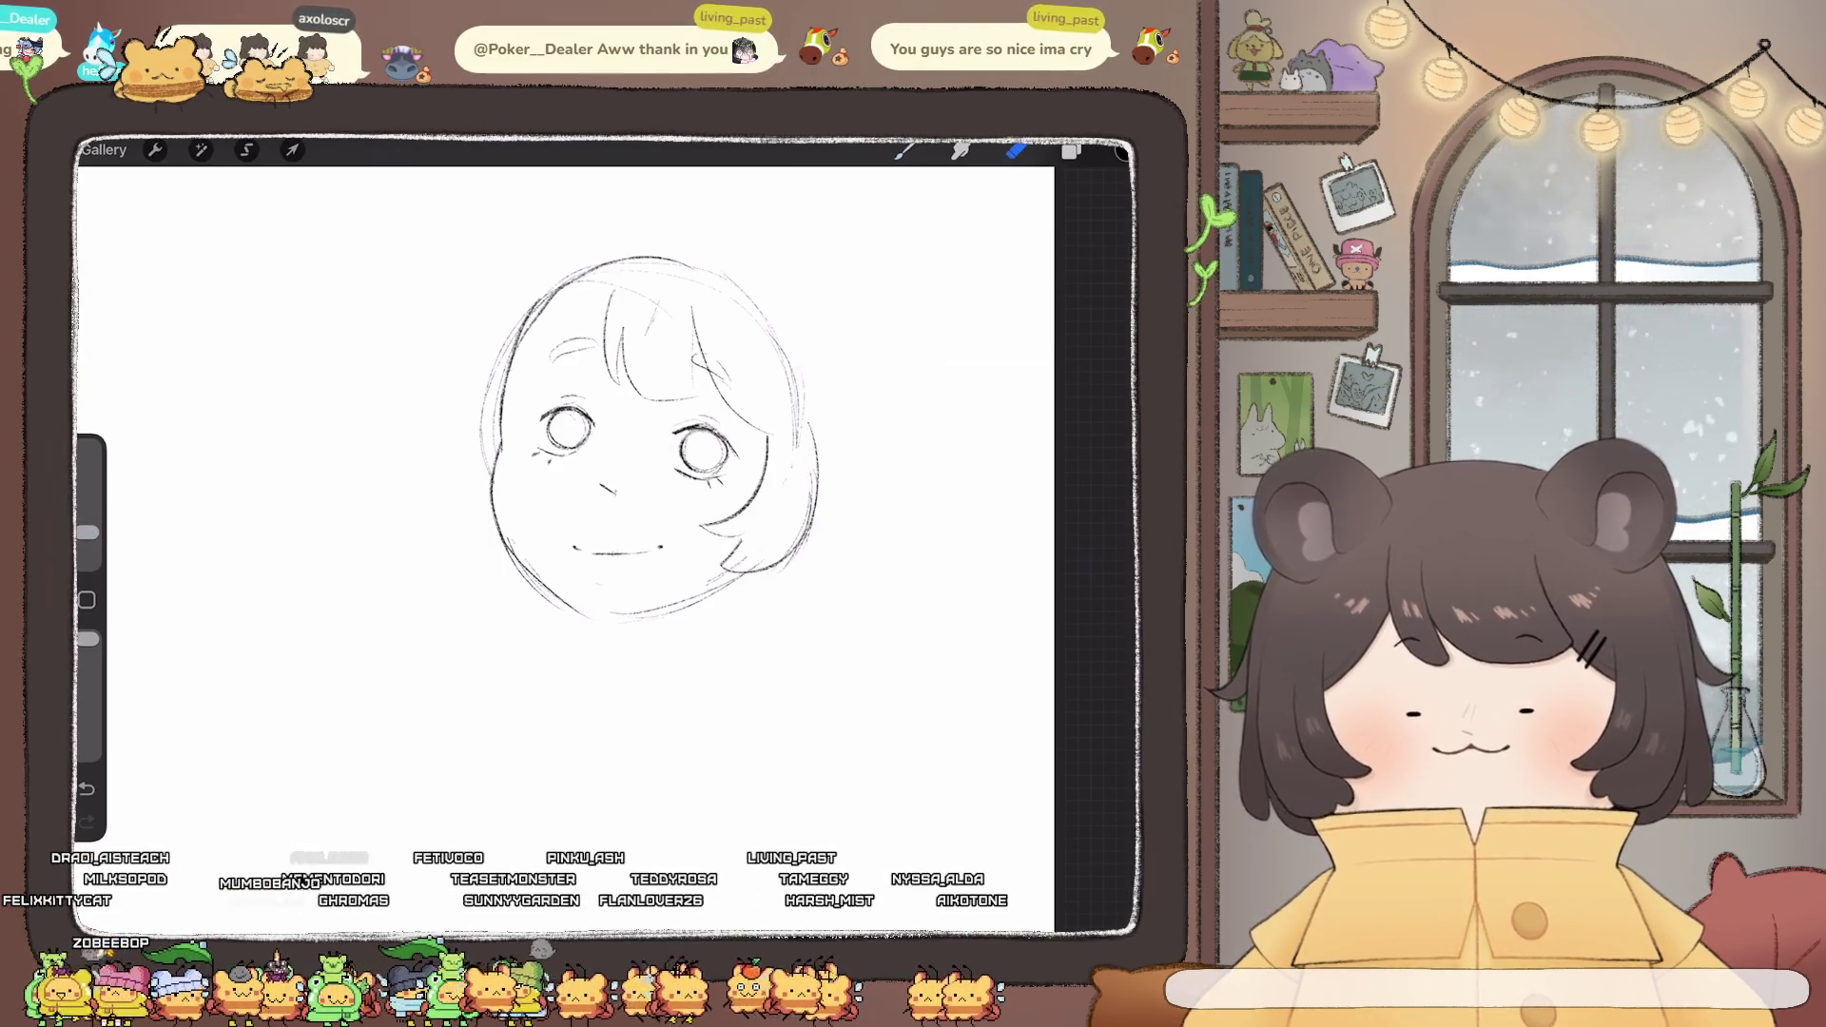
pyautogui.press('b')
pyautogui.moveTo(605, 310); pyautogui.dragTo(562, 337)
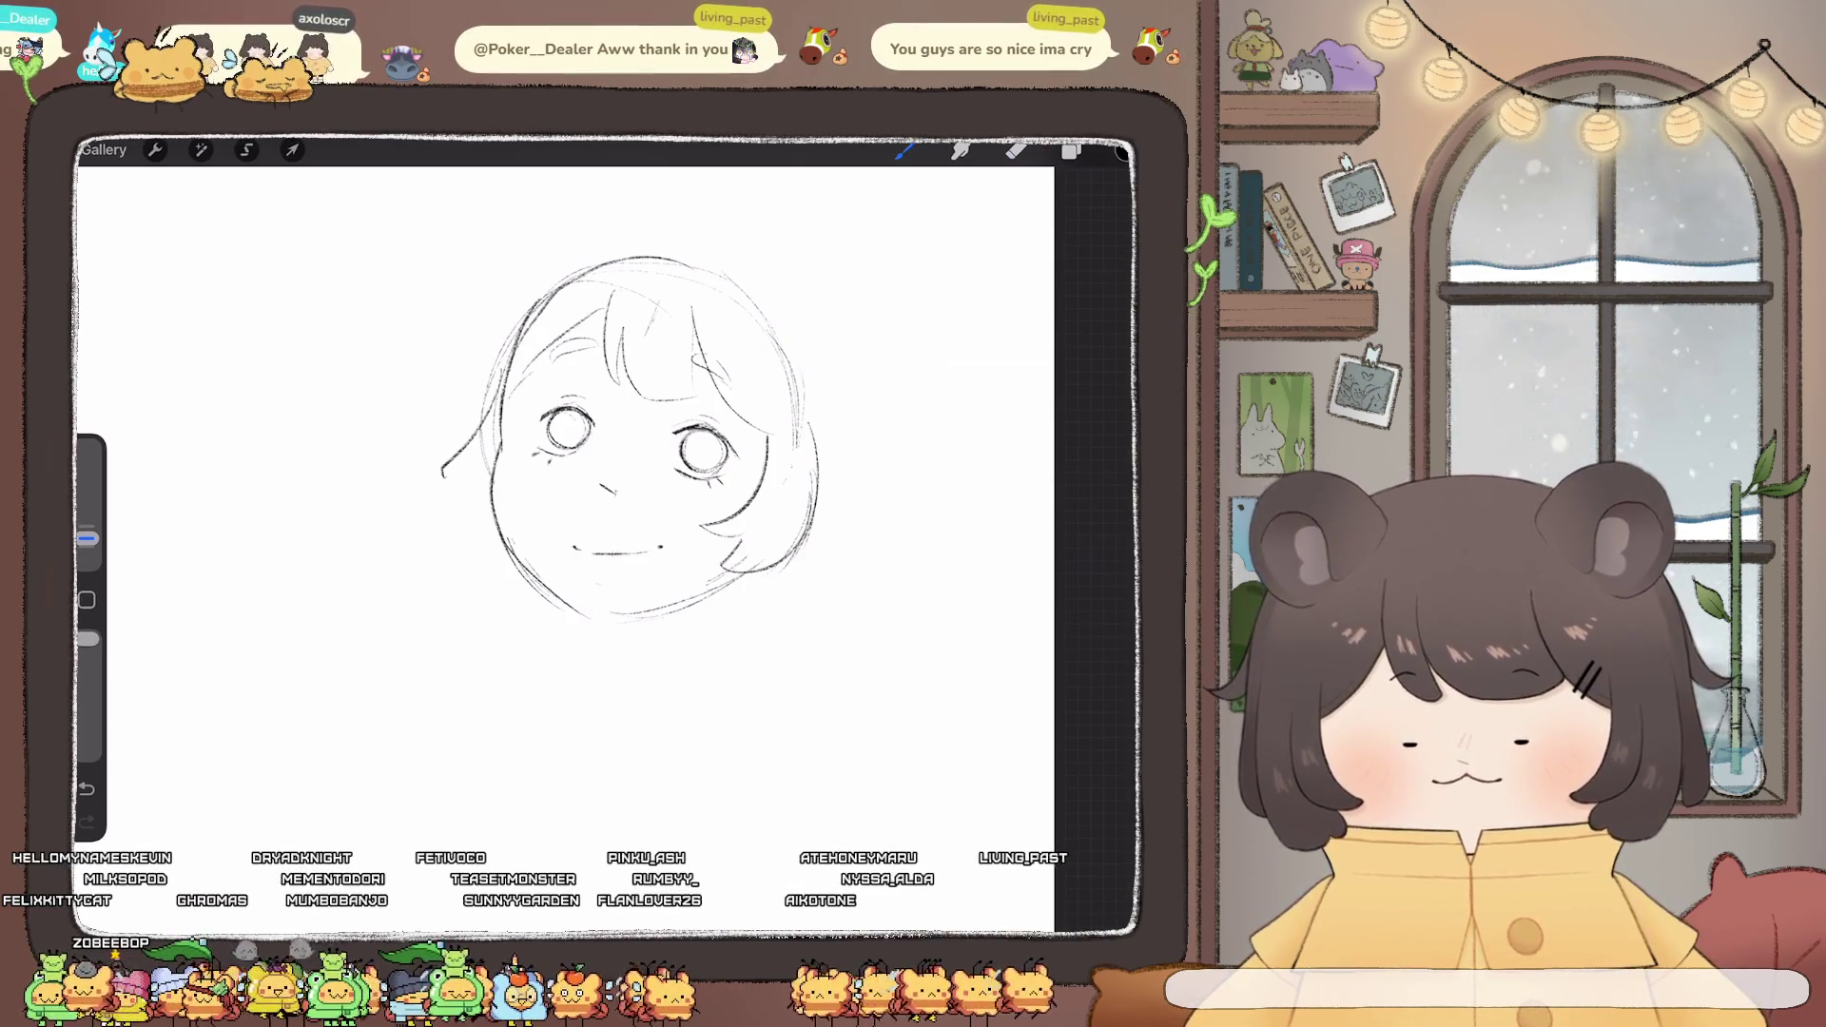
pyautogui.hotkey('ctrl', 'z')
pyautogui.moveTo(487, 380); pyautogui.dragTo(489, 480)
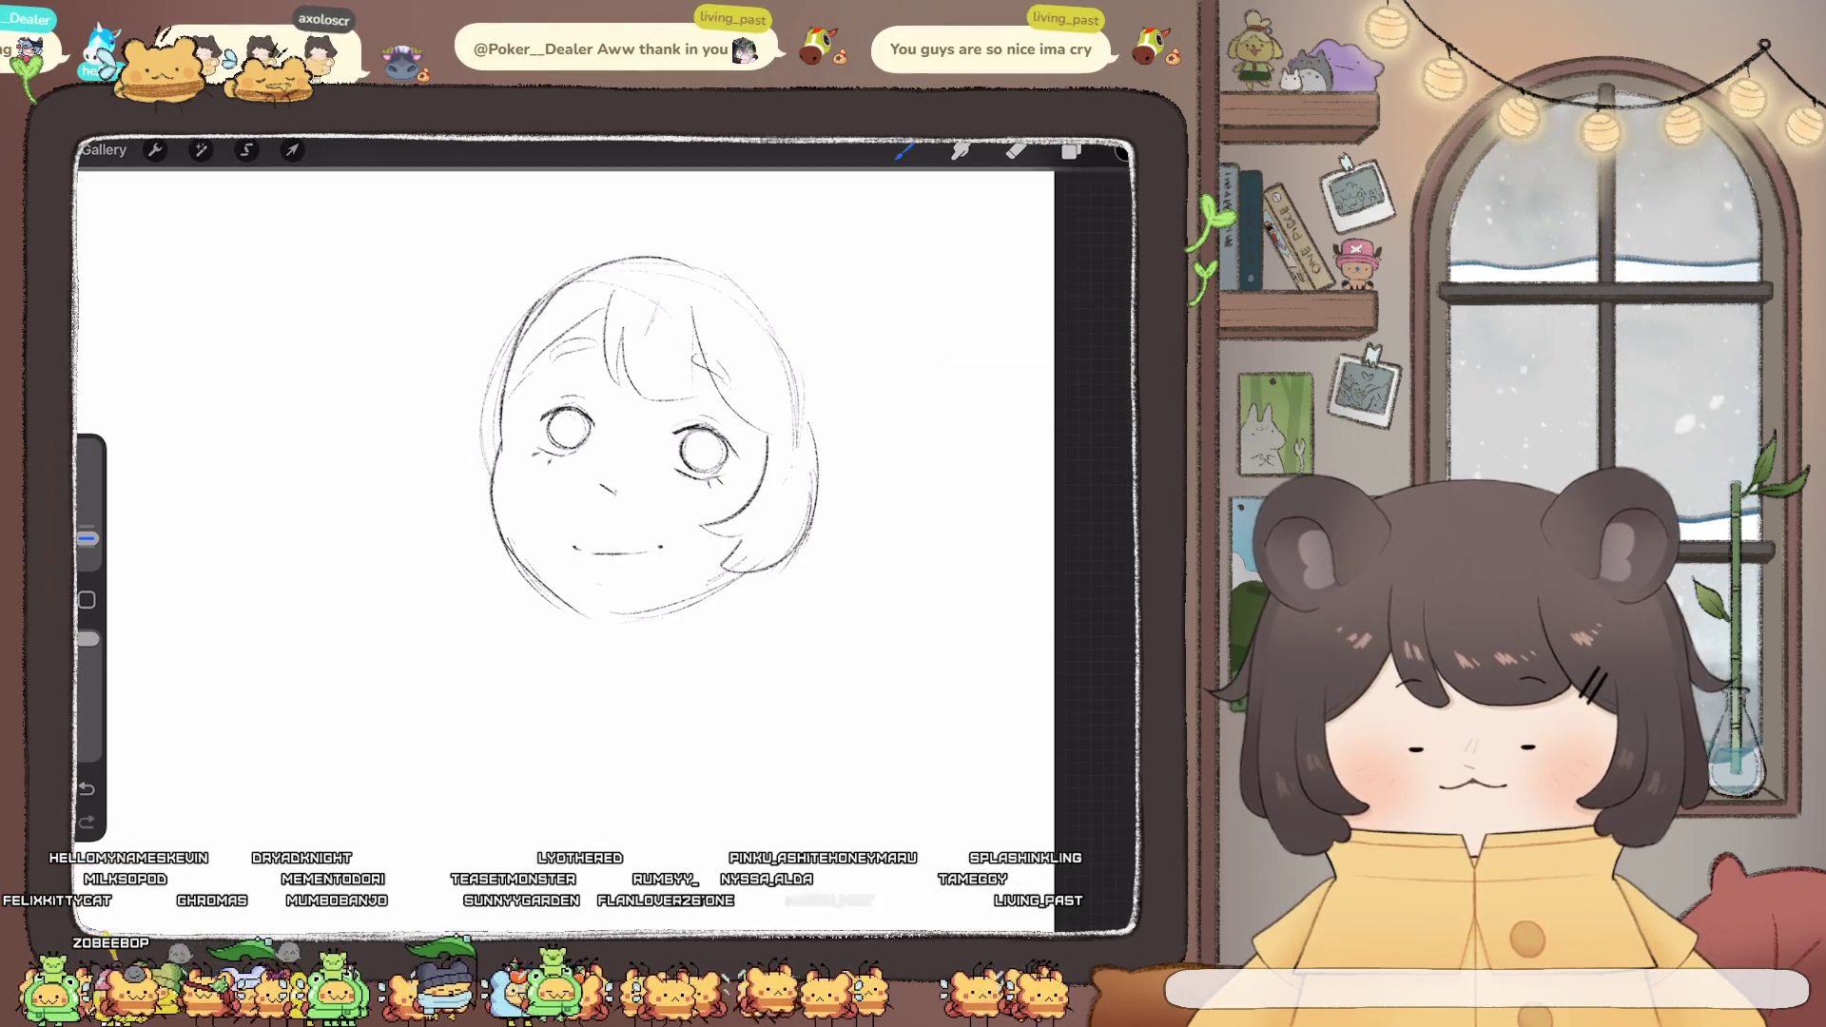
pyautogui.moveTo(497, 408)
pyautogui.mouseDown()
pyautogui.moveTo(436, 473)
pyautogui.moveTo(494, 547)
pyautogui.mouseUp()
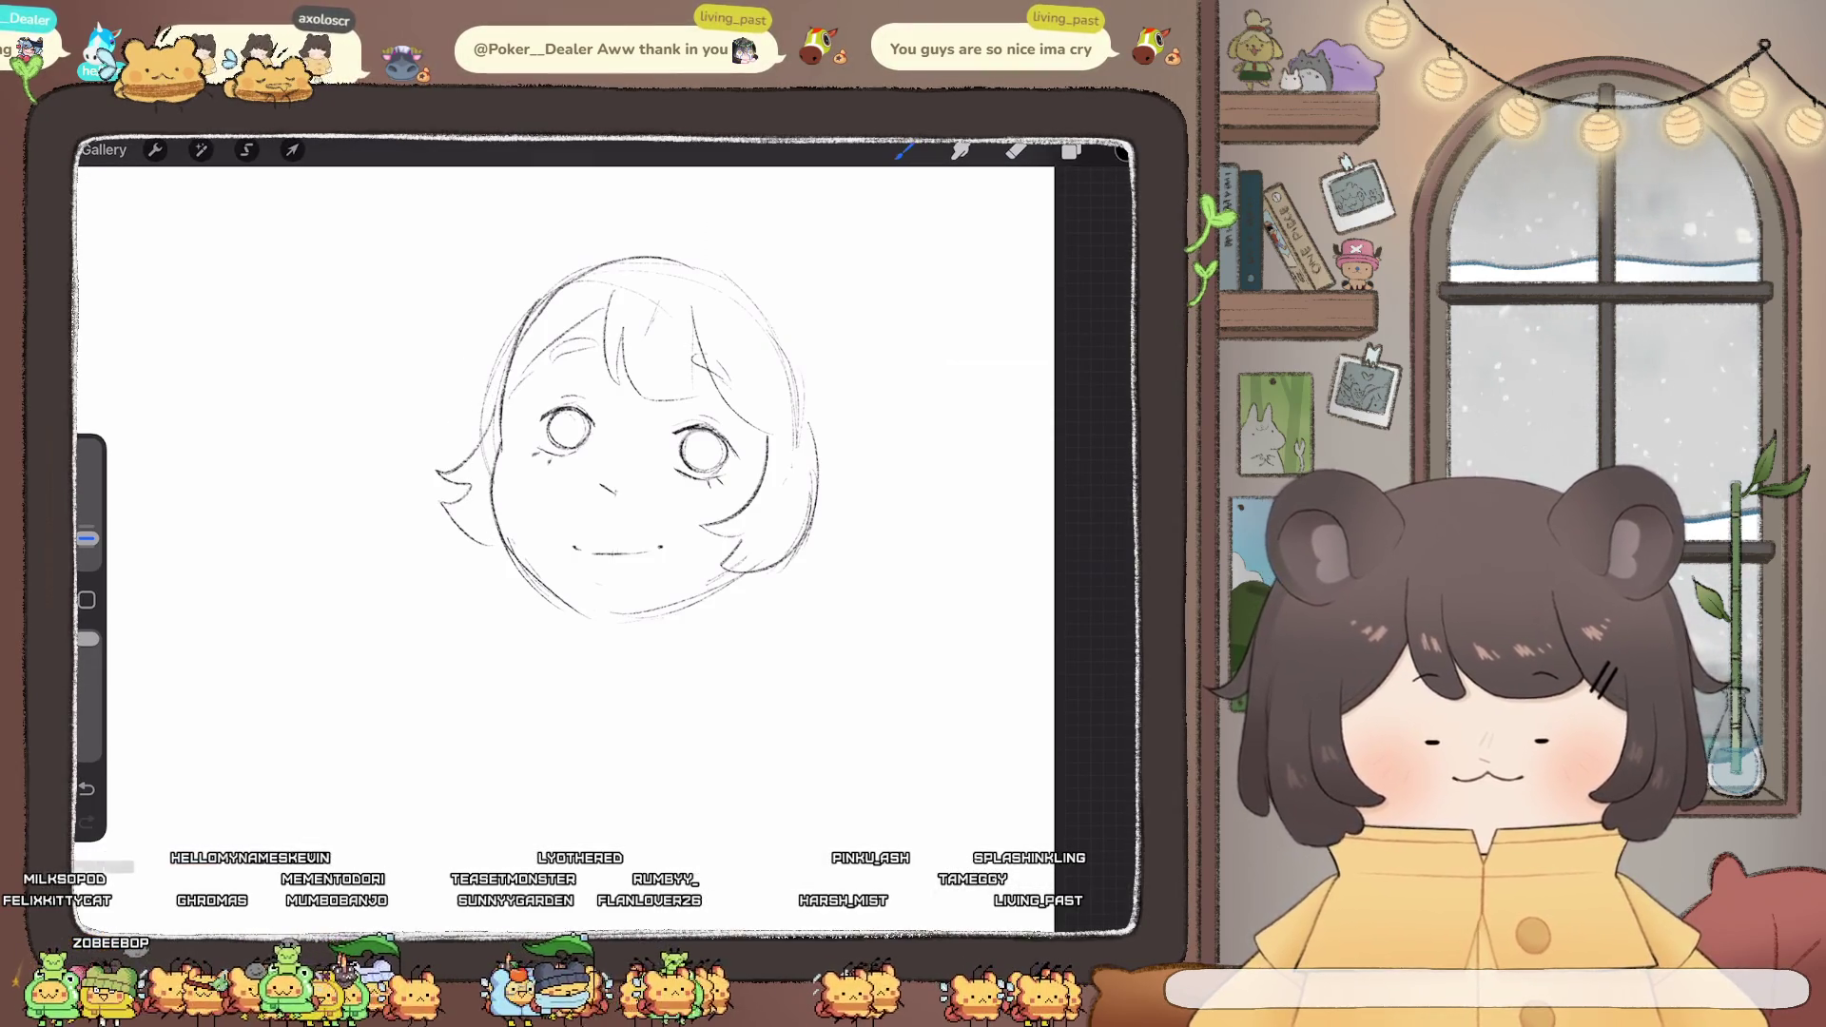
pyautogui.hotkey('ctrl', 'z')
pyautogui.hotkey('ctrl', 'z')
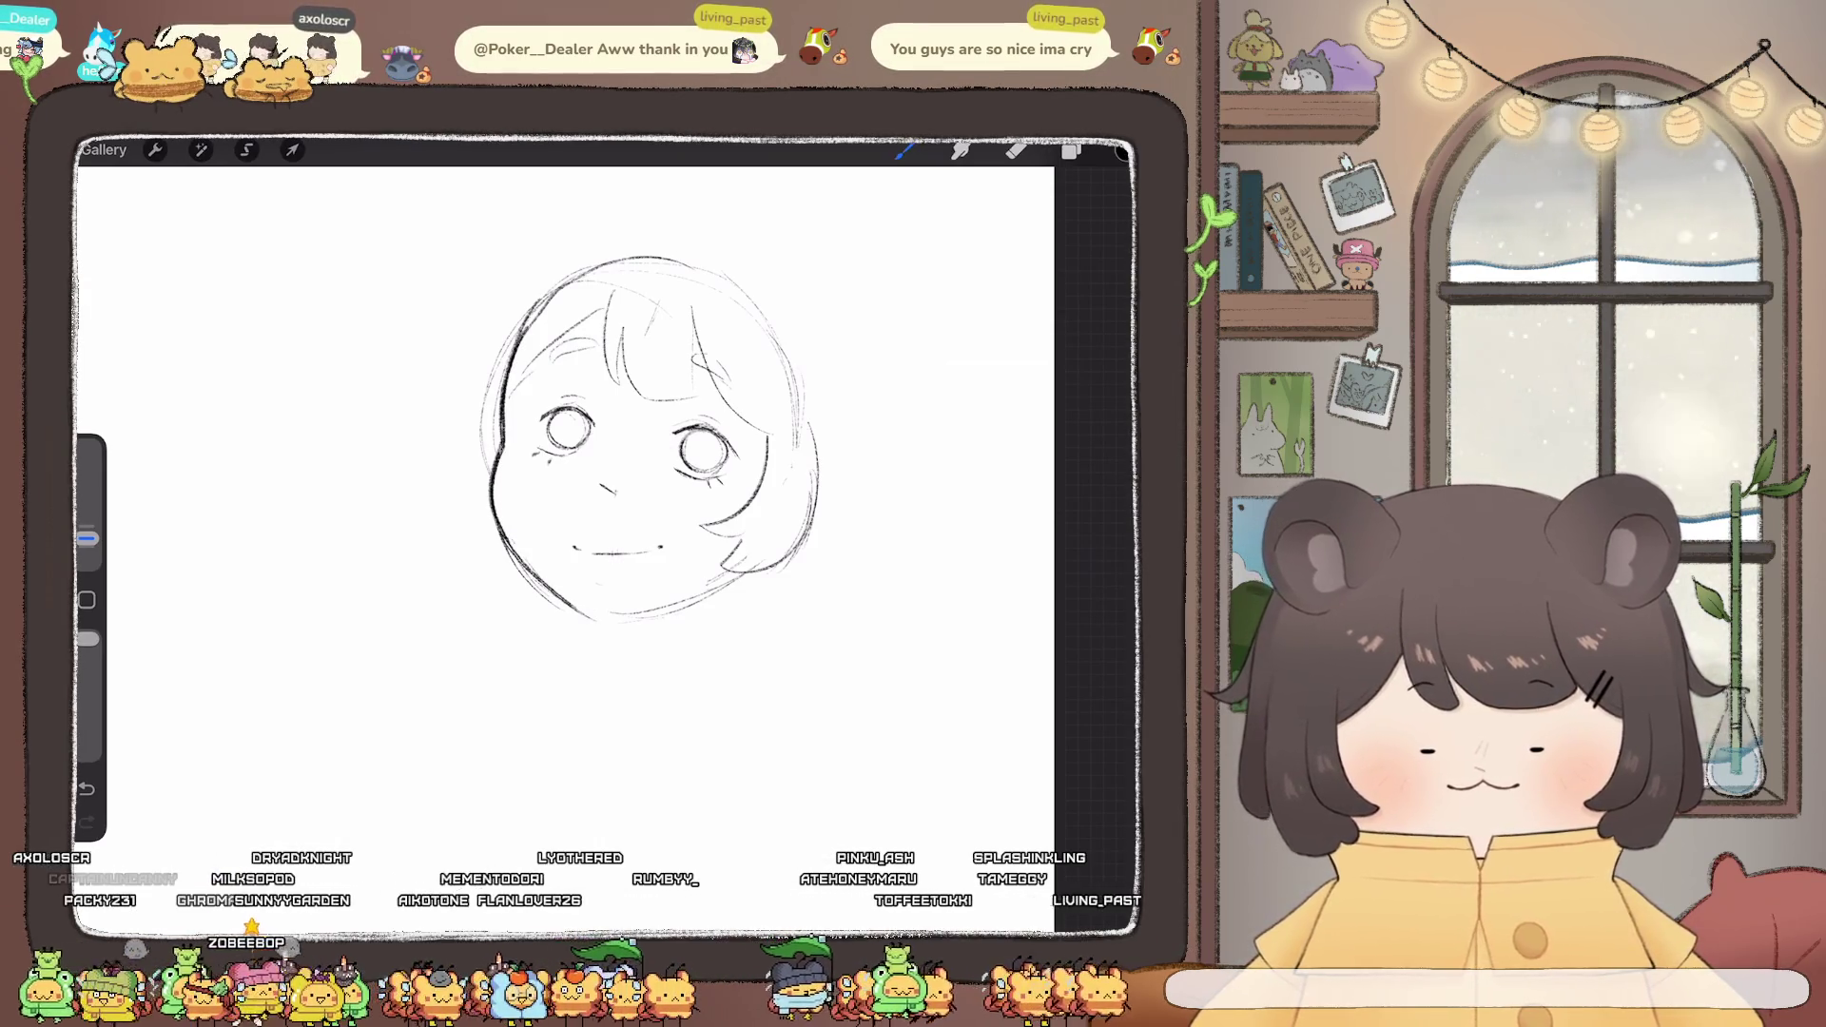
# - Draw a round bun above the head's top right, redoing and undoing strokes
pyautogui.moveTo(782, 274)
pyautogui.mouseDown()
pyautogui.moveTo(850, 285)
pyautogui.moveTo(825, 371)
pyautogui.mouseUp()
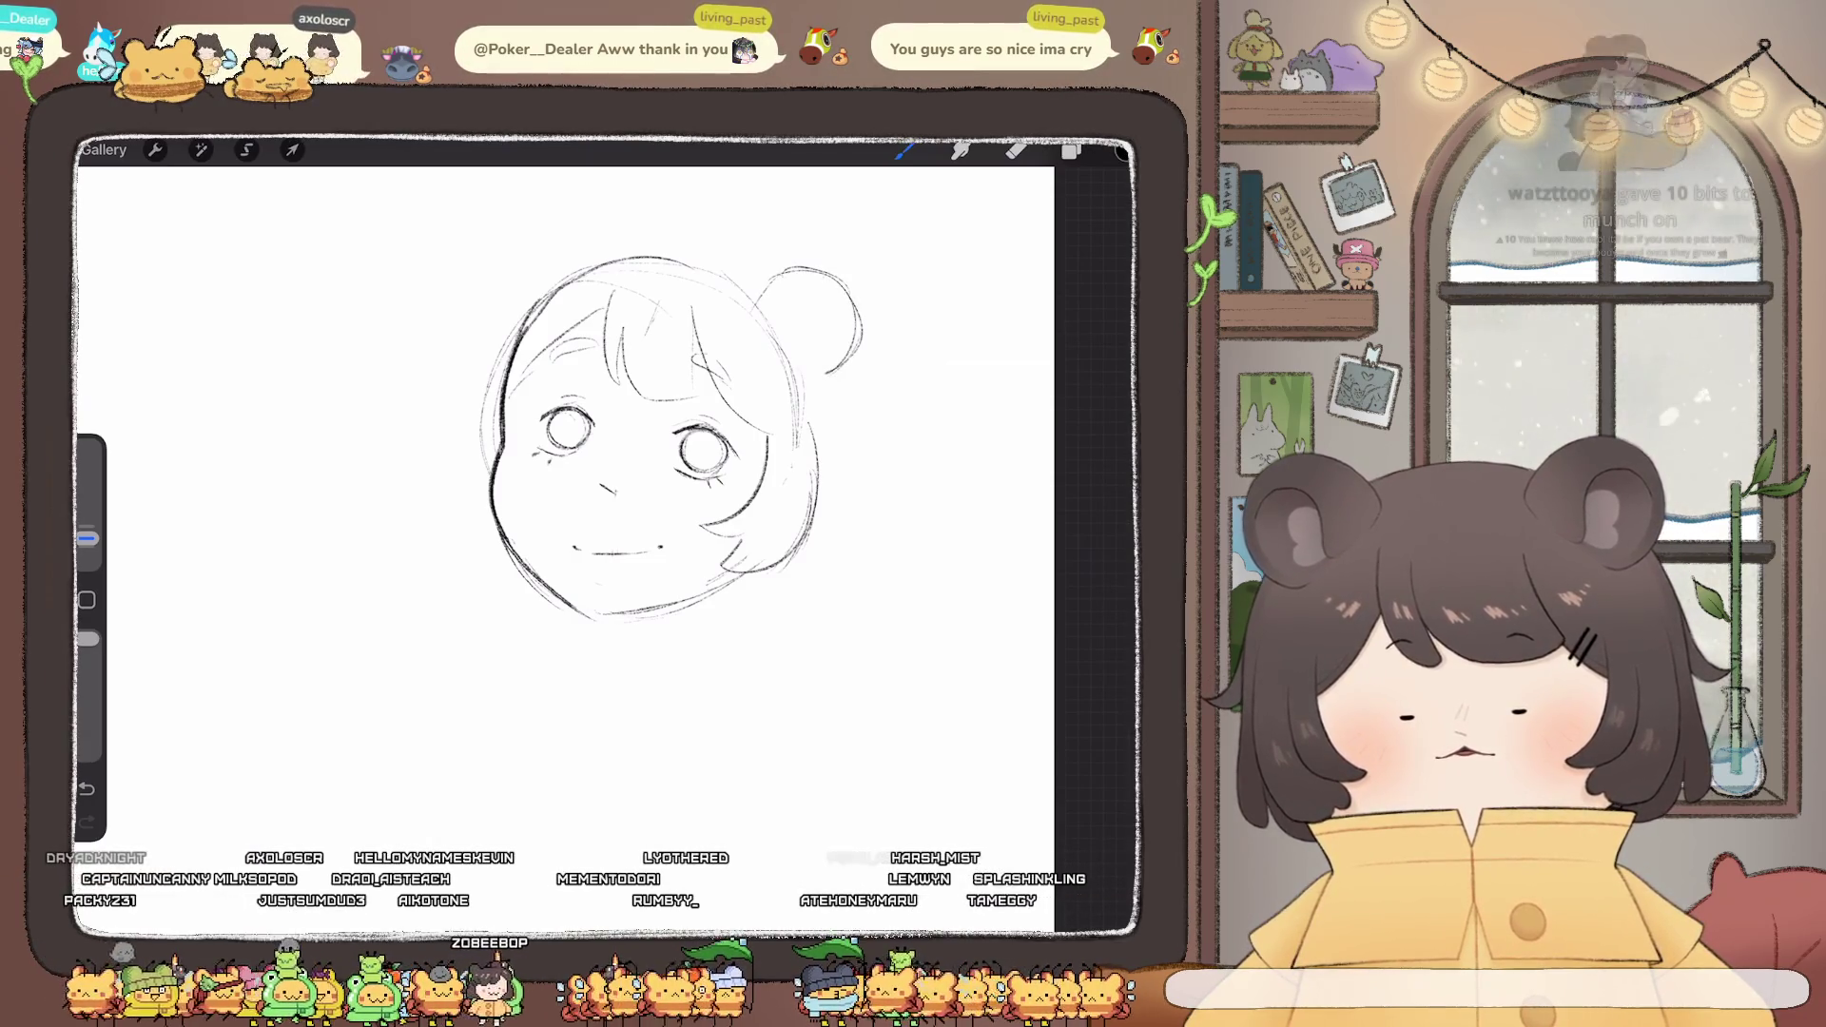
pyautogui.scroll(2, 647, 437)
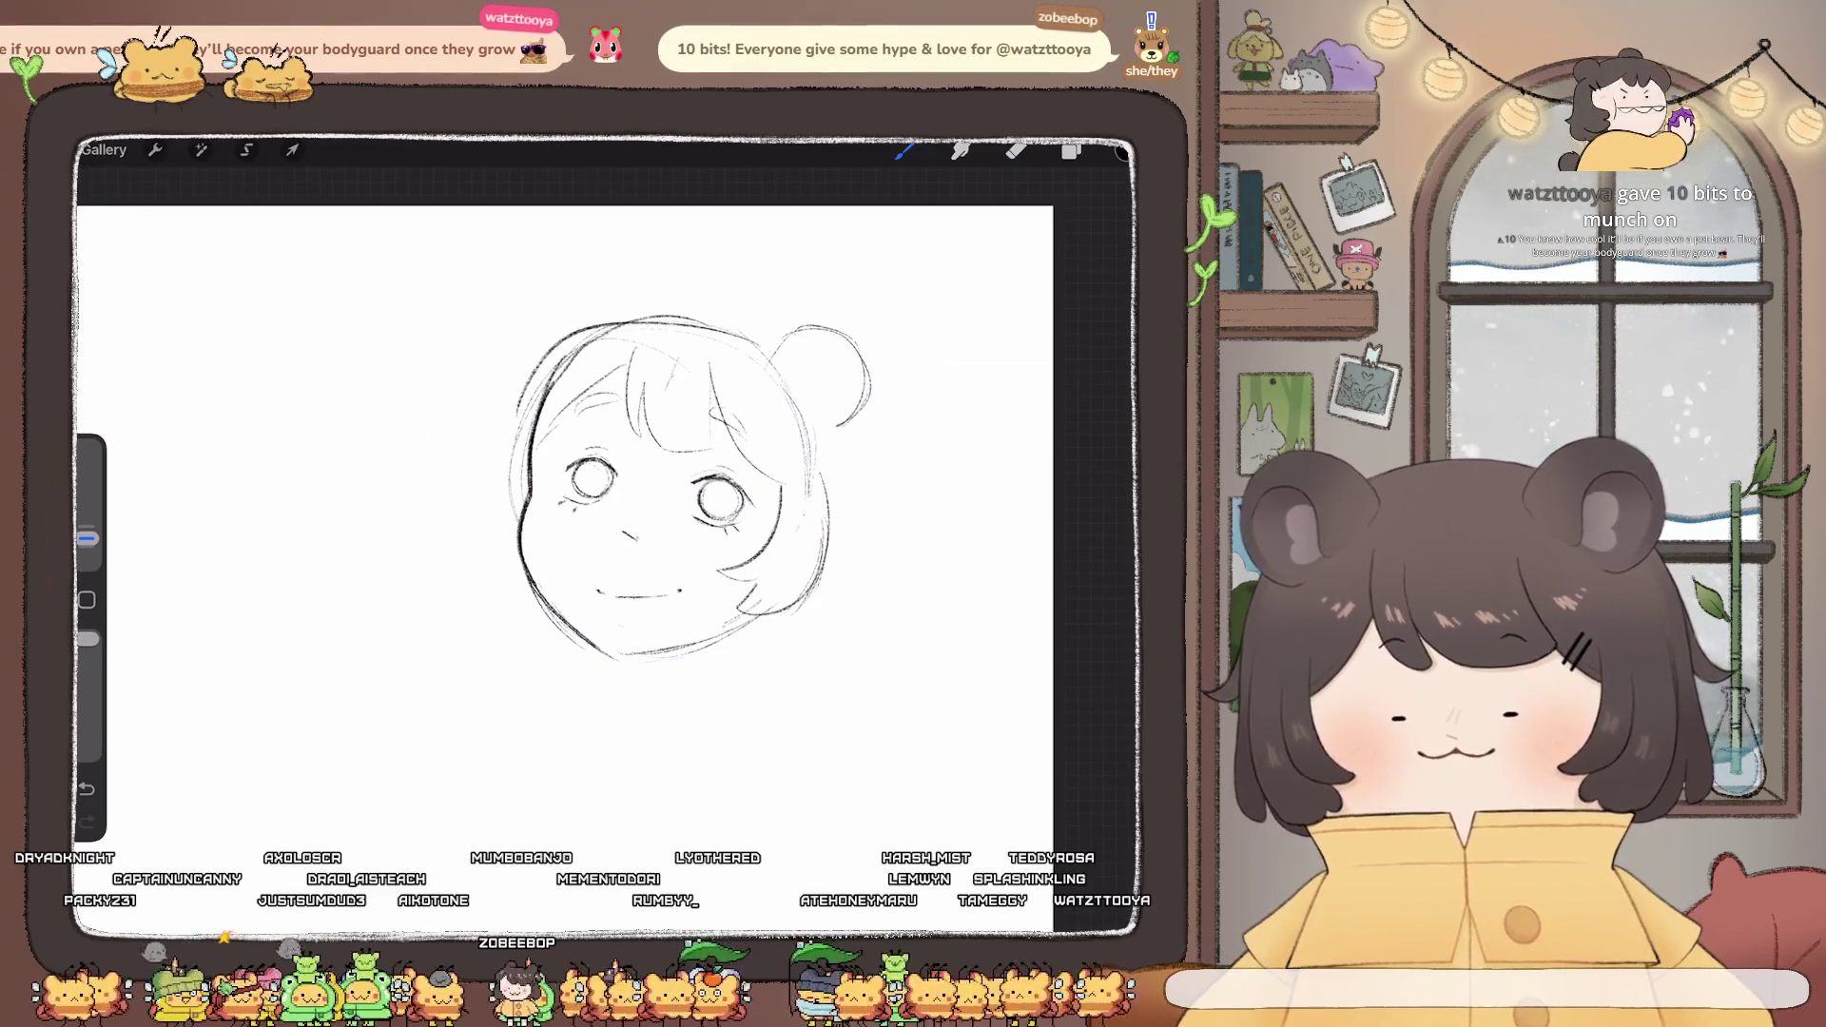
pyautogui.hotkey('ctrl', 'shift', 'z')
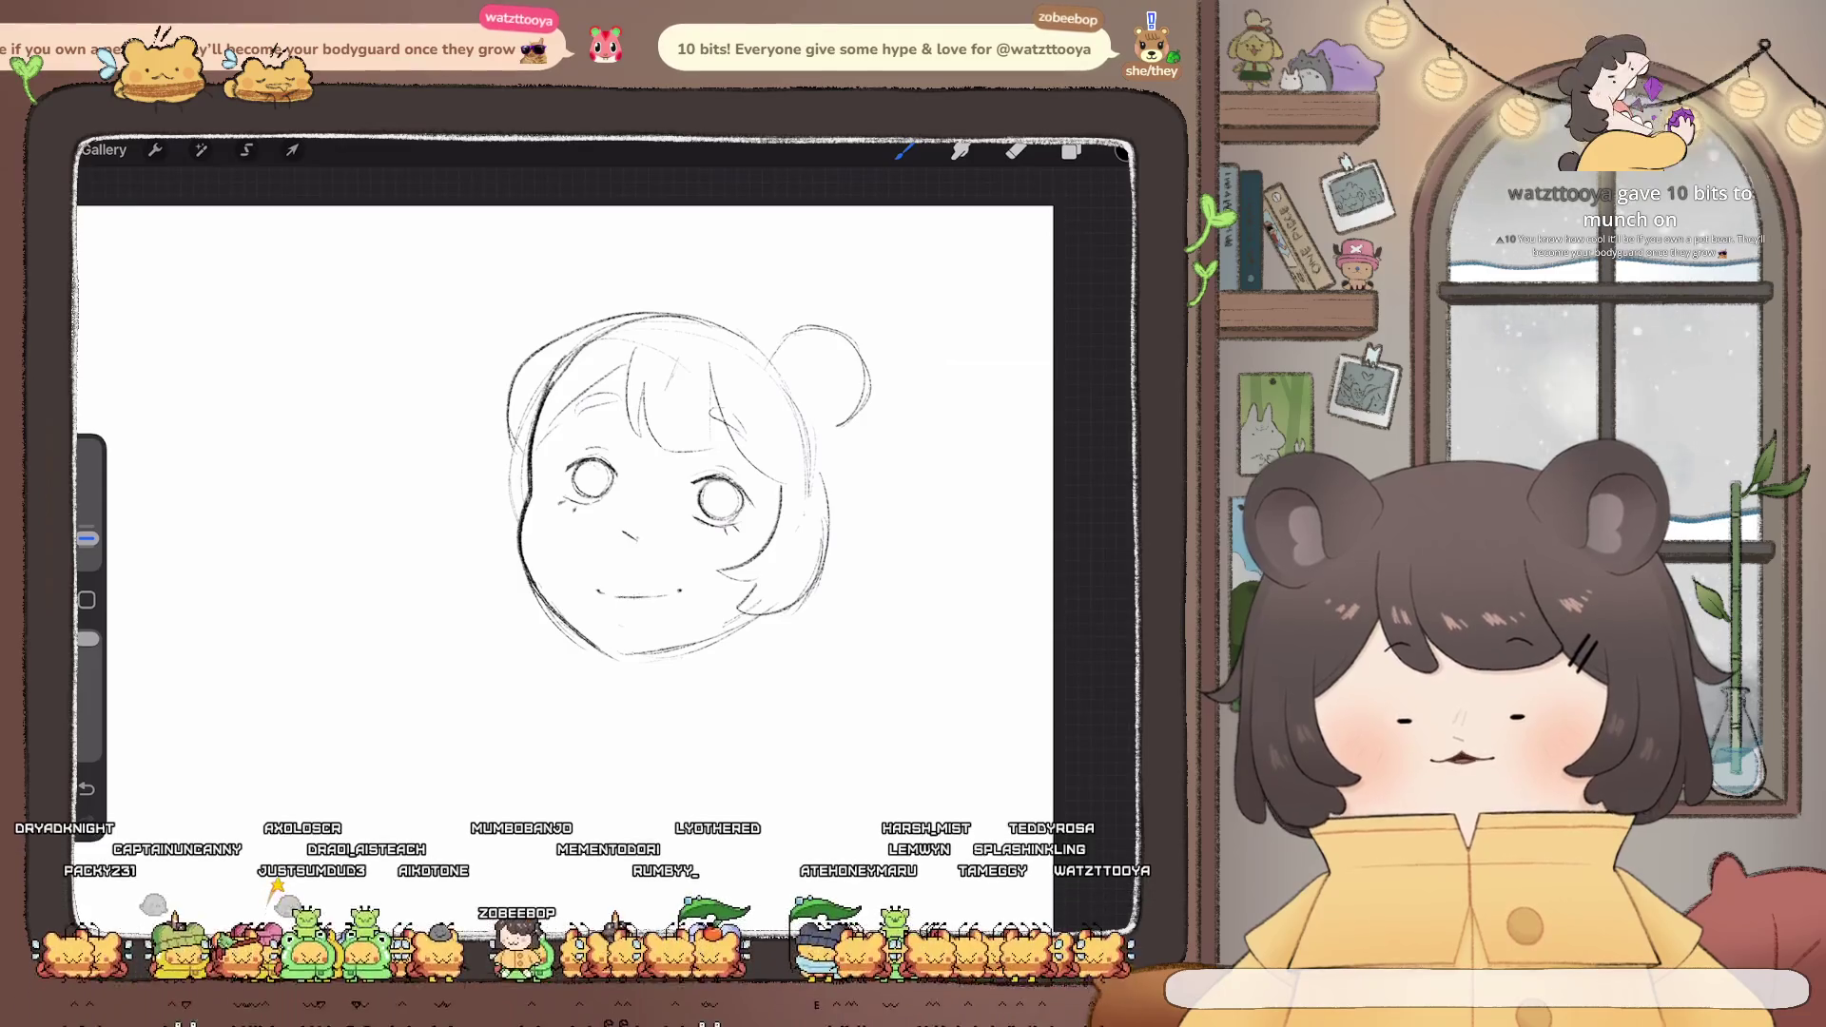
pyautogui.hotkey('ctrl', 'z')
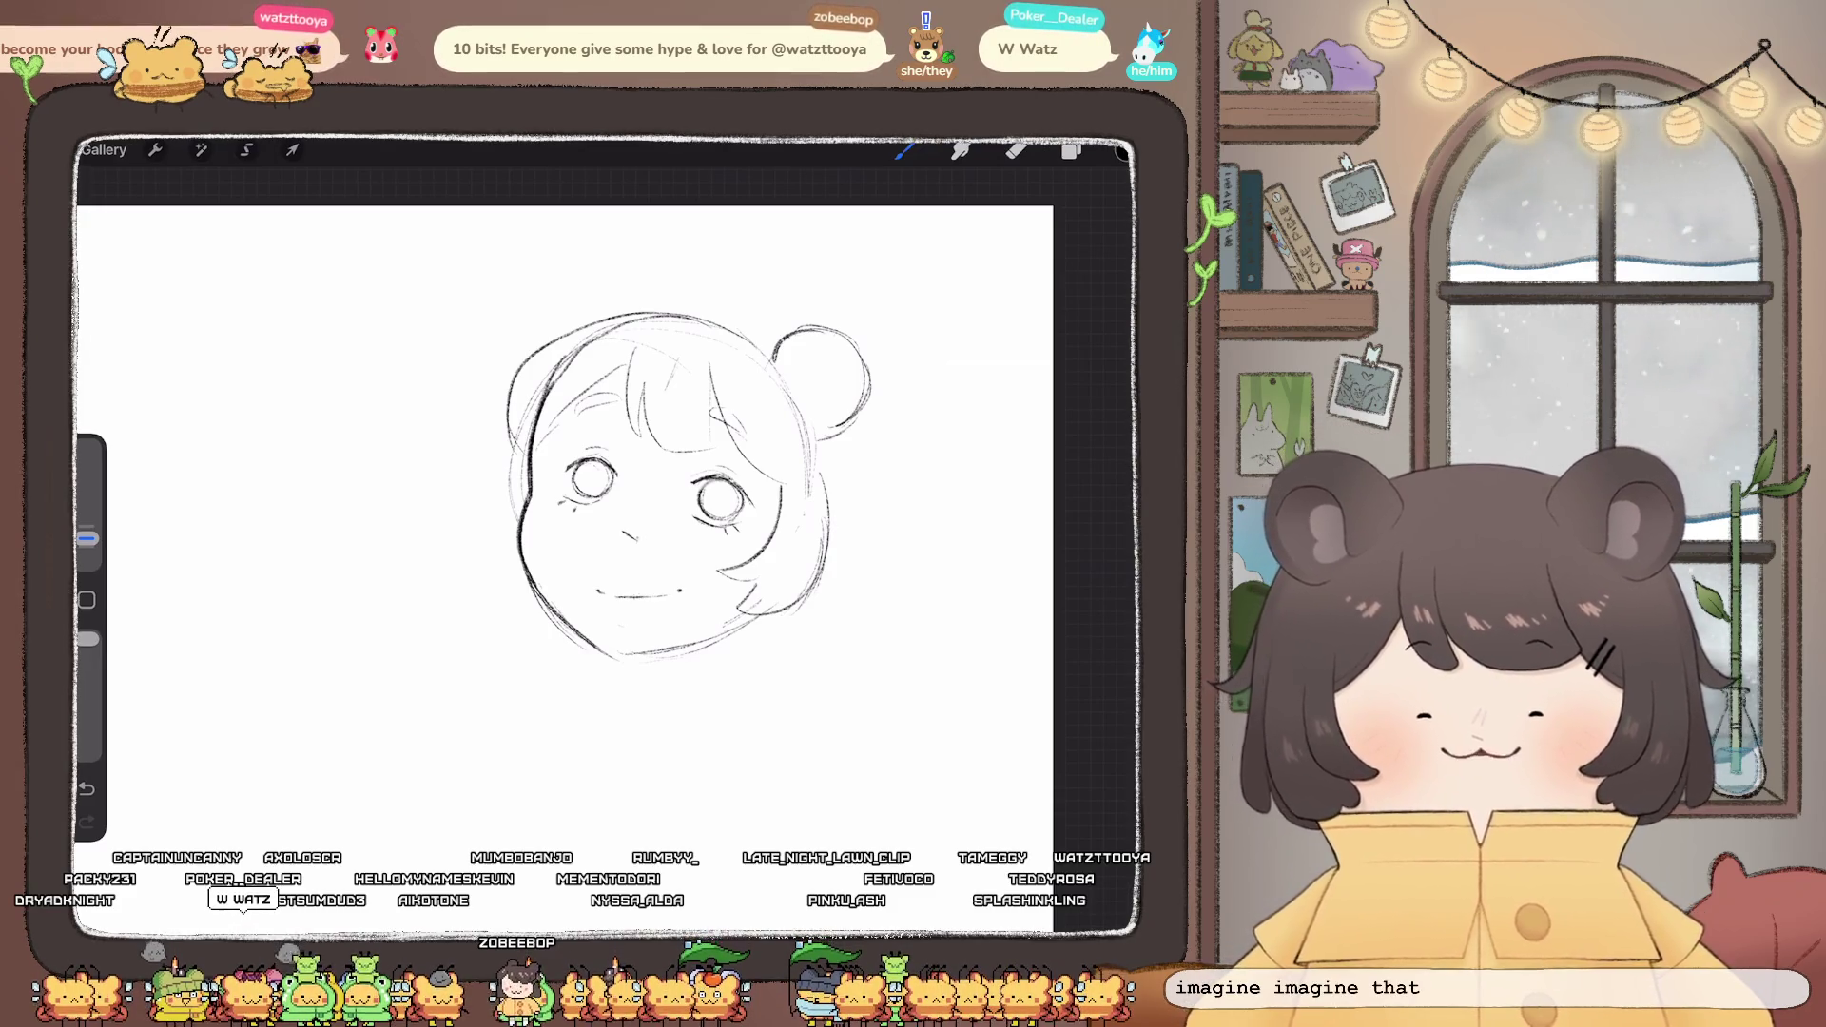
# - Add a curl in the right bun and a second bun on top, restoring the tall arc
pyautogui.moveTo(794, 387); pyautogui.dragTo(836, 372)
pyautogui.moveTo(591, 317)
pyautogui.mouseDown()
pyautogui.moveTo(669, 287)
pyautogui.moveTo(692, 300)
pyautogui.mouseUp()
pyautogui.hotkey('ctrl', 'z')
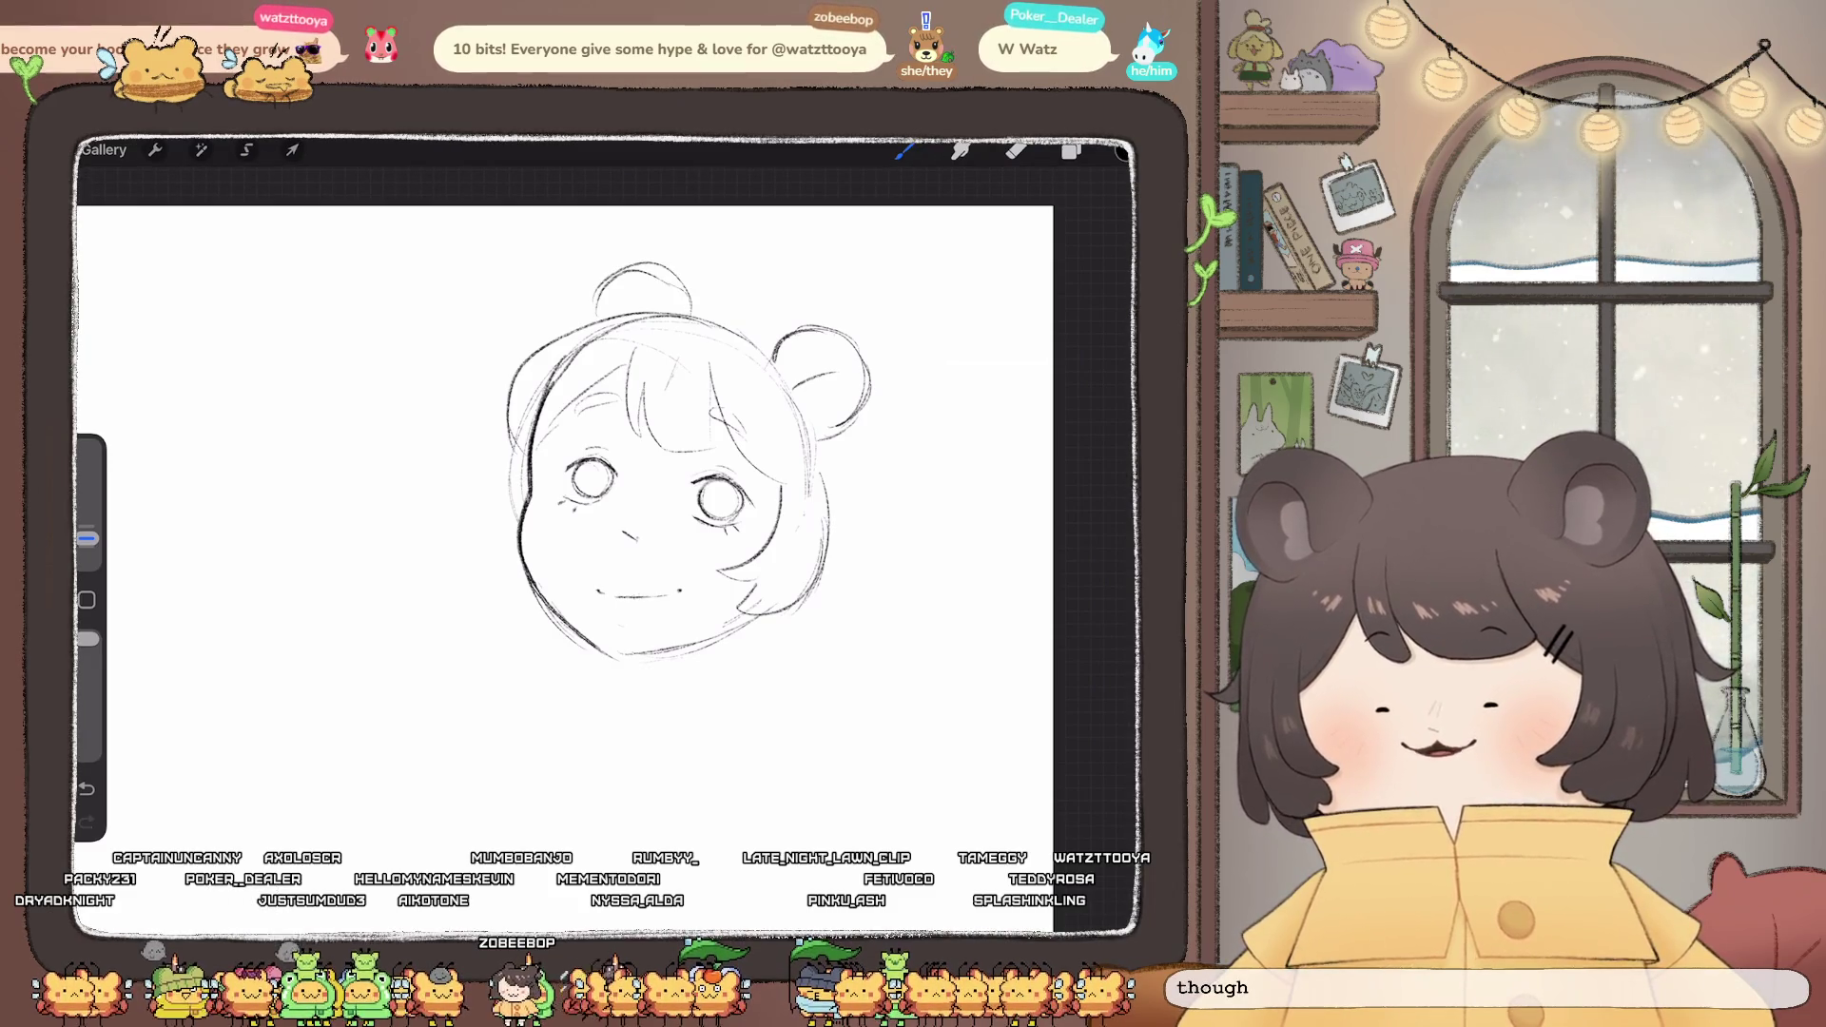
pyautogui.hotkey('ctrl', 'z')
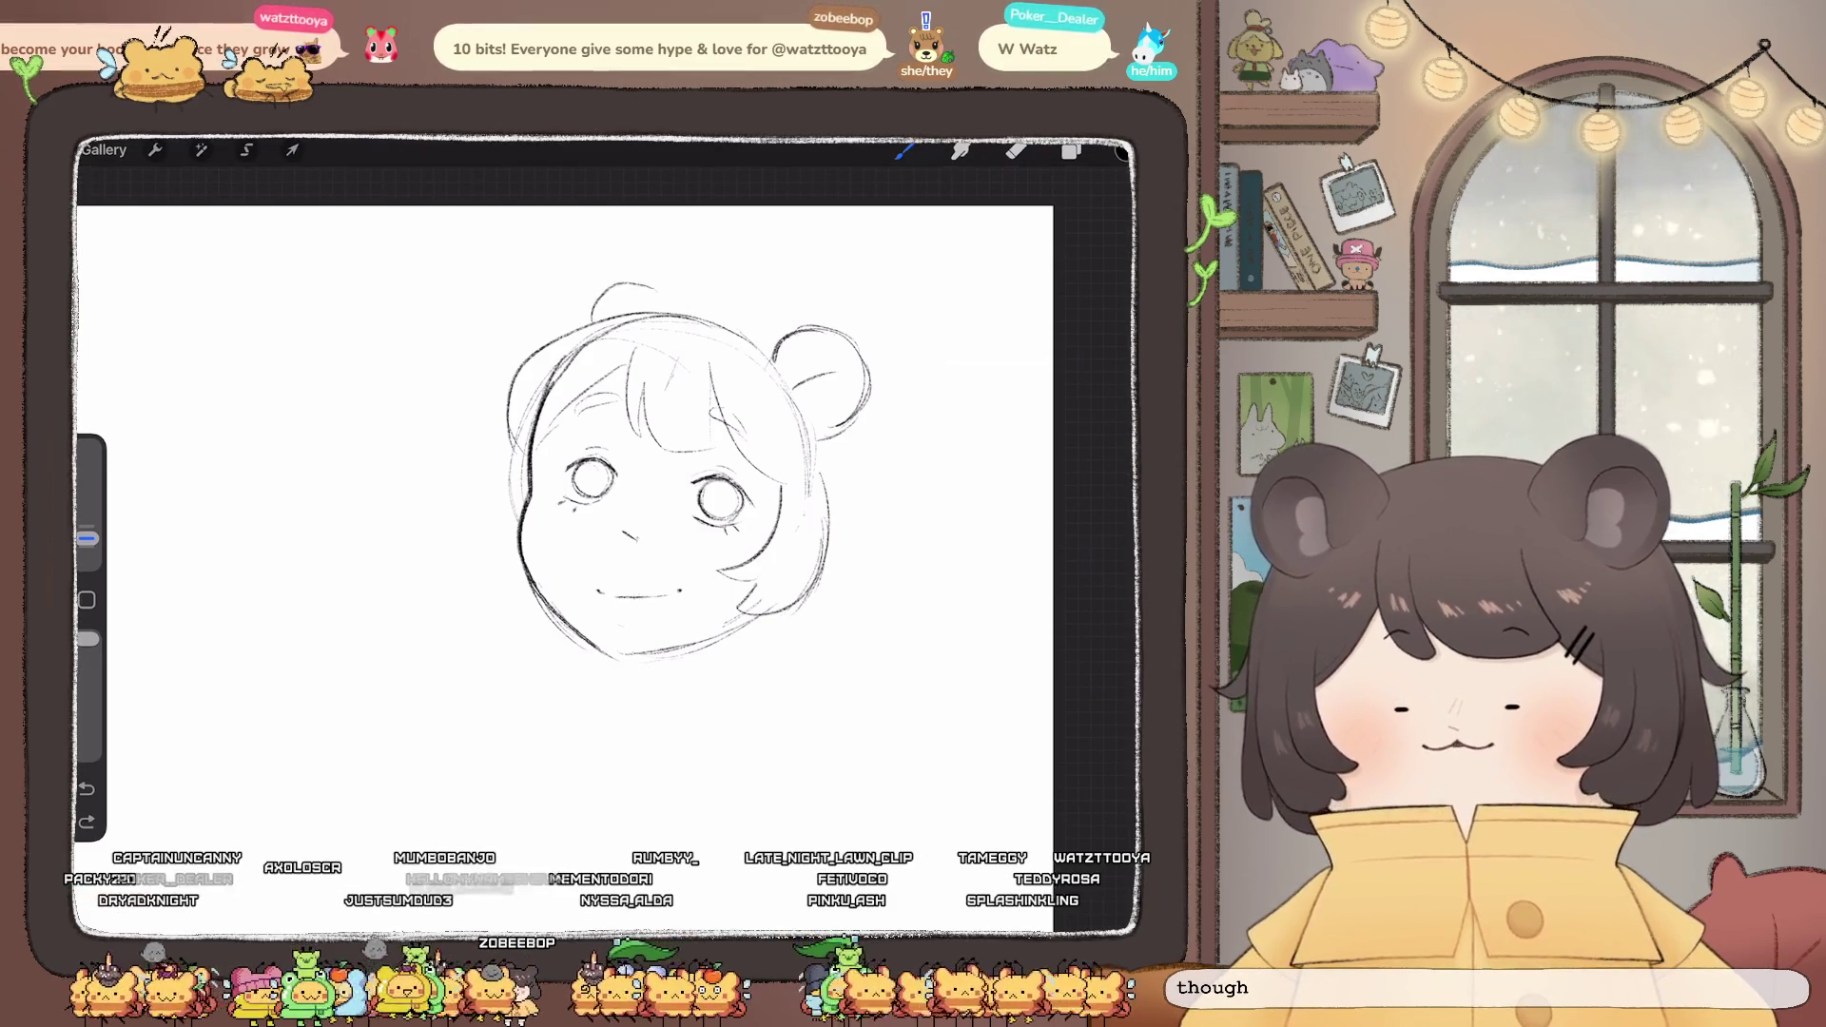
pyautogui.hotkey('ctrl', 'shift', 'z')
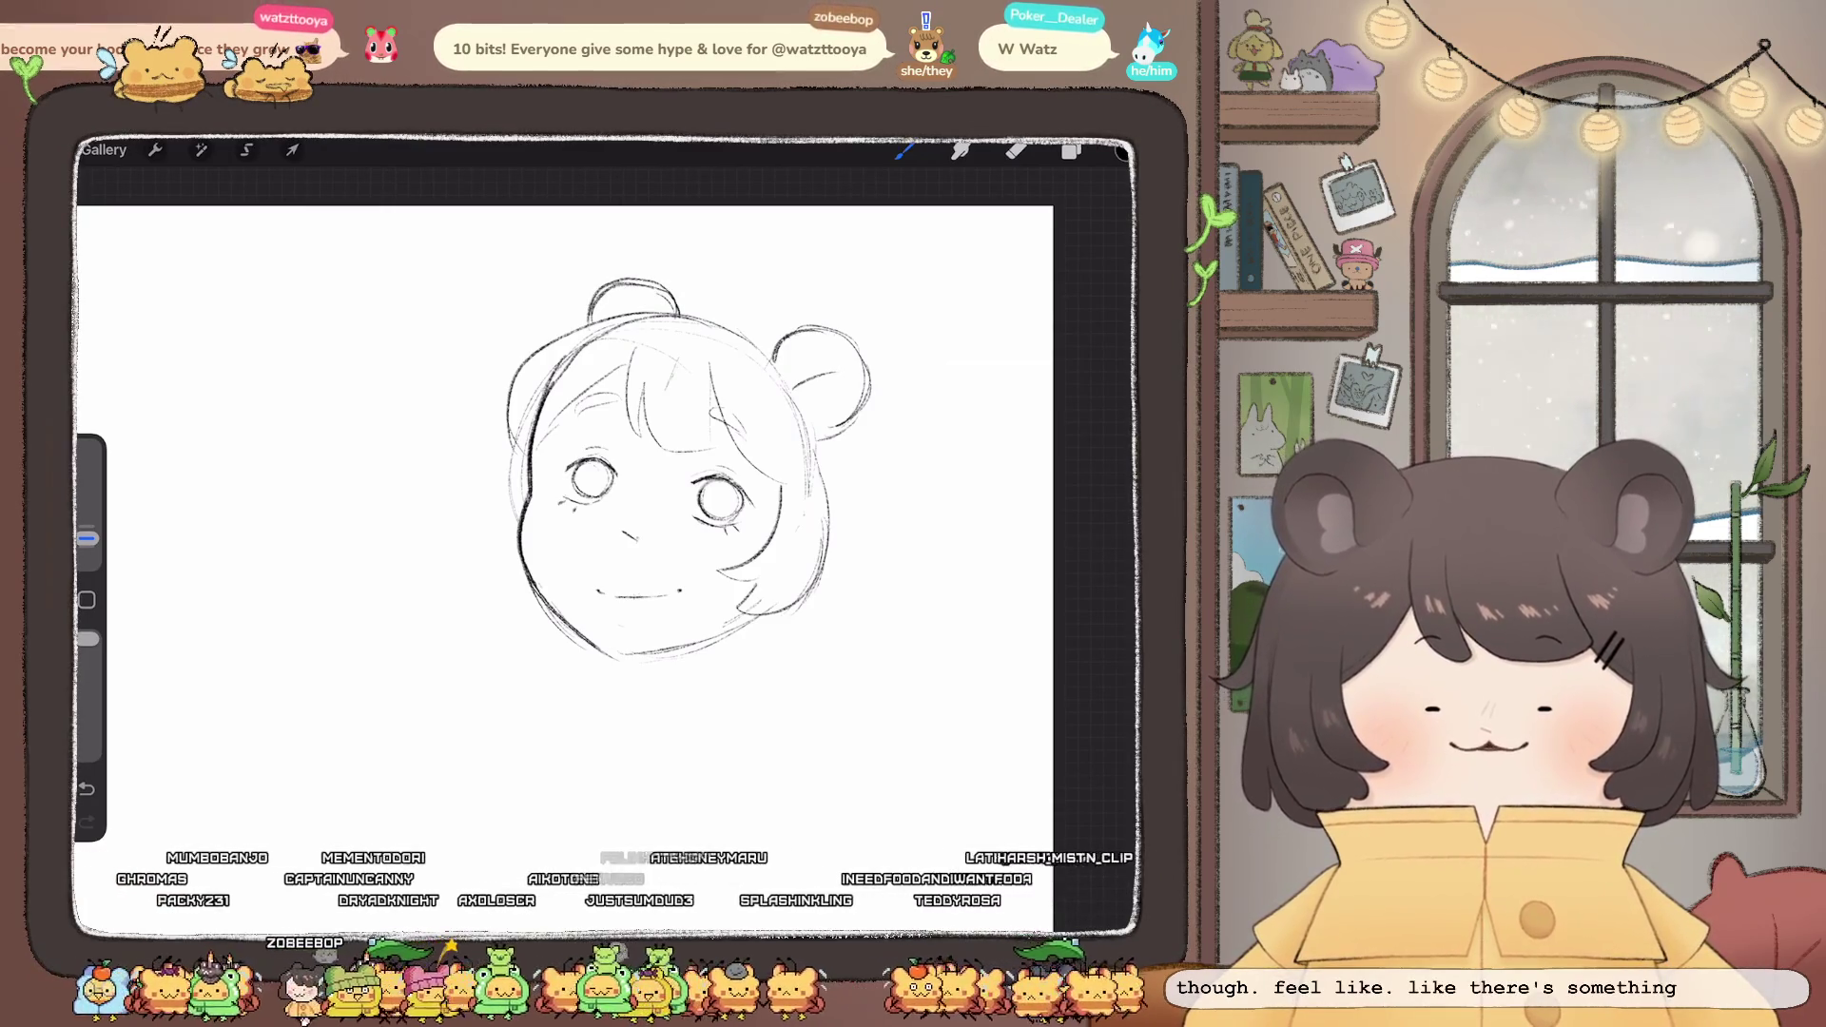
# - Try neck, collar and shoulder lines below the chin, then undo them
pyautogui.scroll(-3, 666, 475)
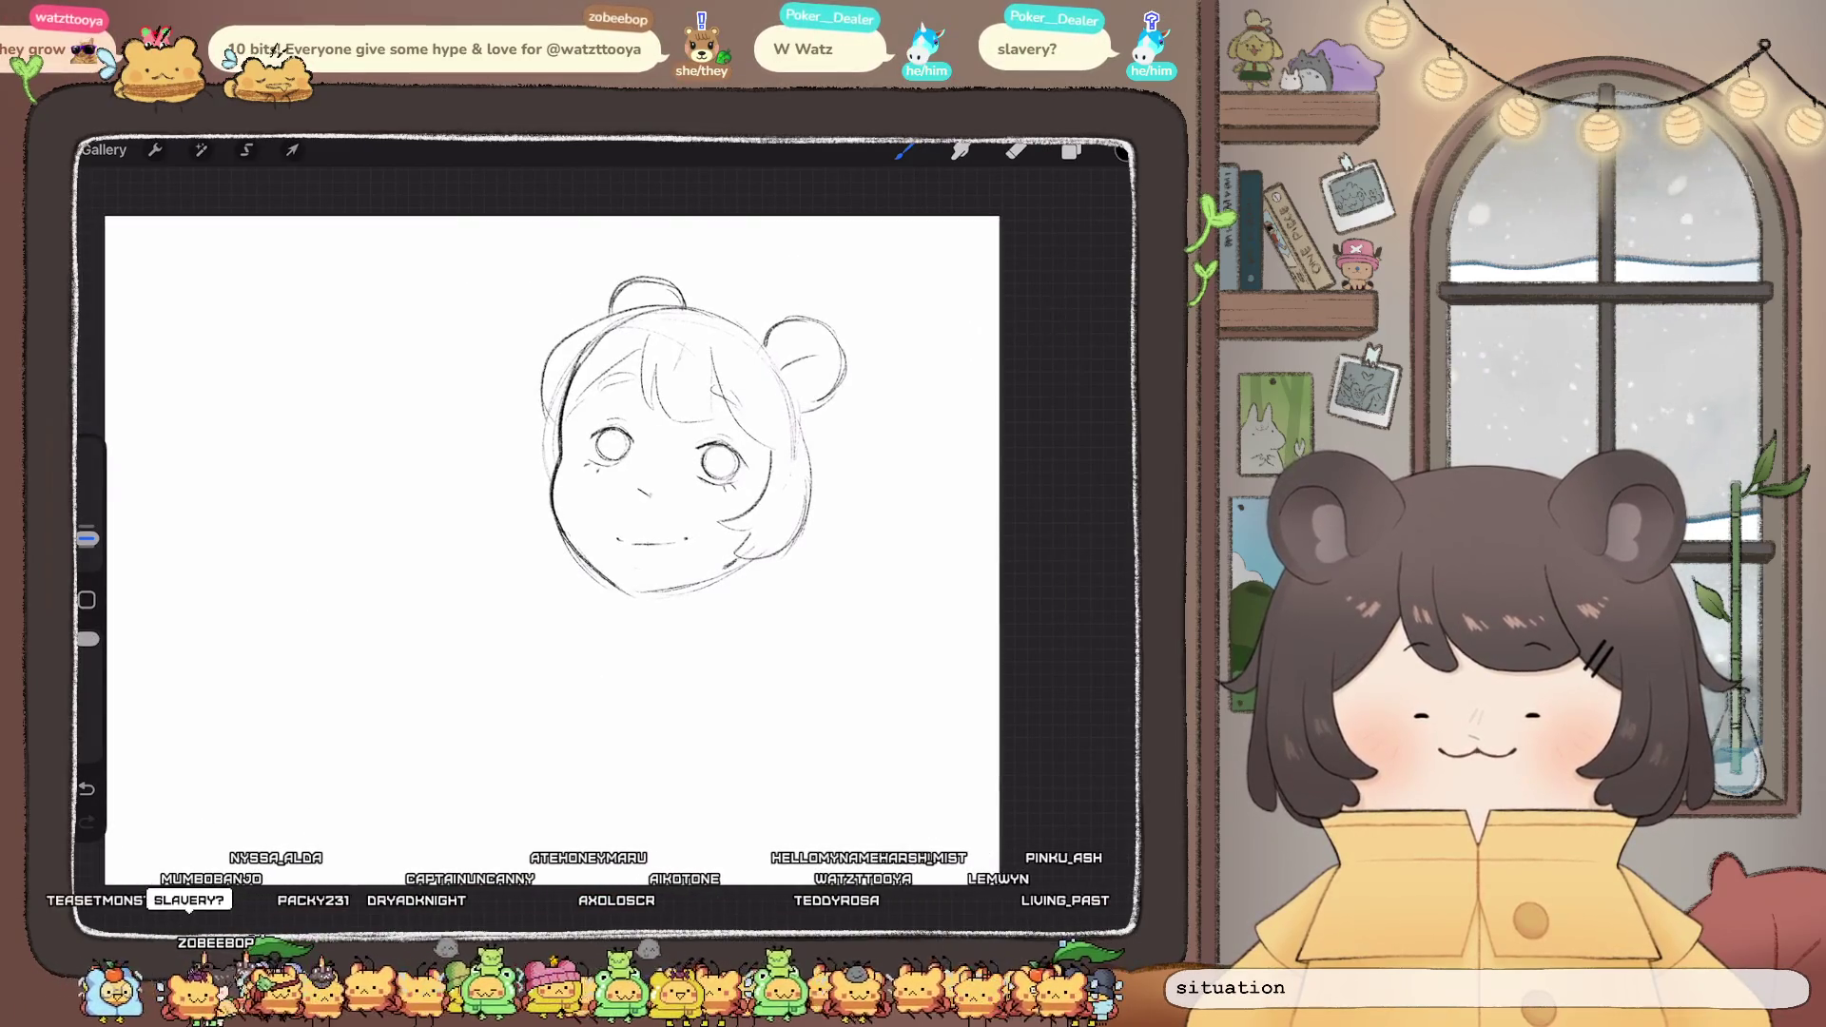
pyautogui.hotkey('ctrl', 'z')
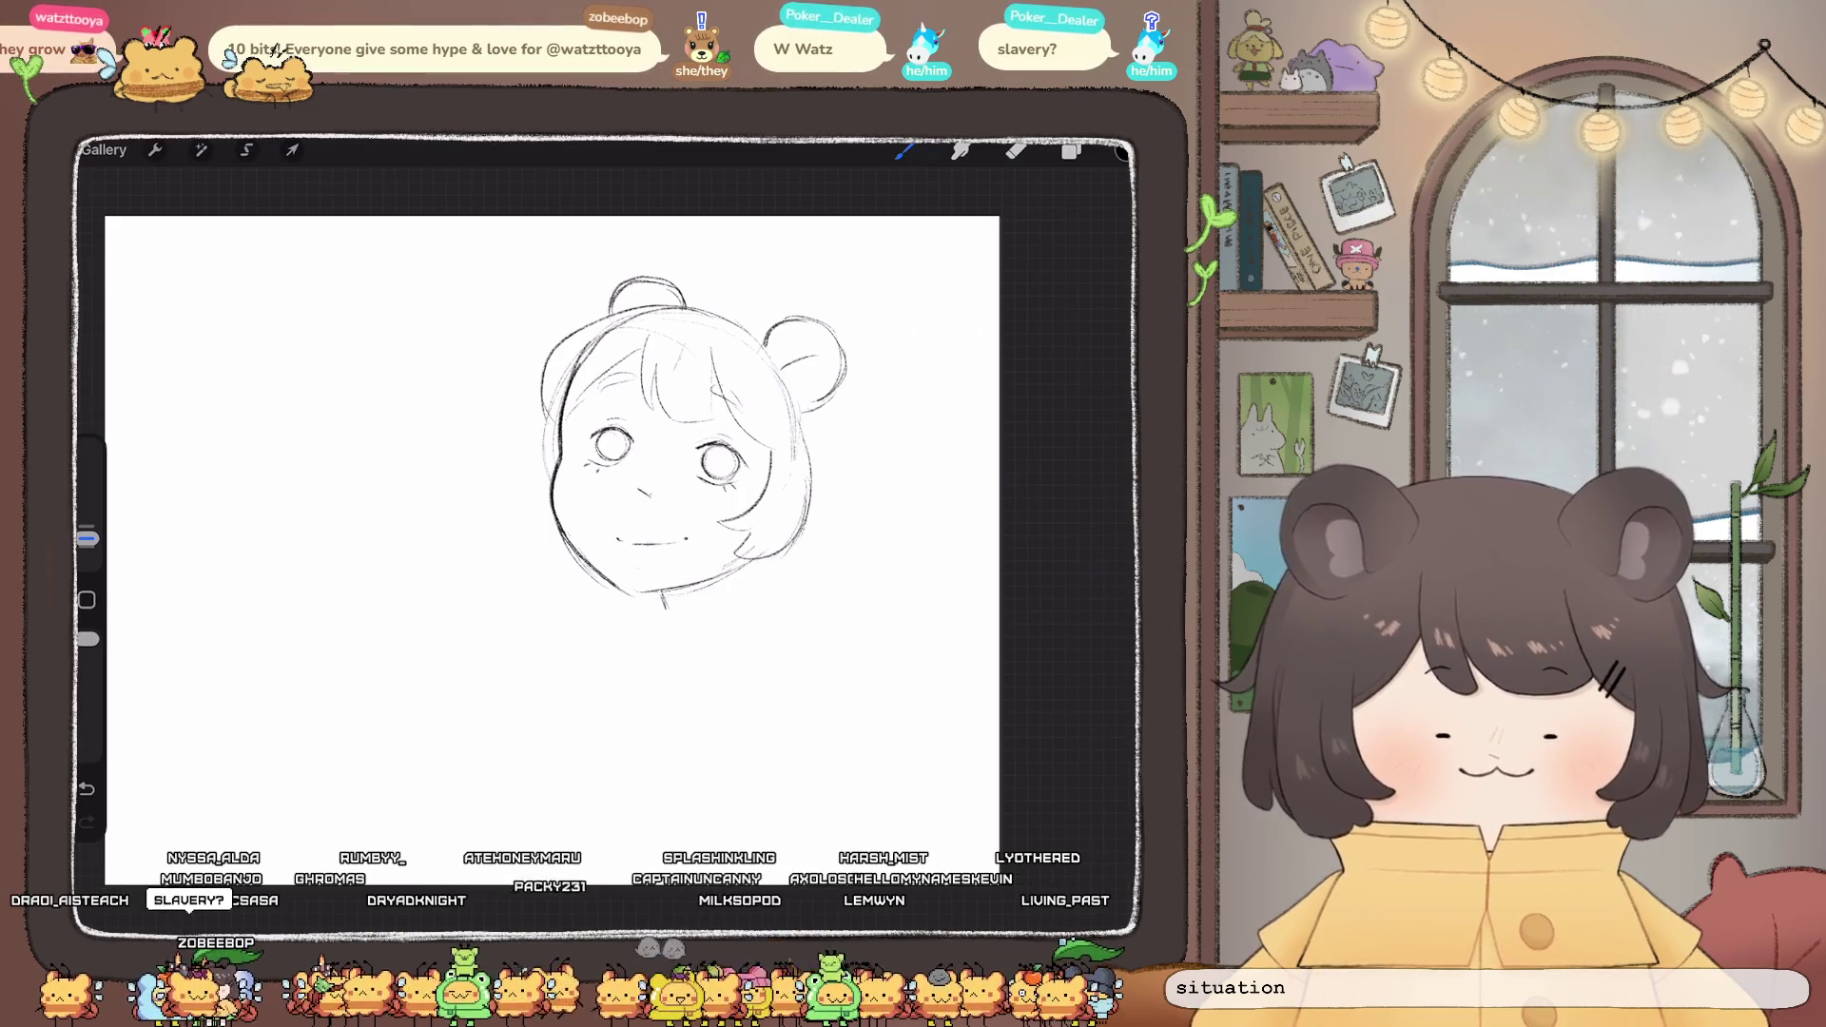
pyautogui.hotkey('ctrl', 'z')
pyautogui.hotkey('ctrl', 'z')
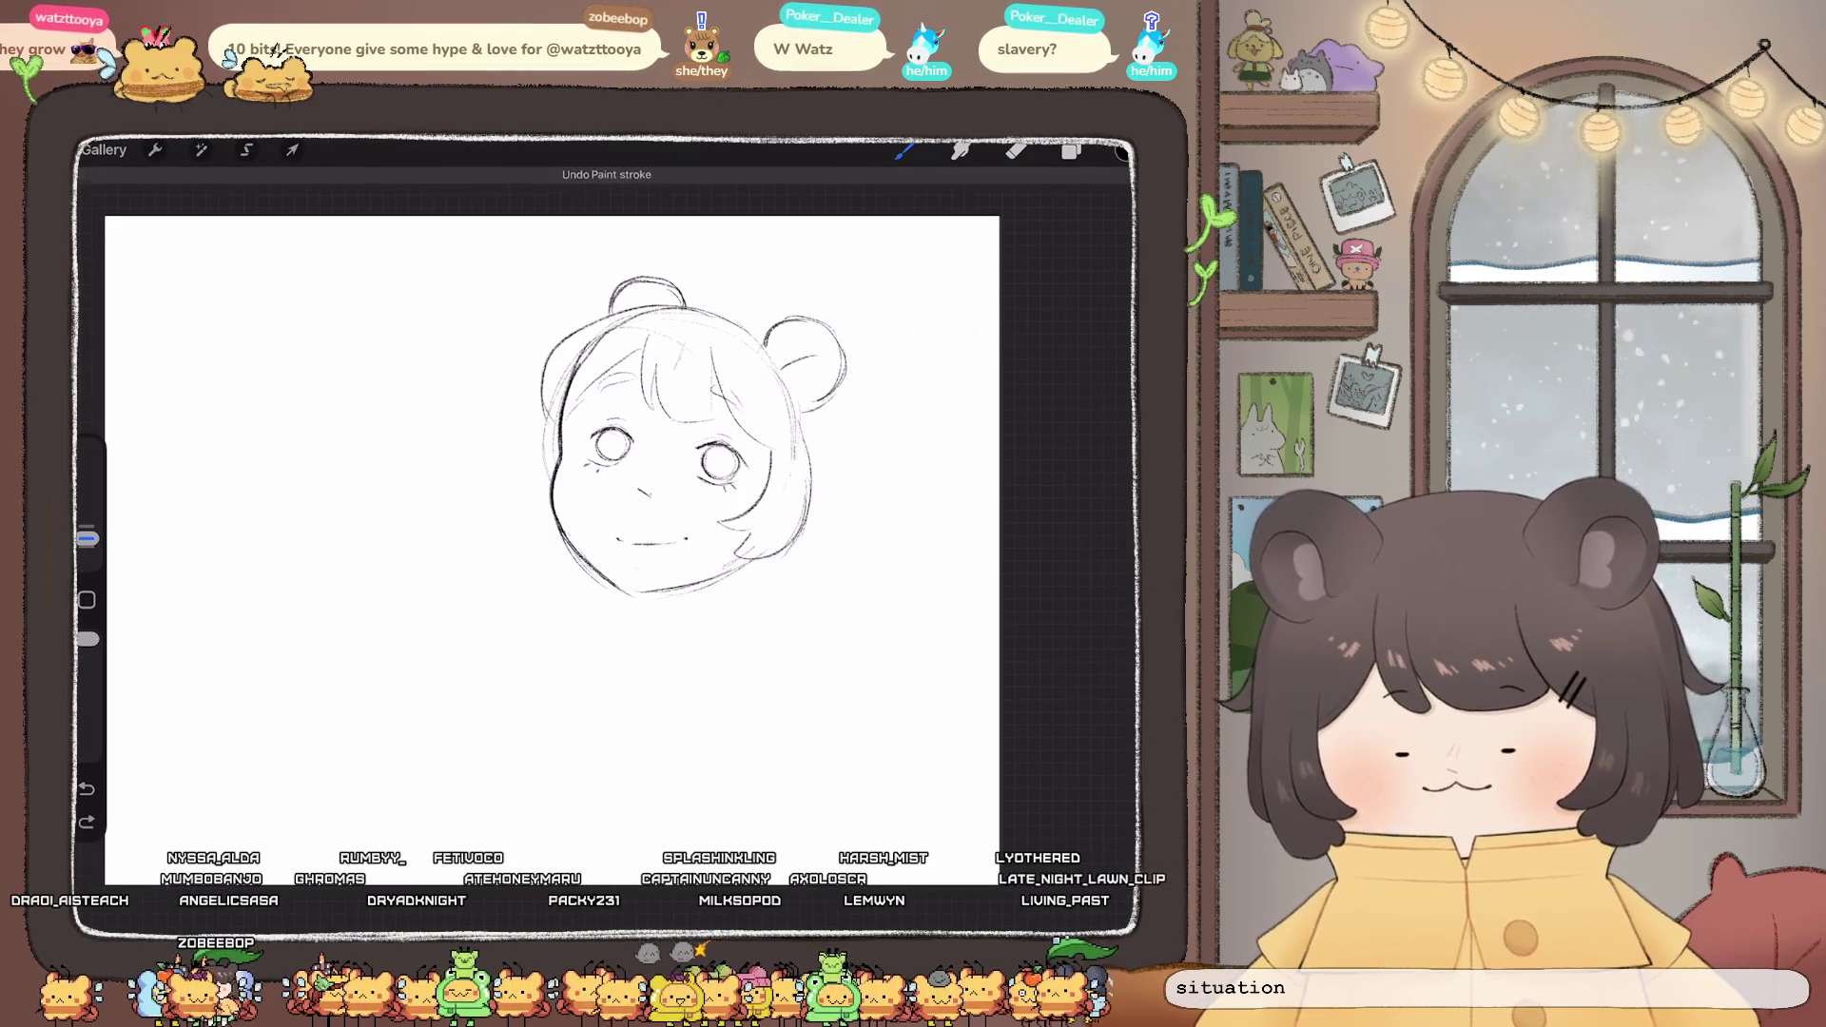
pyautogui.moveTo(571, 580); pyautogui.dragTo(681, 648)
pyautogui.hotkey('ctrl', 'z')
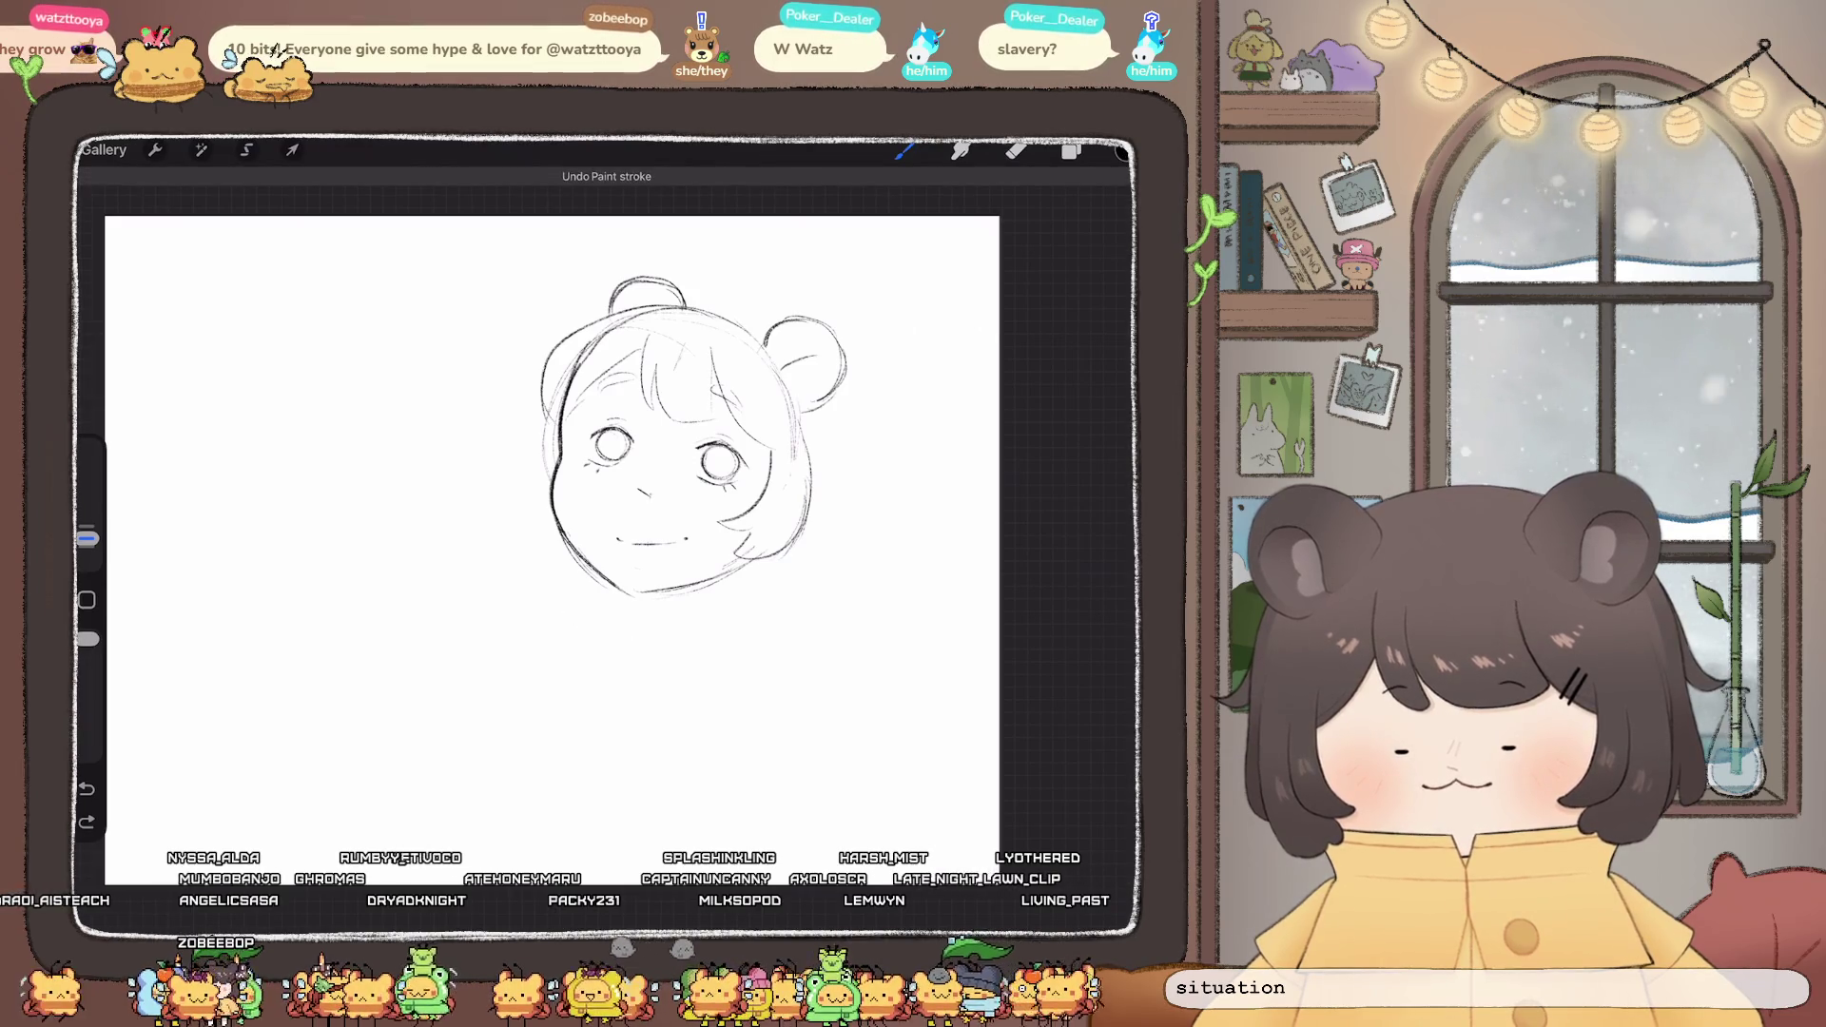
pyautogui.moveTo(570, 559); pyautogui.dragTo(678, 657)
pyautogui.hotkey('ctrl', 'z')
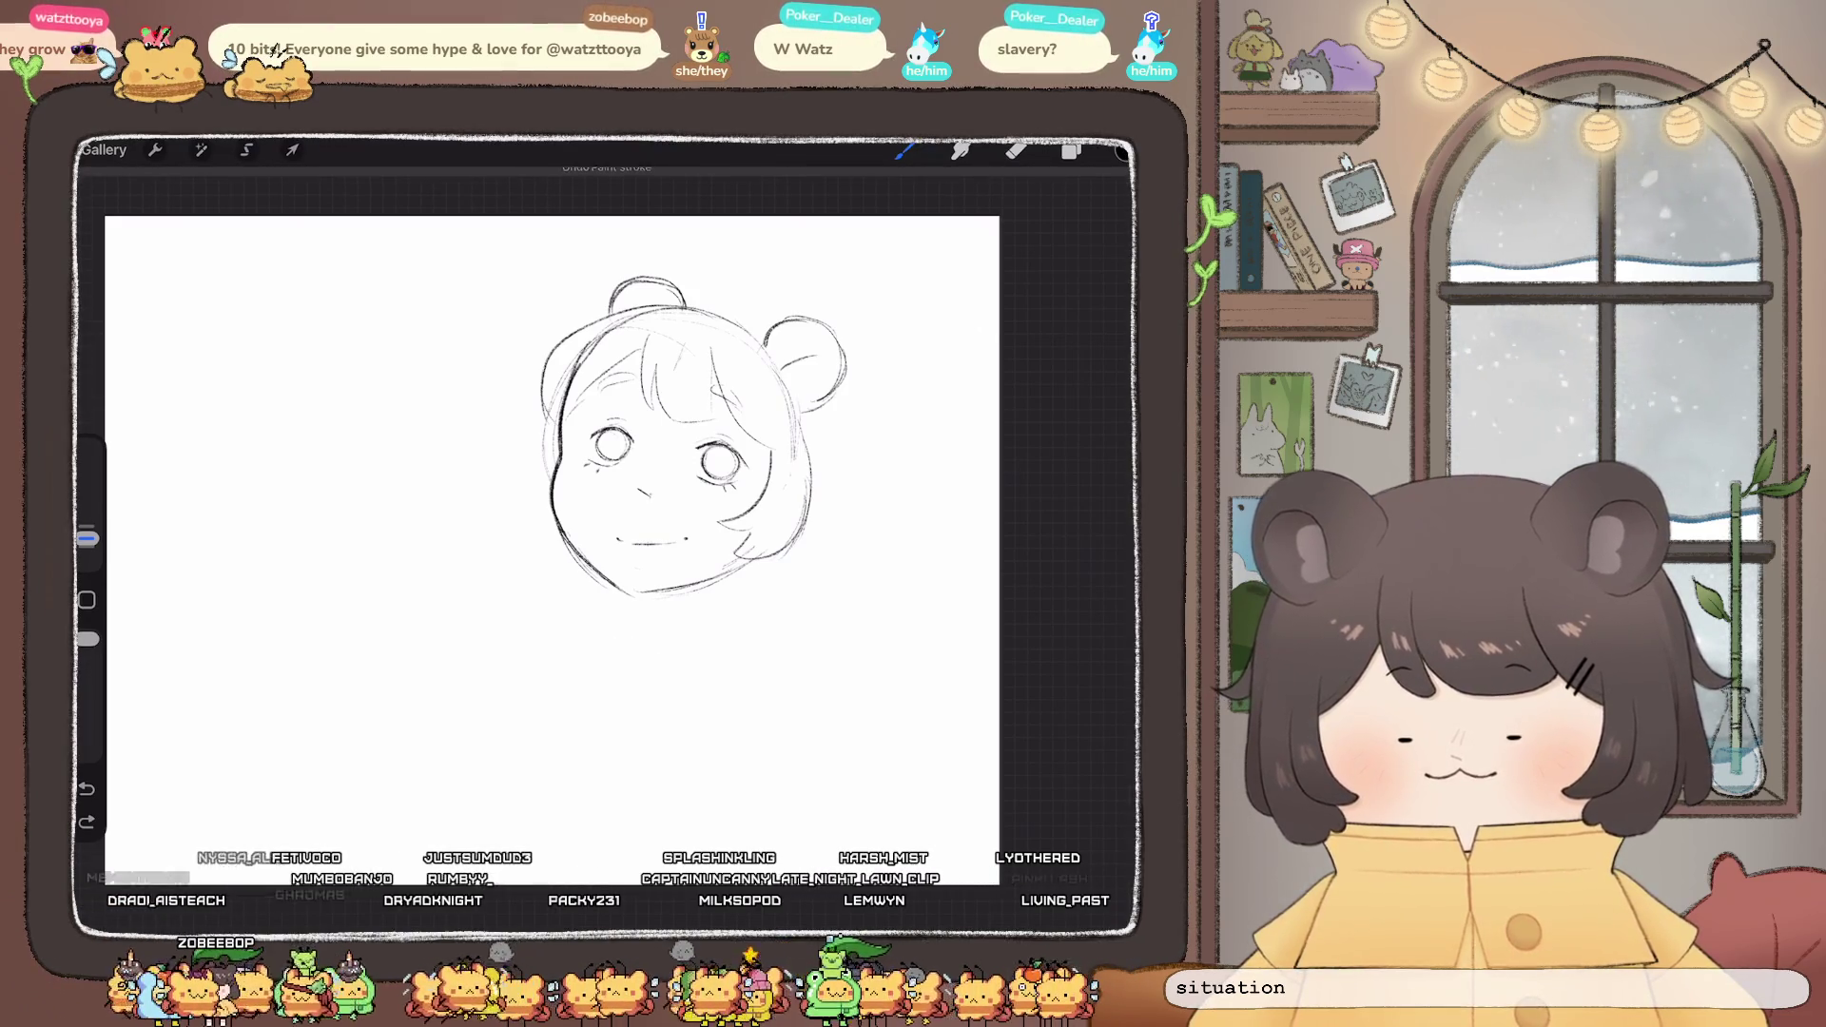
pyautogui.moveTo(554, 530); pyautogui.dragTo(655, 648)
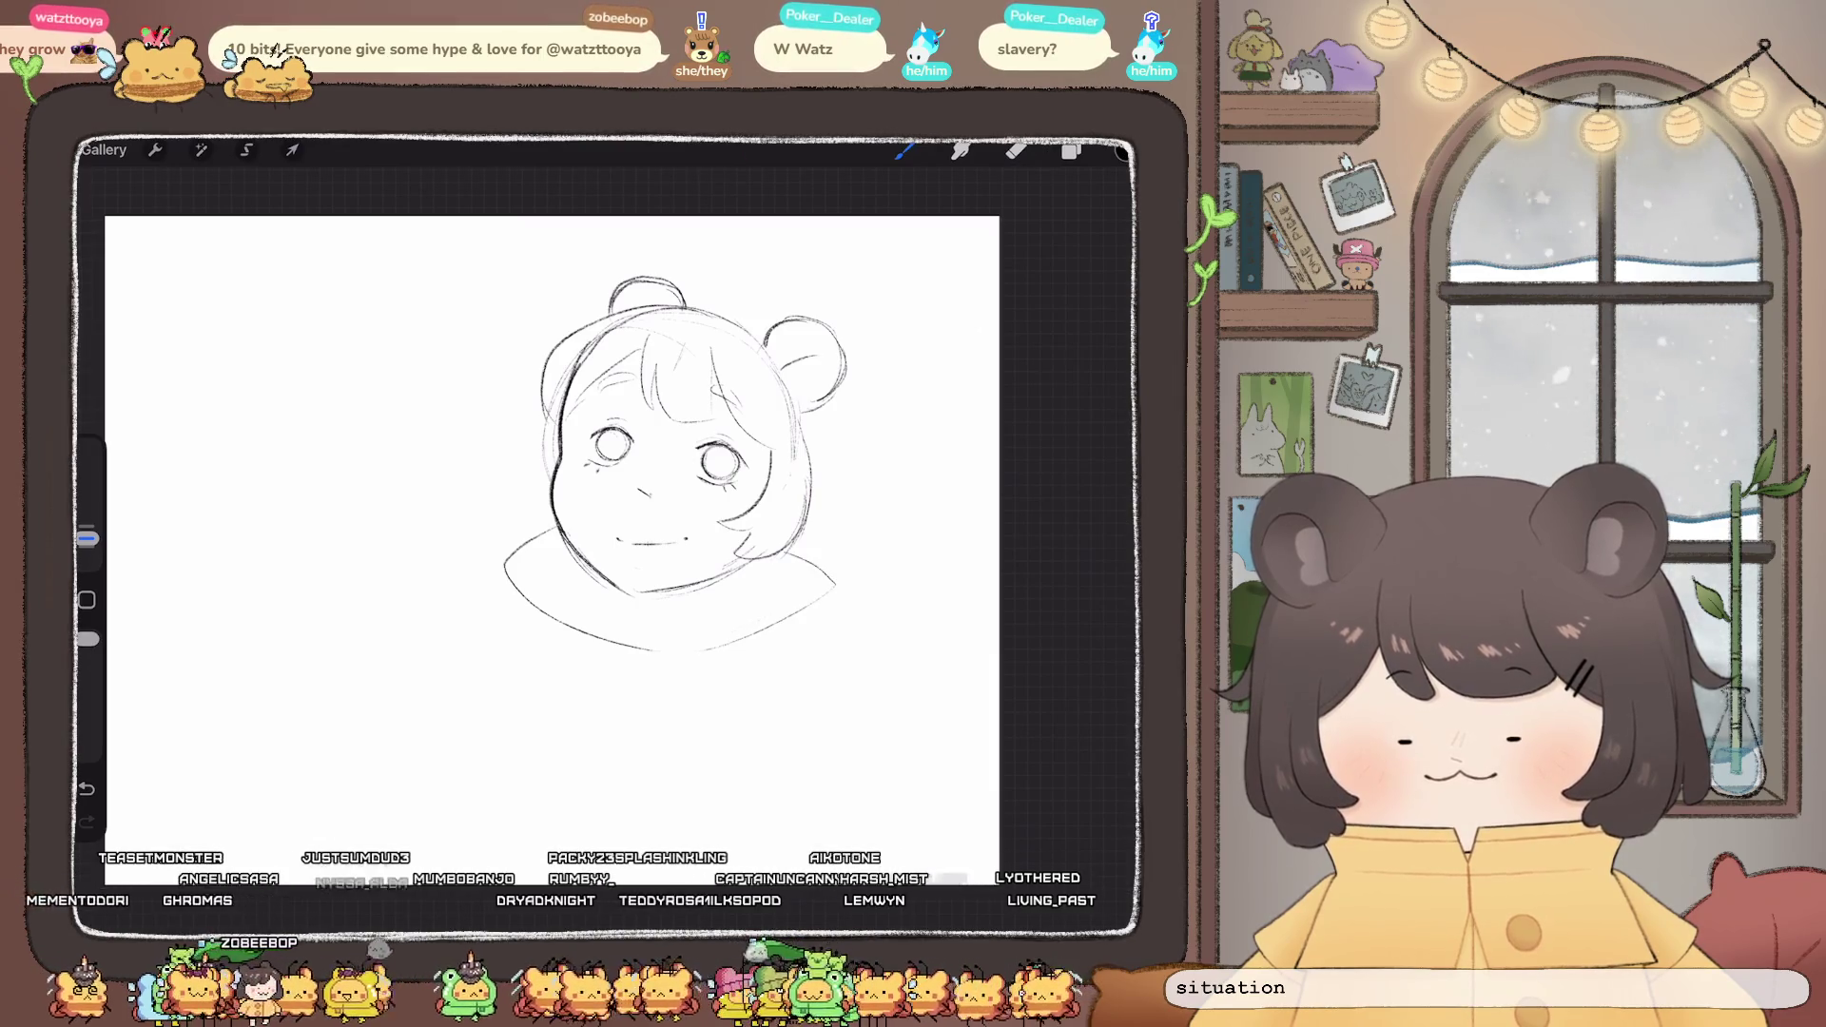
pyautogui.moveTo(630, 650); pyautogui.dragTo(649, 654)
pyautogui.moveTo(651, 593)
pyautogui.mouseDown()
pyautogui.moveTo(653, 611)
pyautogui.moveTo(734, 596)
pyautogui.mouseUp()
pyautogui.hotkey('ctrl', 'z')
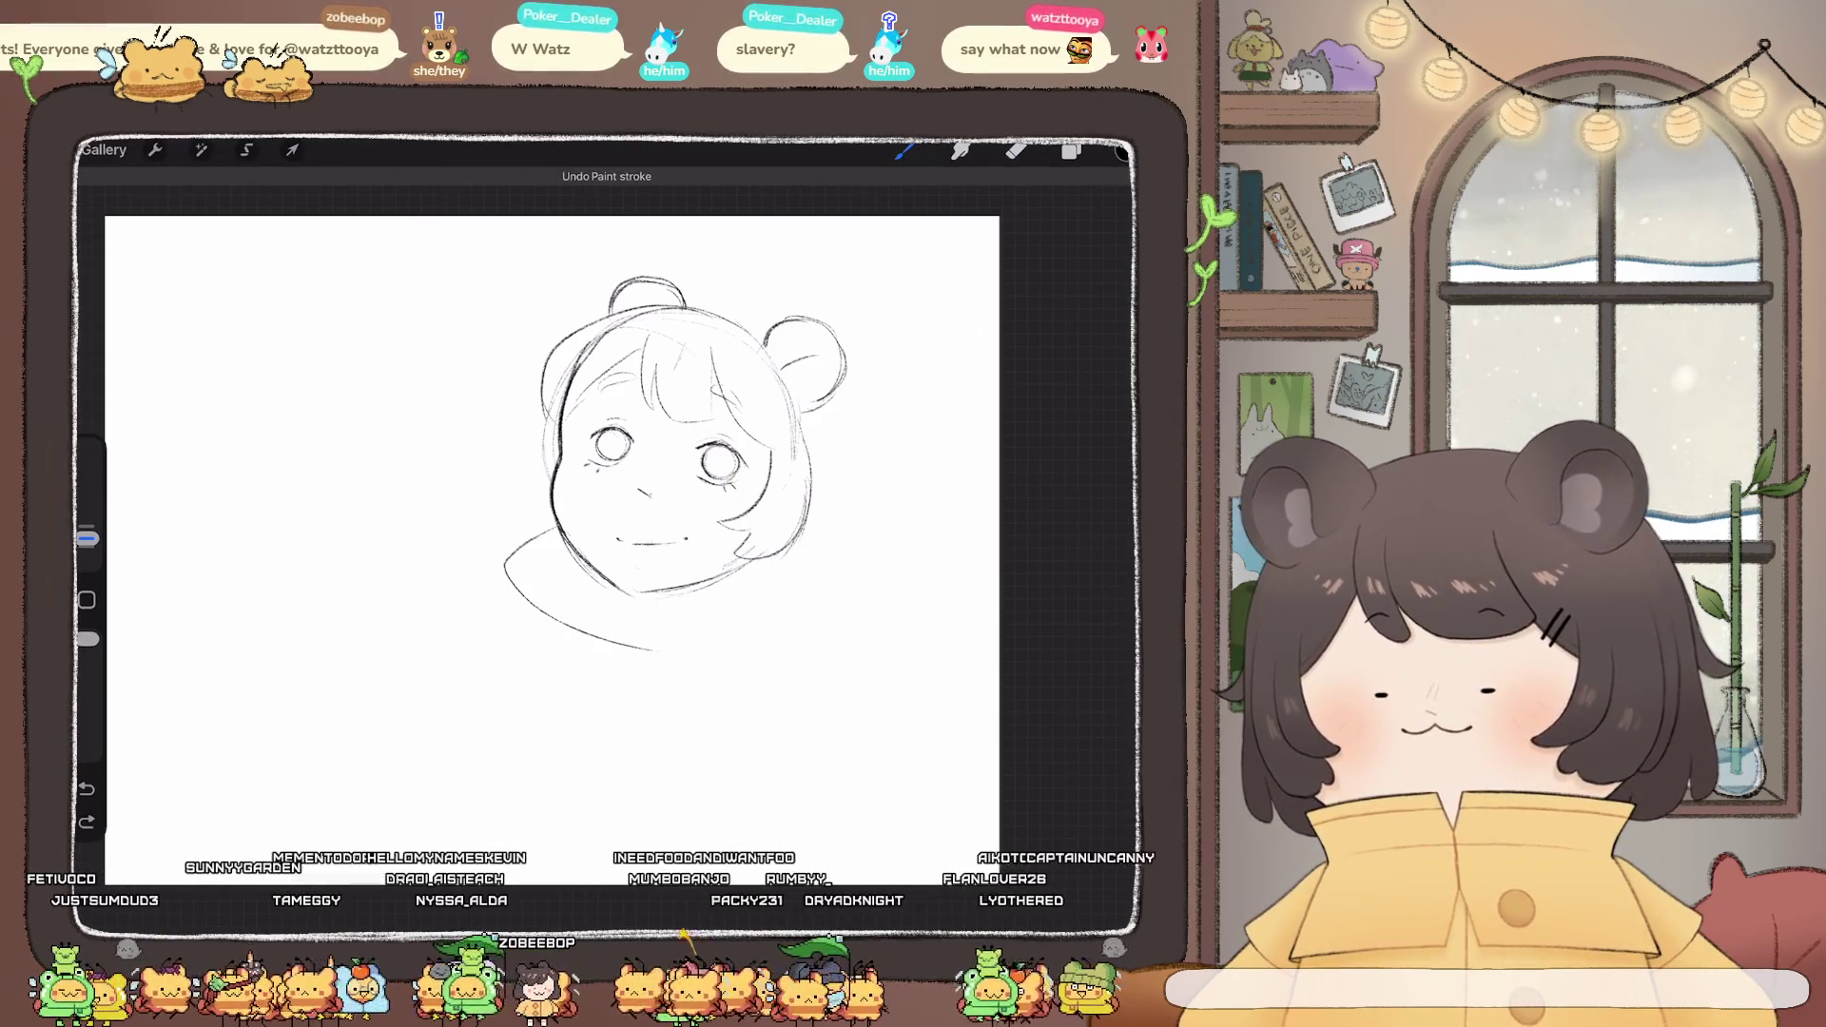
pyautogui.hotkey('ctrl', 'z')
# - Zoom in and bring up the Adjustments list
pyautogui.scroll(2, 666, 447)
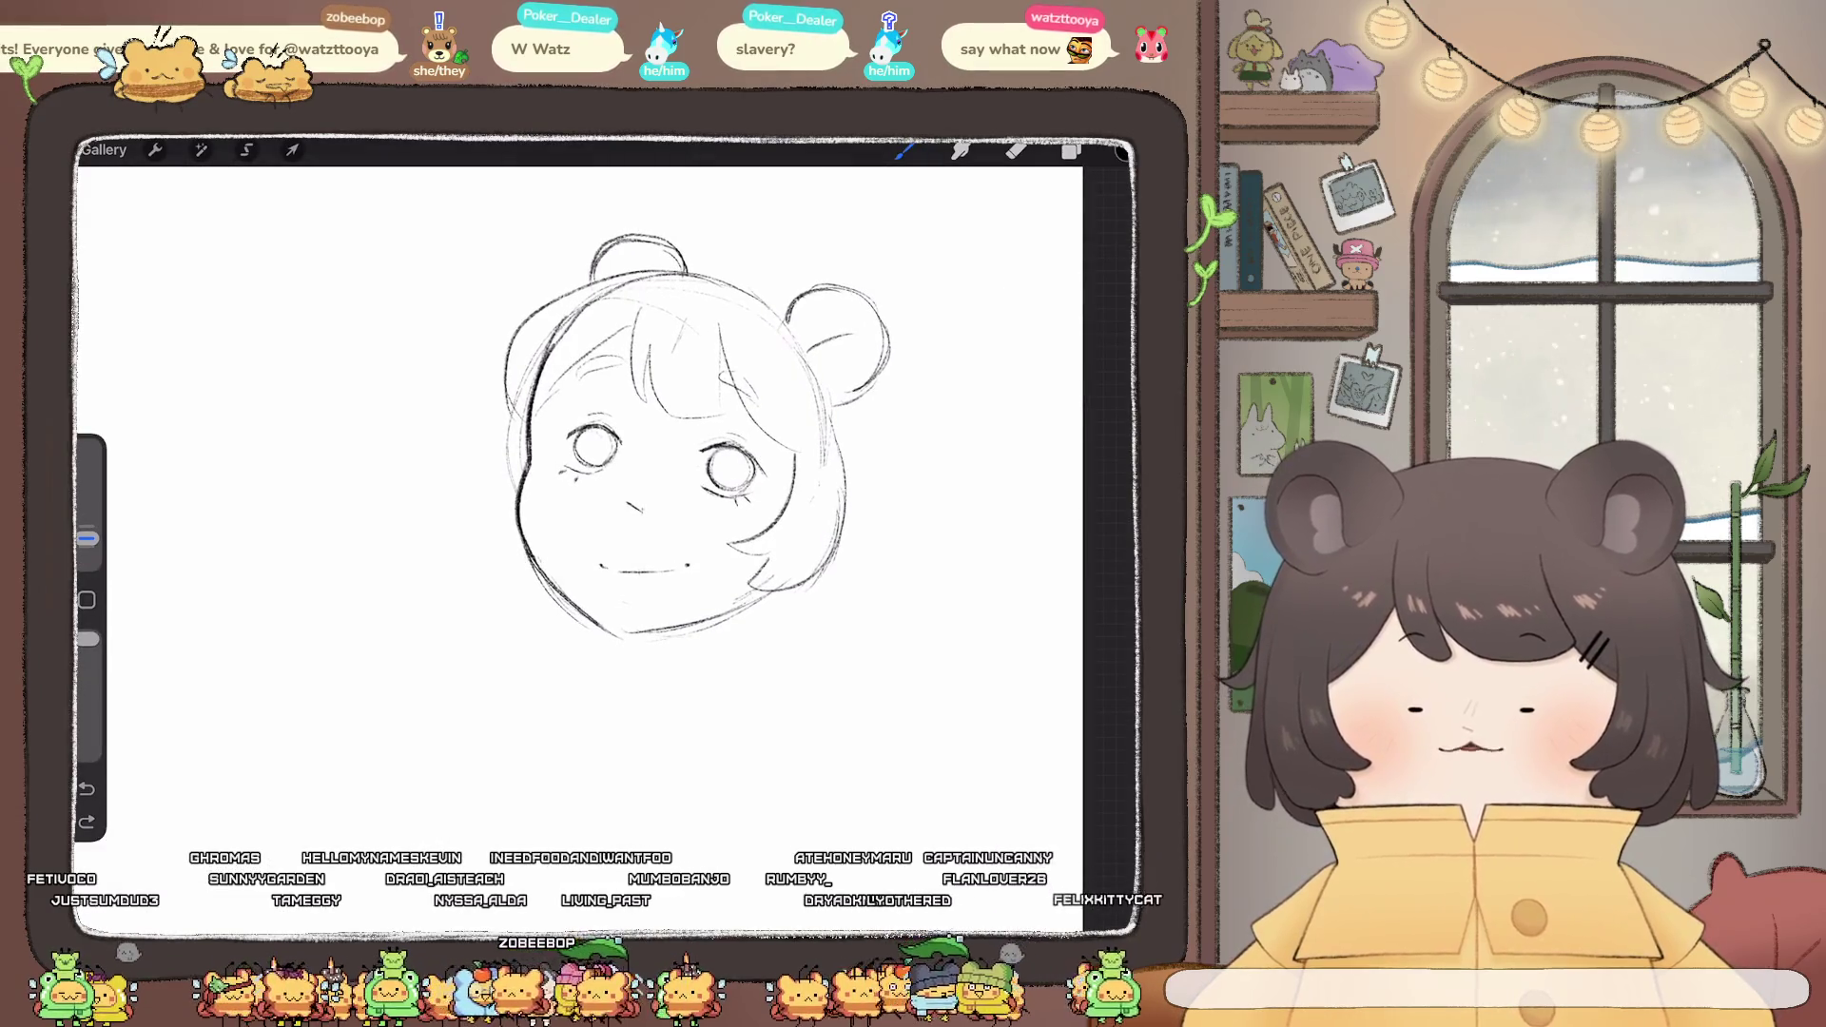
pyautogui.scroll(3, 694, 457)
pyautogui.click(200, 150)
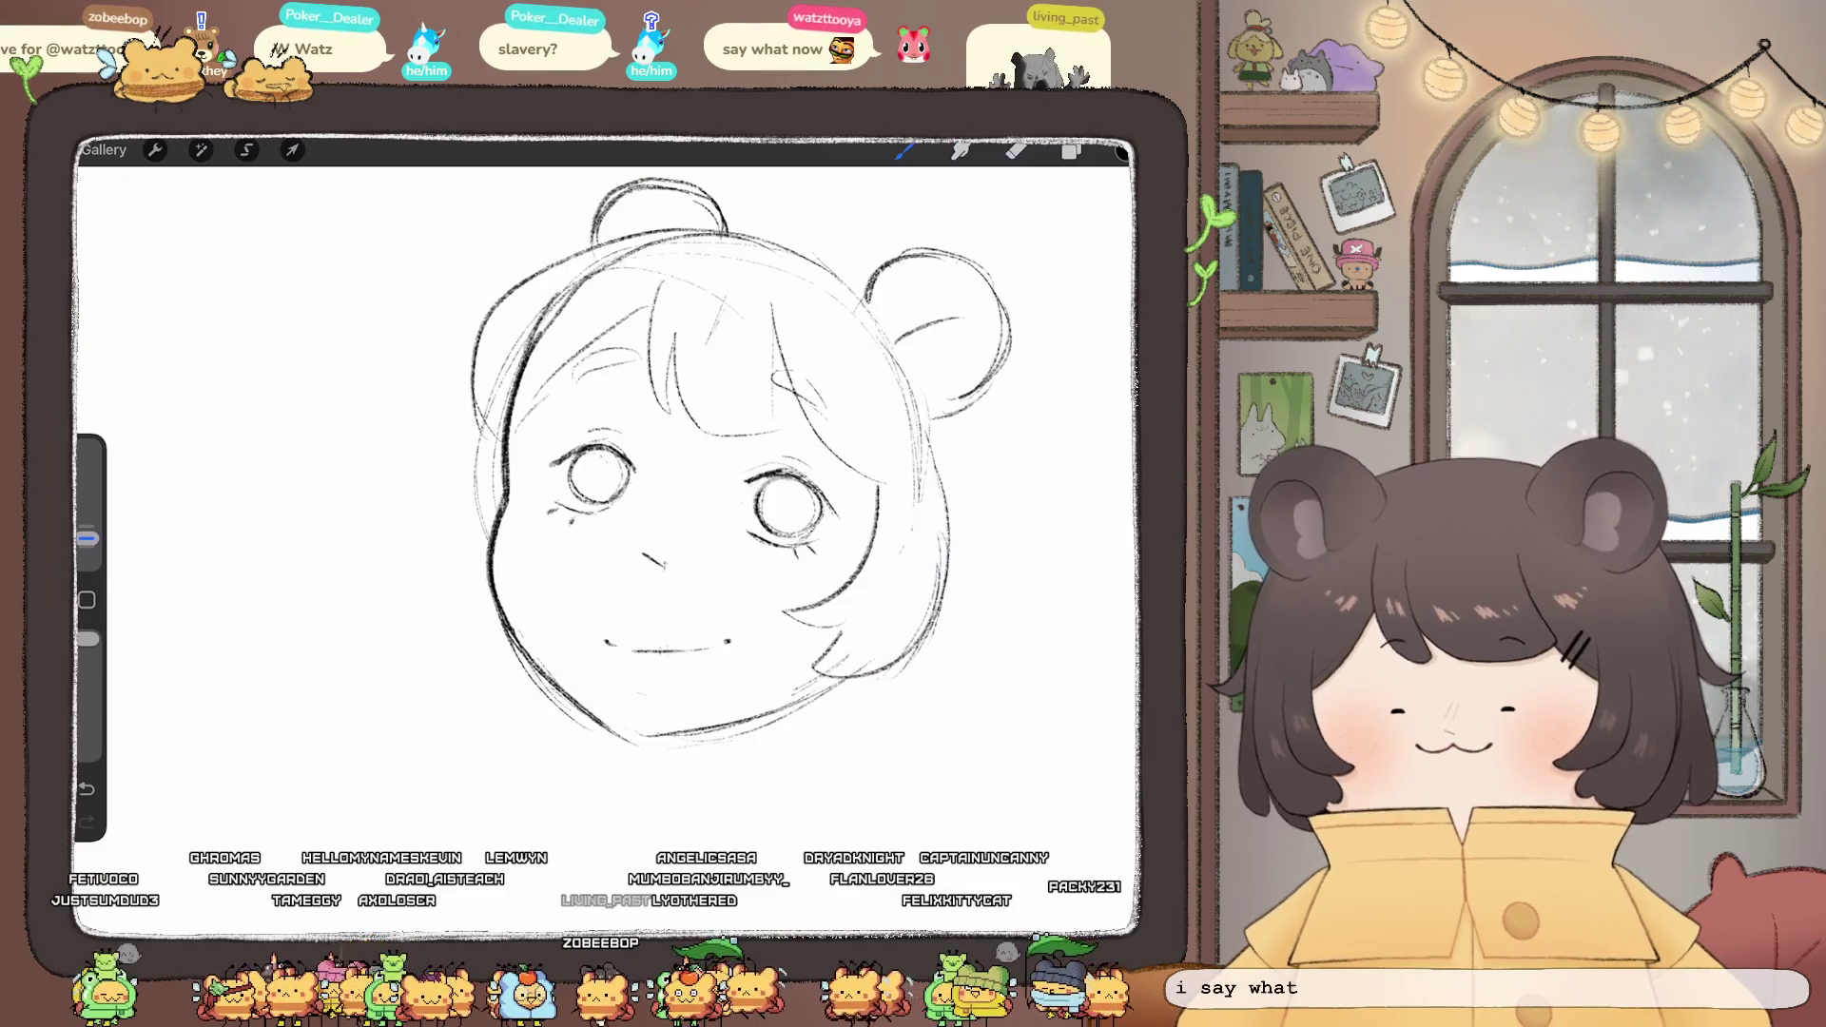
pyautogui.click(155, 150)
pyautogui.click(201, 149)
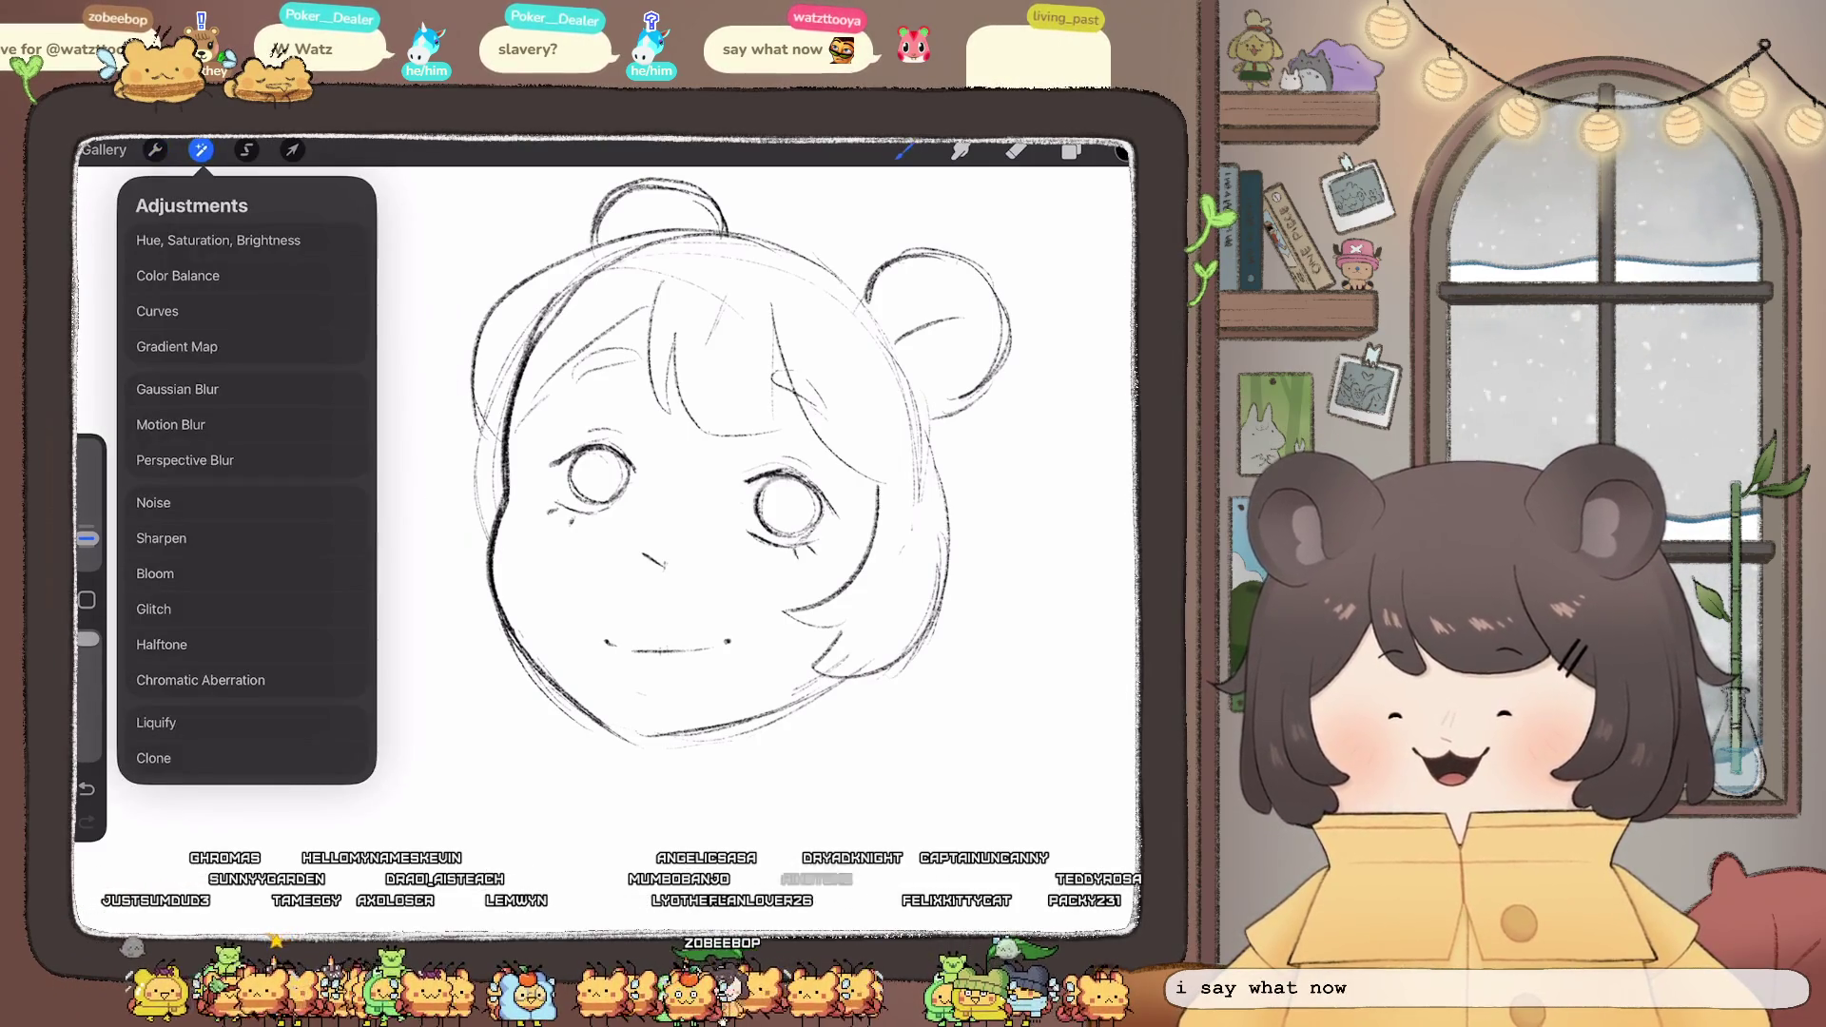
# - Apply a small Liquify push to the outline near the left eye, resizing the brush
pyautogui.click(157, 717)
pyautogui.moveTo(188, 894); pyautogui.dragTo(199, 894)
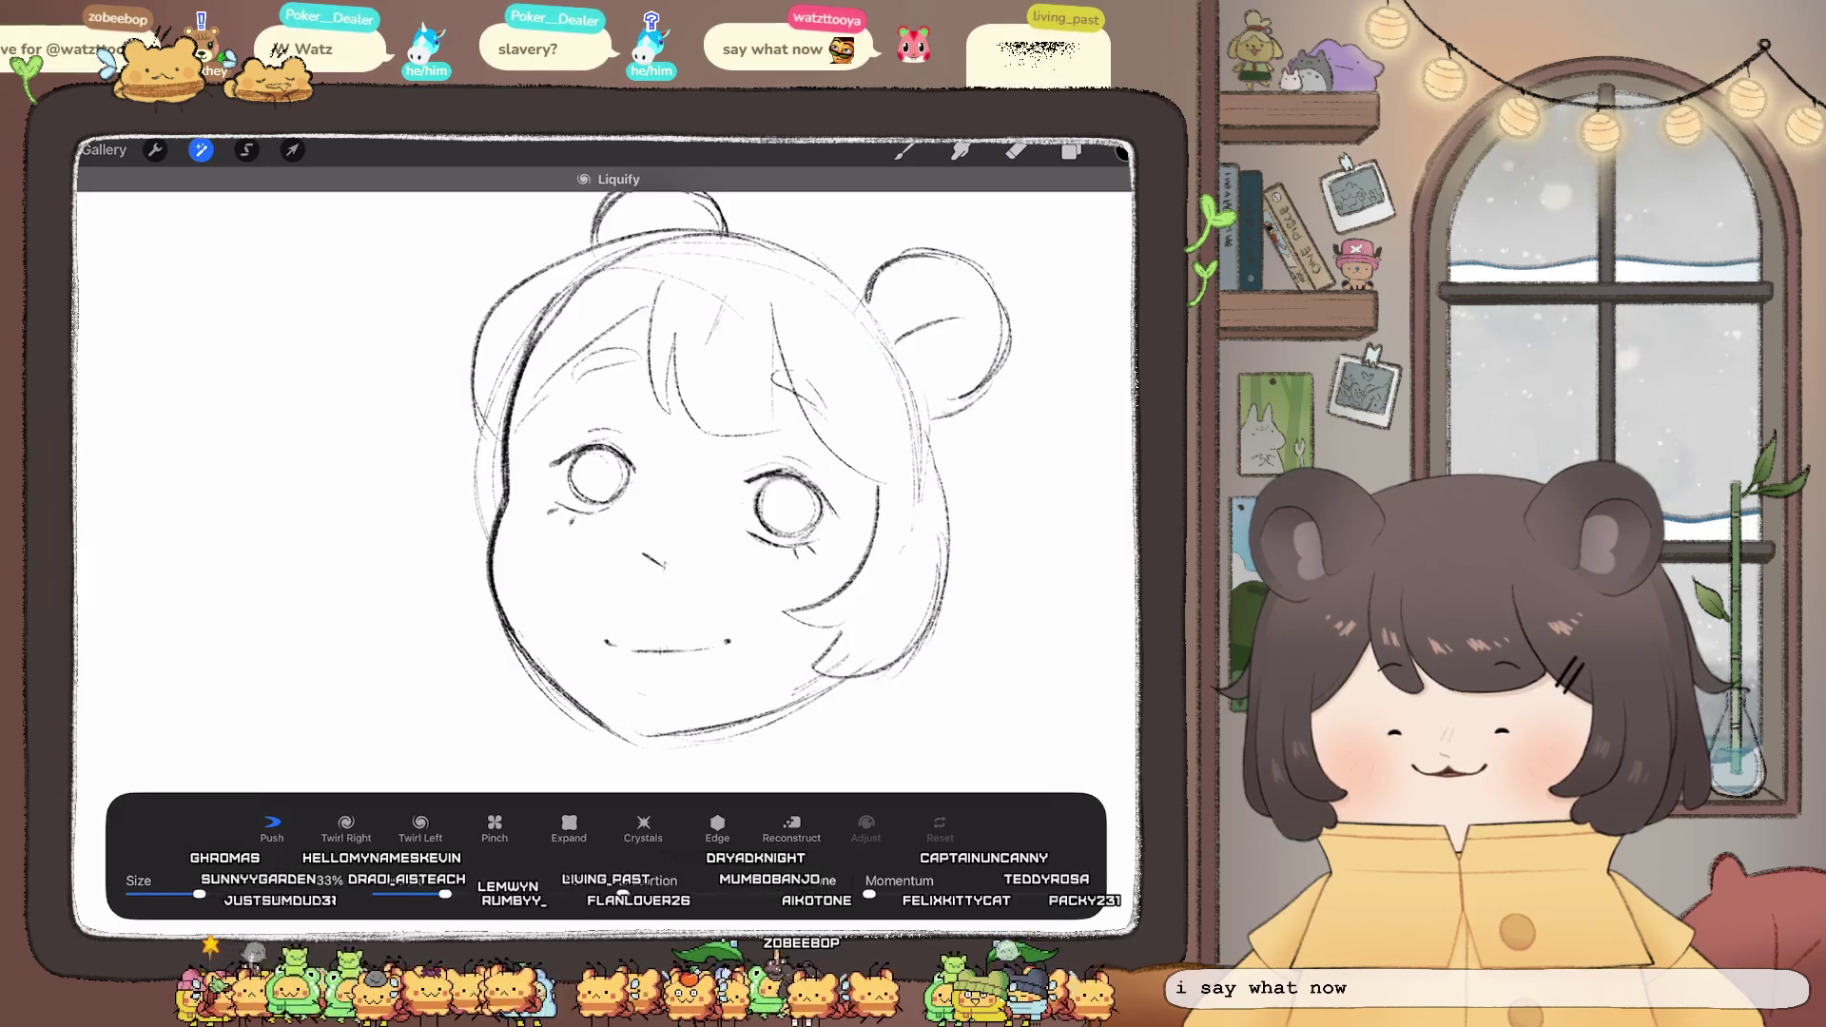
pyautogui.moveTo(576, 493); pyautogui.dragTo(599, 509)
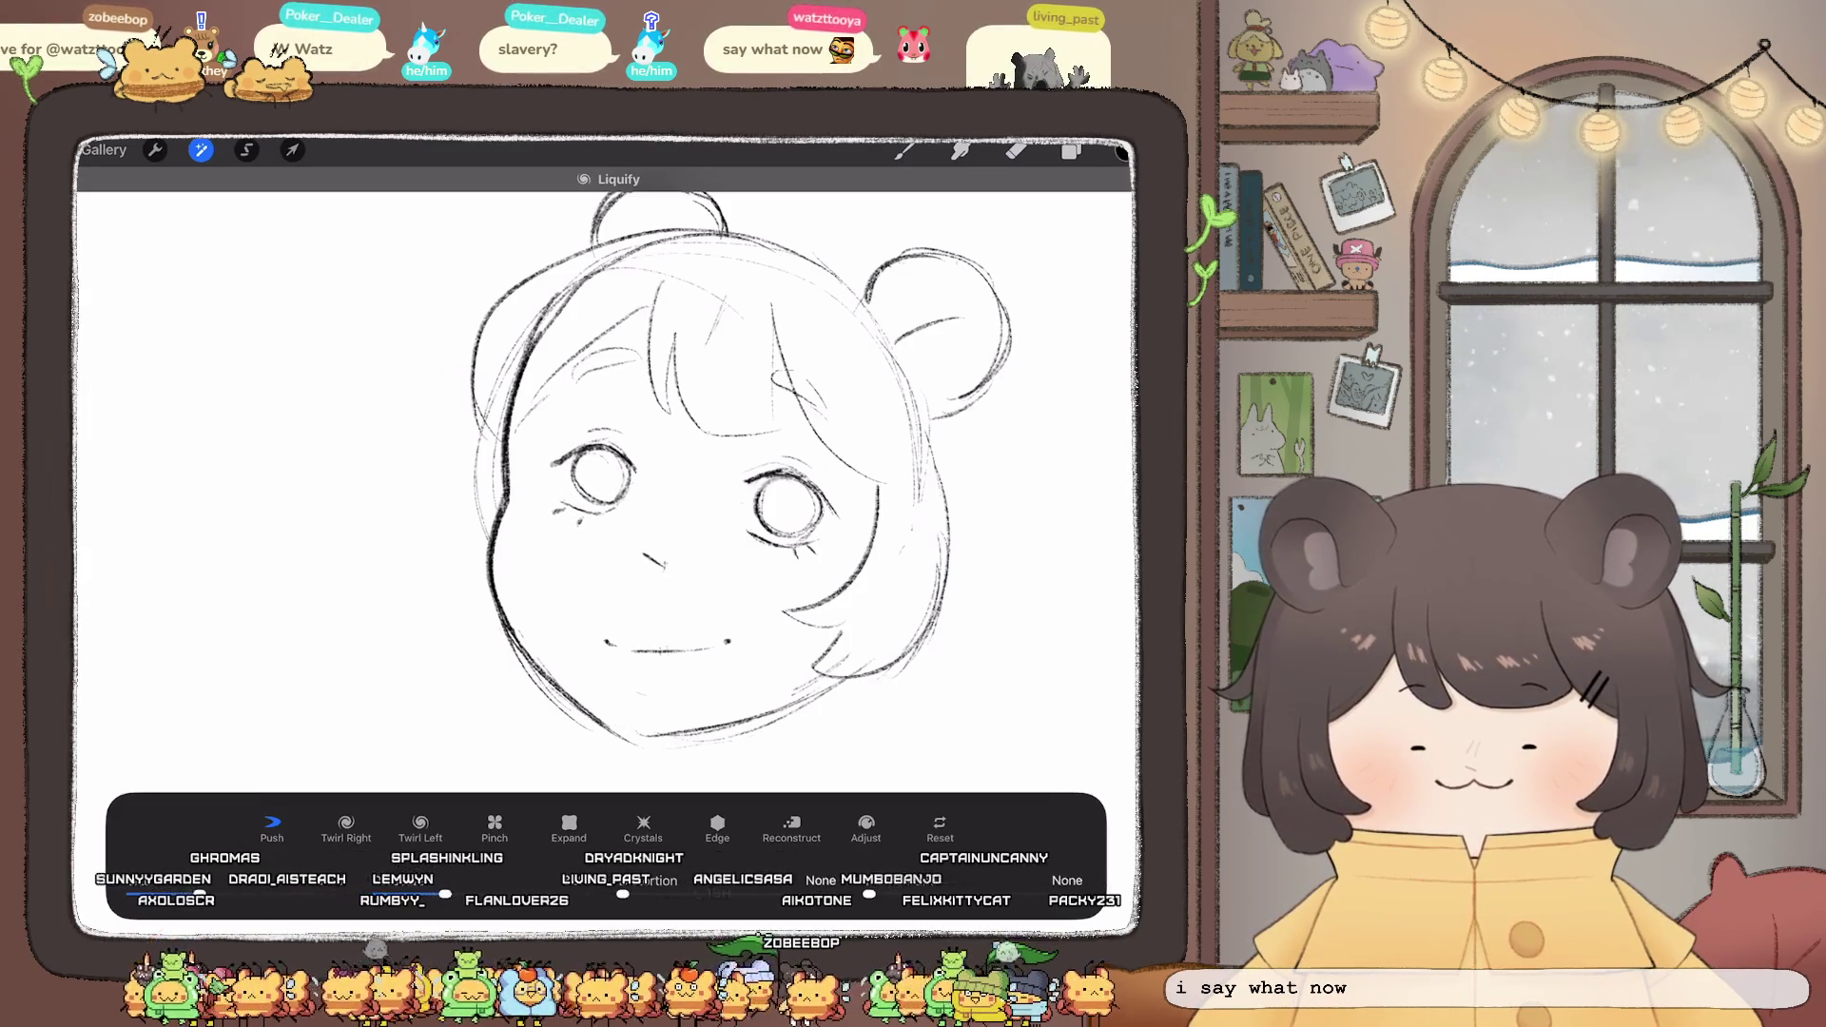
pyautogui.moveTo(199, 894); pyautogui.dragTo(161, 895)
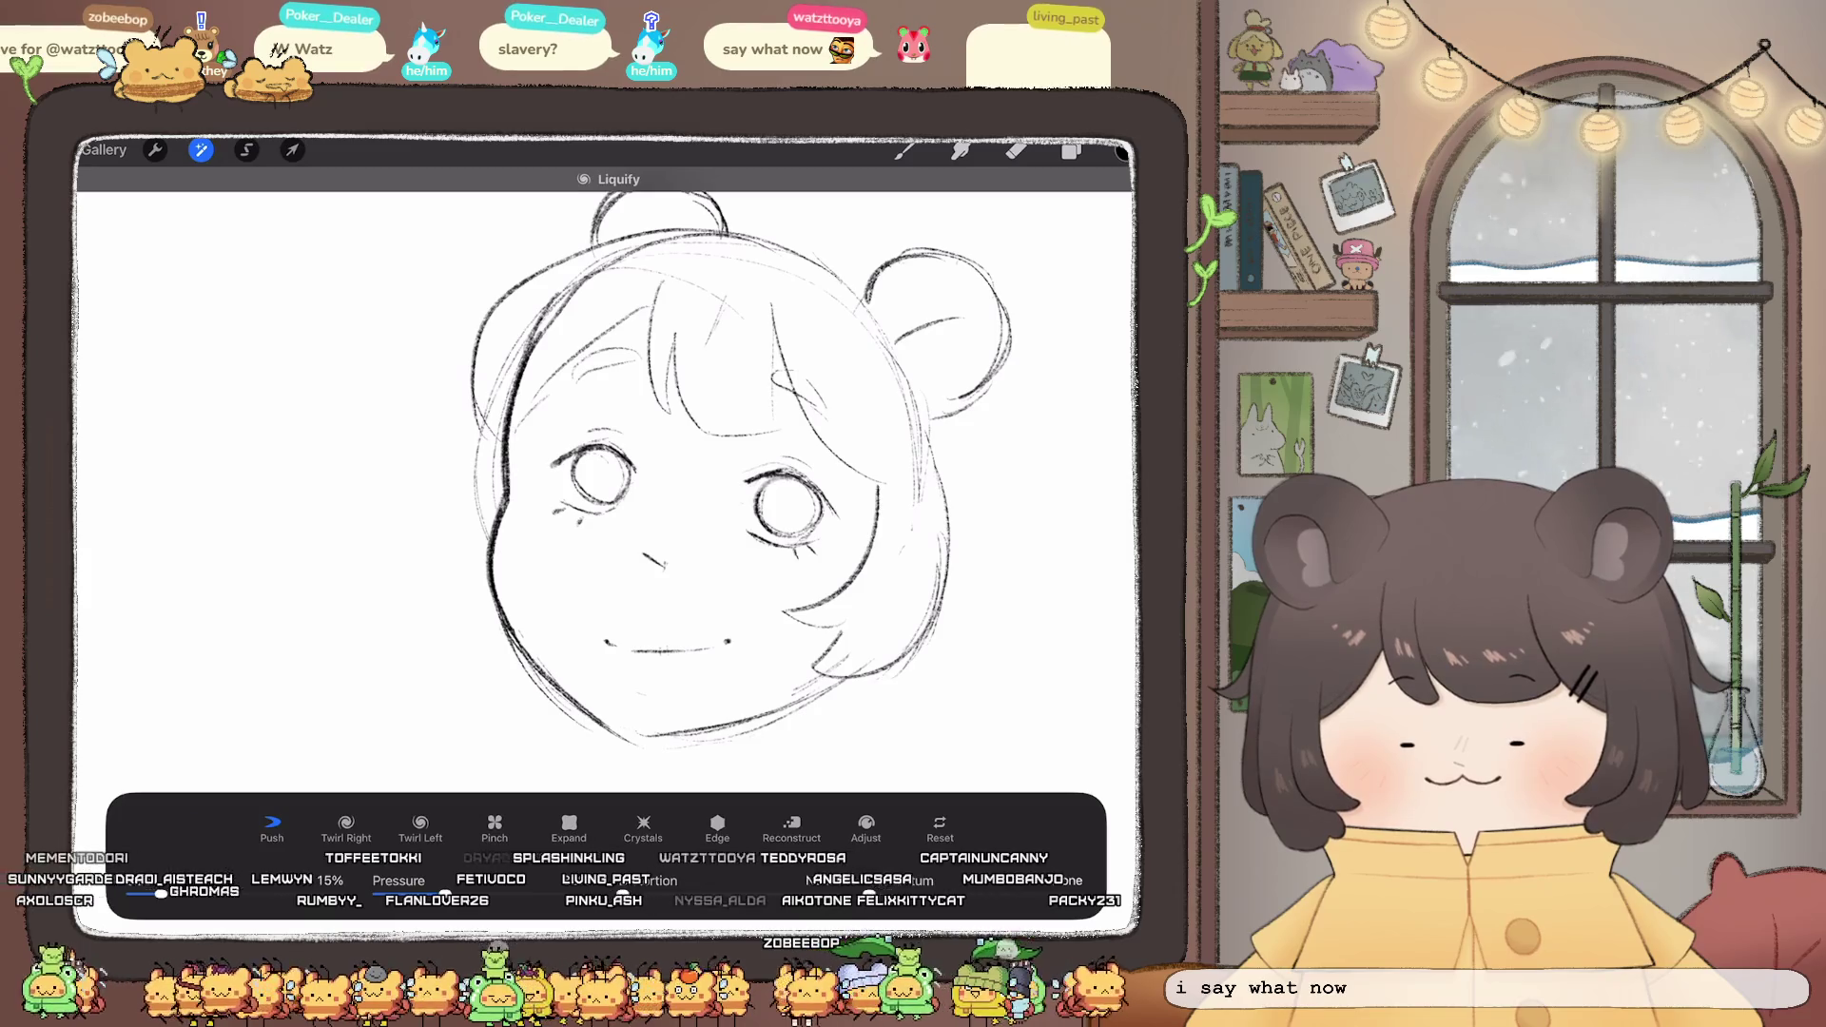
pyautogui.scroll(-3, 600, 509)
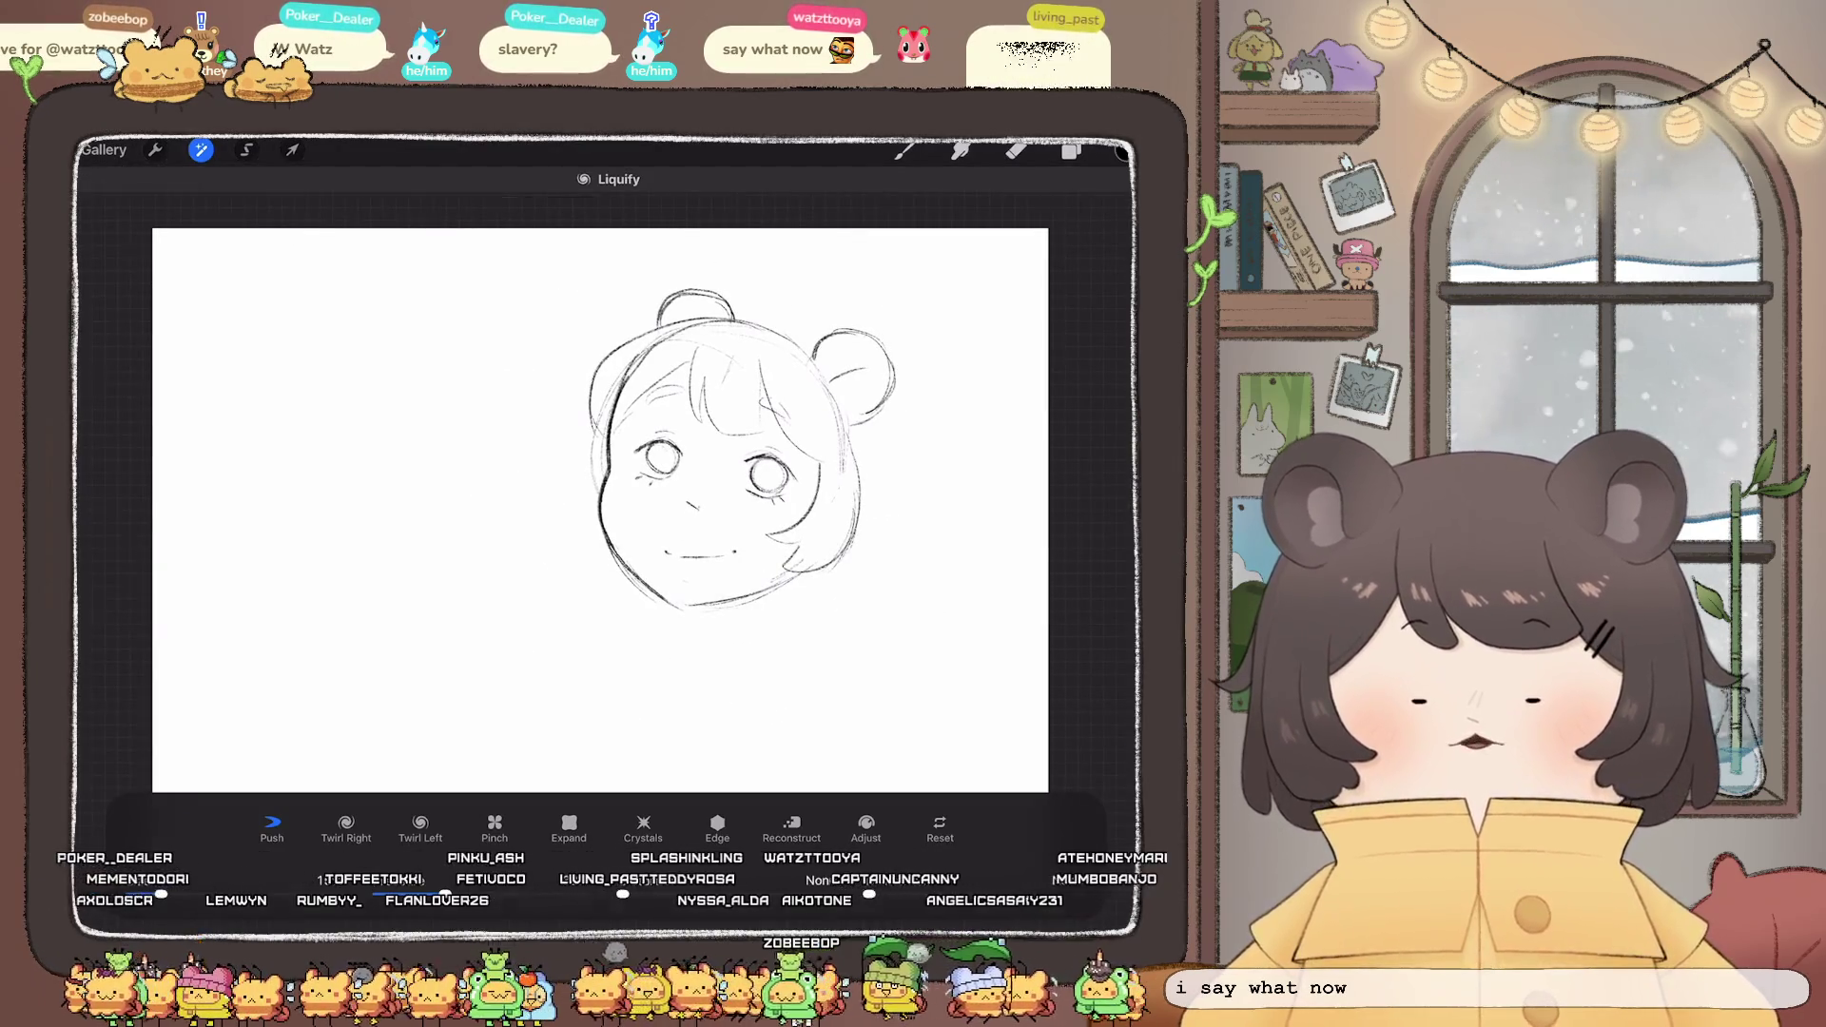
pyautogui.scroll(3, 600, 510)
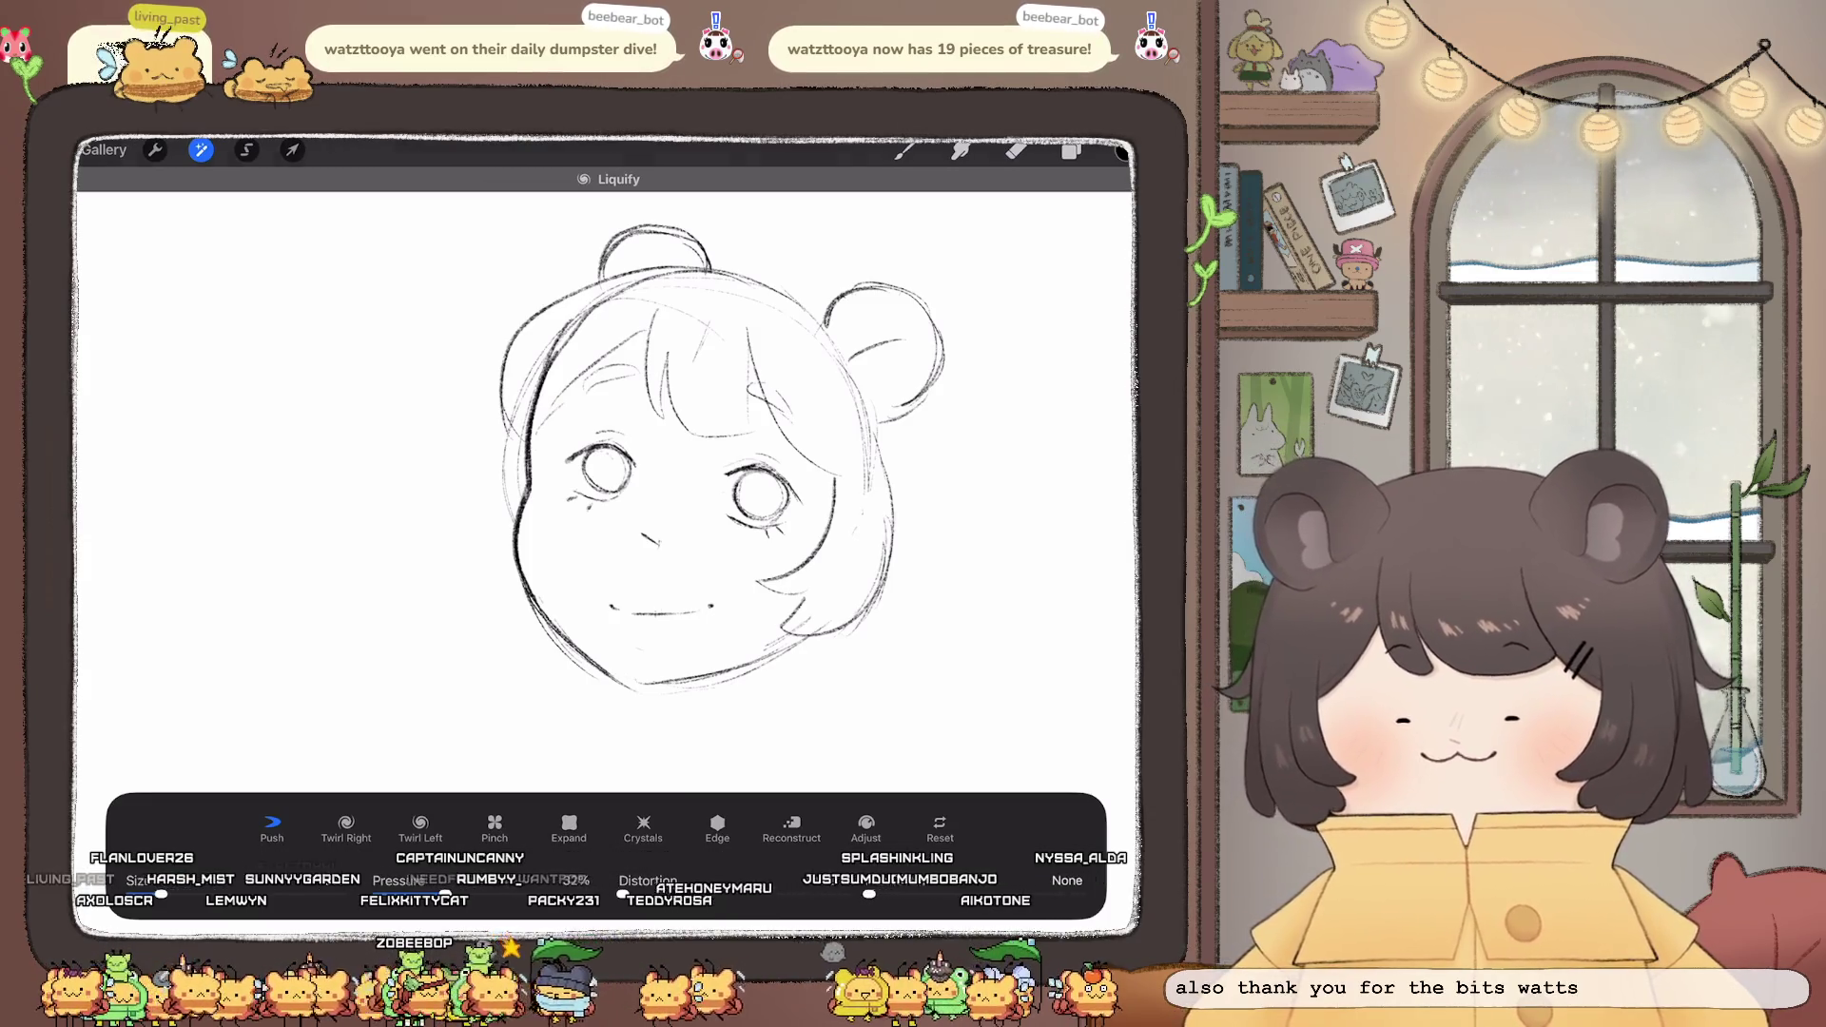
pyautogui.scroll(-3, 666, 476)
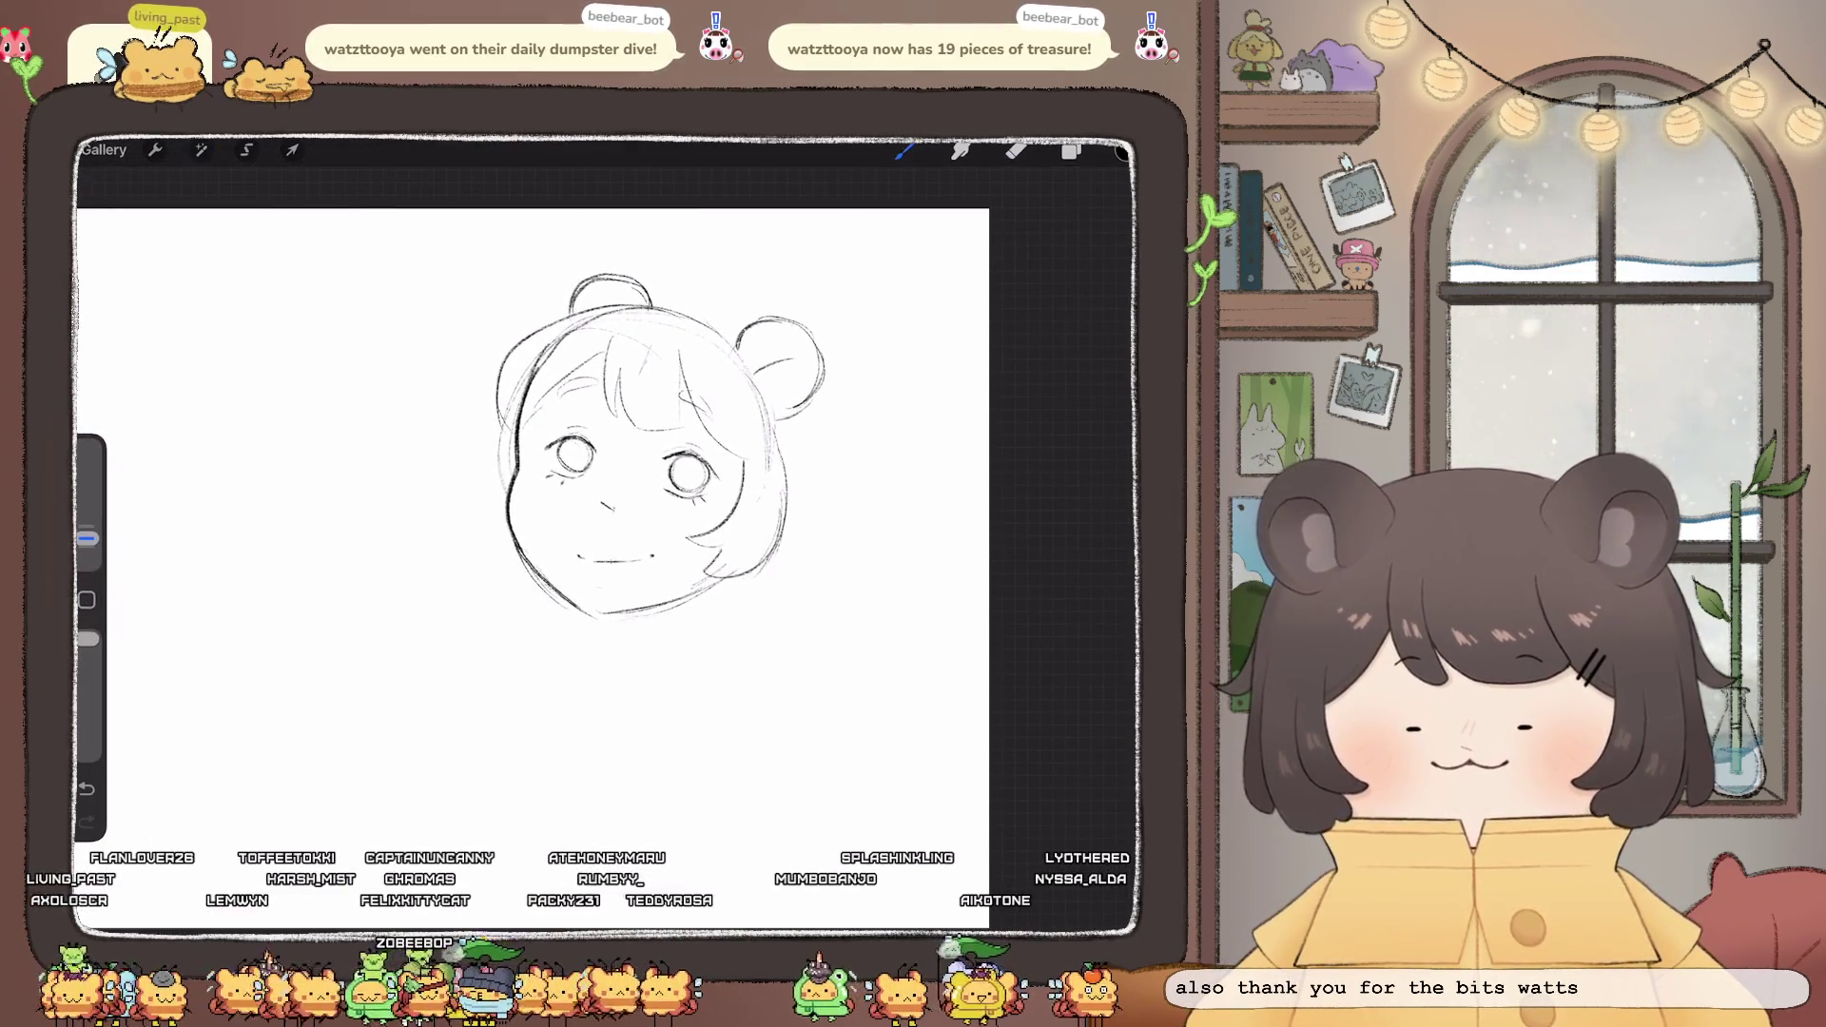
pyautogui.scroll(-3, 618, 438)
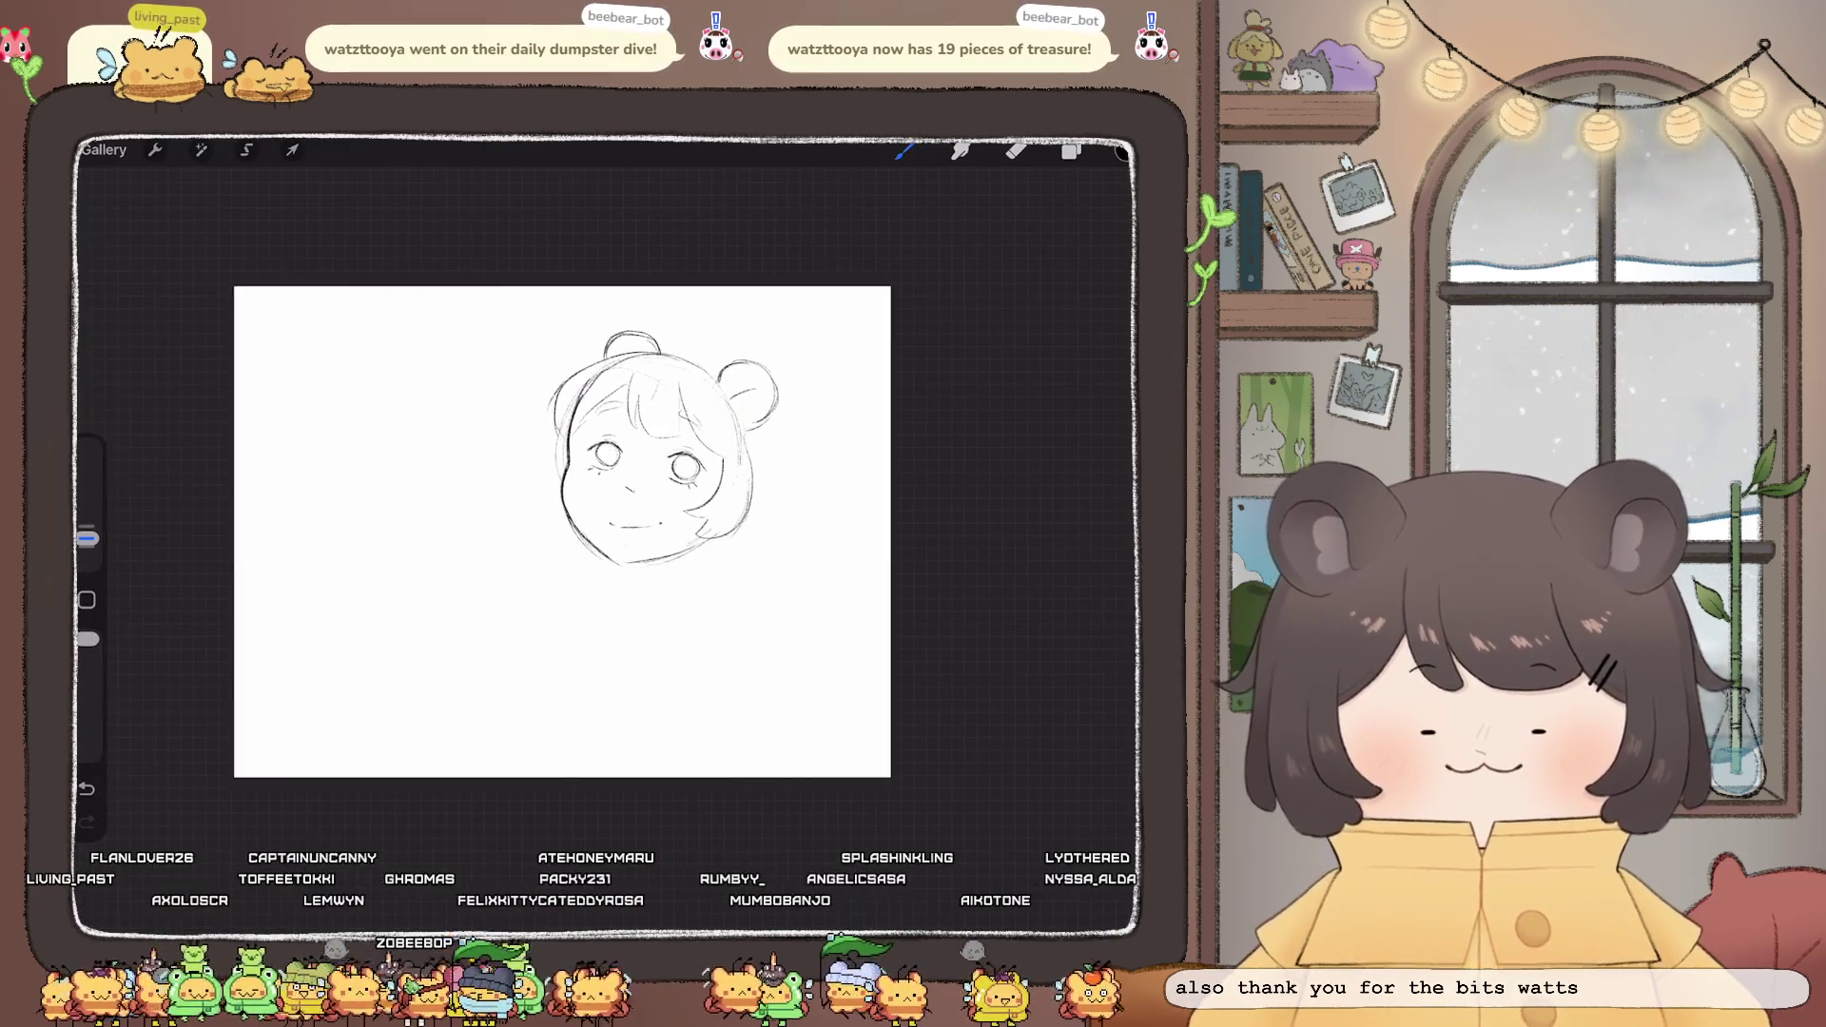
pyautogui.scroll(4, 619, 437)
pyautogui.click(246, 149)
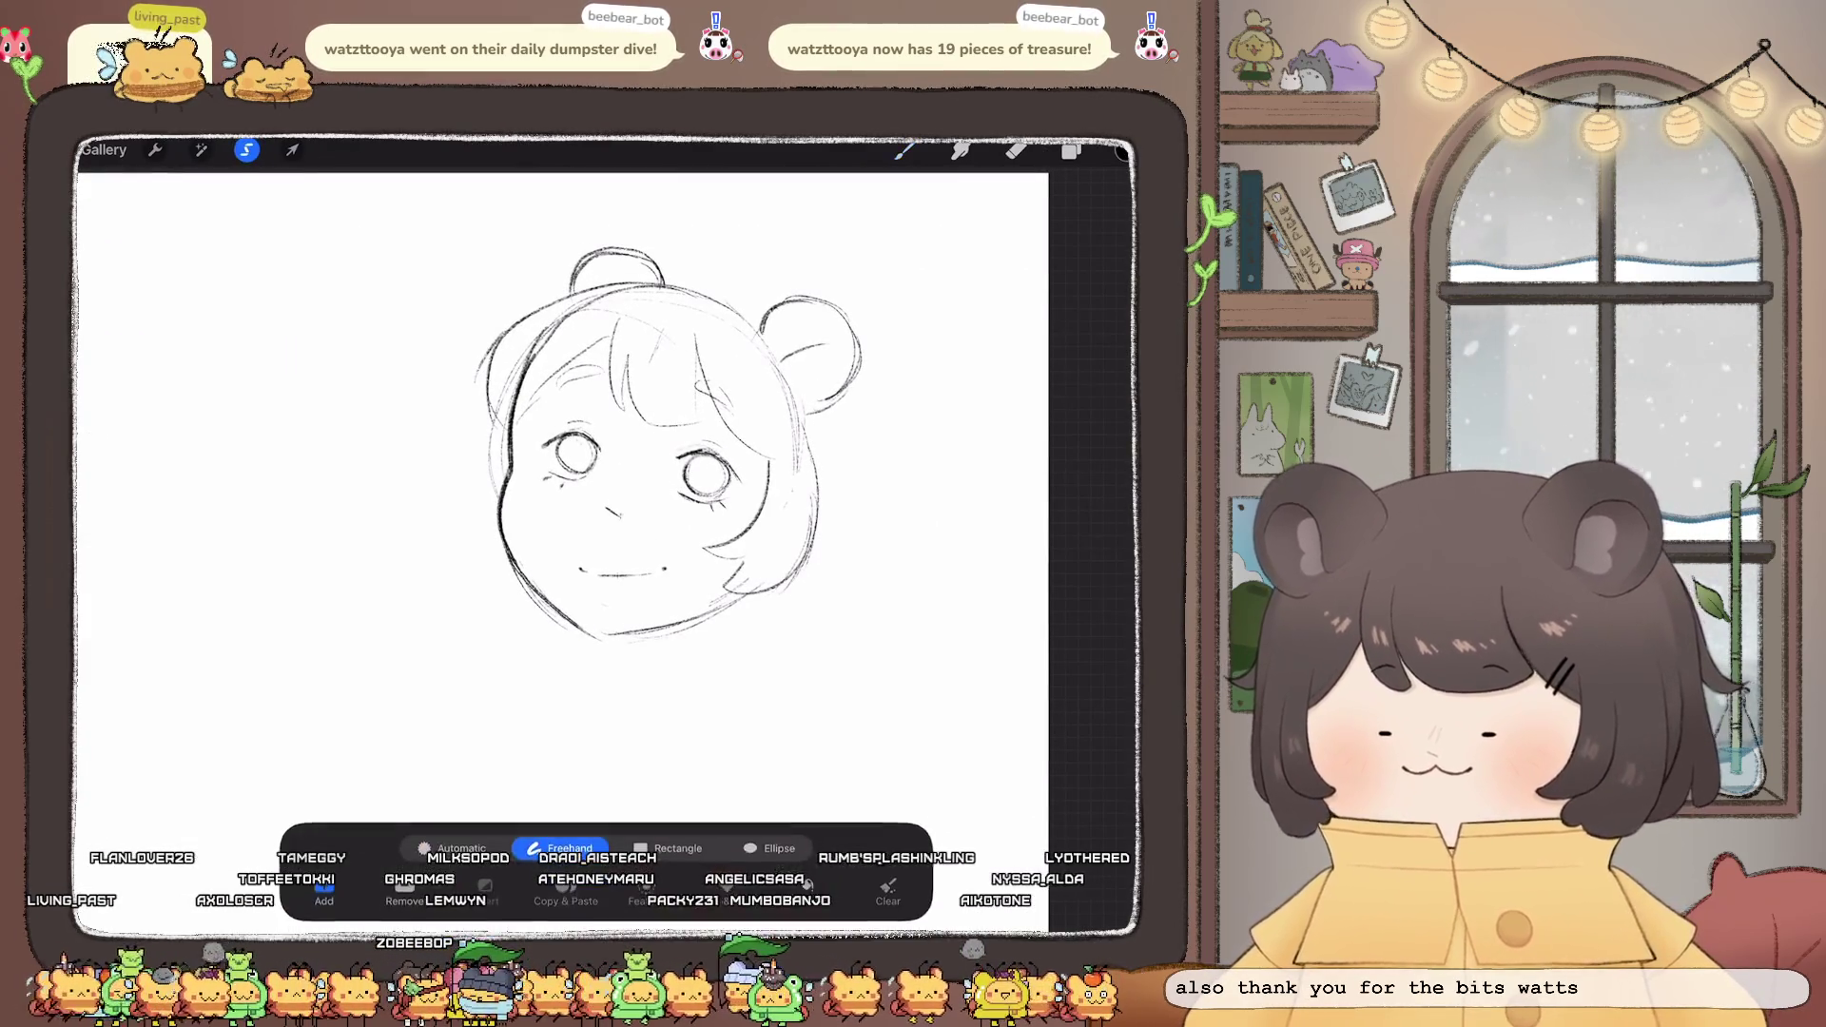
# - Lasso both eyes and shift them left with a Warp transform
pyautogui.moveTo(550, 501)
pyautogui.mouseDown()
pyautogui.moveTo(747, 463)
pyautogui.moveTo(659, 434)
pyautogui.moveTo(626, 466)
pyautogui.mouseUp()
pyautogui.click(292, 149)
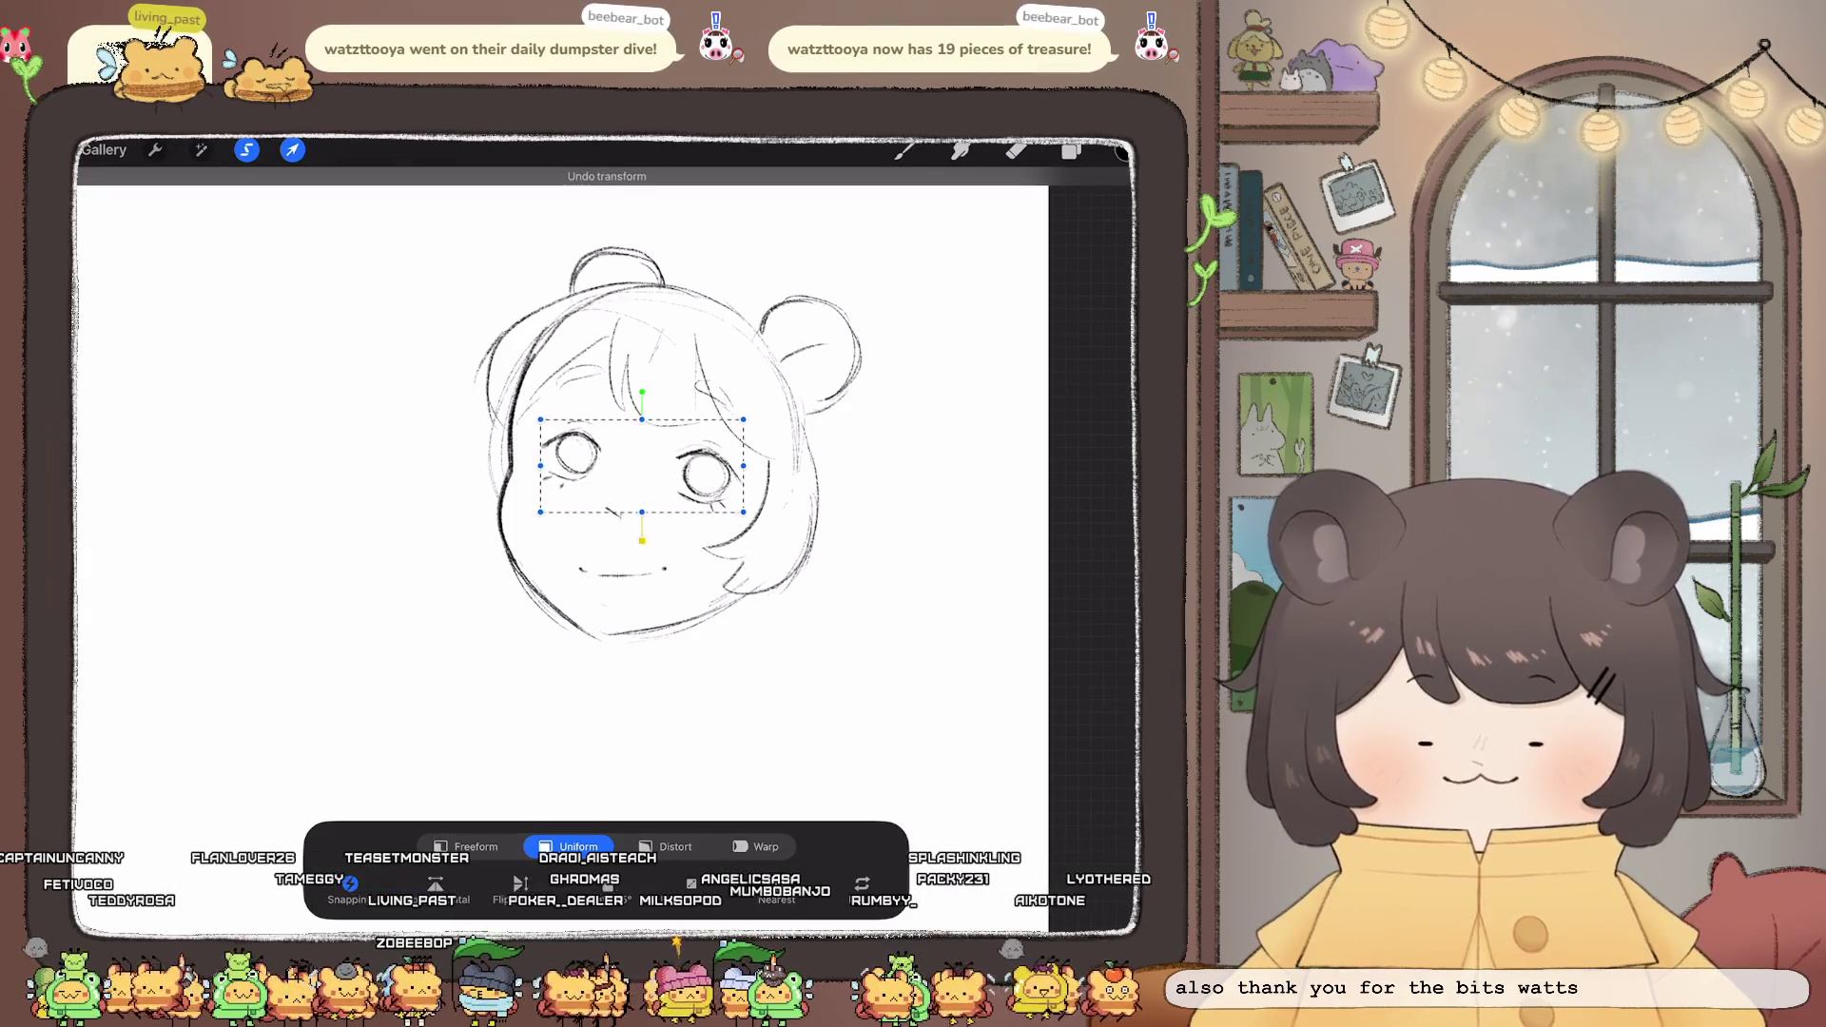
pyautogui.click(757, 846)
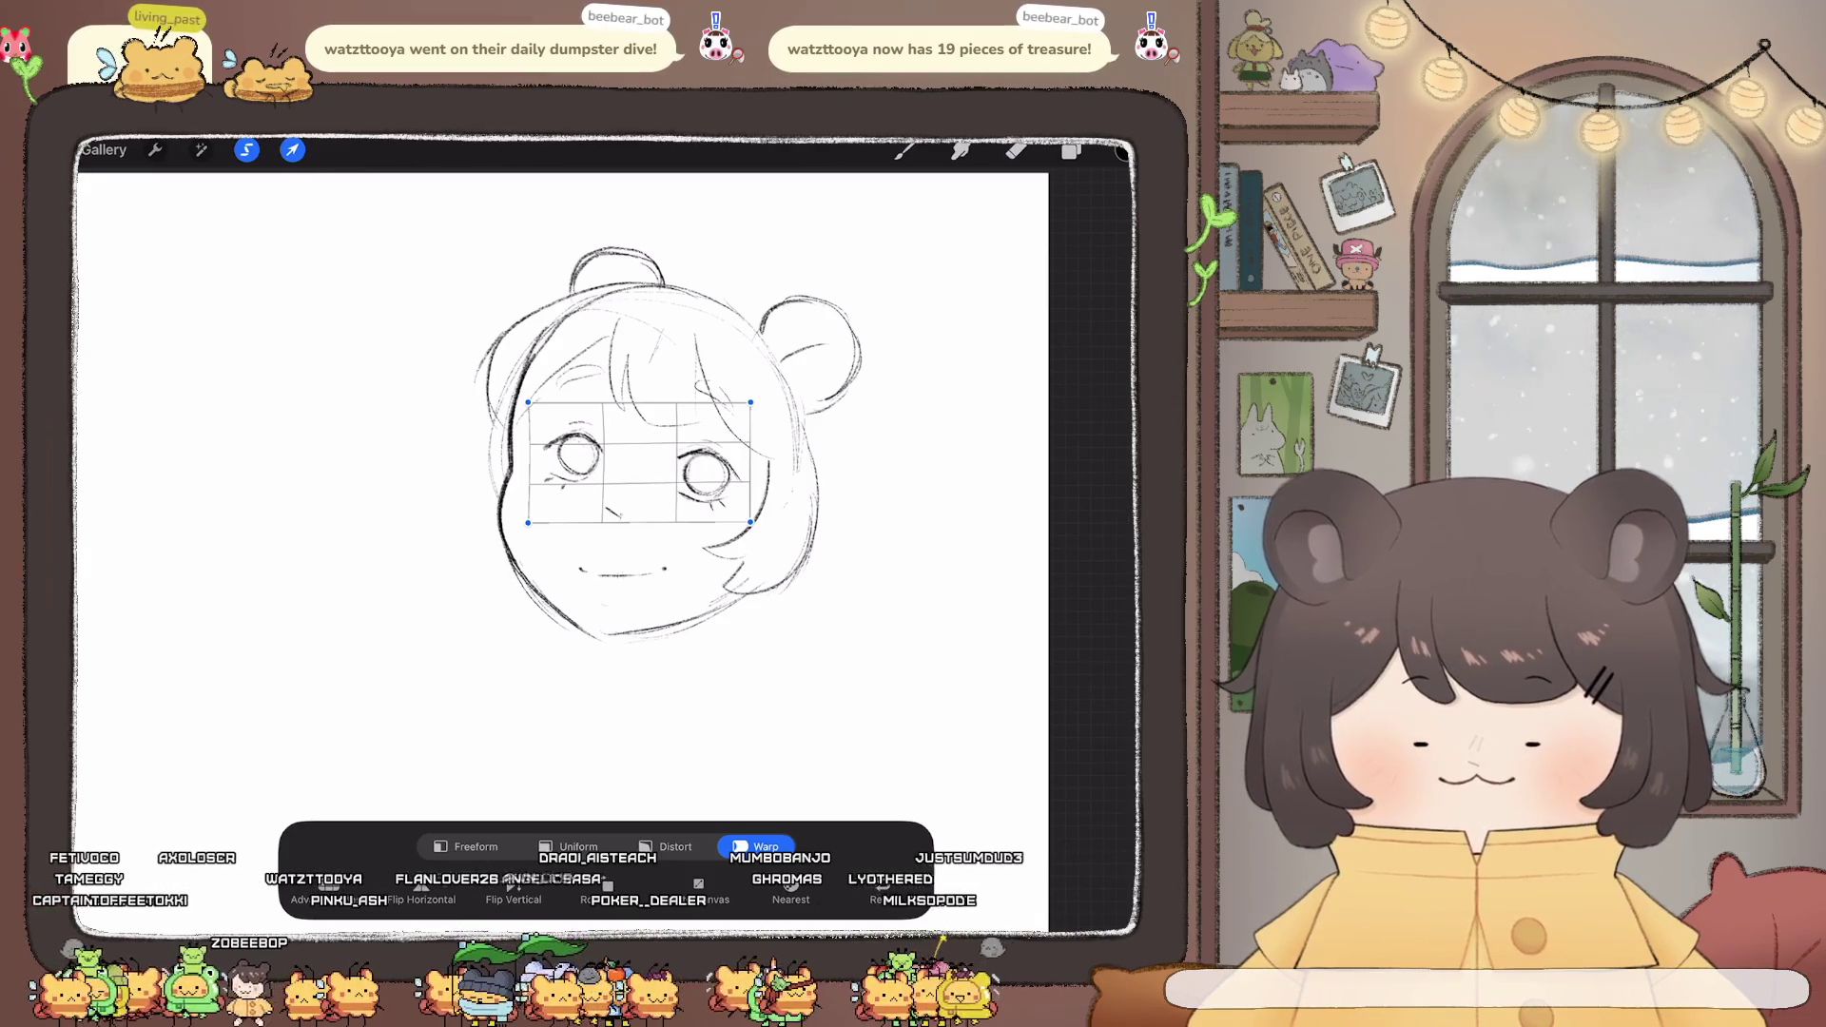
pyautogui.click(201, 150)
# - Try a larger Liquify push on the left cheek, undo it, and exit Liquify
pyautogui.click(156, 722)
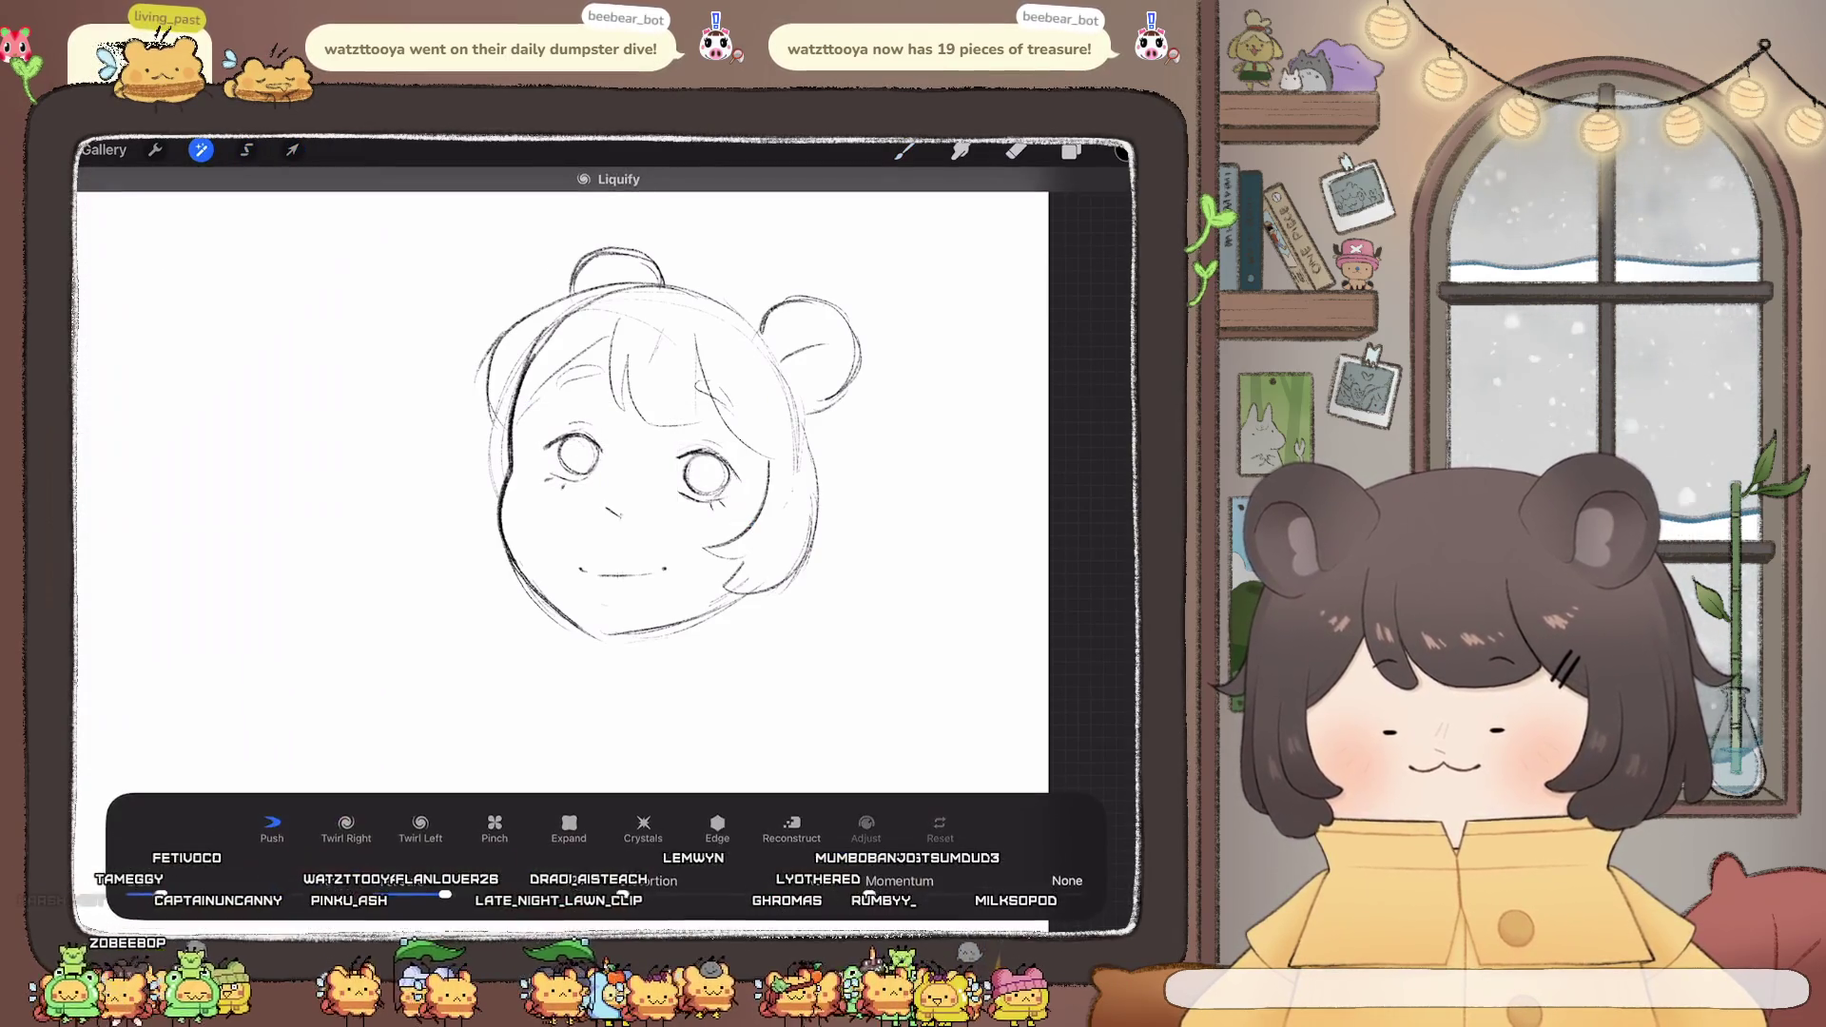
pyautogui.moveTo(160, 894); pyautogui.dragTo(202, 894)
pyautogui.moveTo(502, 419)
pyautogui.mouseDown()
pyautogui.moveTo(514, 561)
pyautogui.moveTo(537, 599)
pyautogui.mouseUp()
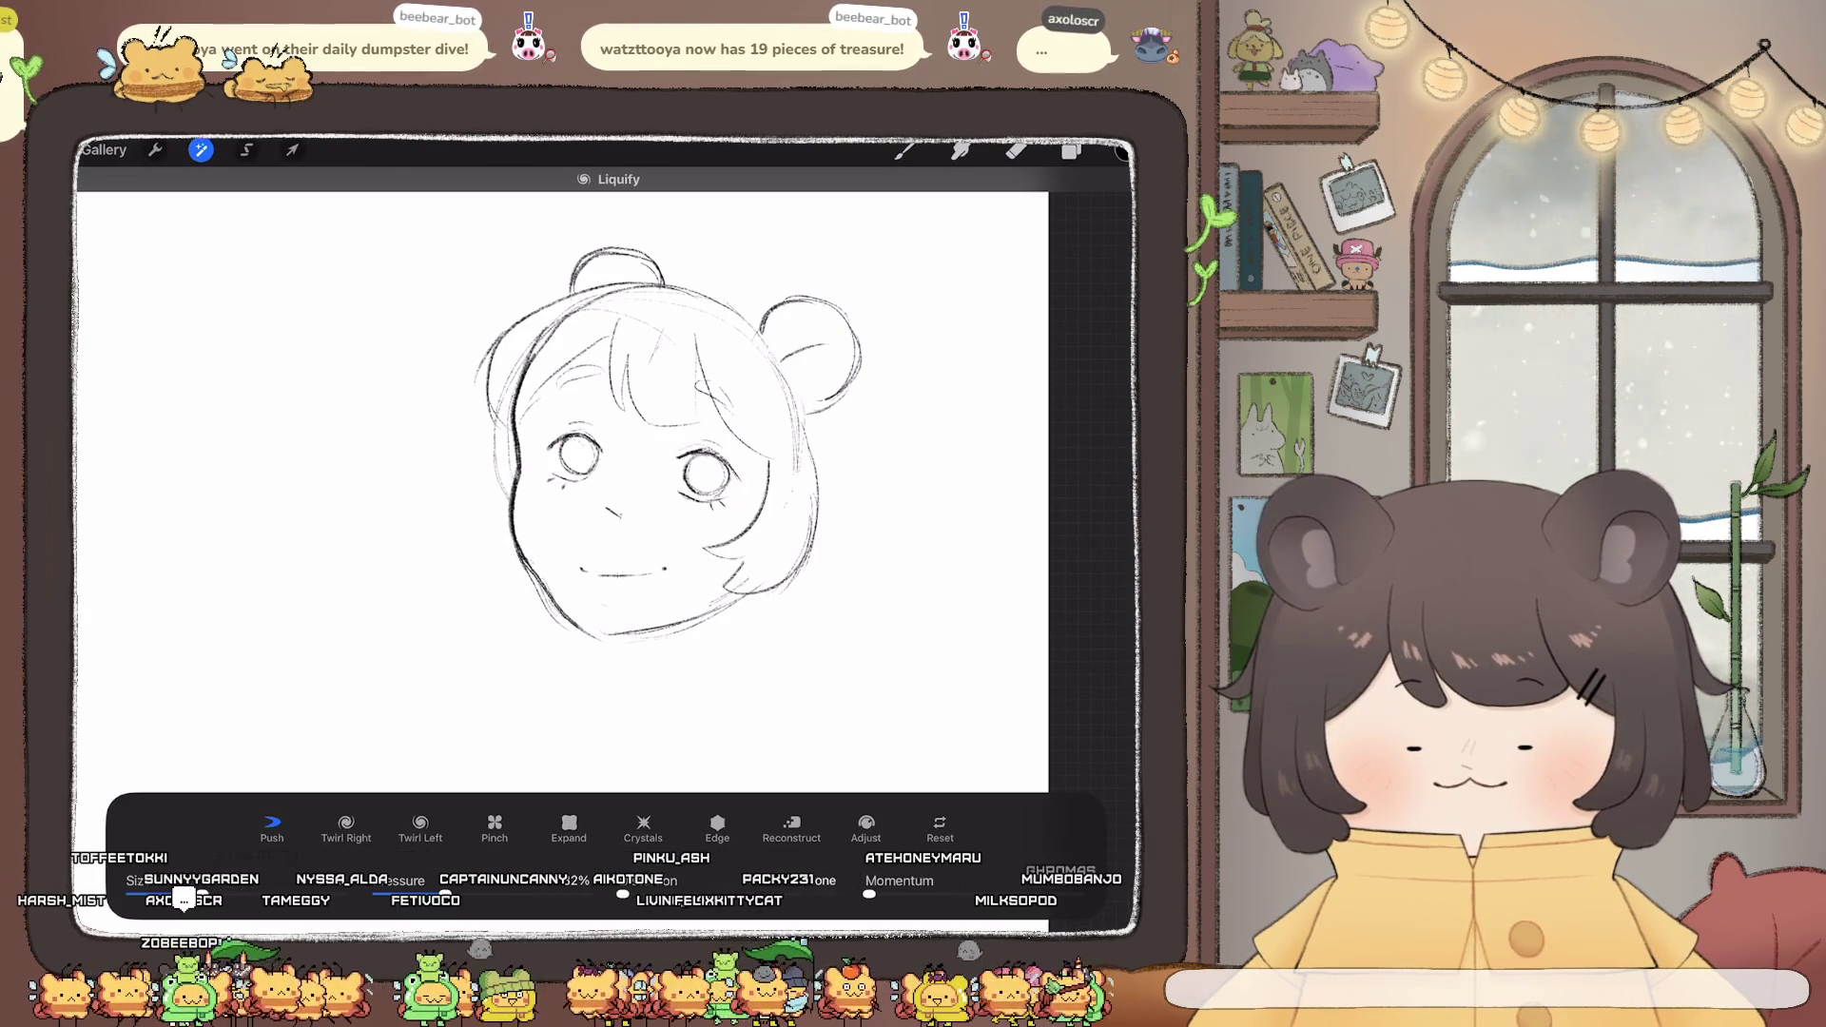
pyautogui.hotkey('ctrl', 'z')
pyautogui.hotkey('ctrl', 'z')
pyautogui.hotkey('ctrl', 'z')
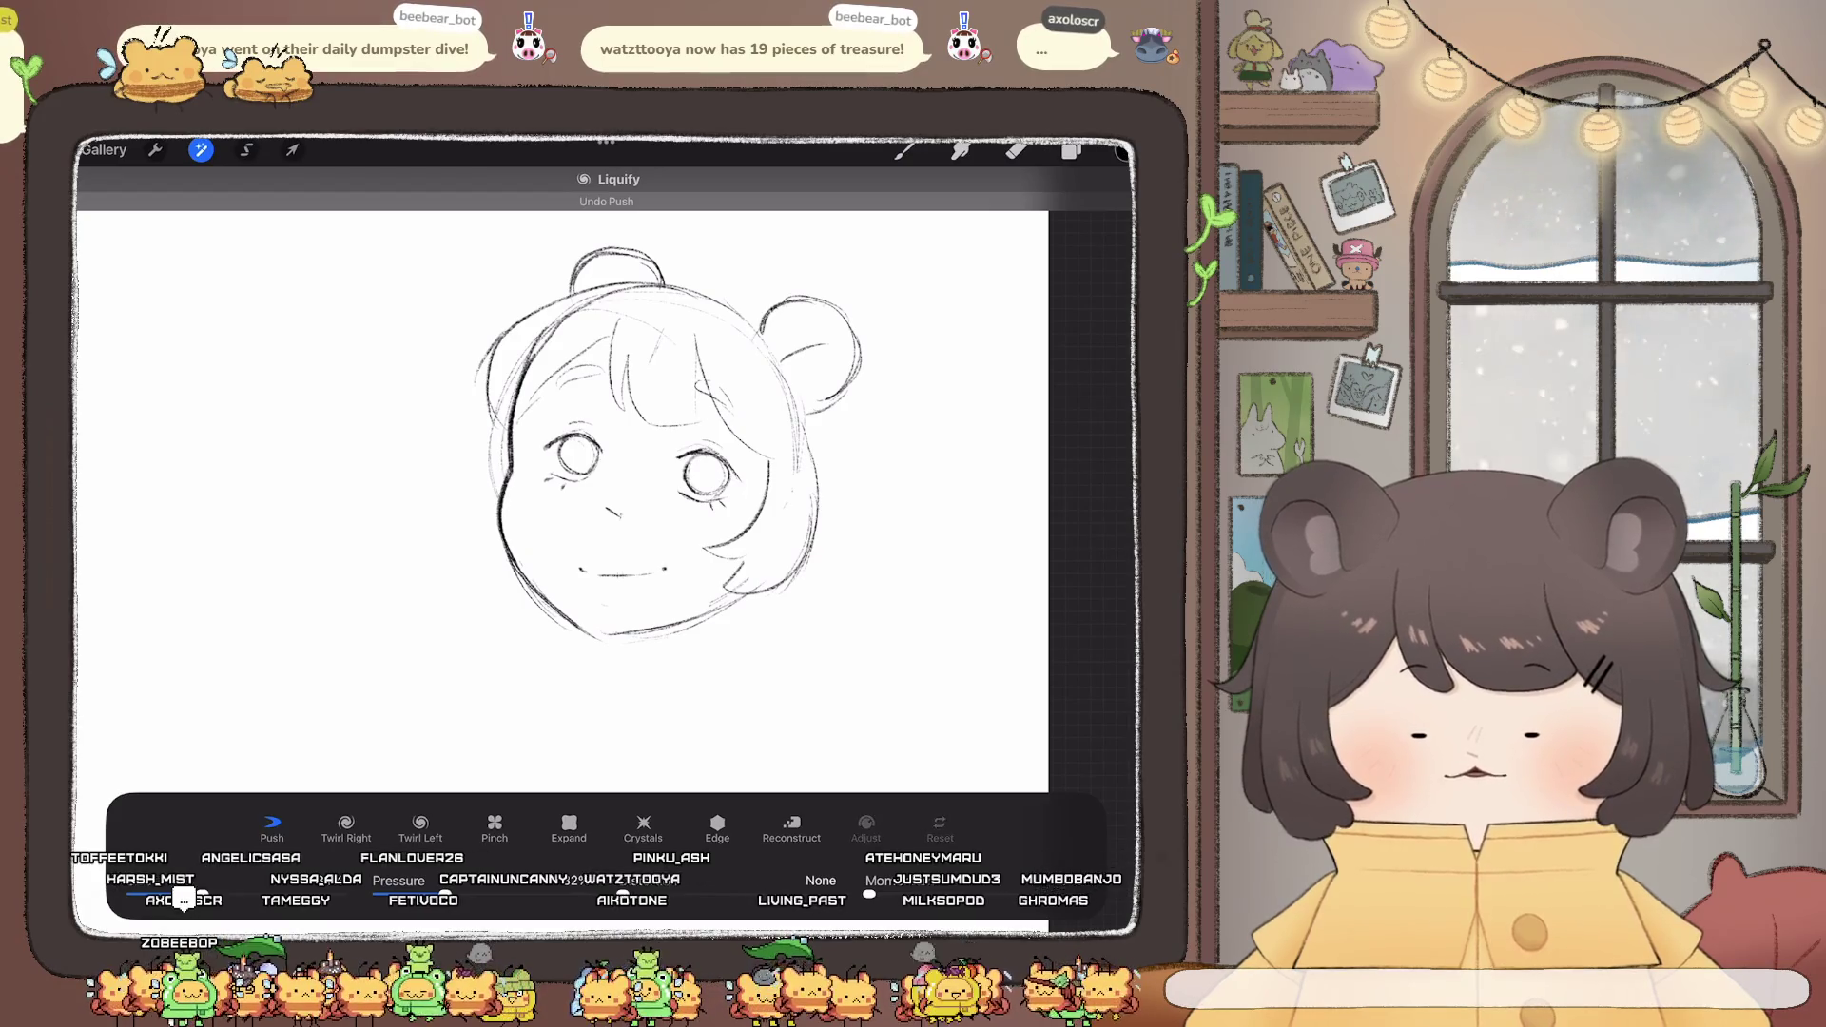
pyautogui.click(201, 149)
pyautogui.click(246, 150)
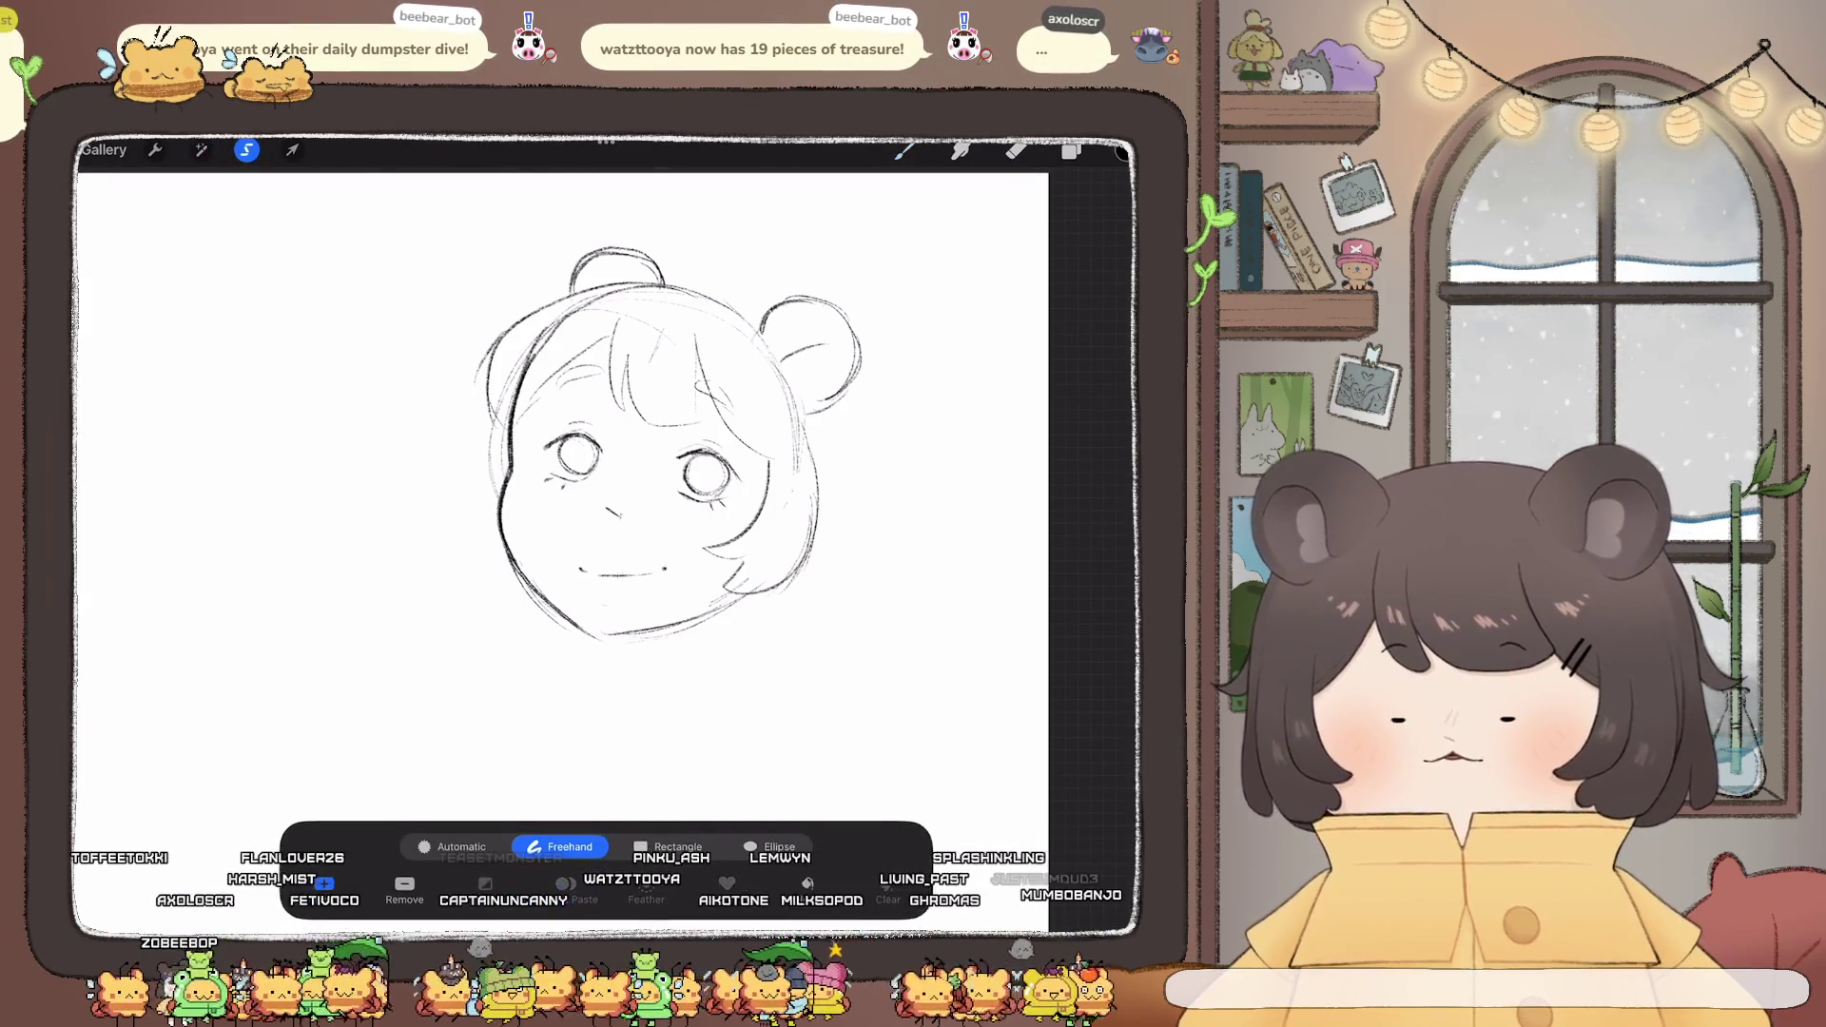
# - Lasso the face's left side and chin and warp the cheek outline inward
pyautogui.click(538, 416)
pyautogui.moveTo(608, 324); pyautogui.dragTo(538, 423)
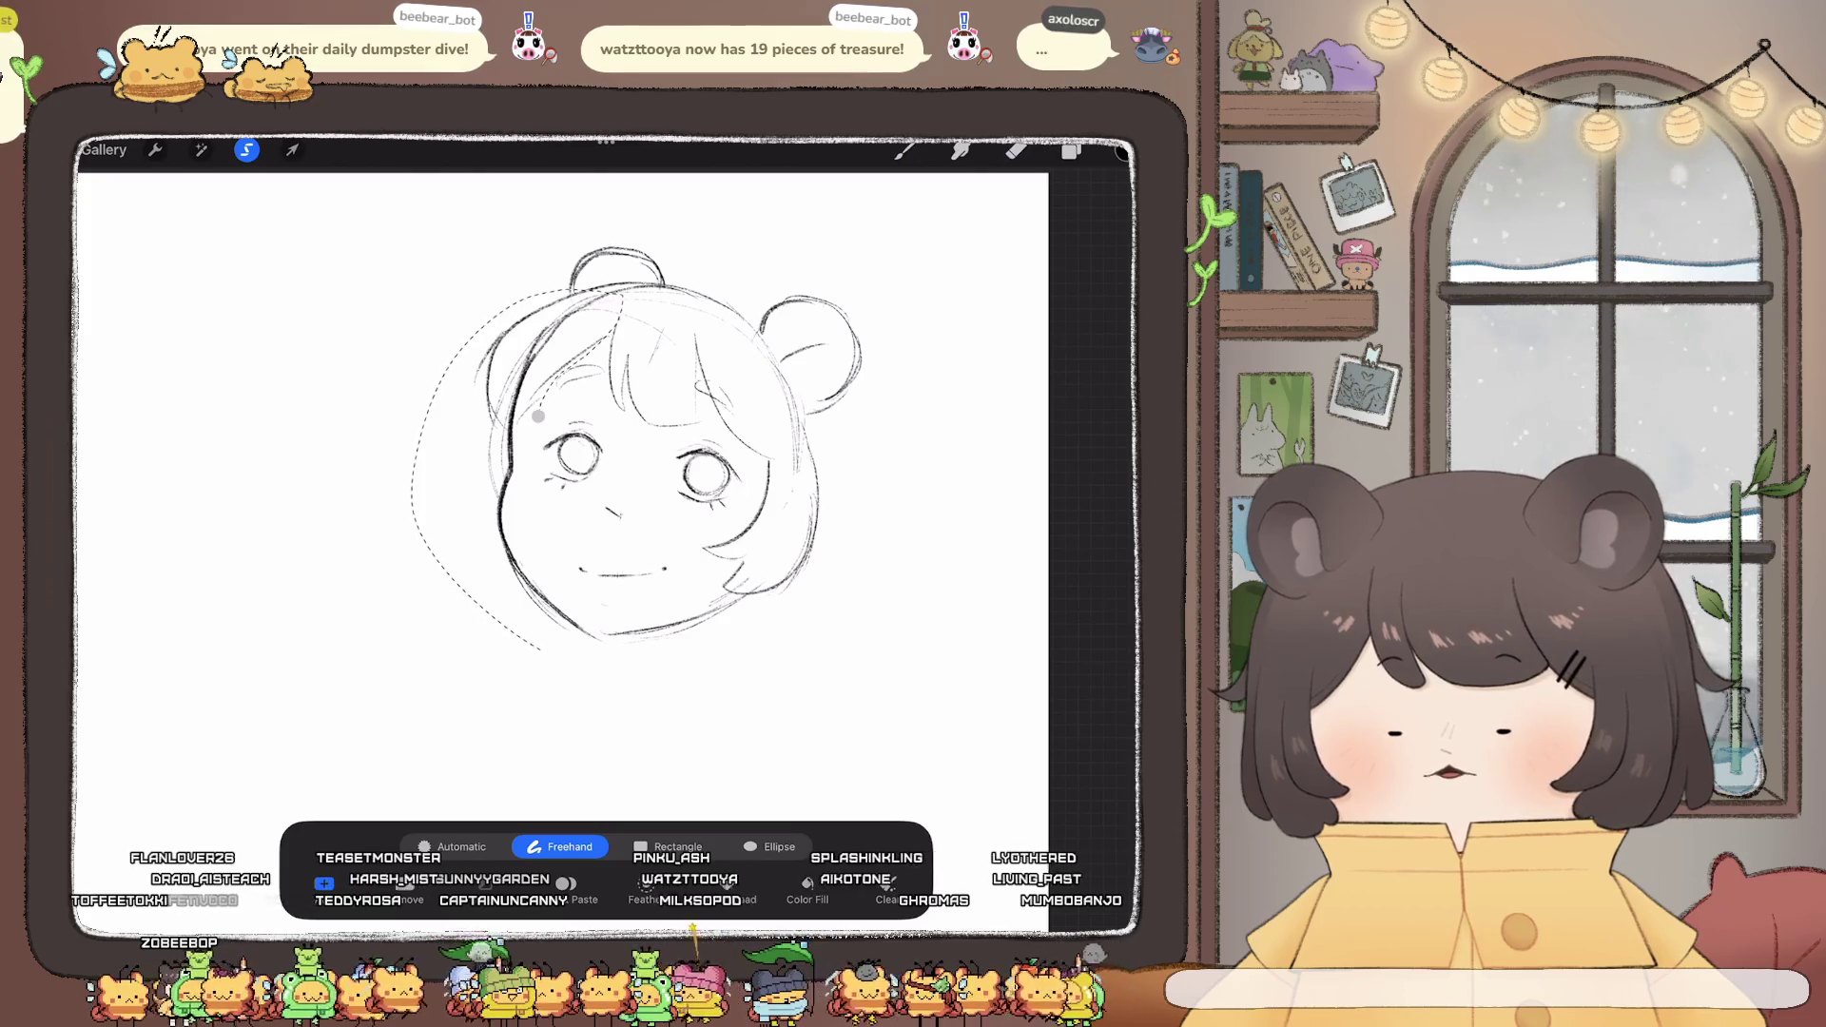
pyautogui.click(292, 150)
pyautogui.moveTo(497, 466); pyautogui.dragTo(518, 456)
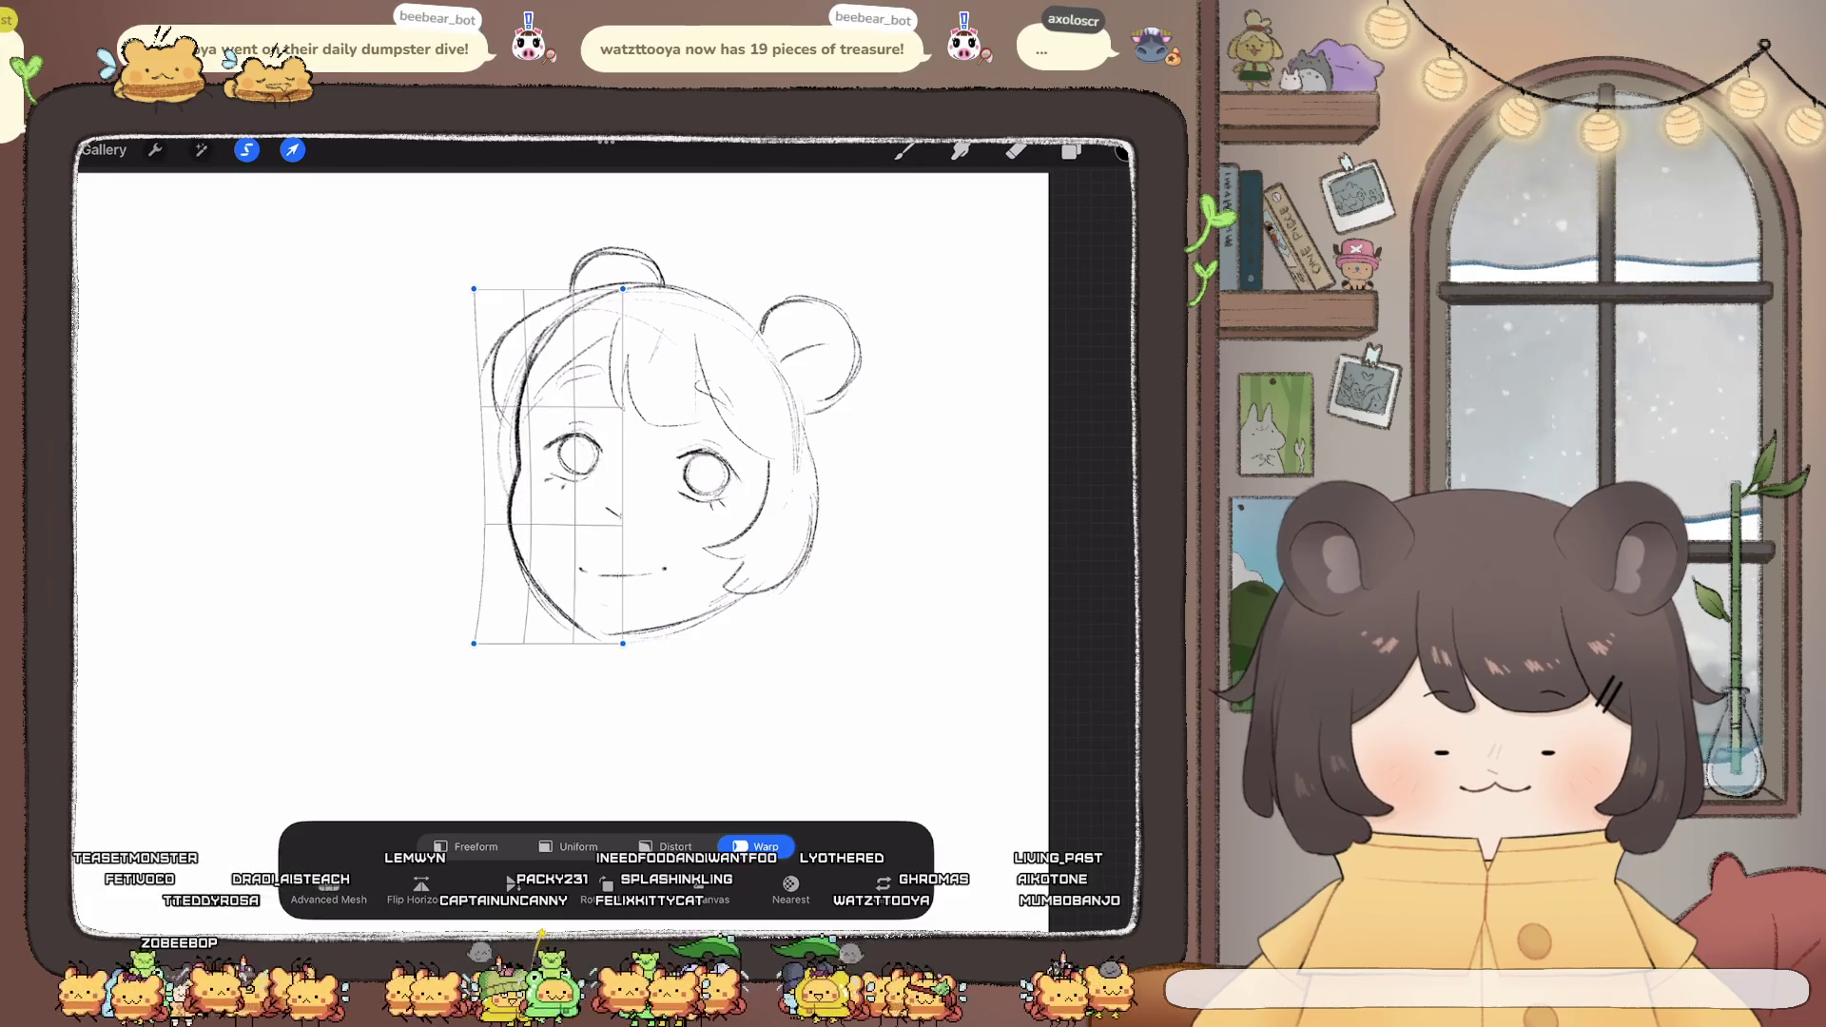
pyautogui.click(904, 149)
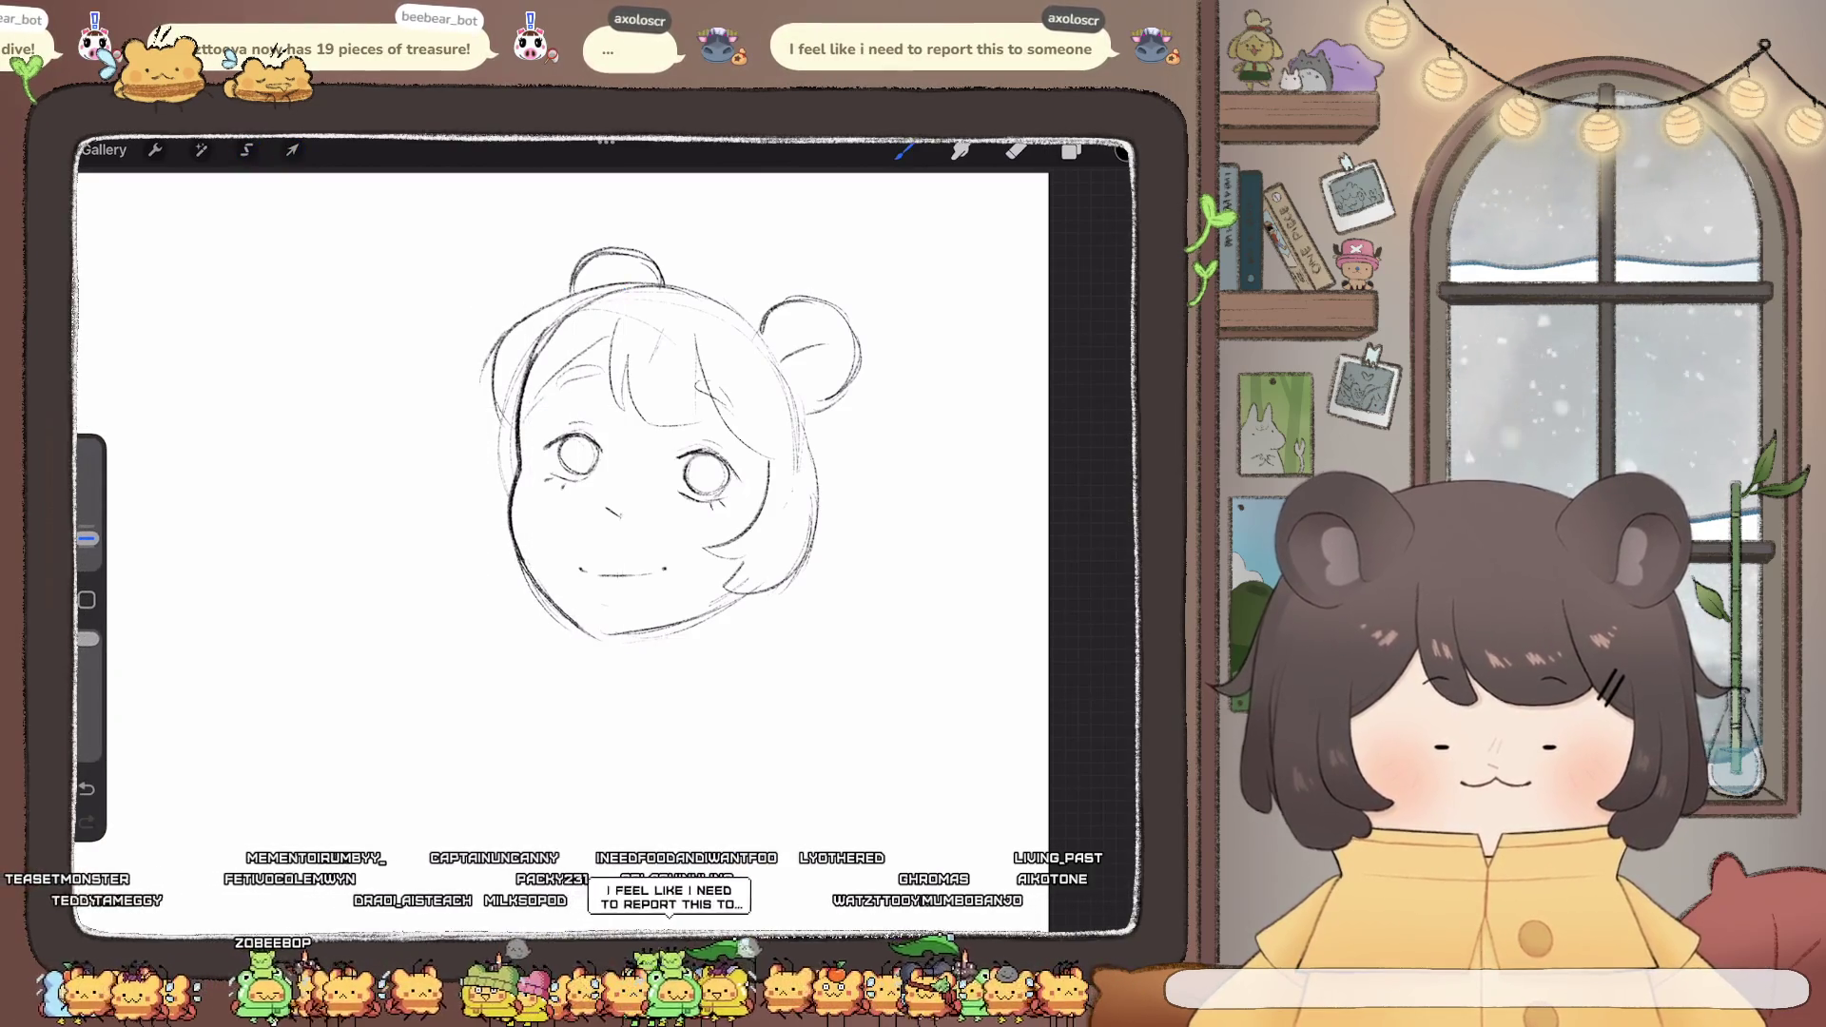